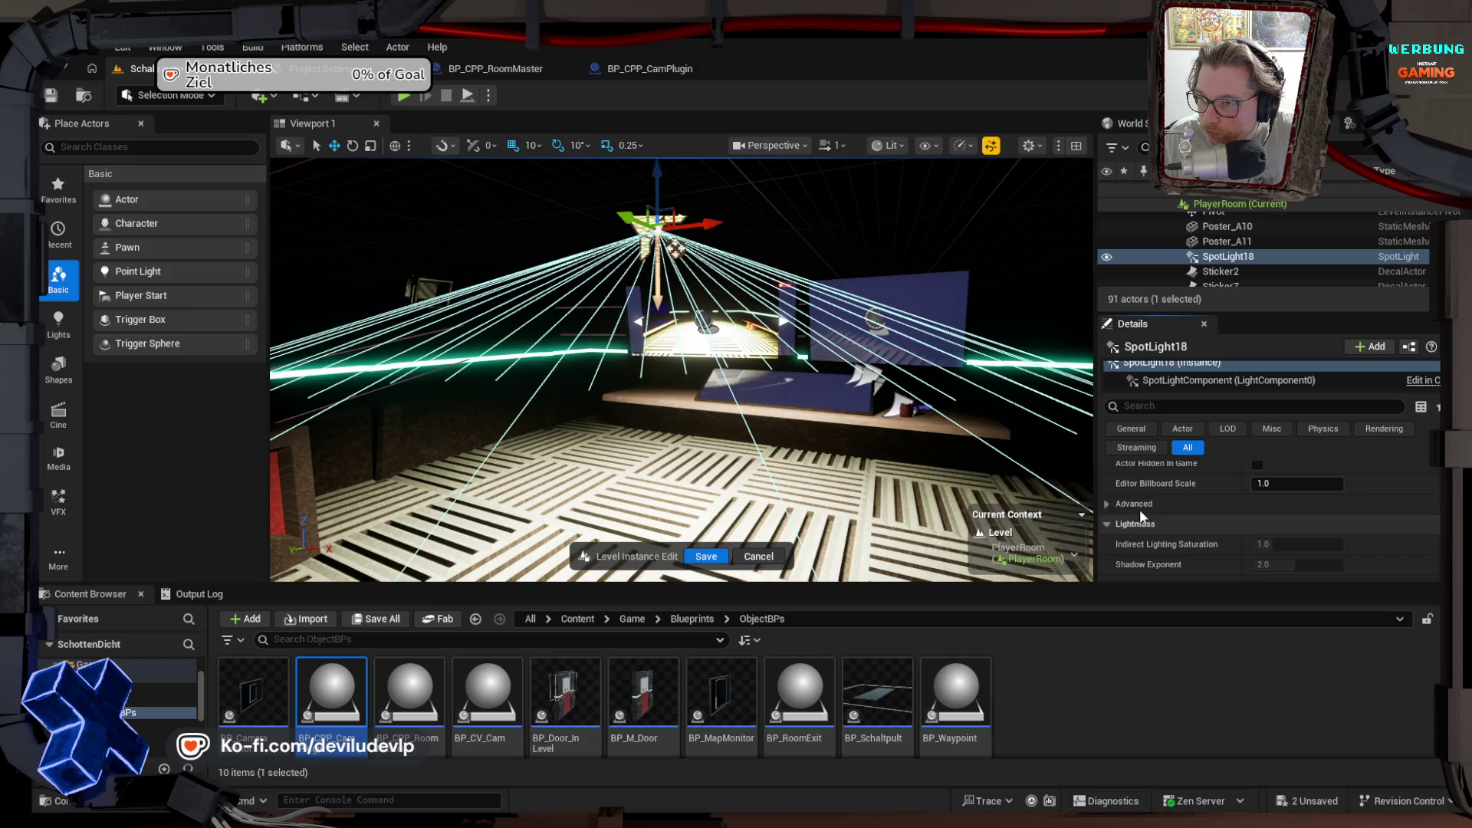
Step: Expand the light's advanced settings and nudge Inverse Exposure Blend up, then slightly down
scroll(1139, 509, "up", 2)
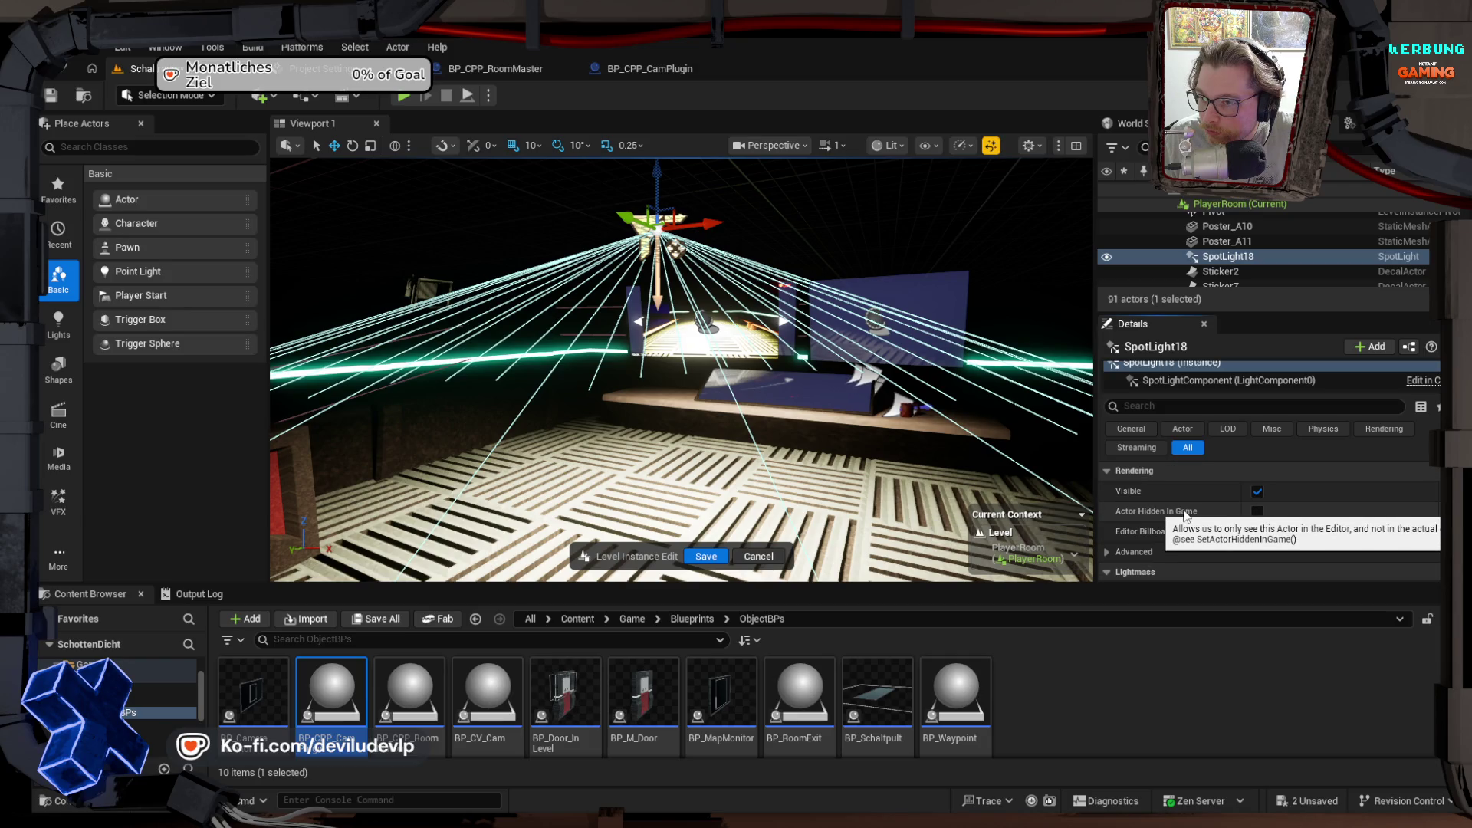
scroll(1203, 504, "up", 1)
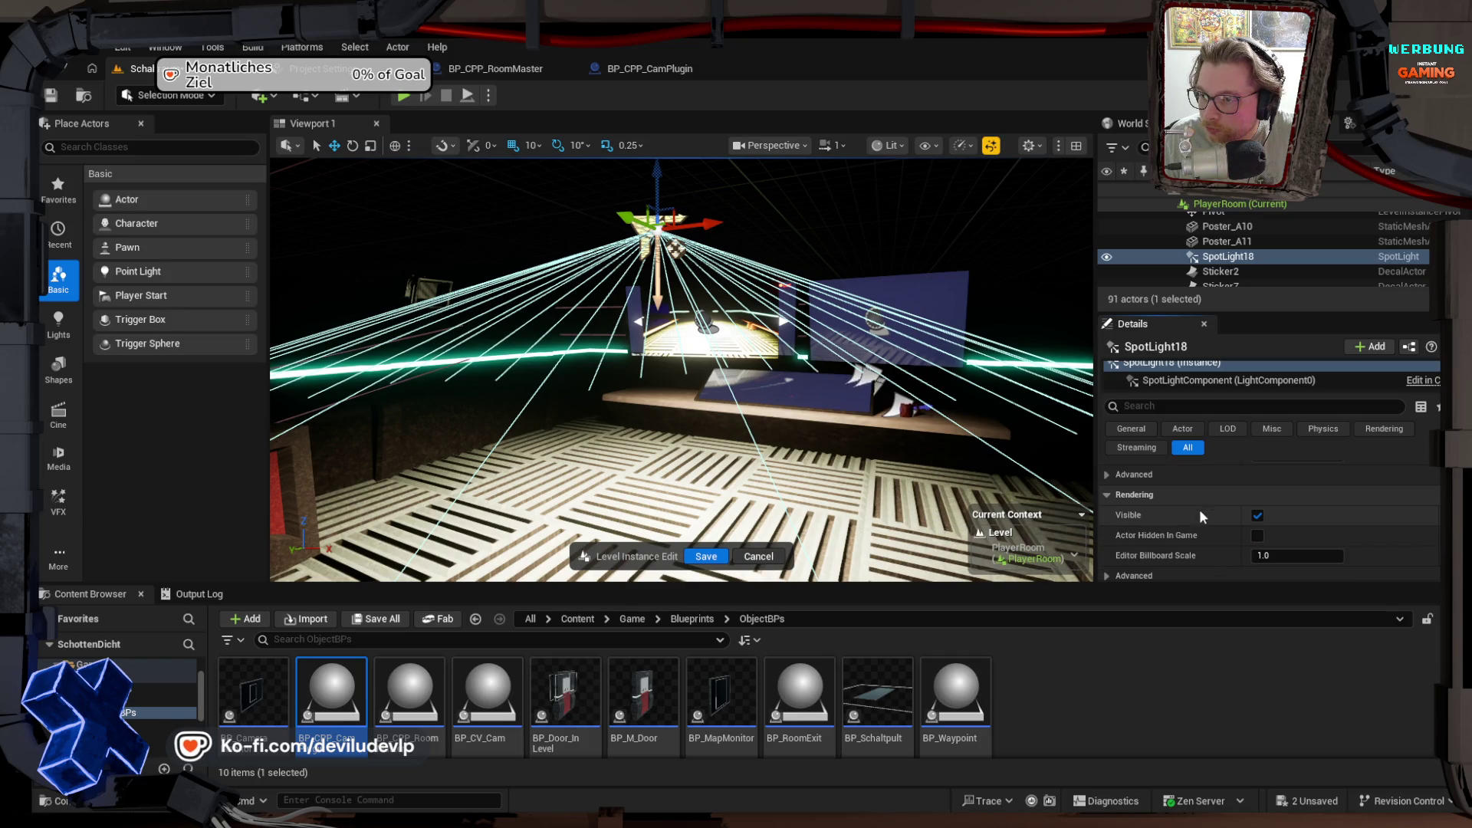
scroll(1186, 558, "up", 3)
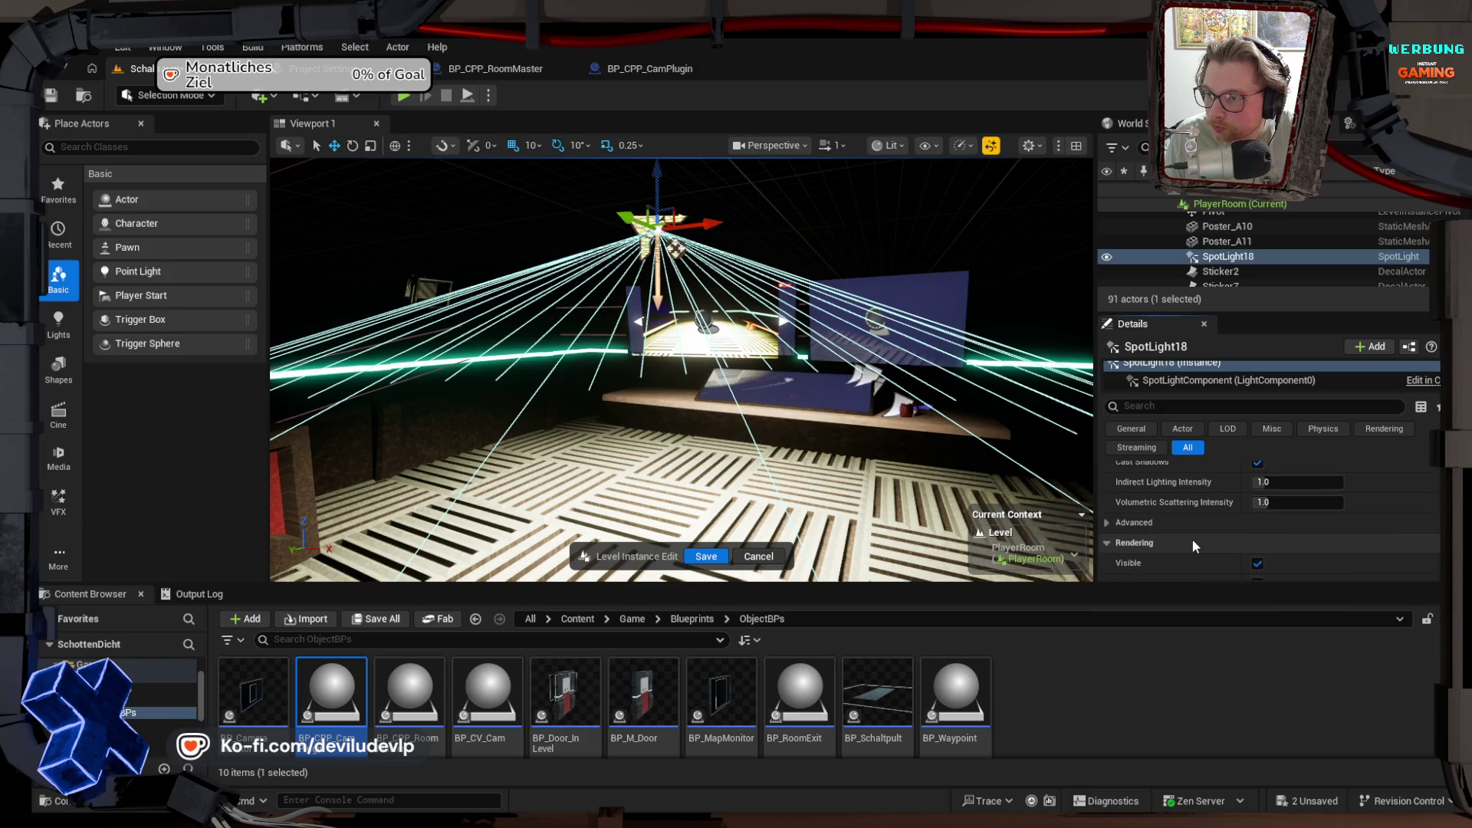
left_click(1106, 546)
scroll(1104, 549, "down", 3)
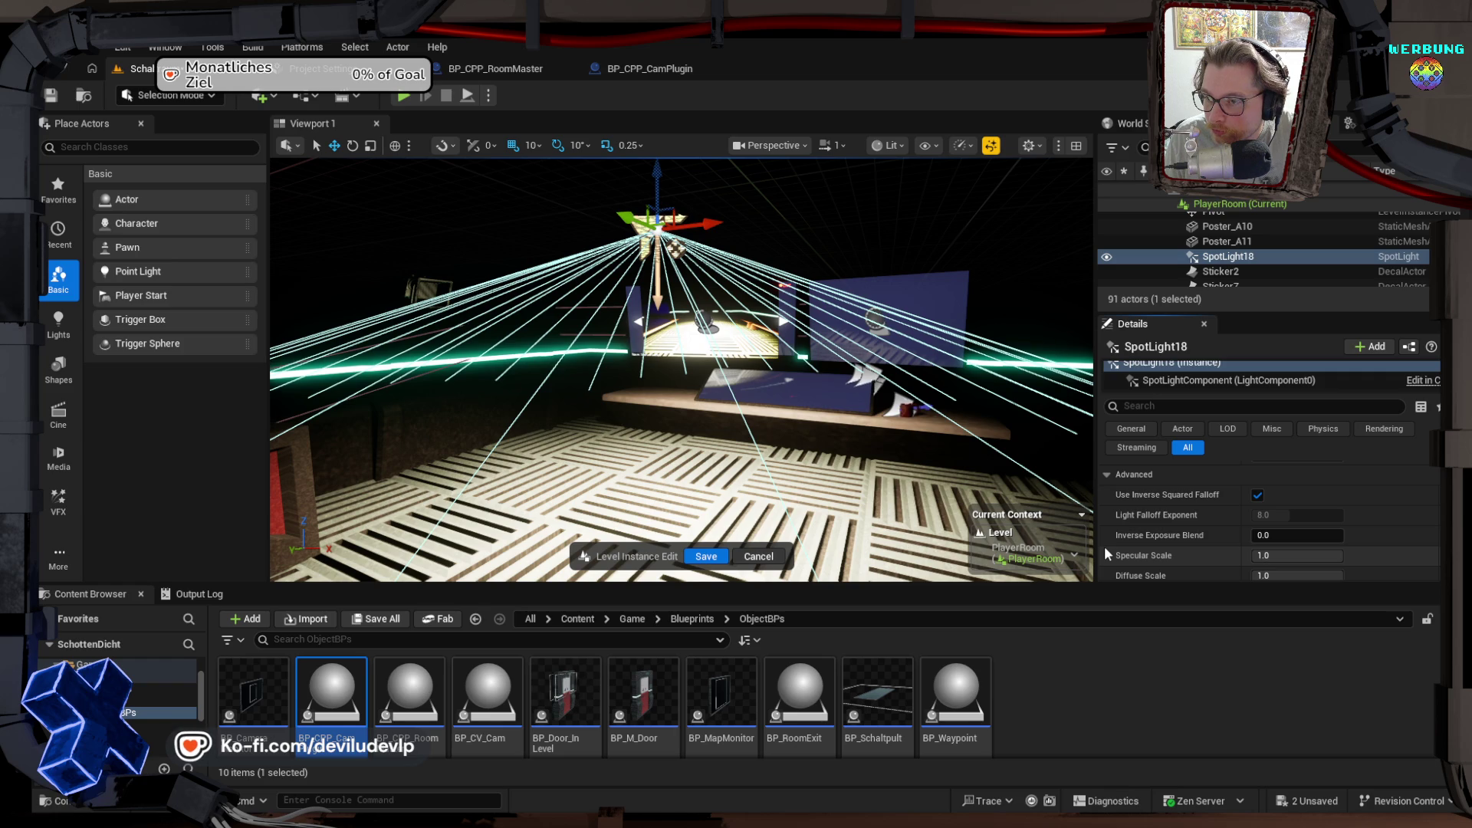
left_click_drag(1295, 535, 1341, 535)
mouse_move(860, 466)
left_mouse_down()
mouse_move(861, 536)
mouse_move(861, 476)
left_mouse_up()
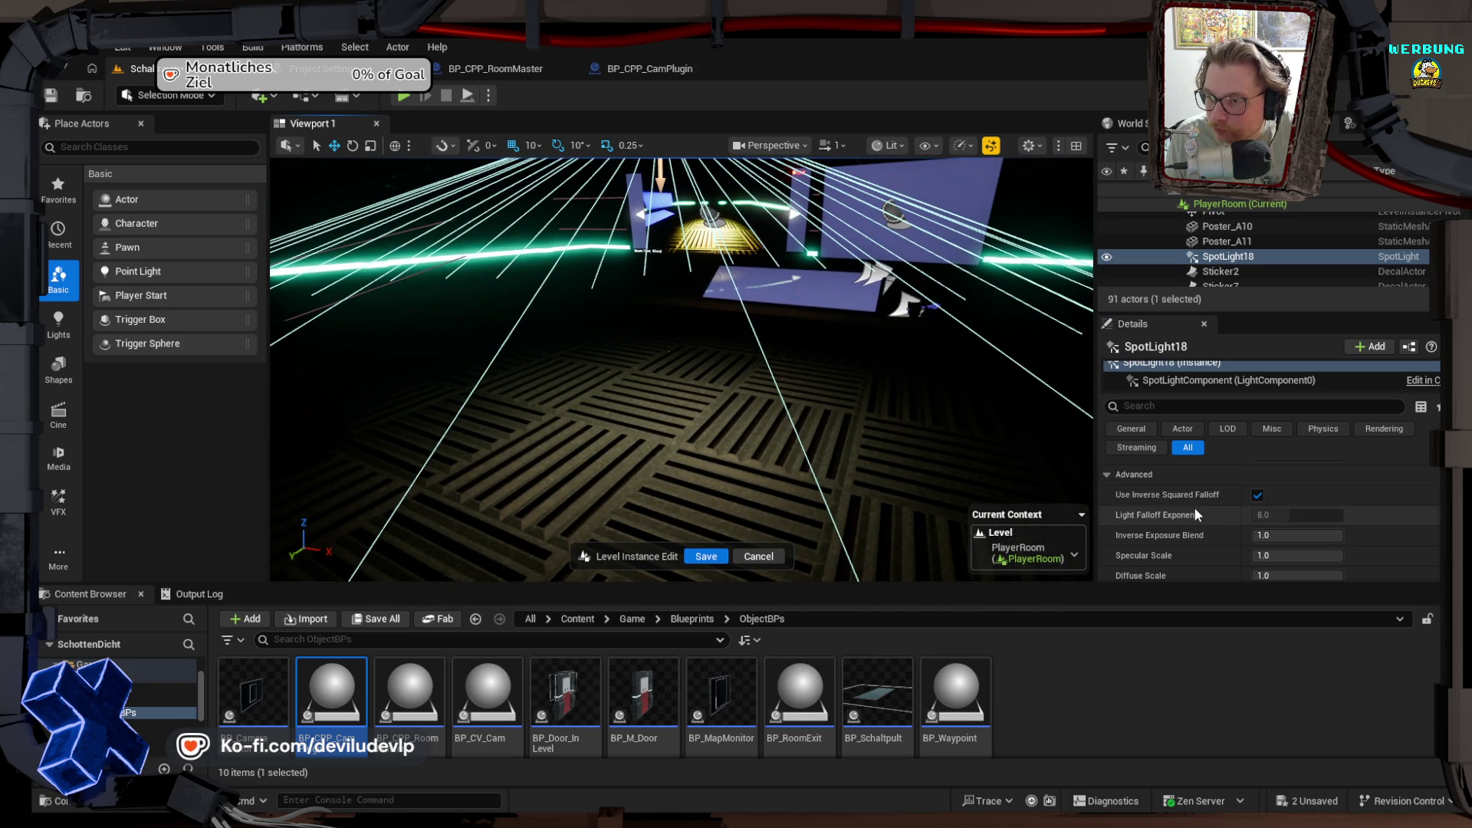
mouse_move(1295, 535)
left_mouse_down()
mouse_move(1243, 535)
mouse_move(1284, 556)
left_mouse_up()
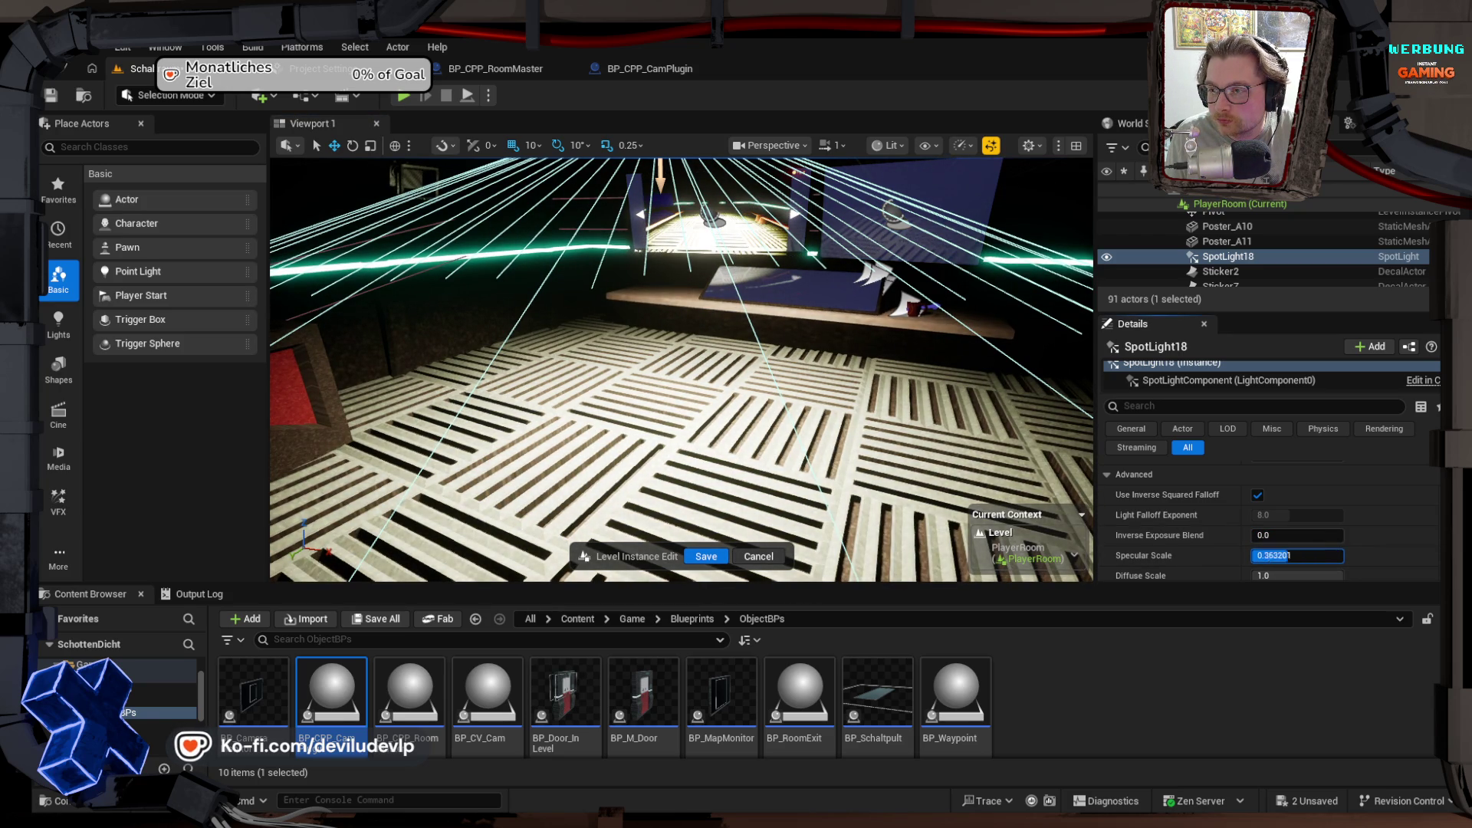
Step: Switch SpotLight18's Intensity Units to Lumens
scroll(1193, 532, "down", 2)
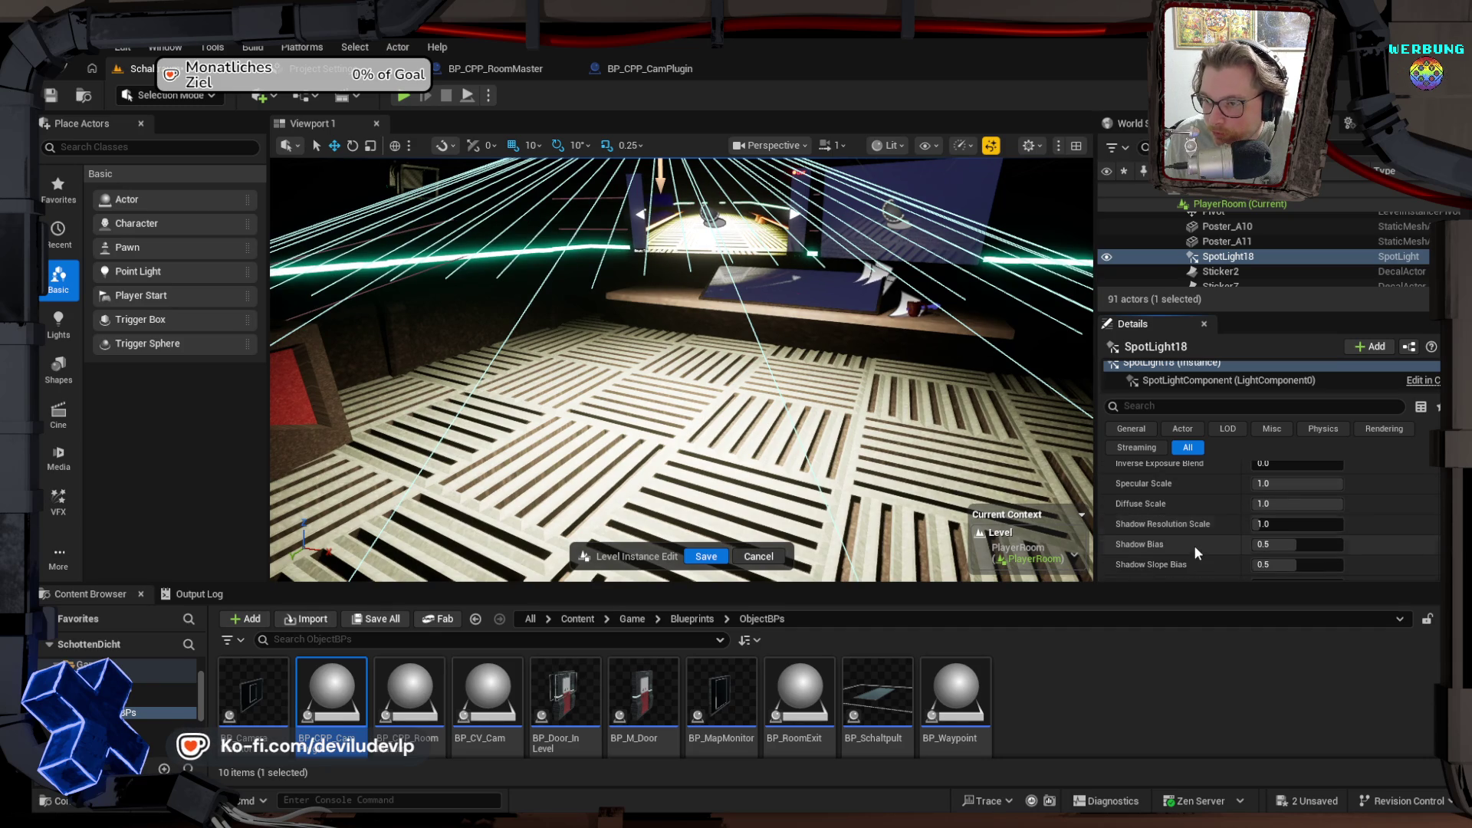
scroll(1204, 524, "down", 1)
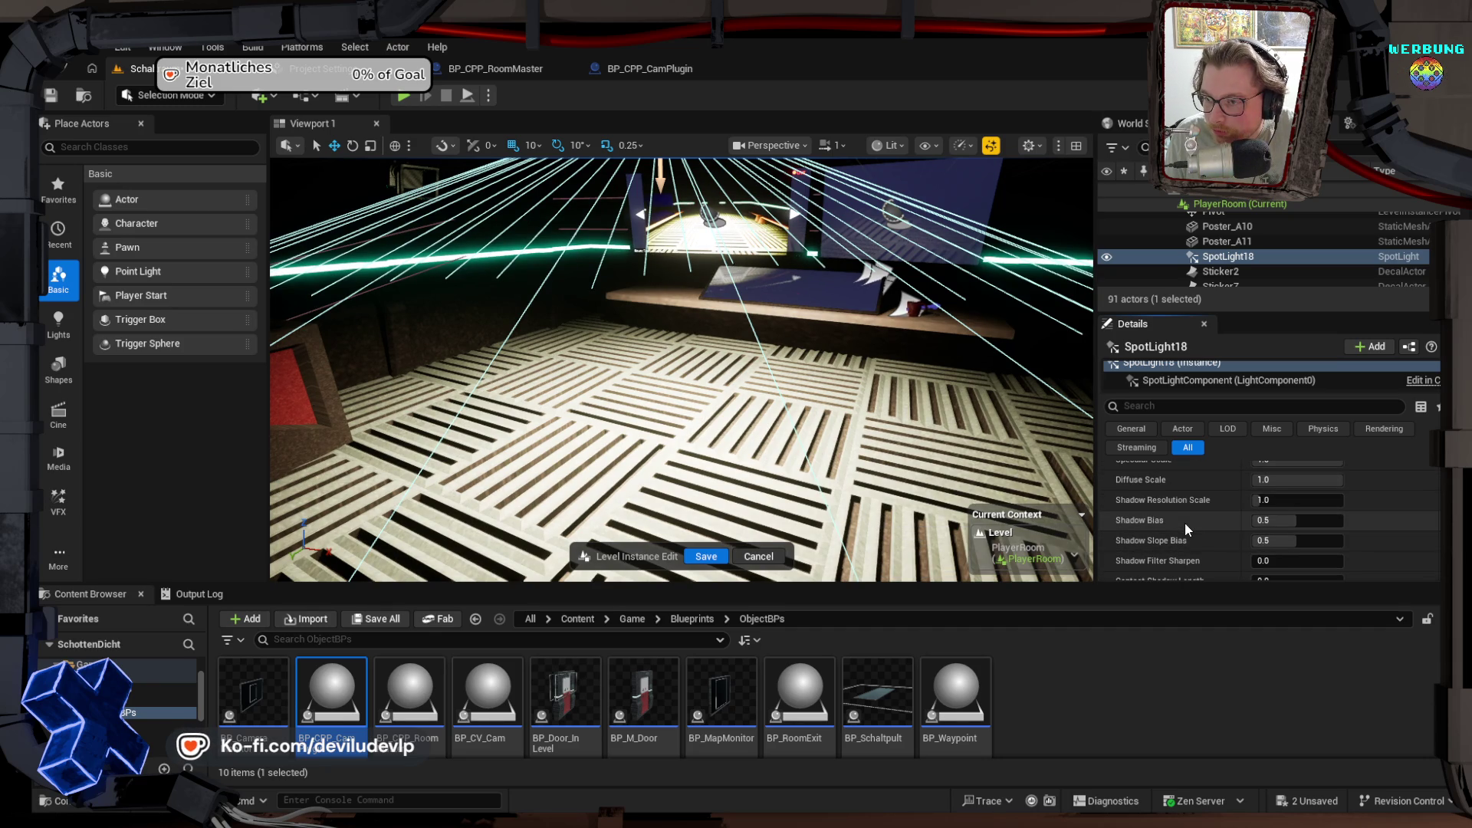
scroll(1196, 540, "down", 2)
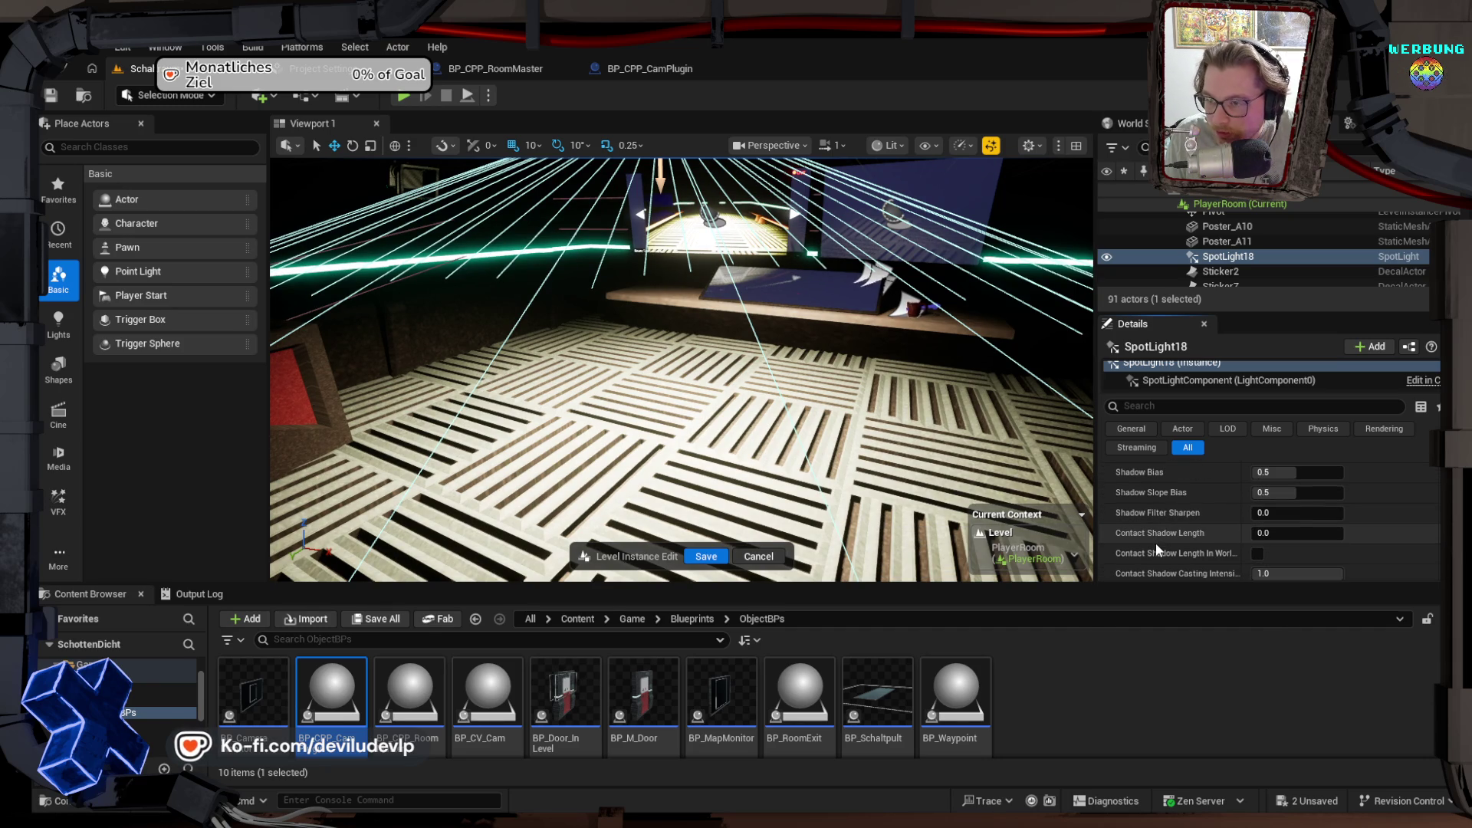
scroll(1156, 549, "down", 4)
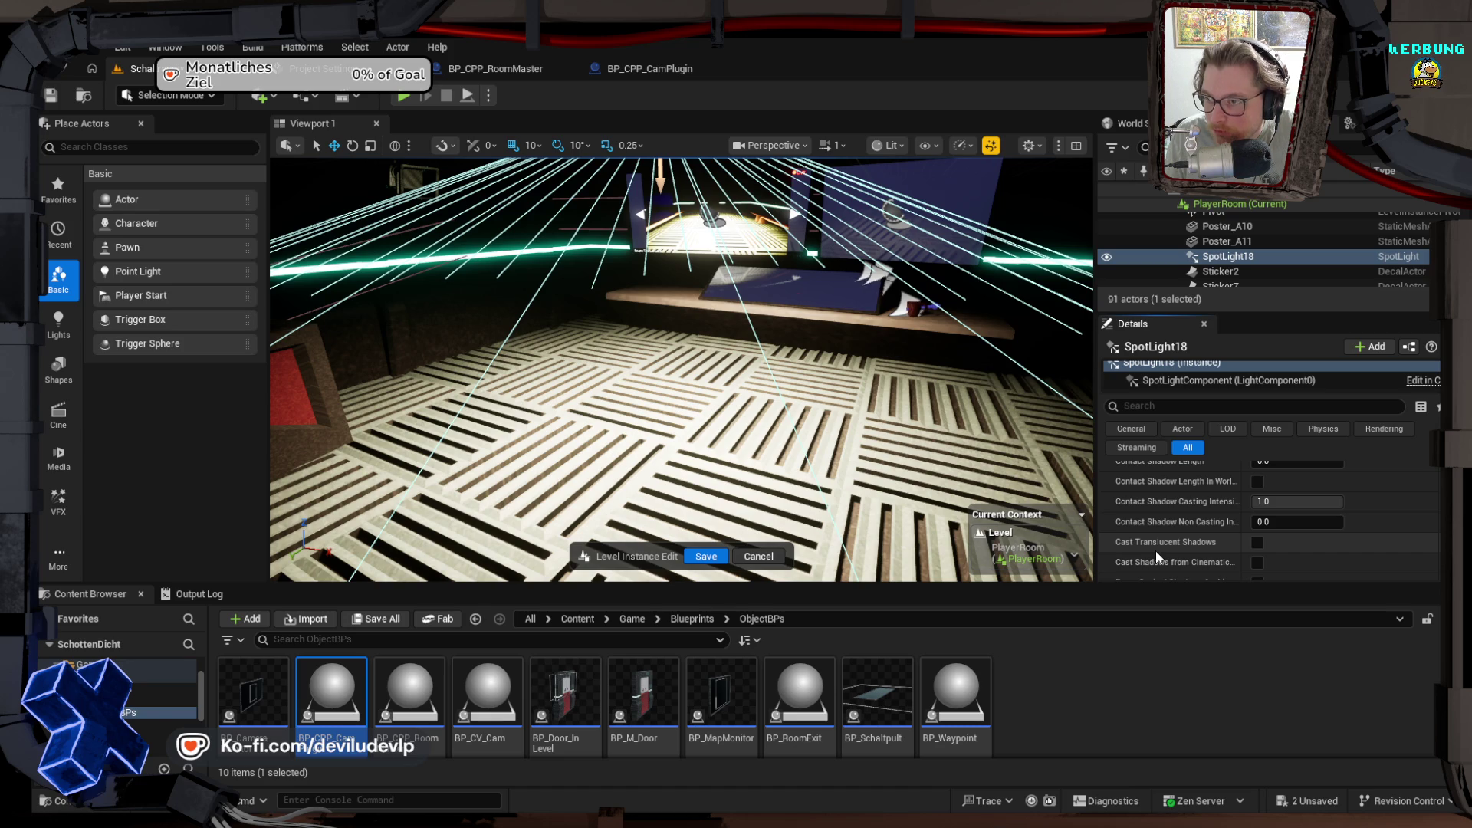
scroll(1179, 490, "up", 15)
scroll(1189, 491, "up", 2)
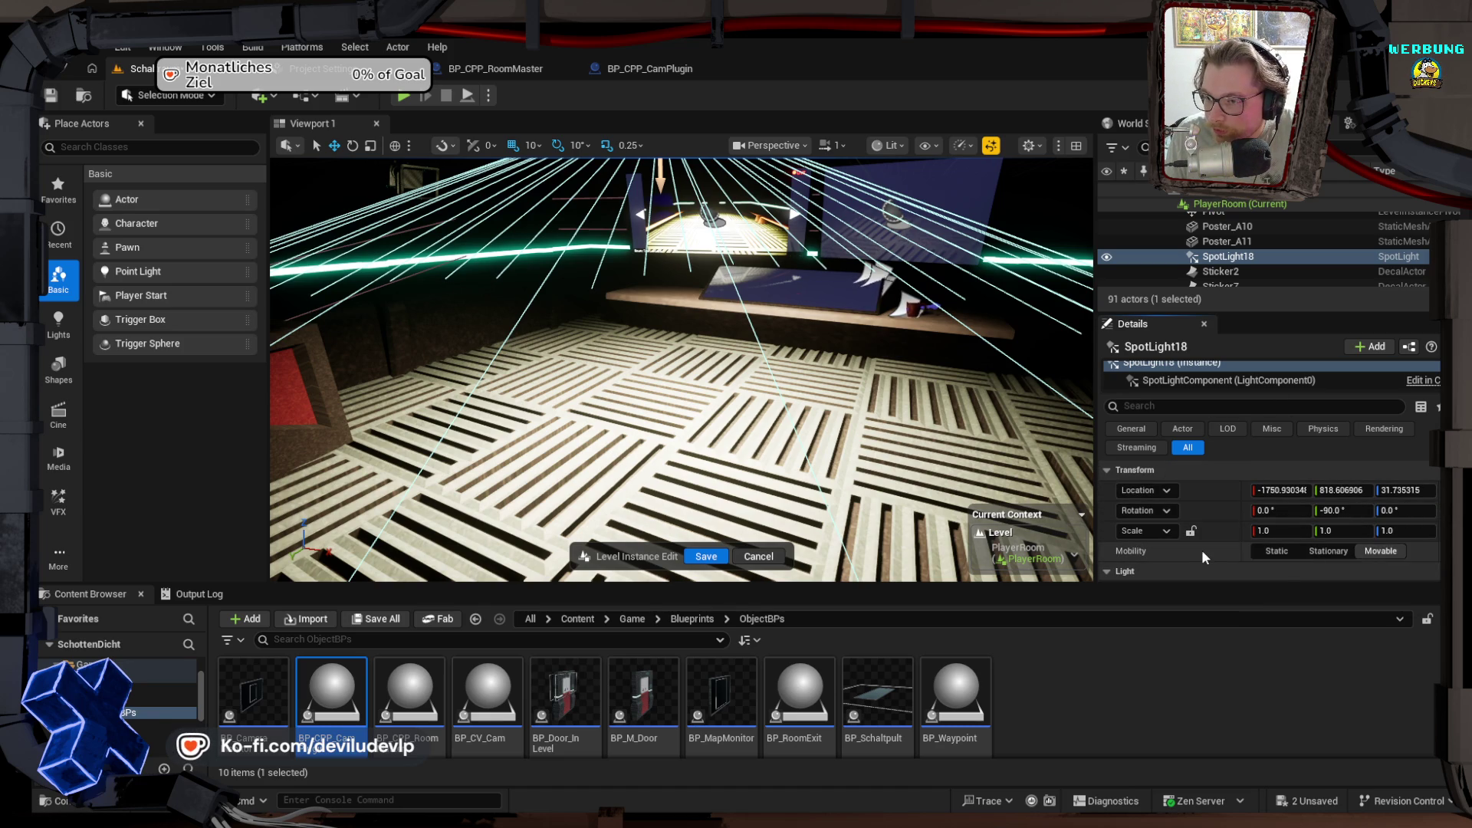
scroll(1201, 550, "down", 3)
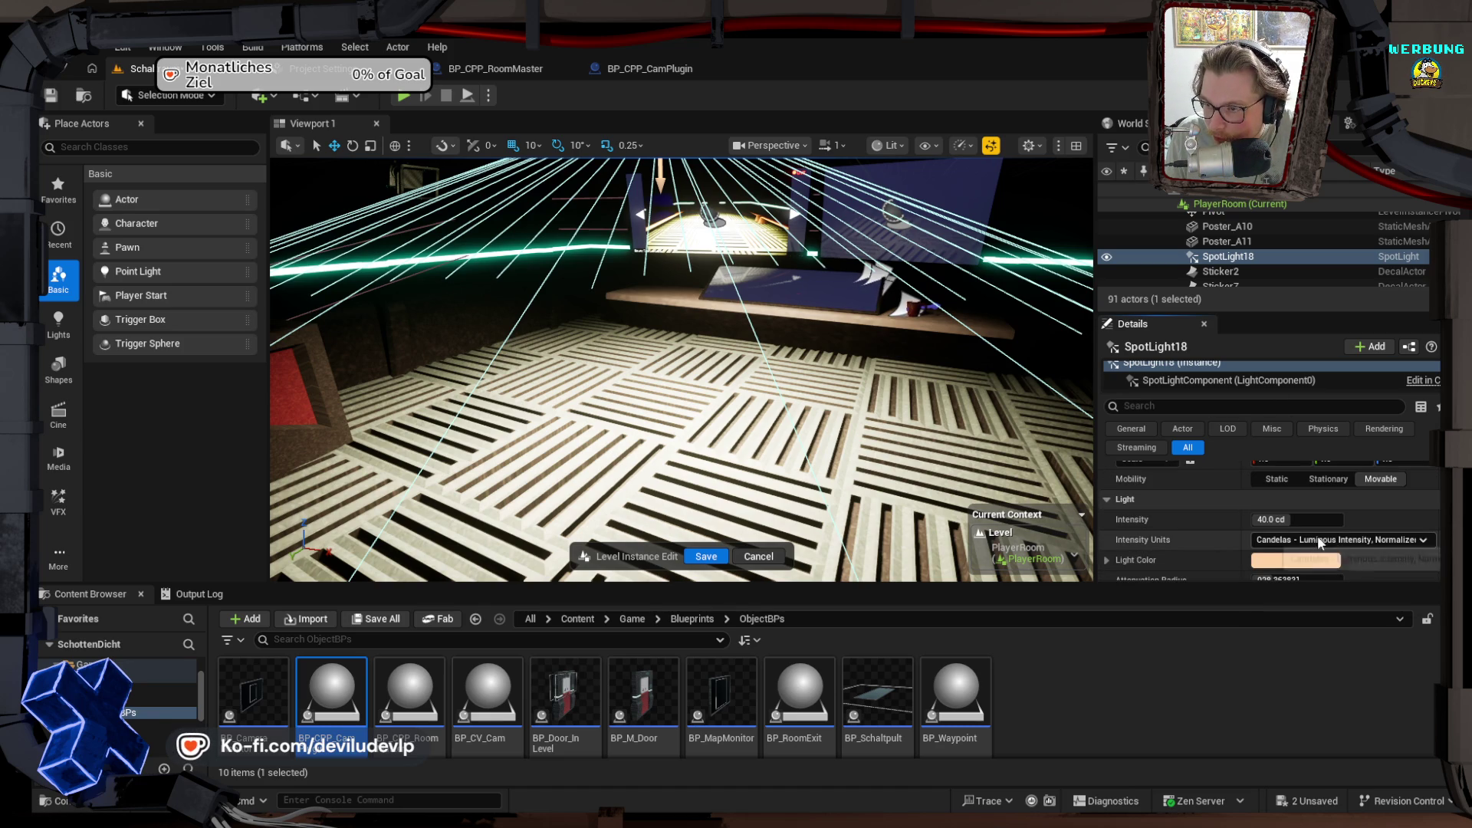
scroll(1151, 540, "down", 1)
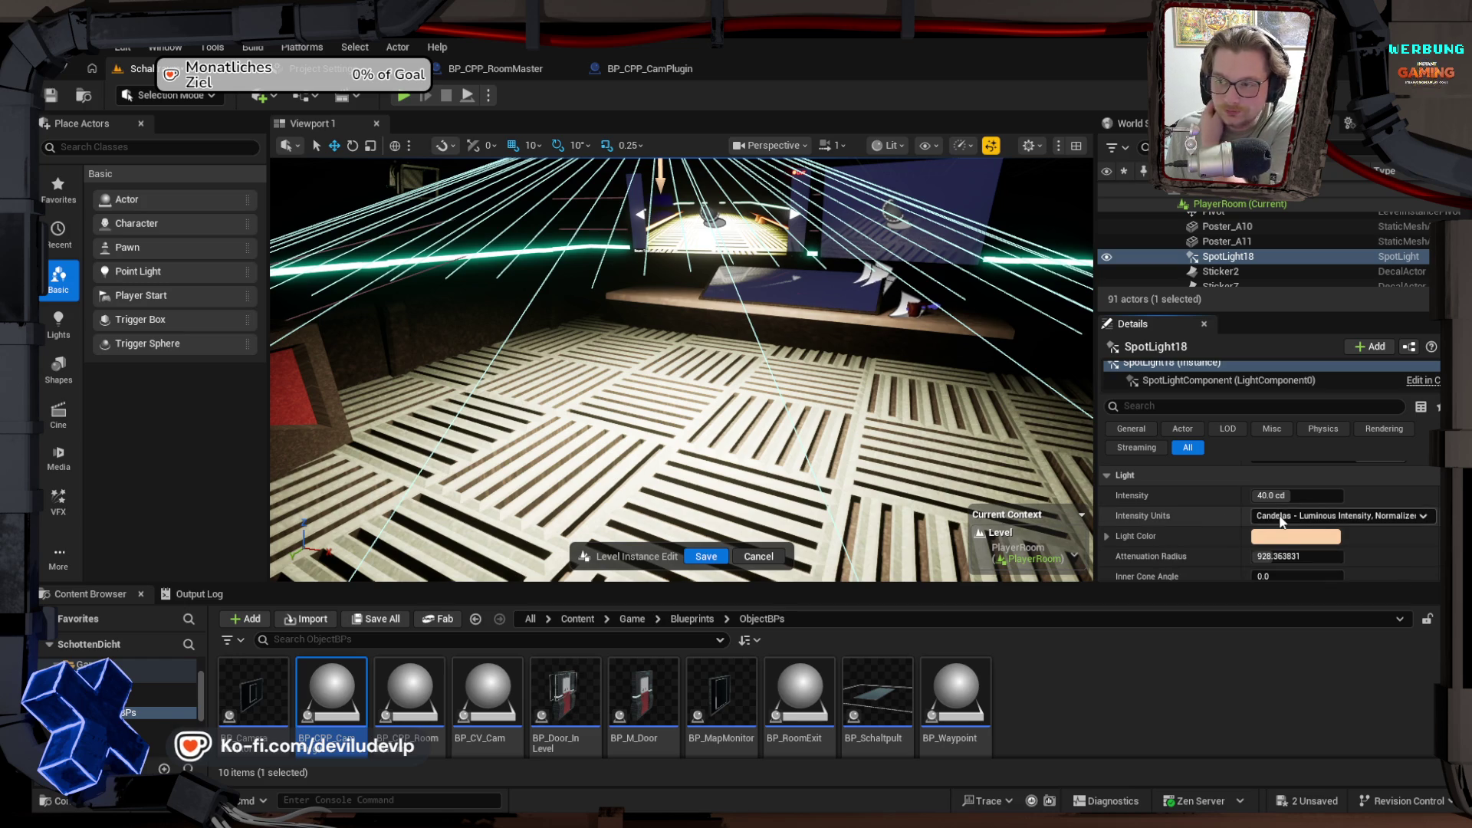
left_click(1303, 515)
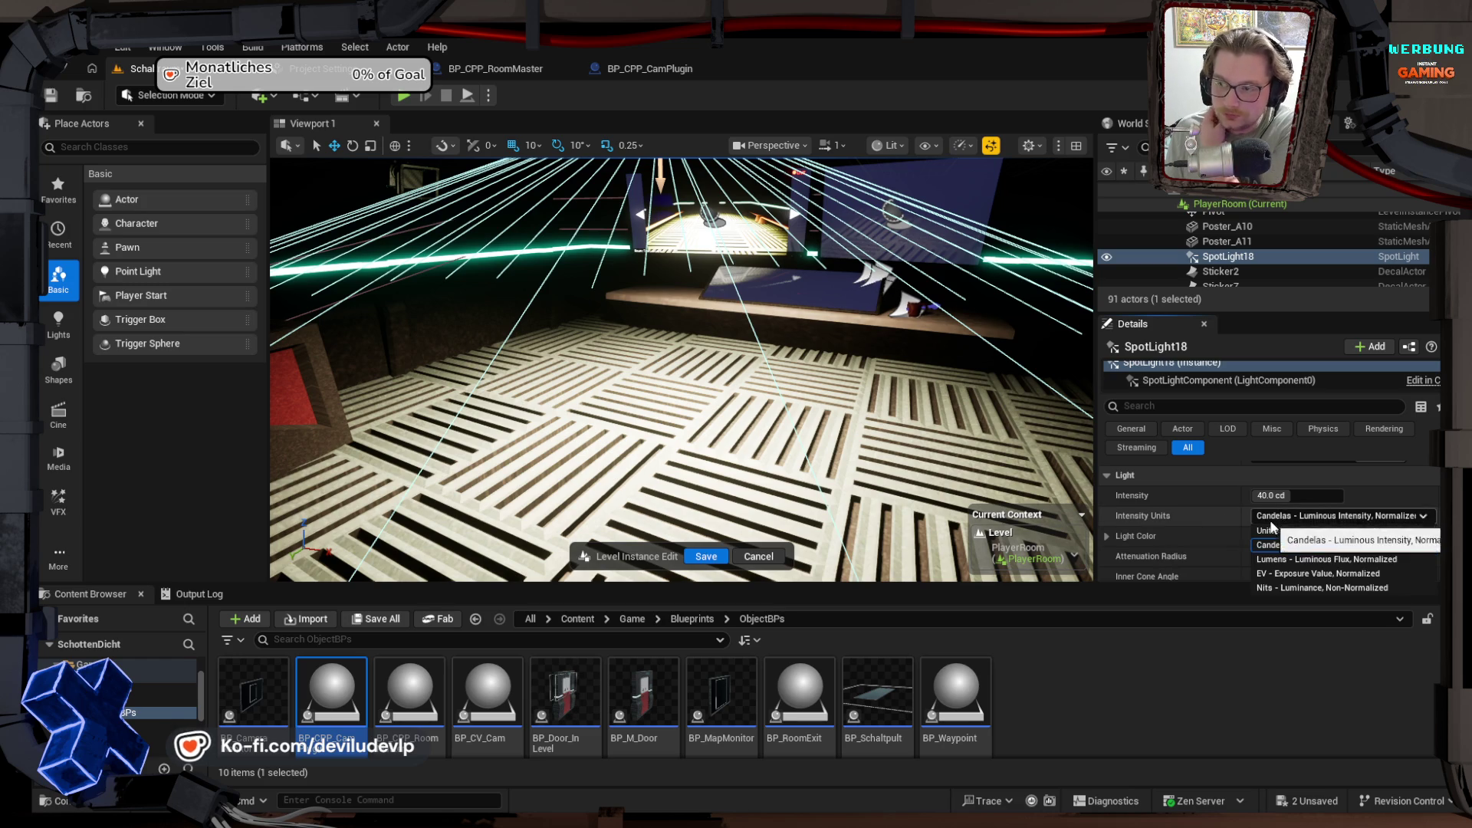
left_click(1292, 565)
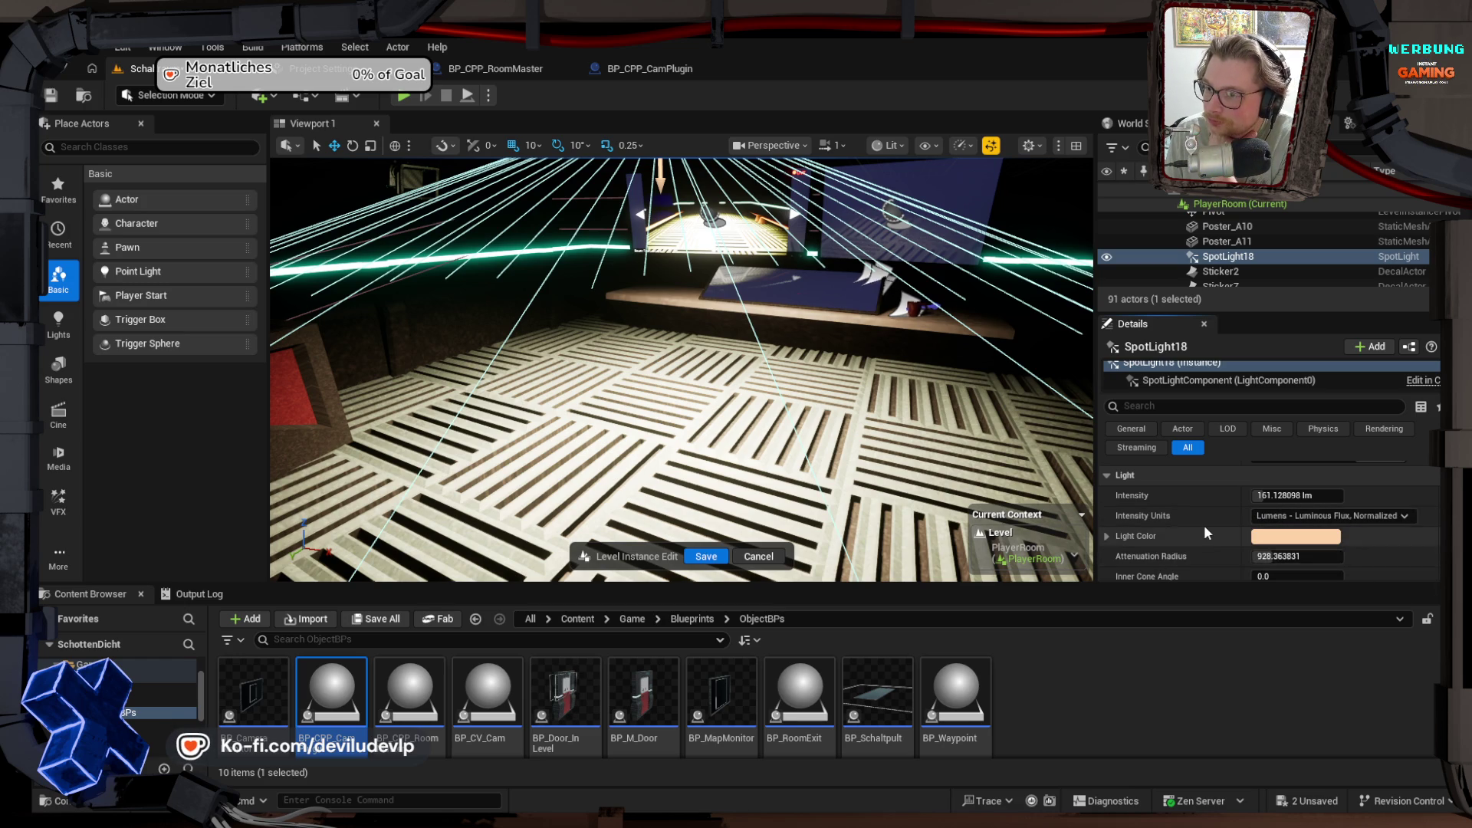
Step: Adjust the spotlight's intensity to about 159.1 lm while checking the lit floor
scroll(1205, 528, "up", 1)
left_click_drag(1296, 519, 1411, 519)
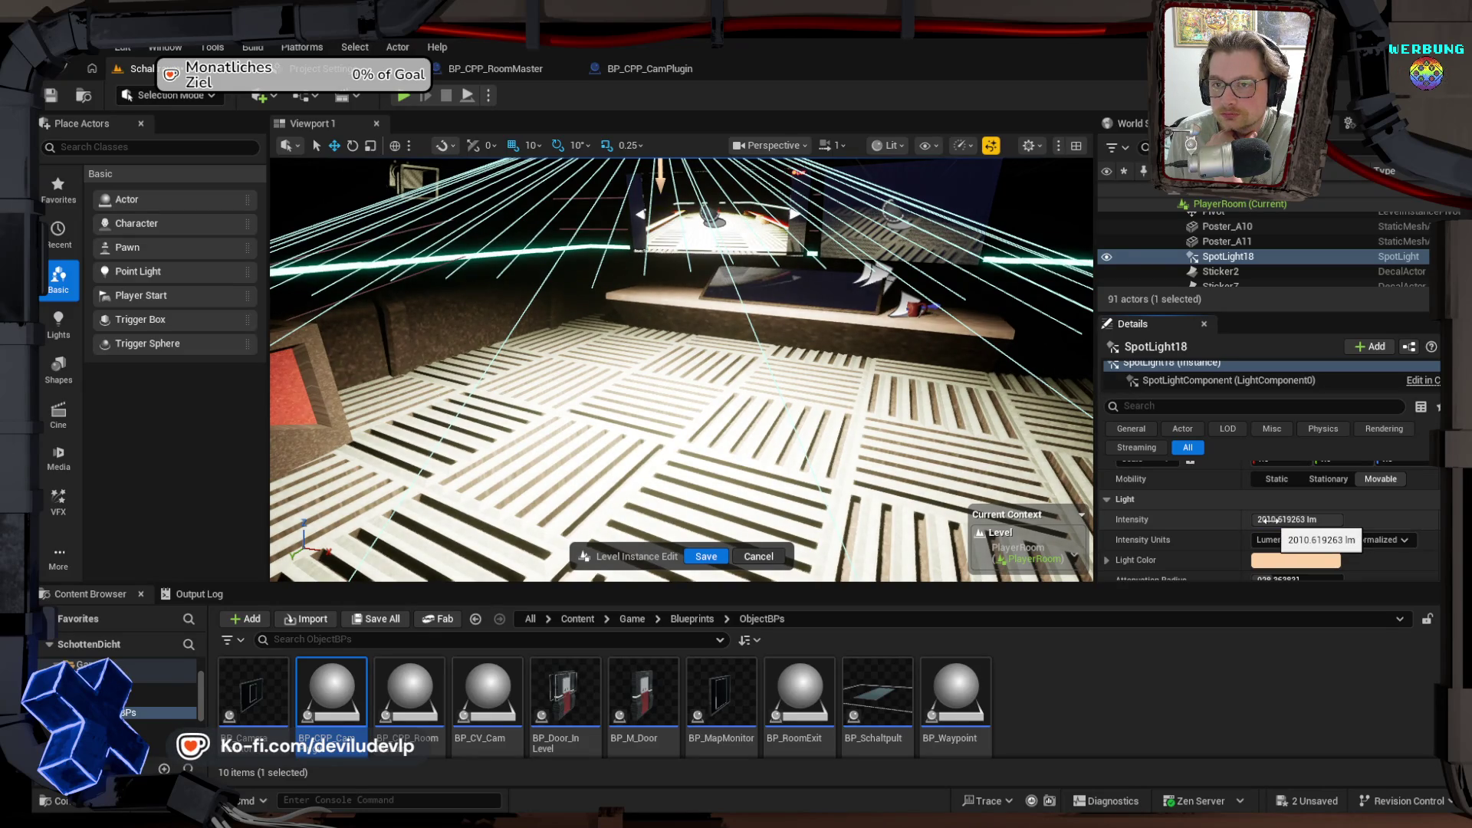
left_click_drag(682, 368, 598, 360)
left_click(1296, 519)
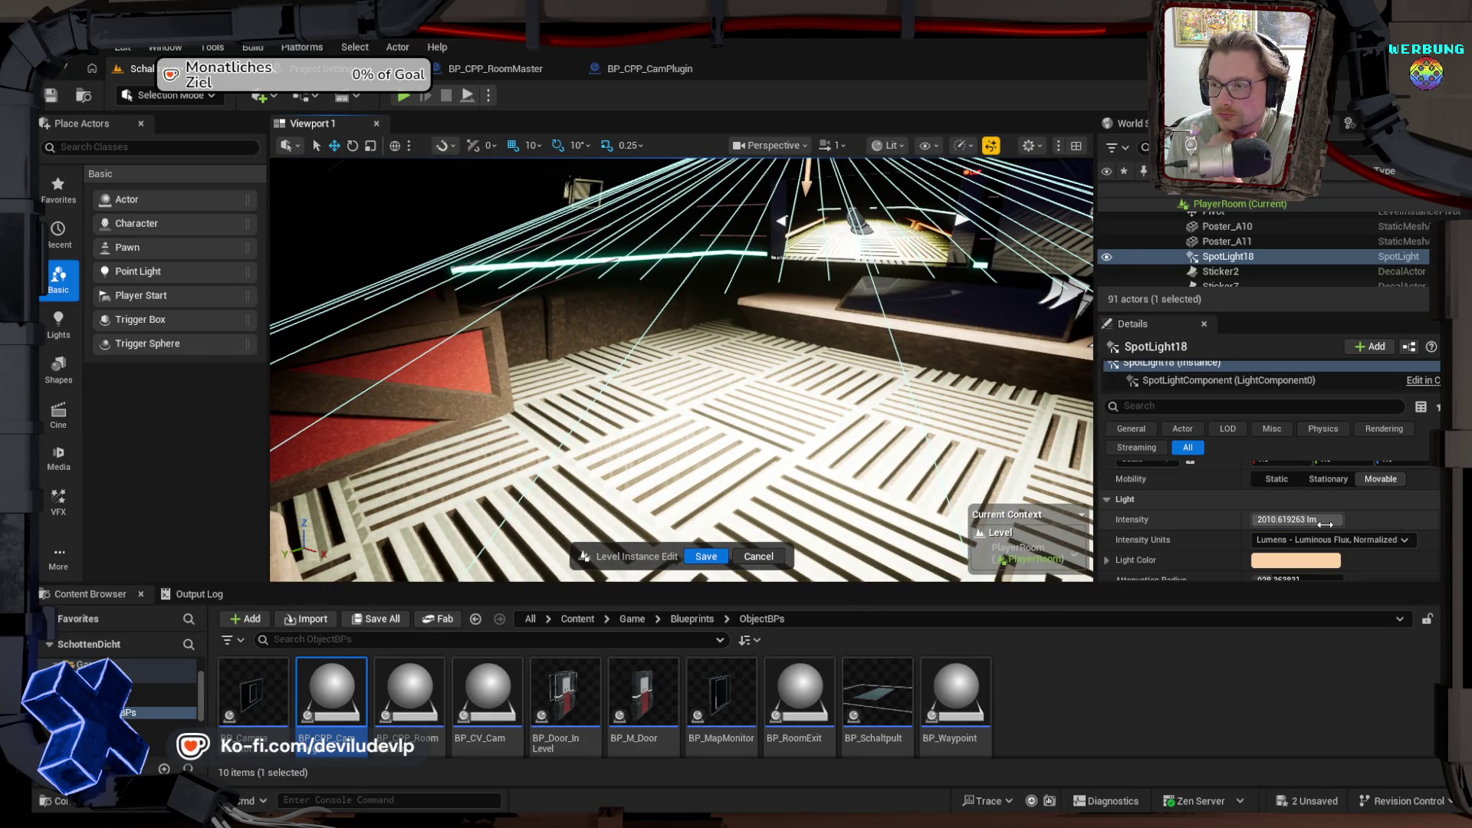
mouse_move(1296, 519)
left_mouse_down()
mouse_move(1226, 519)
mouse_move(1284, 519)
left_mouse_up()
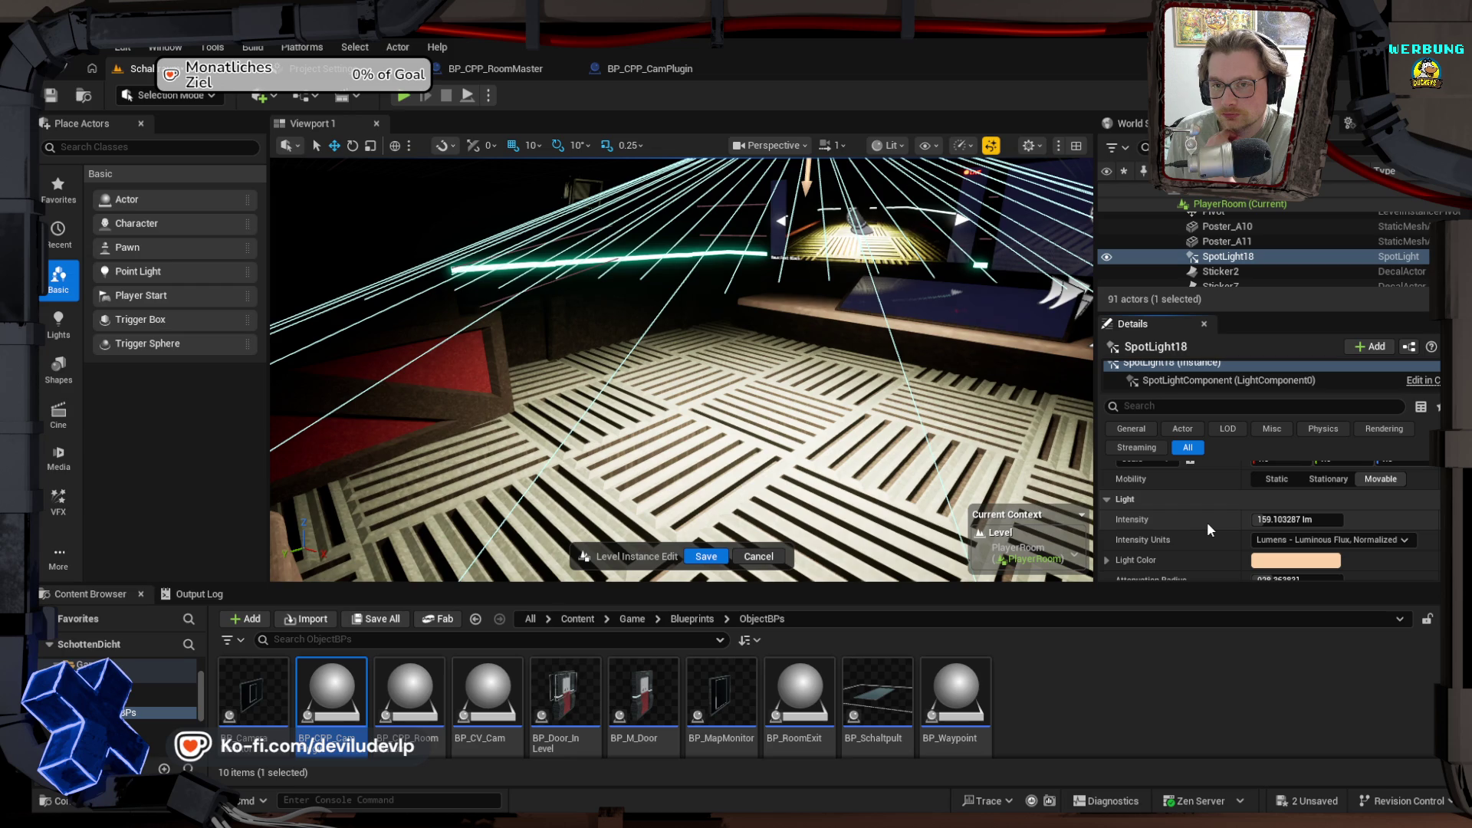
scroll(1219, 532, "down", 1)
scroll(1219, 532, "down", 1)
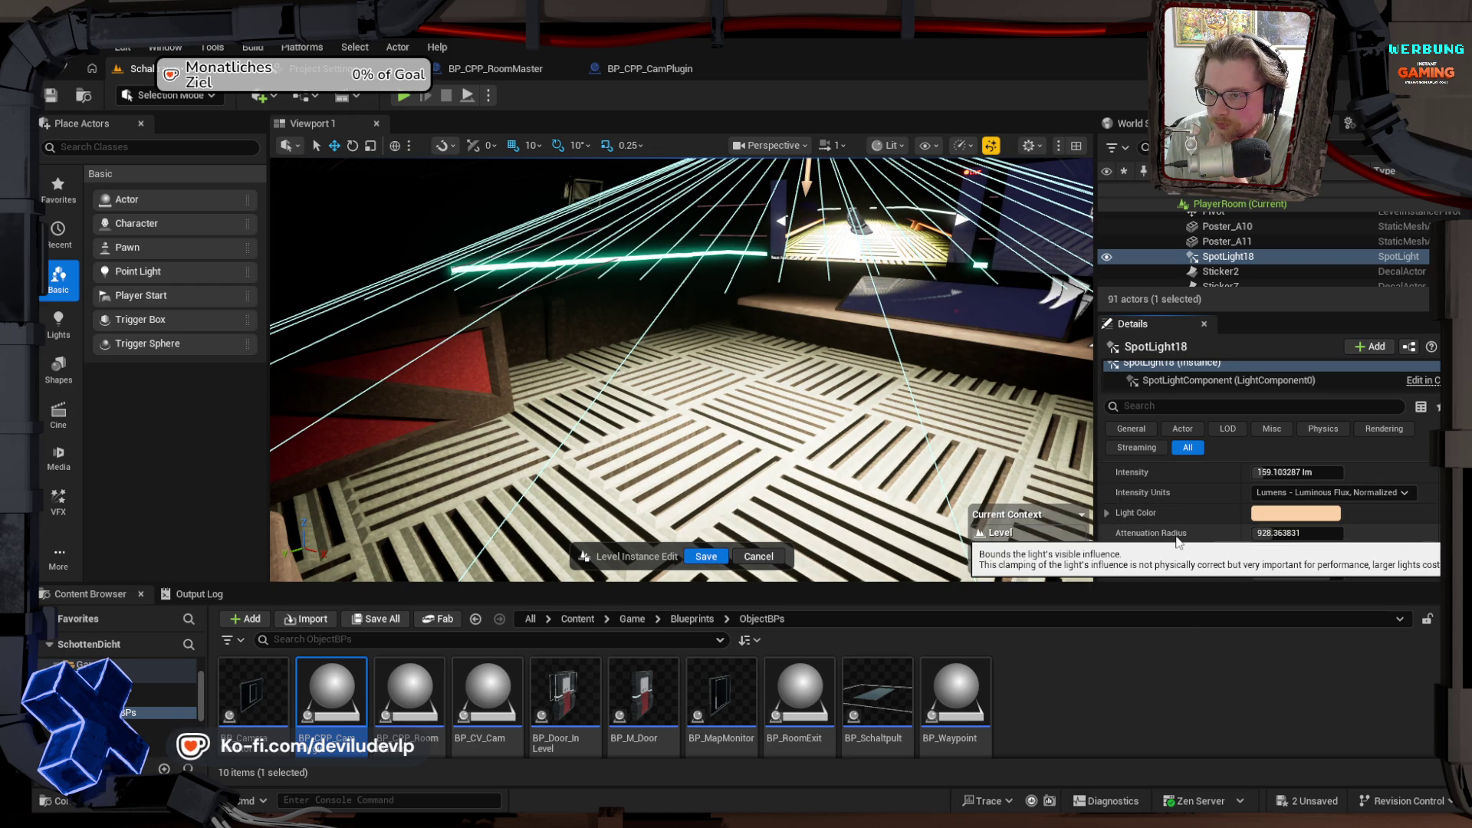
scroll(1176, 554, "down", 2)
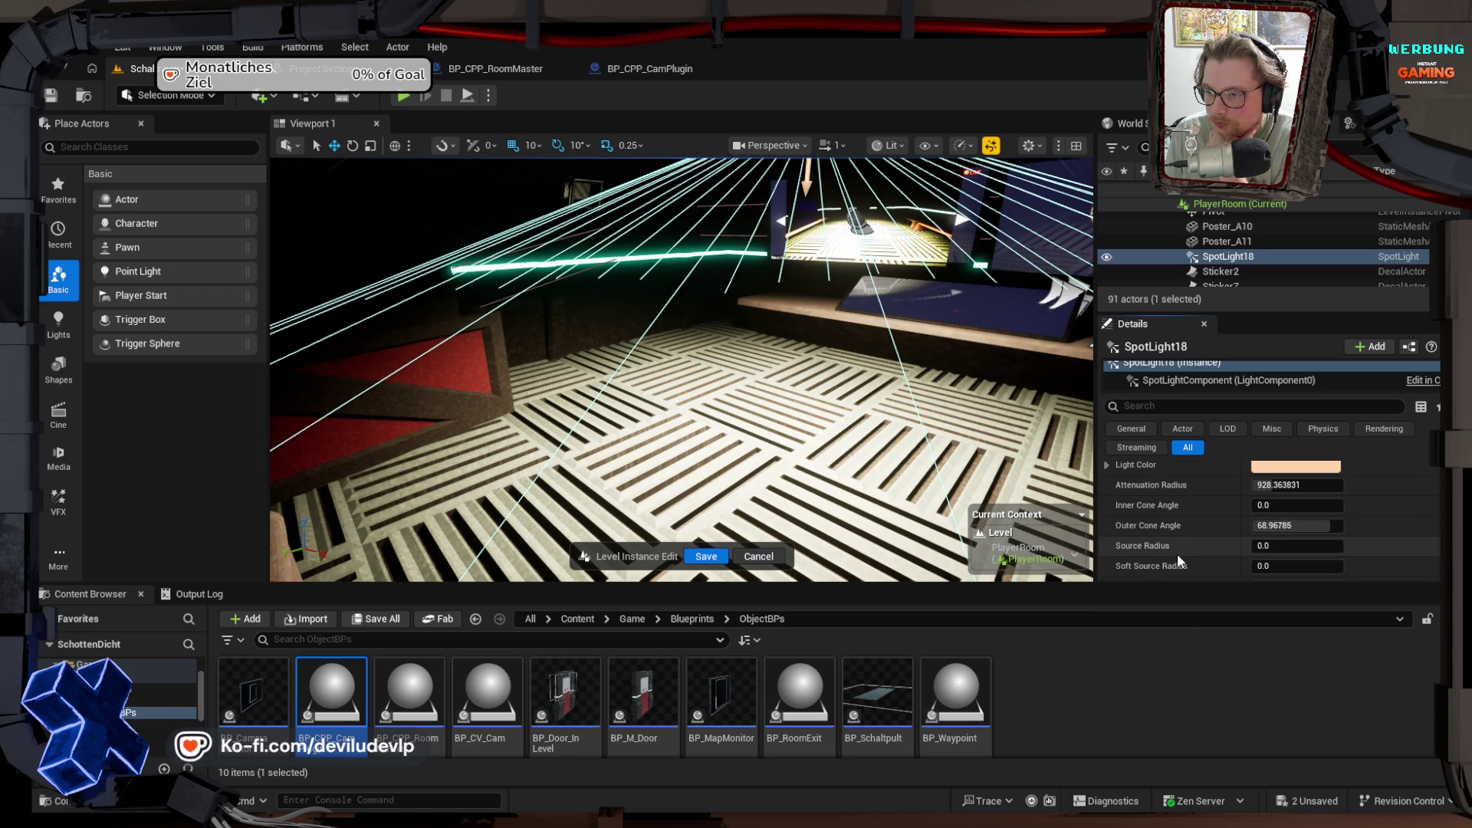
Step: Experiment with Source Radius and Soft Source Radius values by dragging and editing them
mouse_move(1288, 545)
left_mouse_down()
mouse_move(1341, 546)
mouse_move(1265, 546)
mouse_move(1303, 564)
left_mouse_up()
left_click(1296, 546)
key("Return")
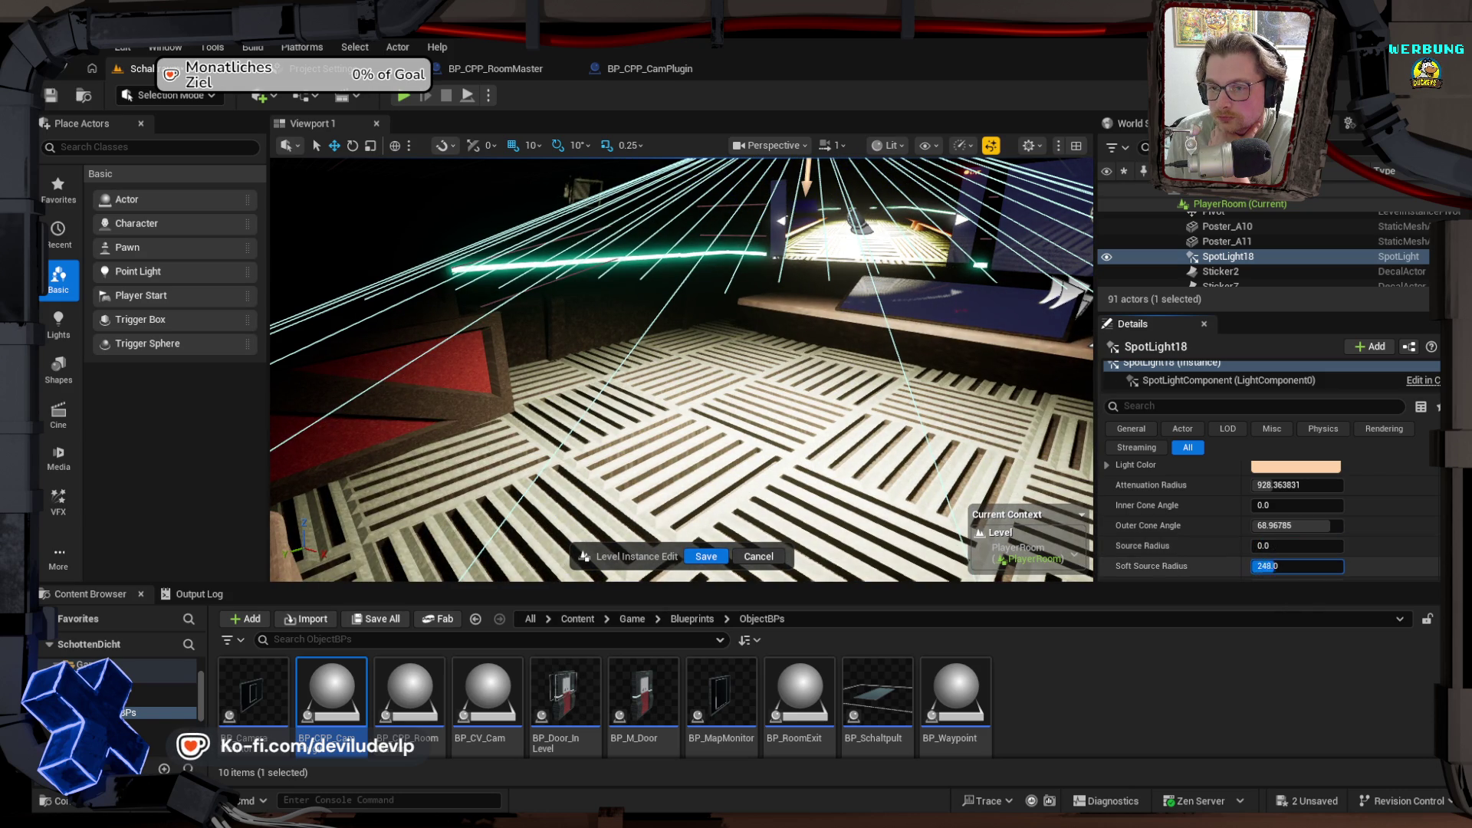
type("1000")
key("Return")
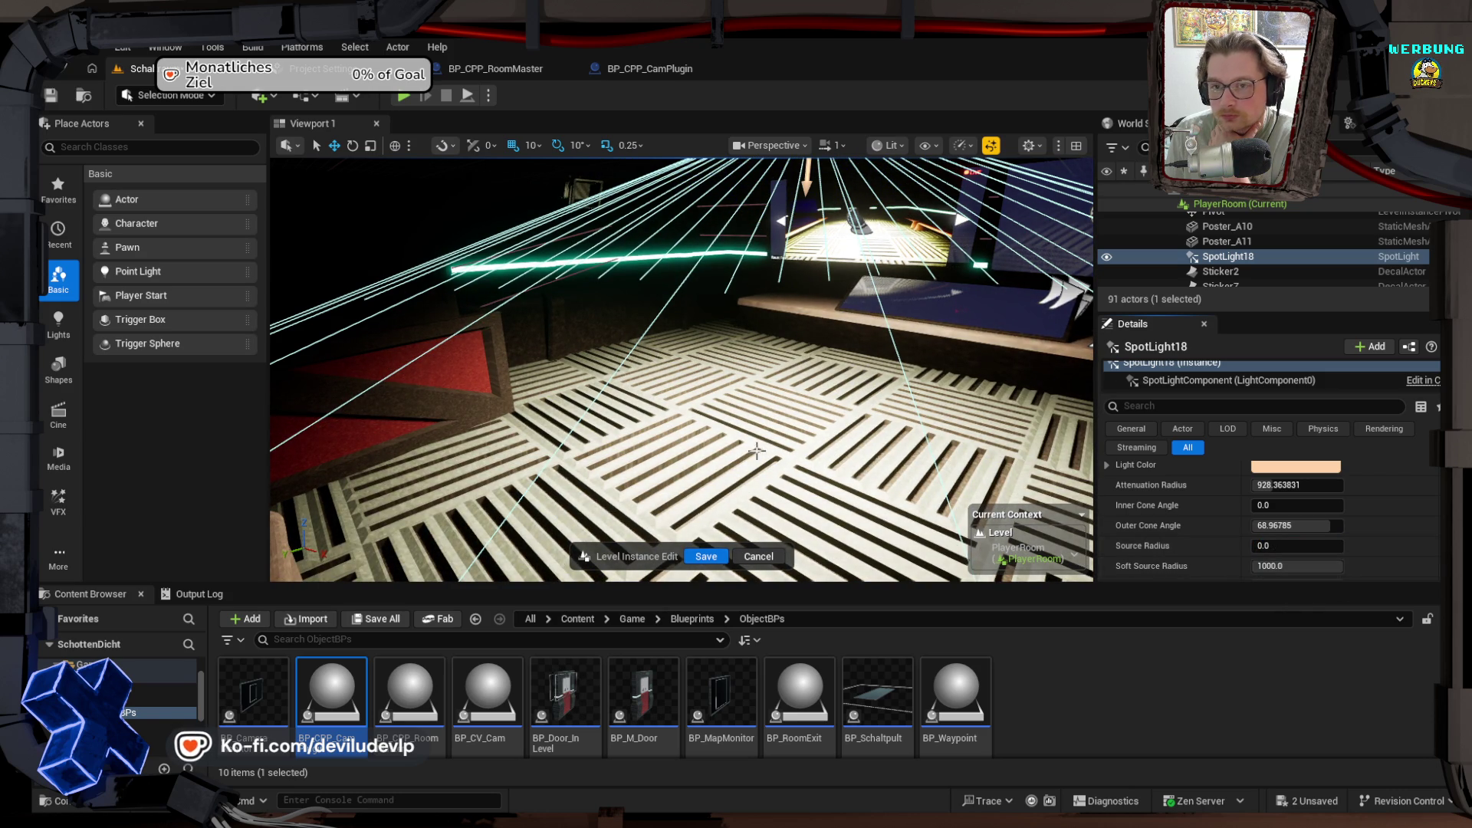
mouse_move(1272, 545)
left_mouse_down()
mouse_move(1304, 545)
mouse_move(1268, 544)
left_mouse_up()
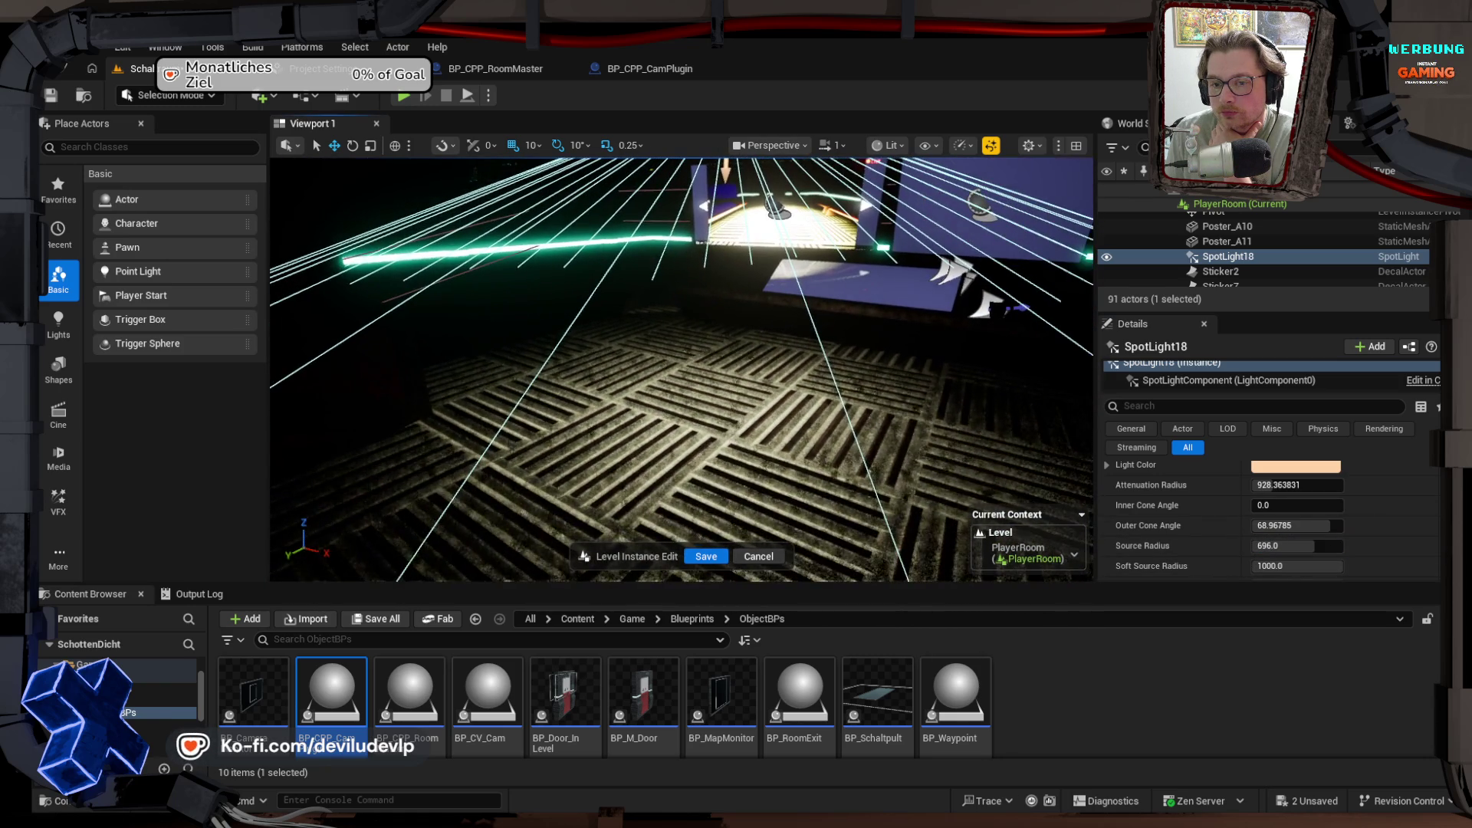
mouse_move(1296, 566)
left_mouse_down()
mouse_move(1261, 566)
mouse_move(1341, 565)
left_mouse_up()
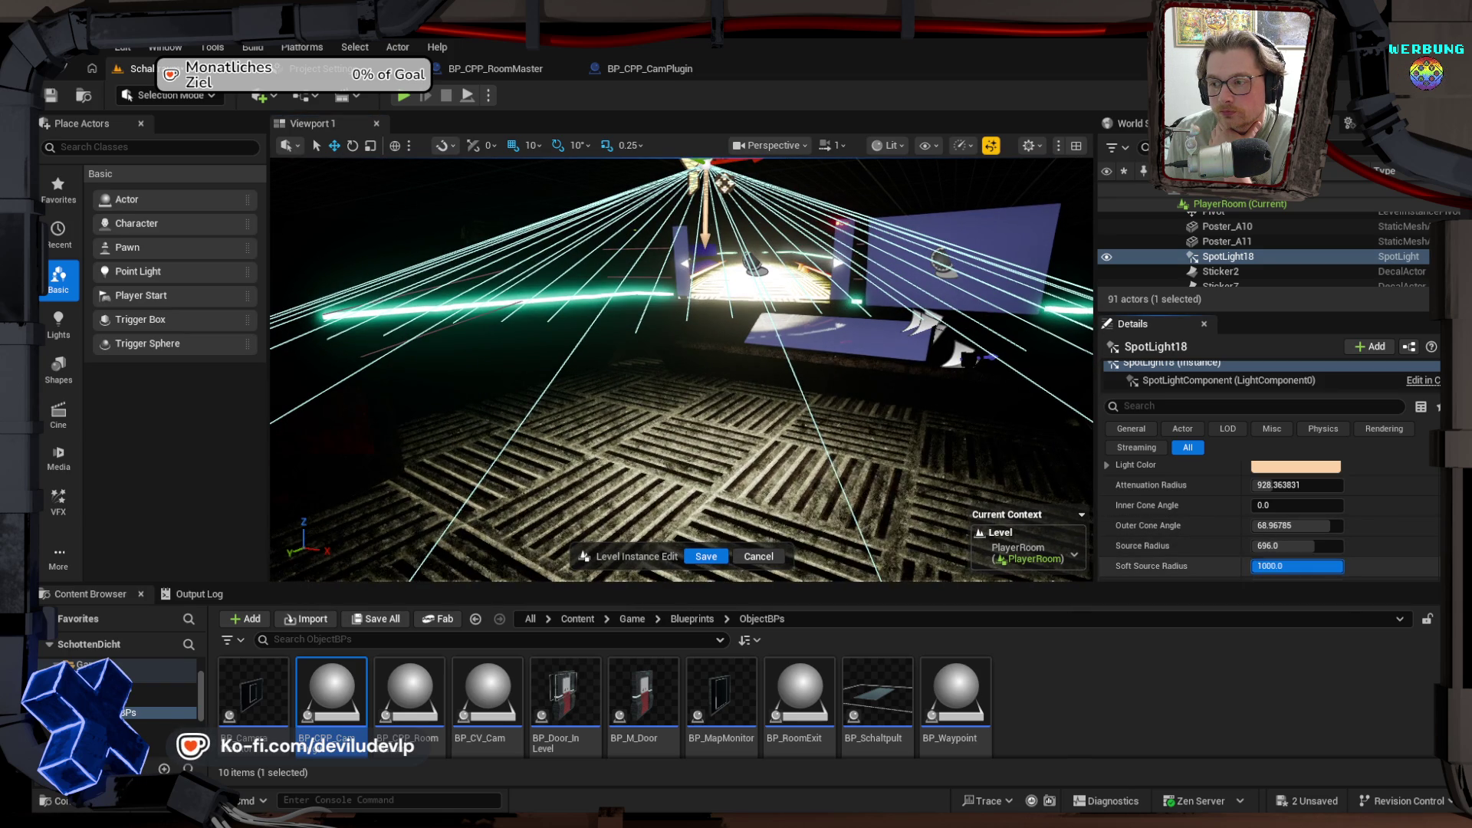
Step: Set Source Radius to 280, then drag it slightly lower
scroll(1148, 536, "down", 2)
scroll(1226, 518, "down", 1)
scroll(1204, 513, "up", 1)
left_click(1303, 497)
type("280")
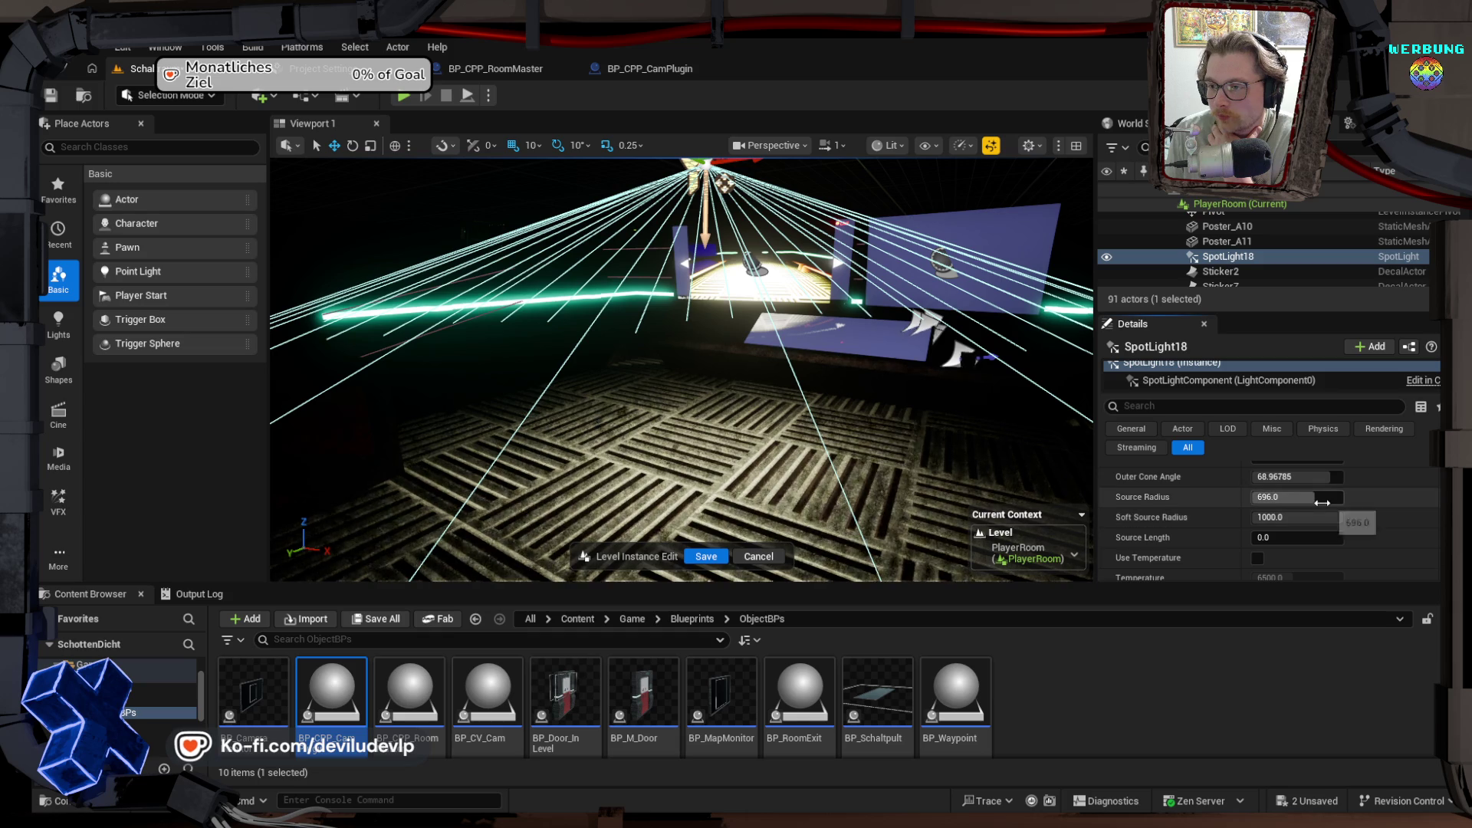
key("Return")
left_click_drag(1327, 496, 1293, 498)
Step: Frame the spotlight, enlarge its Source Radius, then set Source Length to 0
key("f")
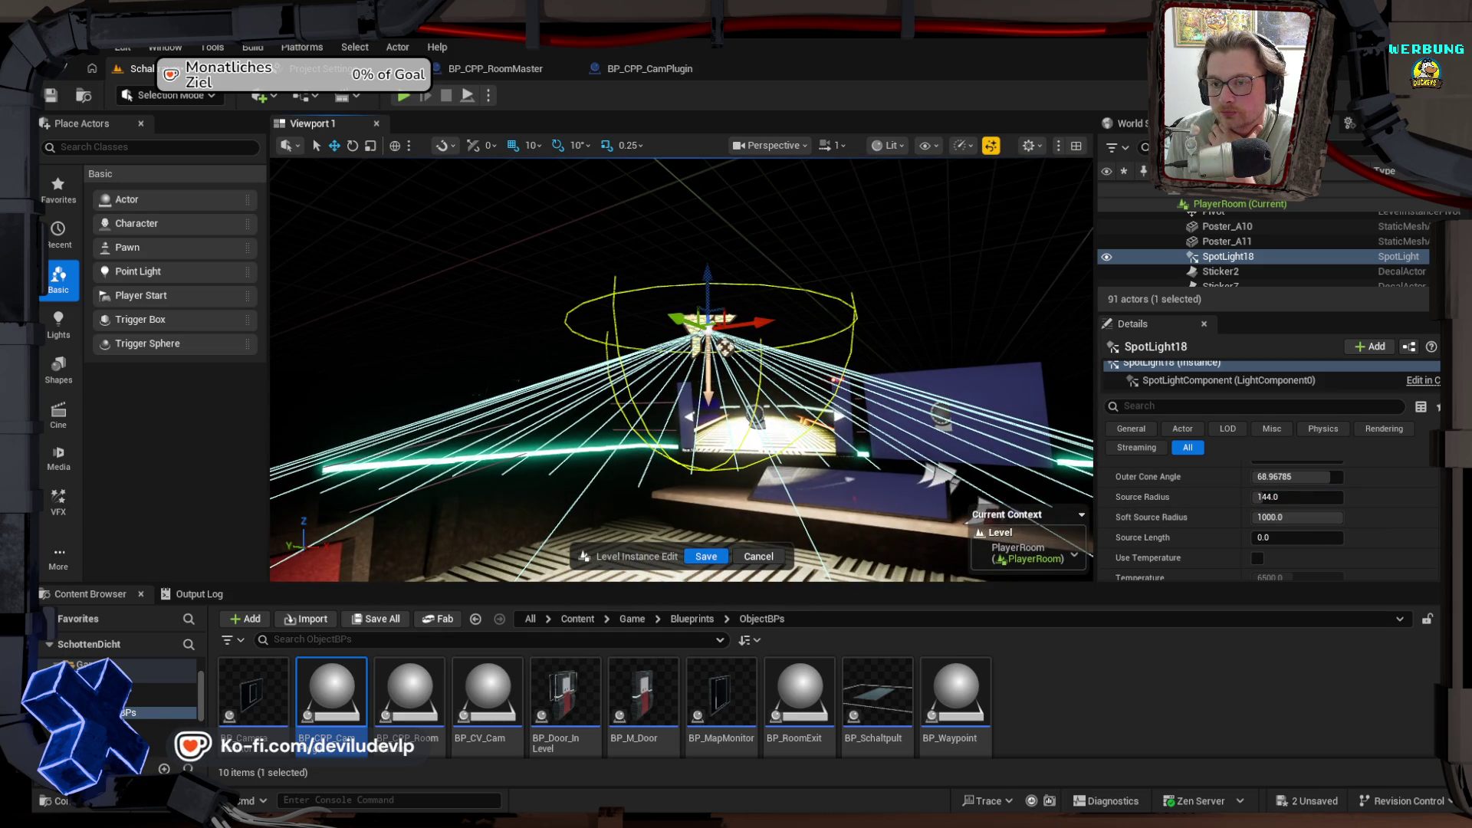
mouse_move(1296, 497)
left_mouse_down()
mouse_move(1311, 496)
mouse_move(1261, 497)
left_mouse_up()
left_click_drag(997, 414, 997, 447)
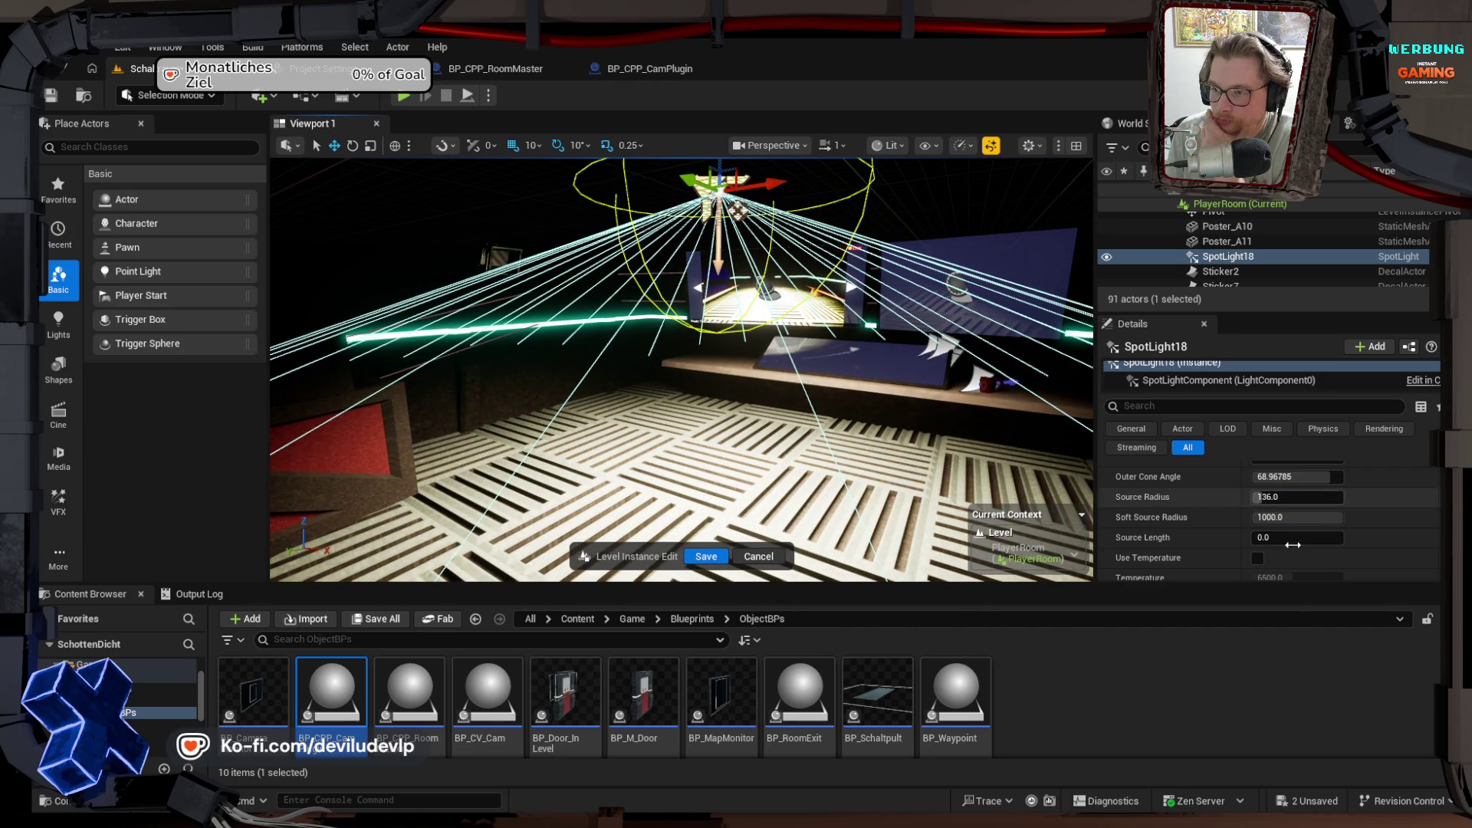
left_click_drag(1273, 536, 1395, 537)
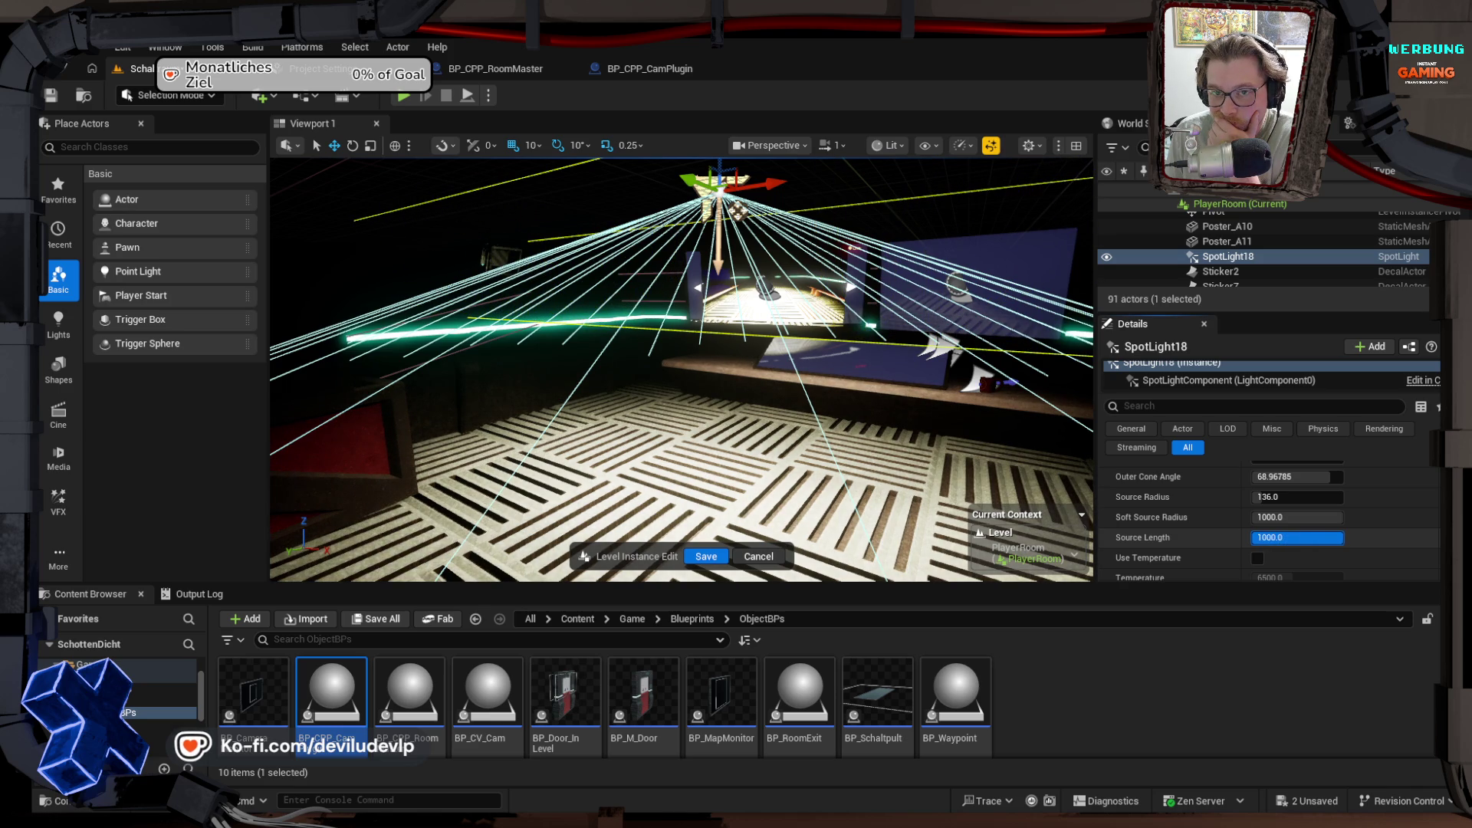
left_click_drag(1273, 536, 1273, 537)
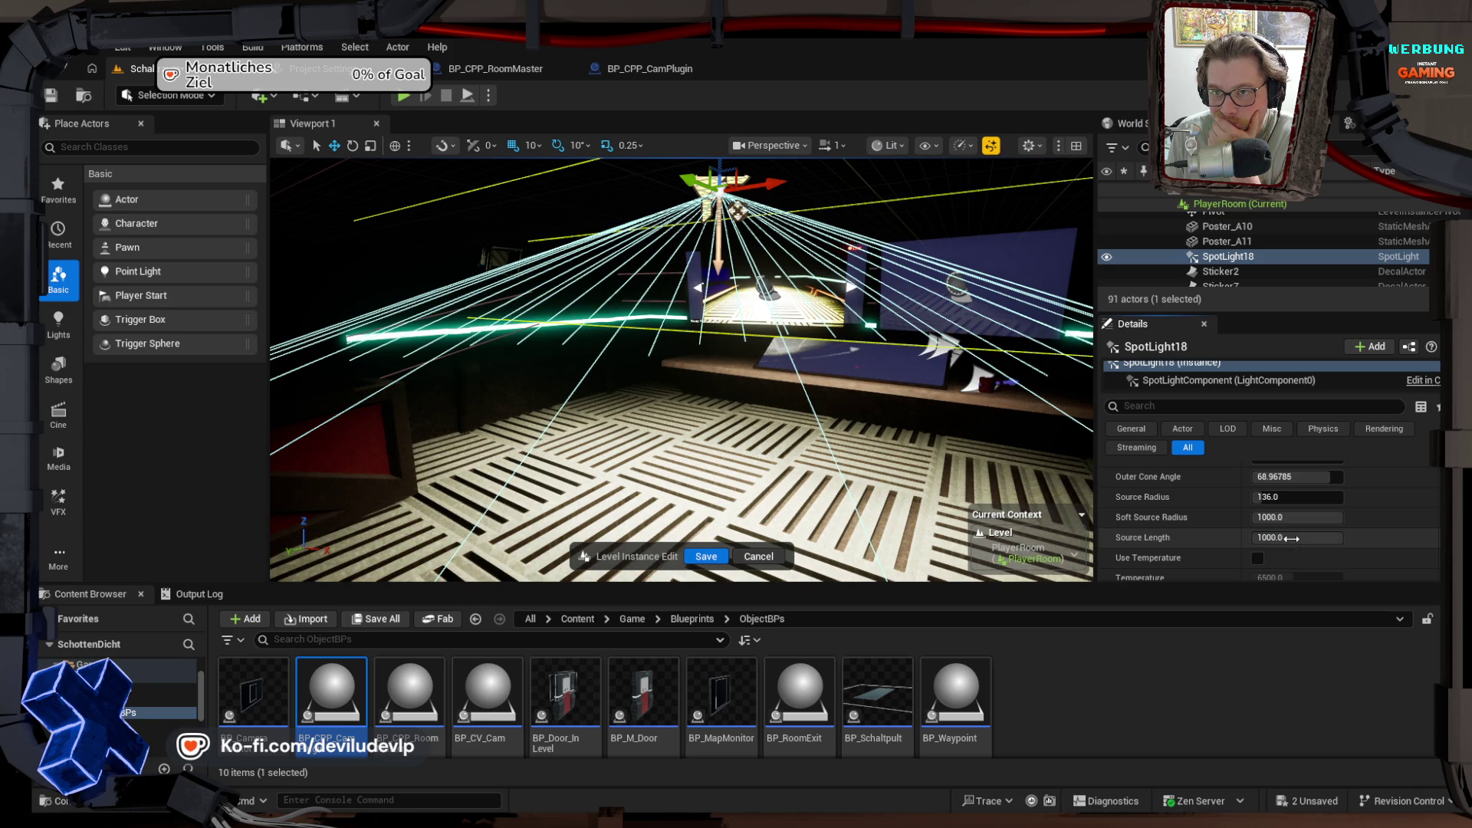
left_click(1292, 539)
type("0")
key("Return")
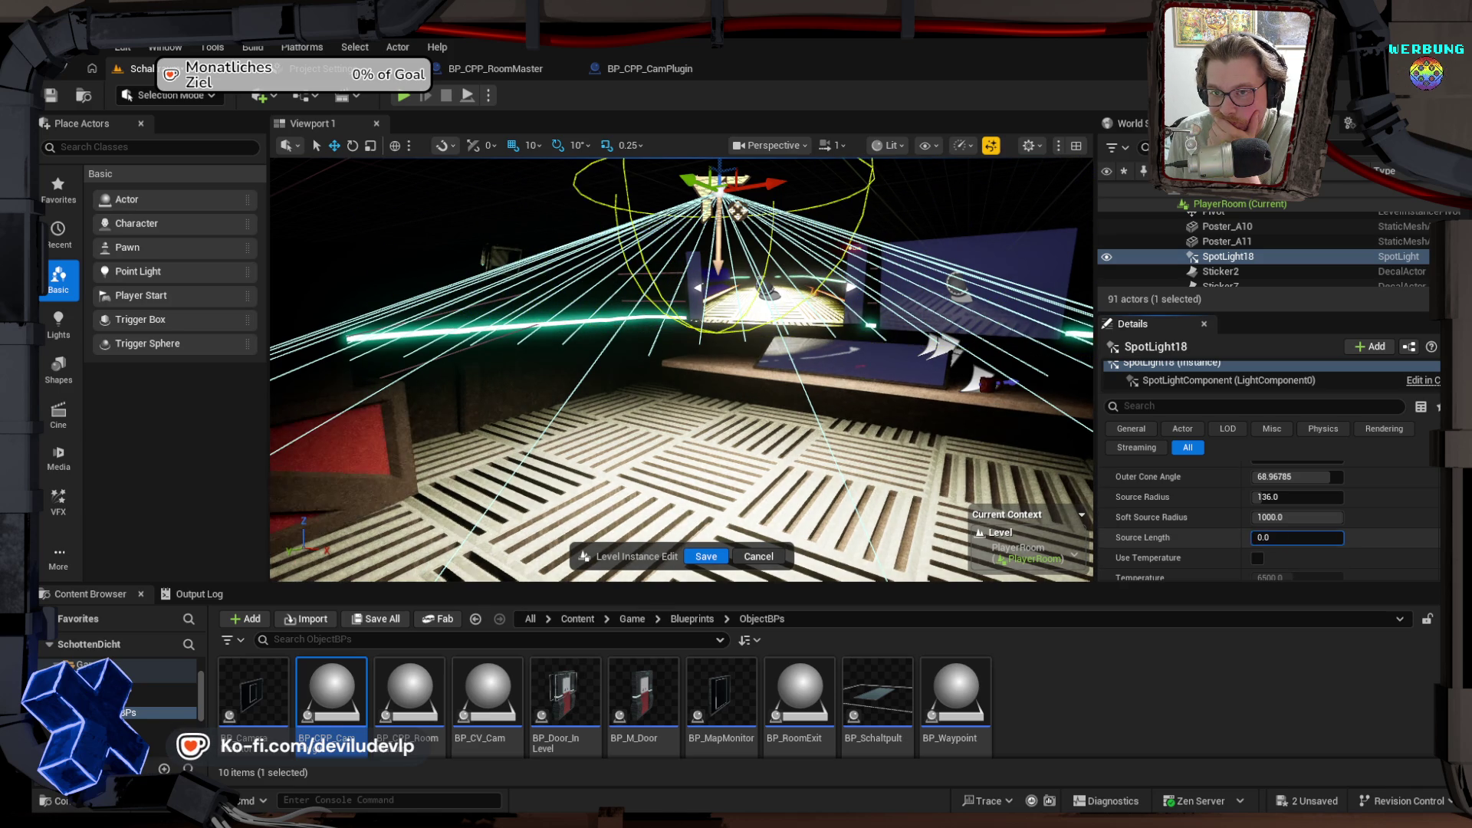
Step: Enable Use Temperature at 6500 and toggle Affects World off and back on
scroll(1185, 532, "down", 1)
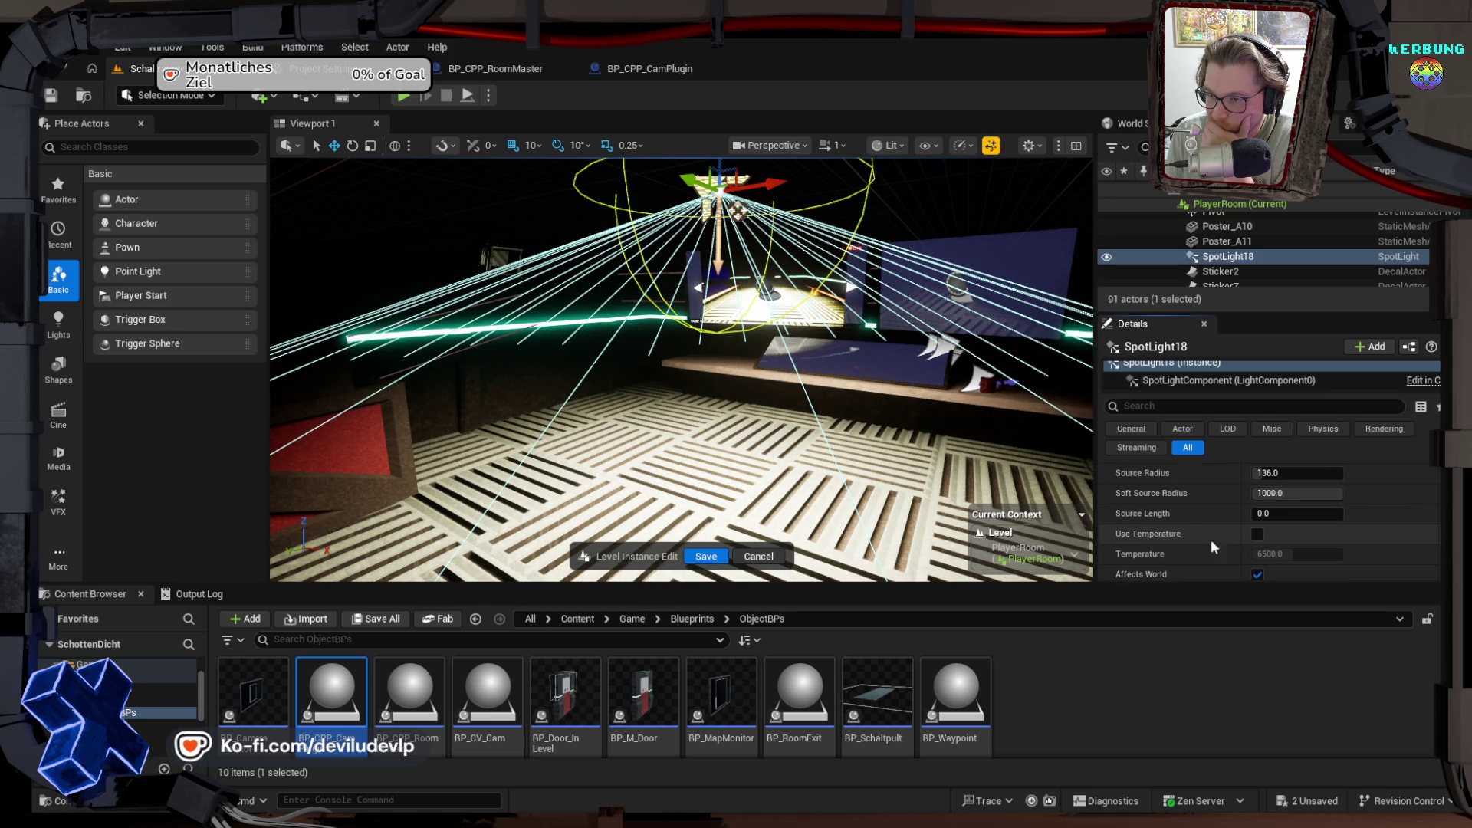
left_click(1255, 533)
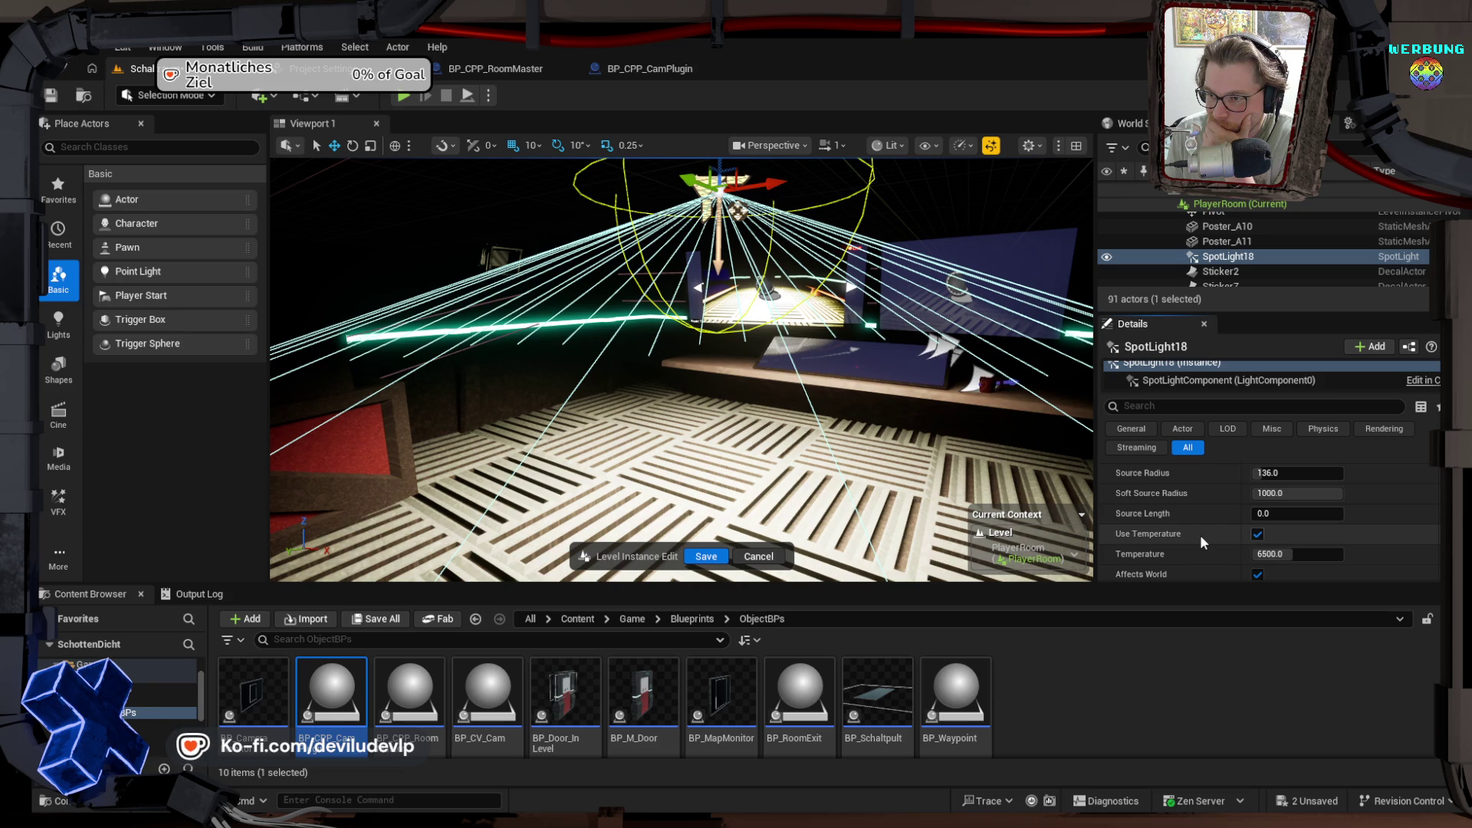
scroll(1194, 535, "down", 1)
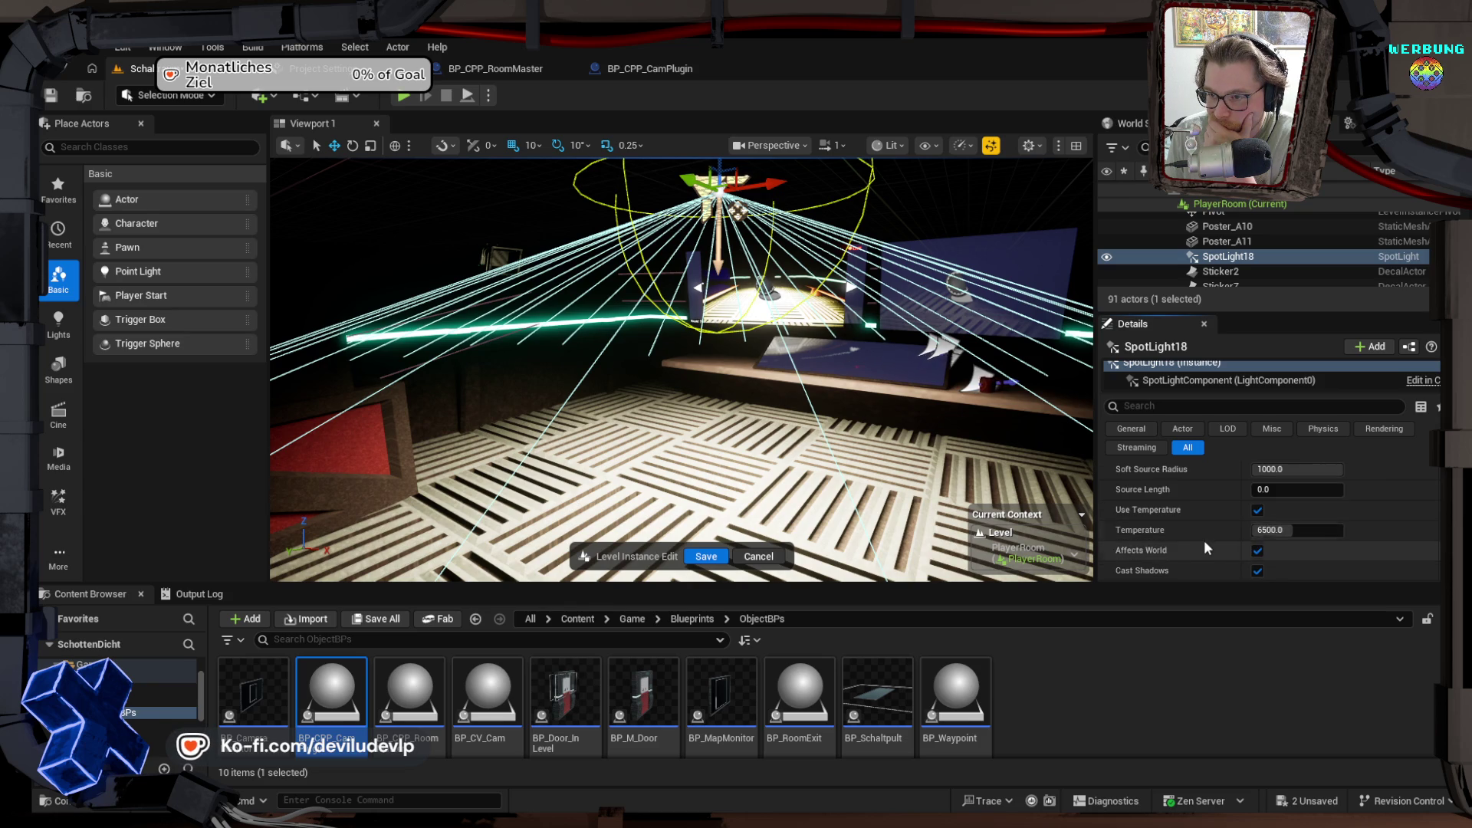
scroll(1244, 545, "down", 1)
left_click(1258, 527)
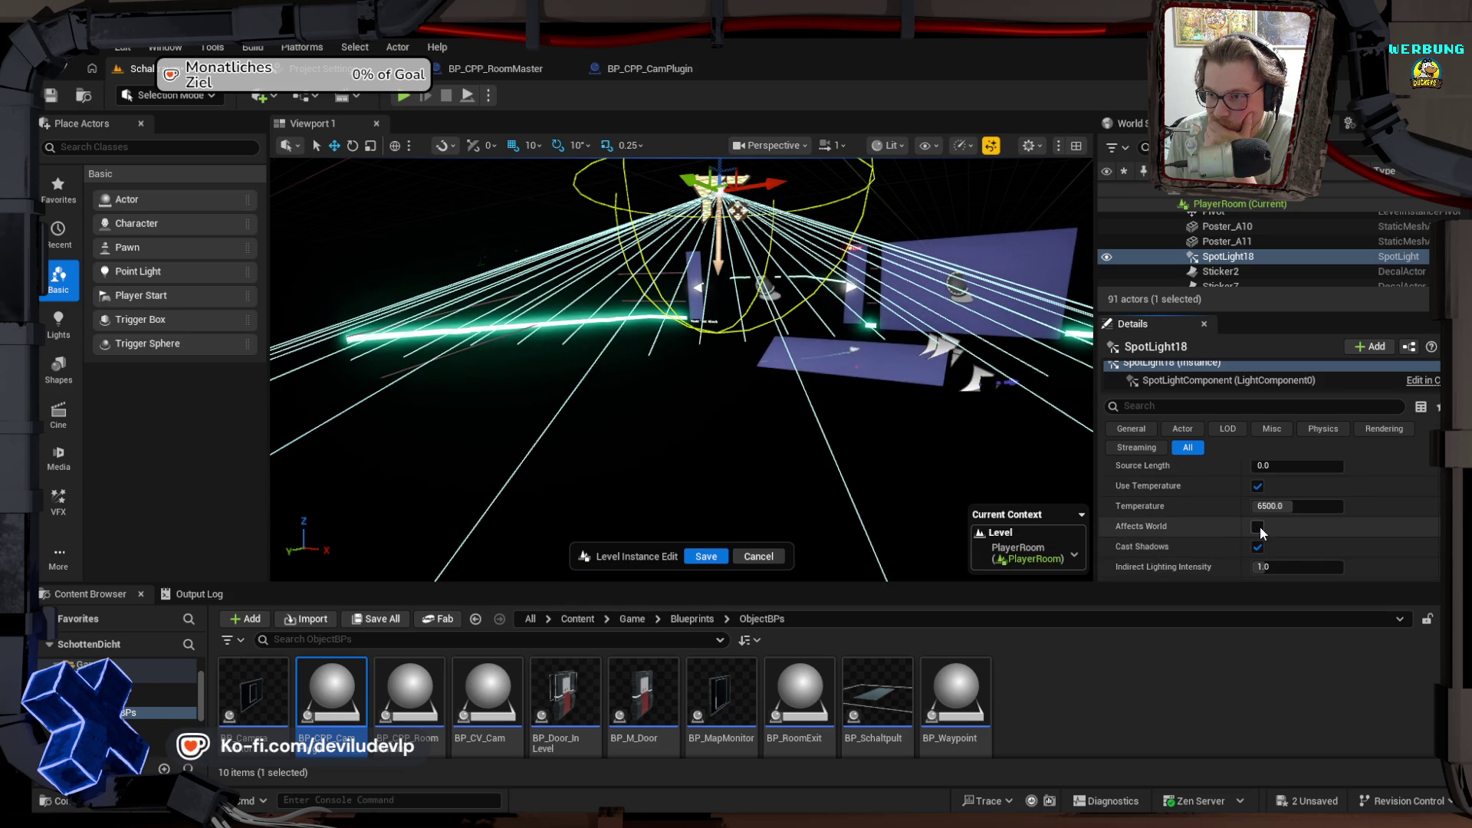
left_click(1258, 529)
scroll(1211, 527, "down", 2)
Step: Raise Indirect Lighting Intensity to 6.0 and Volumetric Scattering Intensity to 4.0
left_click_drag(1273, 518, 1286, 518)
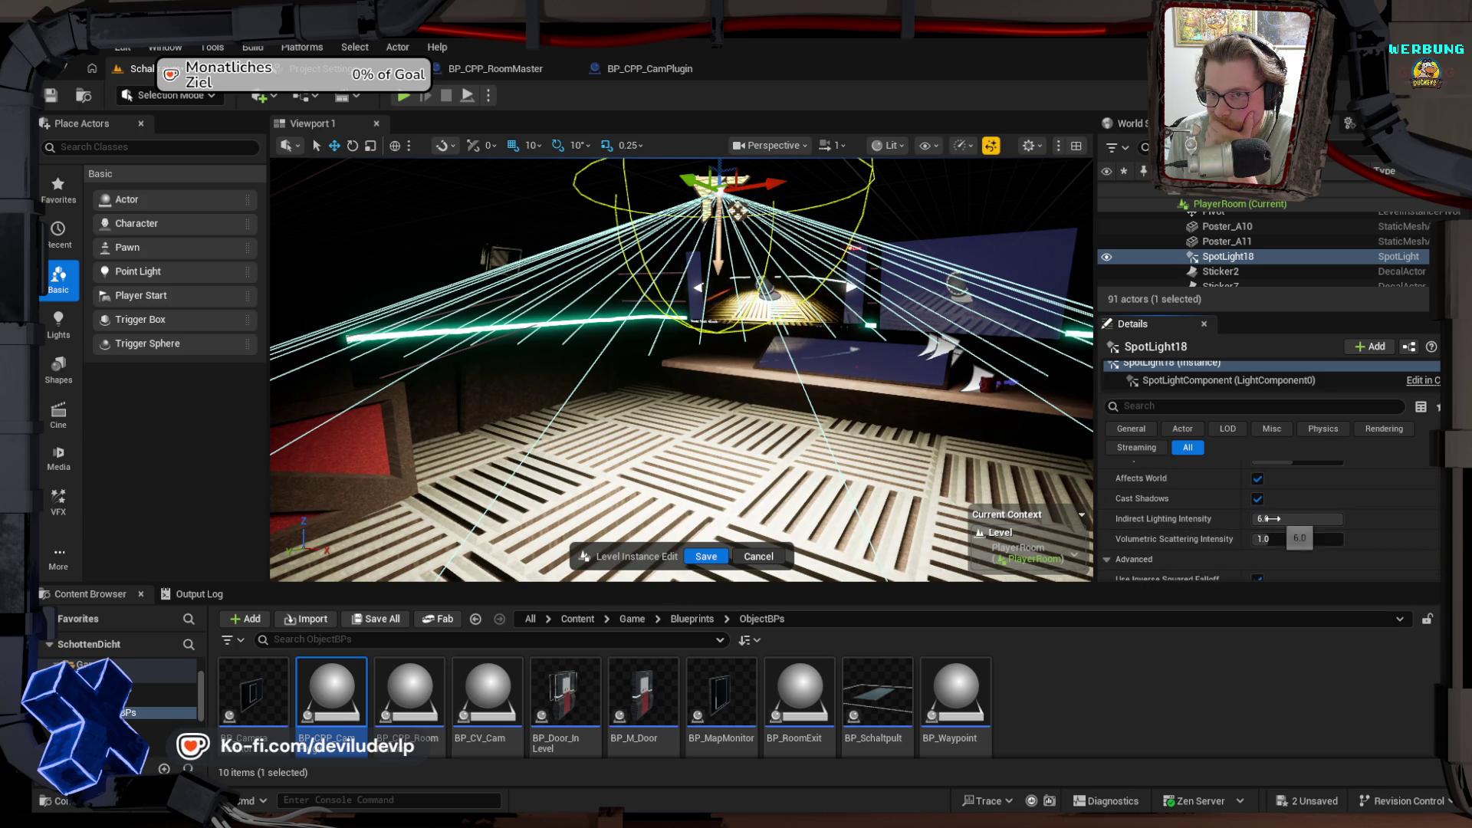
left_click_drag(682, 368, 529, 385)
key("f")
left_click_drag(1273, 539, 1319, 539)
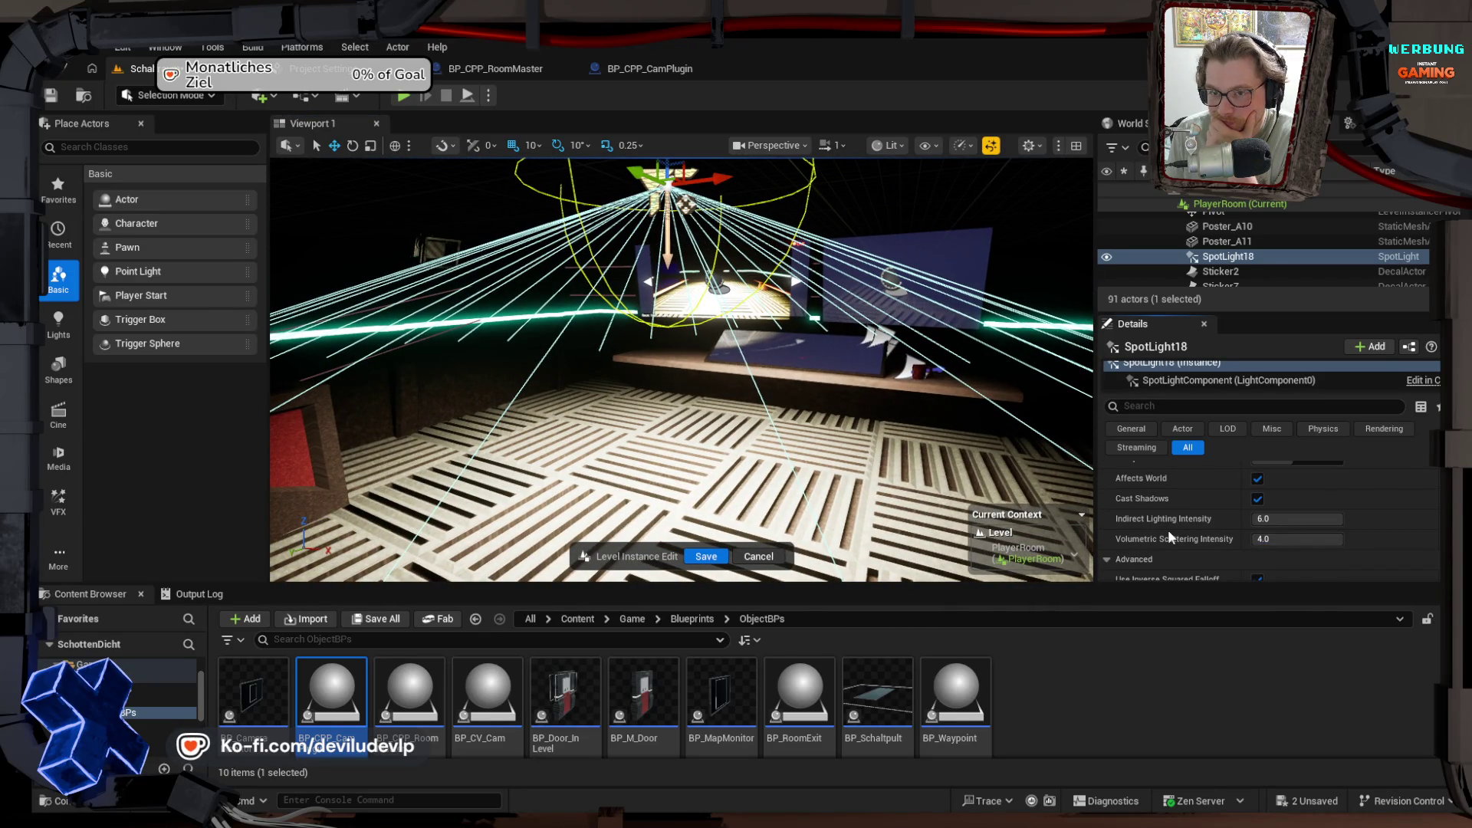
mouse_move(682, 368)
left_mouse_down()
mouse_move(652, 360)
mouse_move(590, 394)
mouse_move(999, 470)
left_mouse_up()
Step: Adjust Inverse Exposure Blend, then bring Volumetric Scattering Intensity back down
scroll(1166, 533, "down", 2)
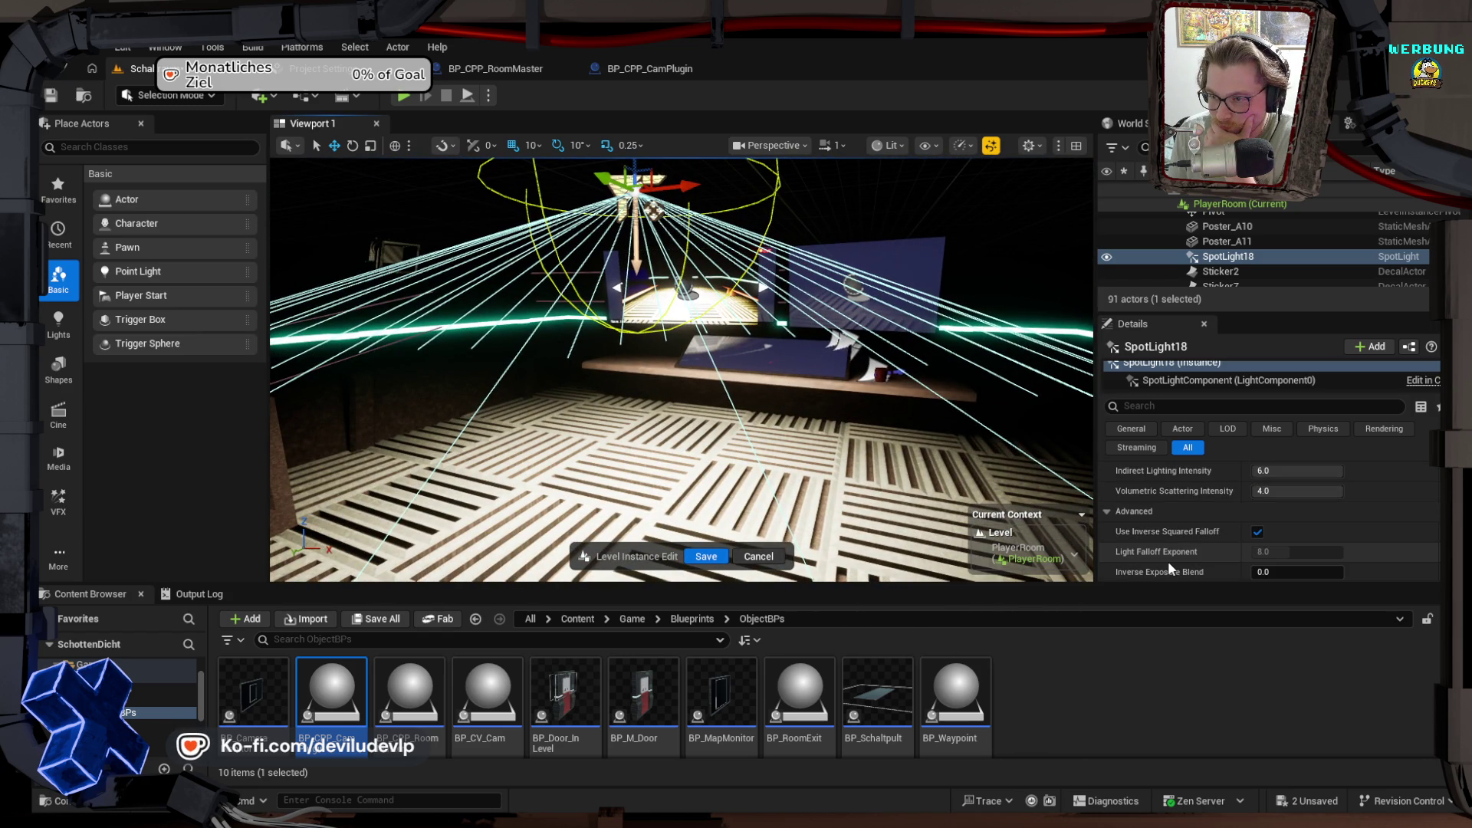
scroll(1170, 558, "down", 1)
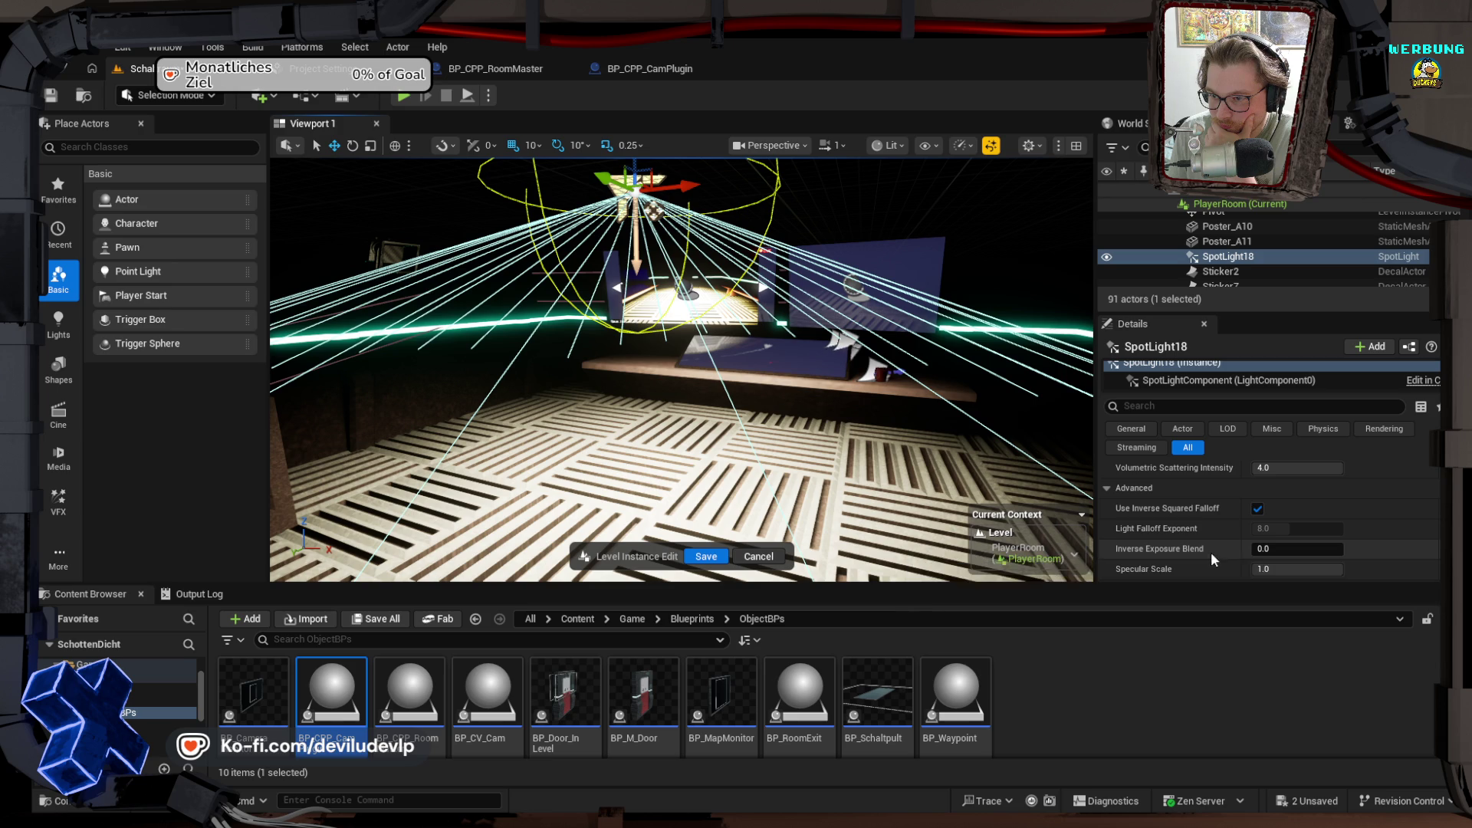
left_click_drag(1281, 548, 1309, 548)
left_click_drag(682, 368, 625, 342)
left_click_drag(1334, 551, 1258, 551)
scroll(1144, 481, "up", 1)
scroll(1140, 519, "up", 2)
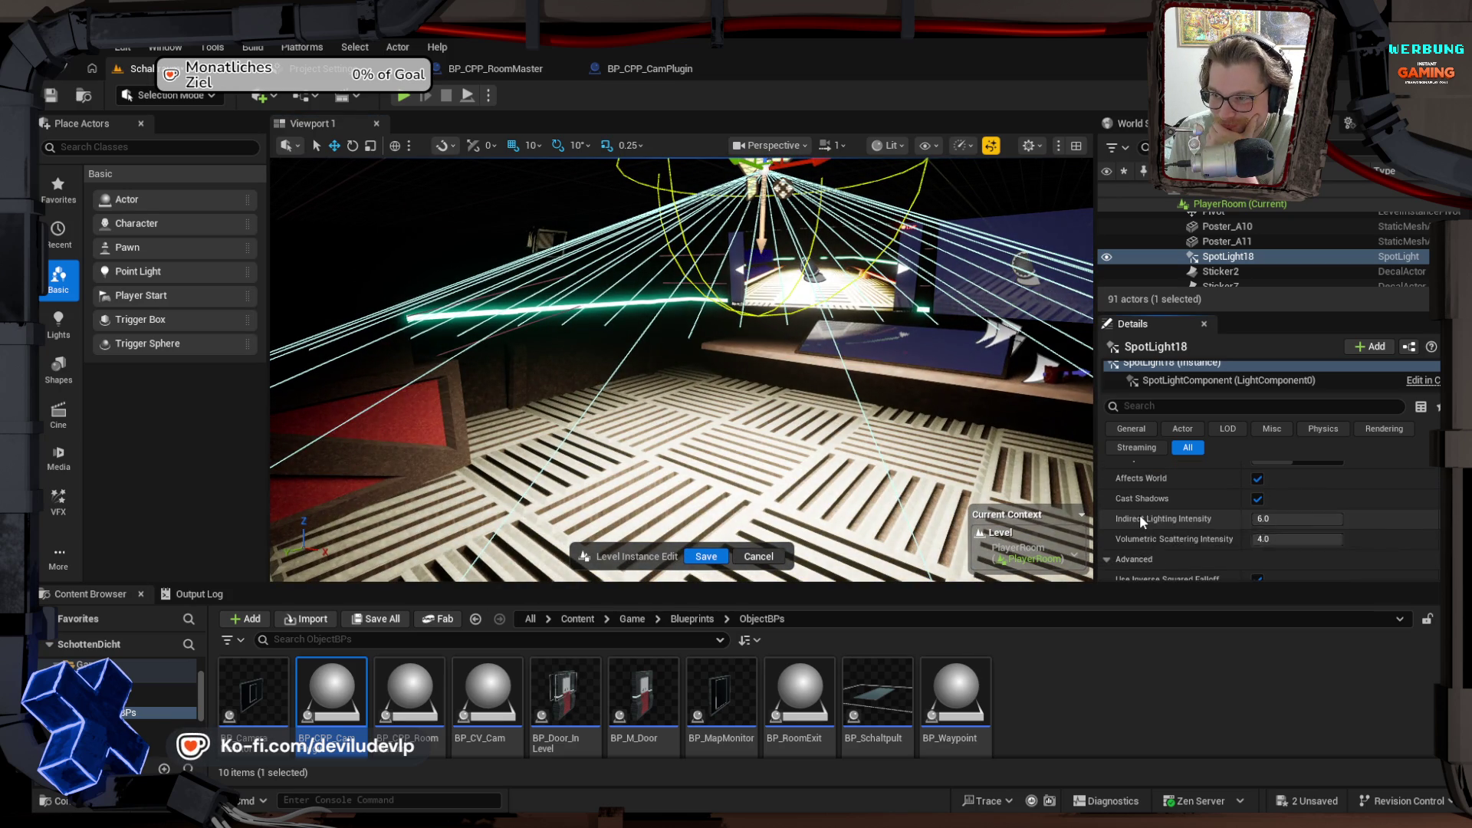
mouse_move(1306, 539)
left_mouse_down()
mouse_move(1276, 539)
mouse_move(1434, 545)
left_mouse_up()
left_click(1335, 538)
Step: Enter 1.0 for Volumetric Scattering Intensity and make the light's Temperature warmer
type("1.0")
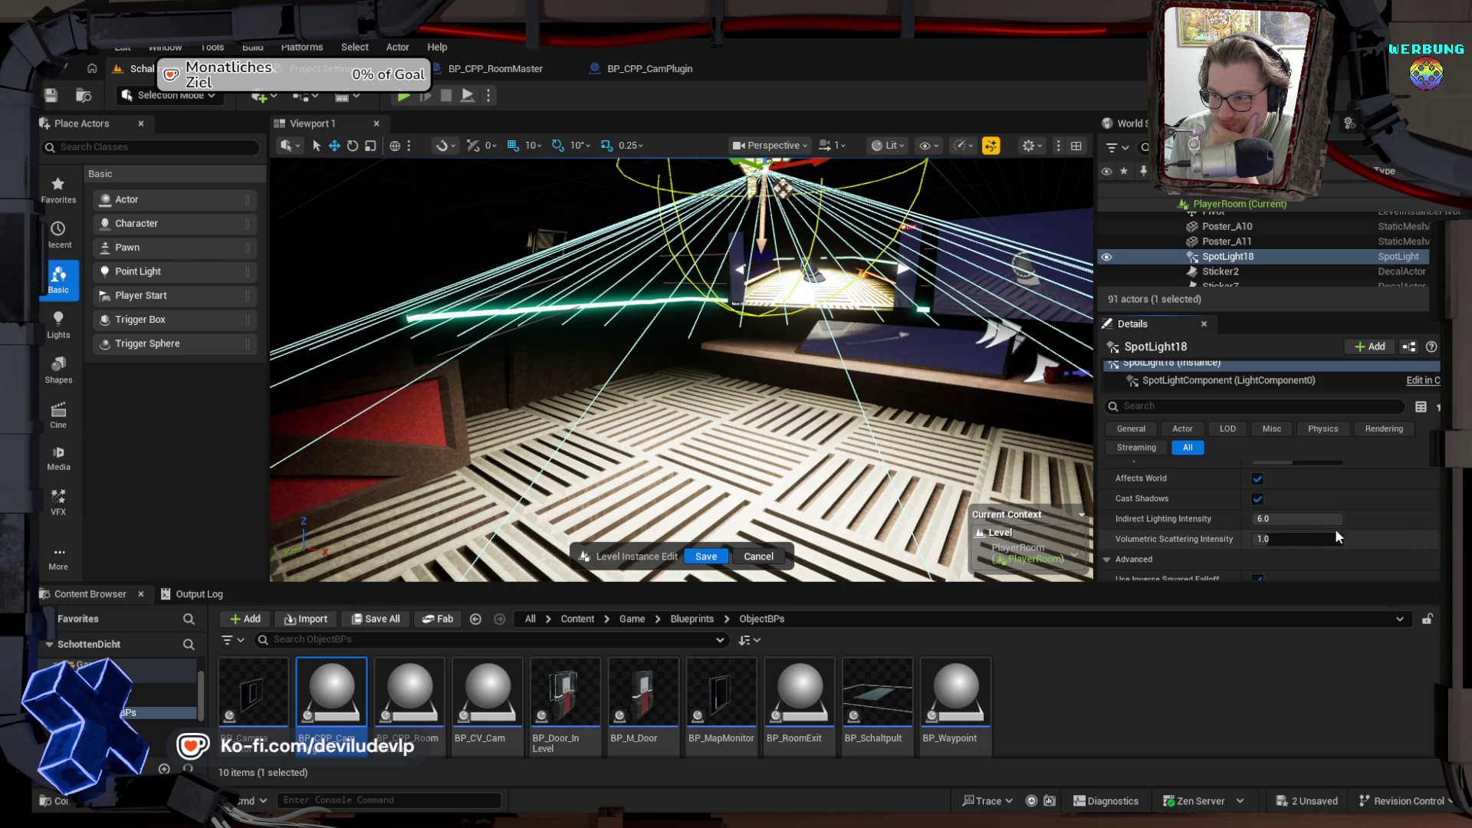
scroll(1183, 513, "up", 5)
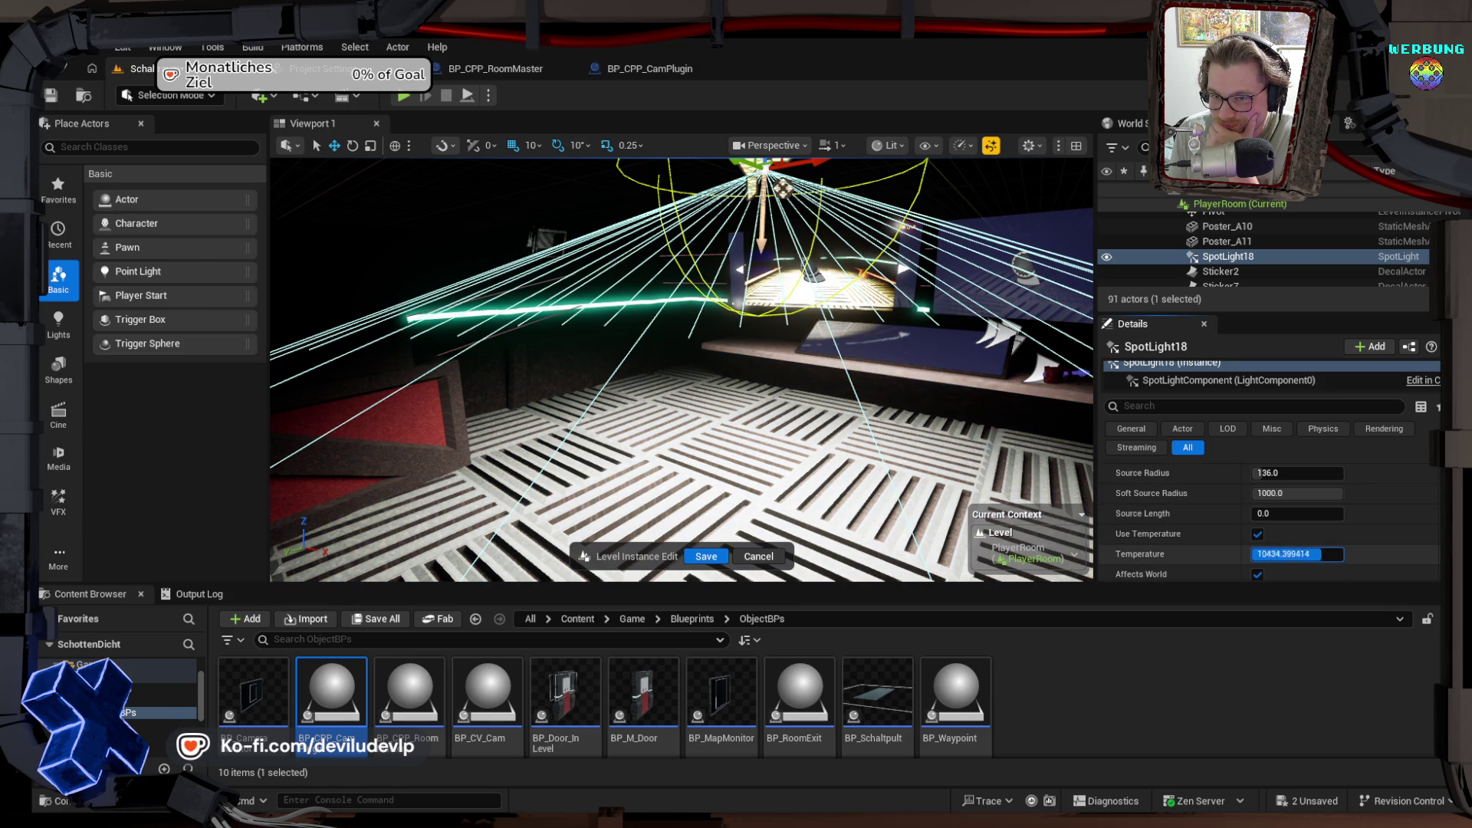
left_click_drag(1342, 553, 1274, 553)
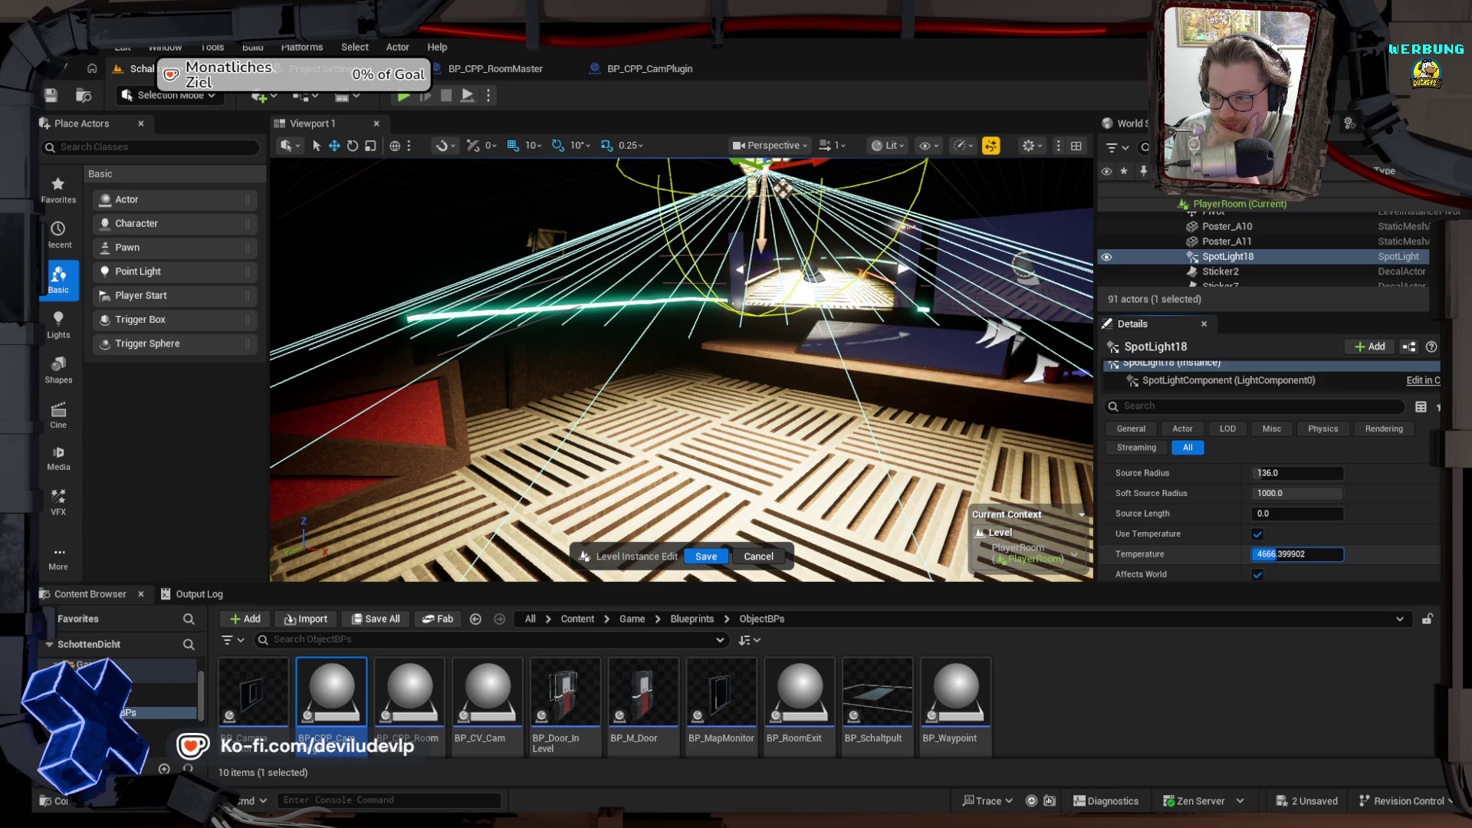
left_click_drag(1274, 553, 1279, 553)
Step: Set Soft Source Radius and Source Radius to 0 and dim the intensity
scroll(1189, 530, "up", 2)
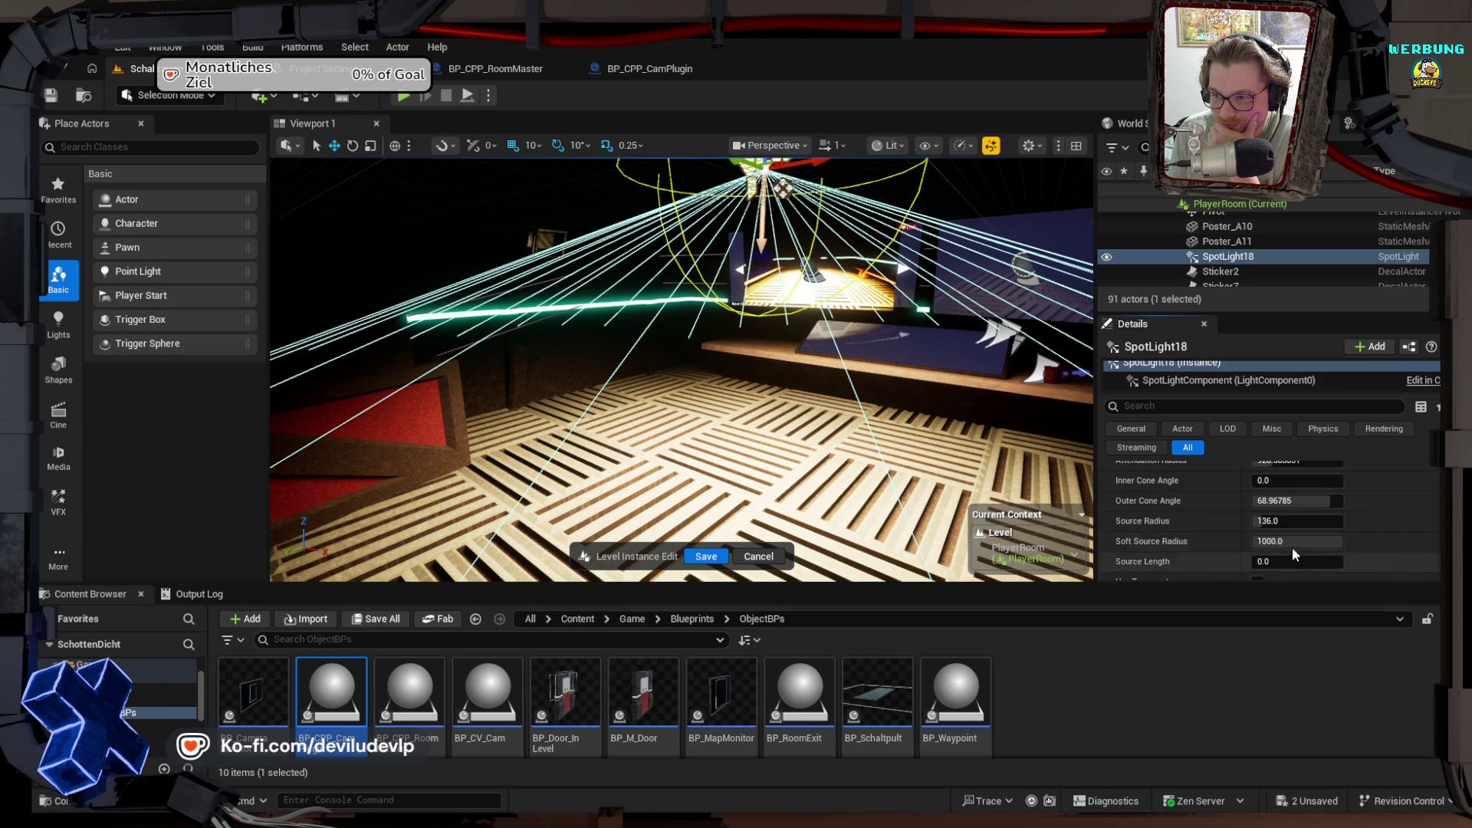
left_click_drag(1301, 540, 1257, 541)
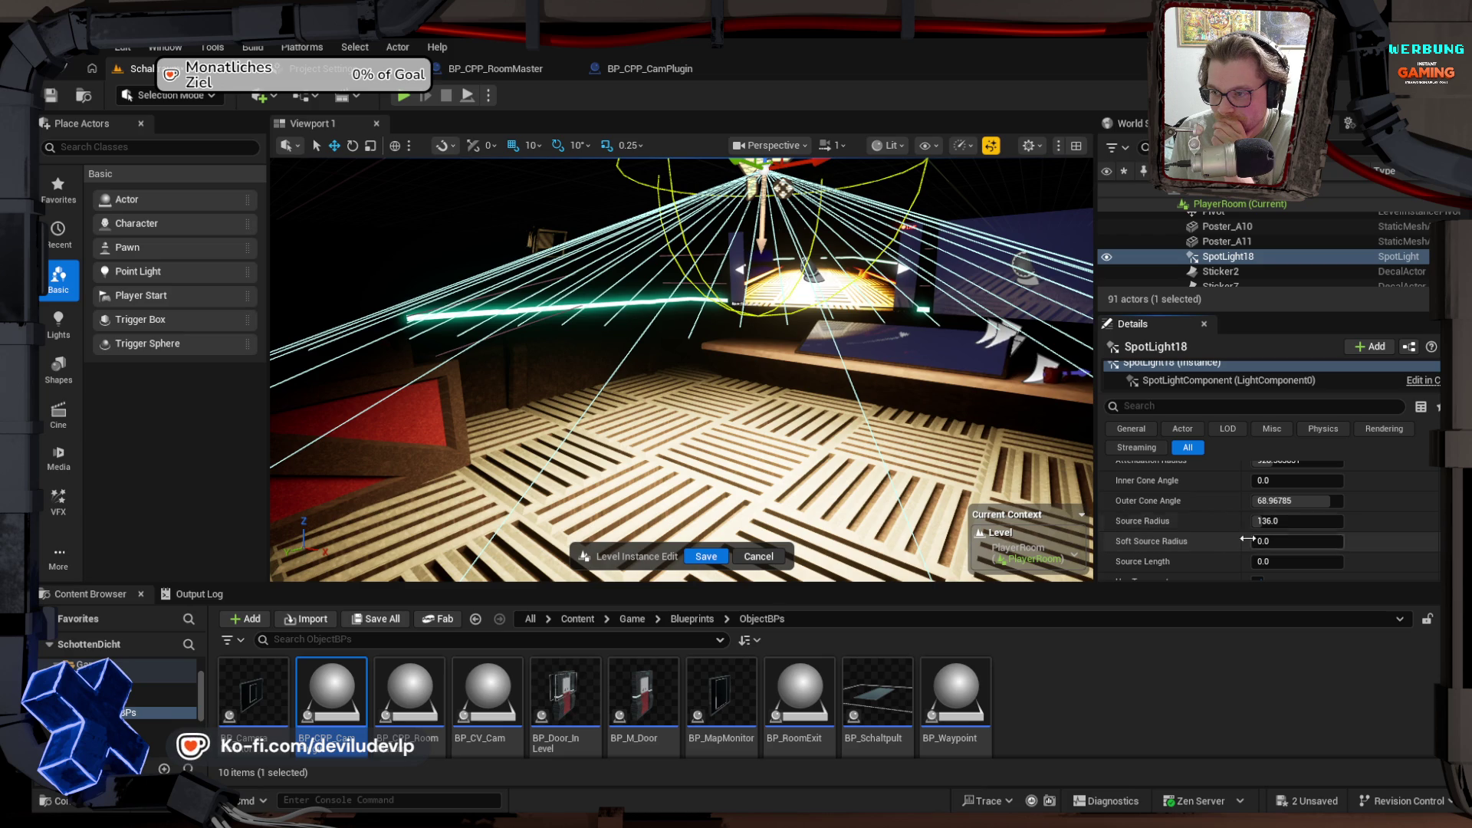
scroll(1186, 535, "up", 1)
mouse_move(1300, 545)
left_mouse_down()
mouse_move(1257, 545)
mouse_move(1343, 525)
mouse_move(1283, 525)
mouse_move(1324, 525)
mouse_move(1301, 505)
mouse_move(1321, 505)
mouse_move(1242, 485)
mouse_move(1304, 484)
mouse_move(1192, 507)
left_mouse_up()
scroll(1193, 506, "up", 1)
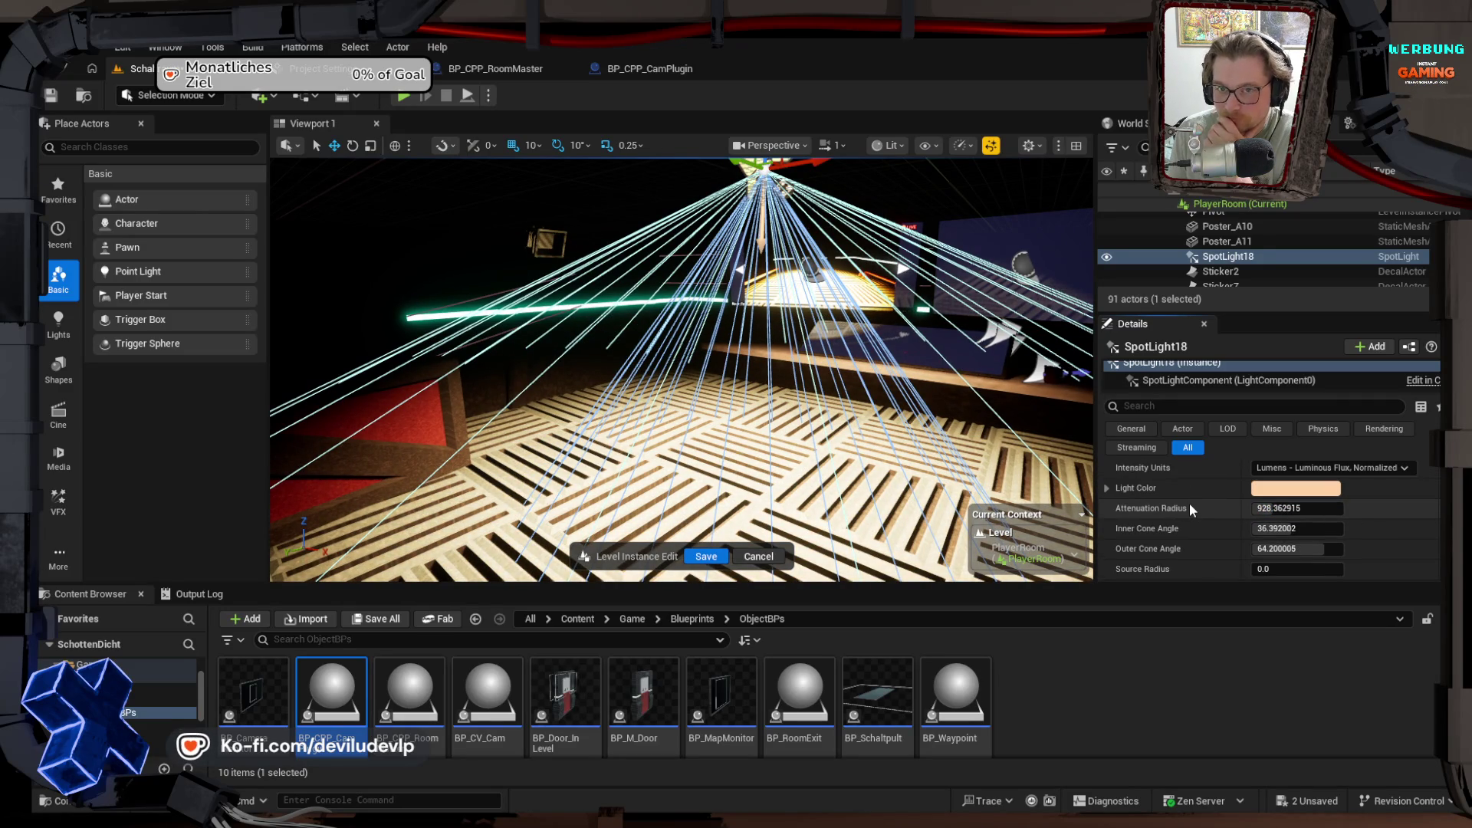
scroll(1189, 503, "up", 2)
left_click_drag(1304, 495, 1238, 496)
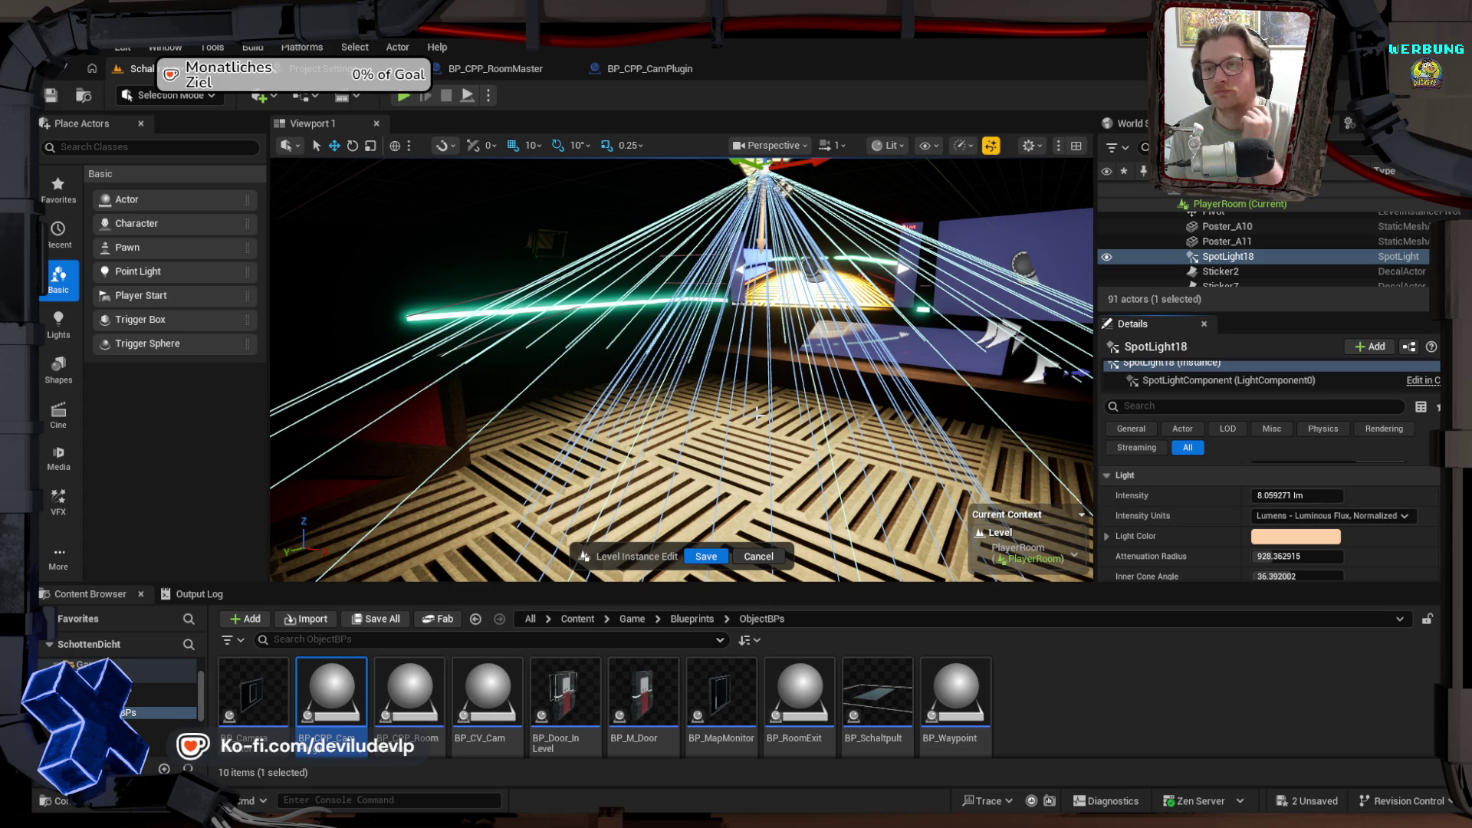
Step: Drop the spotlight's intensity to zero, then enter 0.1 lm
mouse_move(683, 368)
left_mouse_down()
mouse_move(652, 357)
mouse_move(697, 337)
mouse_move(659, 360)
left_mouse_up()
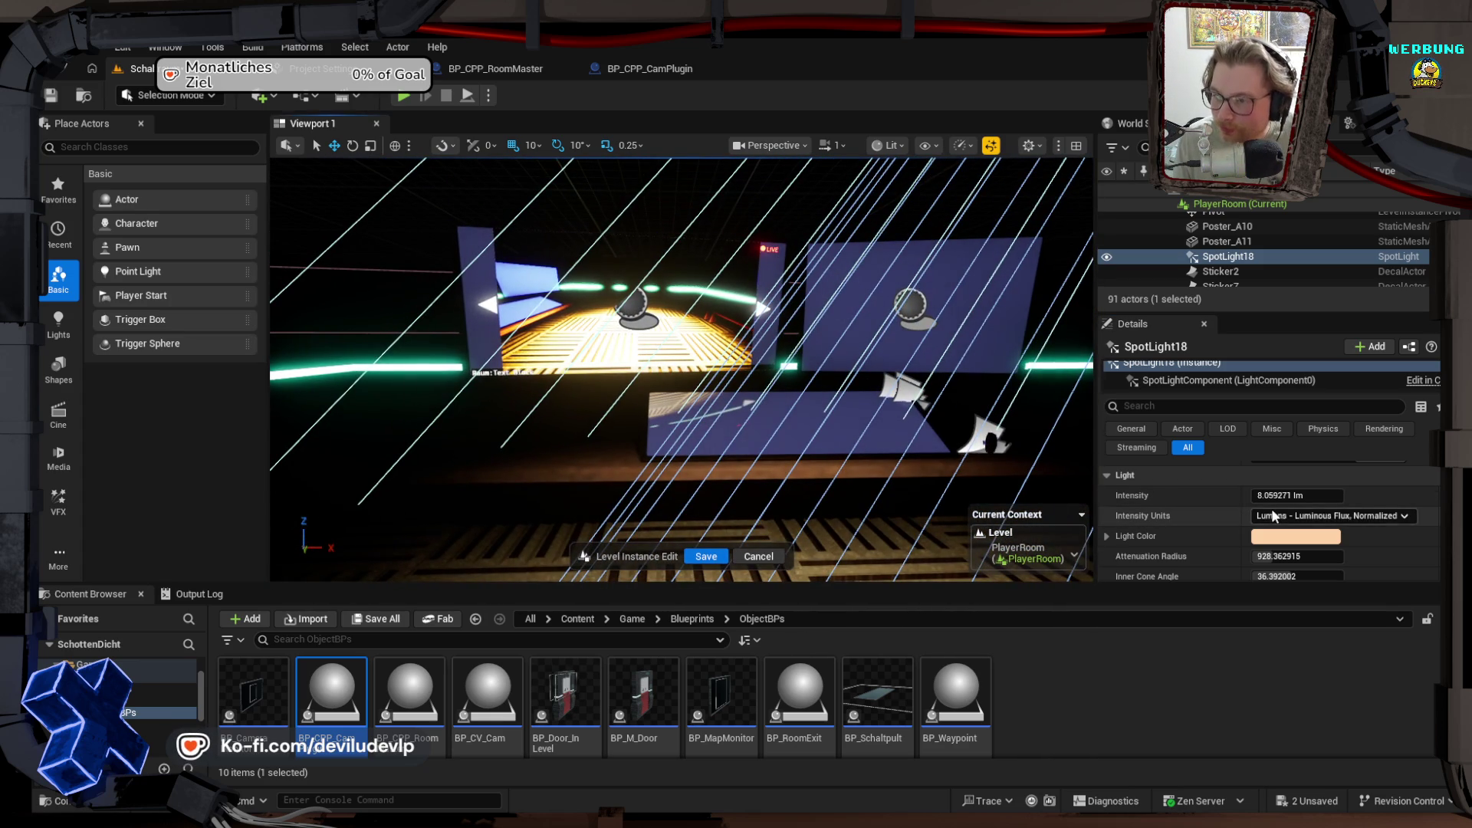
left_click_drag(1297, 495, 1259, 496)
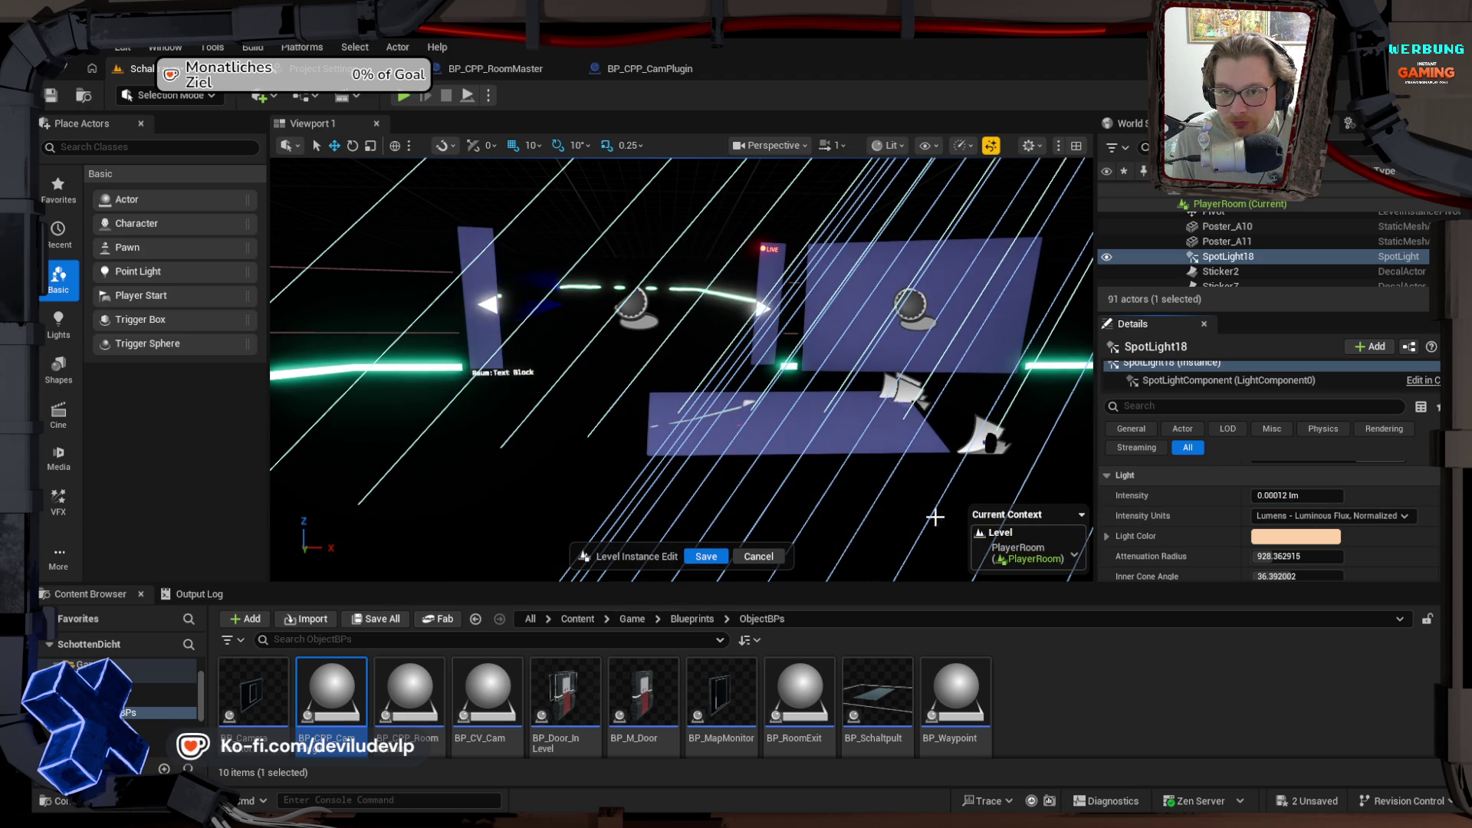
key("f")
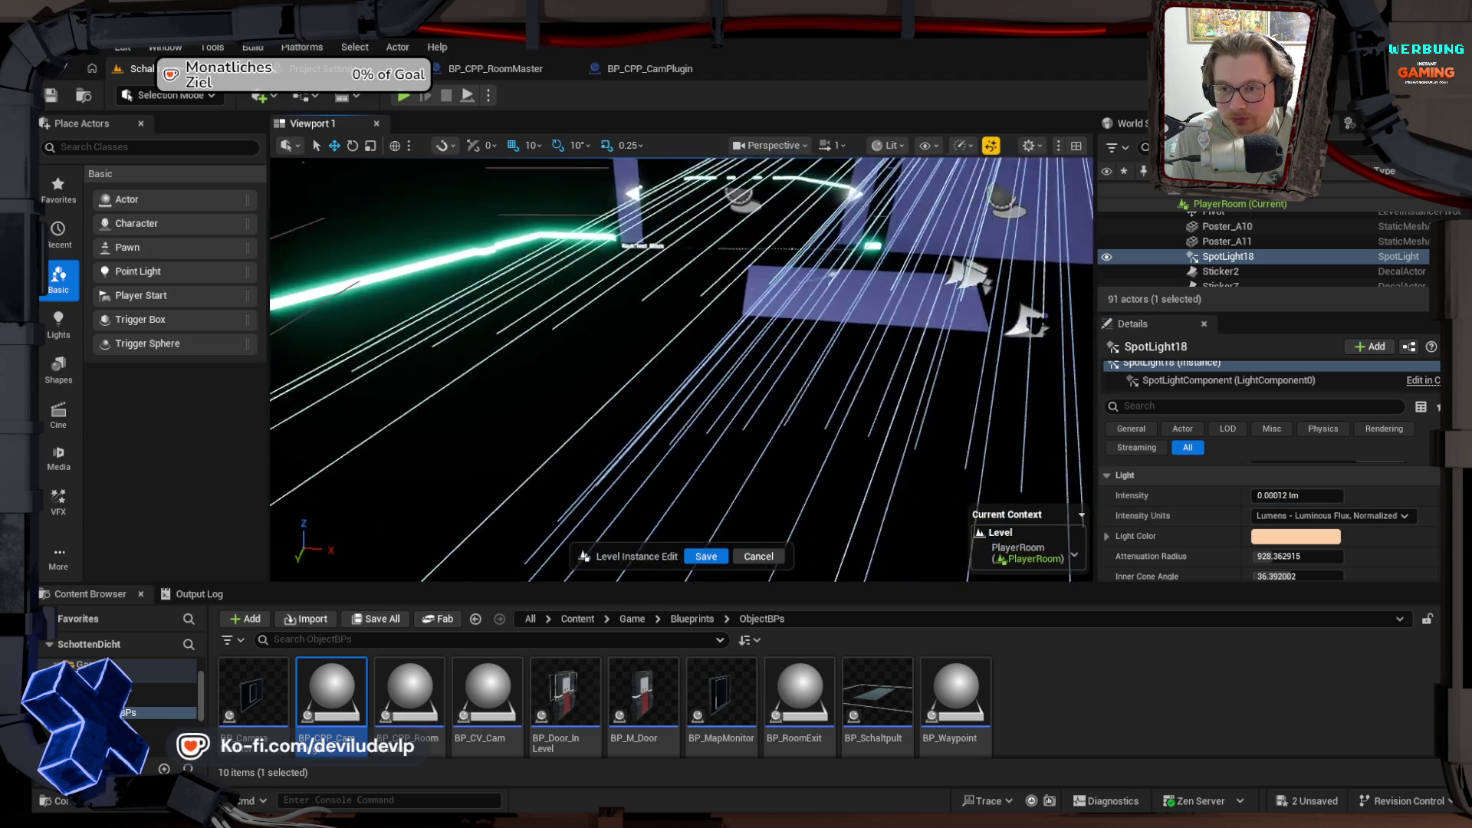
scroll(681, 368, "up", 5)
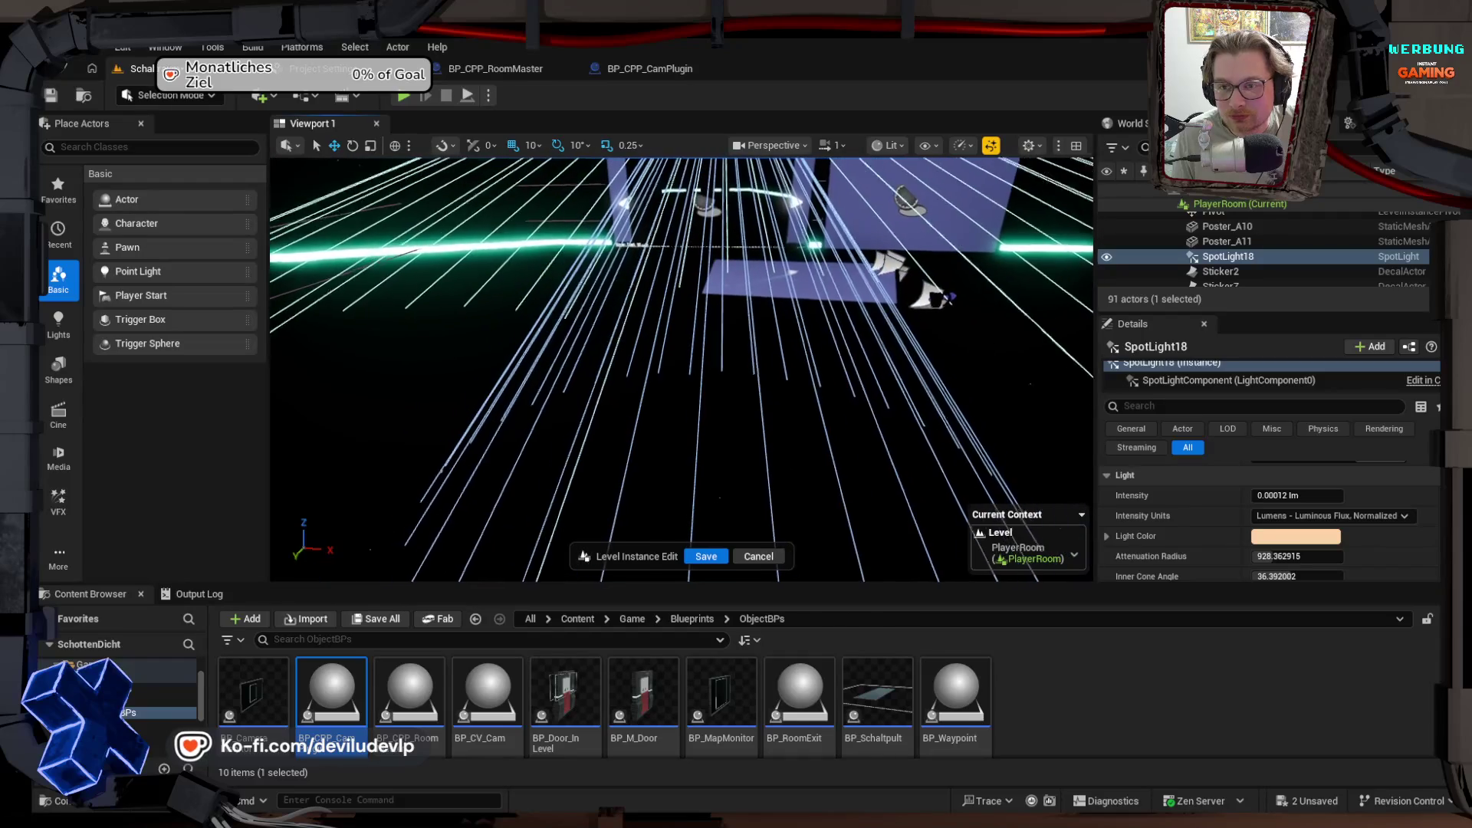
left_click(1296, 496)
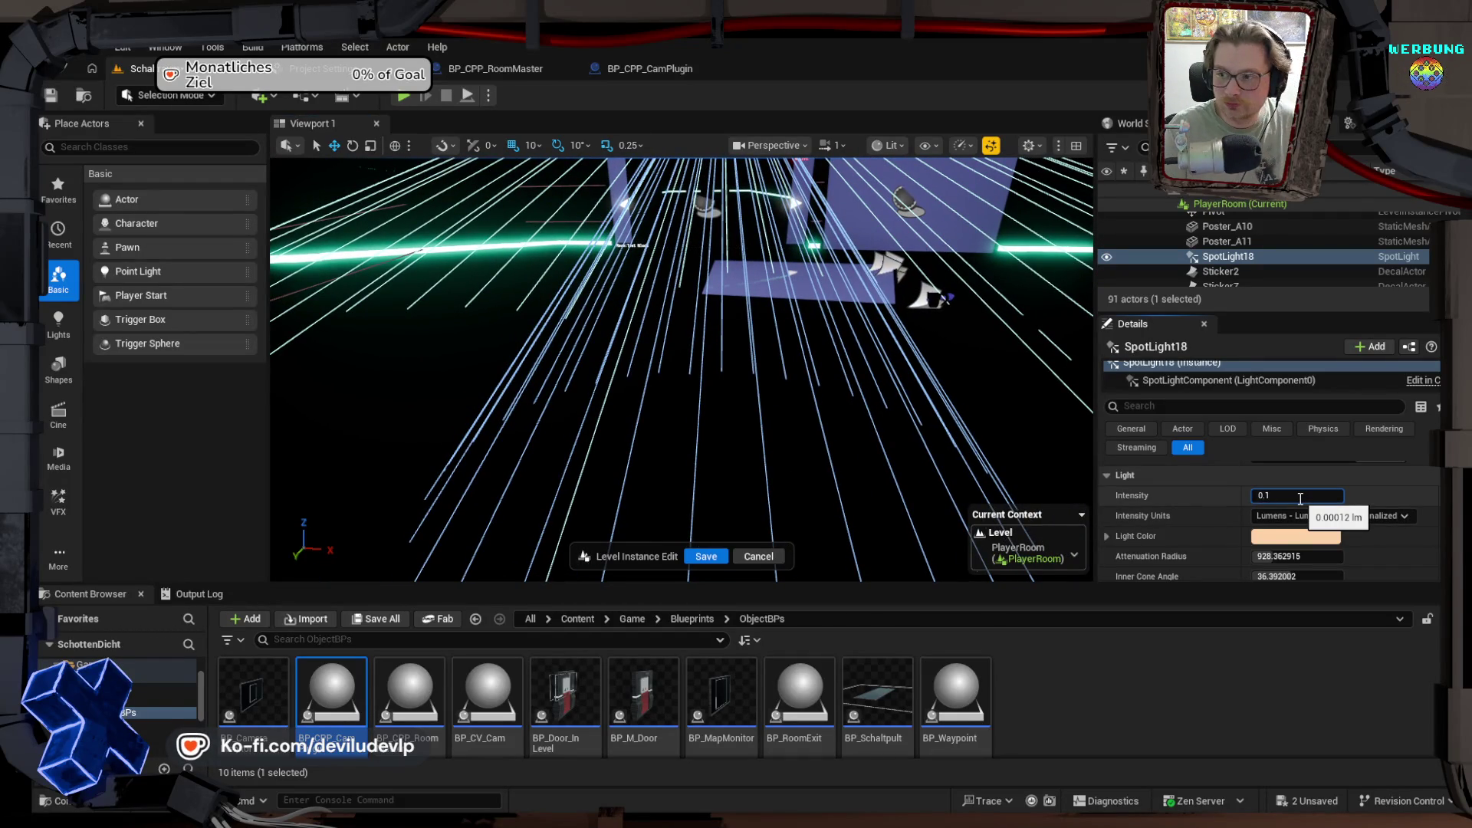
key("Return")
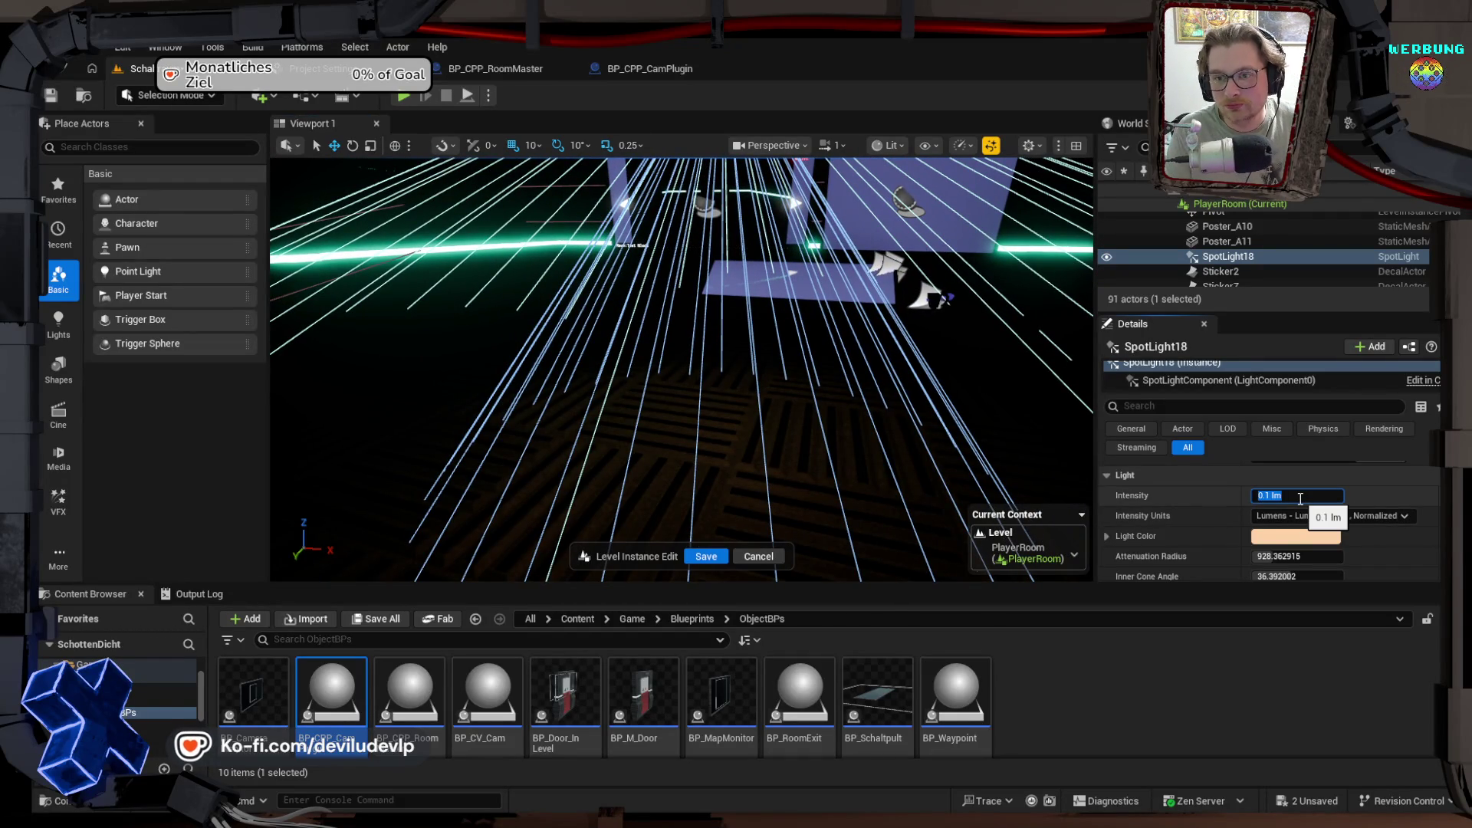
Step: Raise intensity past 2000 lm, then lower it to about 65.4 lm
left_click_drag(877, 424, 916, 483)
mouse_move(1273, 495)
left_mouse_down()
mouse_move(1303, 495)
mouse_move(1257, 496)
mouse_move(1349, 496)
left_mouse_up()
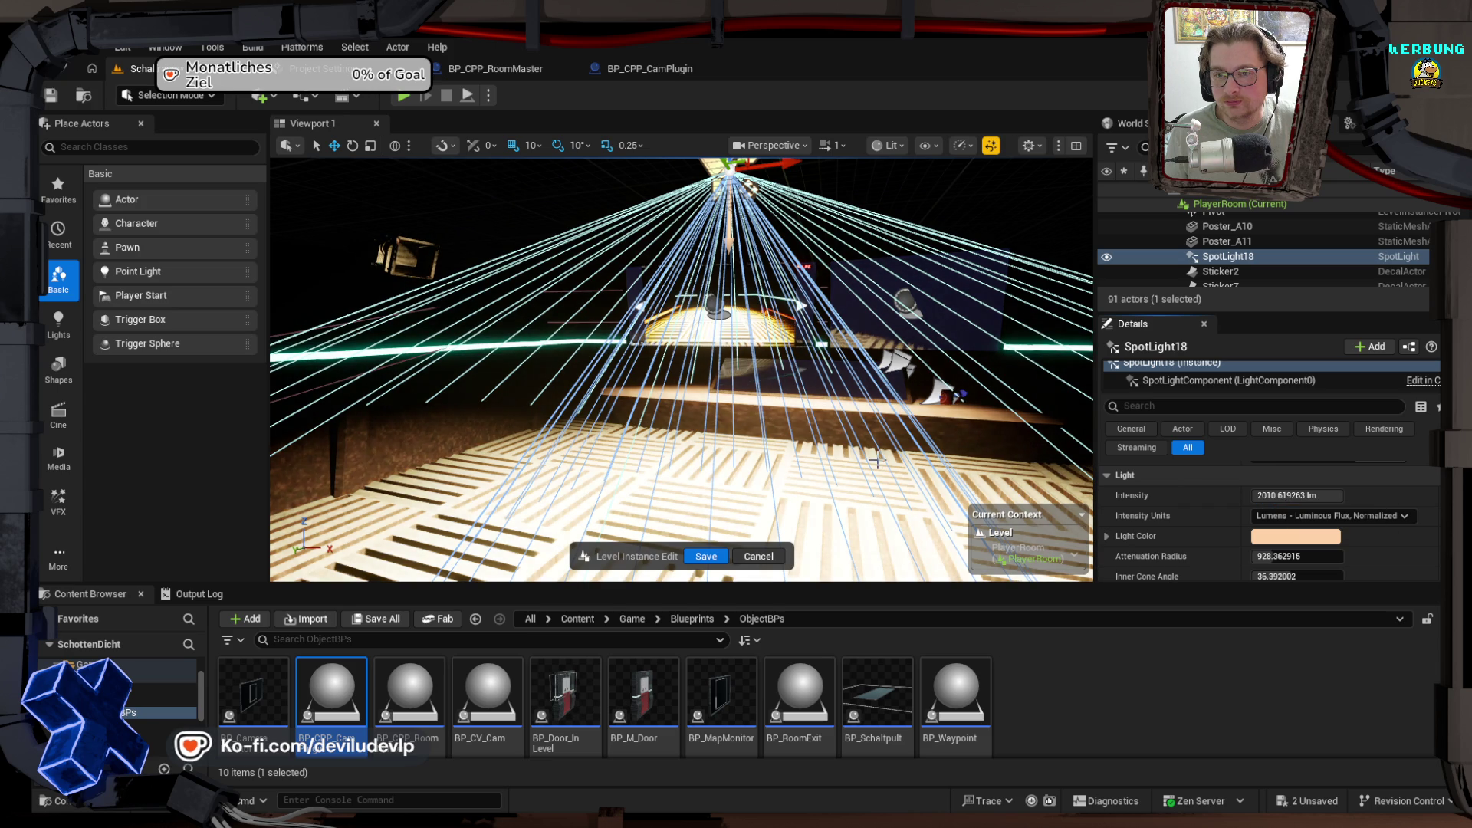
mouse_move(613, 368)
left_mouse_down()
mouse_move(767, 360)
mouse_move(709, 249)
left_mouse_up()
left_click_drag(1296, 495, 1223, 495)
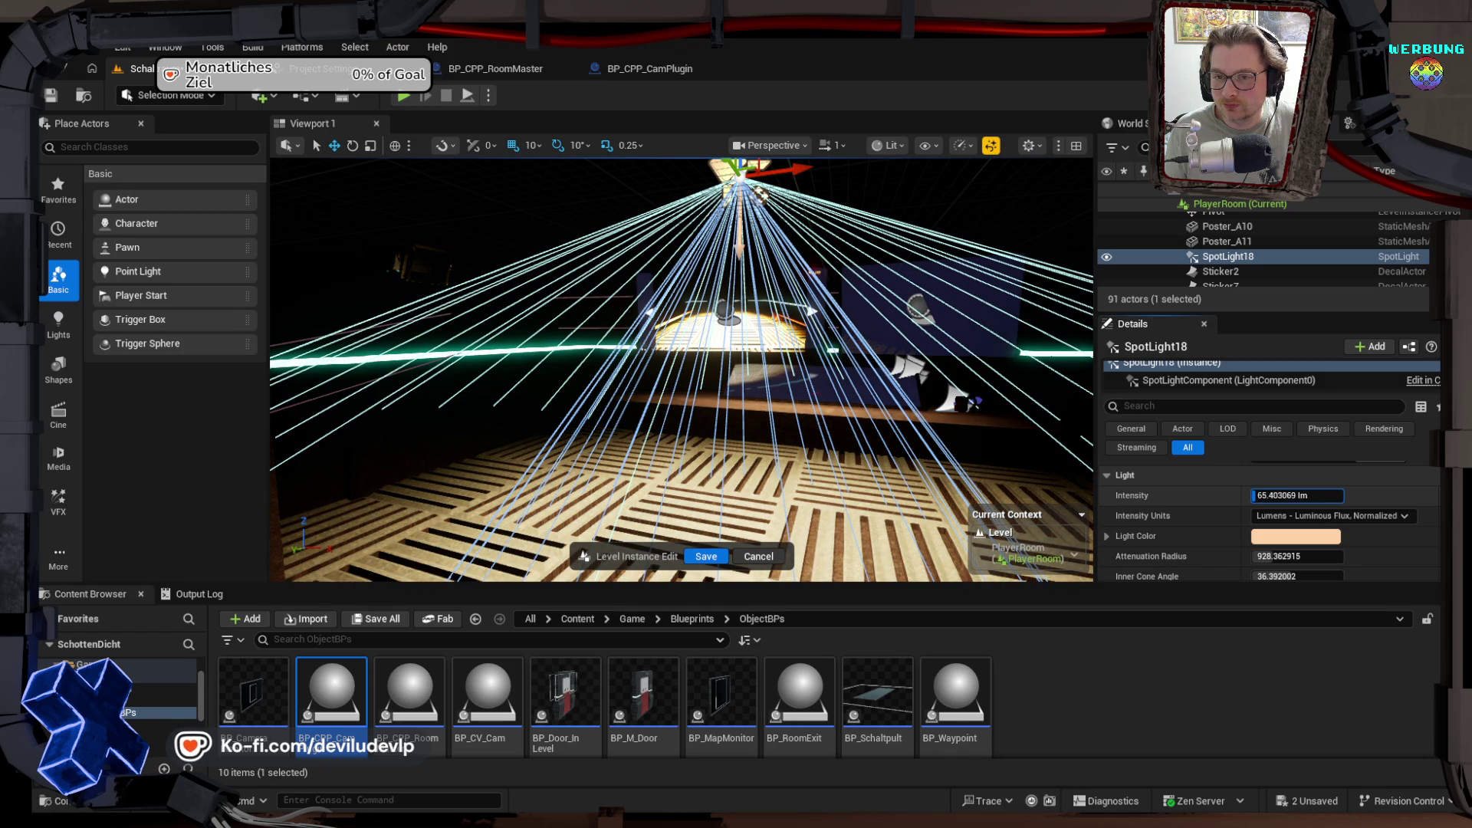
left_click_drag(682, 368, 582, 360)
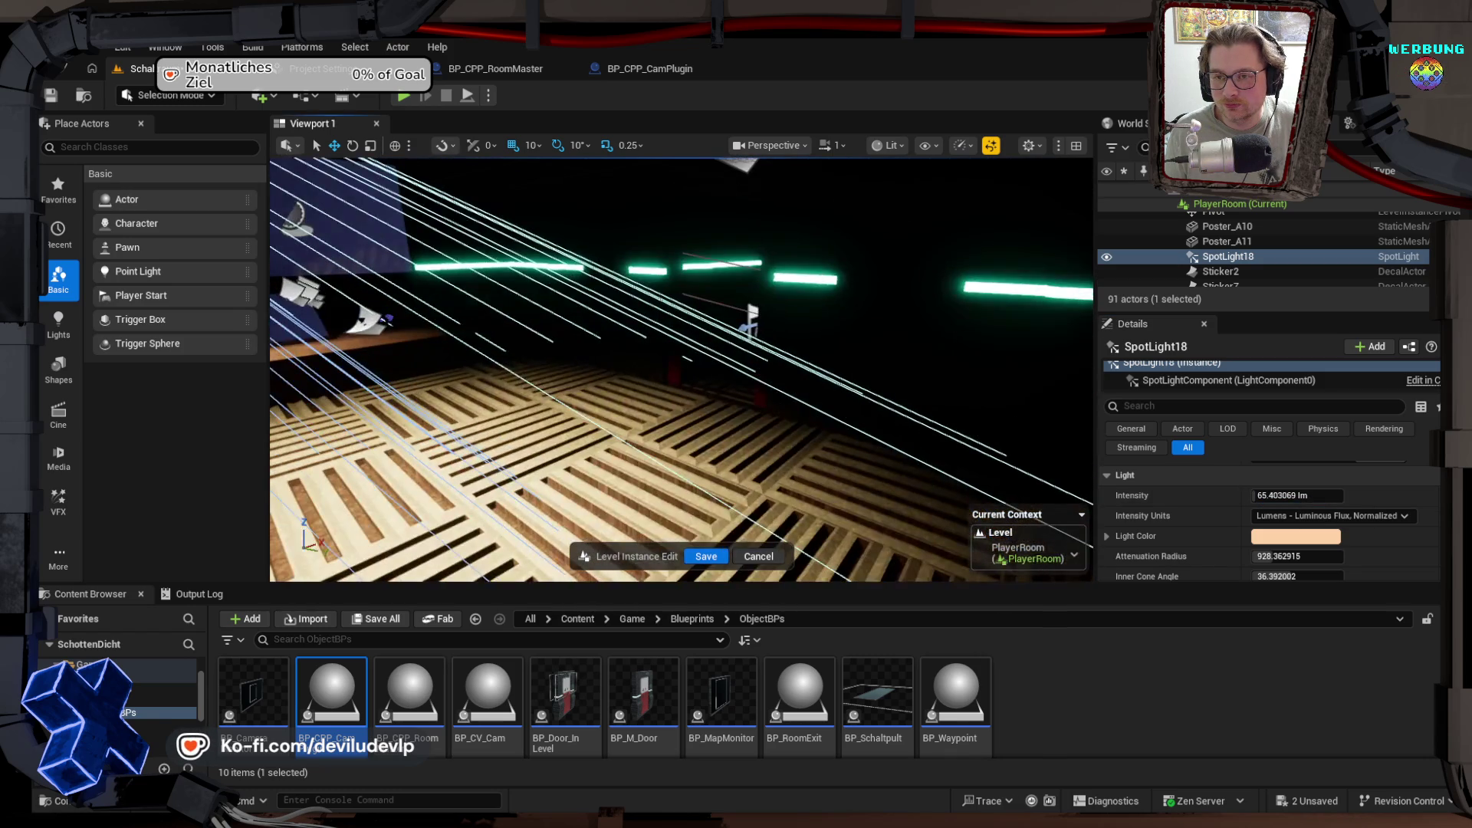
mouse_move(945, 565)
left_mouse_down()
mouse_move(828, 564)
mouse_move(945, 565)
left_mouse_up()
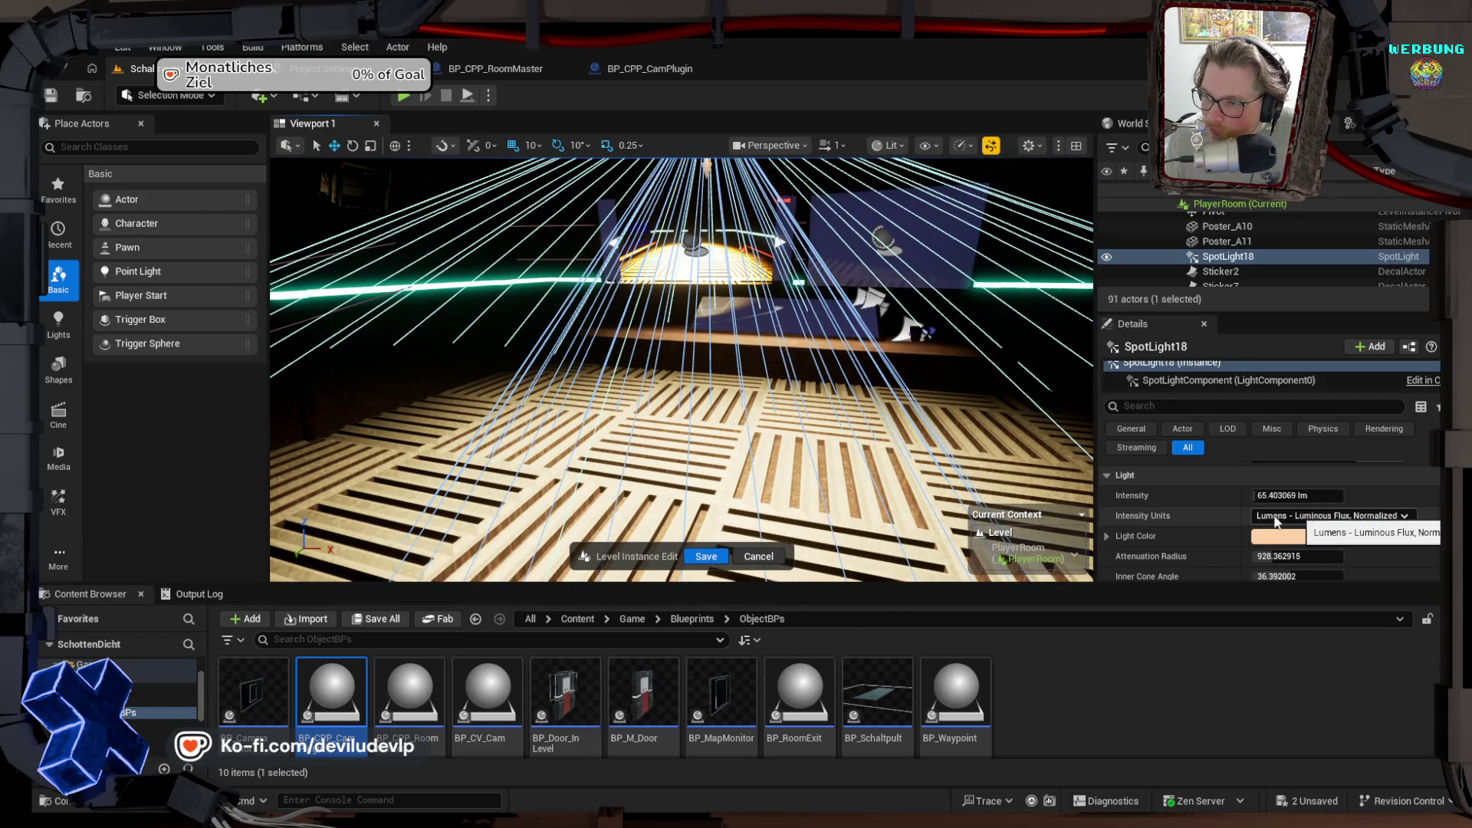
Step: Toggle Use Inverse Squared Falloff off and back on in the Advanced light settings
scroll(1218, 527, "down", 2)
scroll(1162, 529, "down", 4)
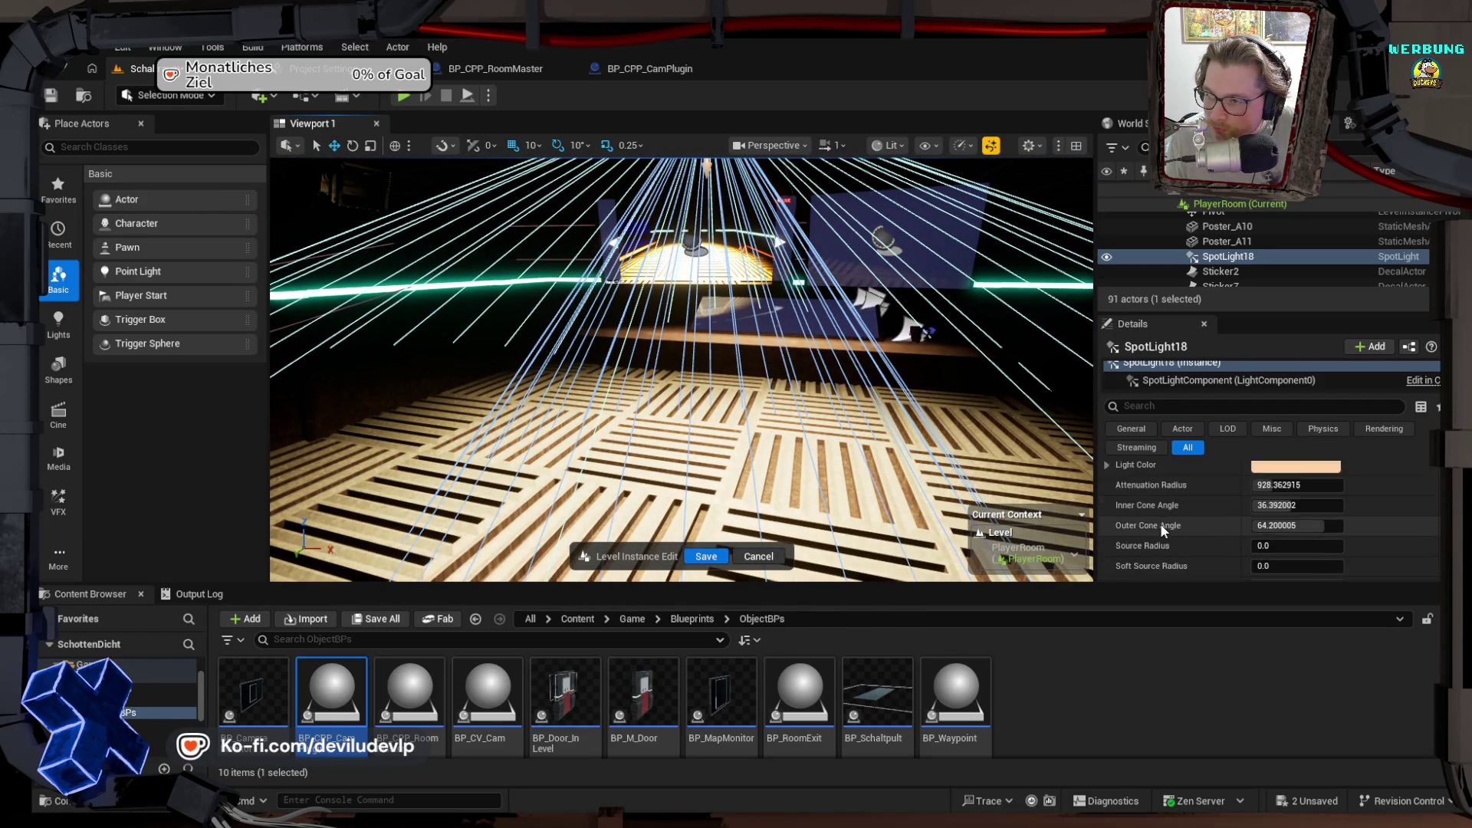
scroll(1162, 531, "down", 3)
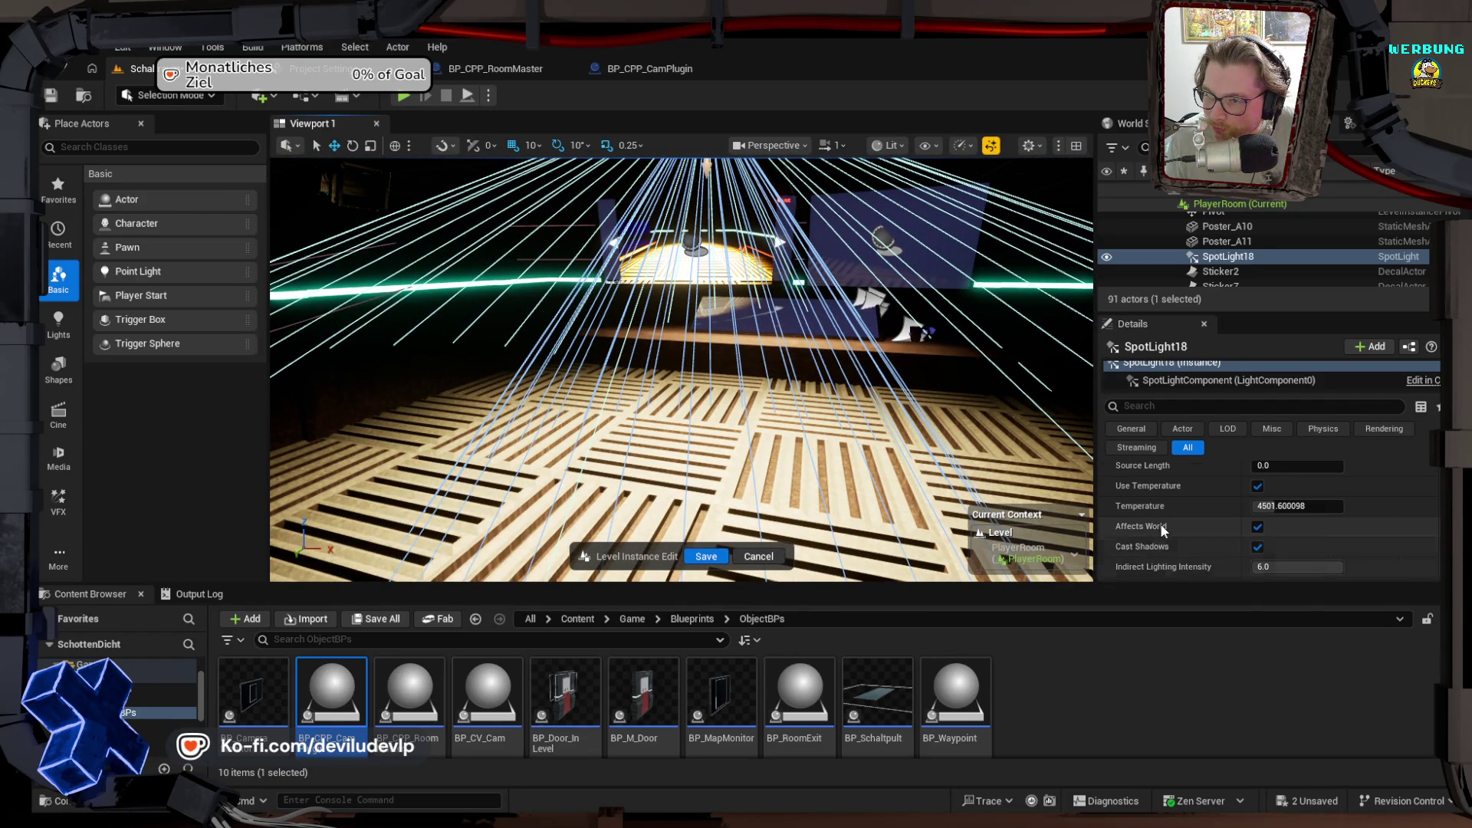
scroll(1160, 536, "down", 1)
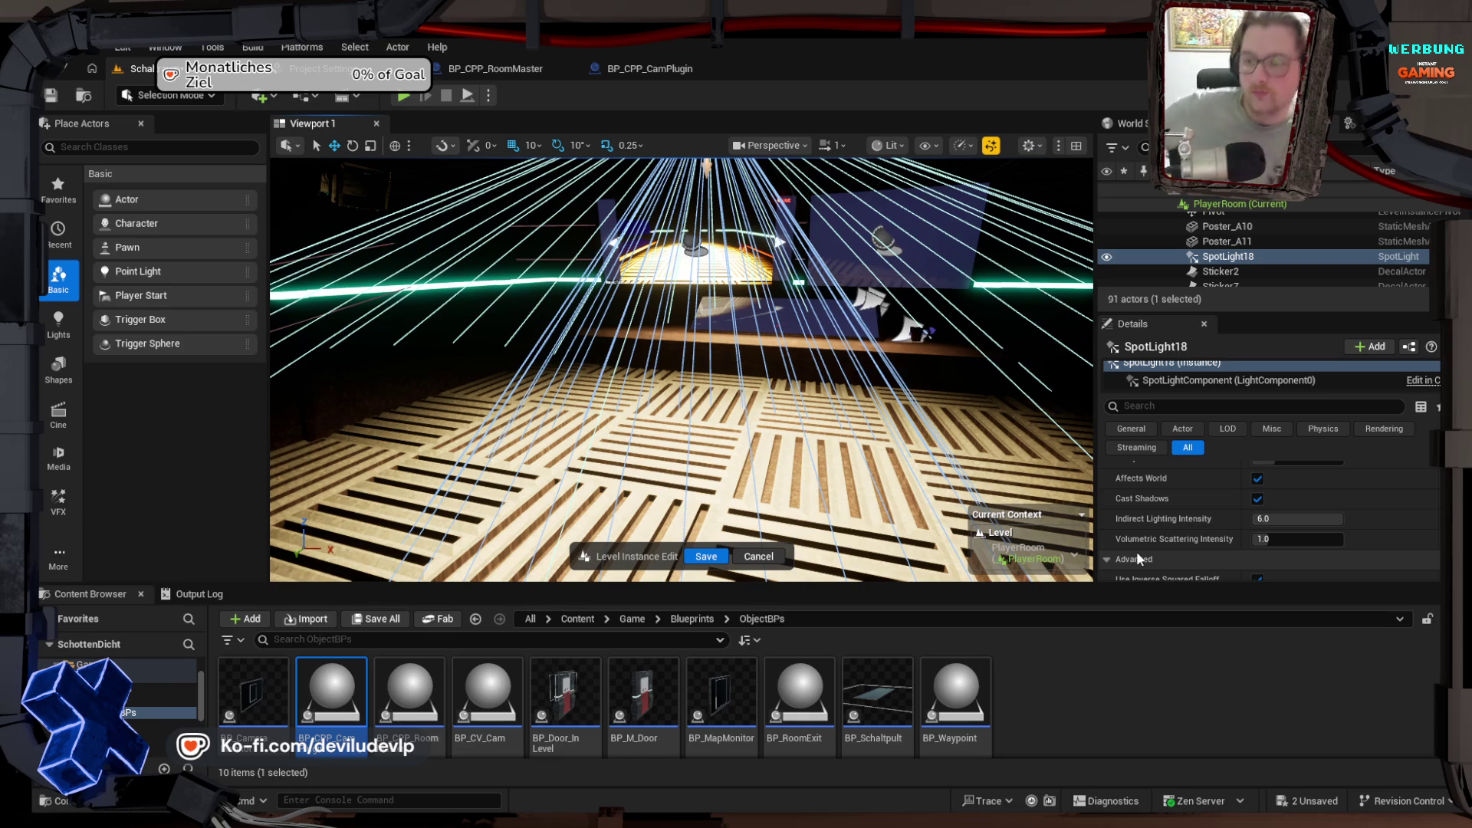
scroll(1139, 553, "down", 3)
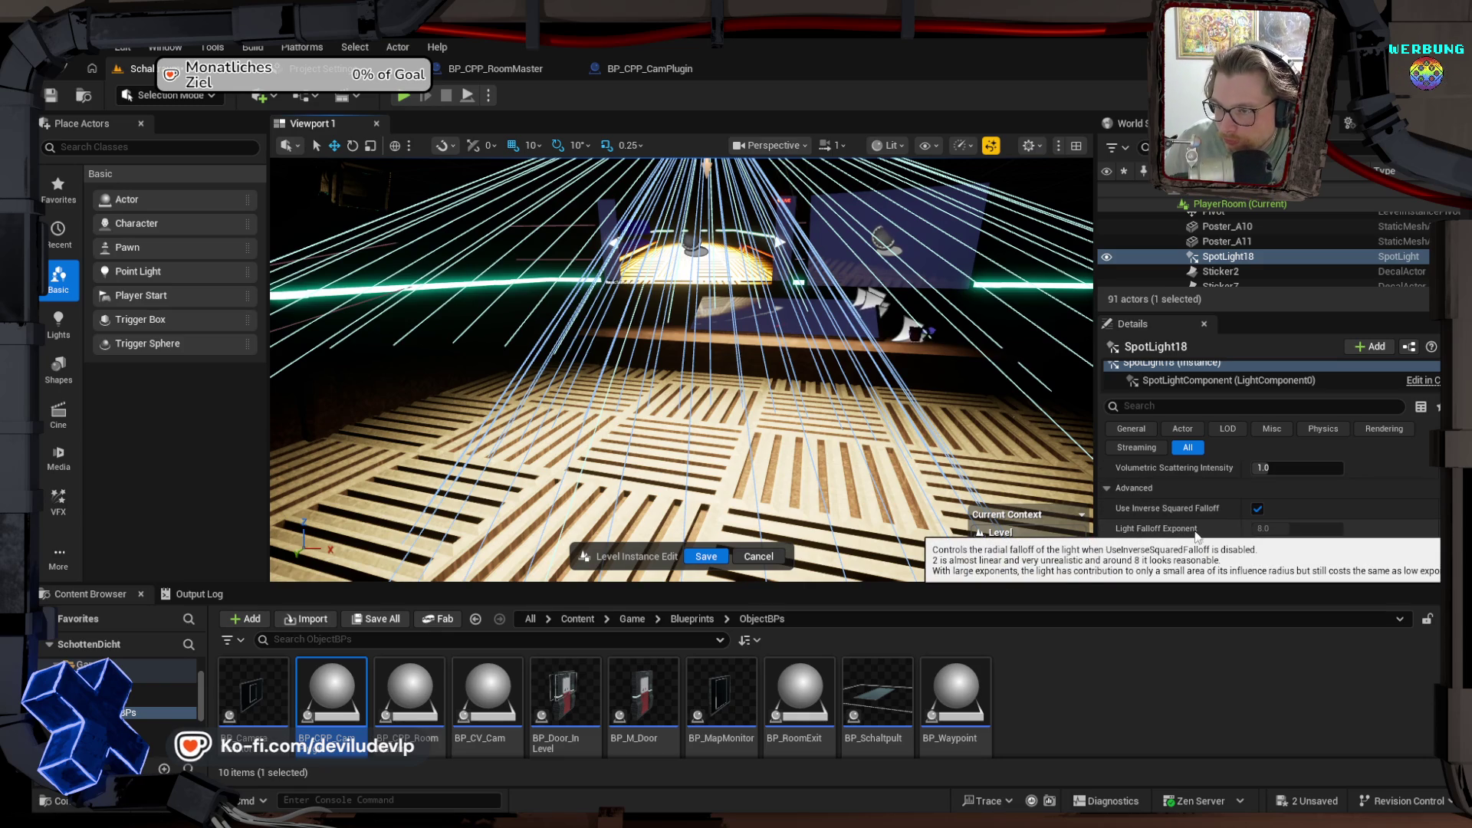
left_click(1257, 509)
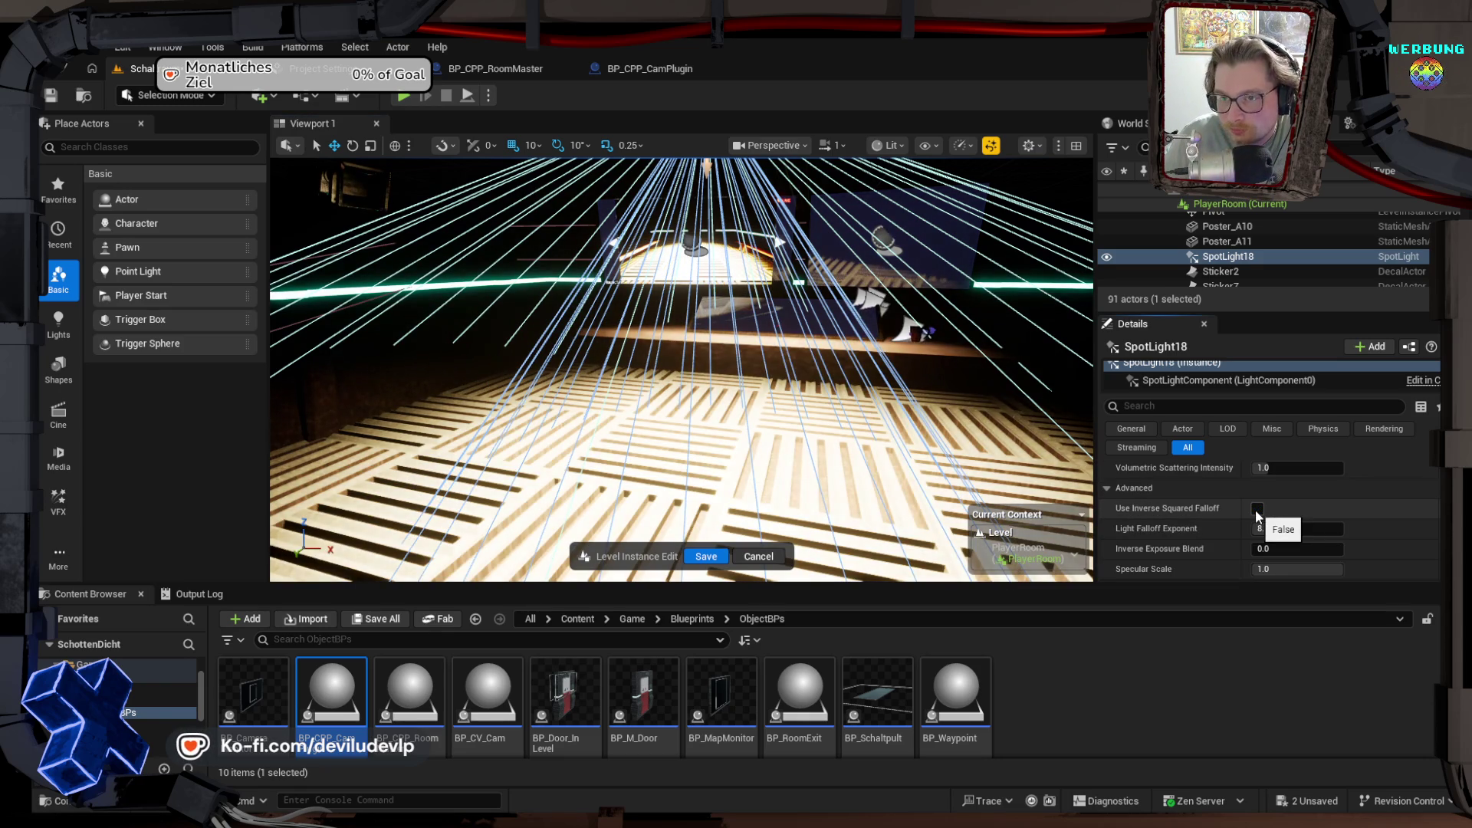
left_click(1257, 509)
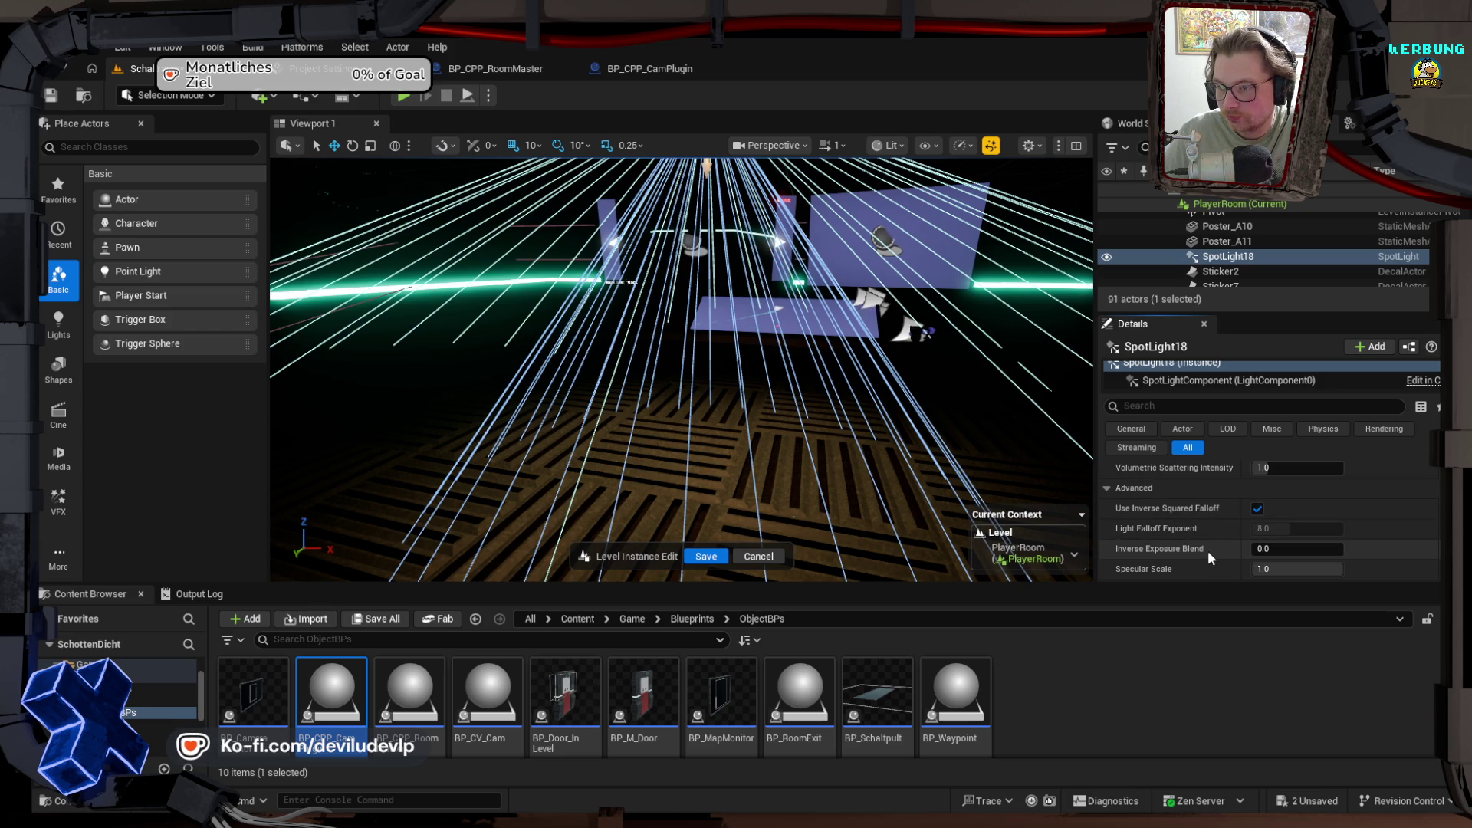
Step: Disable inverse squared falloff, lower Light Falloff Exponent to 7.824, then re-enable it
left_click(1258, 509)
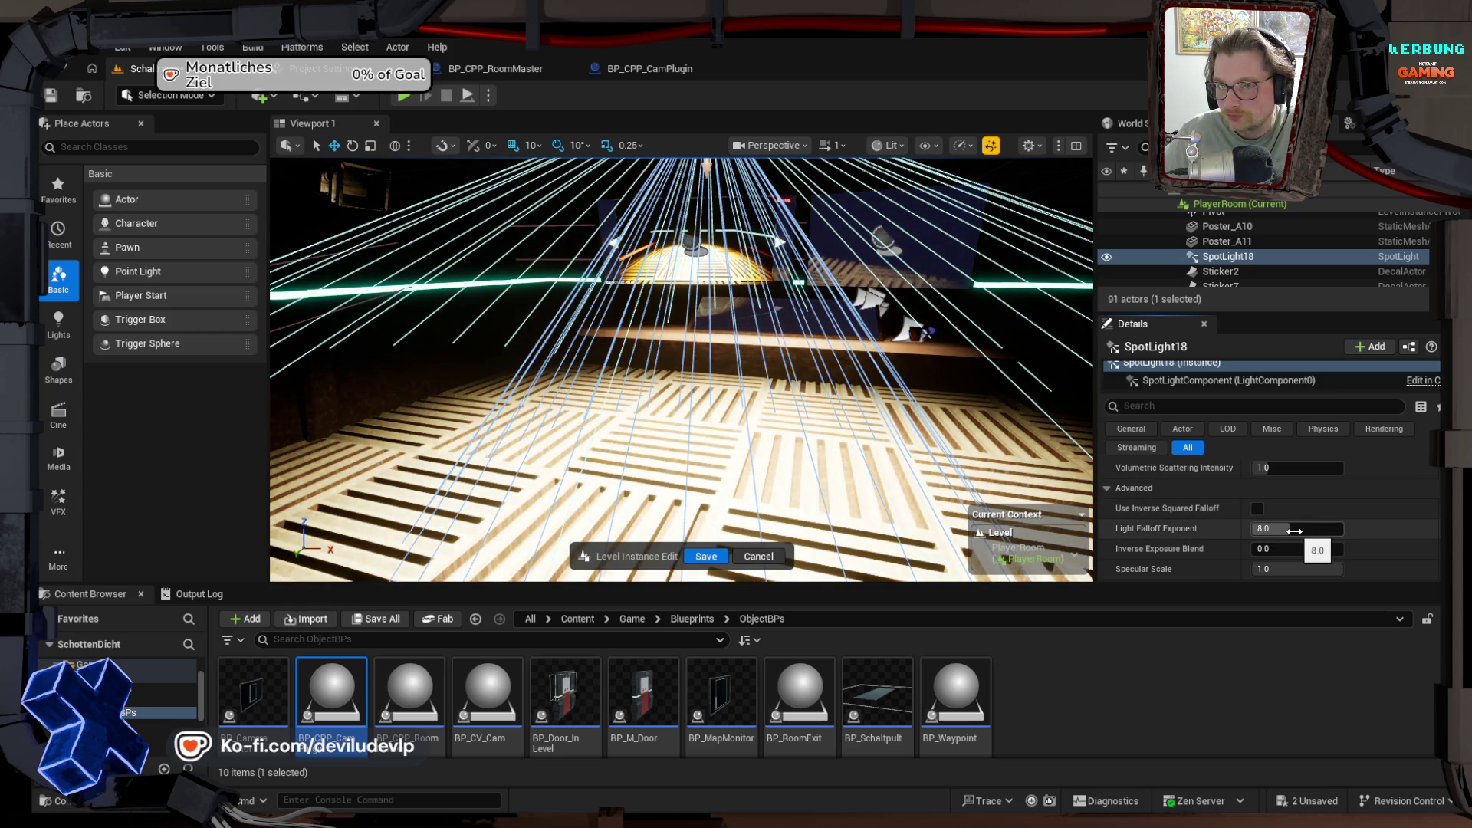
mouse_move(1293, 533)
left_mouse_down()
mouse_move(1253, 534)
mouse_move(1332, 528)
mouse_move(1283, 529)
left_mouse_up()
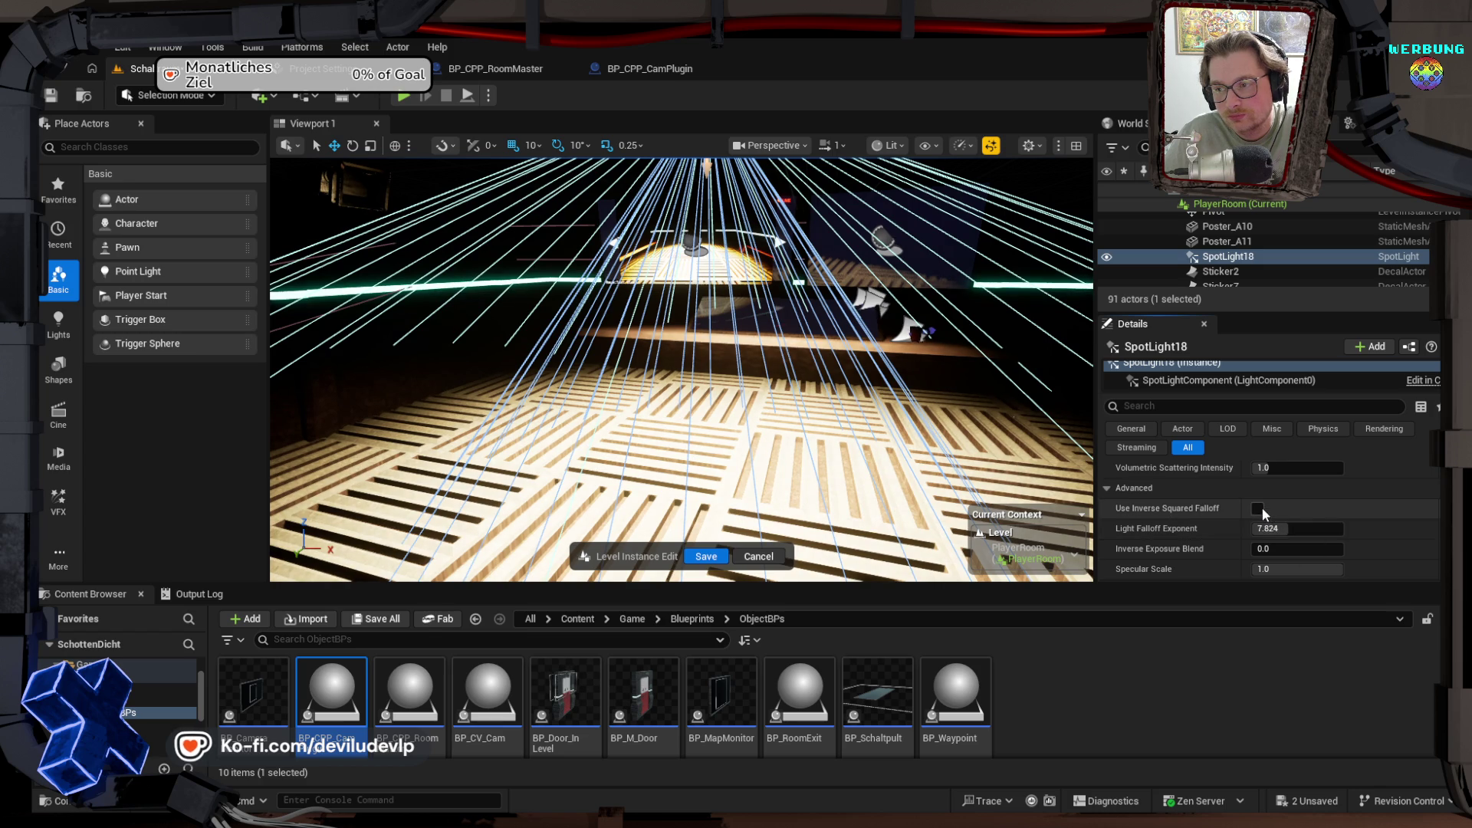
left_click(1257, 509)
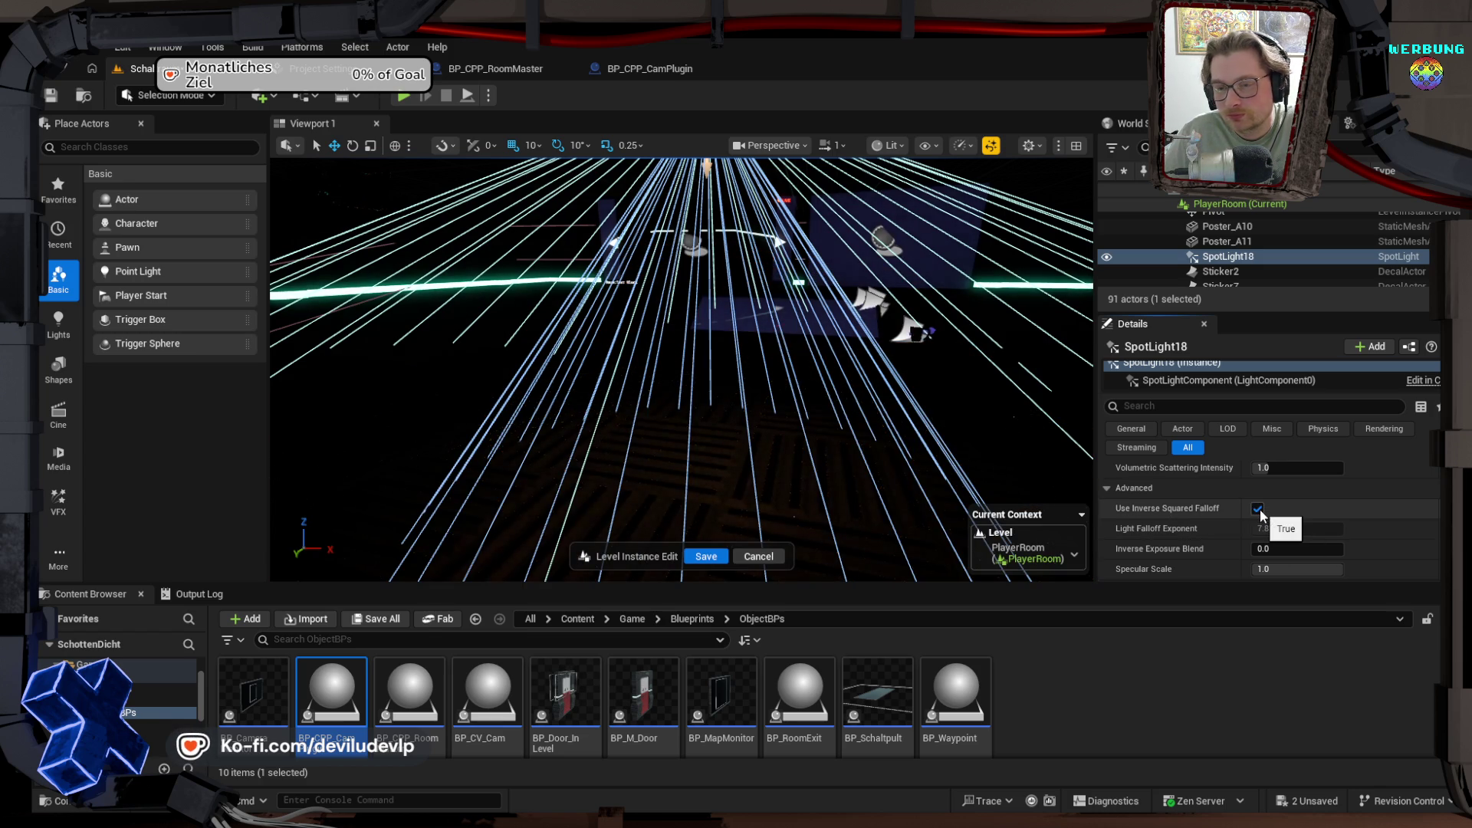
mouse_move(818, 398)
left_mouse_down()
mouse_move(690, 388)
mouse_move(702, 467)
mouse_move(702, 414)
left_mouse_up()
left_click_drag(857, 360, 857, 398)
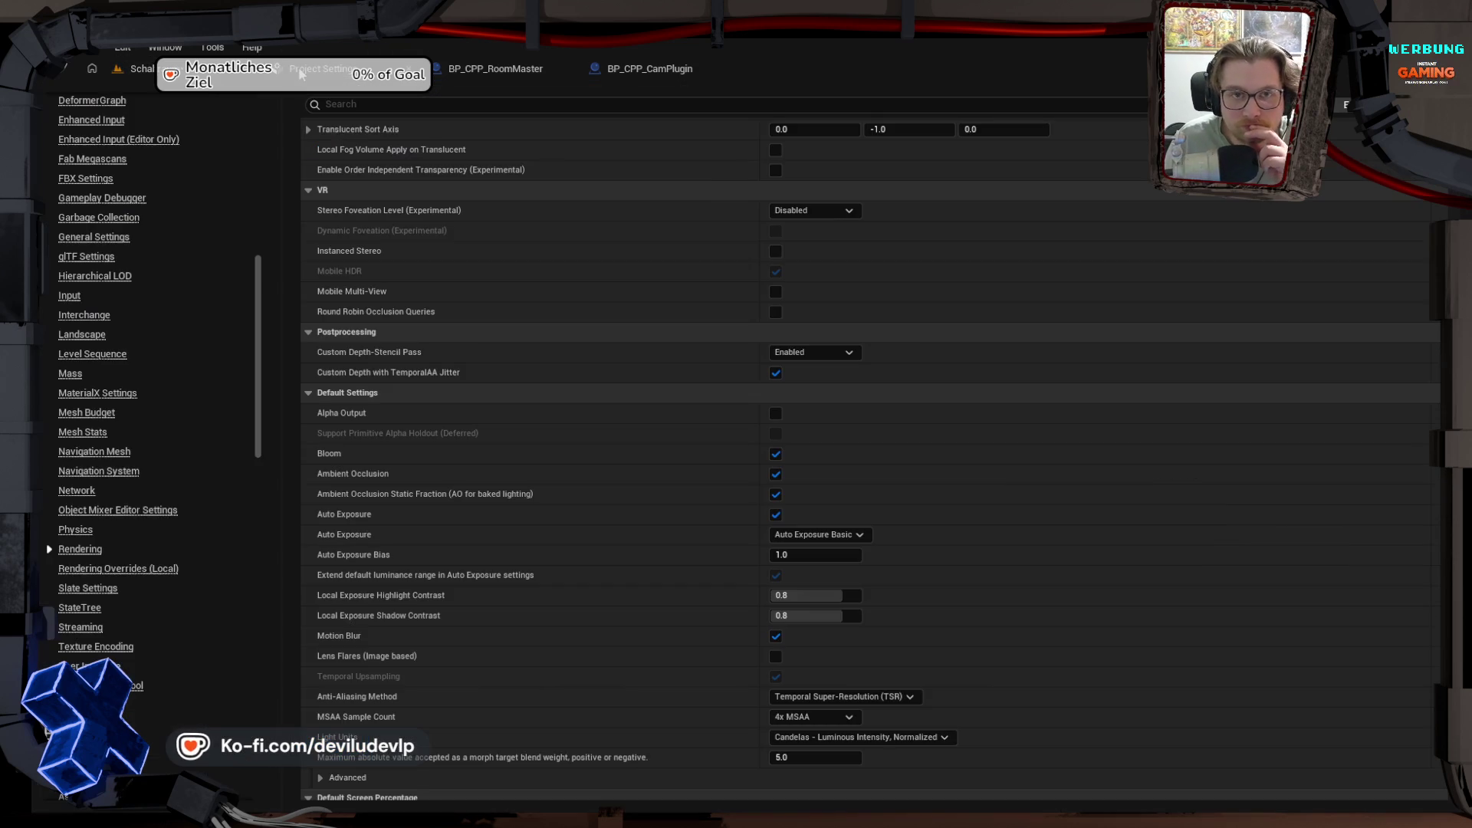
left_click(322, 68)
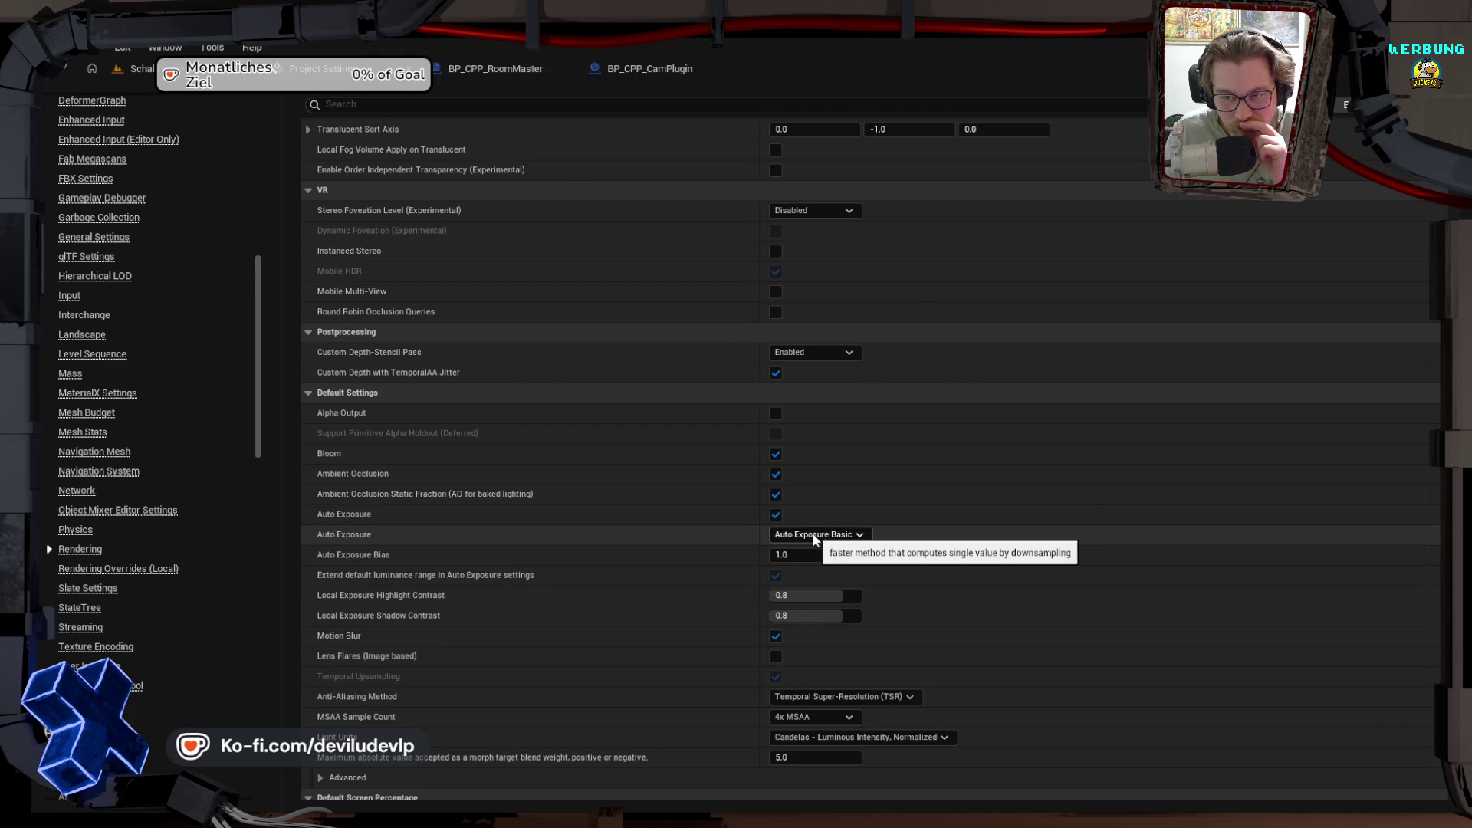
left_click(184, 68)
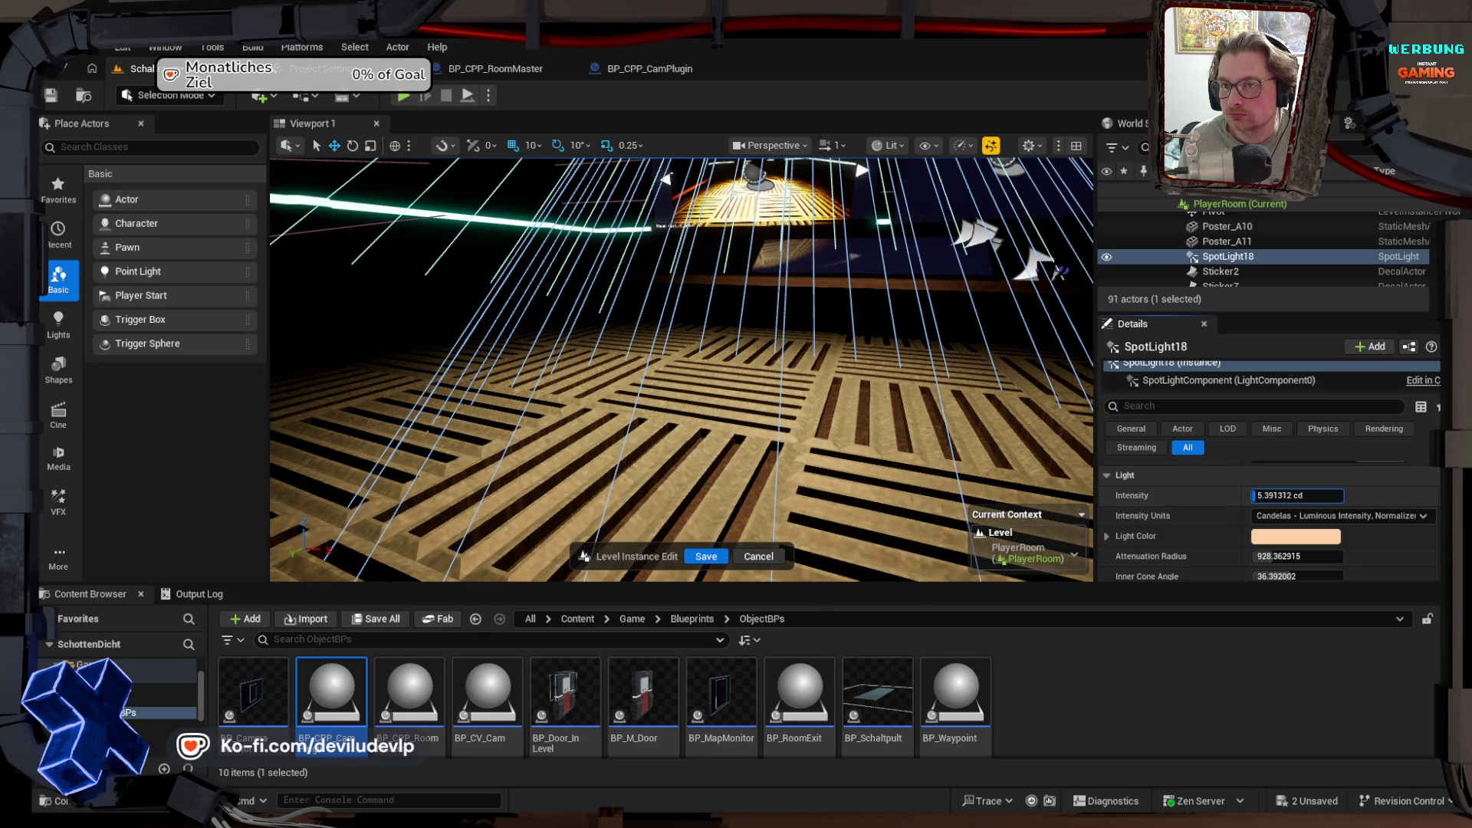
type("6.05505")
Step: Commit the 6.05505 cd intensity and focus SpotLight18 to view the lit room below
key("Return")
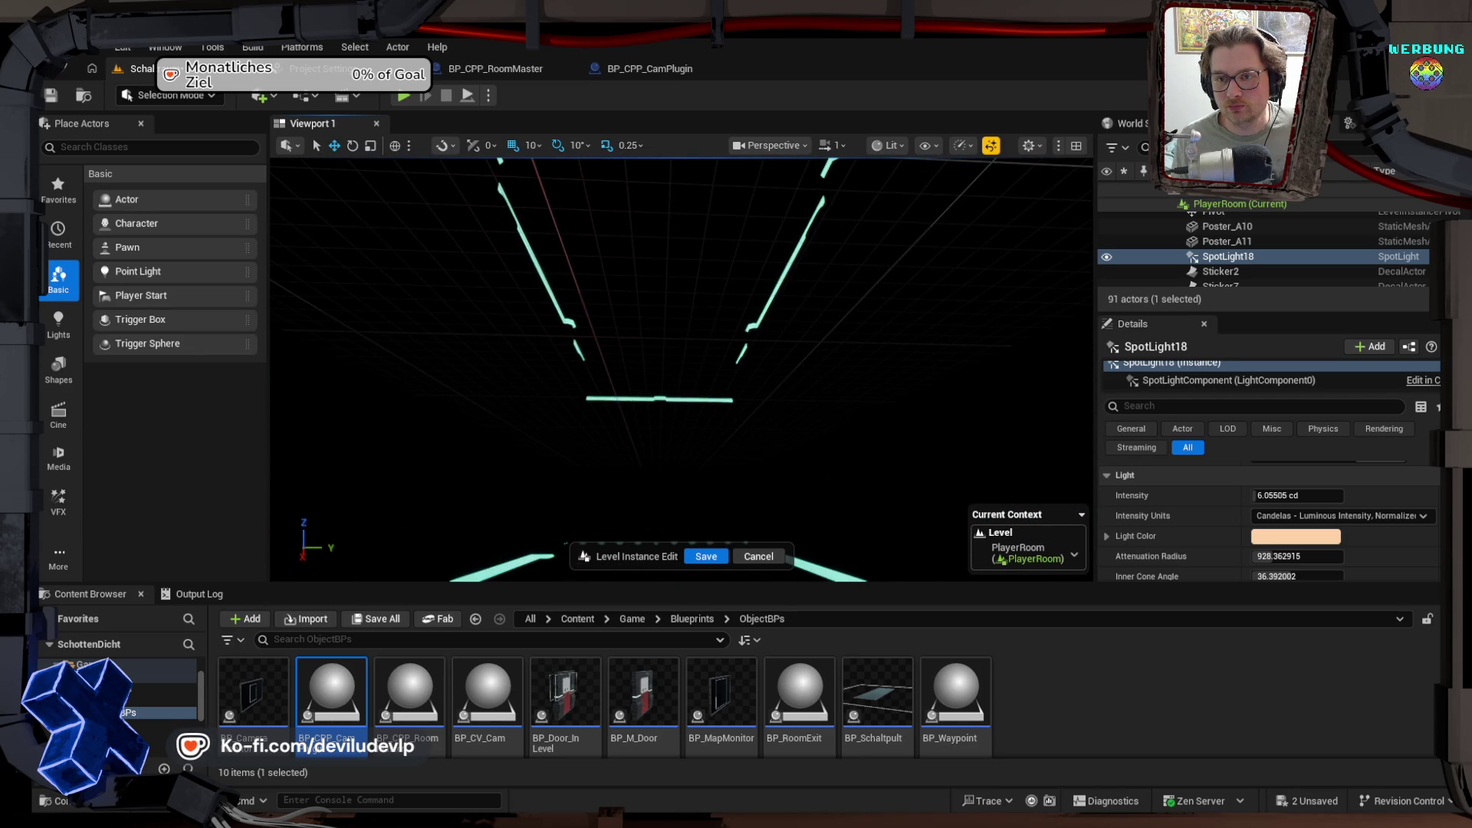
key("f")
scroll(682, 369, "up", 6)
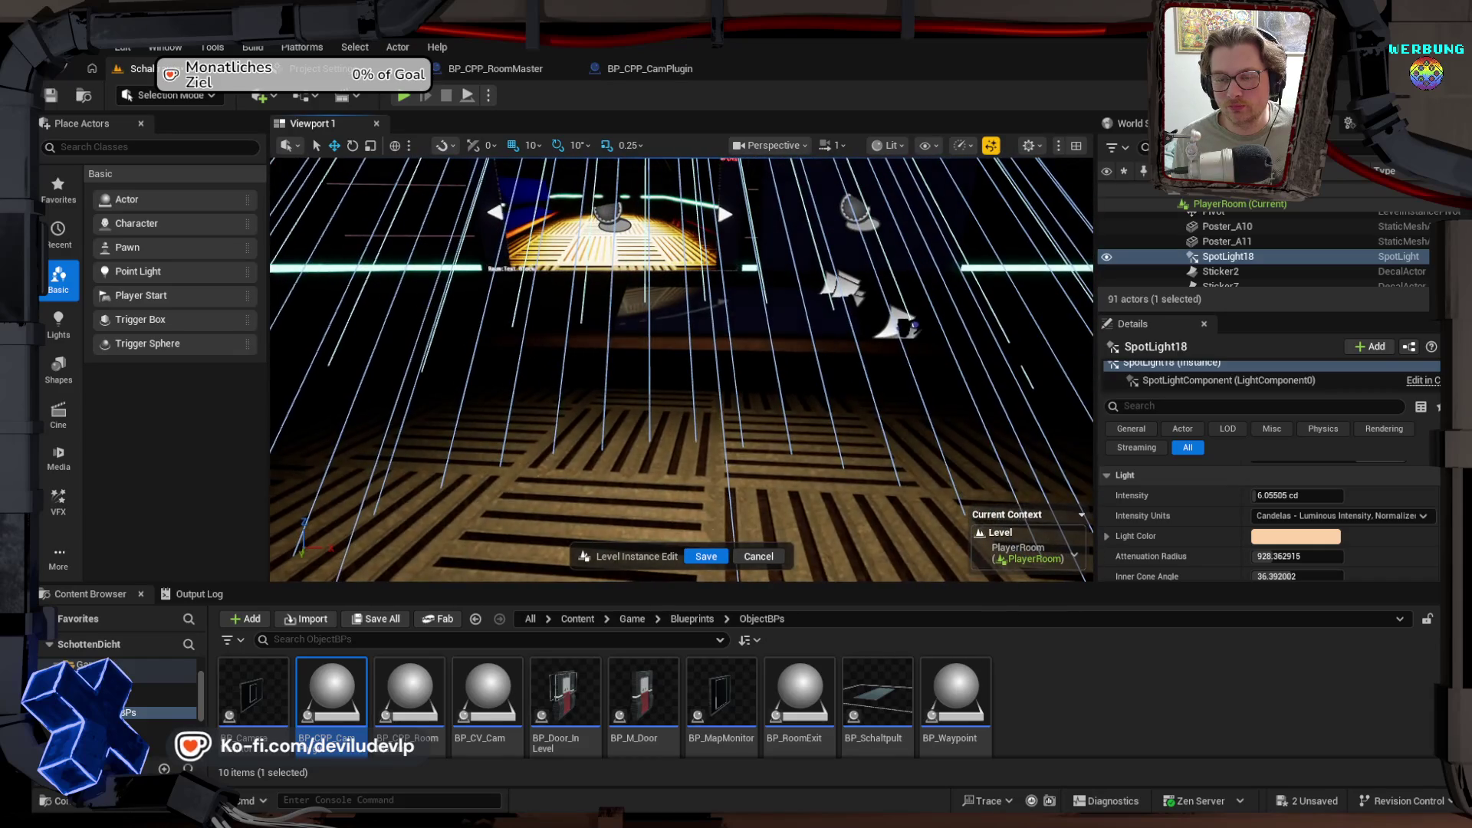
key("f")
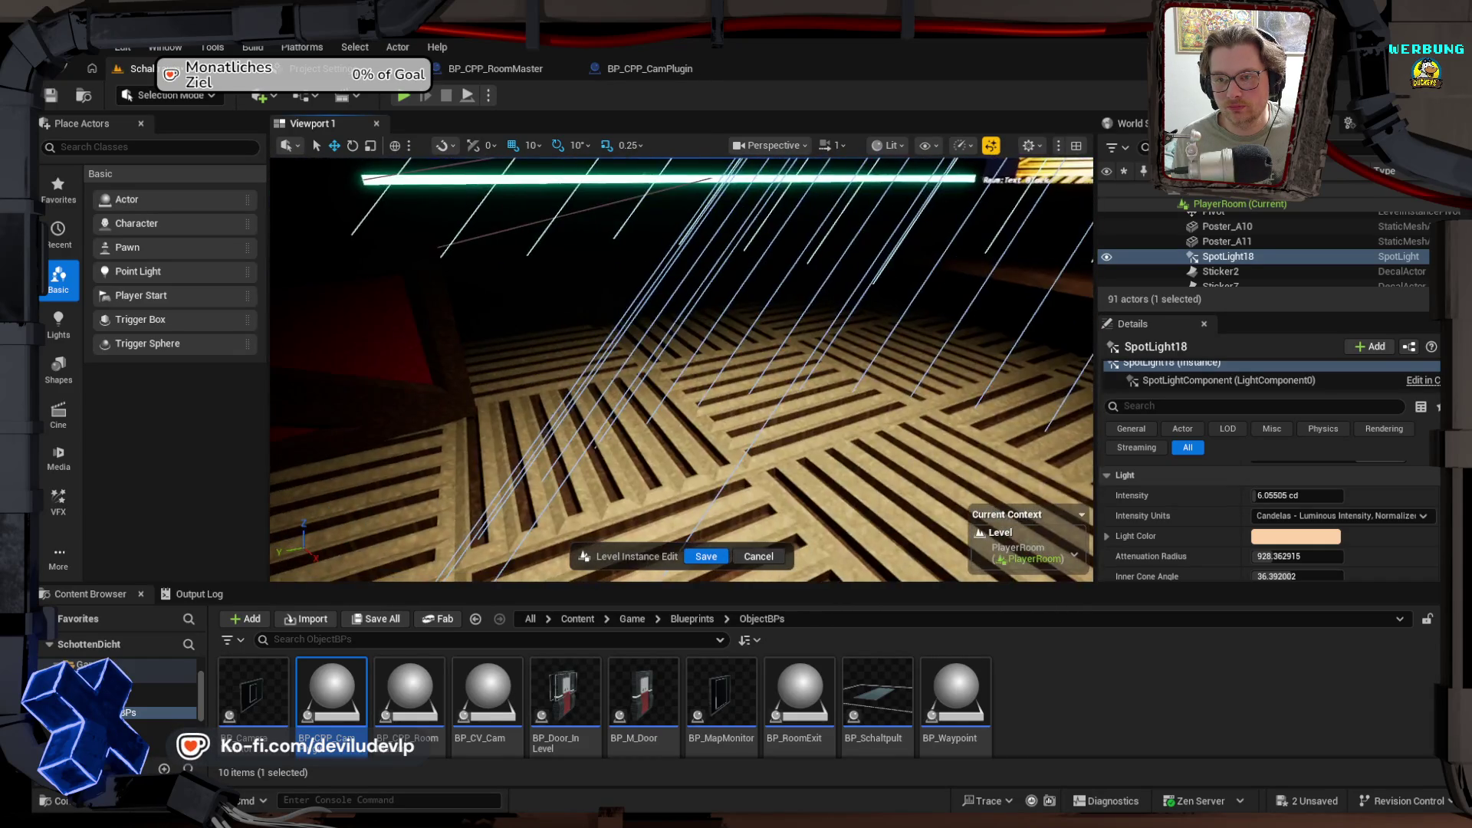
scroll(681, 370, "down", 5)
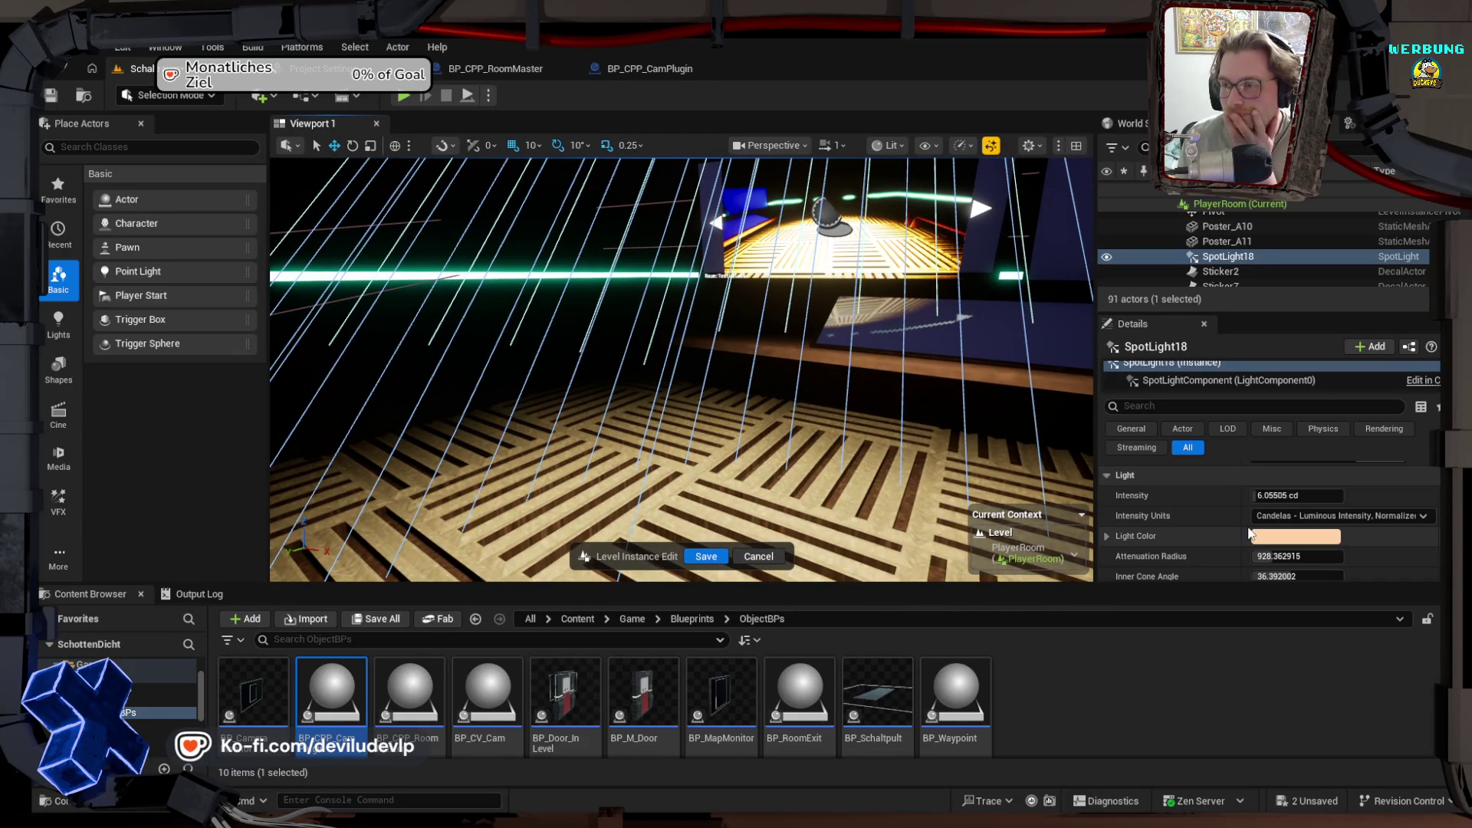
scroll(1200, 521, "down", 1)
scroll(1201, 521, "down", 2)
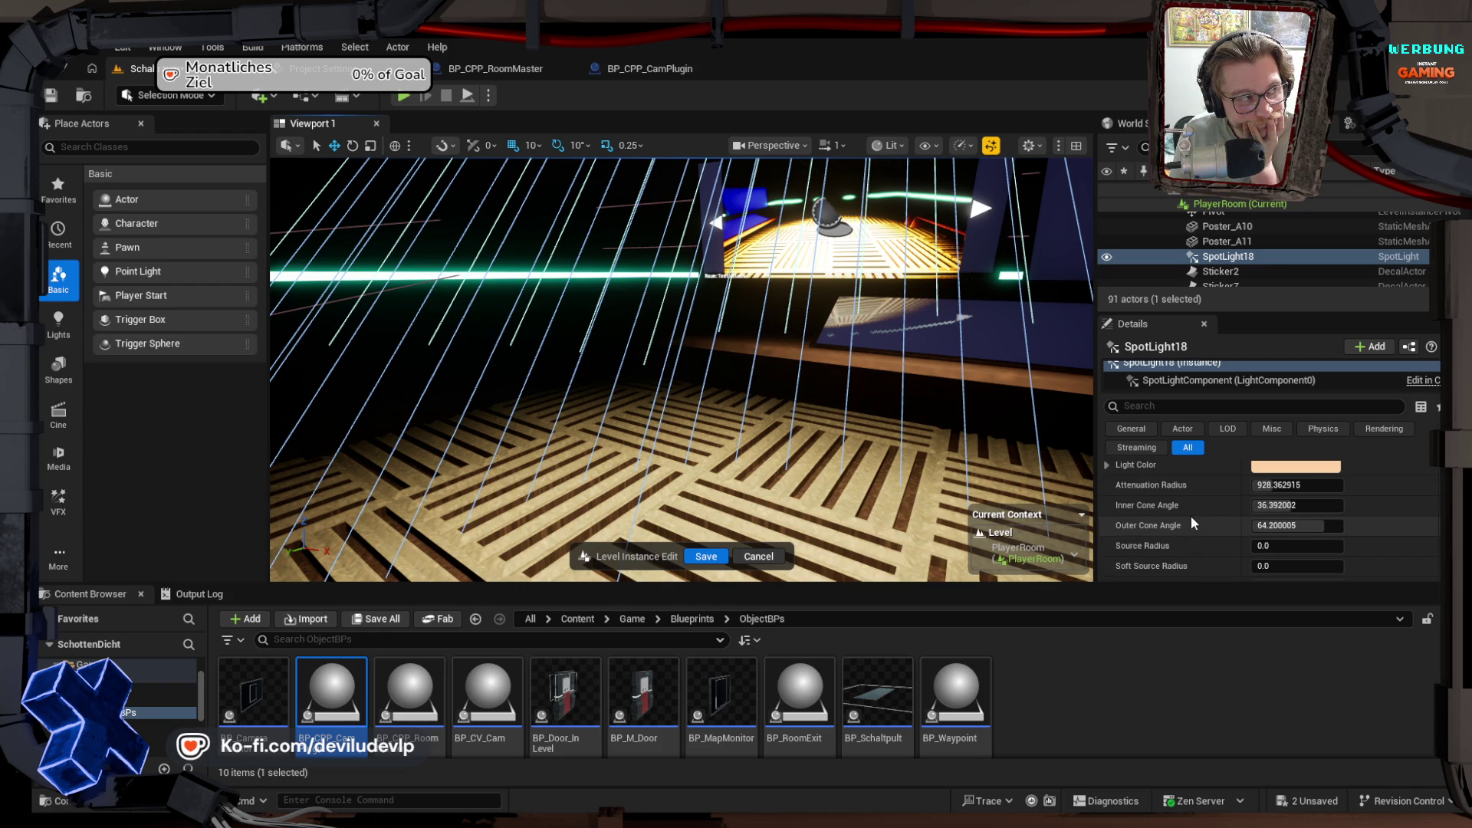
scroll(1192, 520, "down", 1)
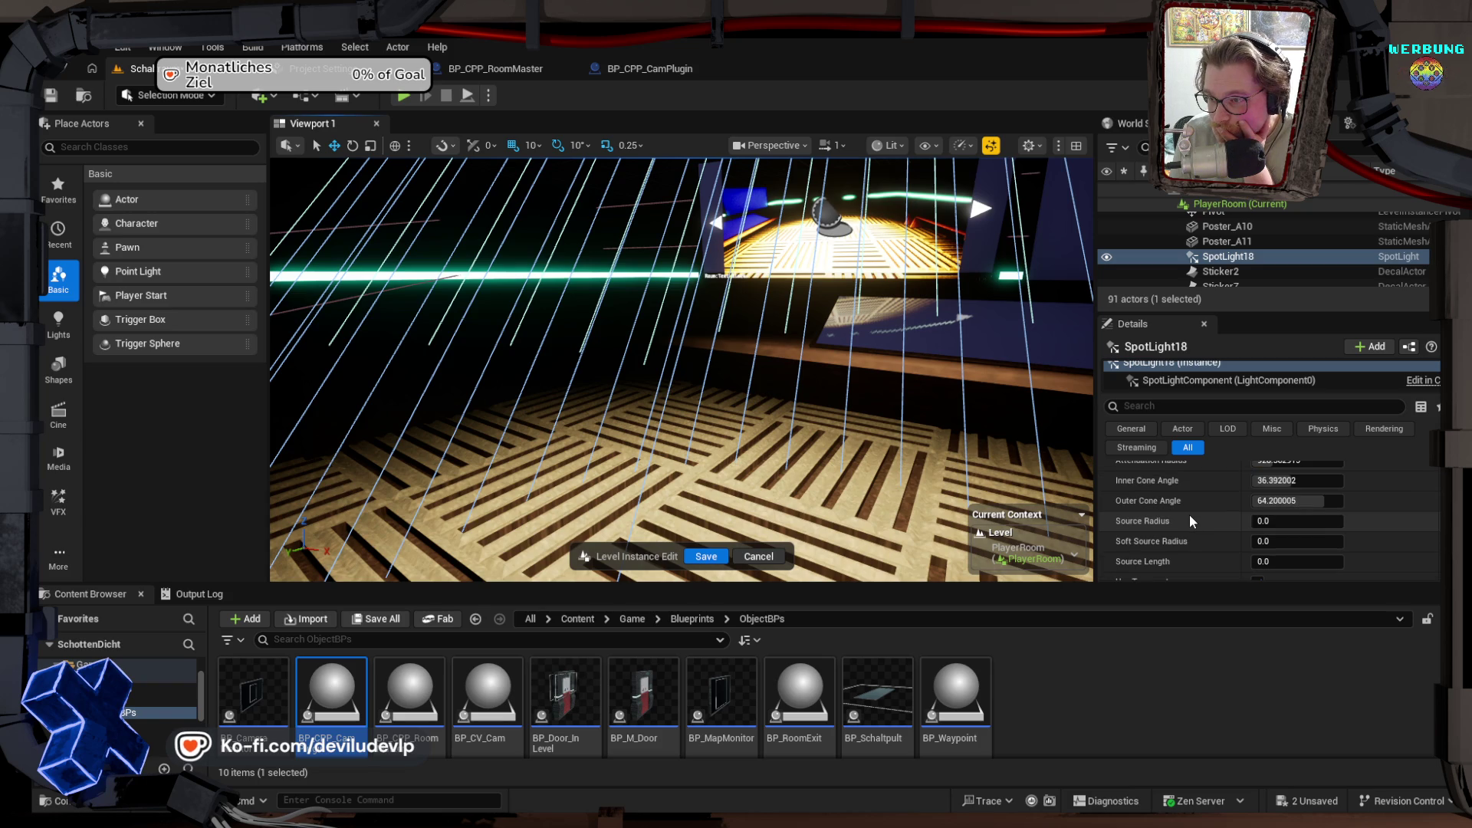
Step: Shrink the Inner Cone Angle to 1.0 and view the thin beam over the patterned floor
left_click_drag(1304, 480, 1180, 480)
mouse_move(976, 417)
left_mouse_down()
mouse_move(976, 498)
mouse_move(976, 452)
left_mouse_up()
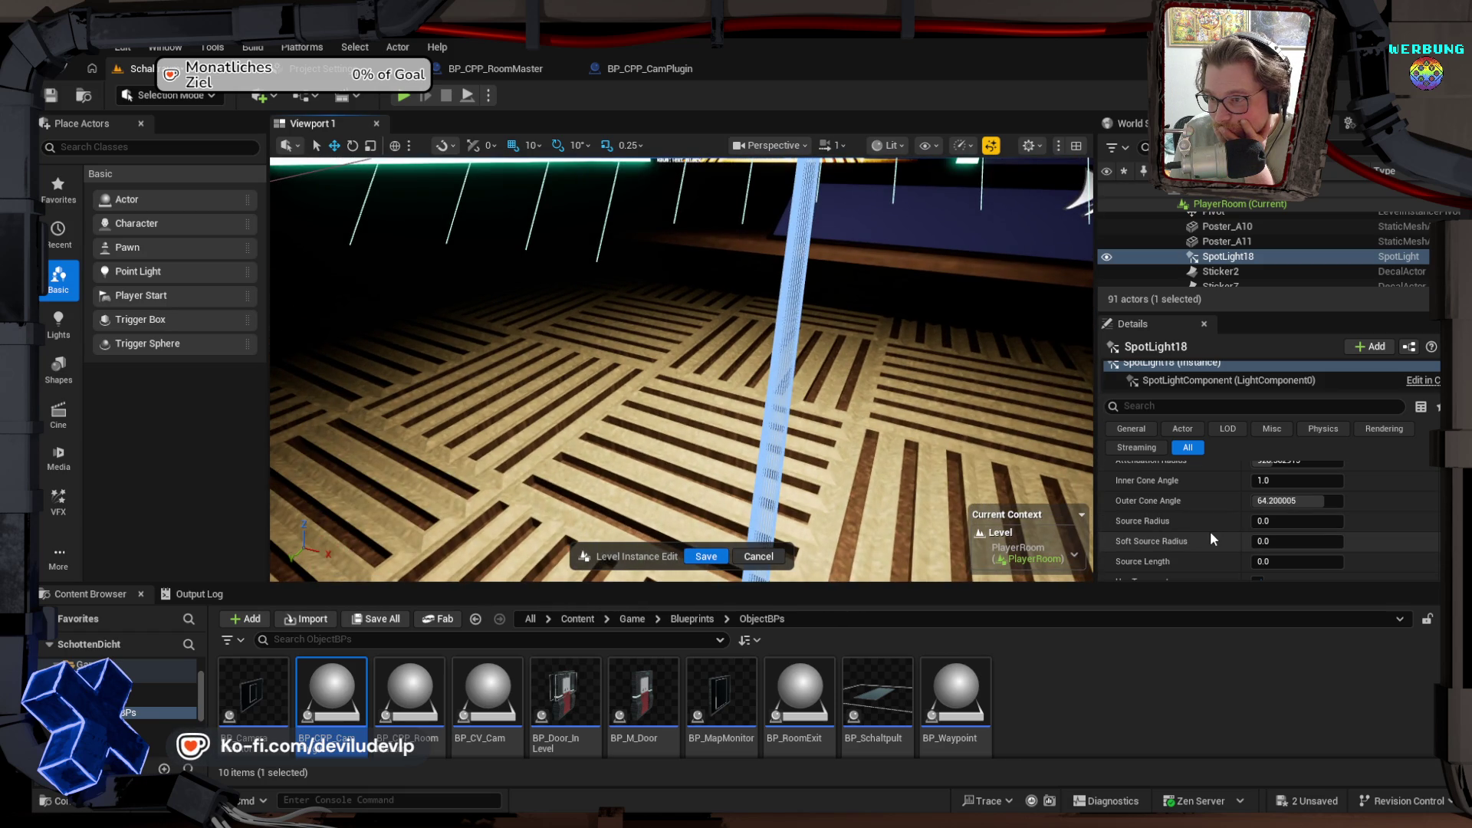
scroll(1179, 545, "down", 2)
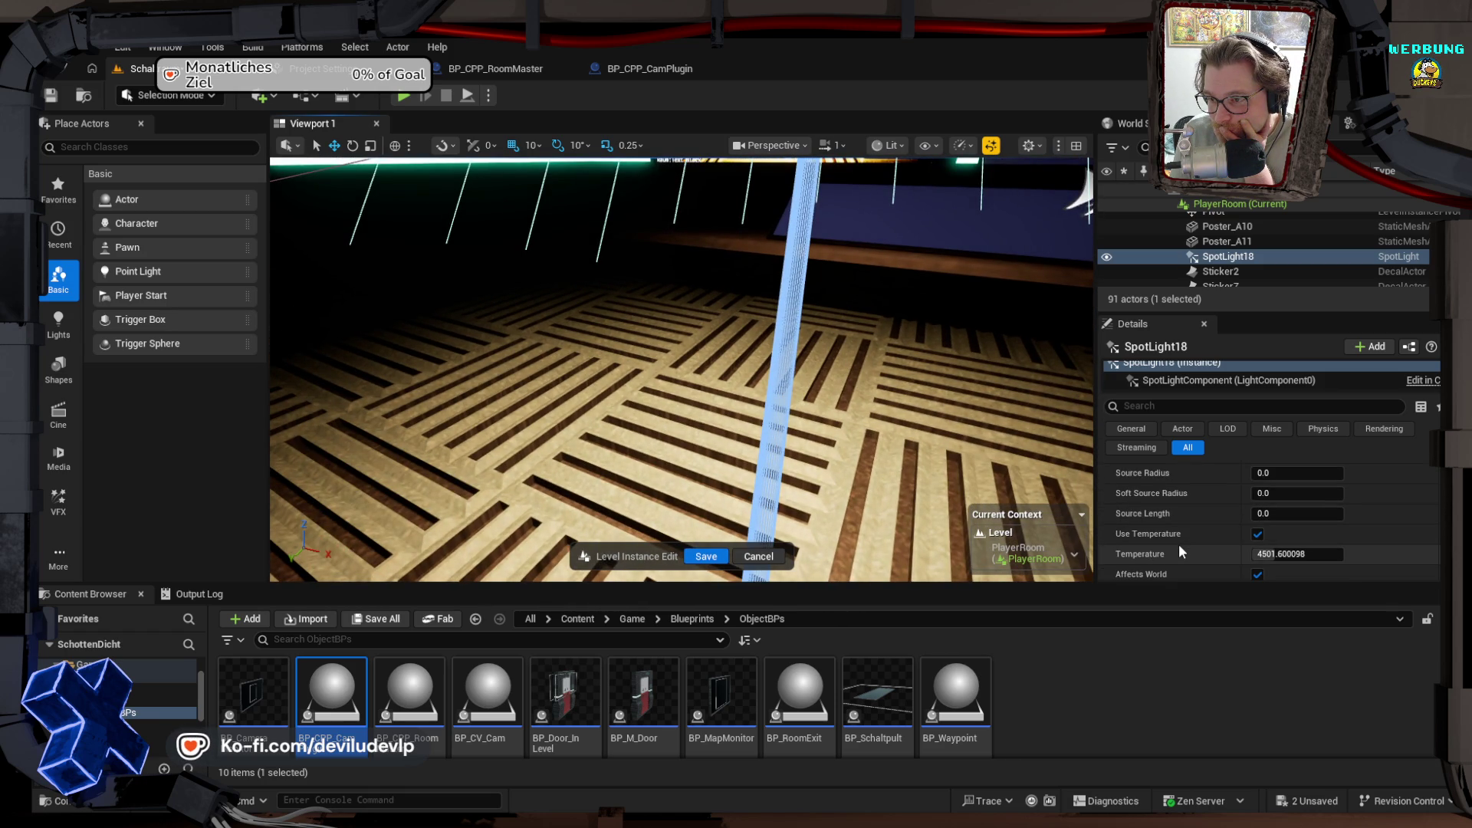
scroll(1179, 546, "down", 2)
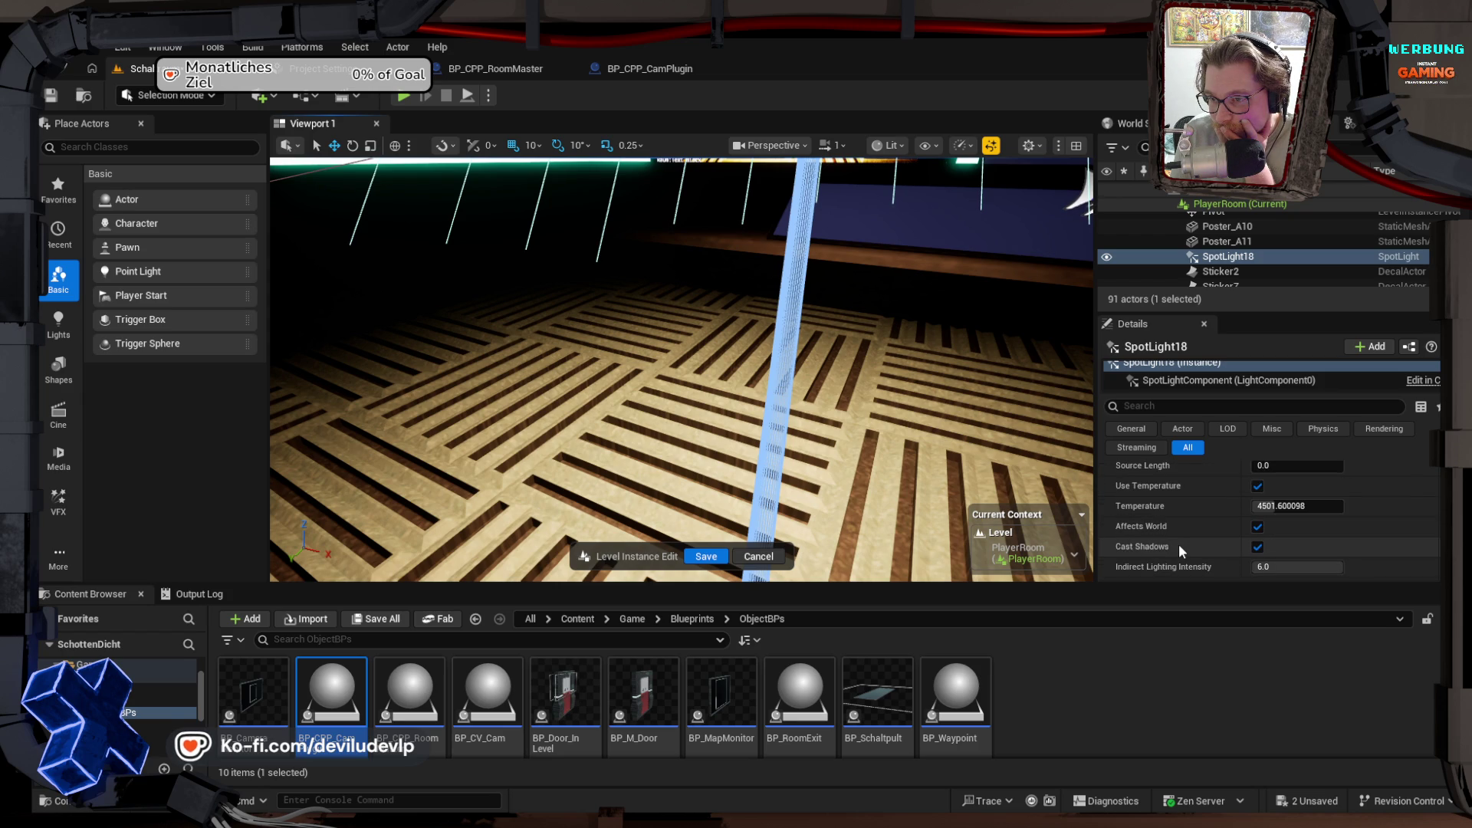
scroll(1179, 545, "down", 1)
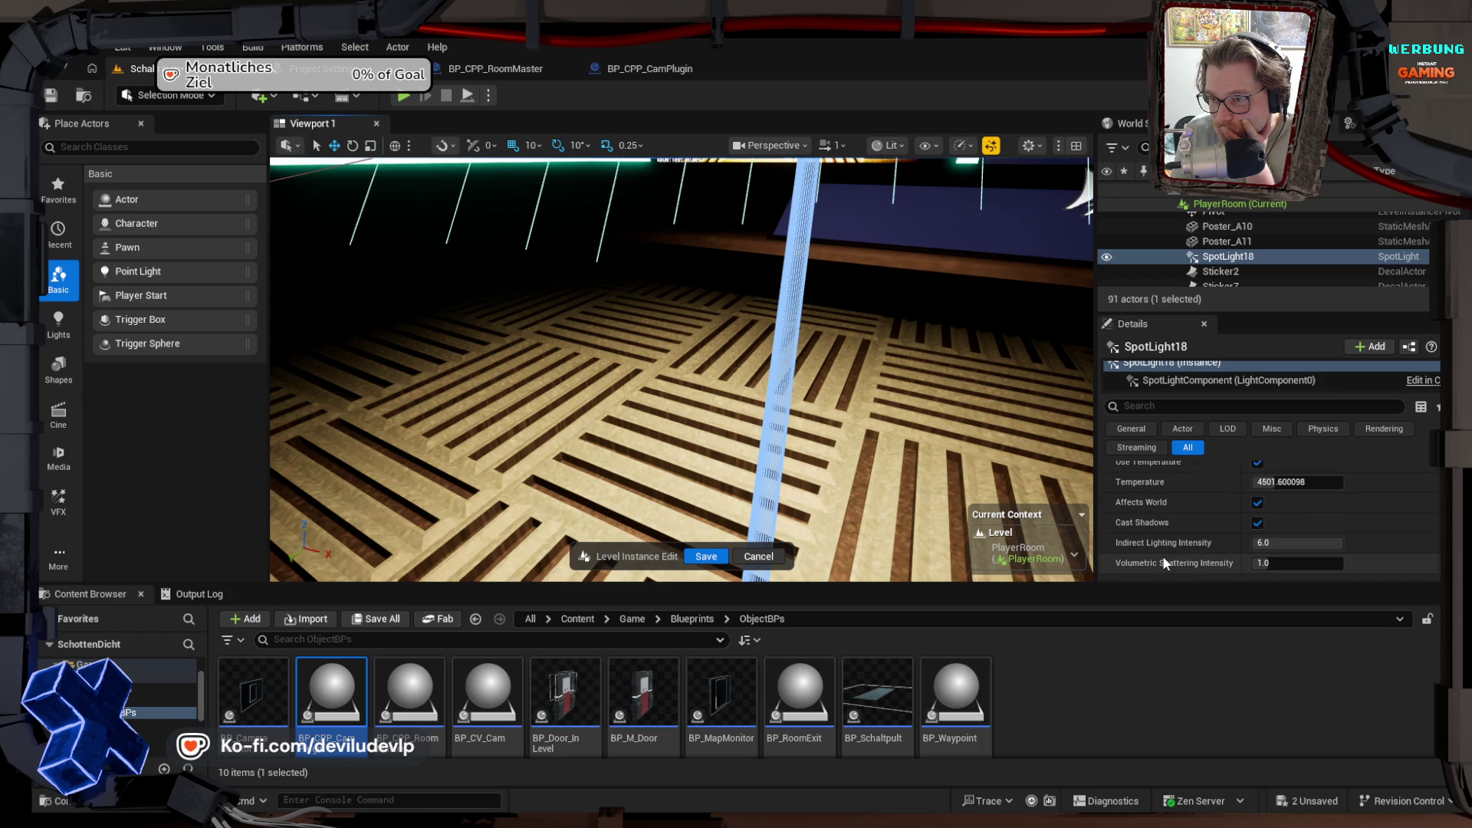
scroll(1161, 563, "down", 5)
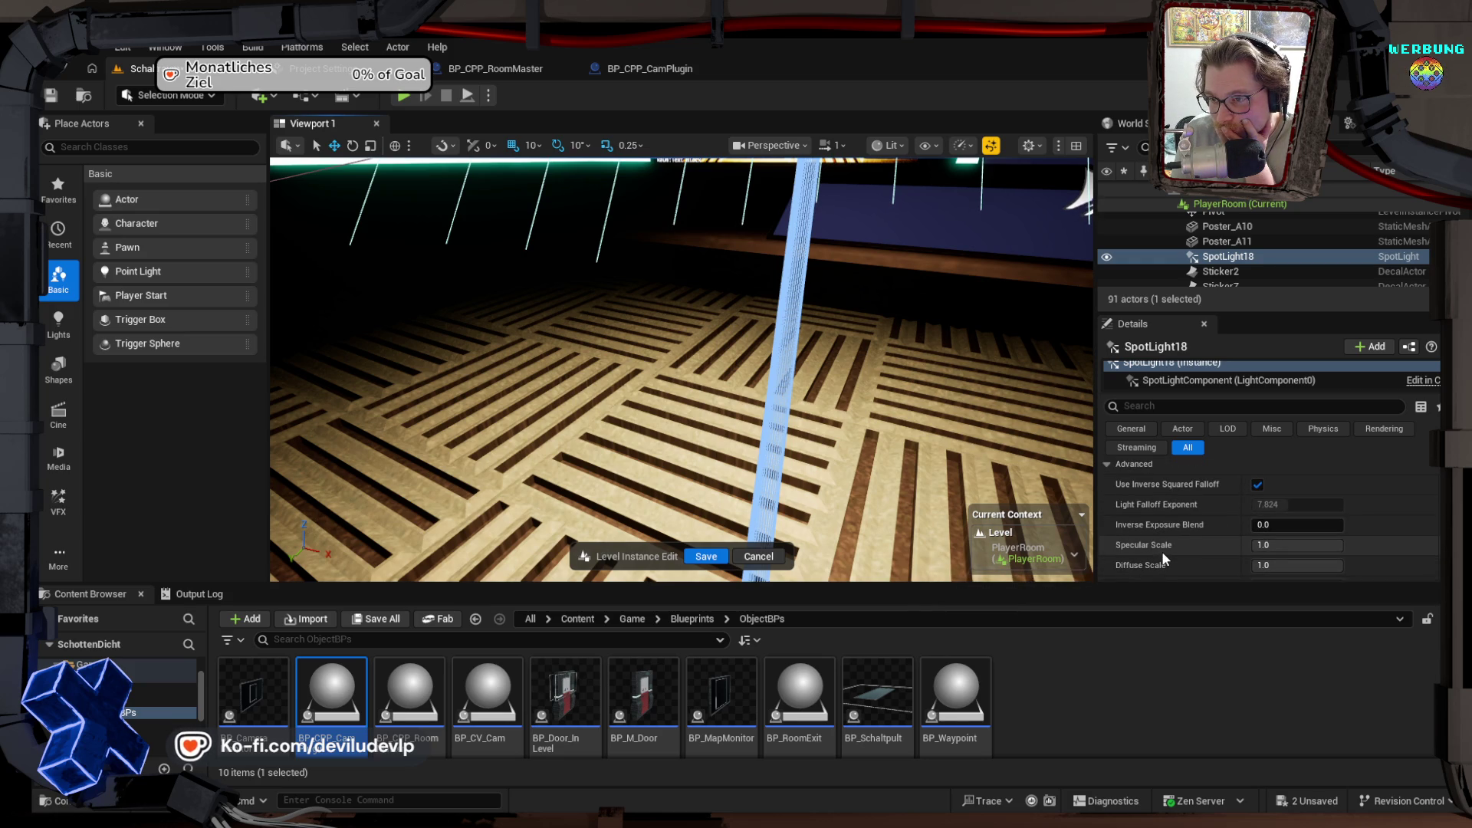
Step: Allow MegaLights on SpotLight18 and, after trying other options, set its MegaLights shadow method to Default
scroll(1163, 558, "down", 2)
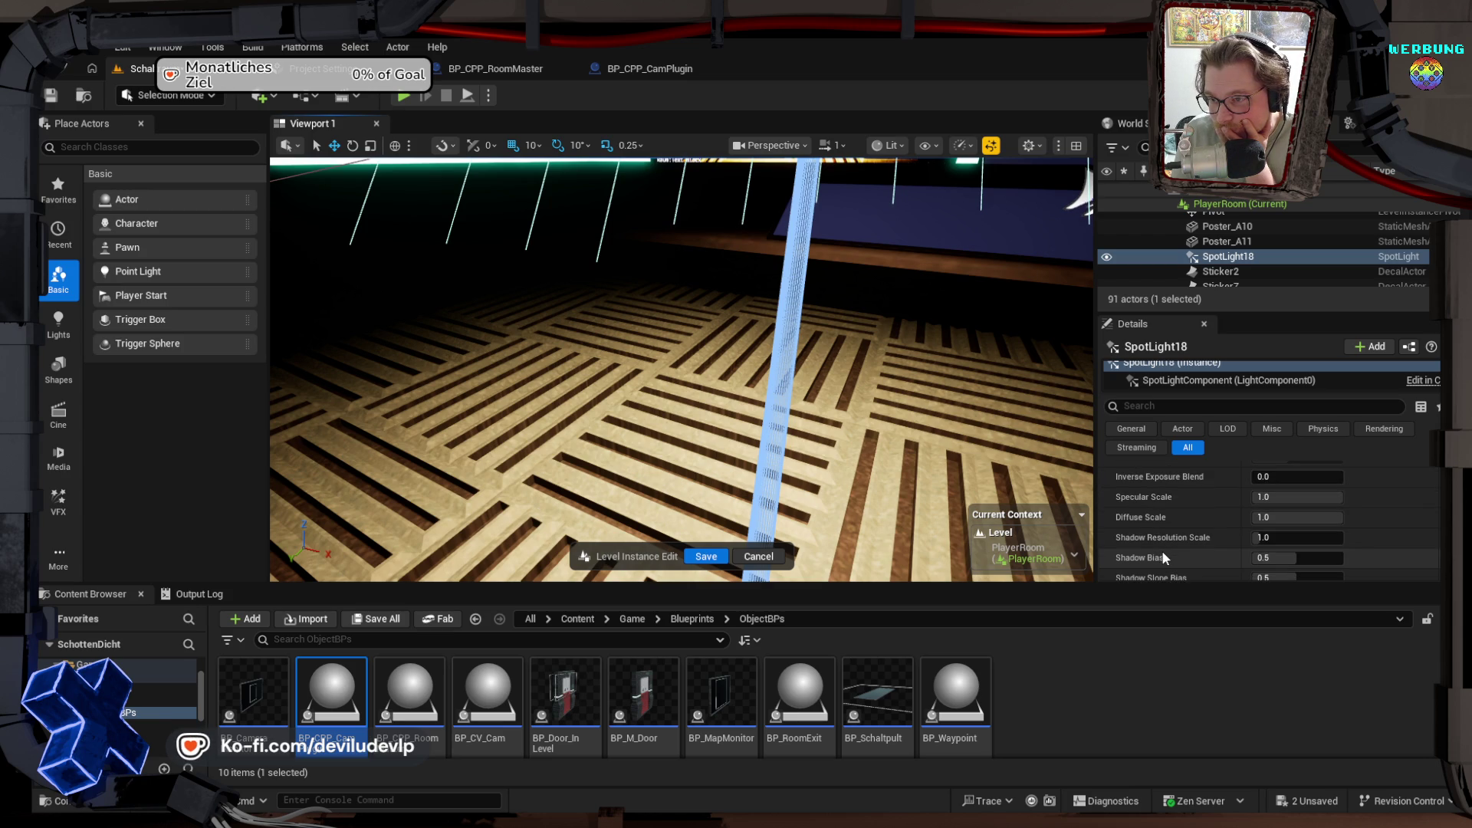
scroll(1163, 557, "down", 3)
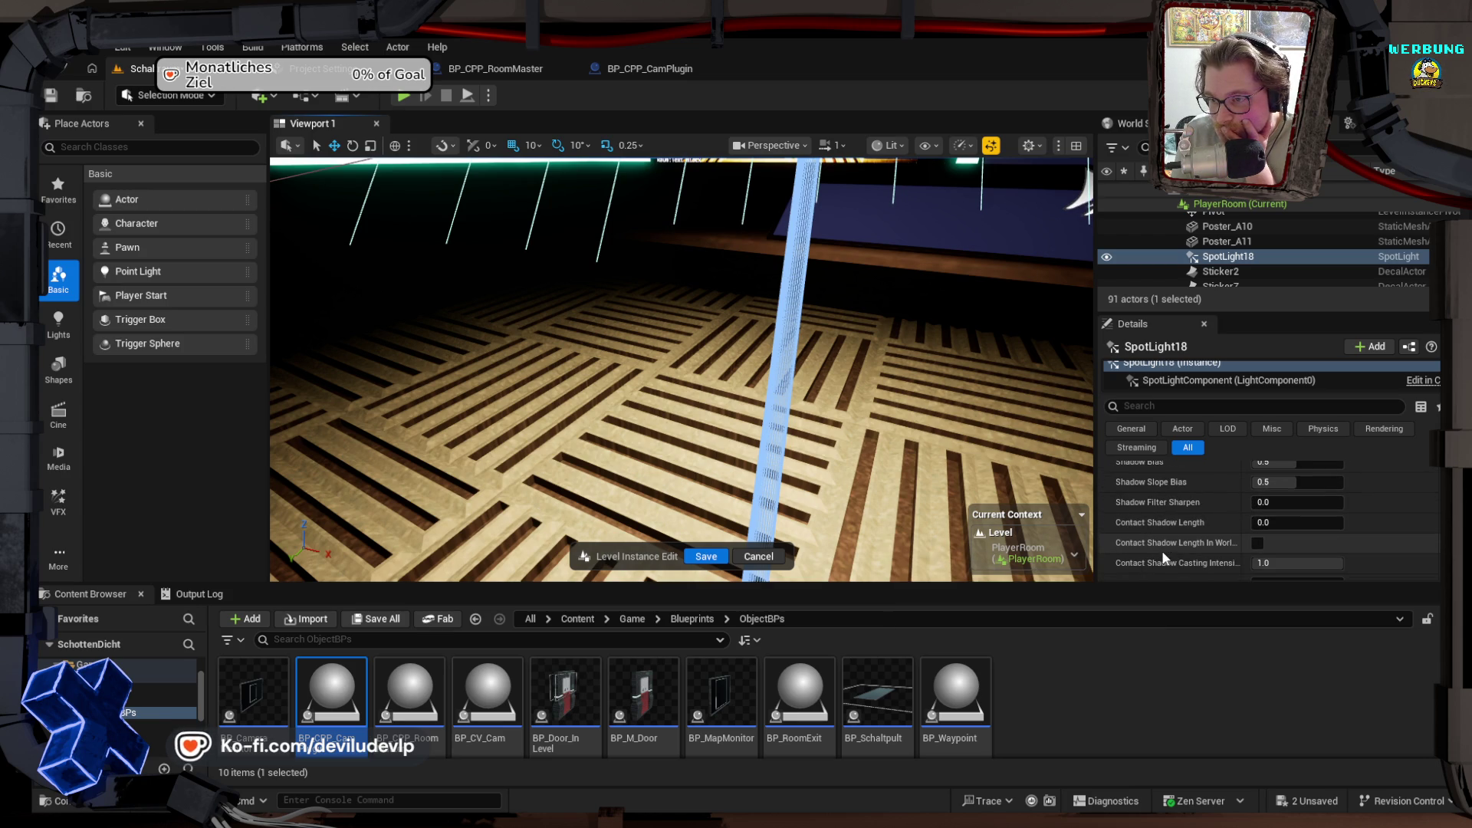
scroll(1169, 549, "down", 1)
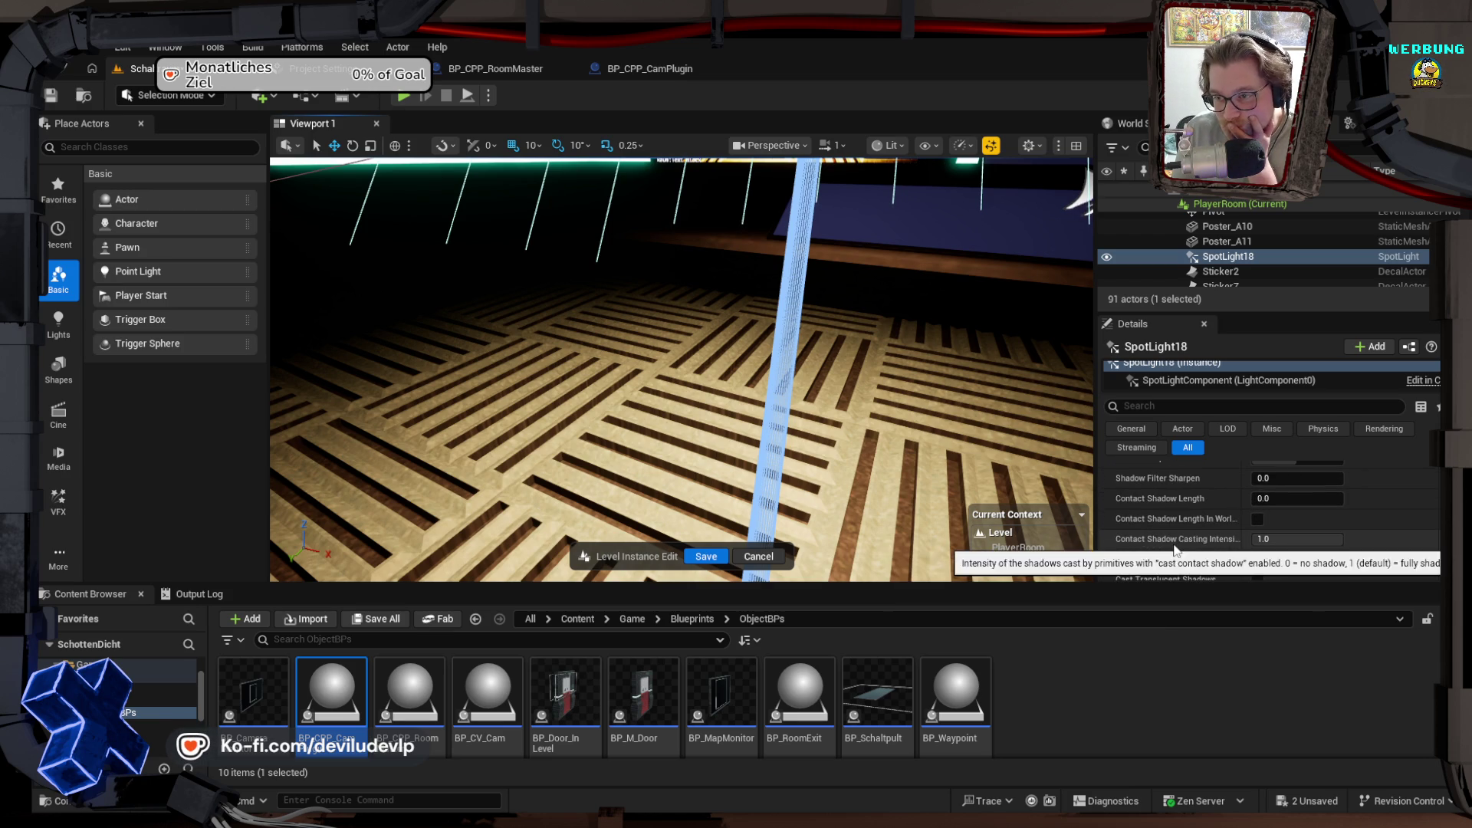
scroll(1173, 545, "down", 2)
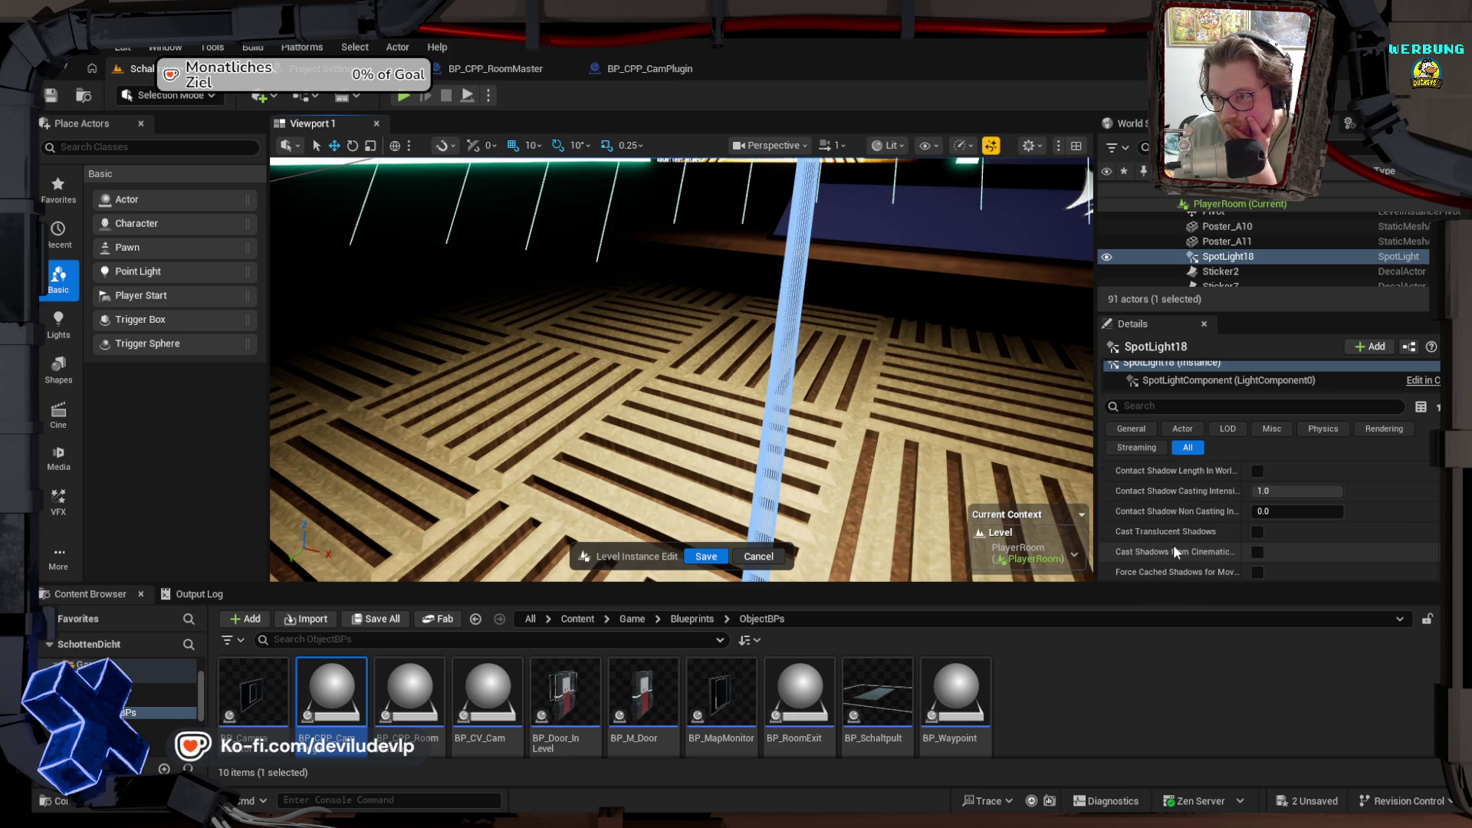
scroll(1176, 549, "down", 1)
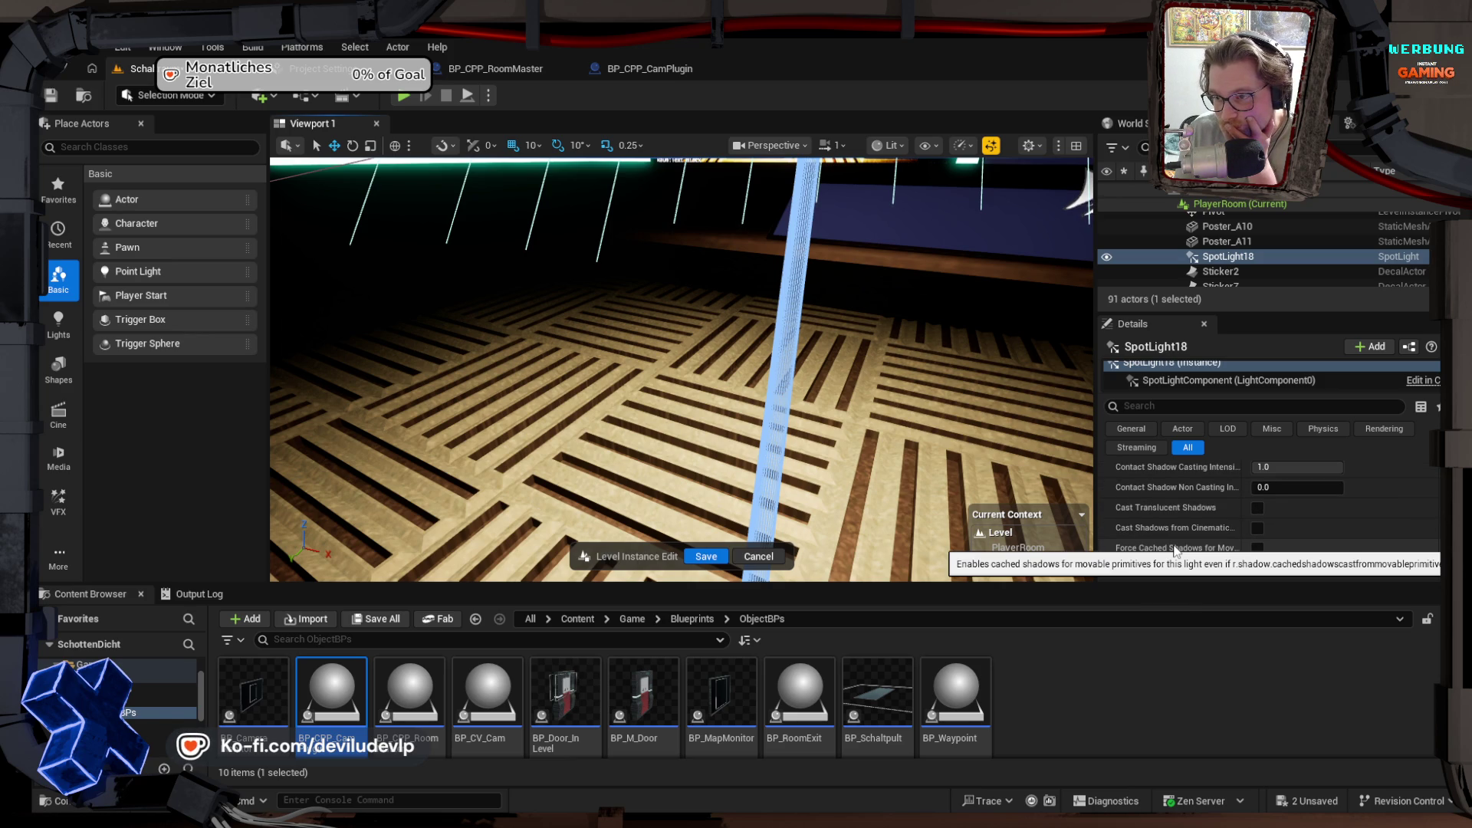
scroll(1175, 549, "down", 1)
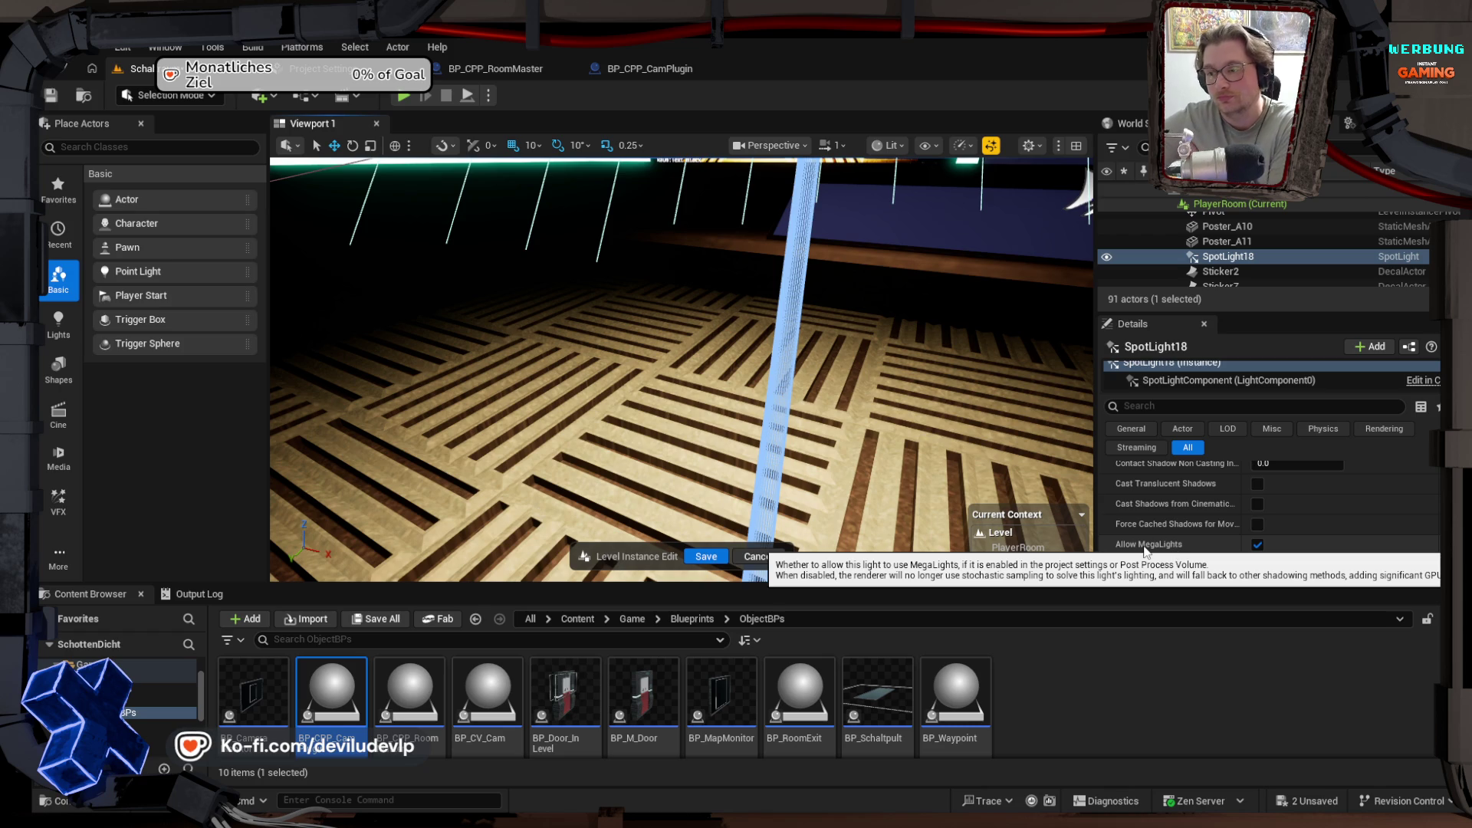
scroll(1166, 540, "down", 1)
scroll(1165, 539, "down", 2)
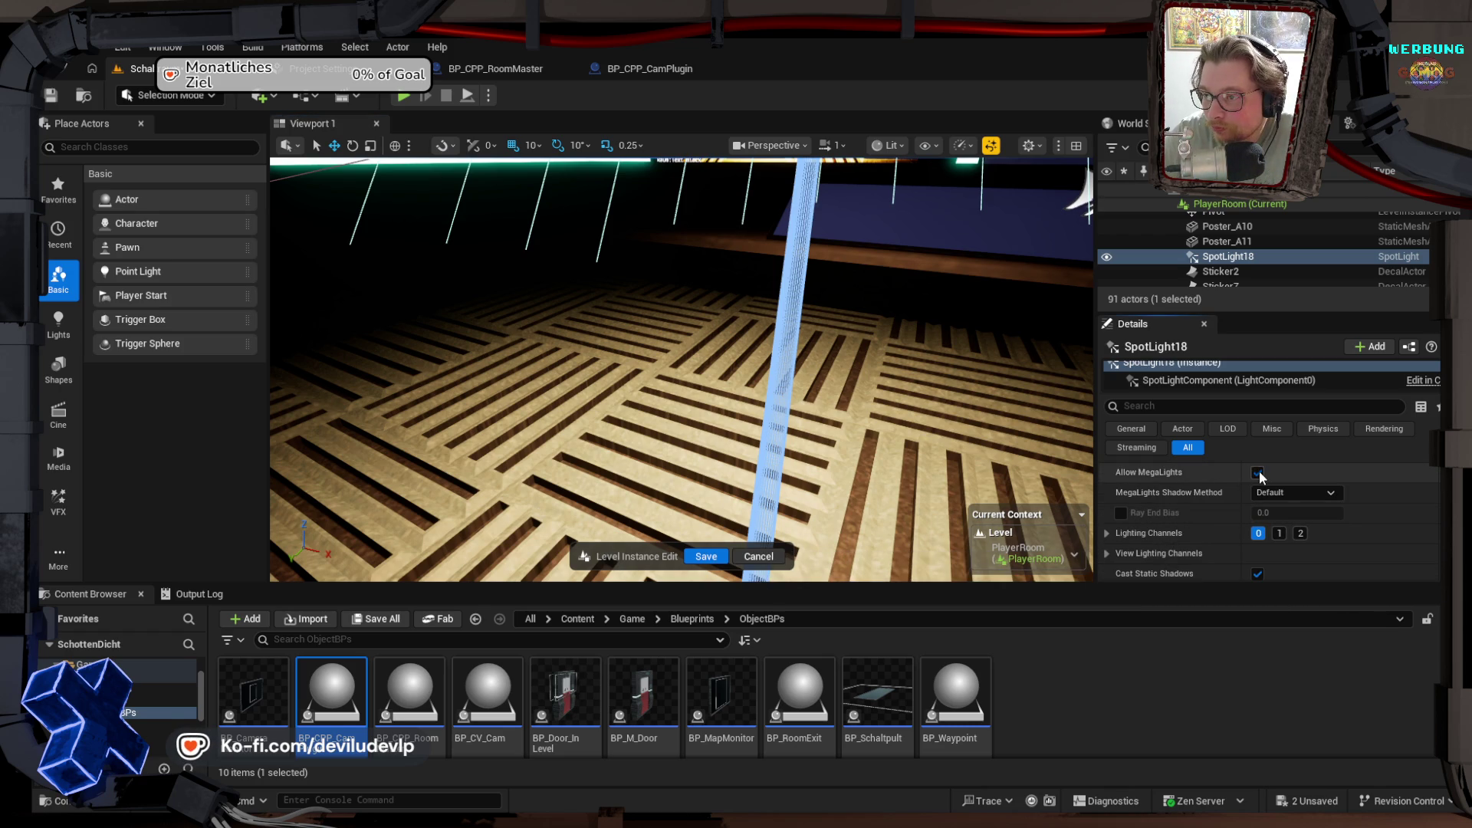
left_click(1258, 472)
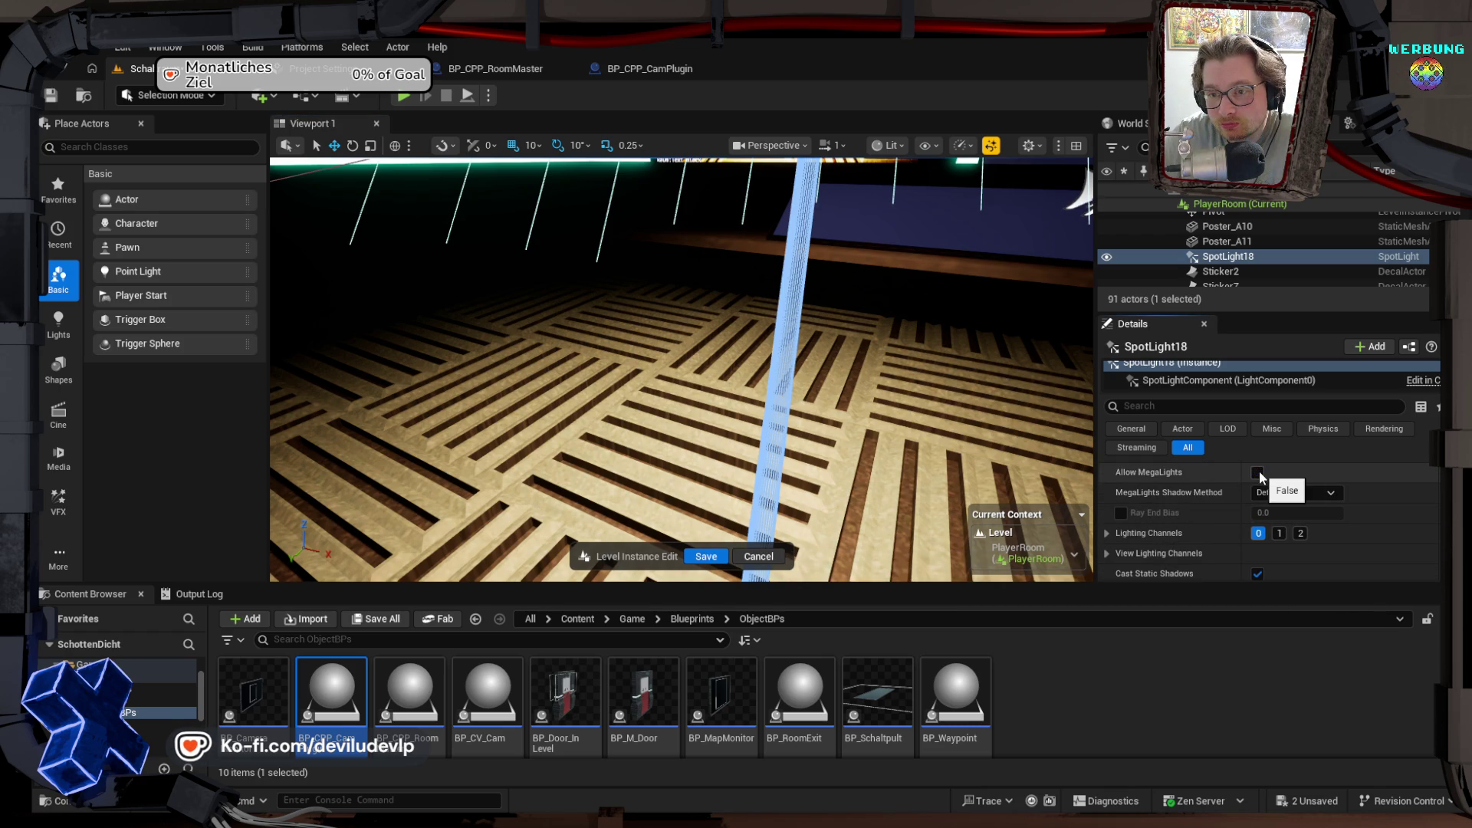
left_click(1258, 473)
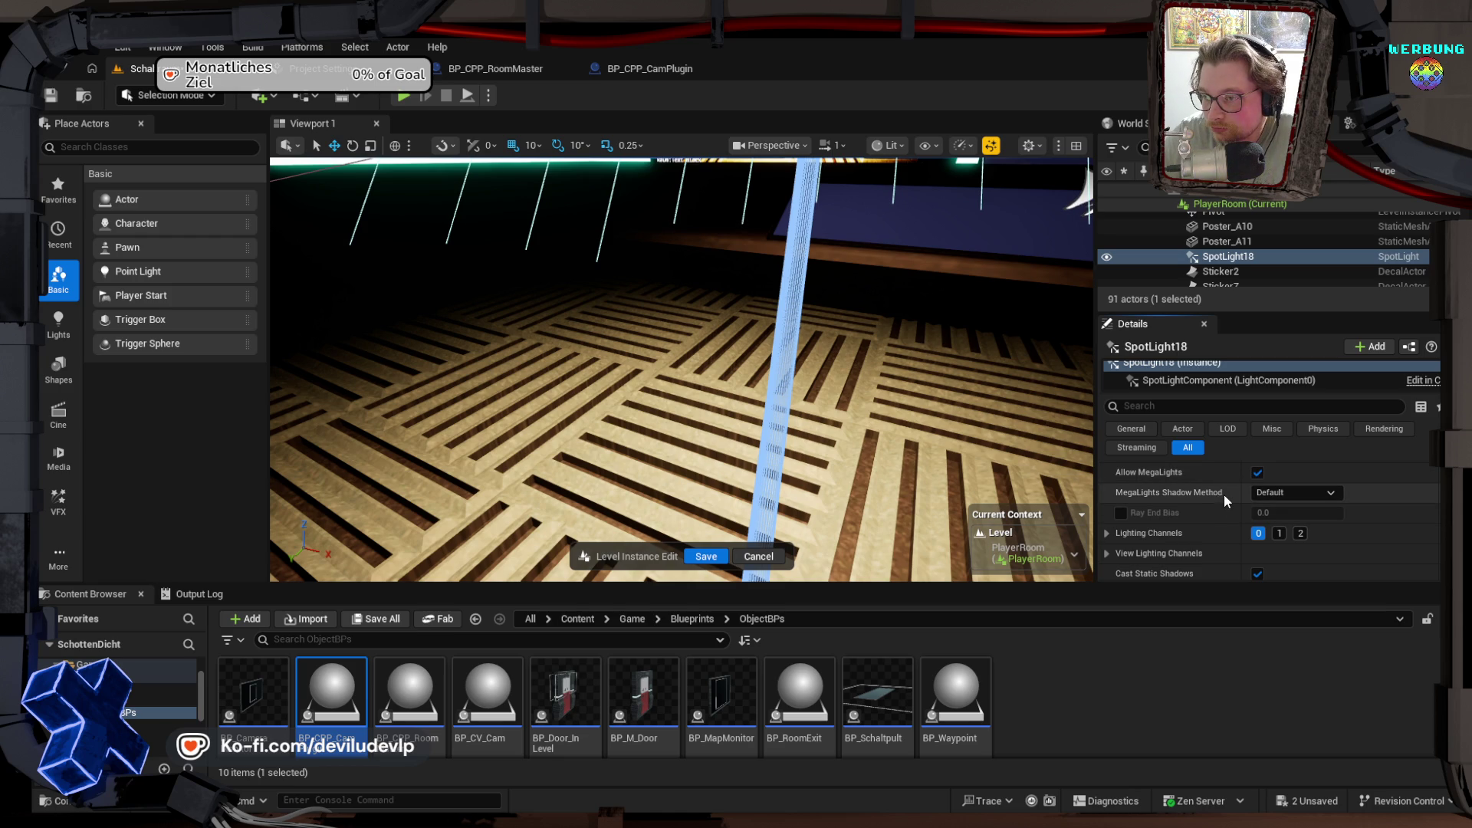
left_click(1303, 493)
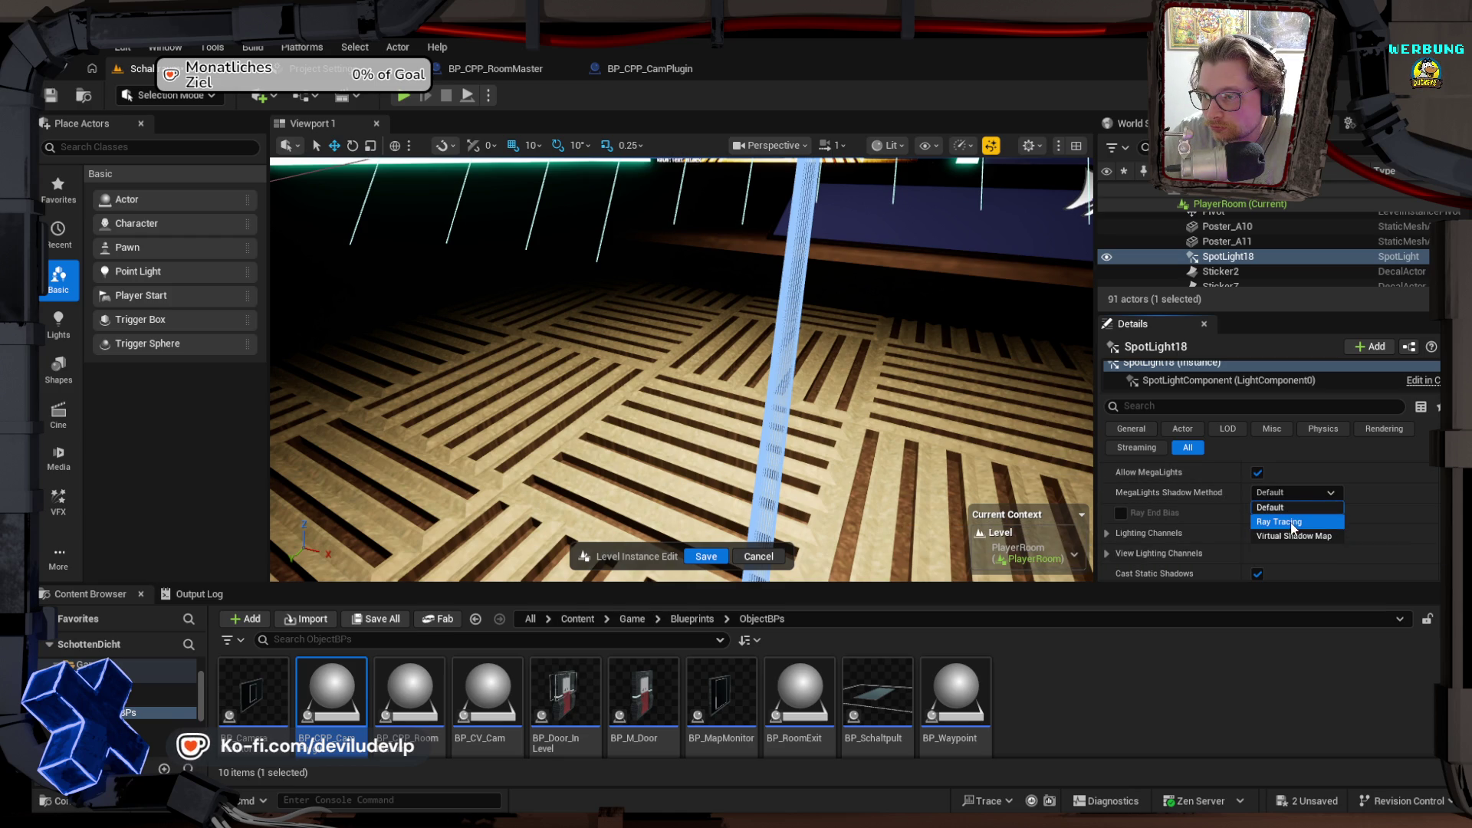
left_click(1290, 521)
left_click(1289, 493)
left_click(1294, 517)
left_click(1291, 491)
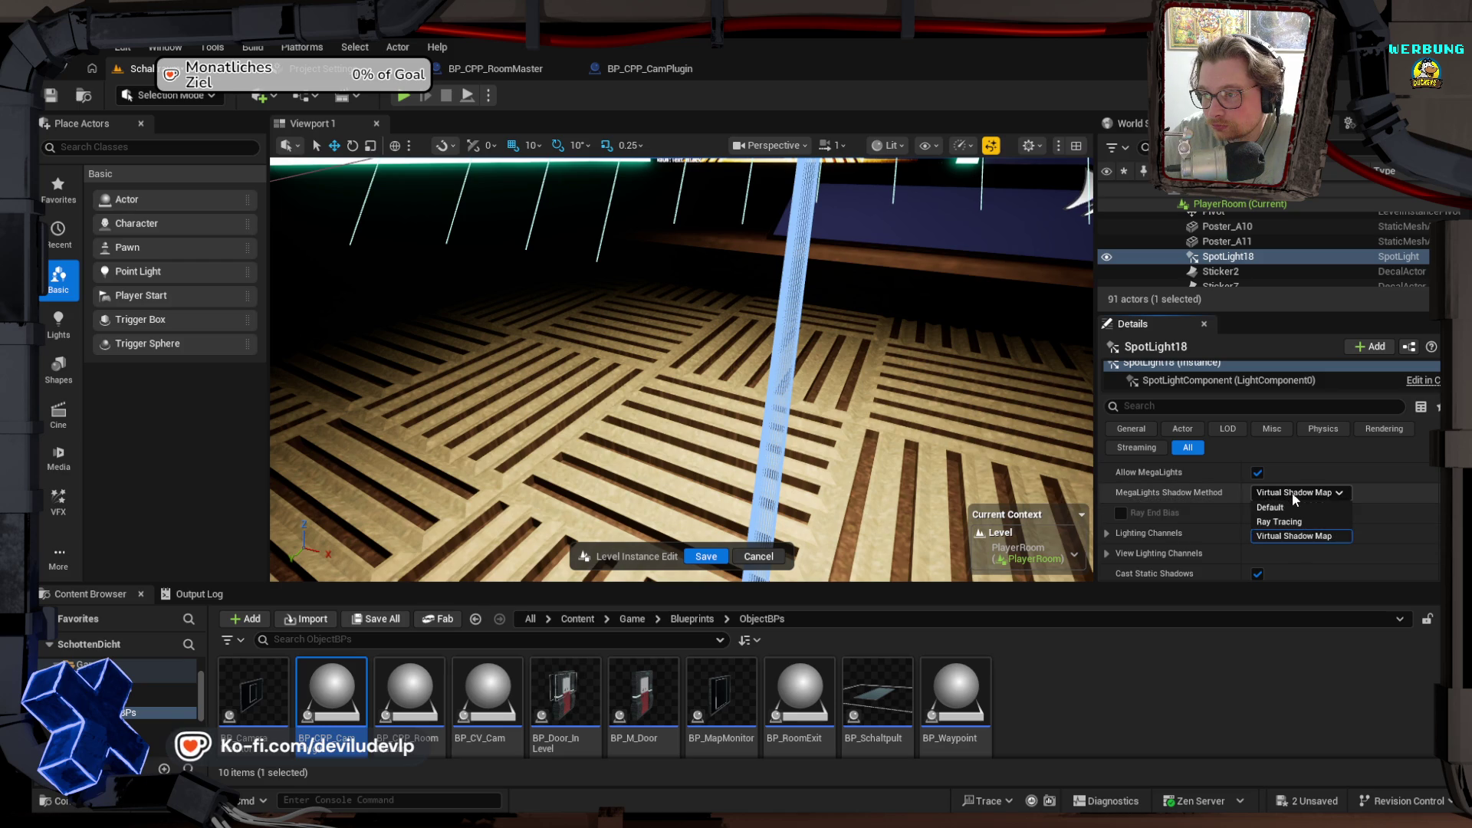
left_click(1274, 504)
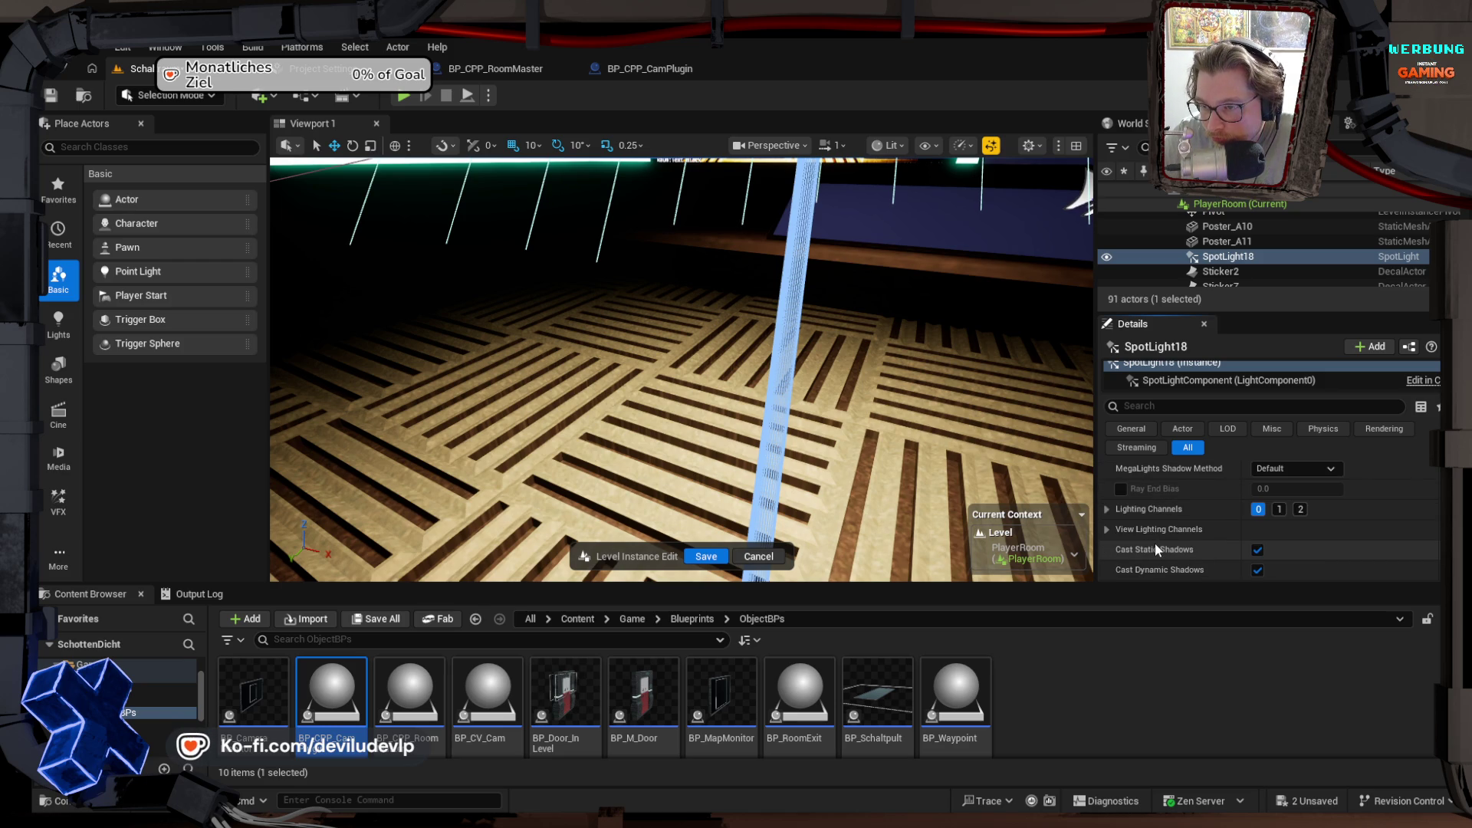
Step: Toggle SpotLight18's Transmission on and back off, leaving it disabled
scroll(1154, 543, "down", 2)
scroll(1156, 546, "down", 1)
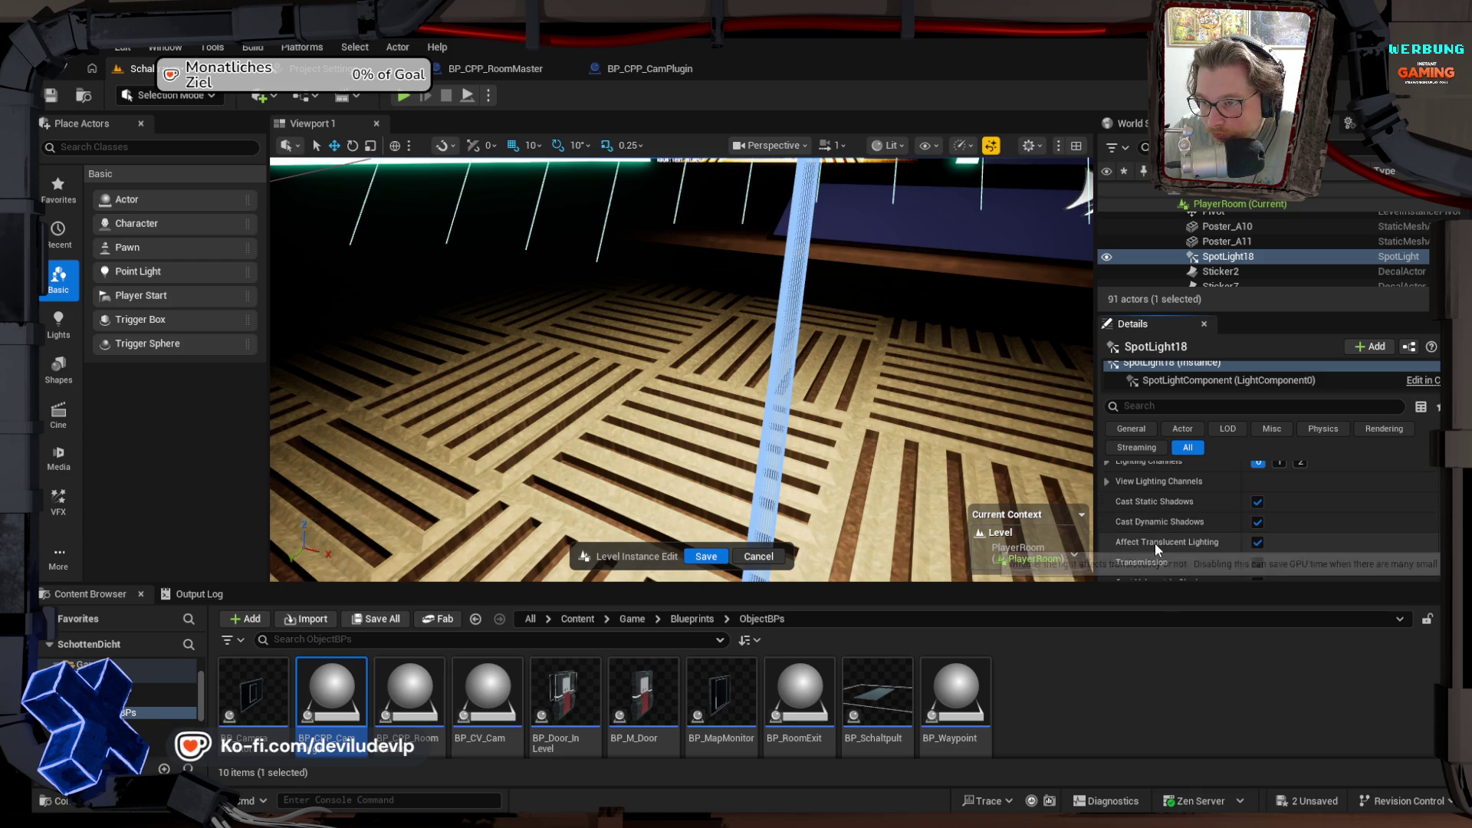
scroll(1156, 546, "down", 1)
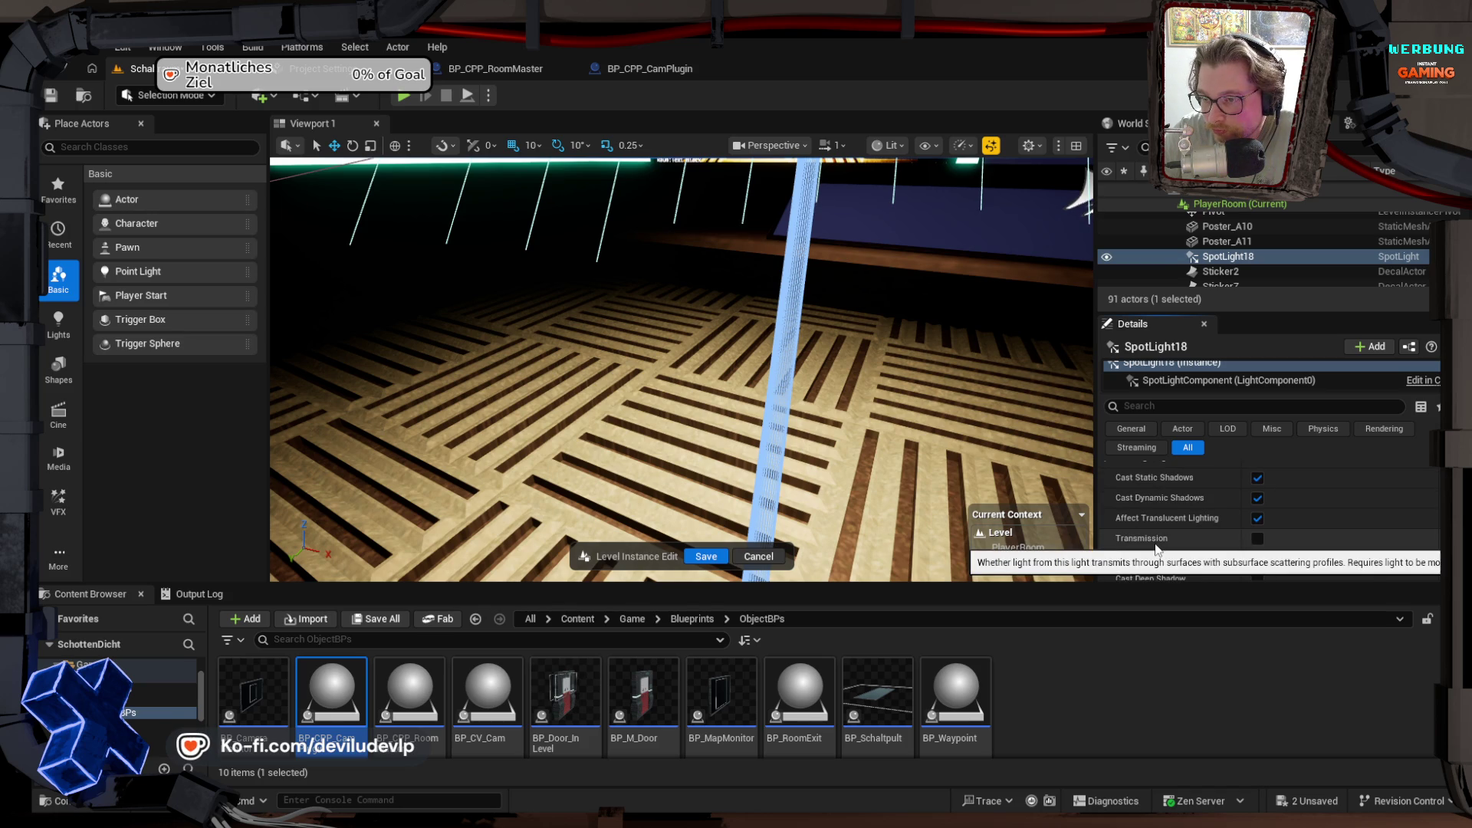
scroll(1156, 549, "down", 1)
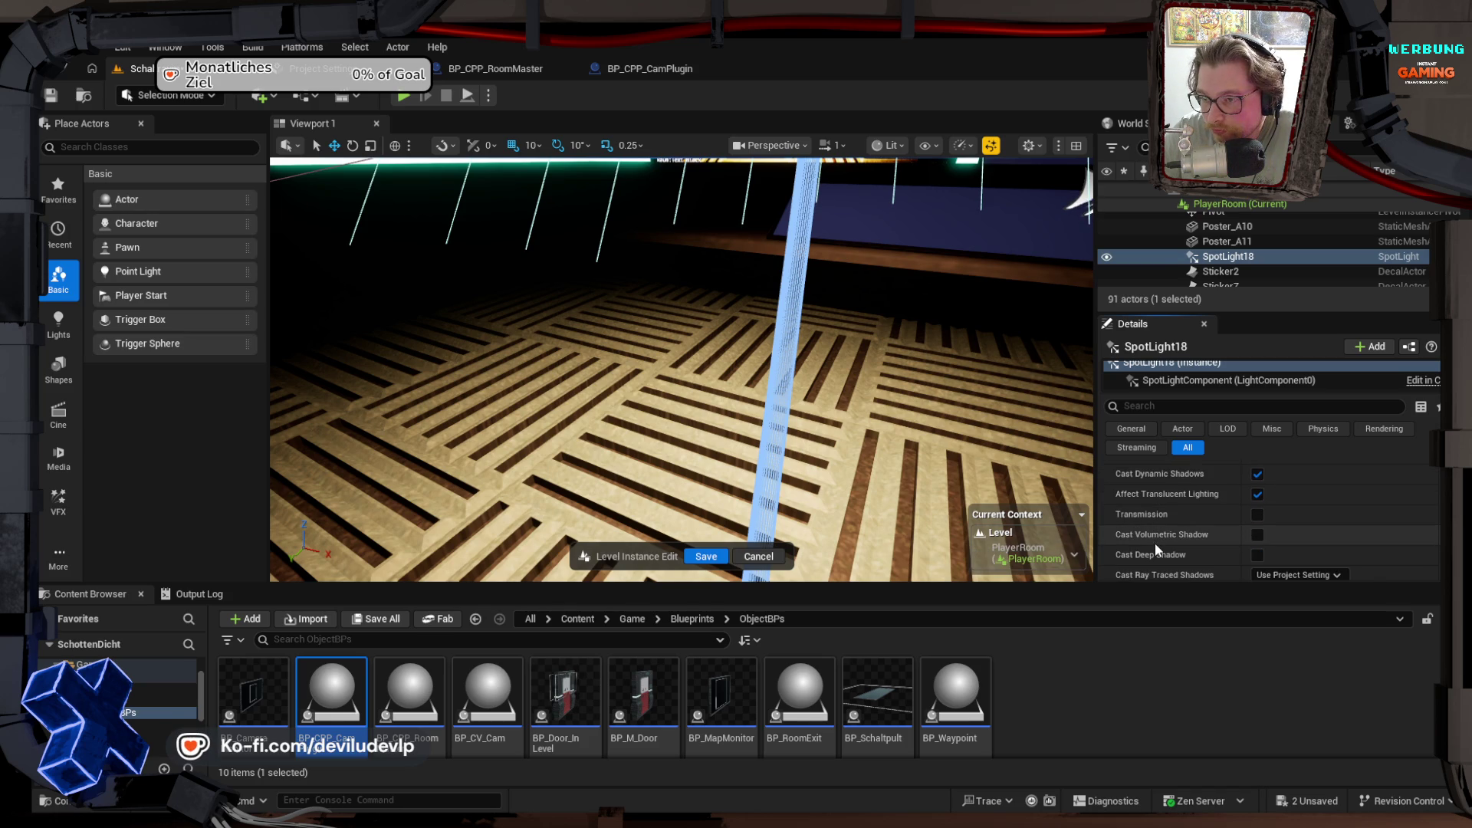
left_click(1258, 514)
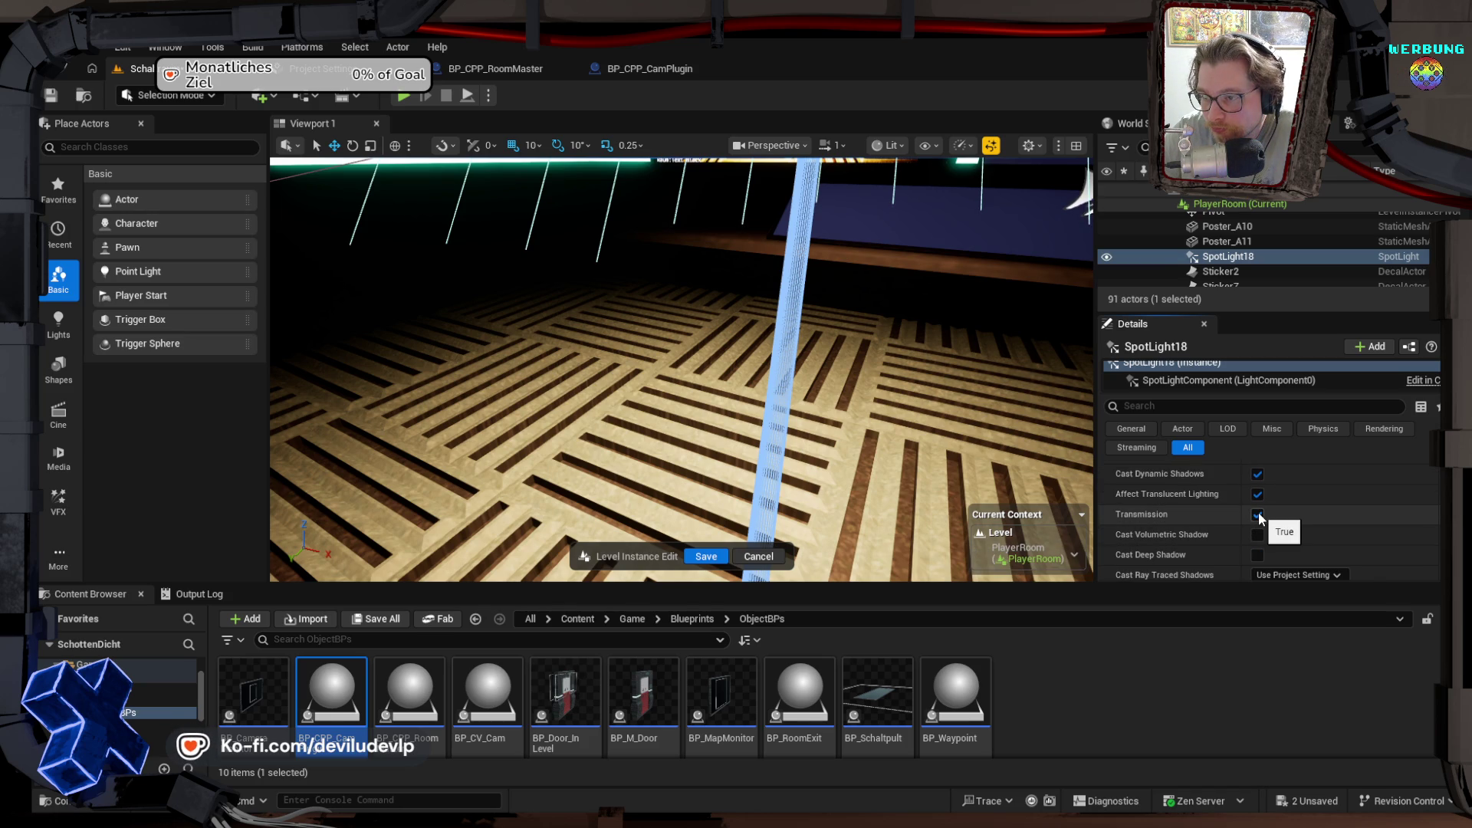
left_click(1258, 514)
left_click(1258, 535)
scroll(1259, 545, "down", 2)
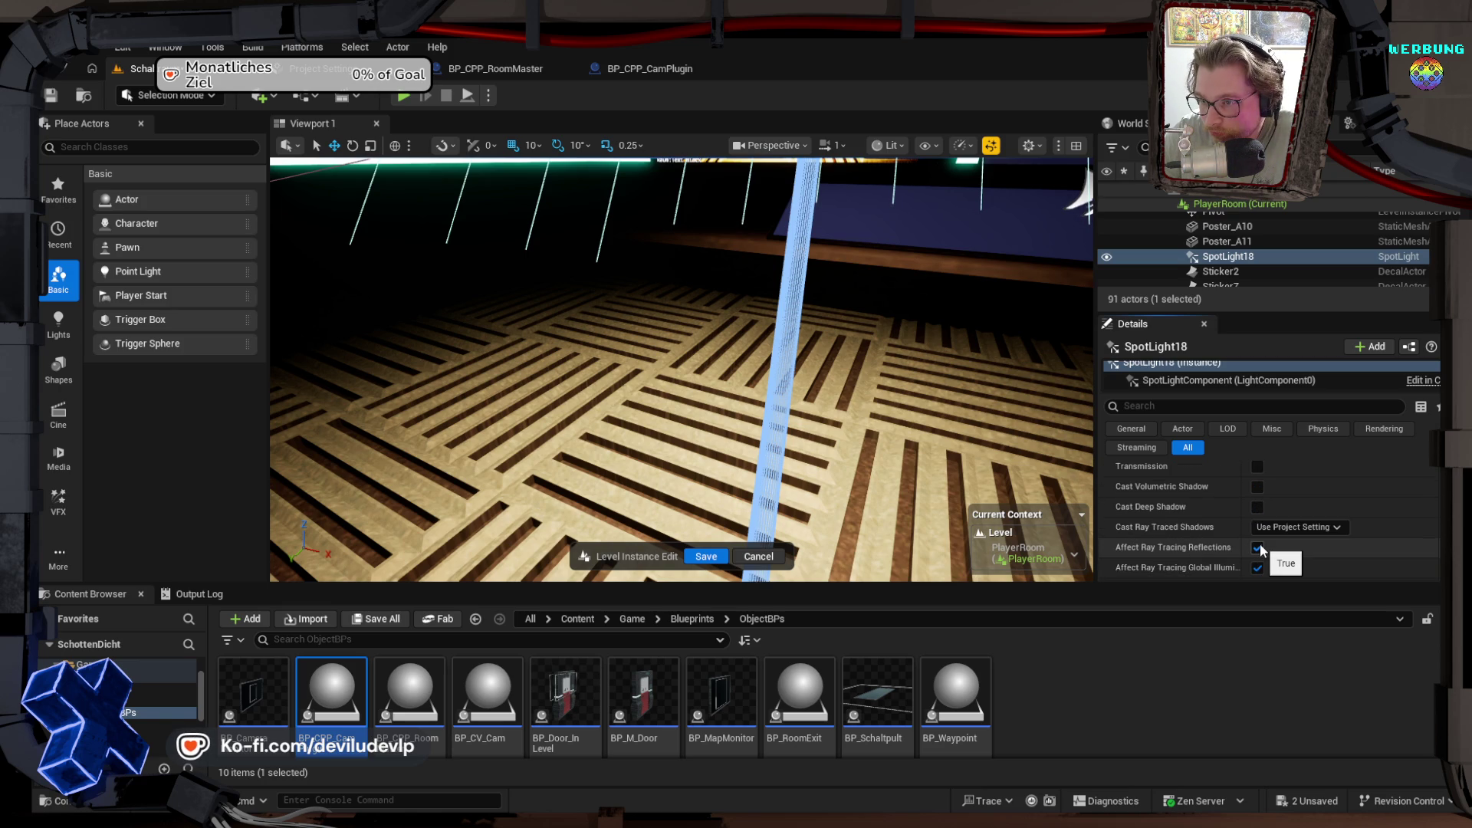
scroll(1259, 544, "down", 1)
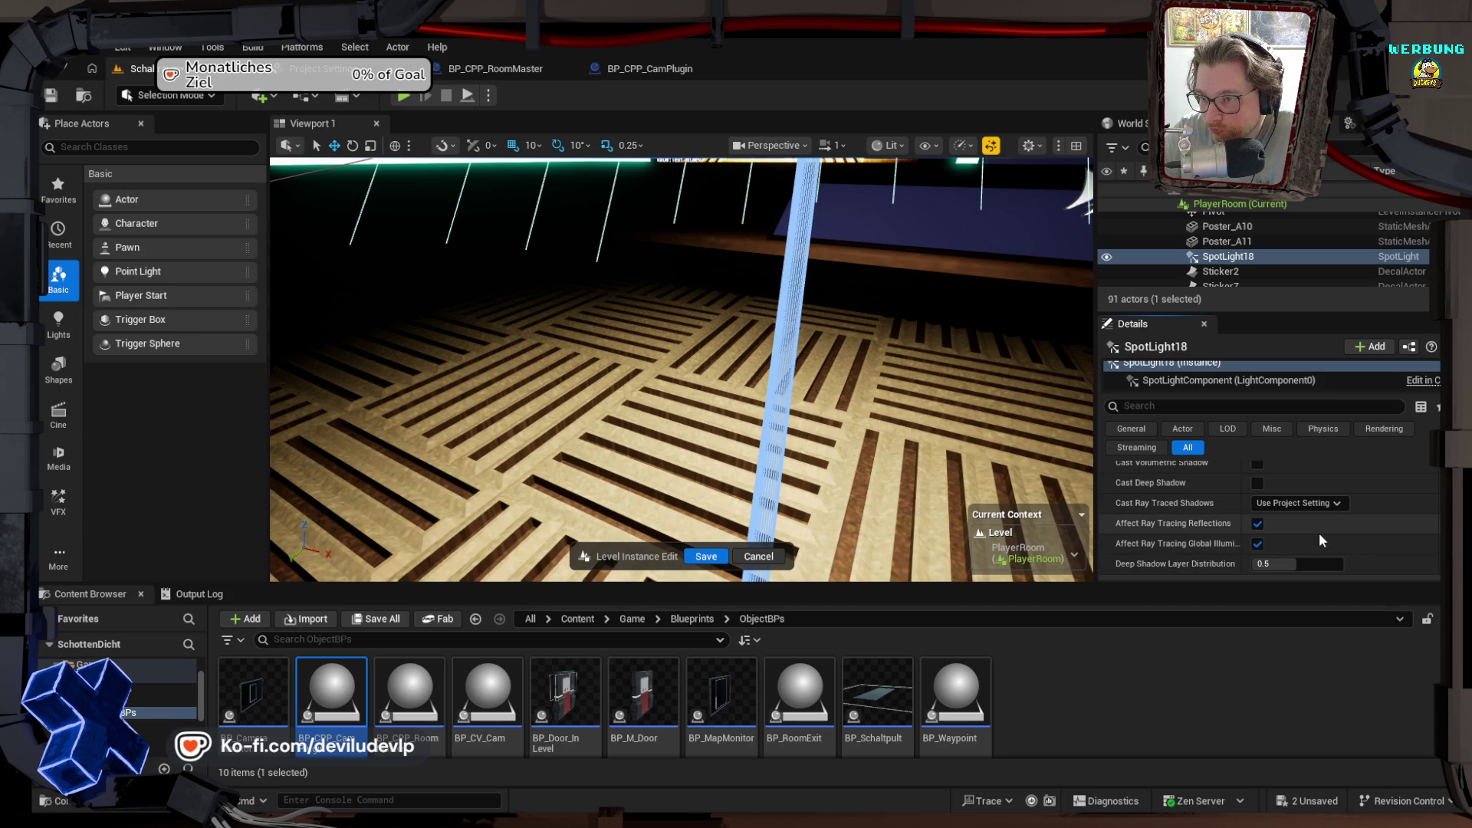
scroll(1318, 535, "down", 1)
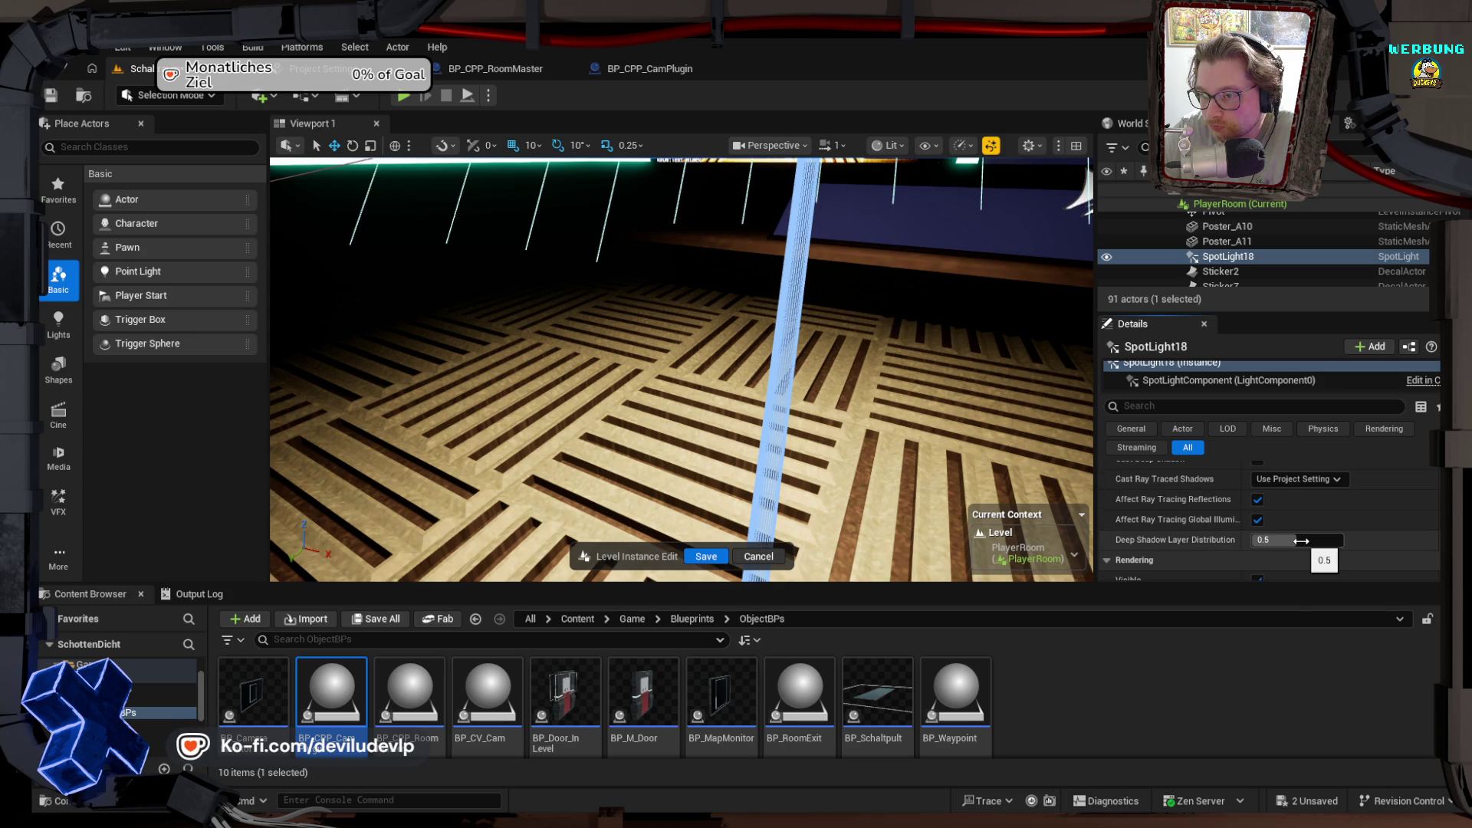
scroll(1303, 543, "down", 1)
scroll(1301, 543, "down", 1)
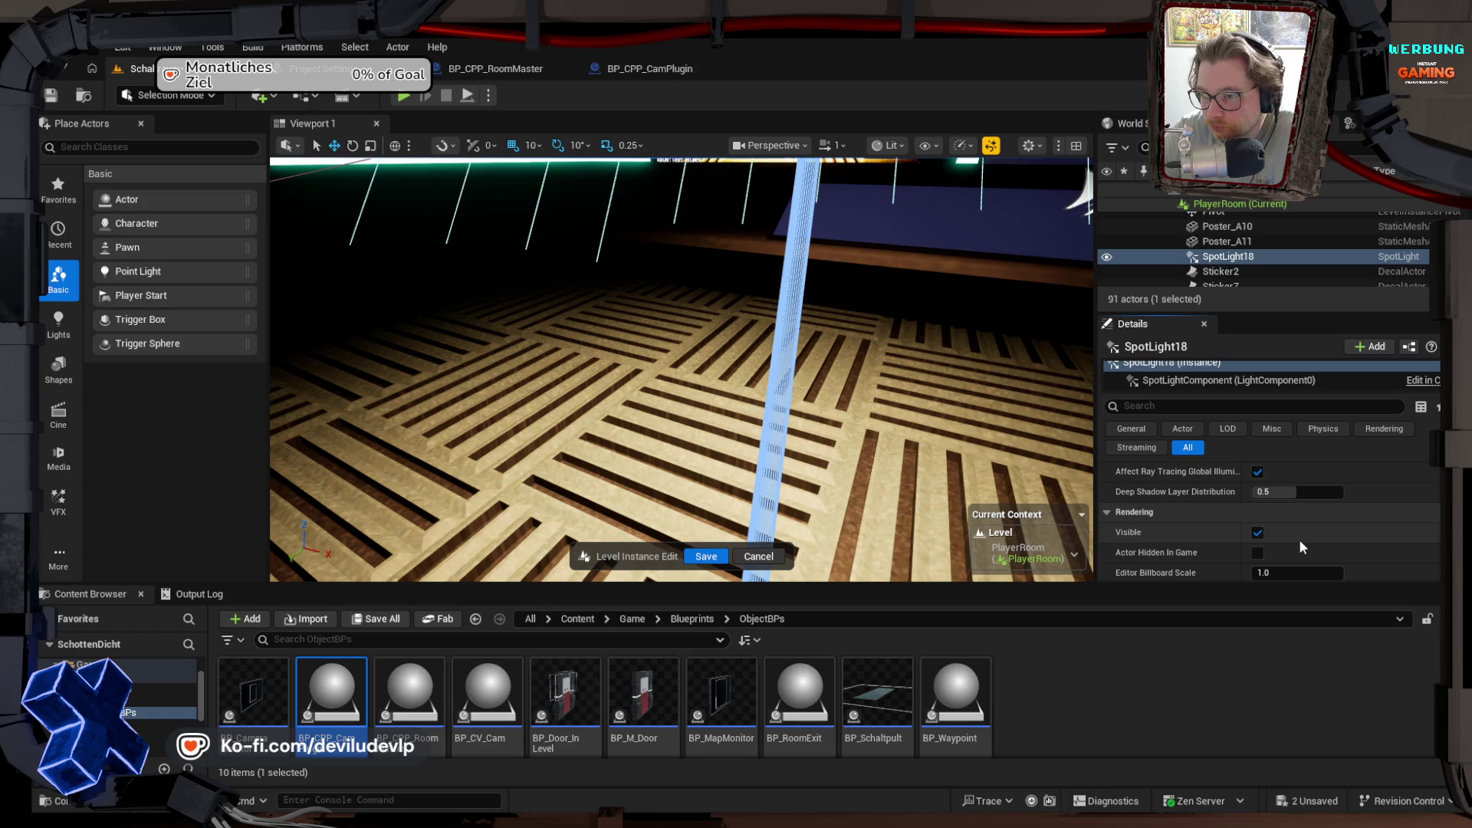
scroll(1298, 544, "down", 5)
scroll(1291, 535, "up", 10)
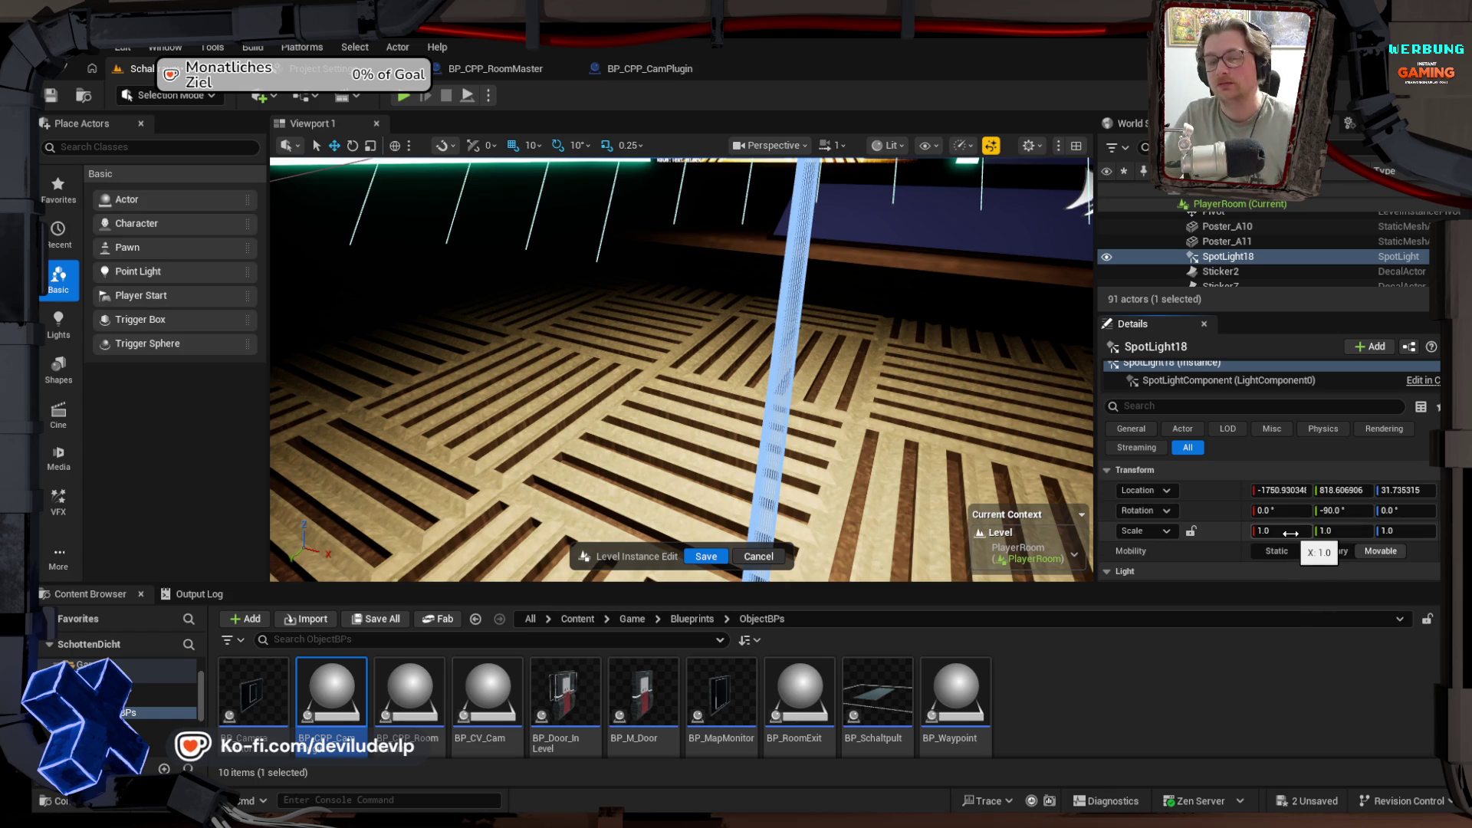
Step: Raise SpotLight18's intensity to 40.0 cd and save the PlayerRoom level instance edits
mouse_move(869, 379)
left_mouse_down()
mouse_move(874, 360)
mouse_move(843, 361)
mouse_move(835, 338)
mouse_move(818, 428)
left_mouse_up()
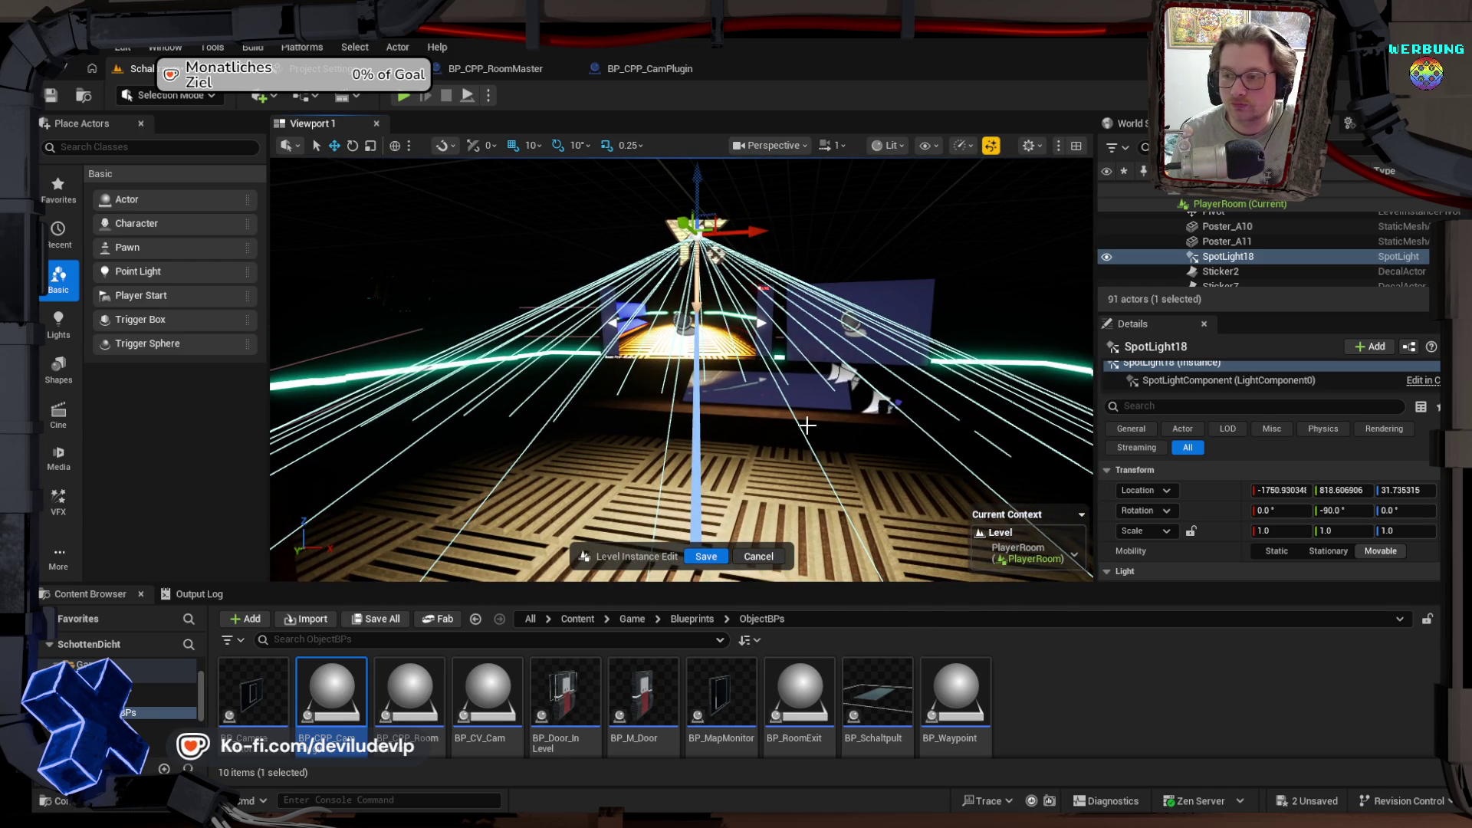
scroll(1204, 538, "down", 3)
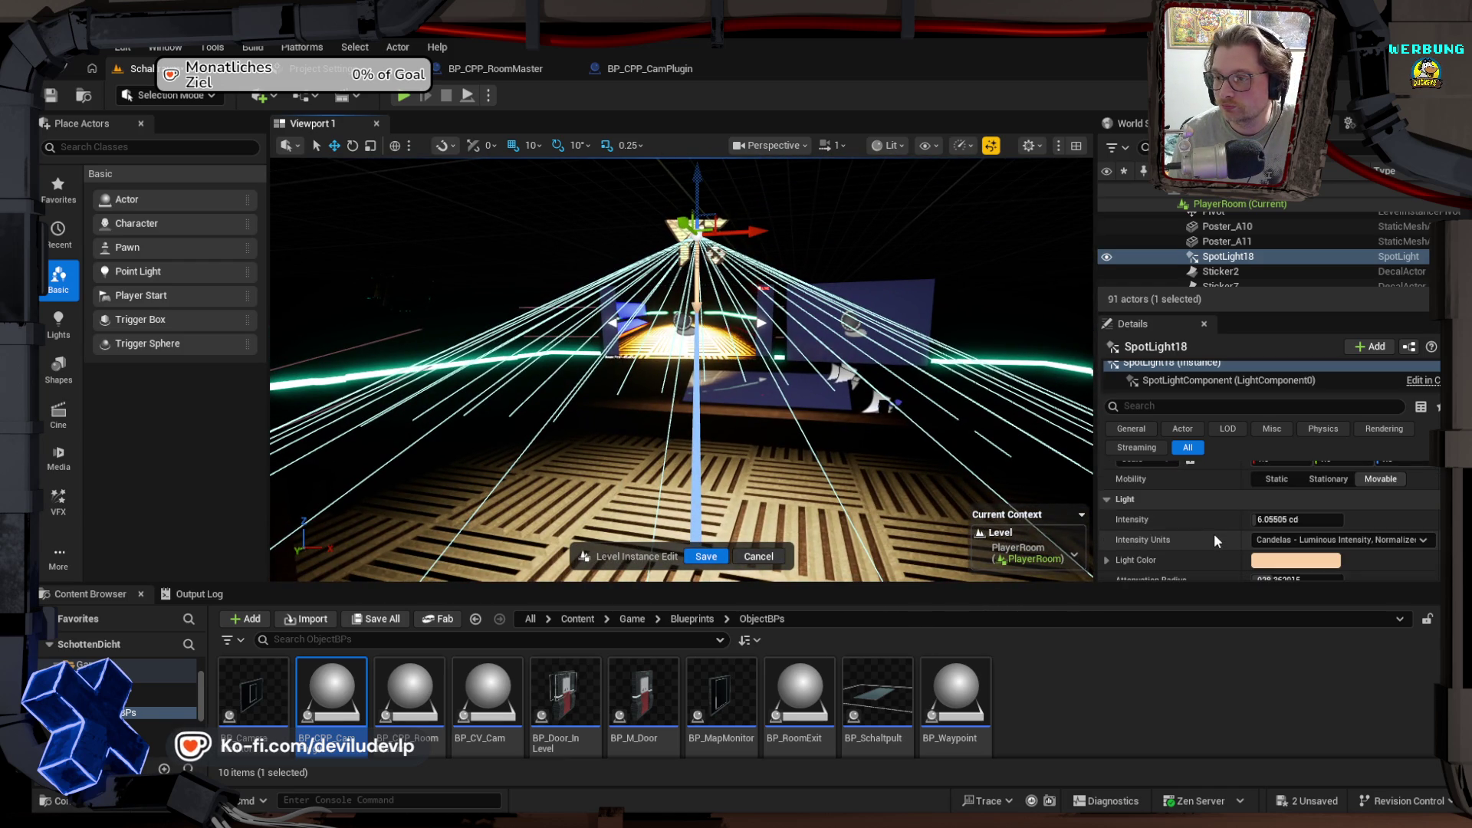
scroll(1214, 538, "down", 1)
left_click_drag(1269, 492, 1334, 492)
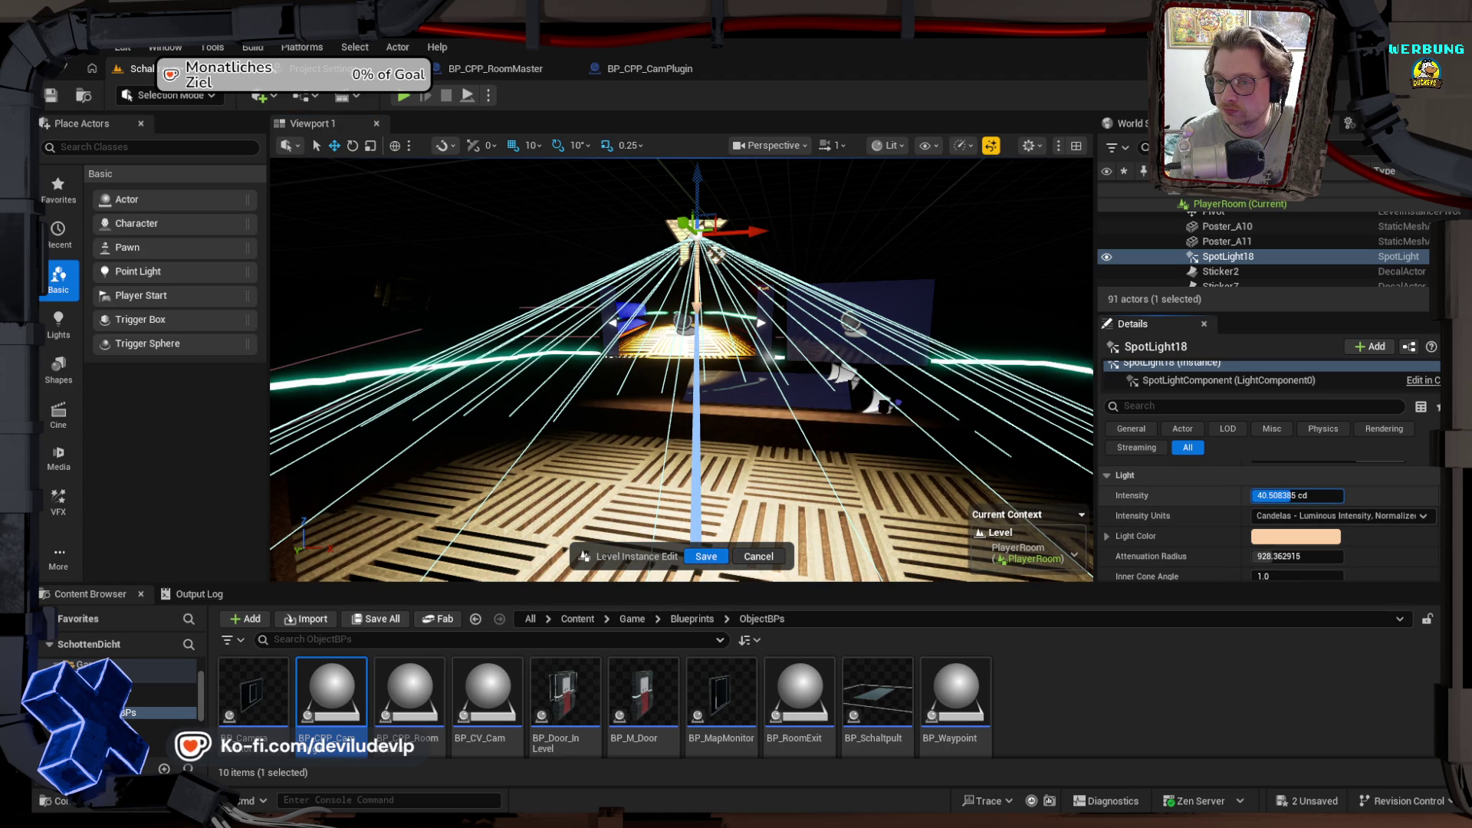
left_click_drag(682, 368, 552, 368)
mouse_move(812, 447)
left_mouse_down()
mouse_move(920, 447)
mouse_move(871, 446)
left_mouse_up()
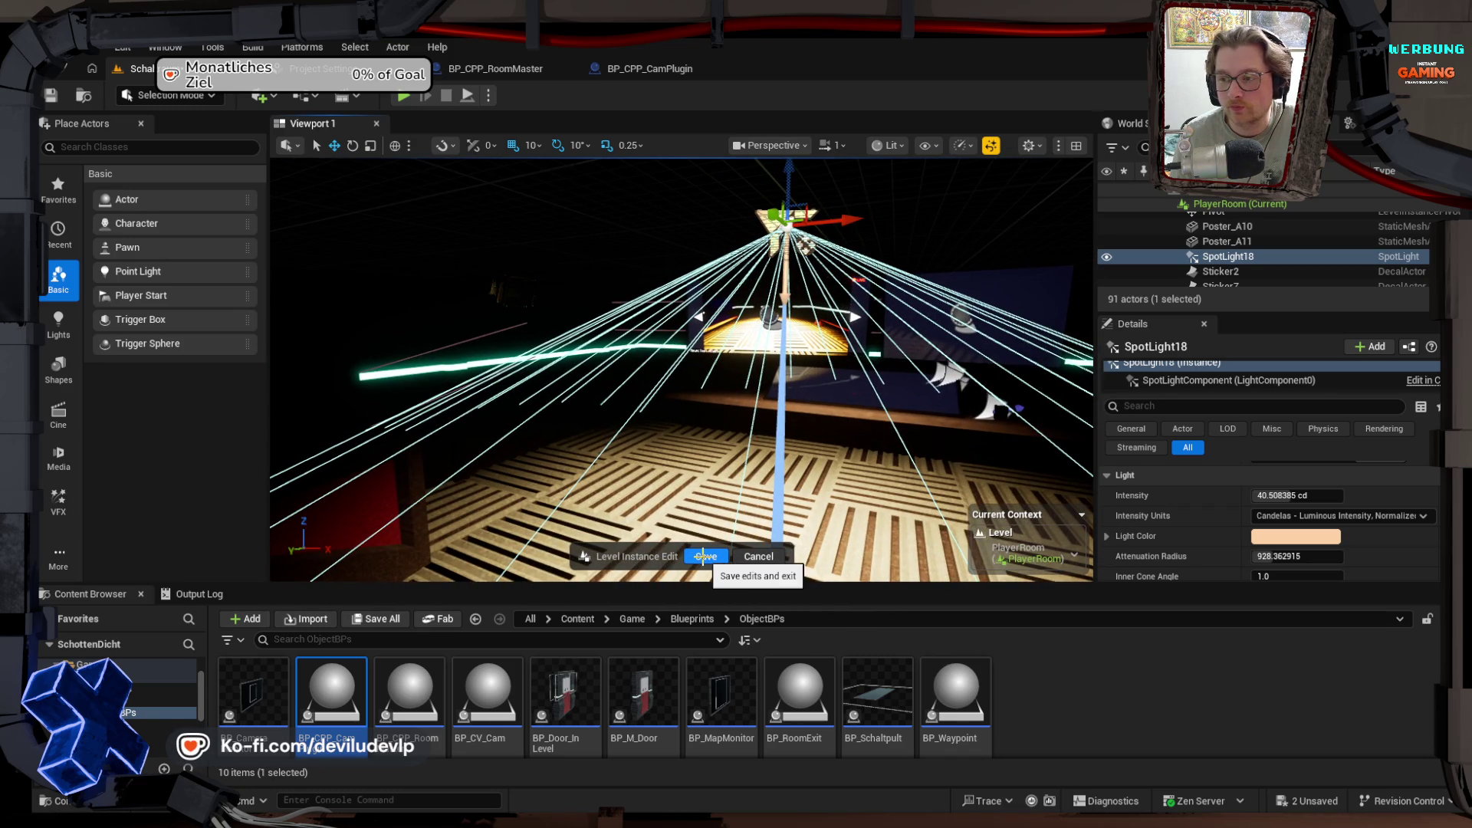
double_click(1315, 496)
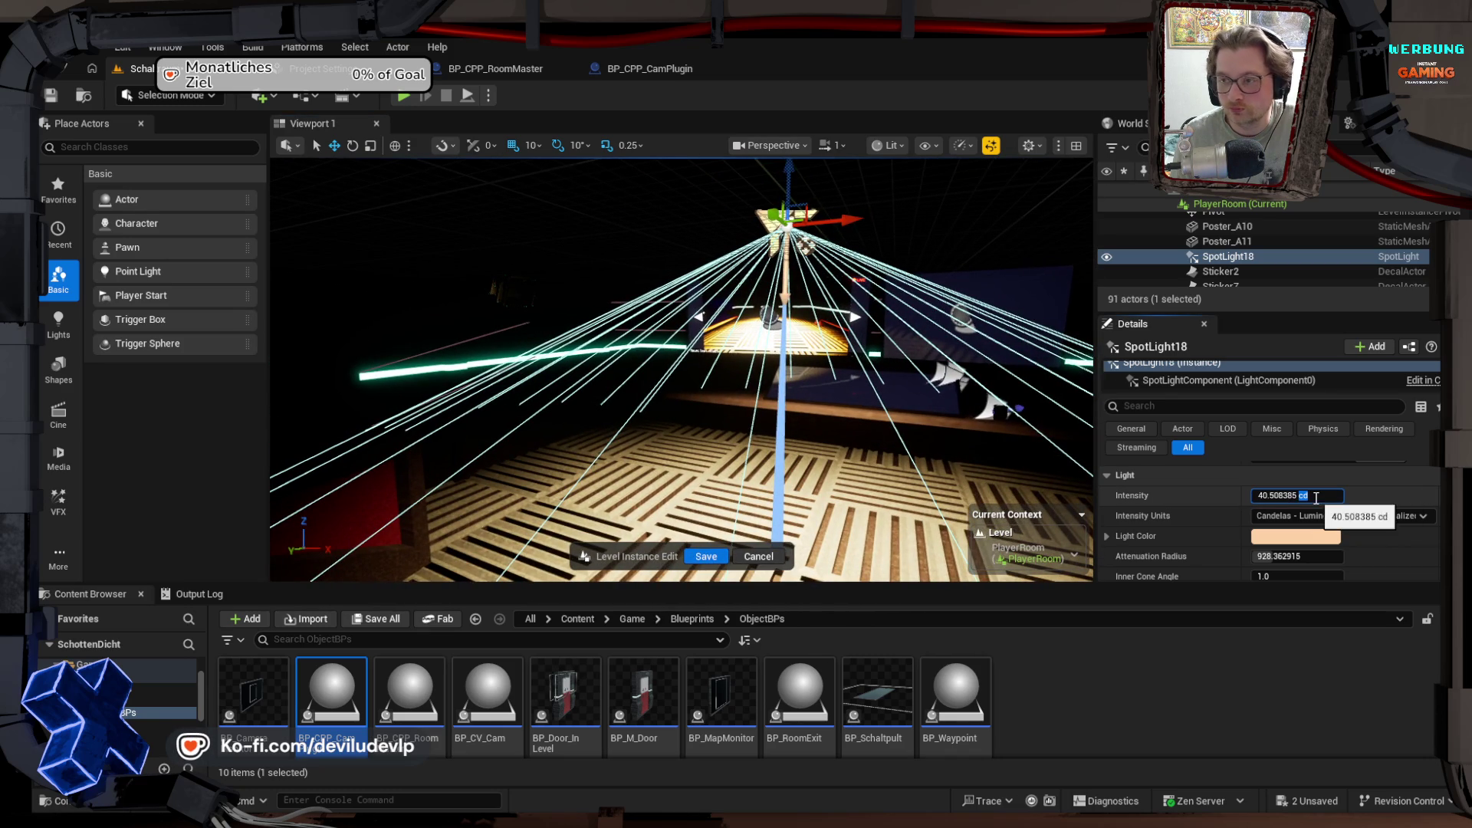
double_click(1274, 496)
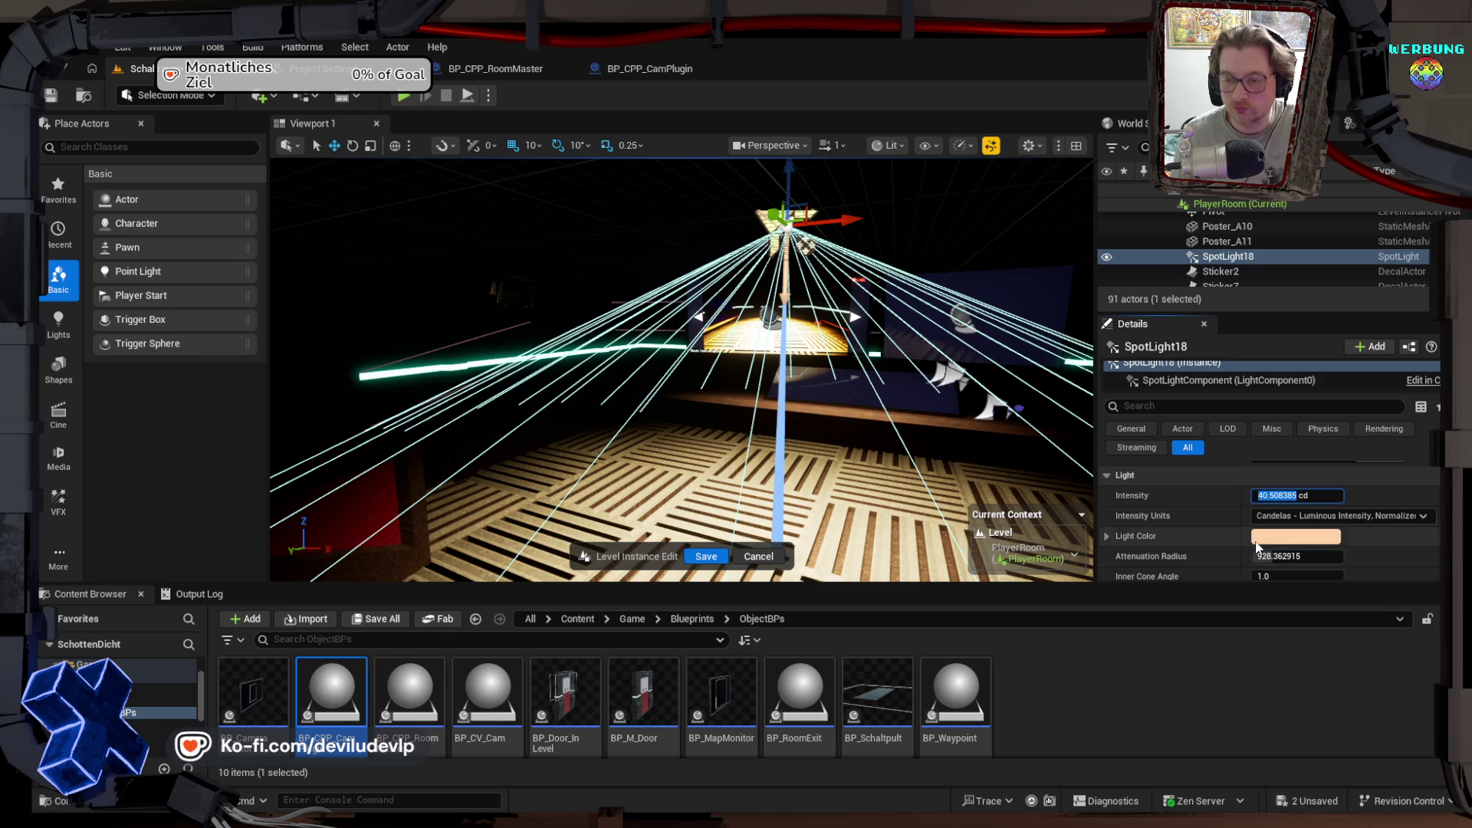
type("40.0")
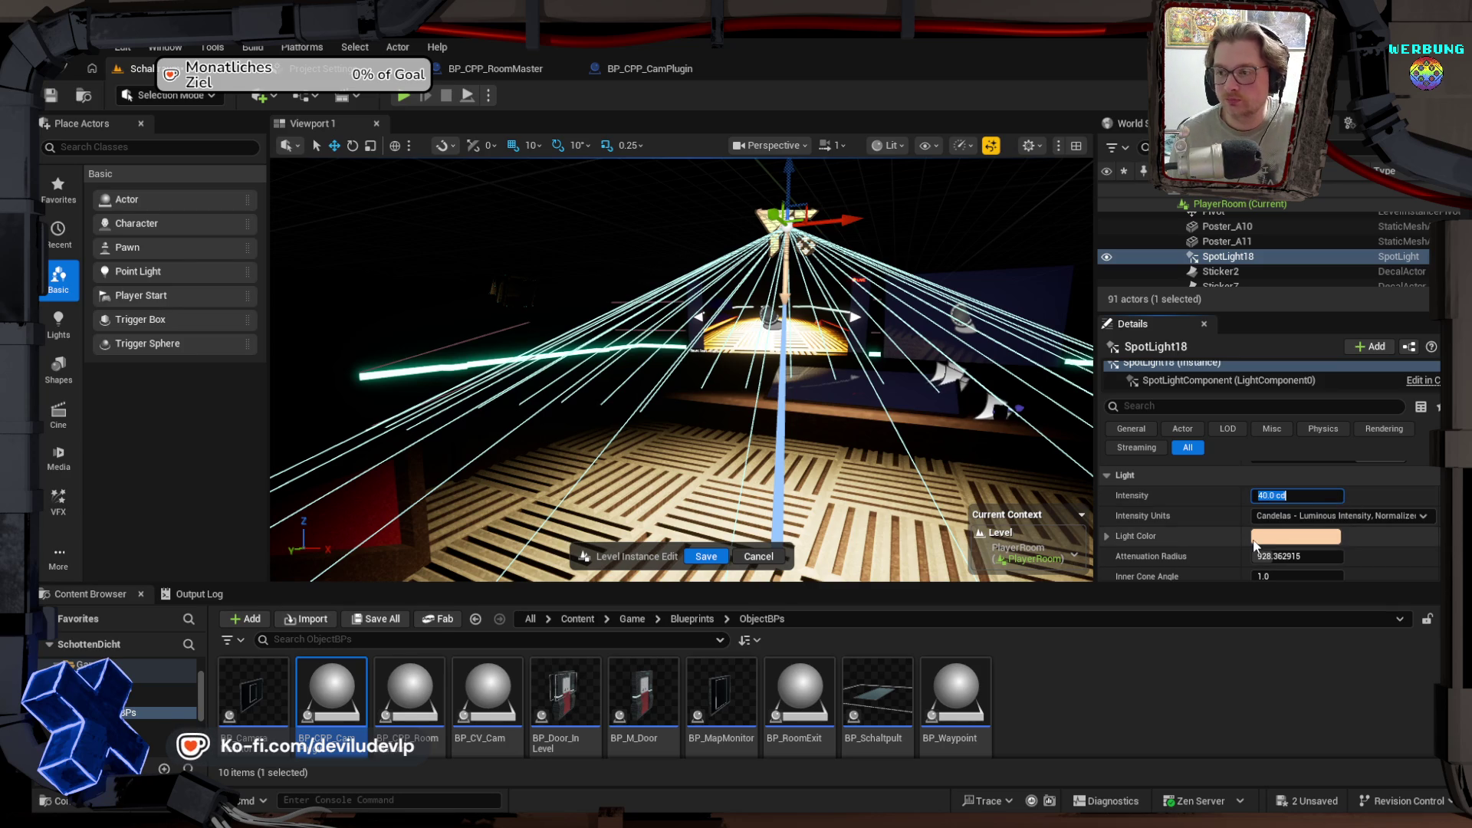
left_click(705, 556)
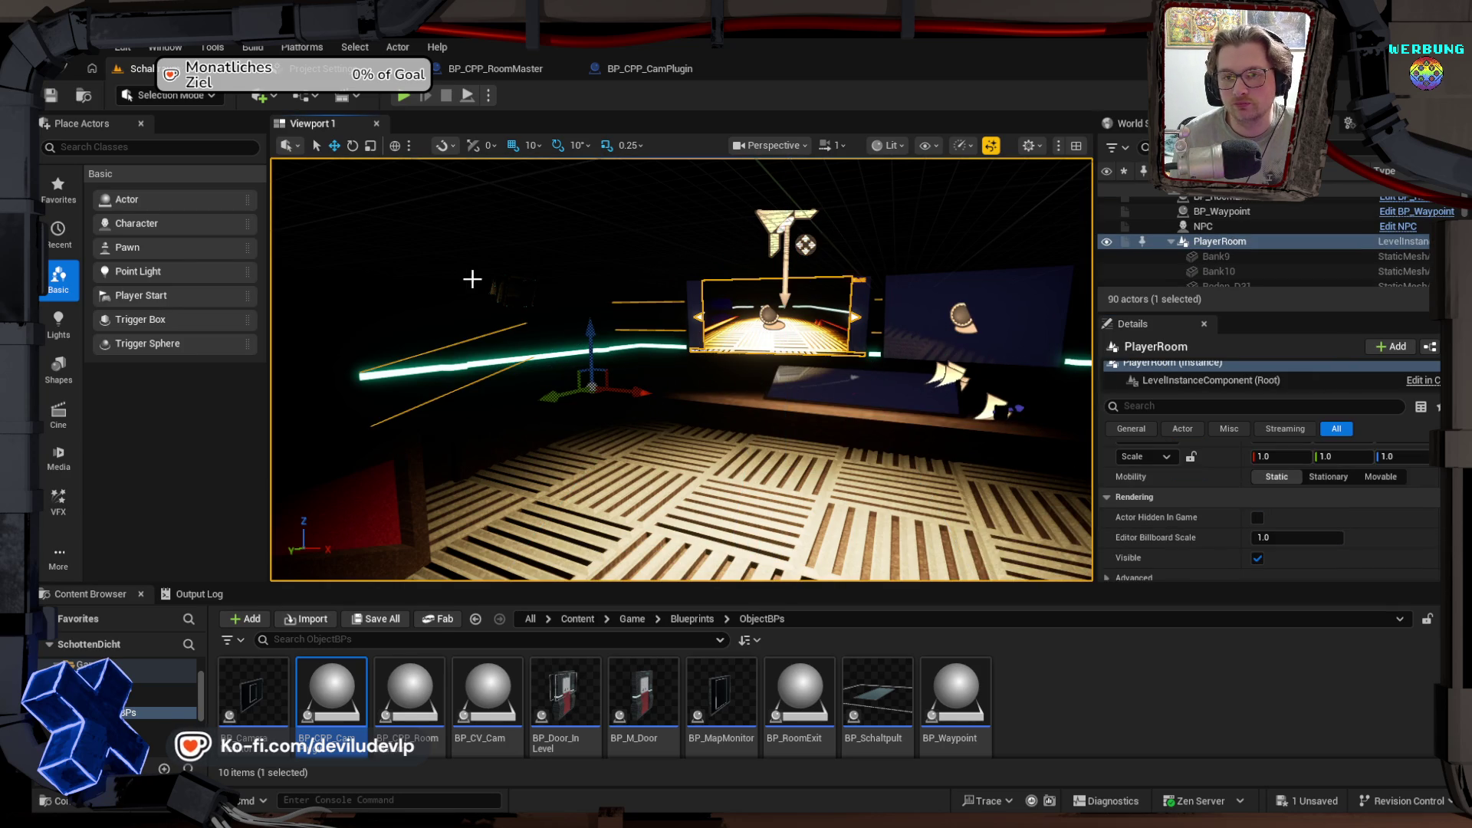
Step: Select BP_CPP_CamPlugin and its Capture Component
left_click(492, 282)
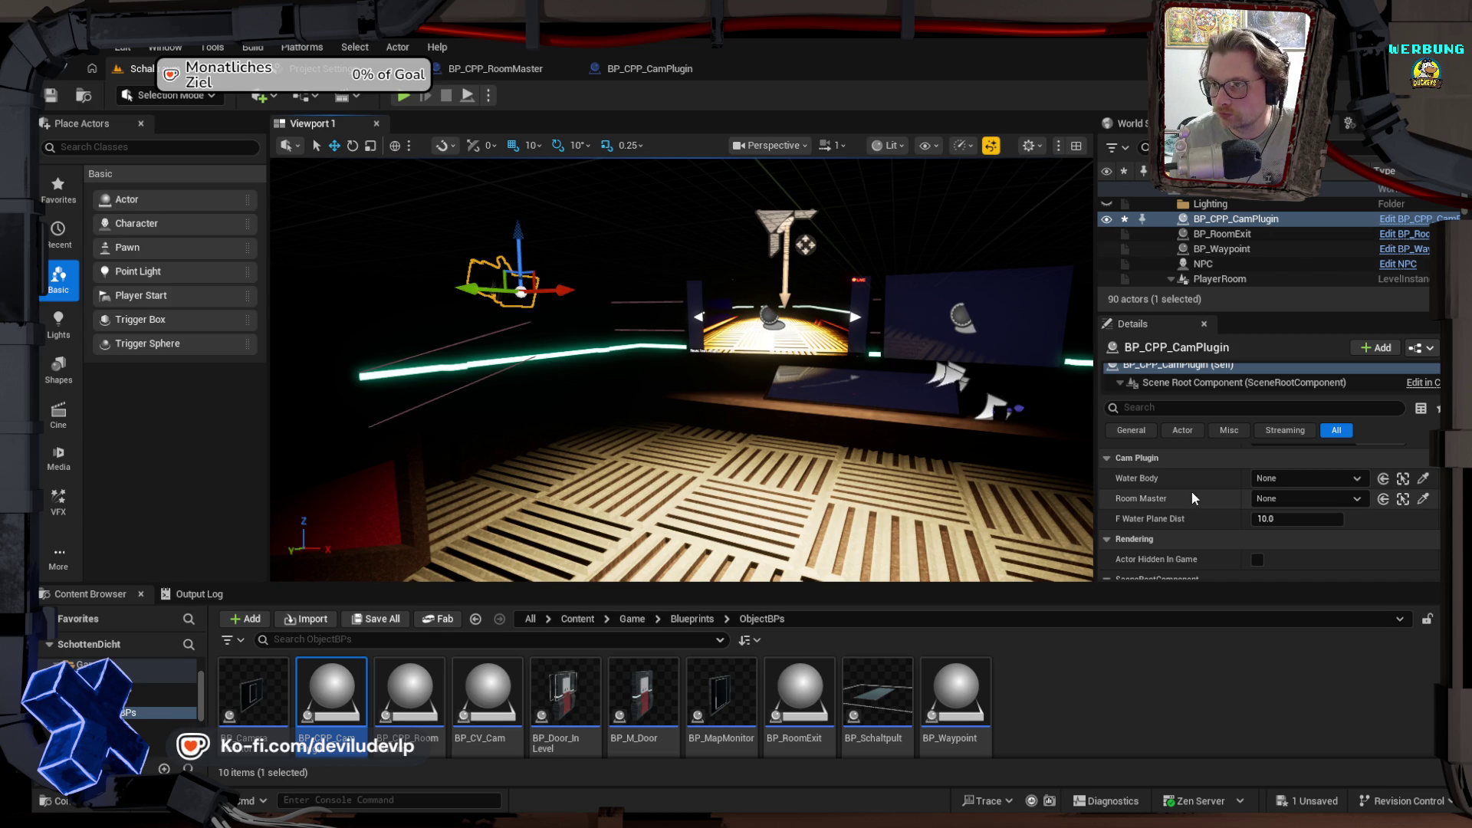
scroll(1208, 387, "down", 2)
left_click(1189, 375)
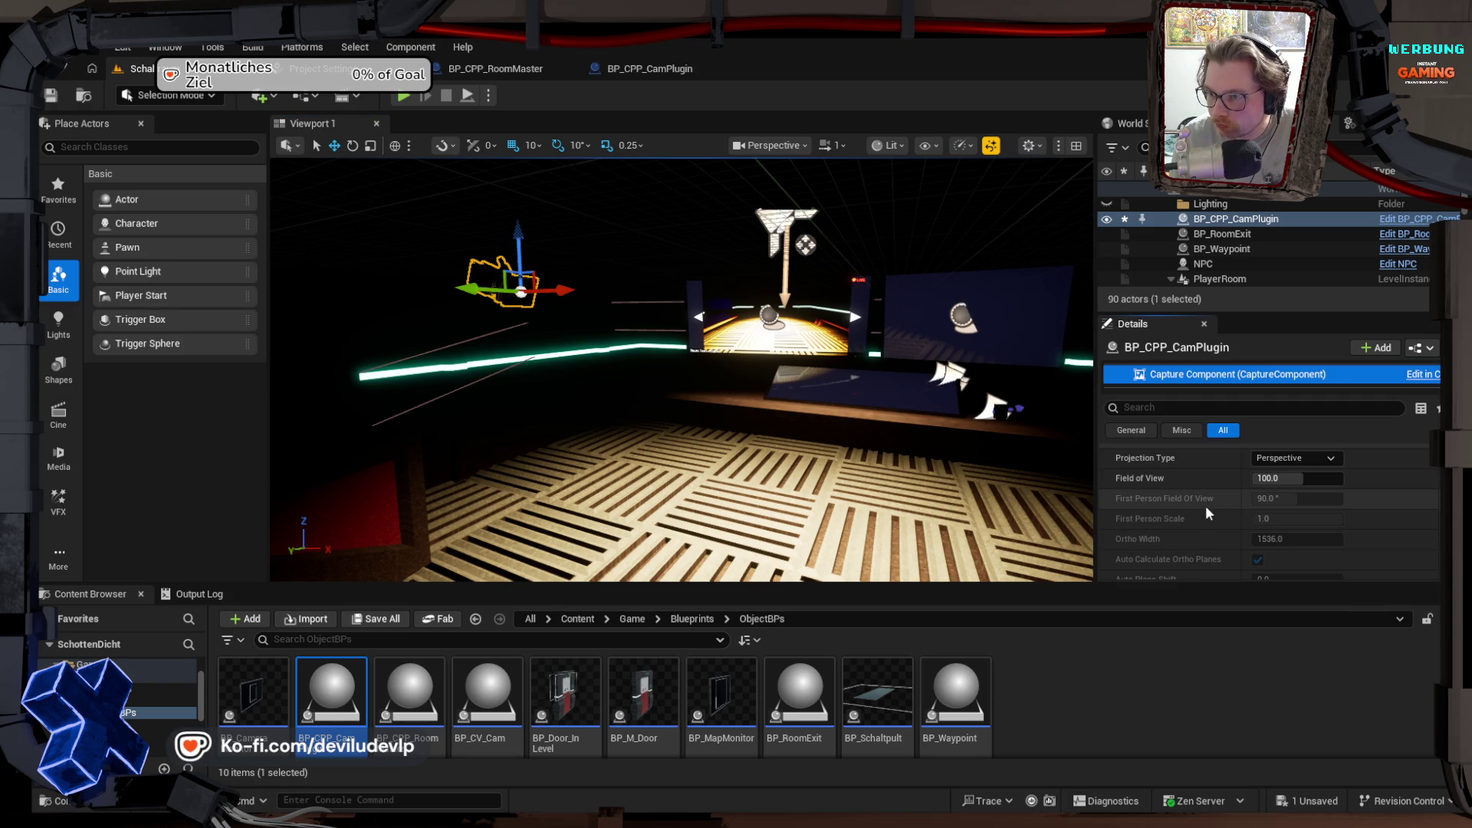
Step: In the capture component's Exposure section, turn off the Metering Mode override
scroll(1205, 504, "down", 4)
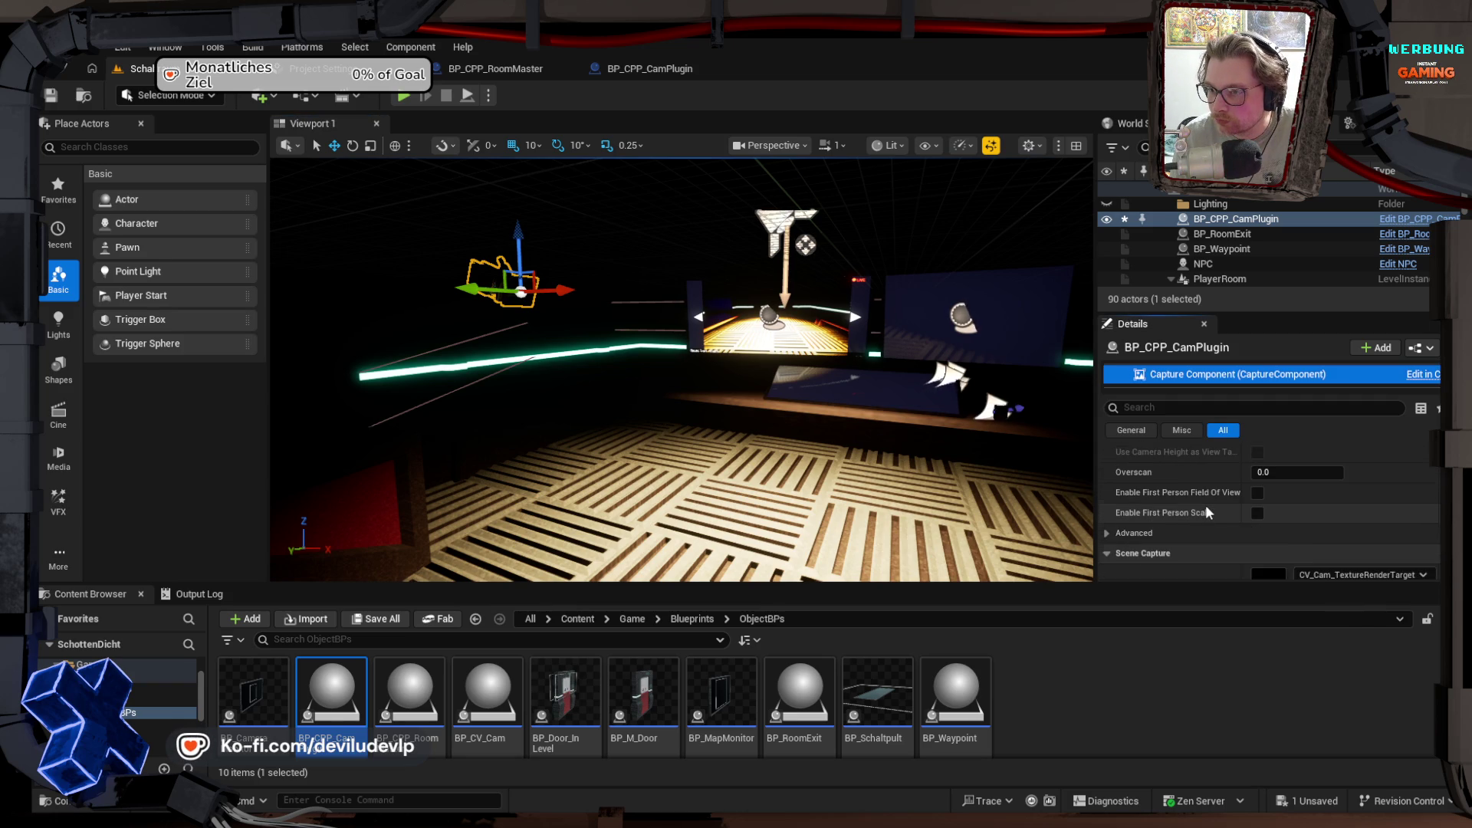
scroll(1205, 504, "down", 5)
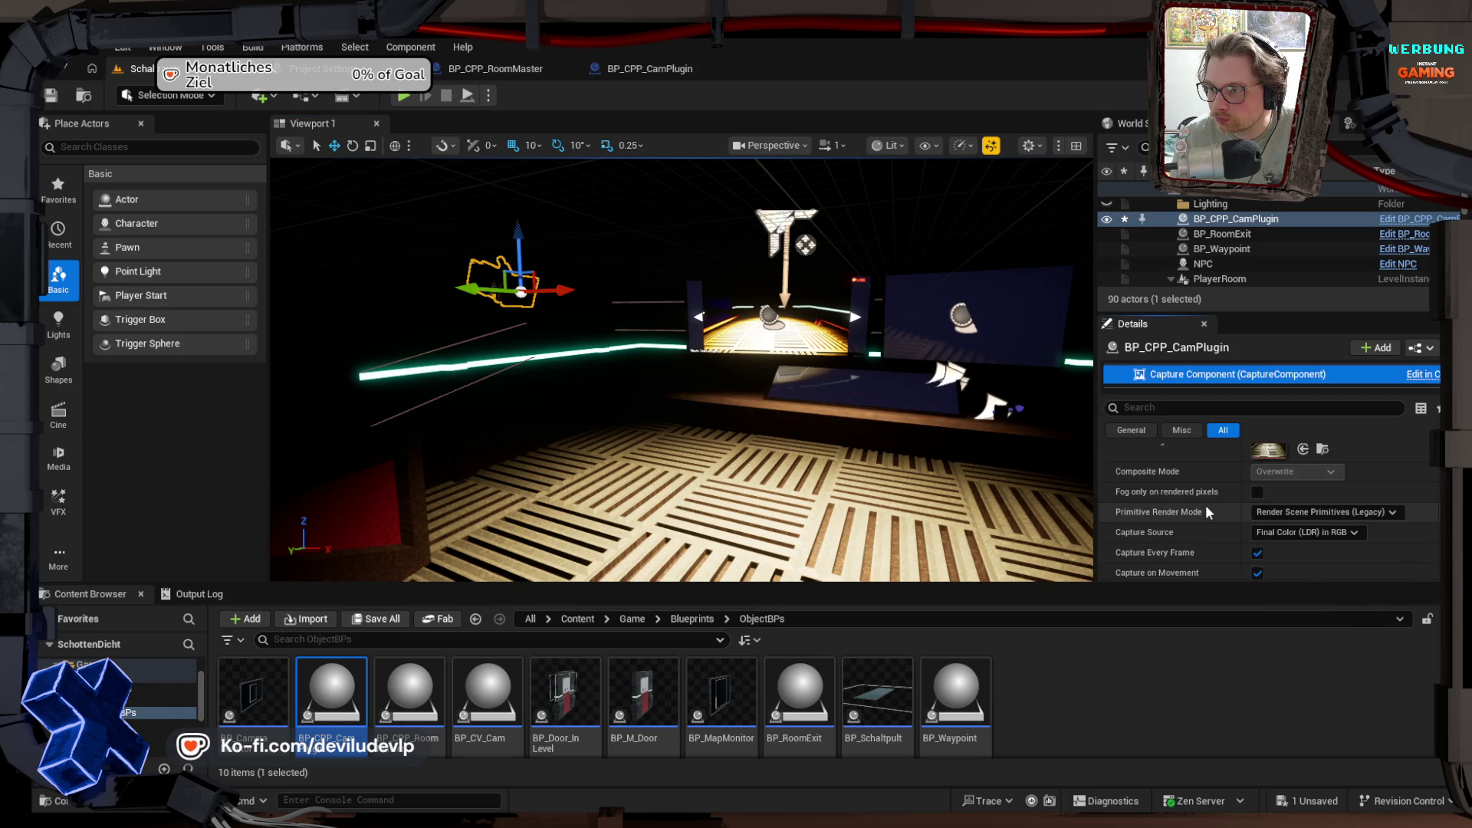
scroll(1205, 504, "down", 5)
scroll(1205, 506, "down", 2)
scroll(1175, 539, "down", 5)
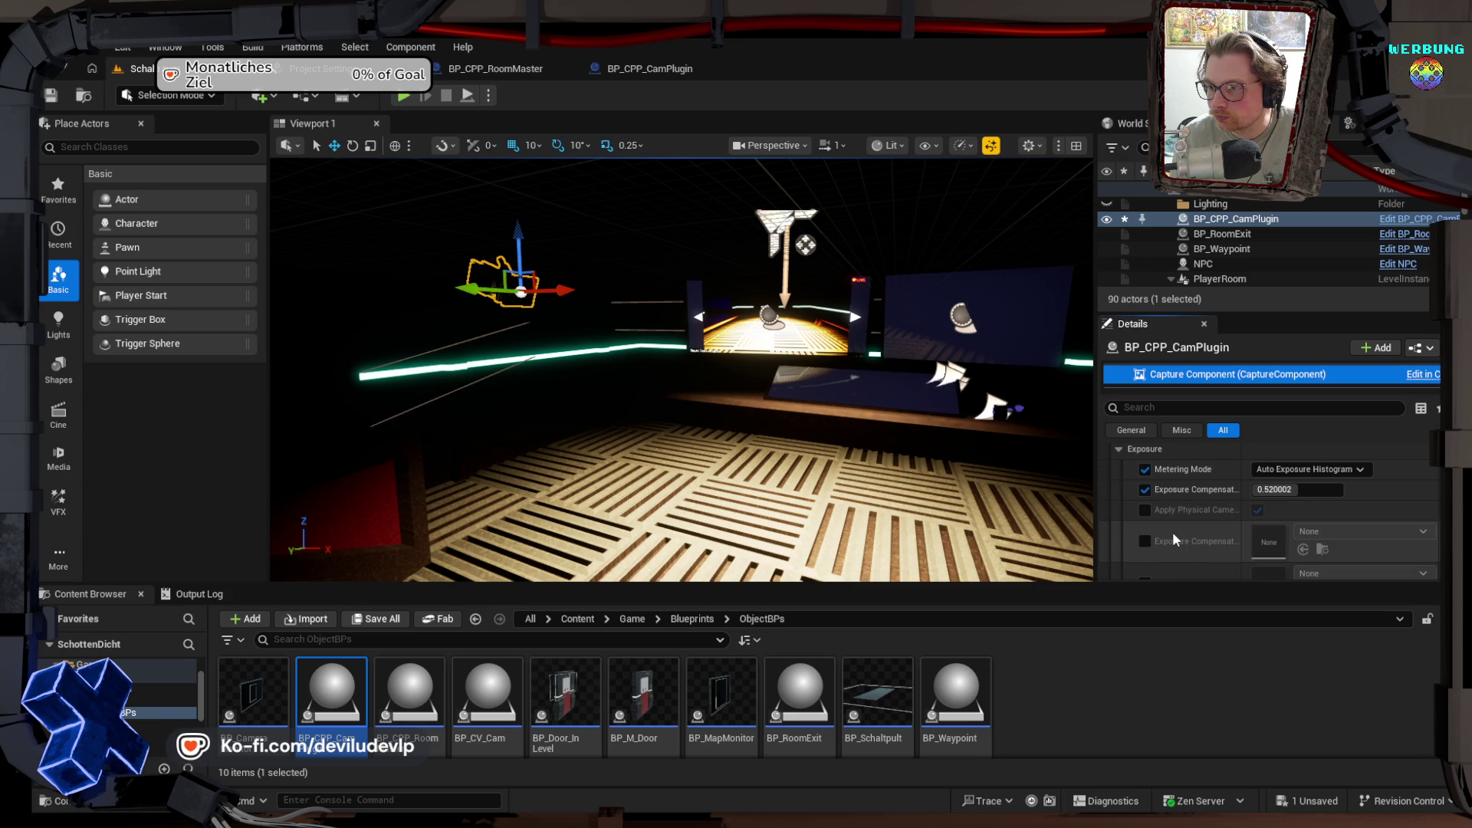
left_click(1144, 469)
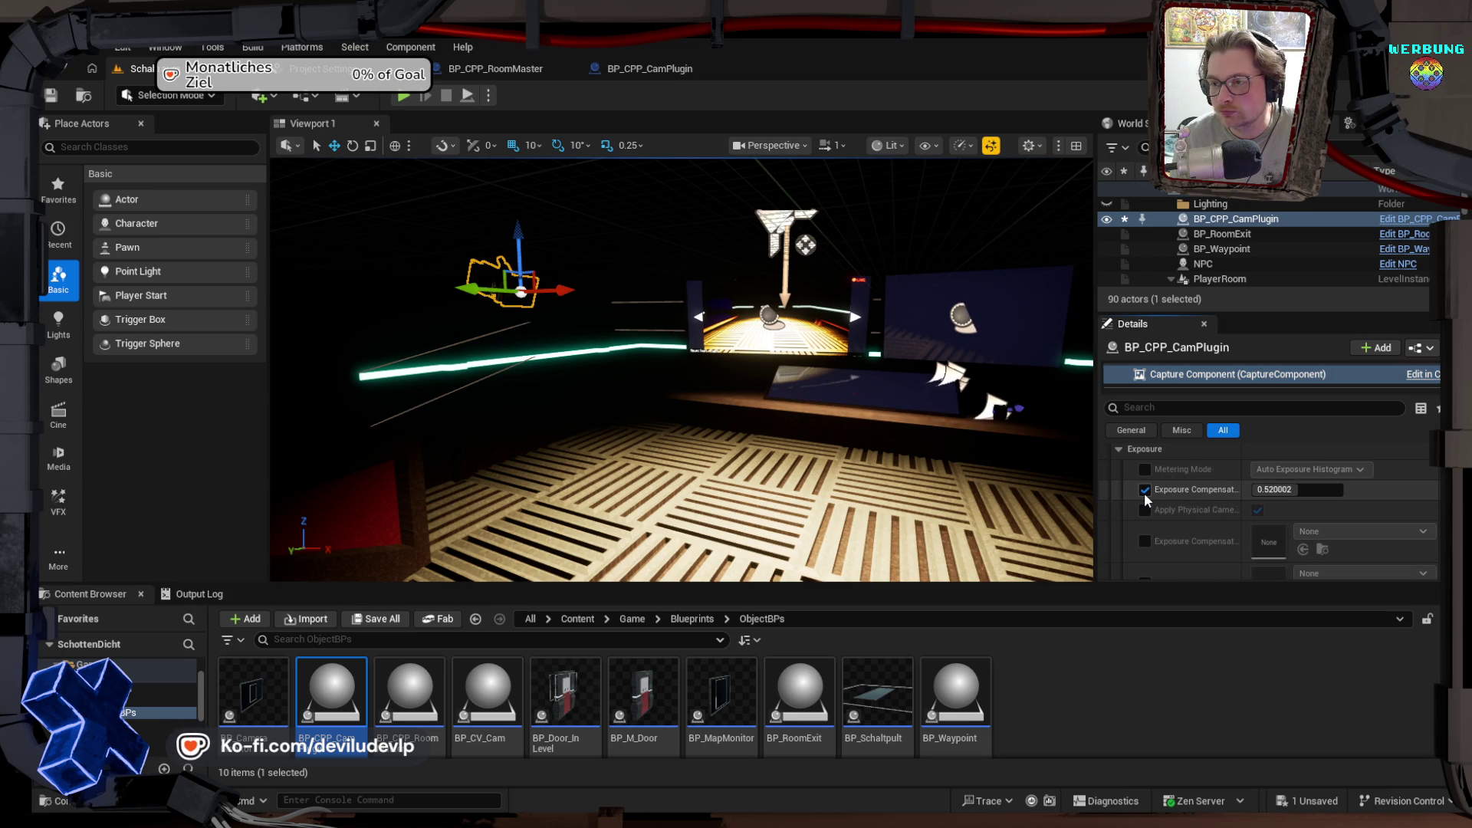
Step: Disable the Exposure Compensation override and expand the advanced exposure settings
left_click(1144, 494)
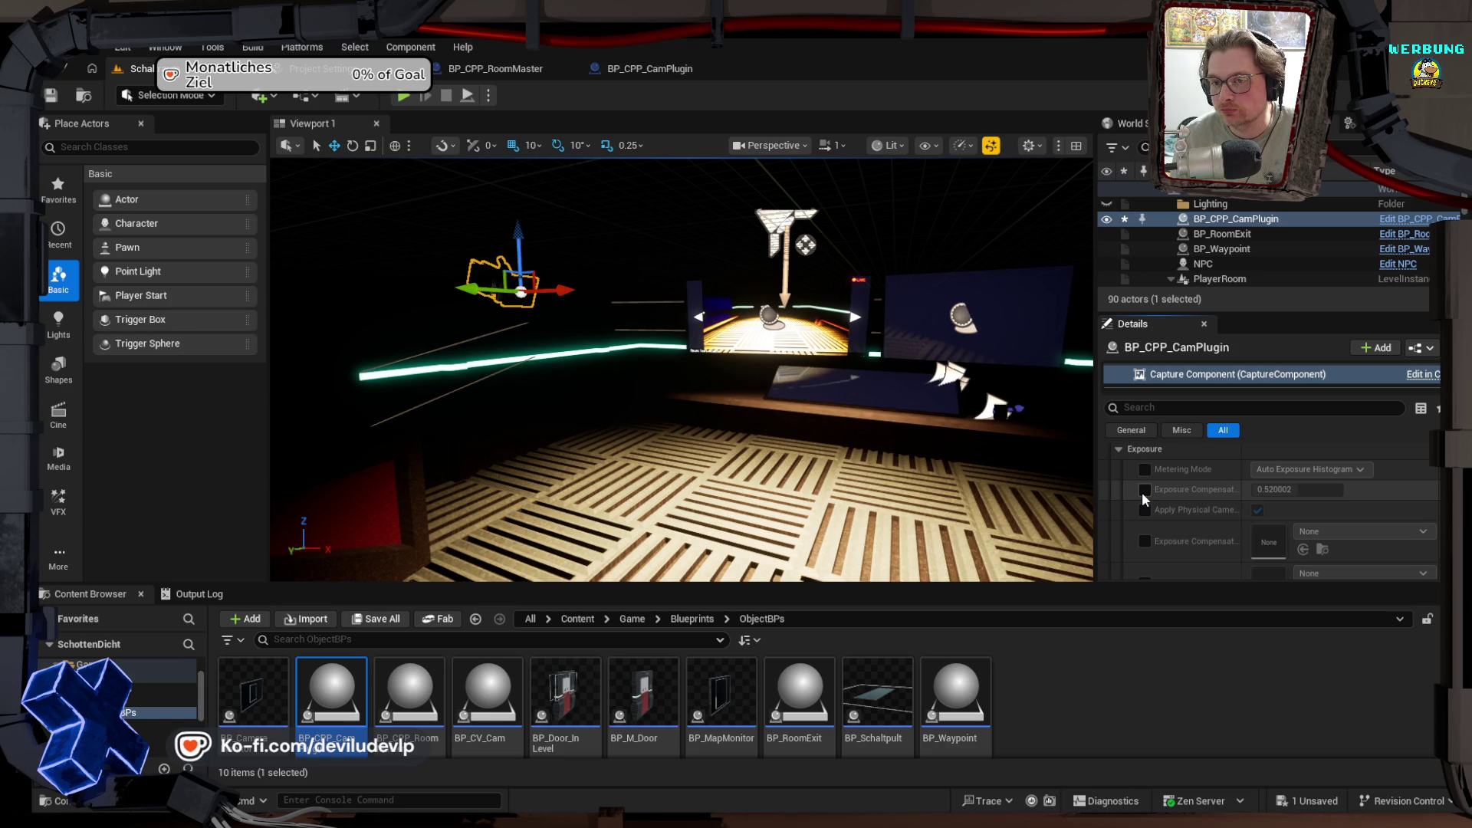
scroll(1142, 492, "down", 5)
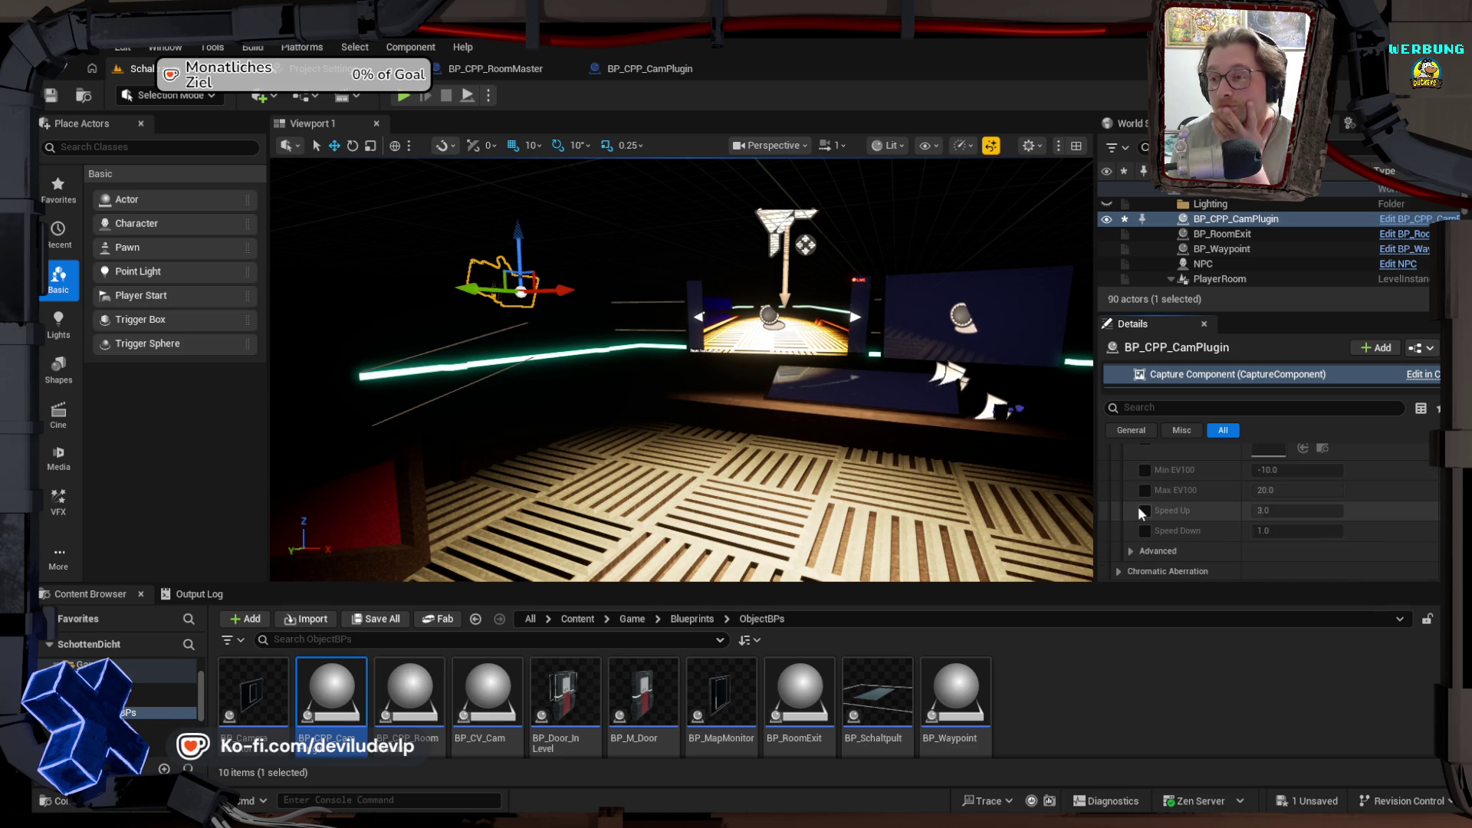
scroll(1134, 500, "down", 1)
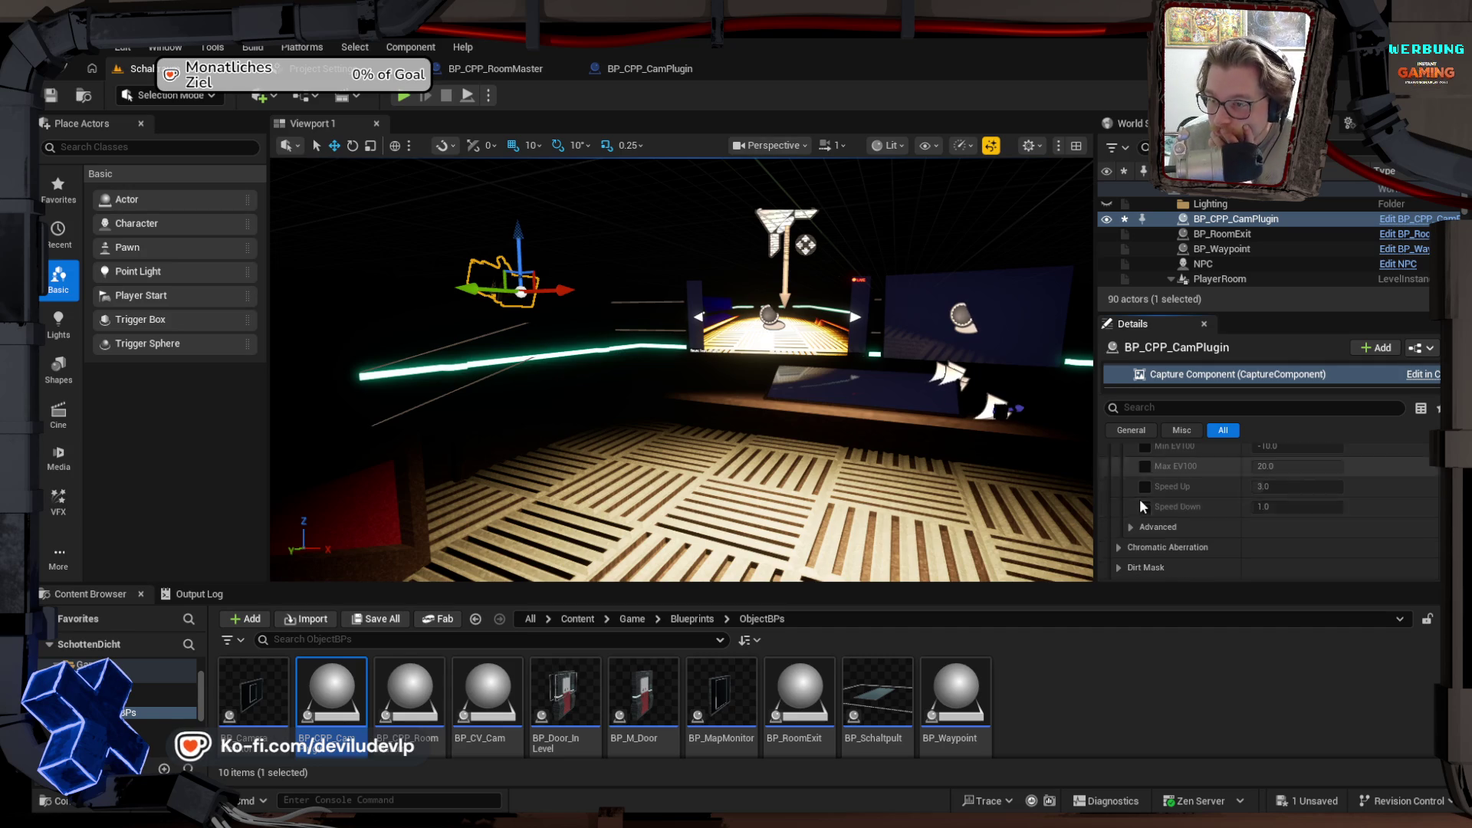
left_click(1132, 527)
scroll(1131, 527, "down", 2)
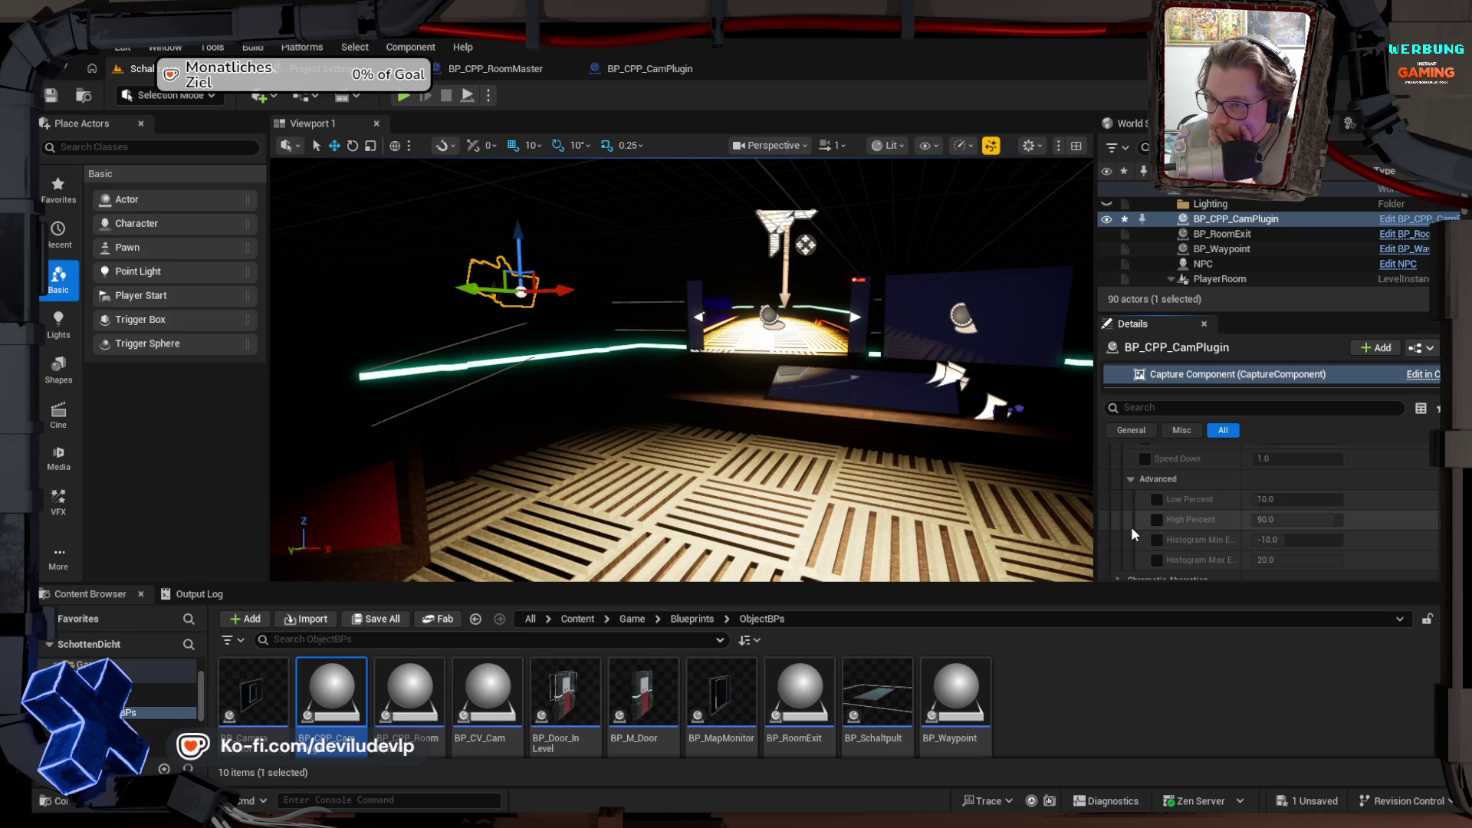
Step: Override Low Percent to about 39.6, try High Percent, then reset it to 90.0 and uncheck it
left_click(1157, 500)
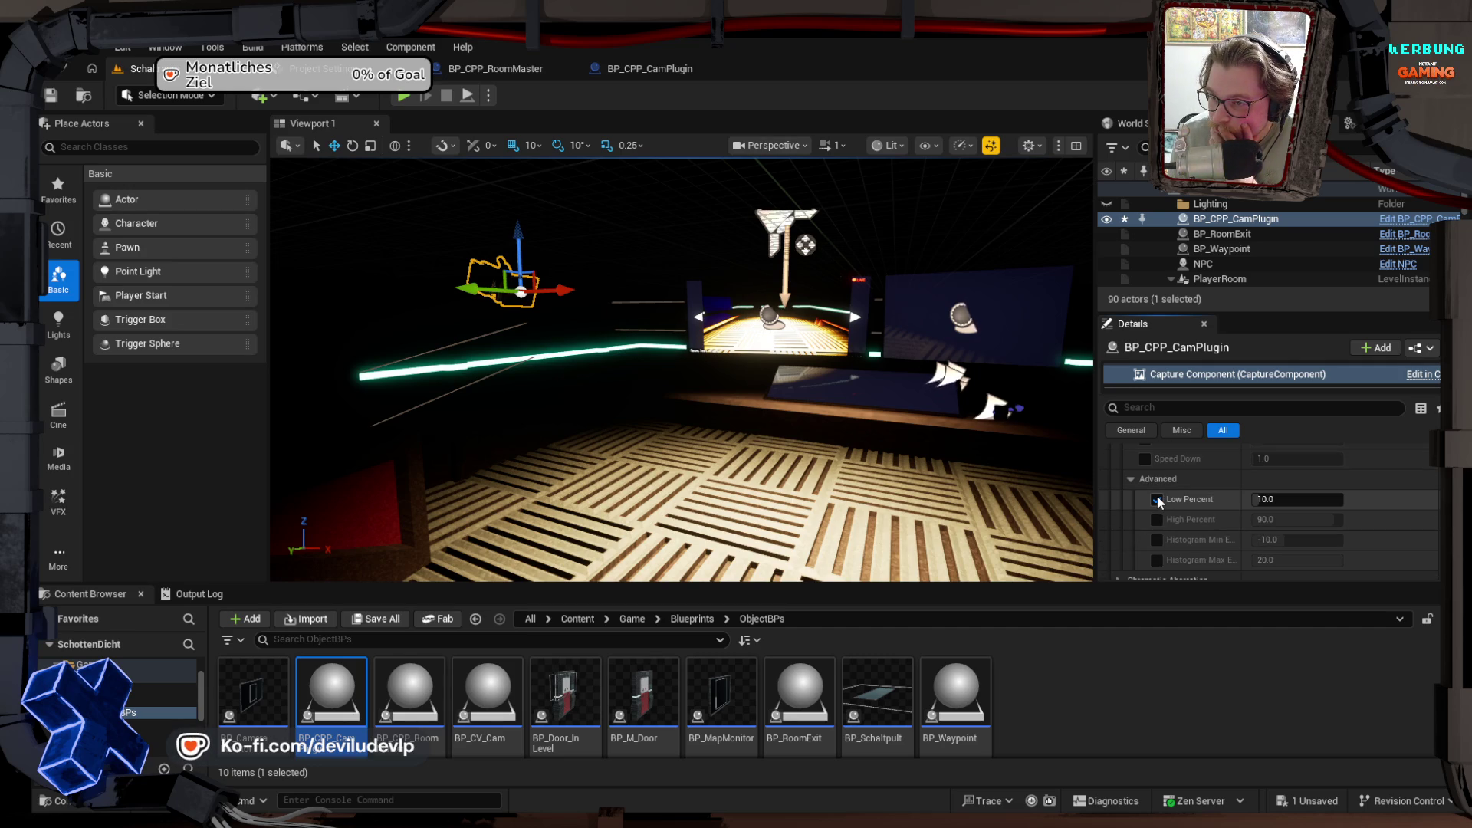
mouse_move(1296, 499)
left_mouse_down()
mouse_move(1342, 499)
mouse_move(1211, 499)
left_mouse_up()
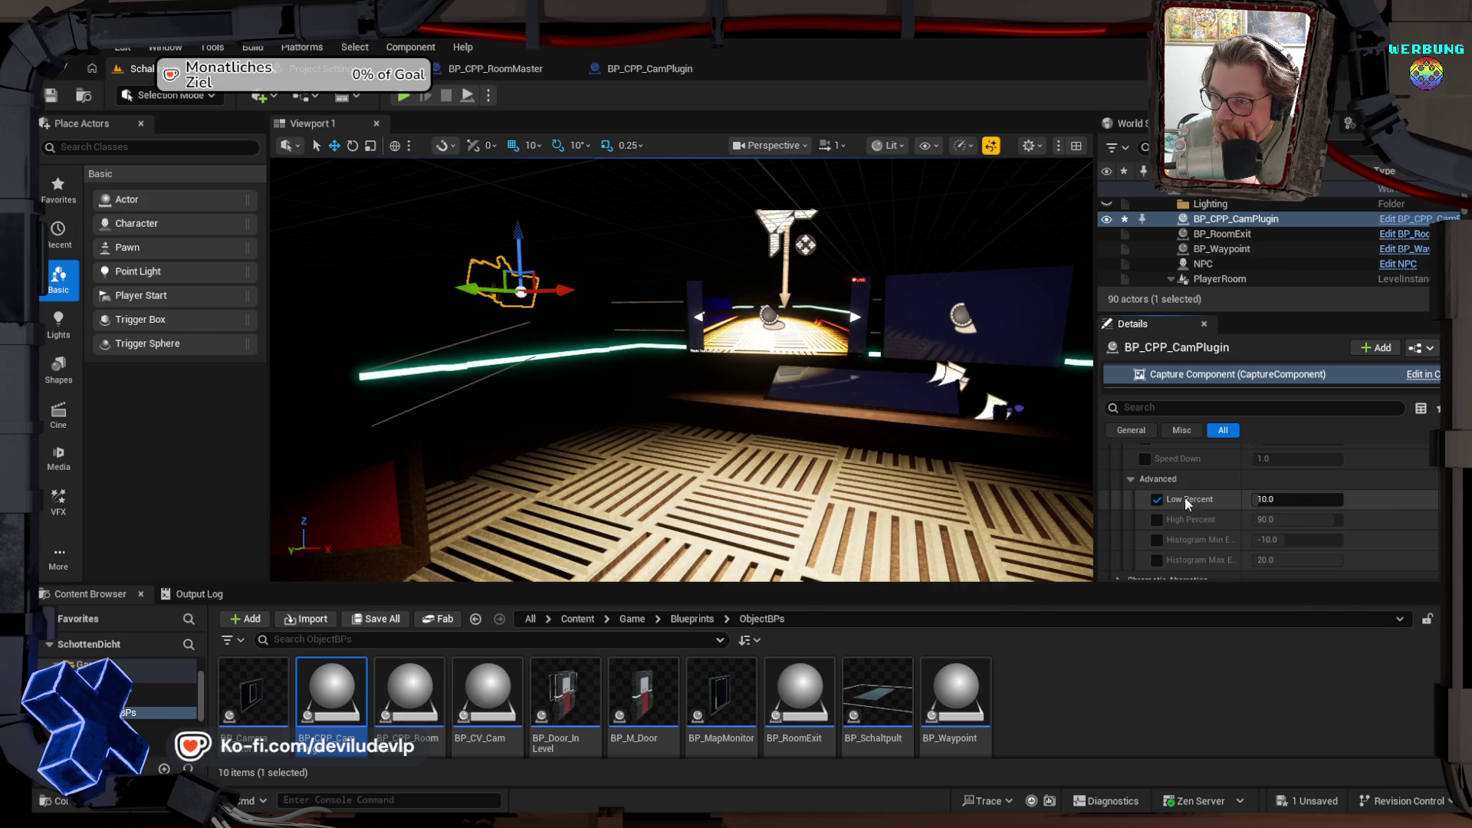
left_click(1157, 519)
mouse_move(1303, 519)
left_mouse_down()
mouse_move(1257, 519)
mouse_move(1315, 521)
left_mouse_up()
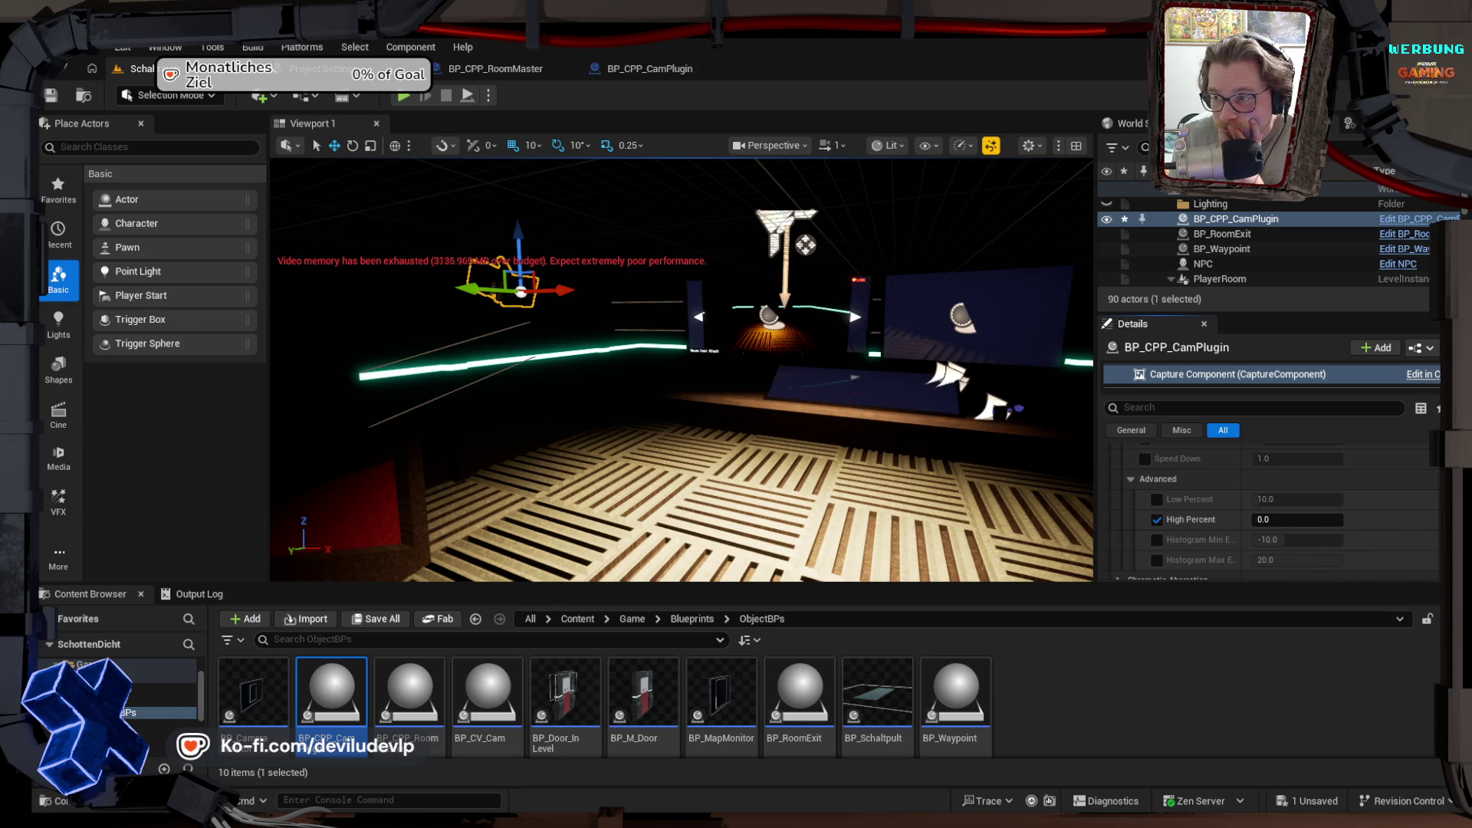
left_click(1427, 520)
left_click(1157, 521)
Step: Try Histogram Min (about -9.5) and Max (about 15.5) overrides, then uncheck both
scroll(1158, 521, "down", 1)
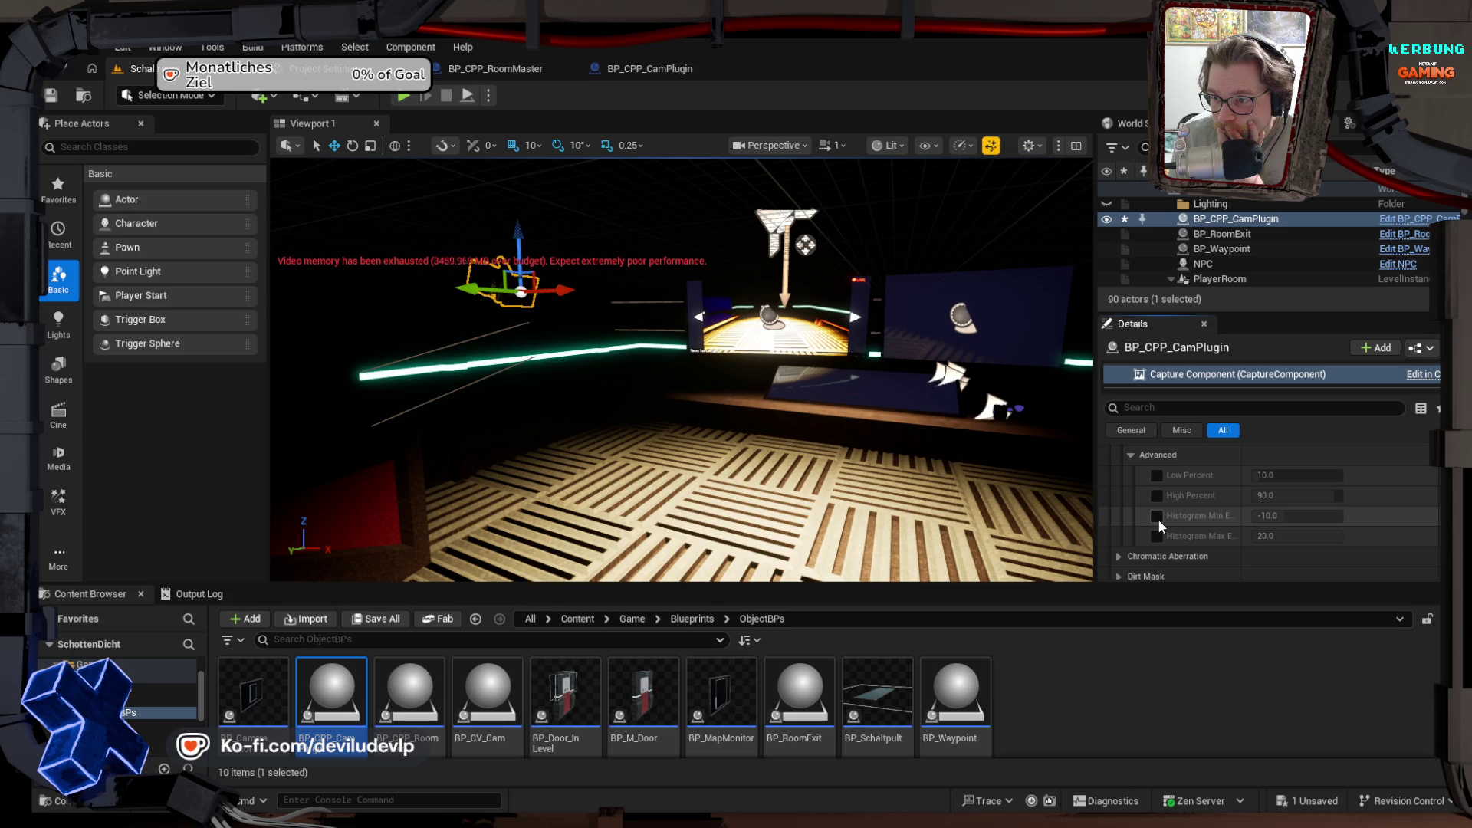
left_click(1157, 518)
mouse_move(1296, 515)
left_mouse_down()
mouse_move(1341, 515)
mouse_move(1301, 517)
left_mouse_up()
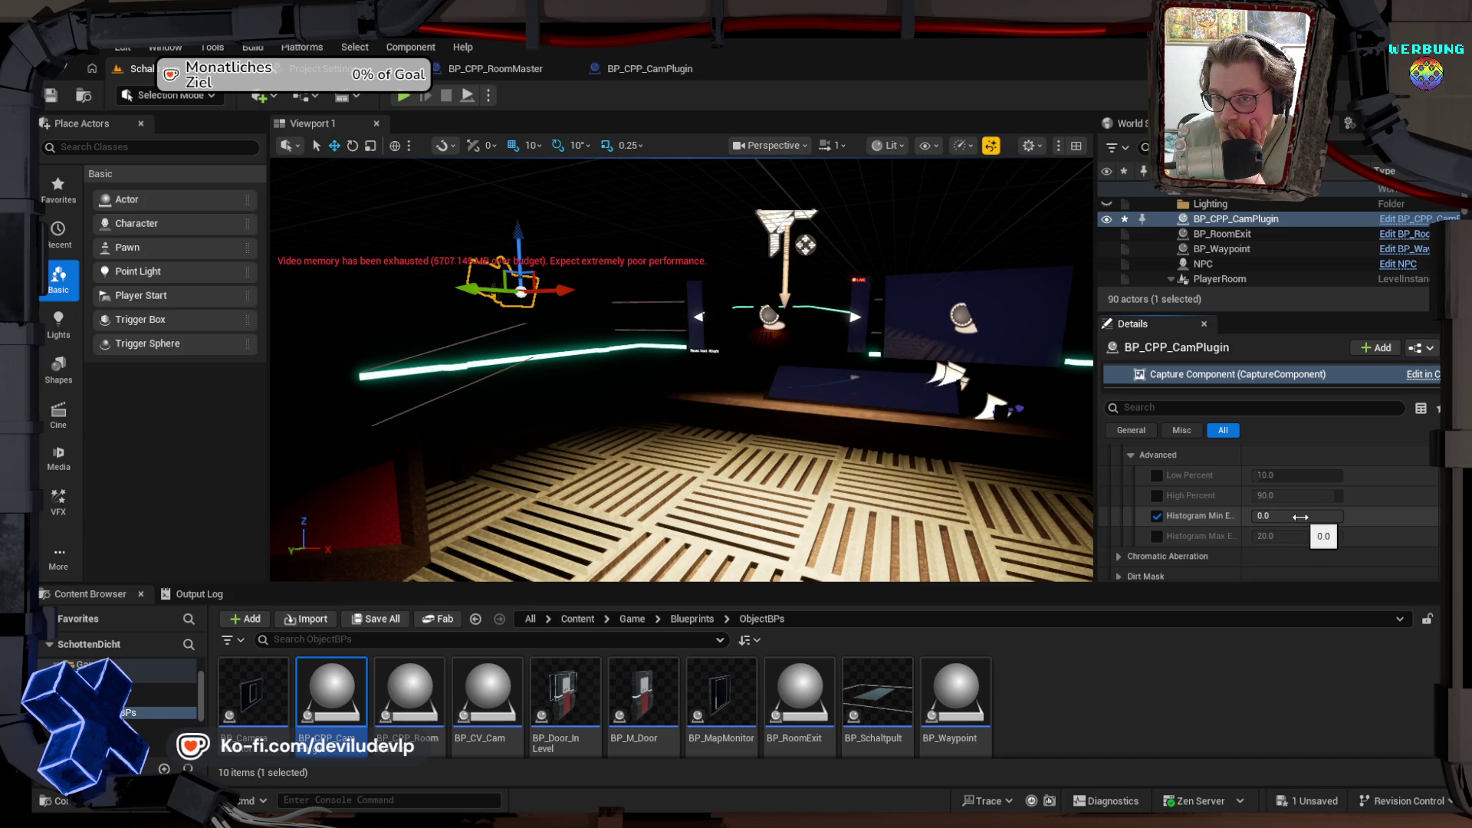
mouse_move(1304, 516)
left_mouse_down()
mouse_move(1324, 516)
mouse_move(1300, 515)
left_mouse_up()
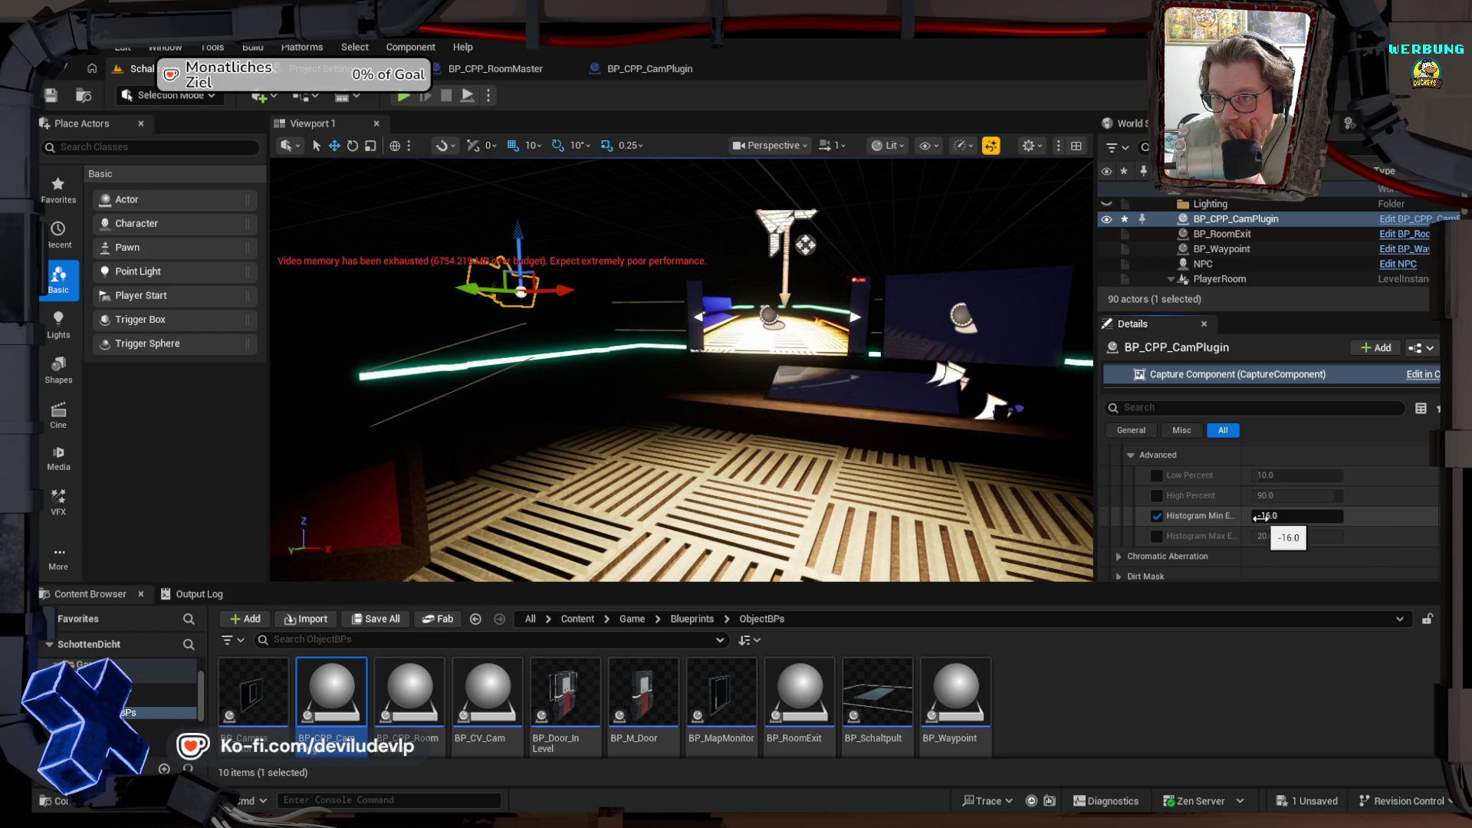
left_click(1157, 535)
mouse_move(1296, 536)
left_mouse_down()
mouse_move(1282, 536)
mouse_move(1312, 537)
left_mouse_up()
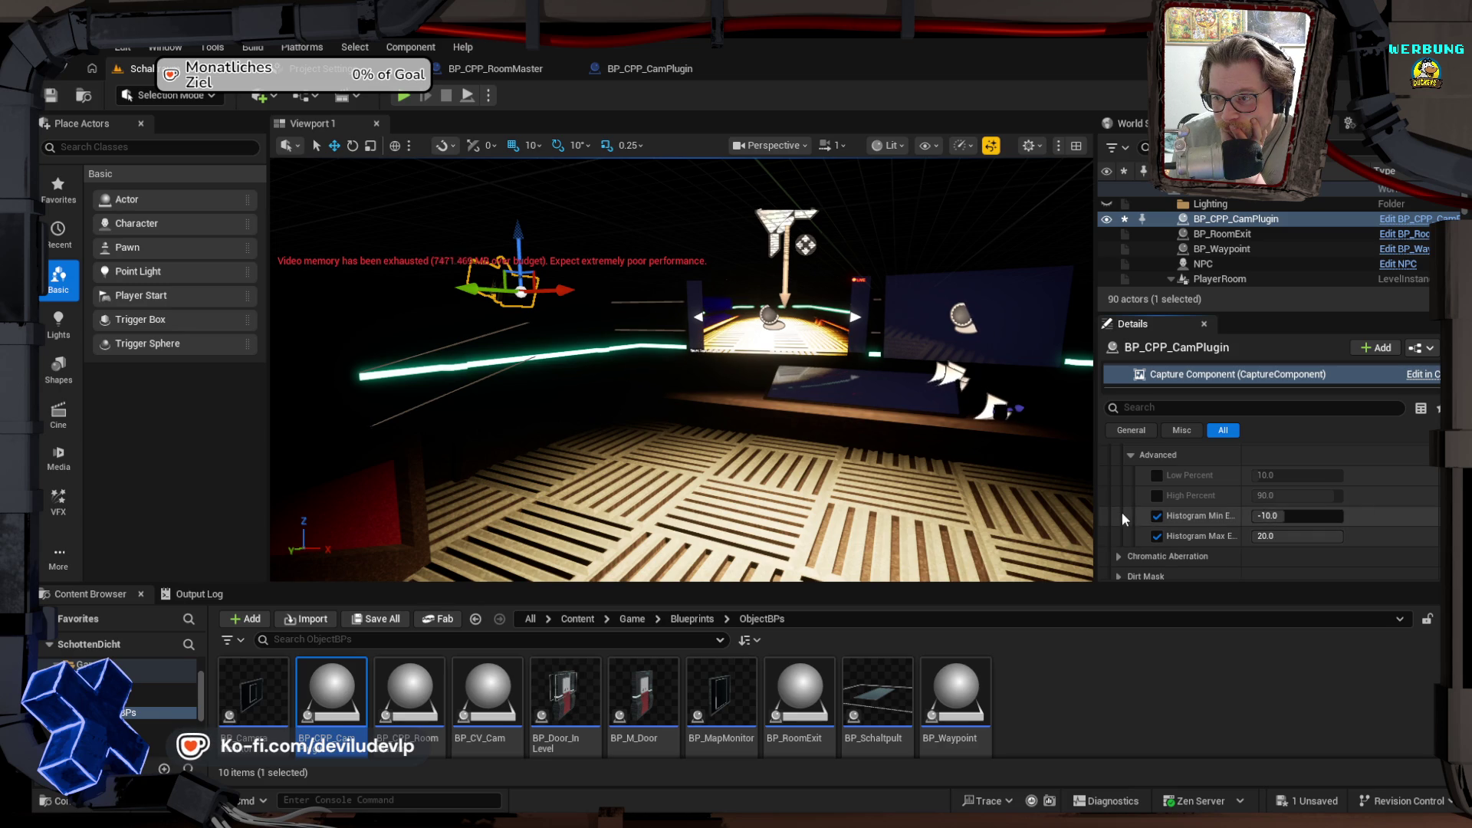
left_click(1157, 517)
left_click(1157, 536)
scroll(1139, 531, "down", 2)
scroll(1139, 527, "down", 1)
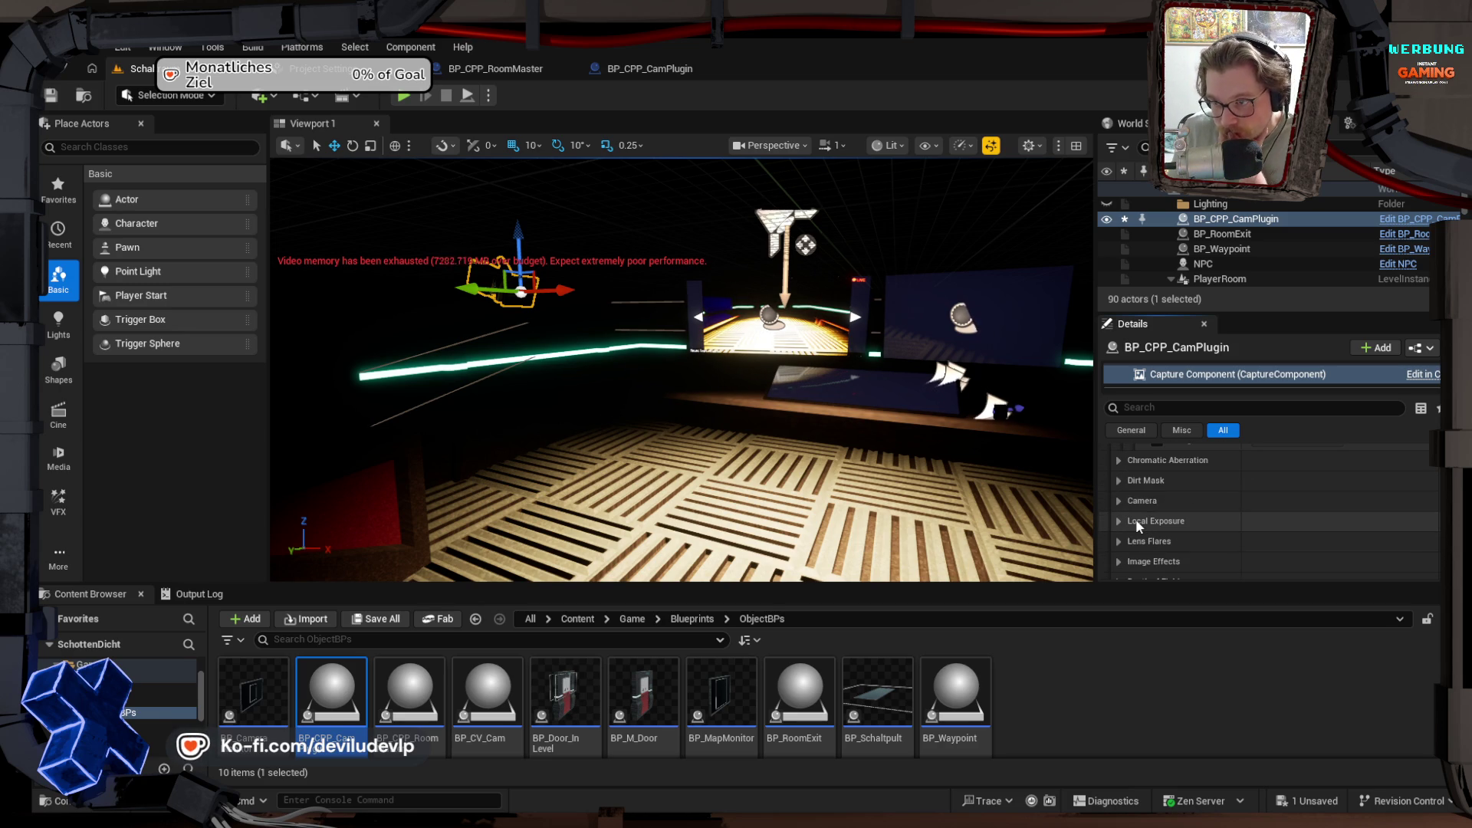
left_click(1119, 521)
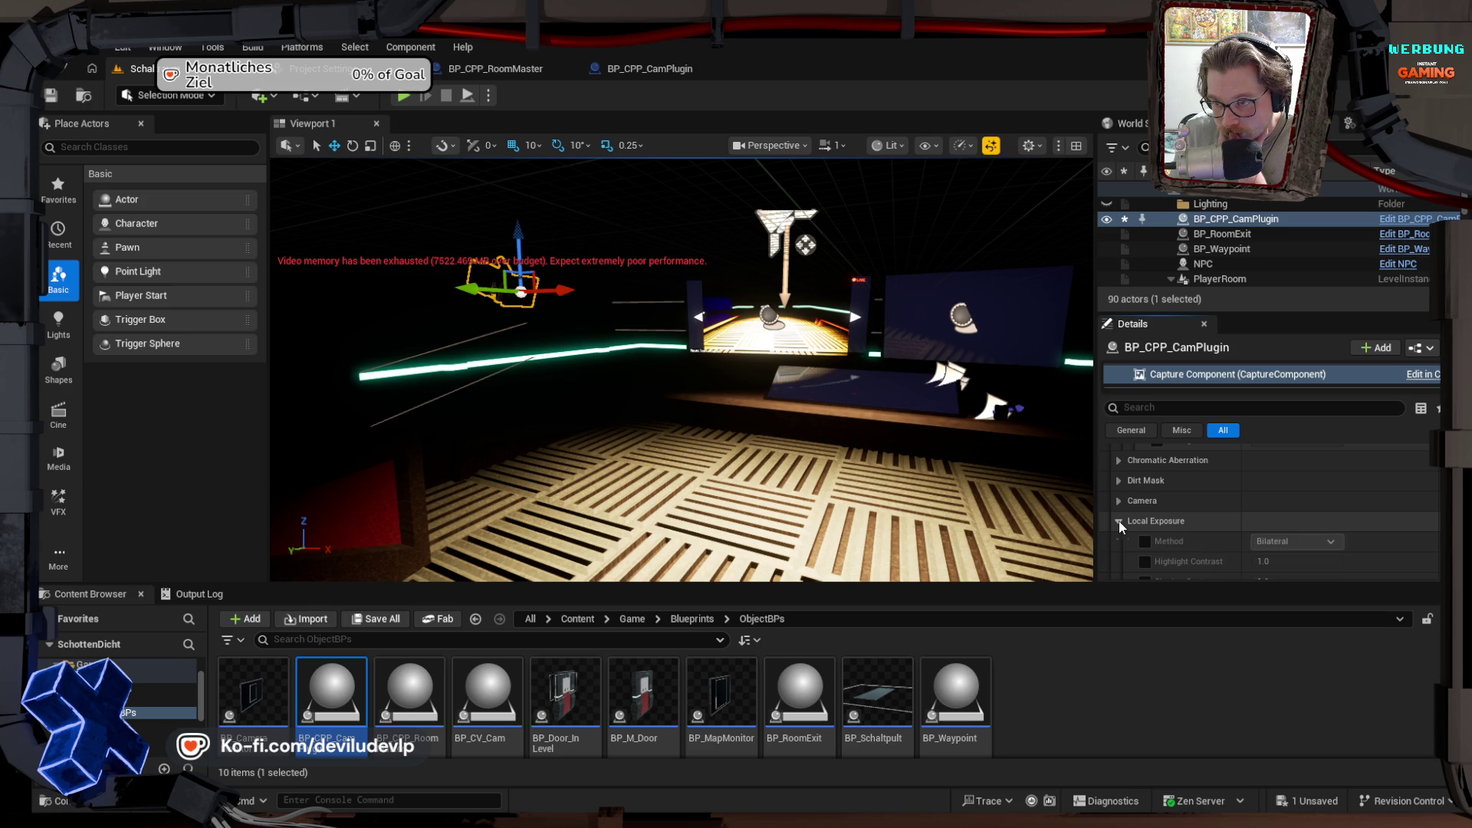
scroll(1136, 519, "down", 3)
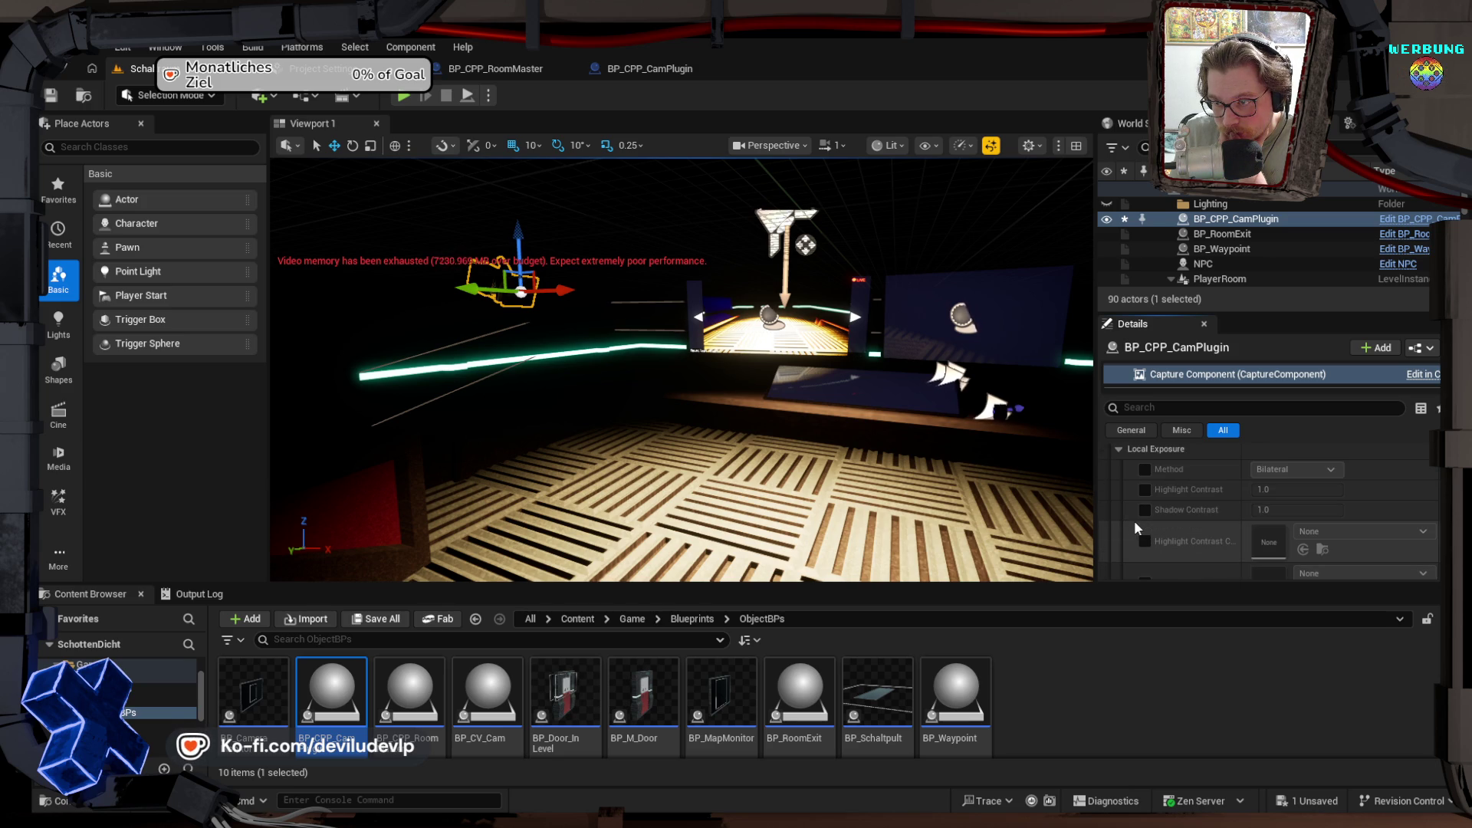
scroll(1134, 519, "down", 5)
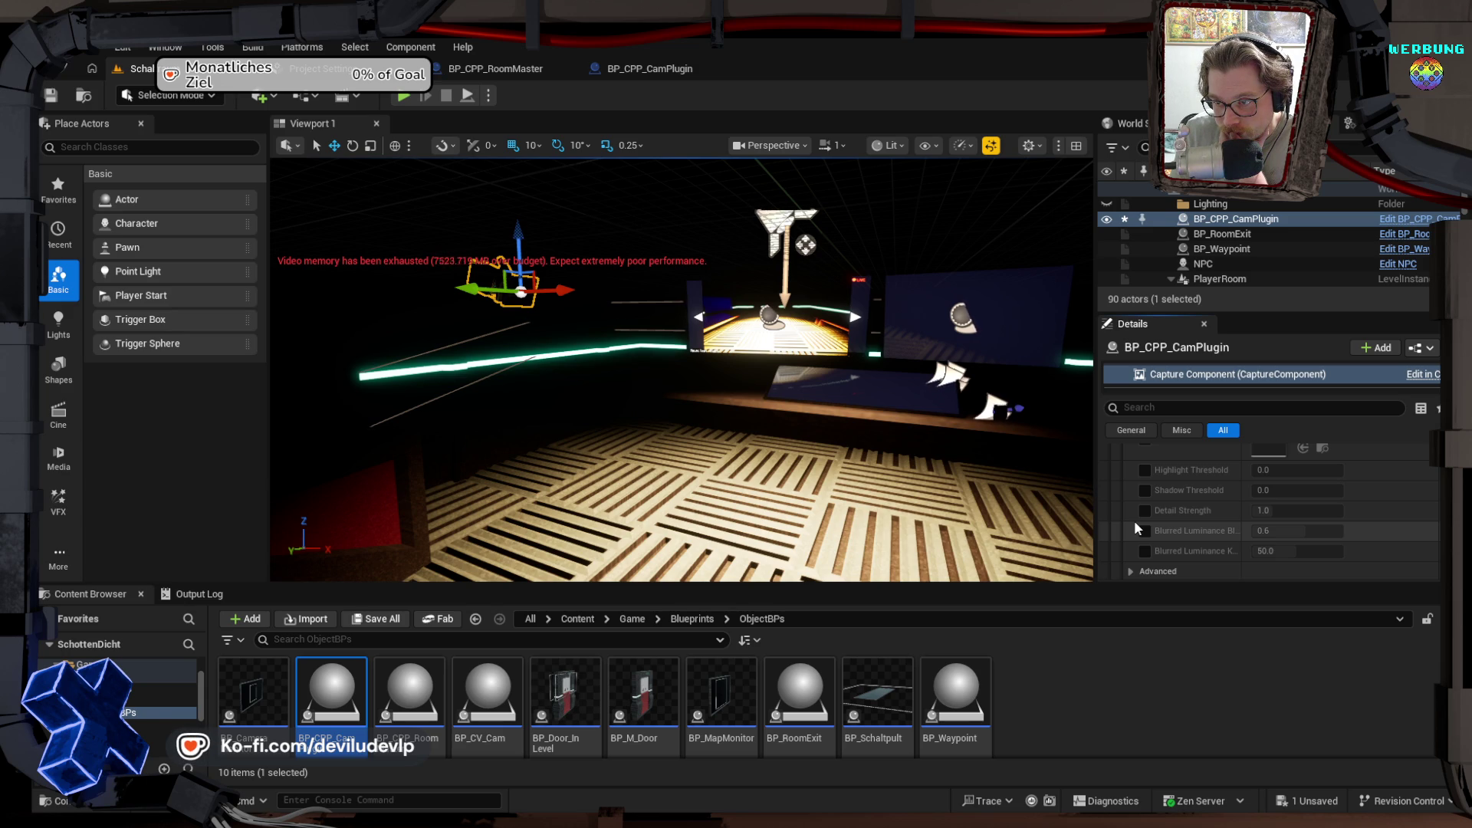
scroll(1134, 520, "up", 5)
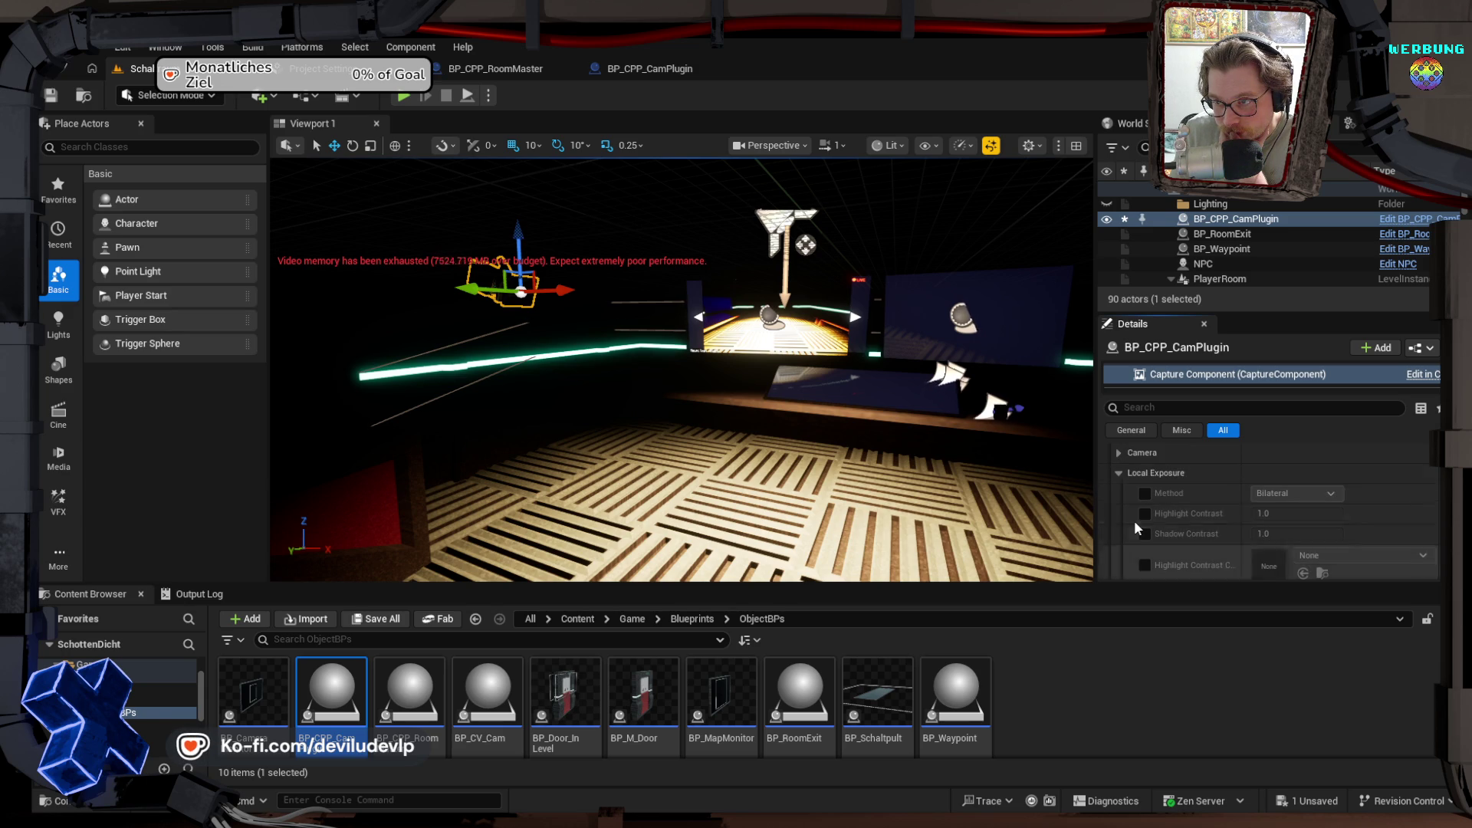
left_click(1116, 473)
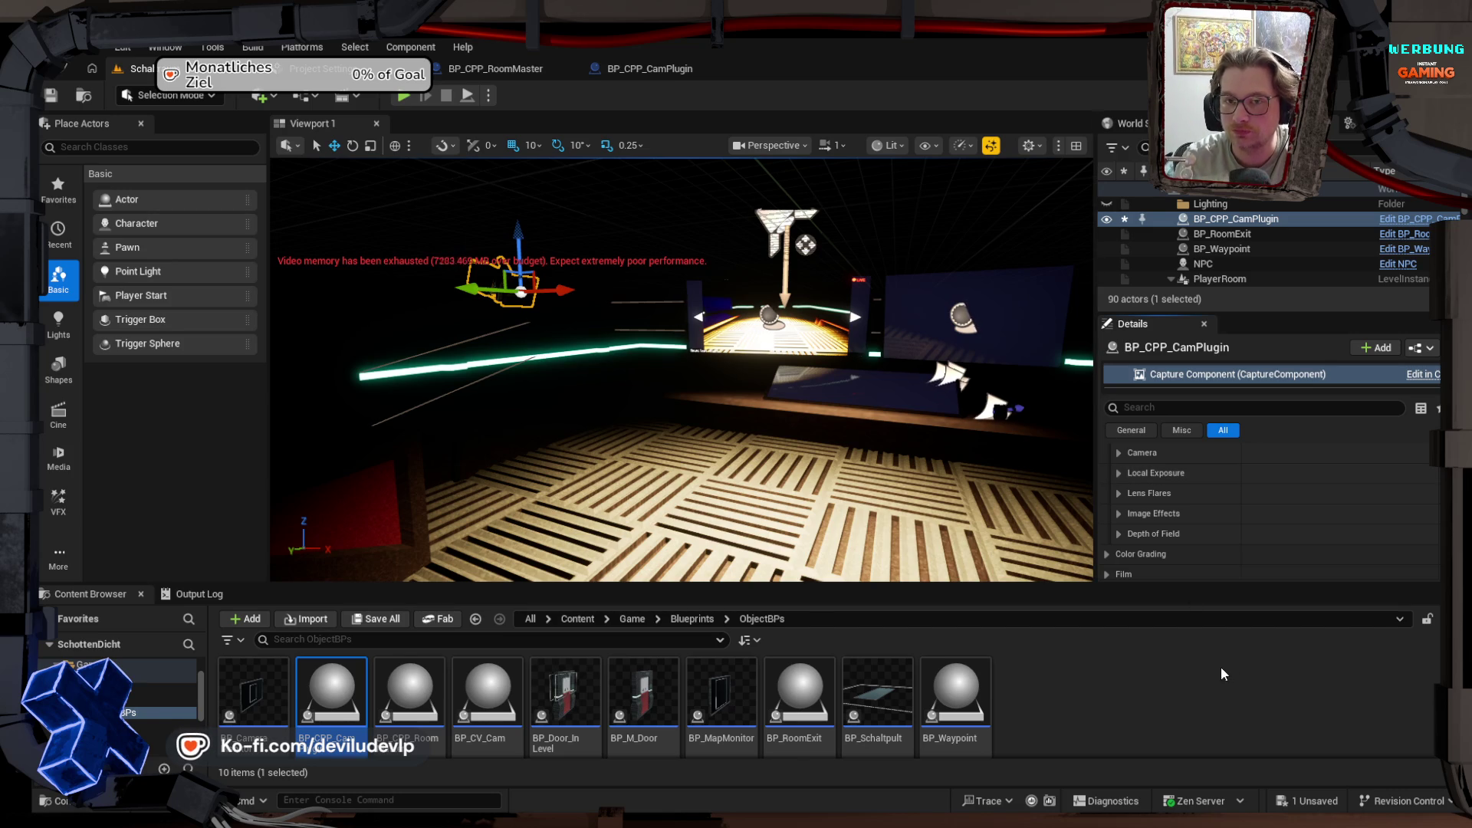
left_click(1310, 801)
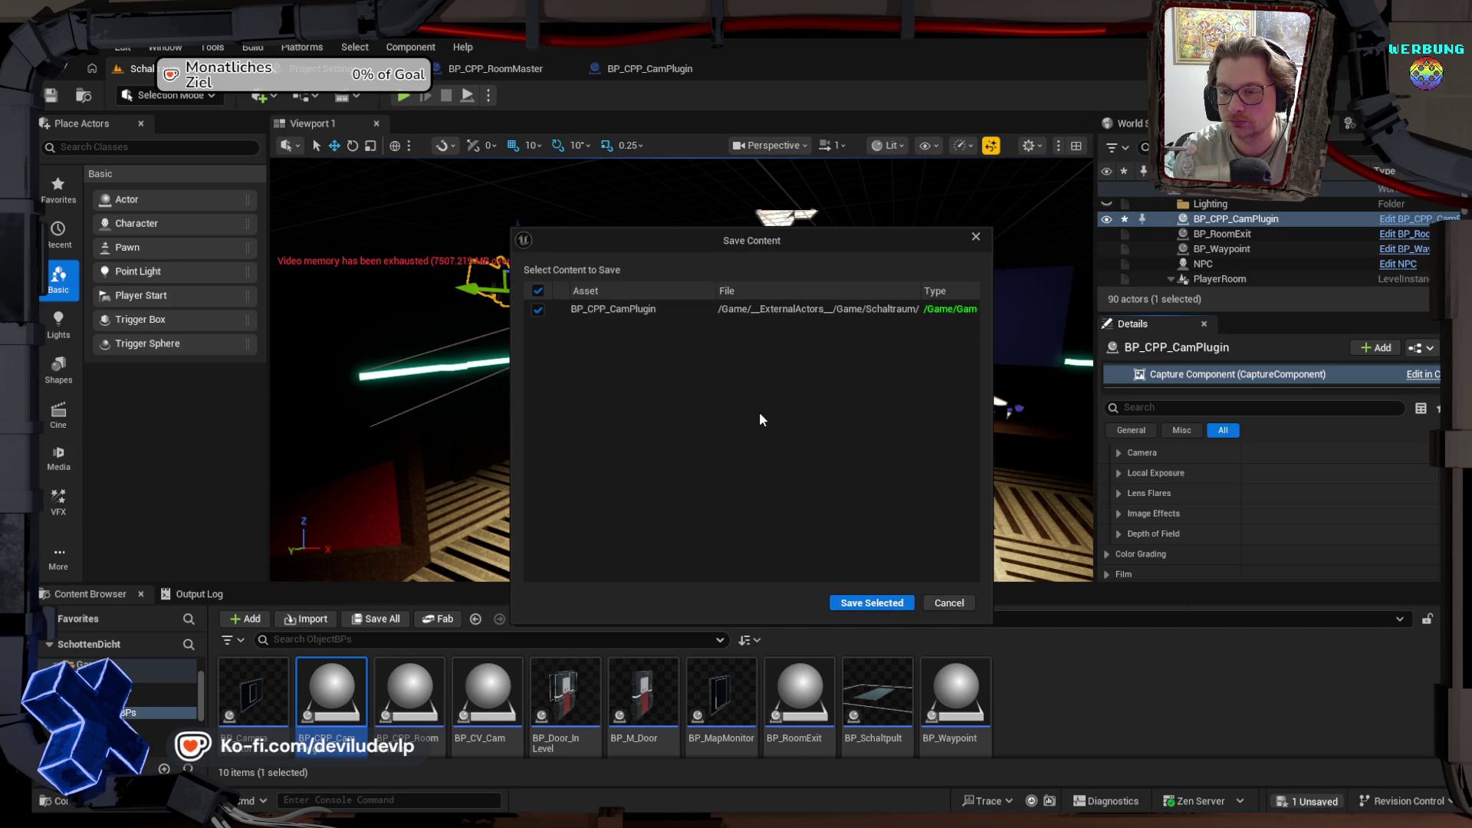
left_click(537, 310)
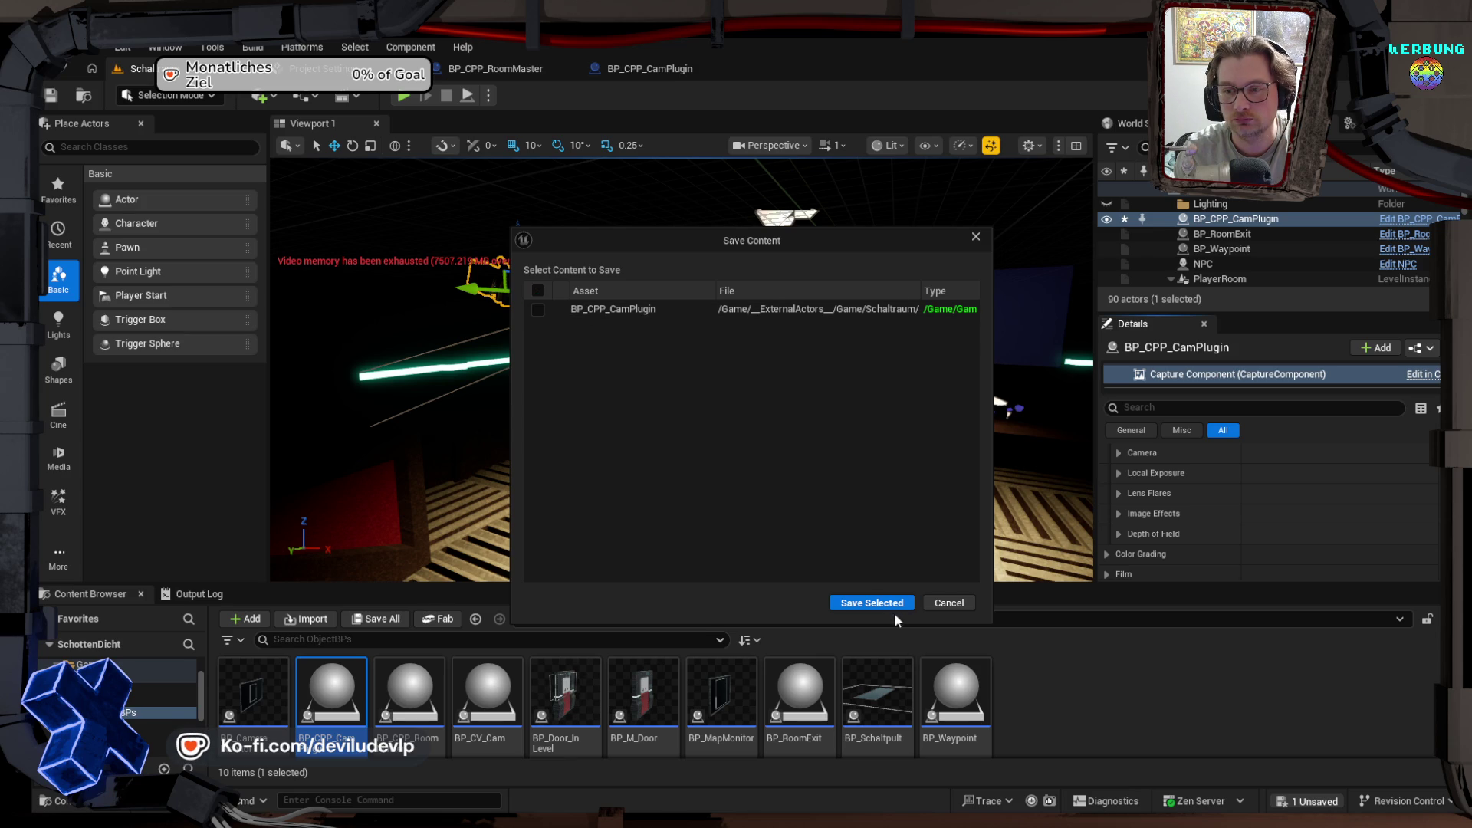
left_click(871, 604)
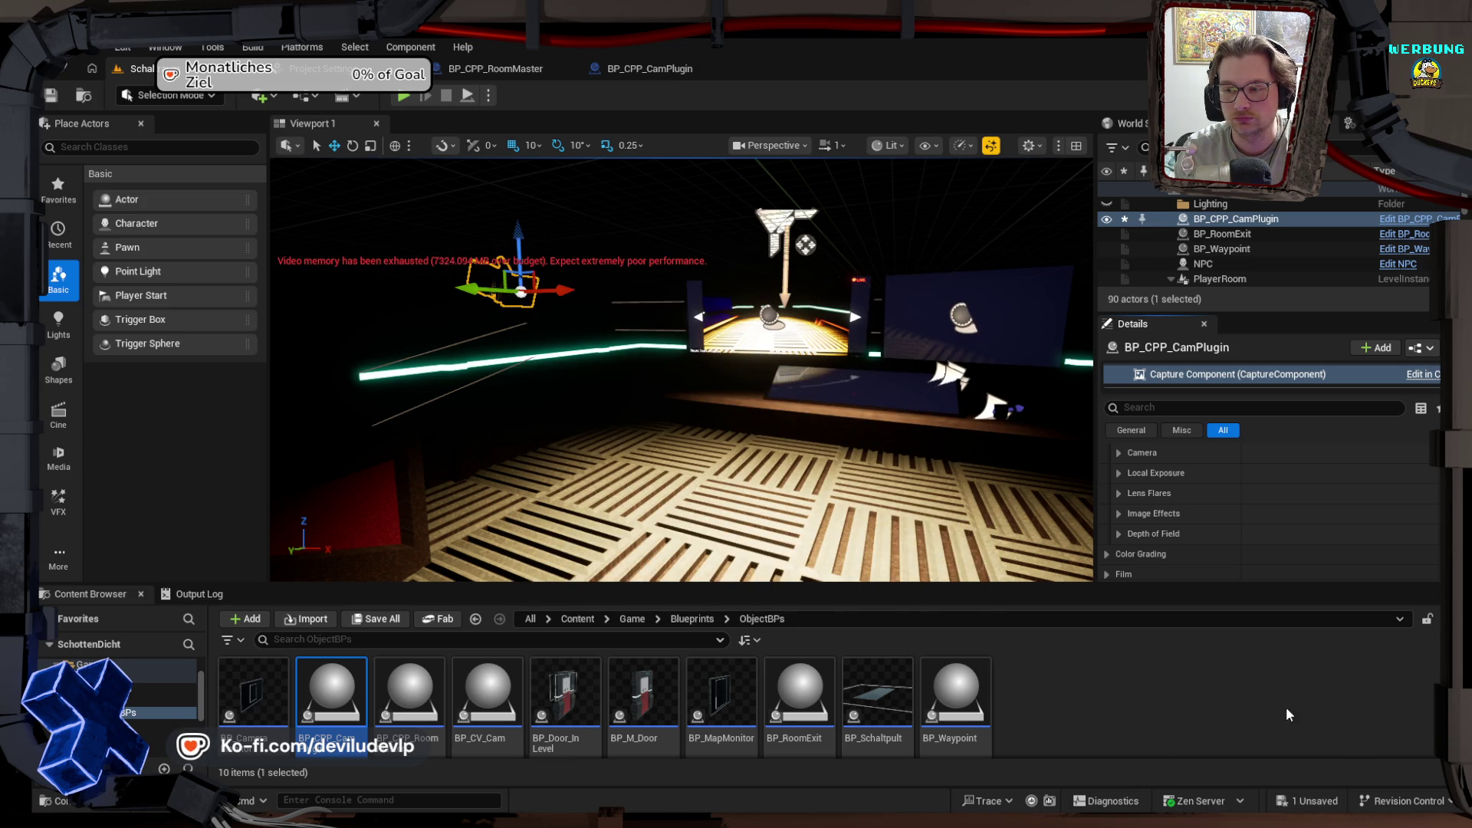
left_click_drag(780, 441, 780, 441)
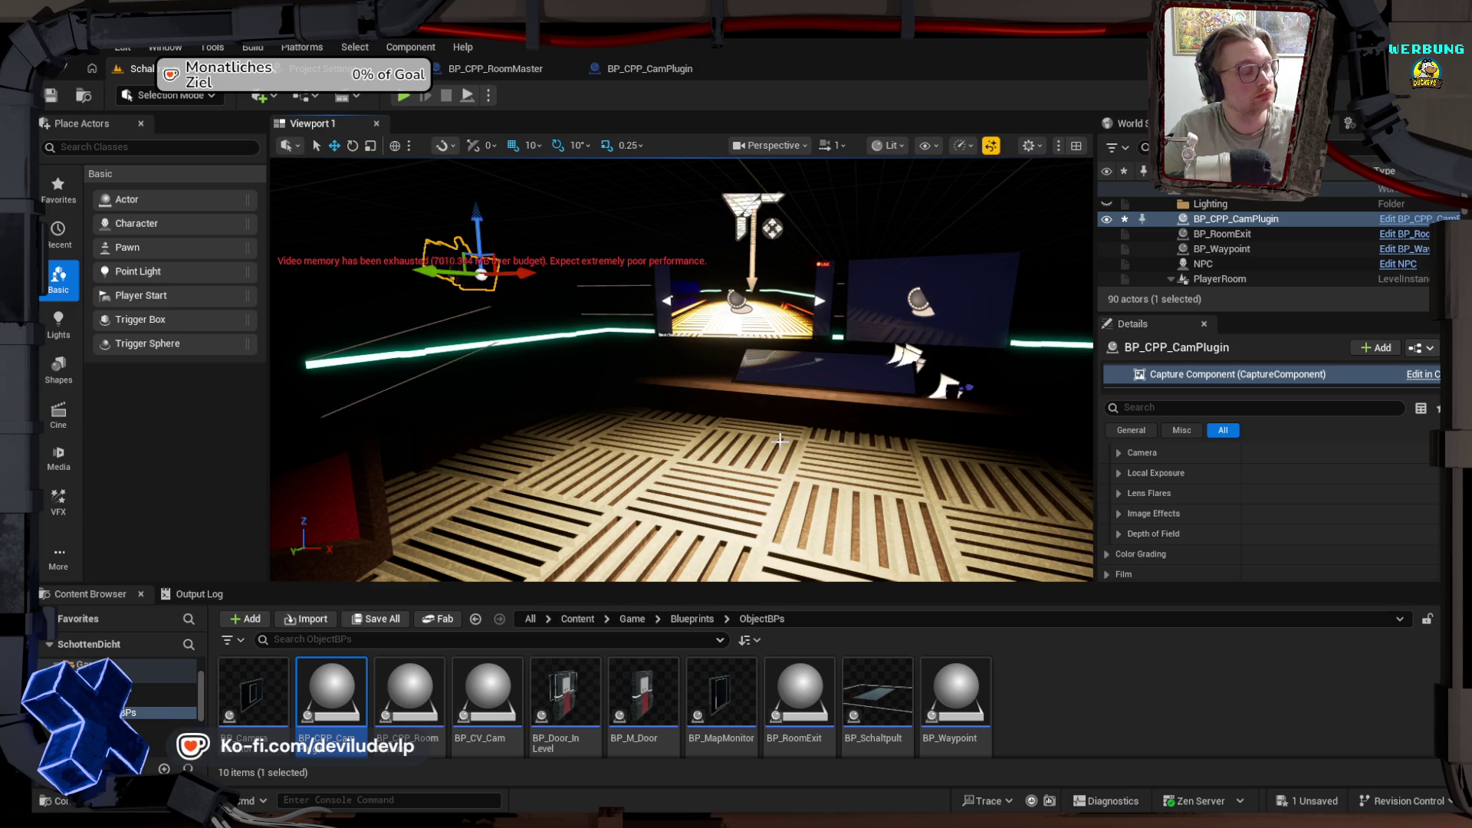
mouse_move(723, 473)
left_mouse_down()
mouse_move(660, 390)
mouse_move(660, 322)
mouse_move(624, 310)
mouse_move(721, 473)
left_mouse_up()
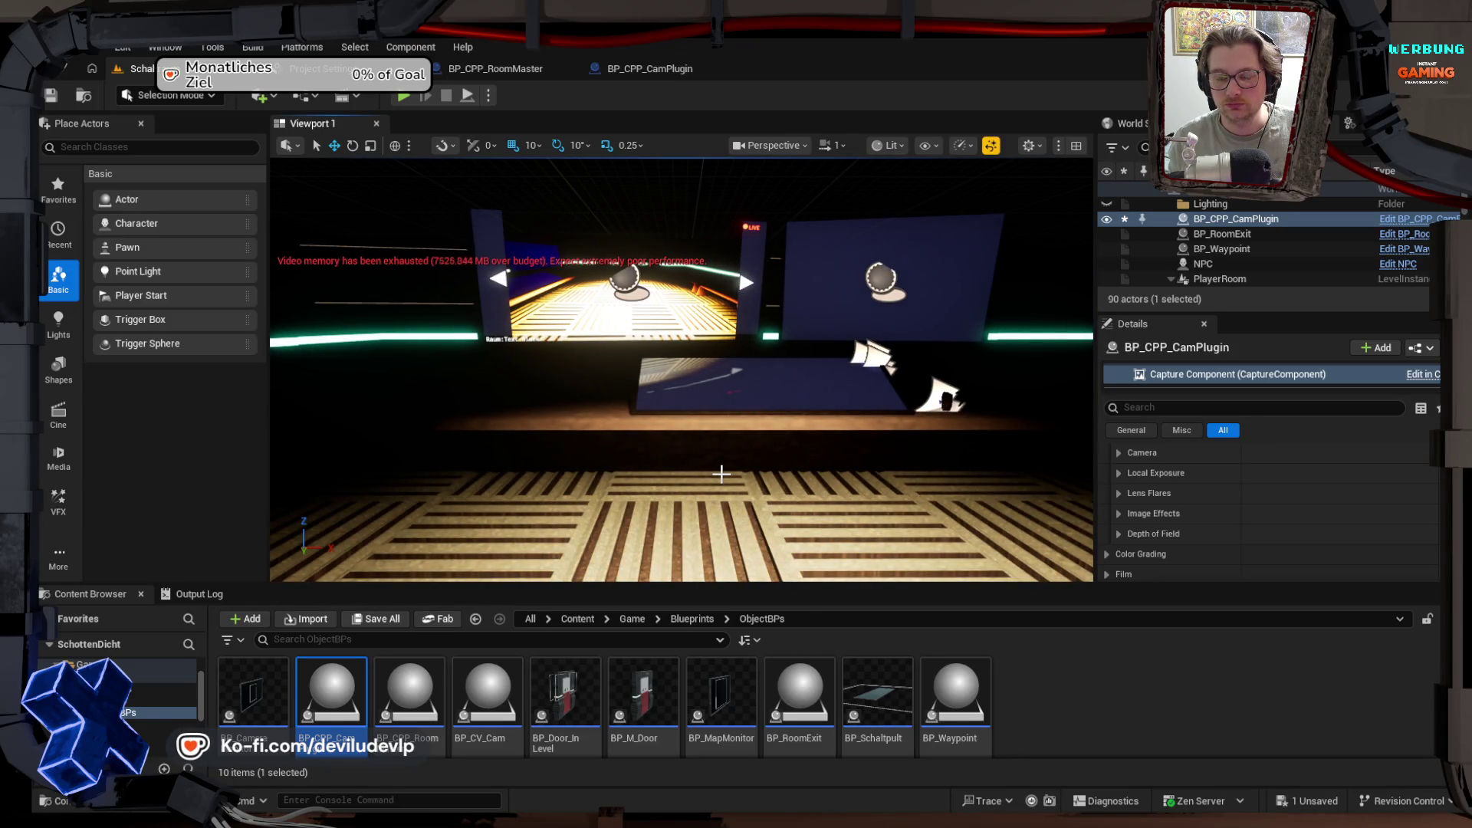
left_click_drag(680, 368, 621, 330)
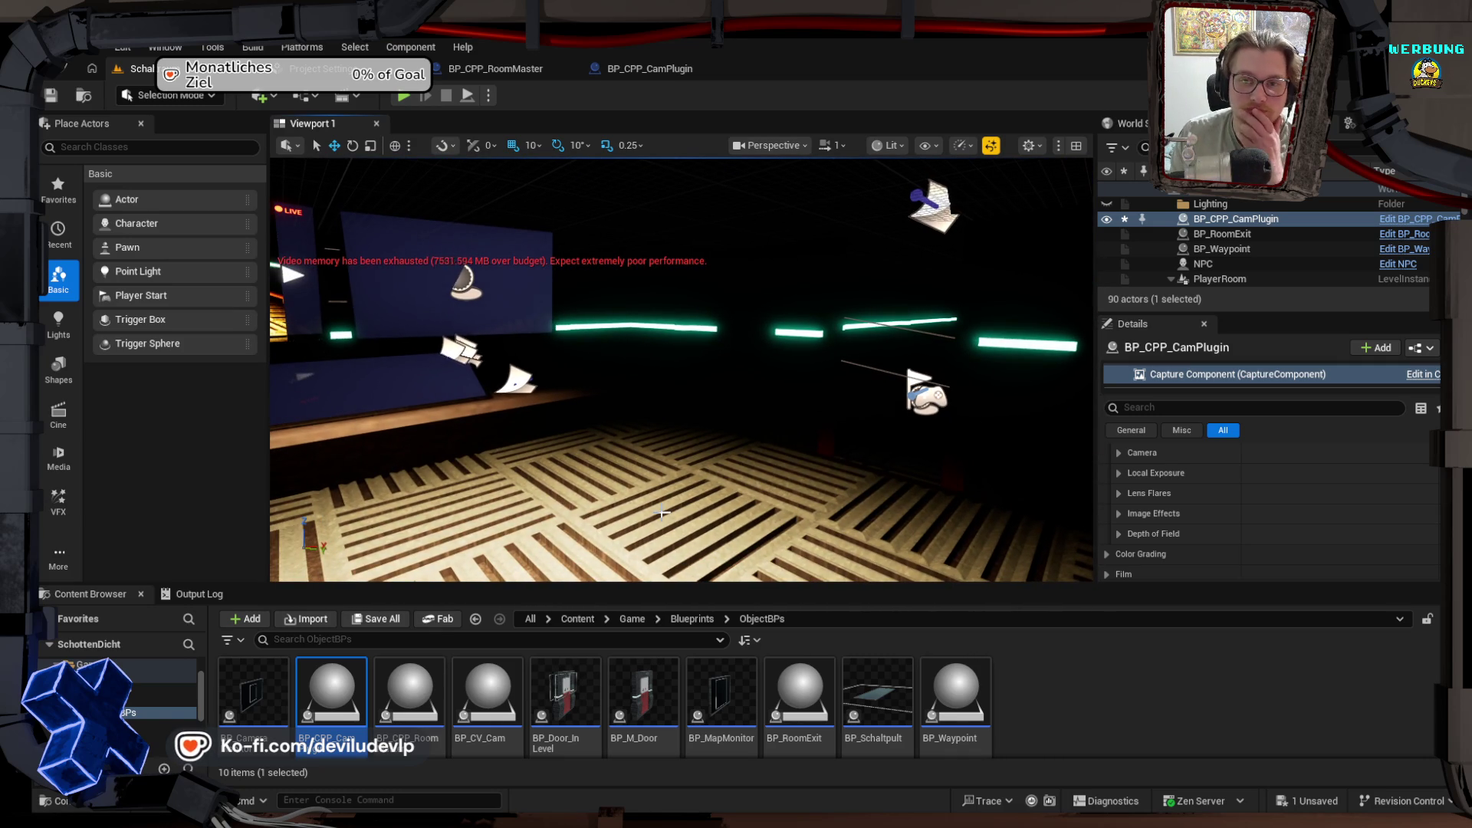
left_click_drag(736, 493, 736, 493)
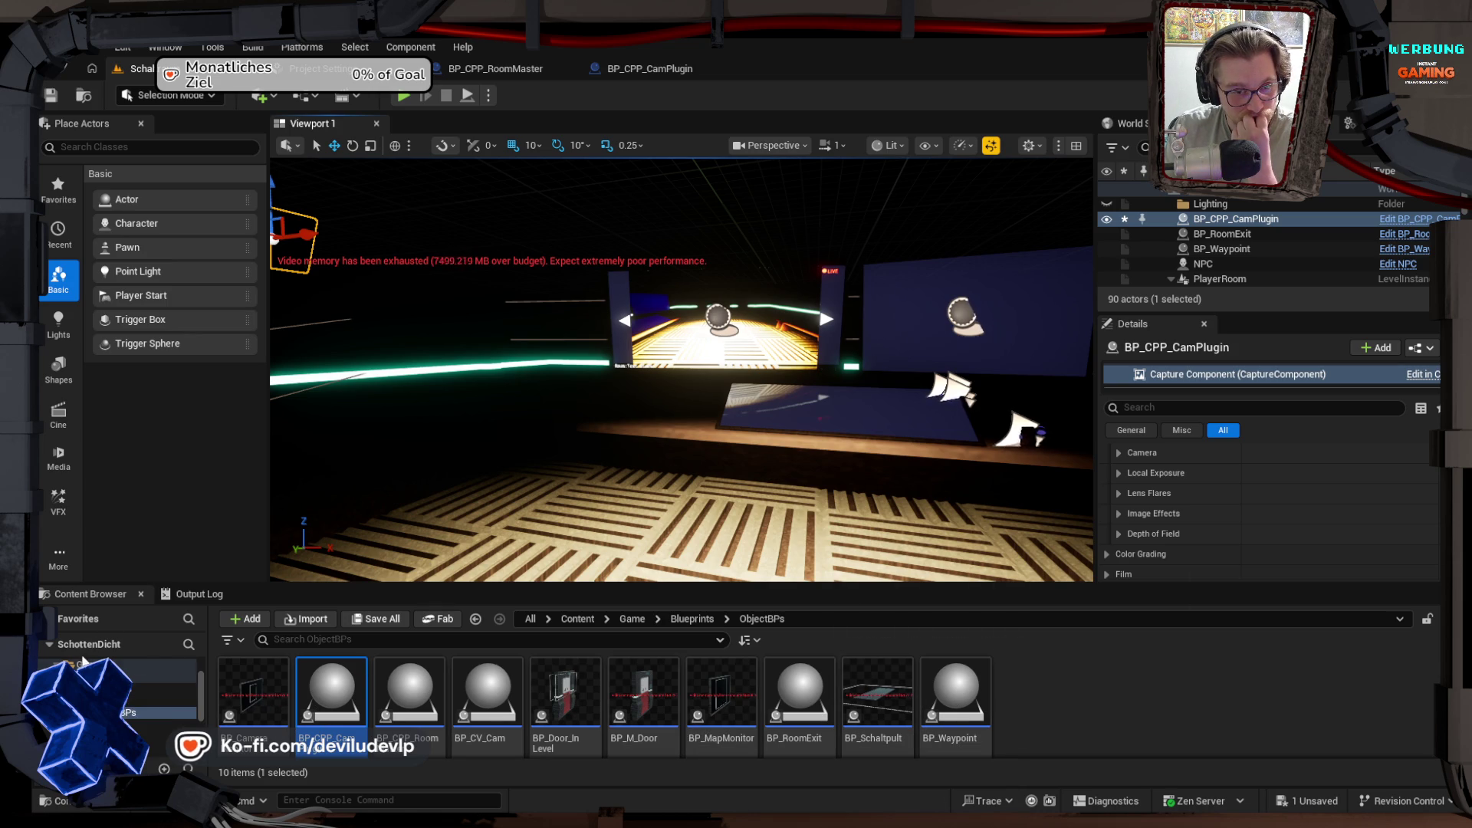
Step: Go to the plugin's C++ Public classes folder and start a Blueprint from MyWaterBodyCustom
left_click(115, 665)
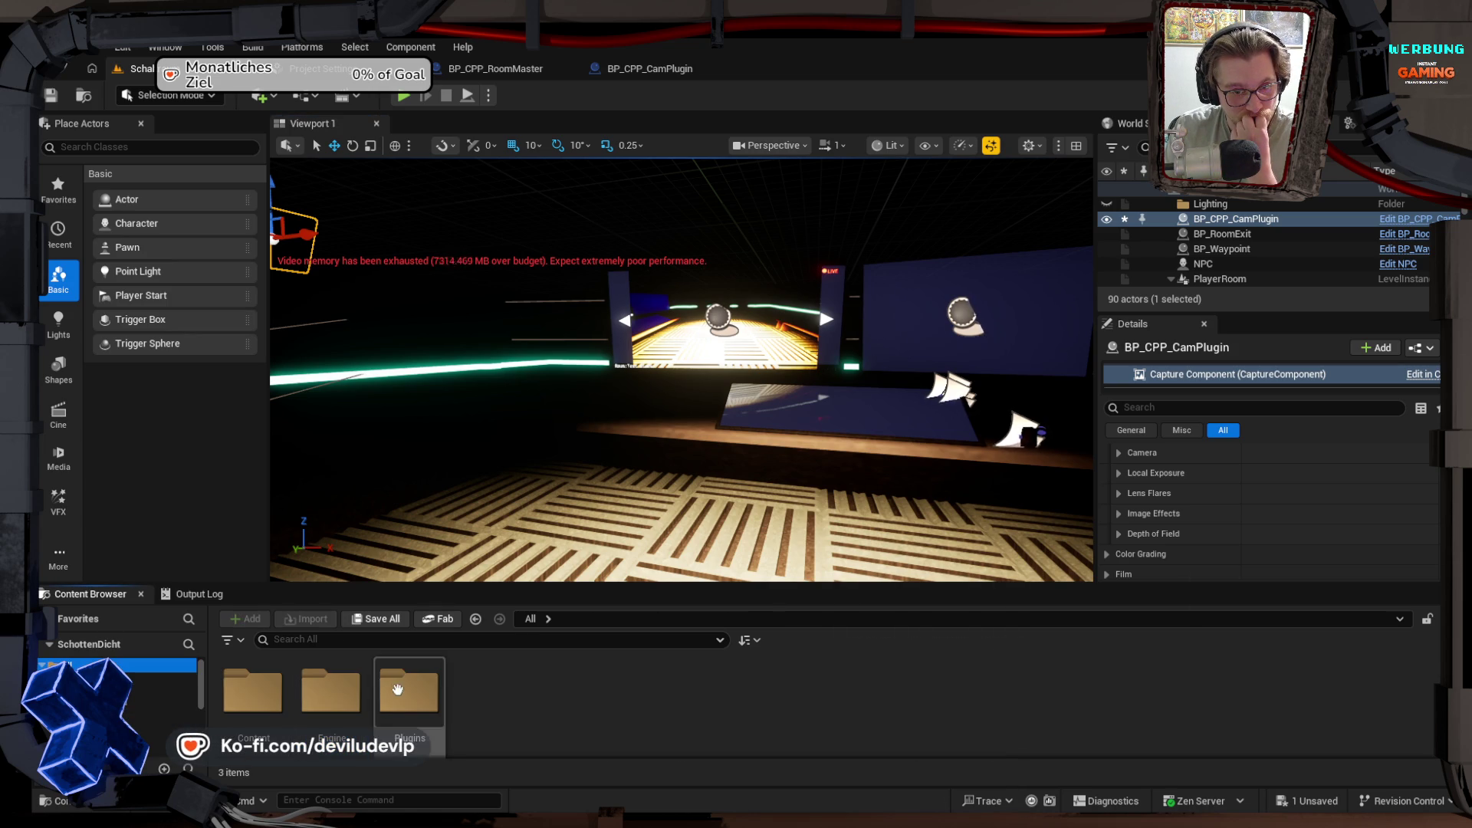
double_click(421, 696)
double_click(253, 693)
double_click(261, 690)
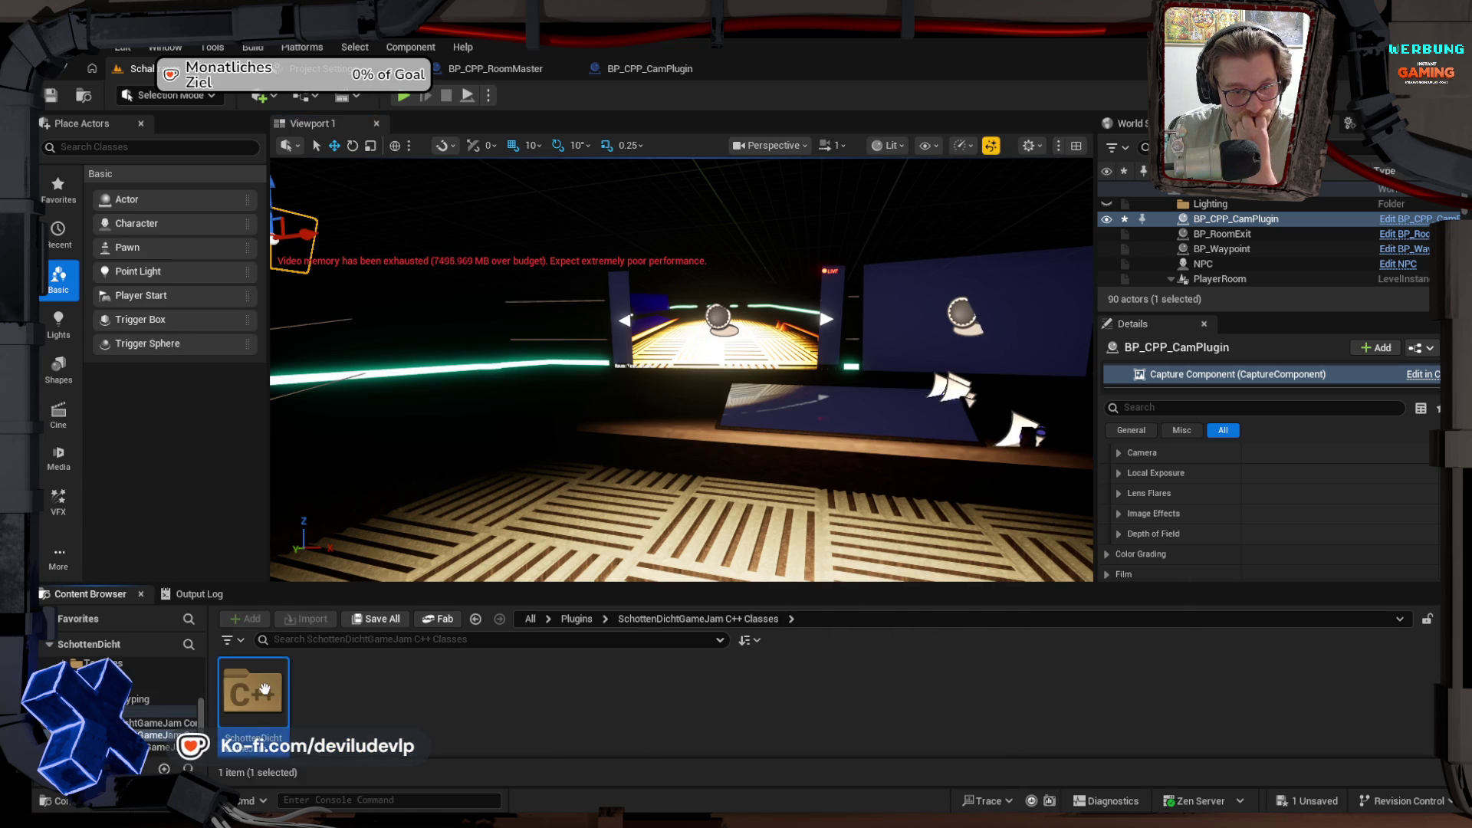
double_click(264, 690)
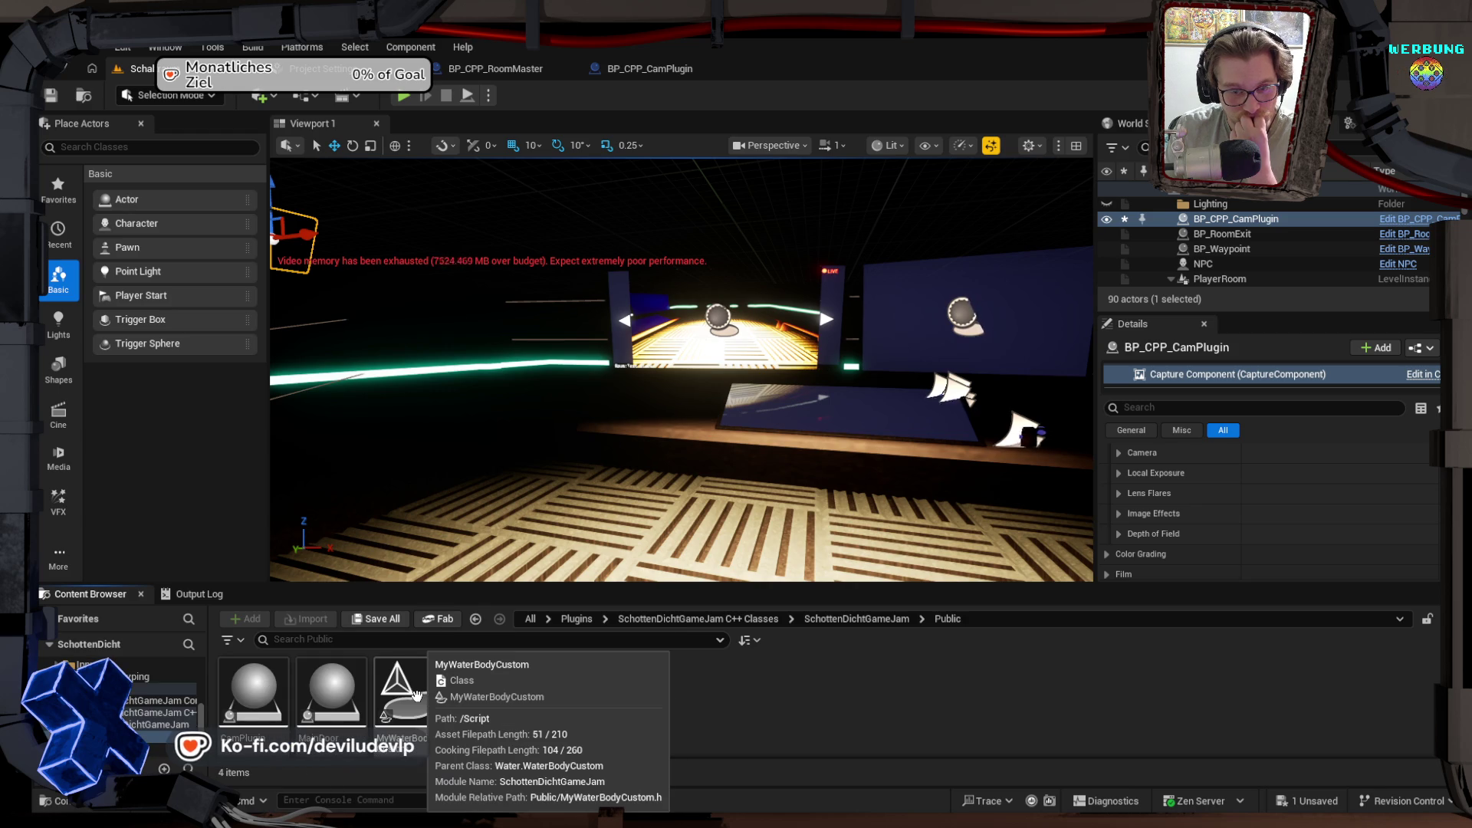
right_click(415, 694)
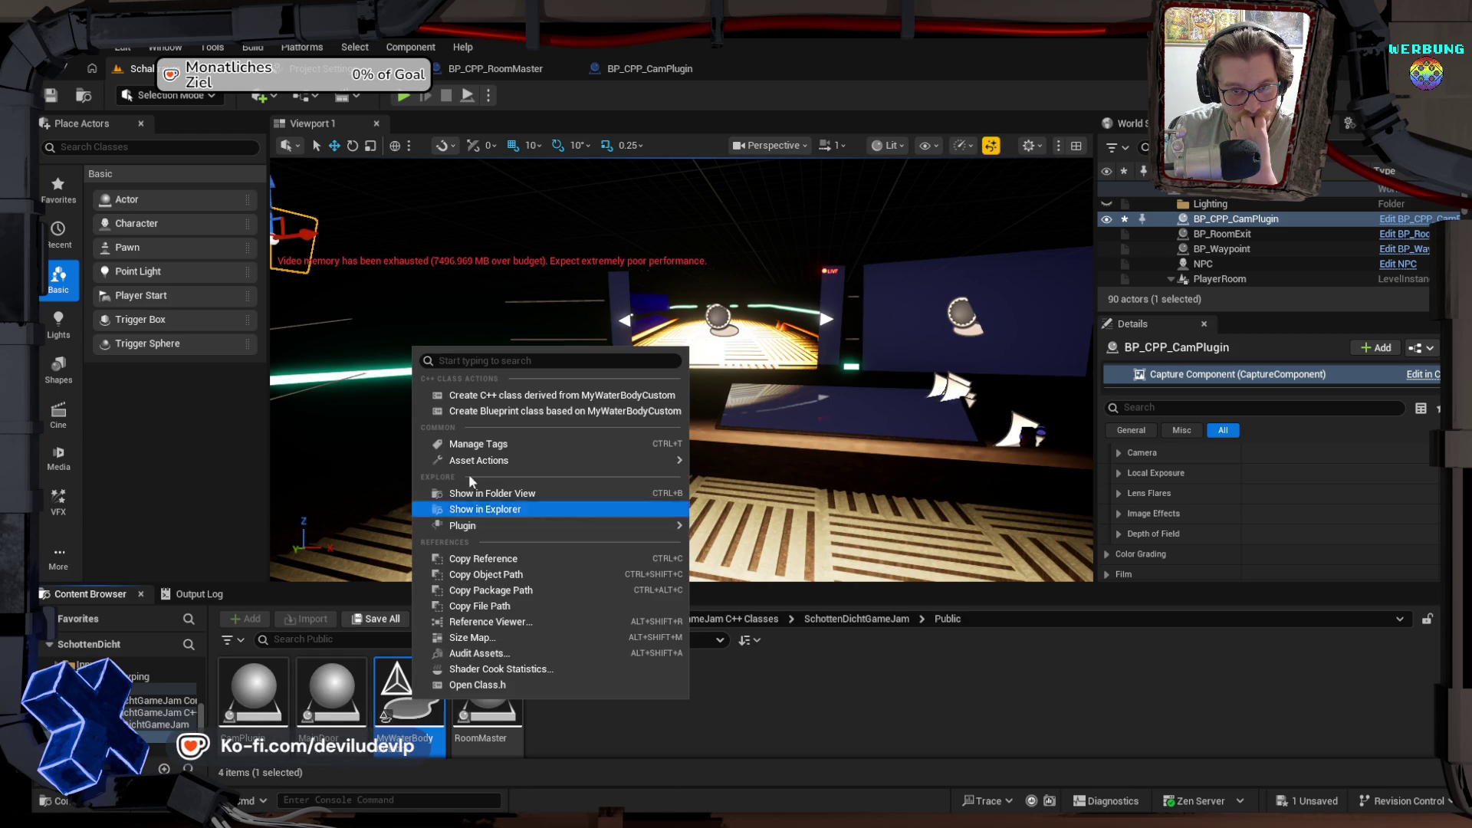
left_click(480, 412)
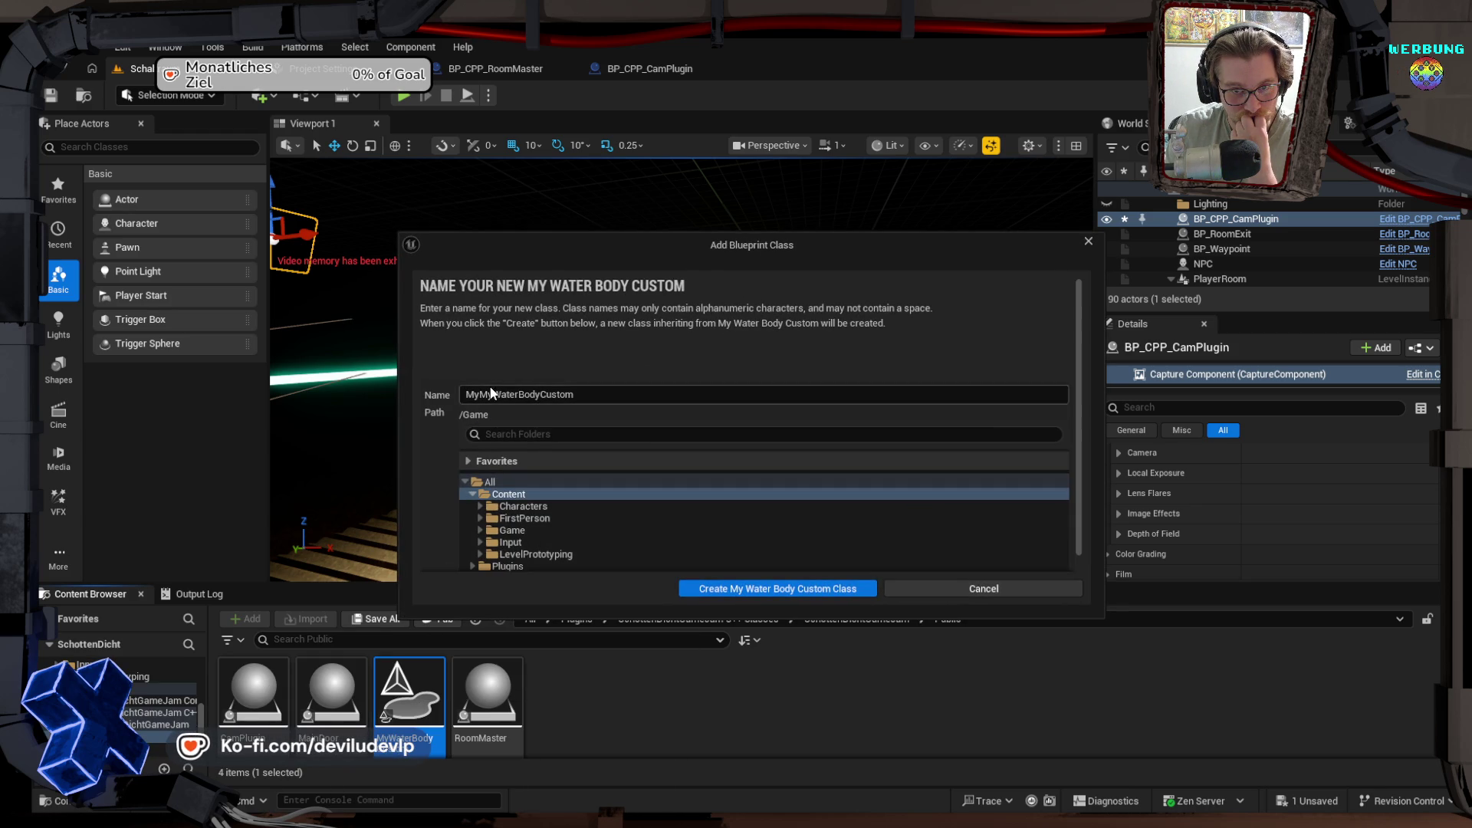
Step: Name it BP_CPP_WaterBodyCustomRoom, save it in Game/Blueprints/ObjectBPs, and create it
left_click_drag(493, 395, 463, 395)
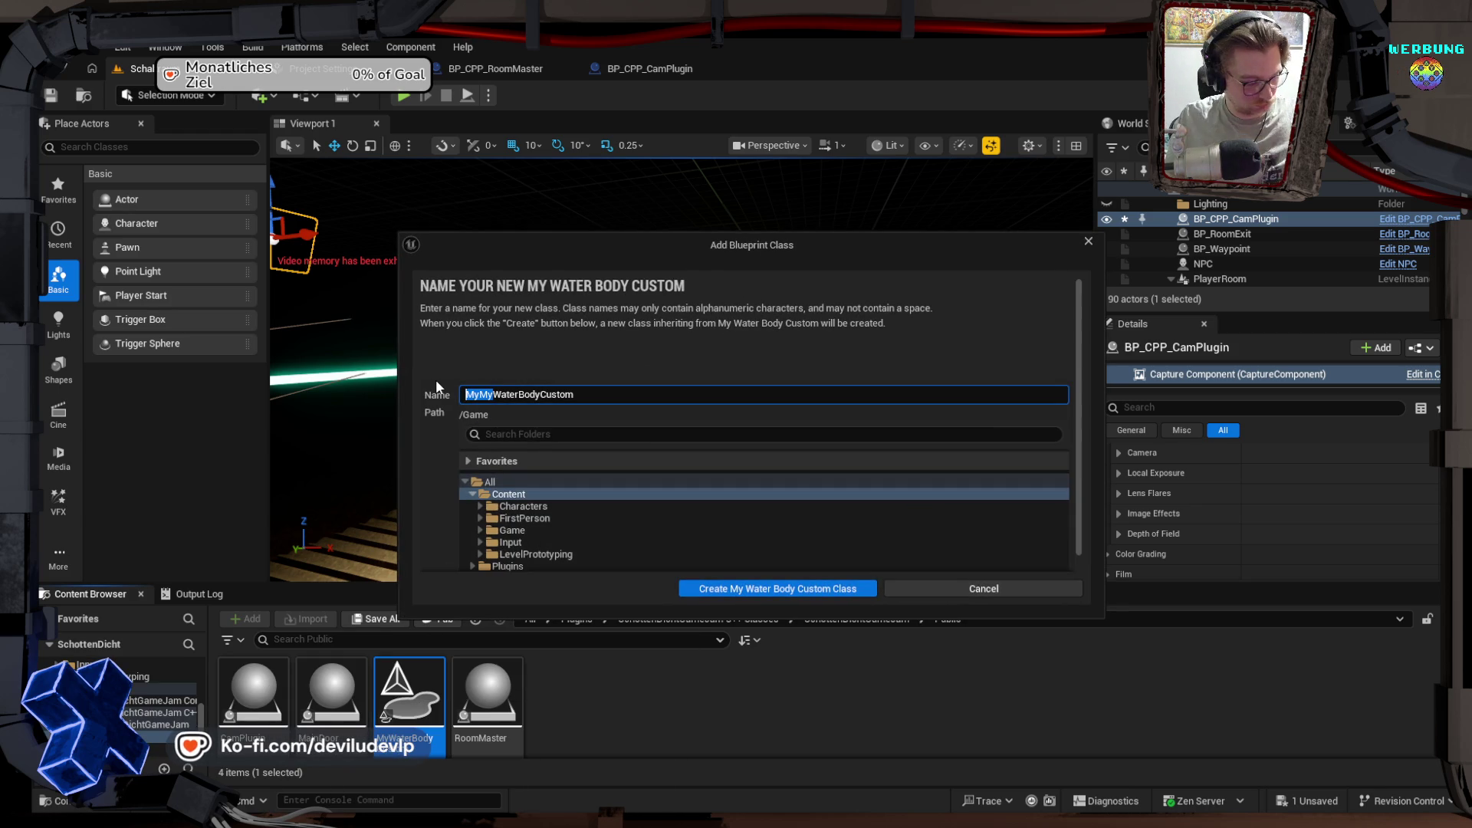
type("BP_CPP")
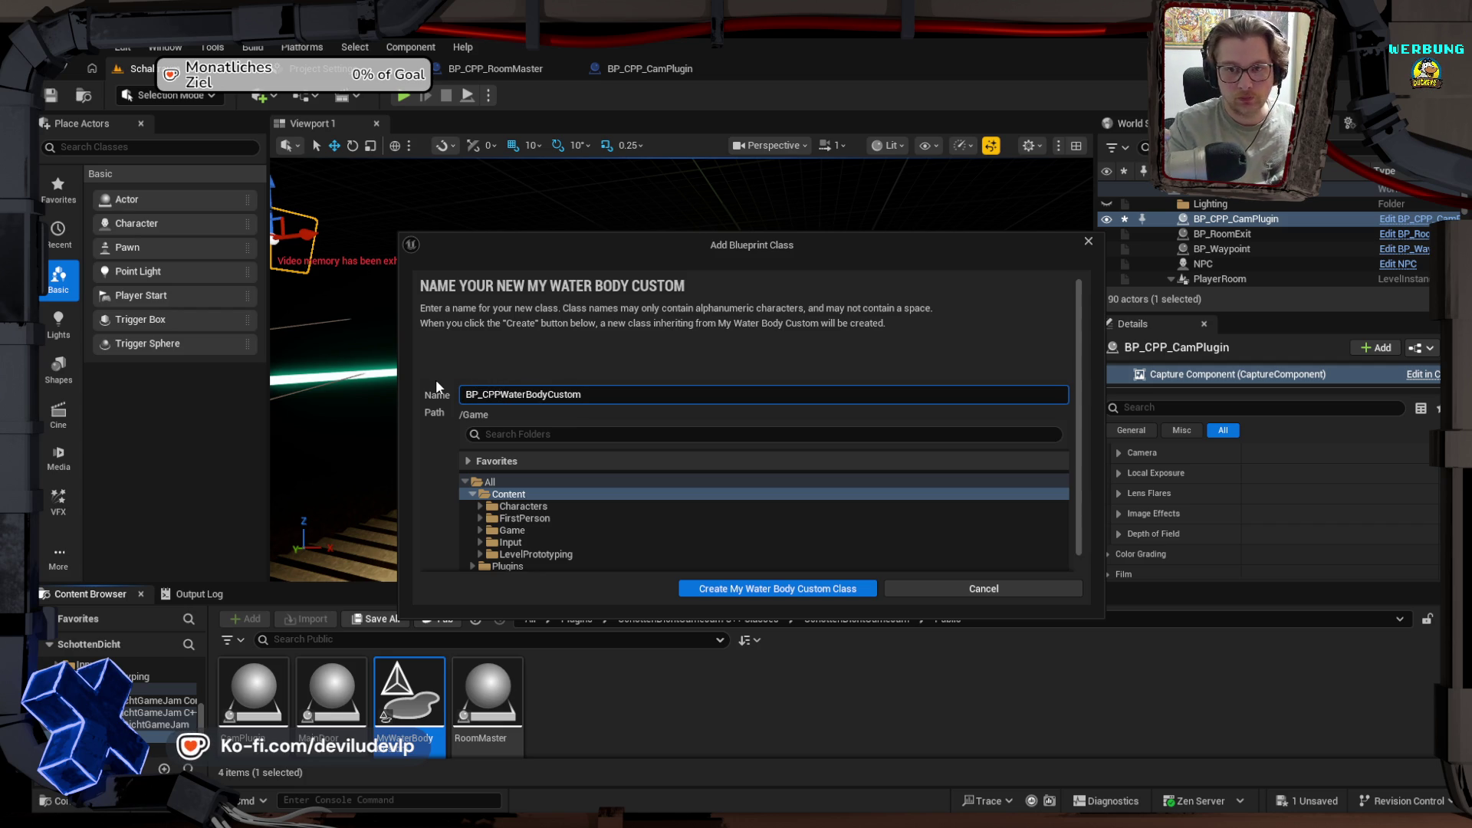
type("_")
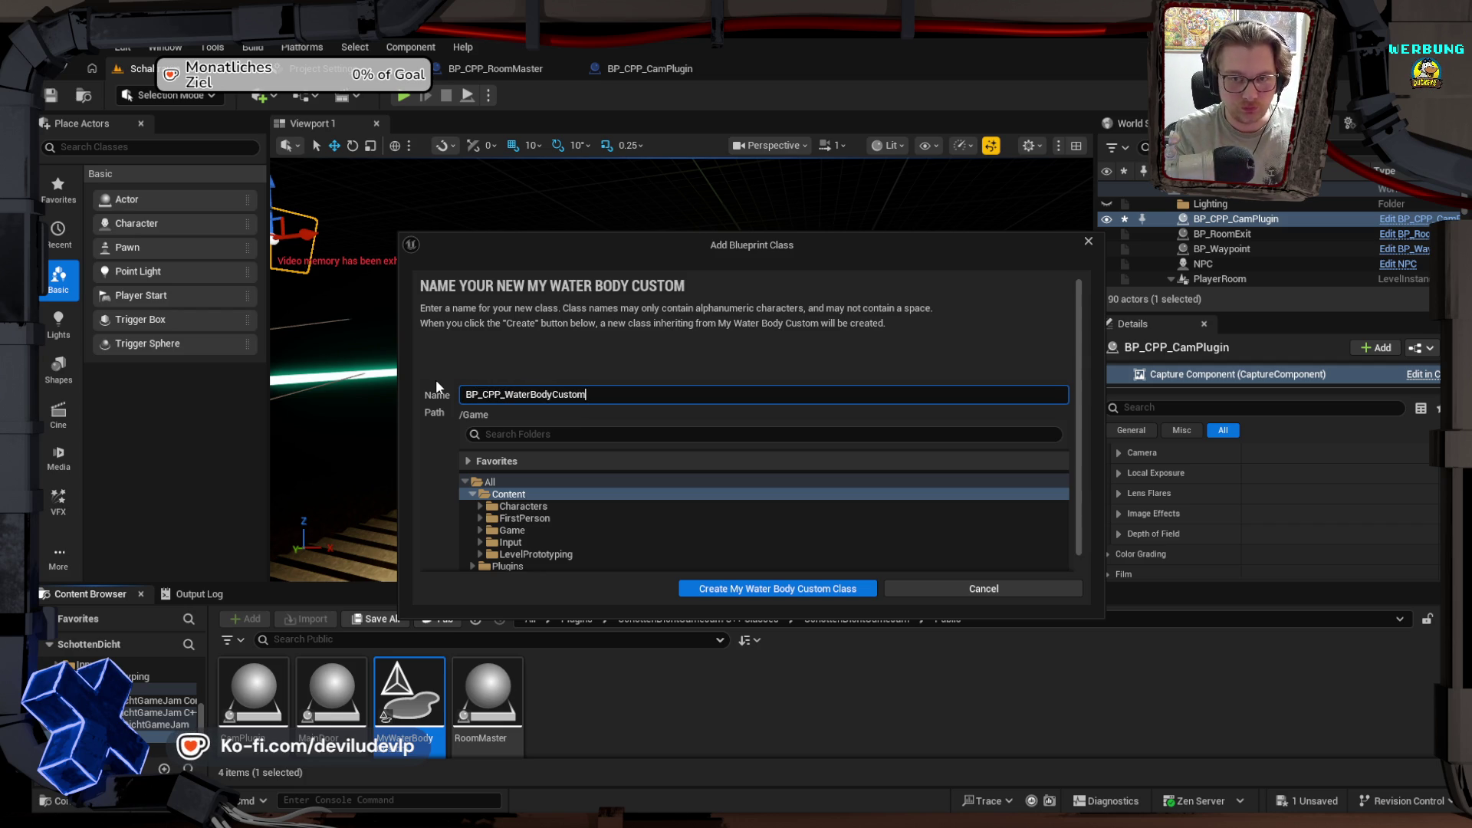
type("Room")
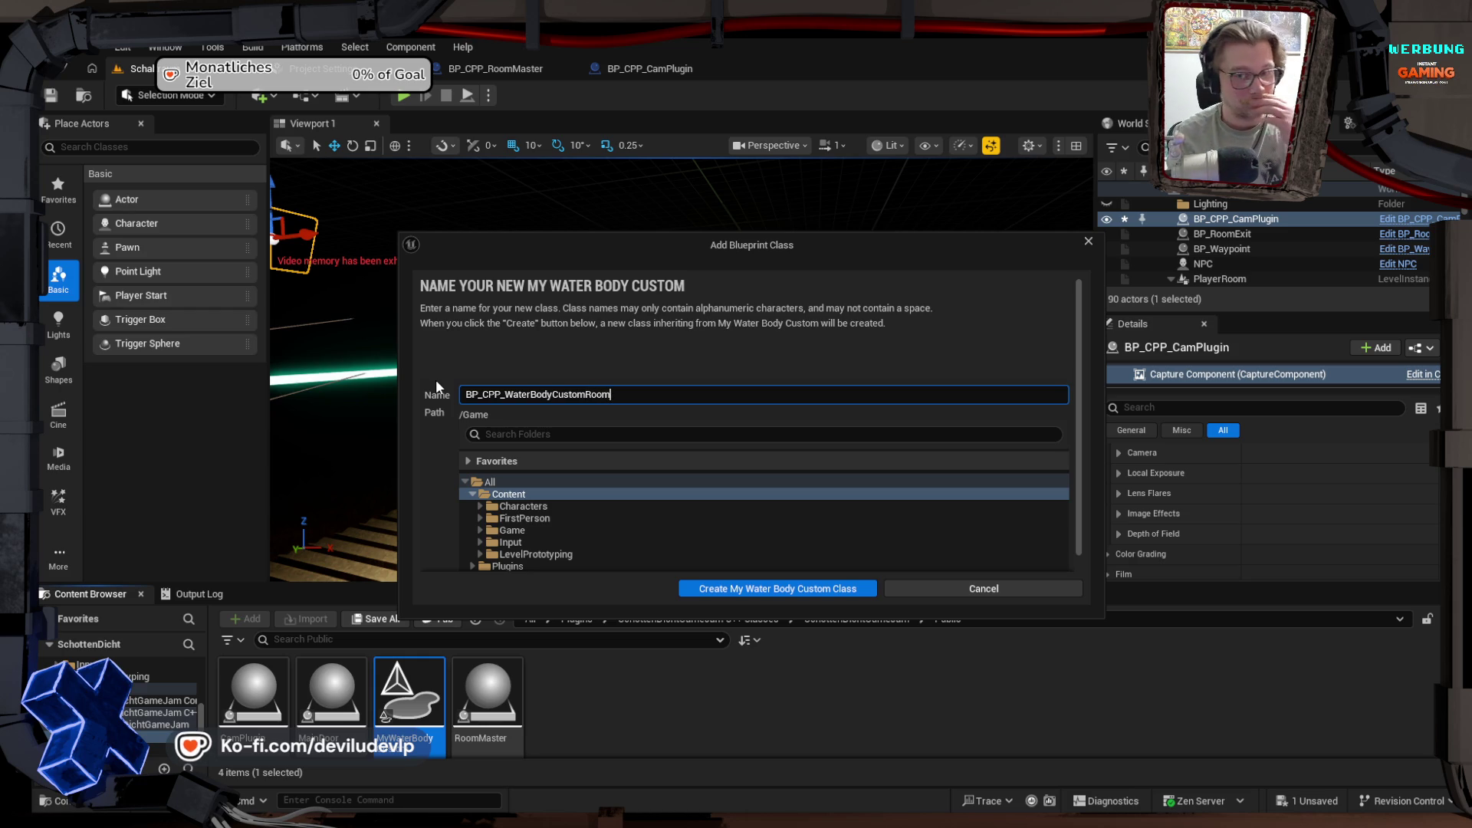
left_click(480, 530)
left_click(487, 542)
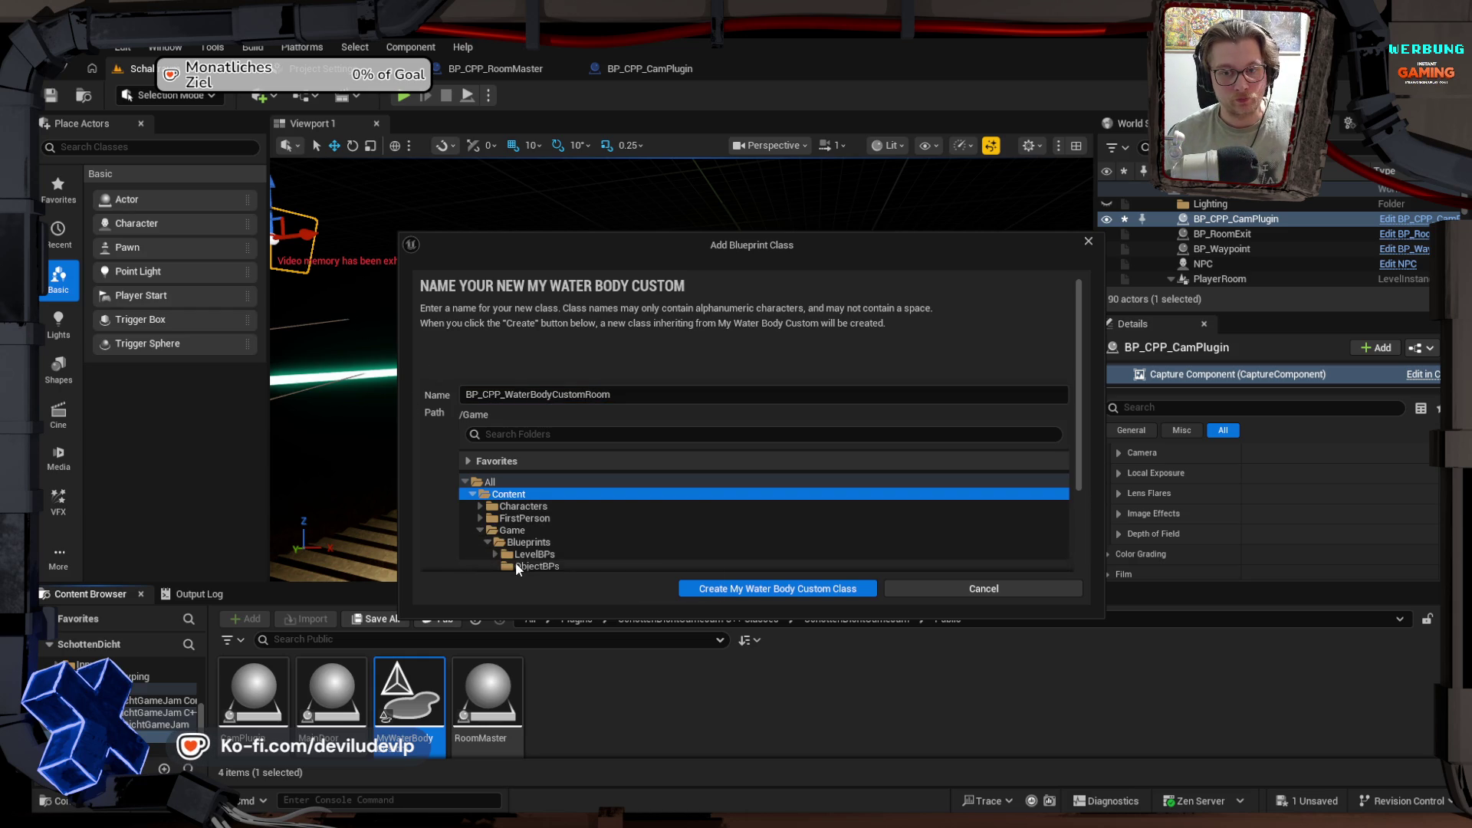
left_click(529, 566)
left_click(765, 589)
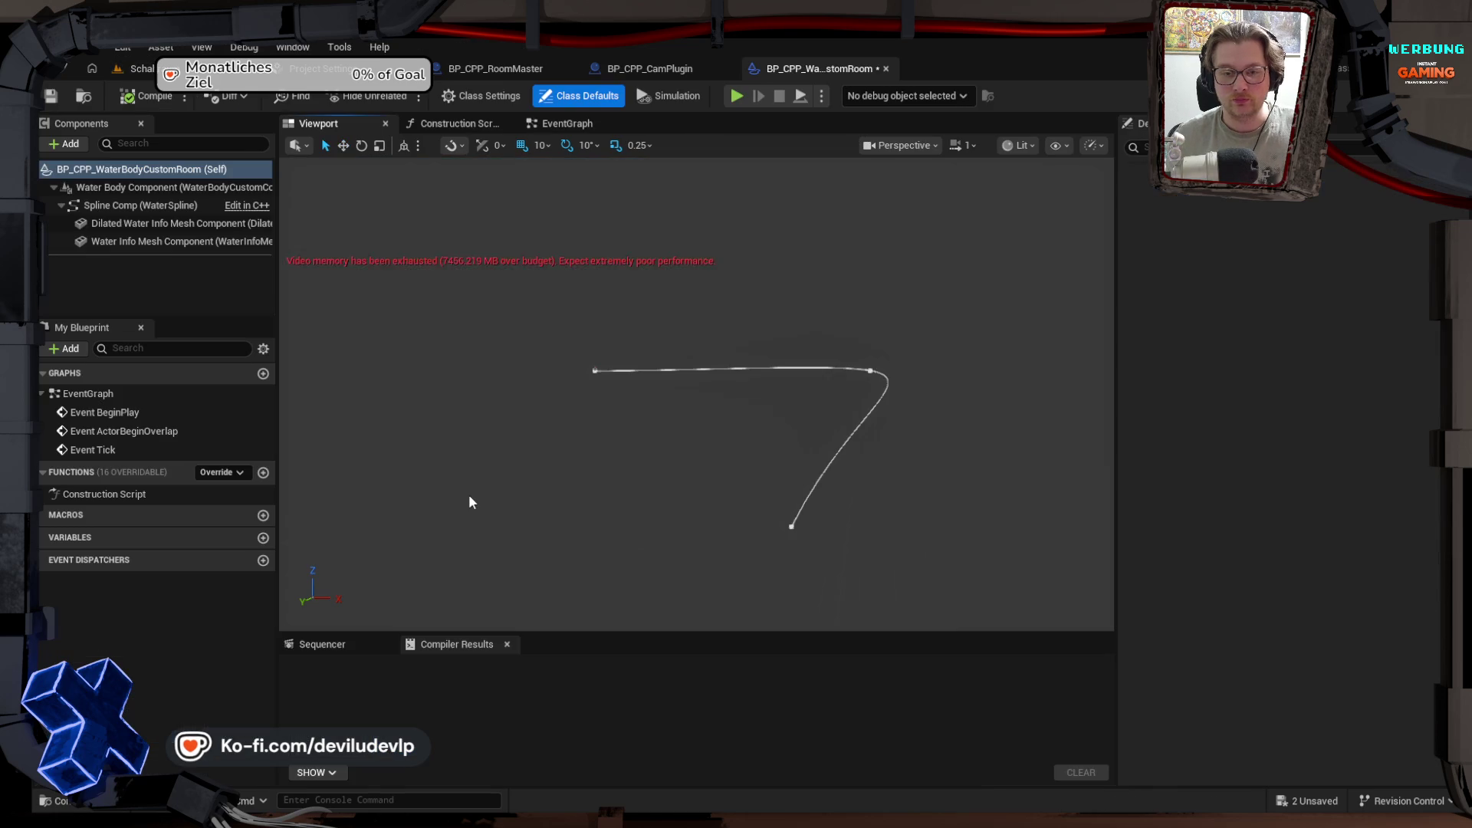
Step: Delete the water spline's middle and end points, leaving one point at the origin
left_click(871, 371)
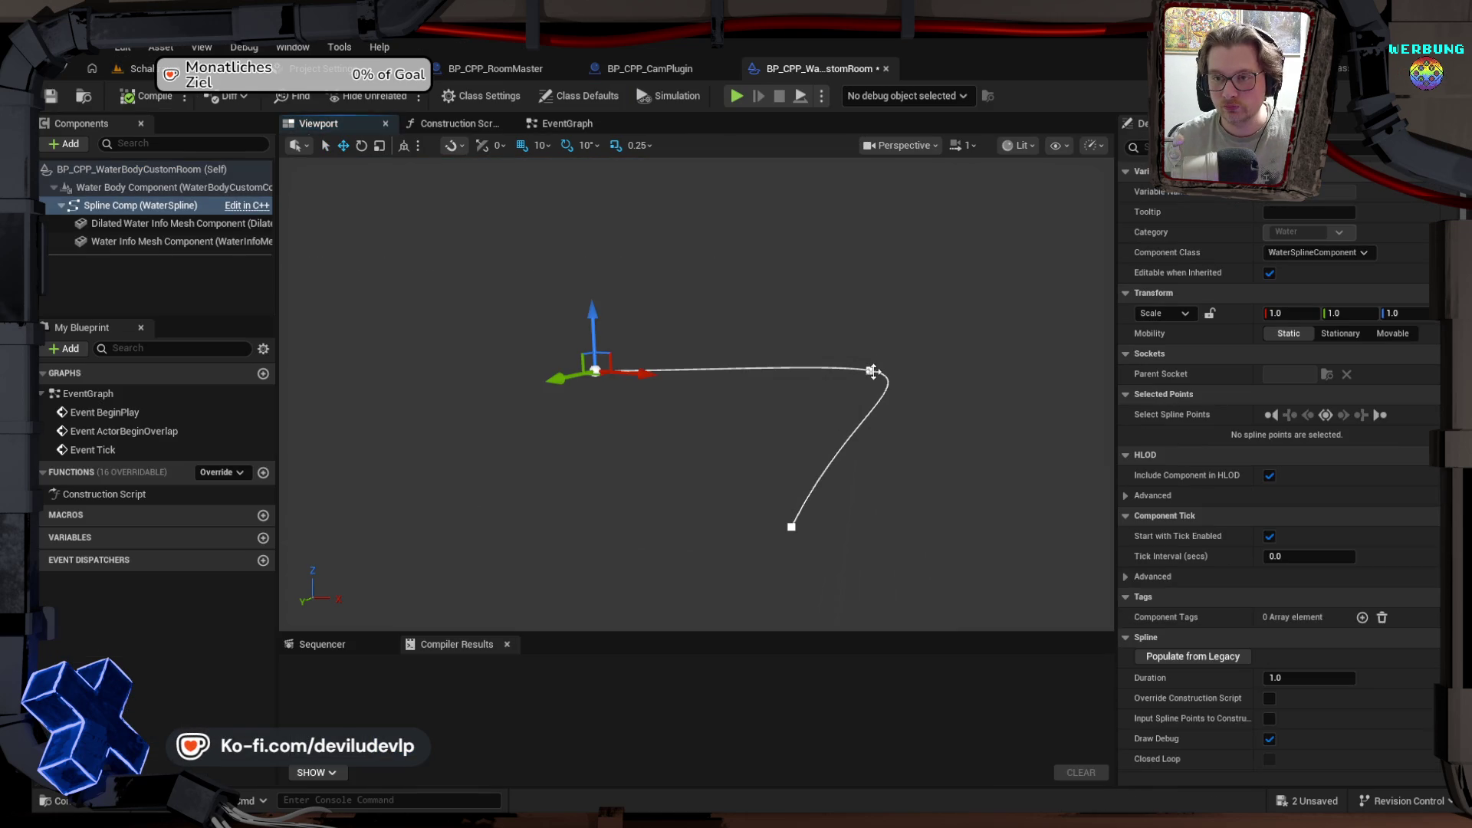
left_click(871, 371)
key("Delete")
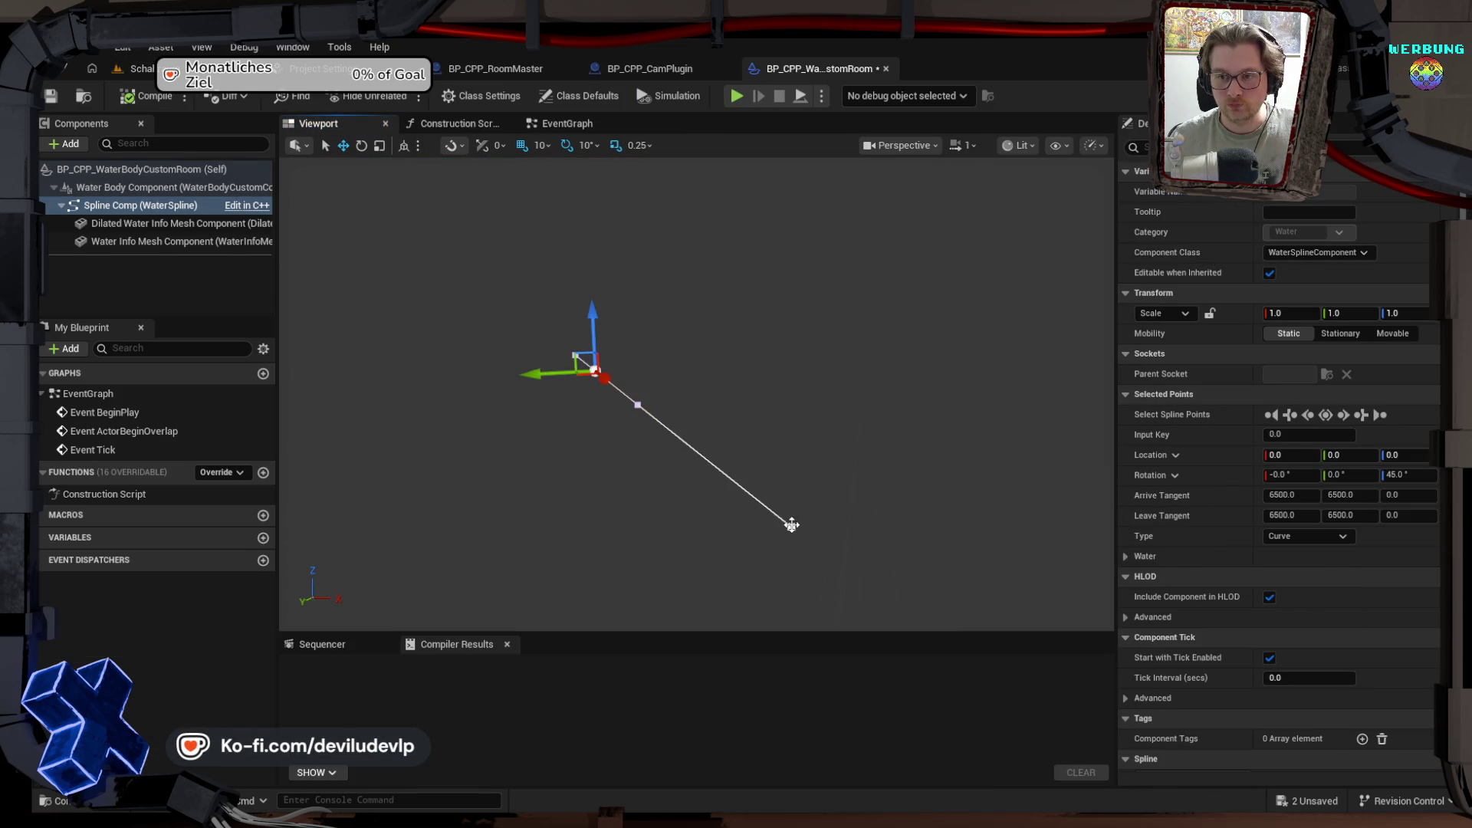
left_click(791, 524)
key("Delete")
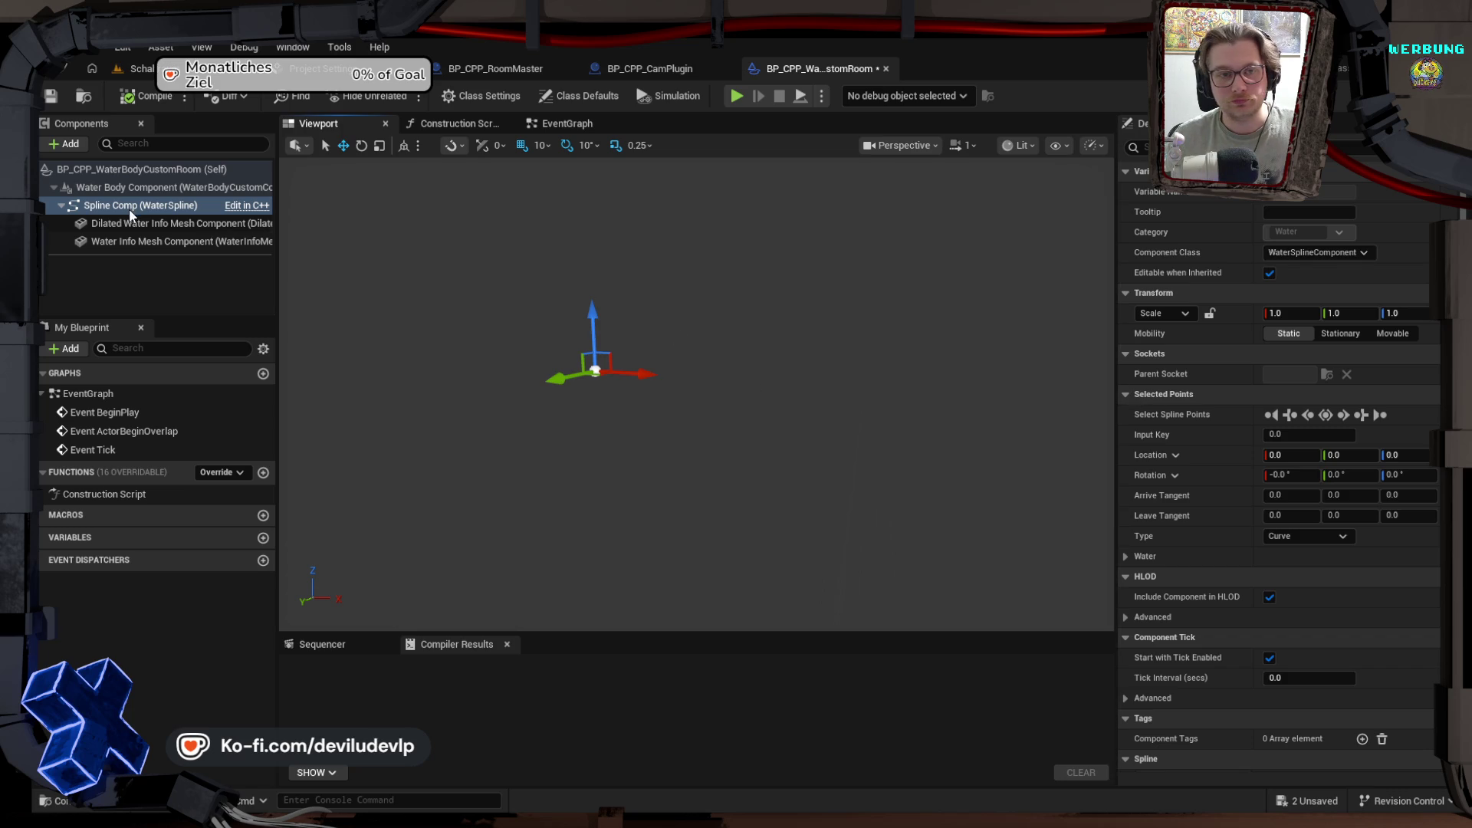
Step: Show the blueprint's Class Defaults and scroll down through them
left_click(181, 188)
left_click(183, 170)
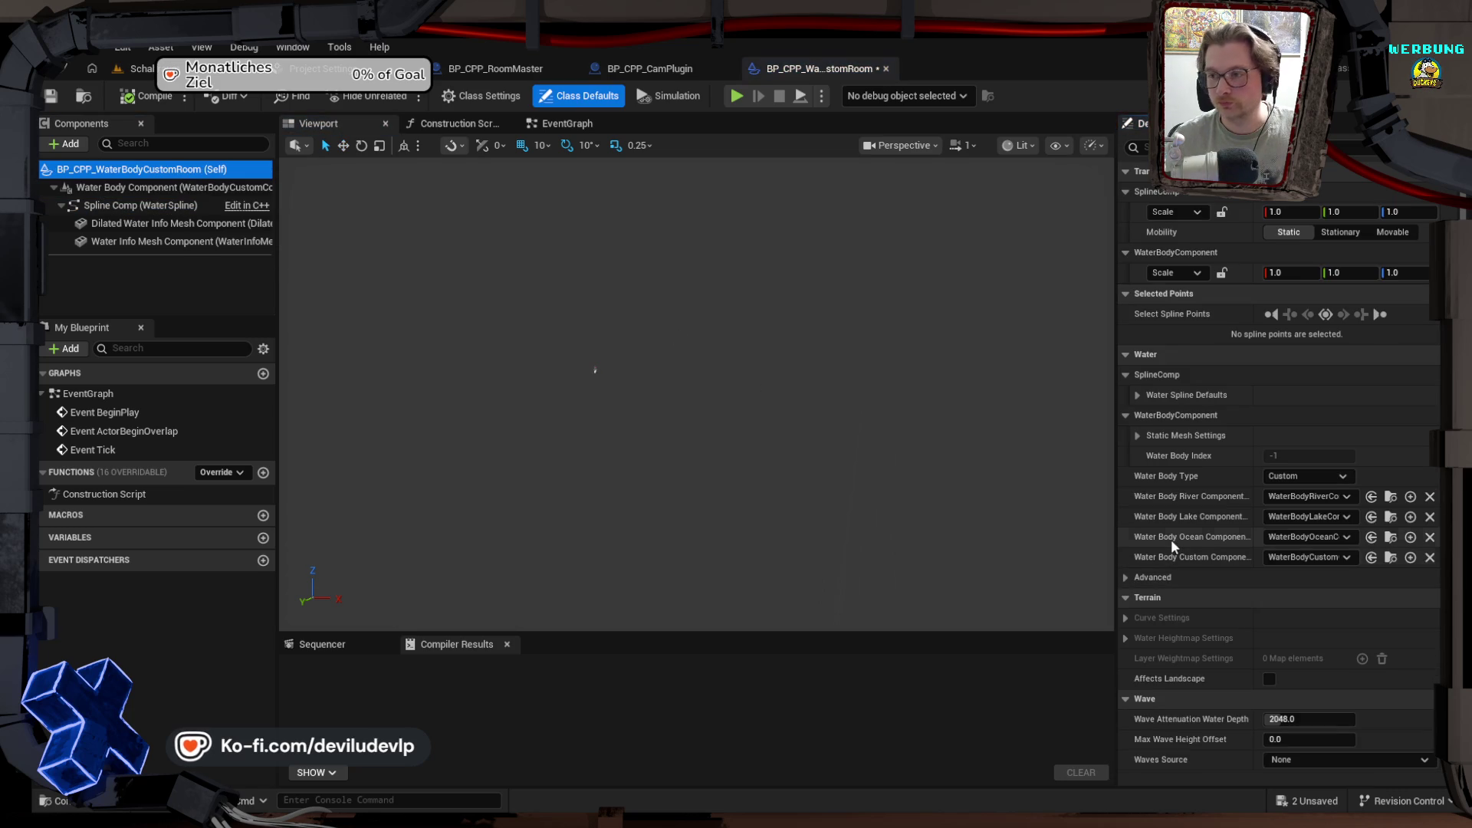
scroll(1171, 540, "down", 5)
scroll(1174, 536, "down", 10)
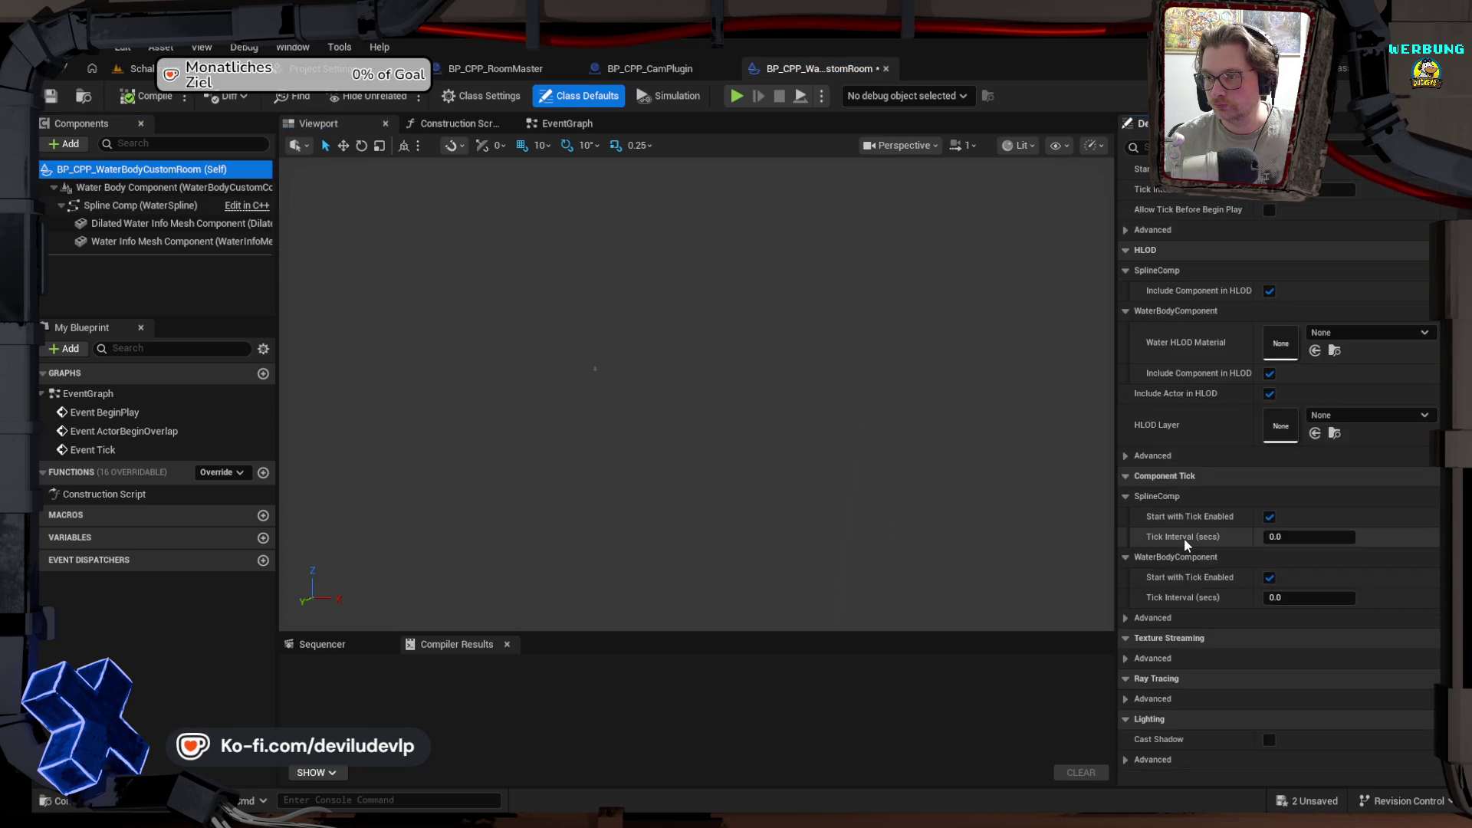
scroll(1187, 537, "down", 15)
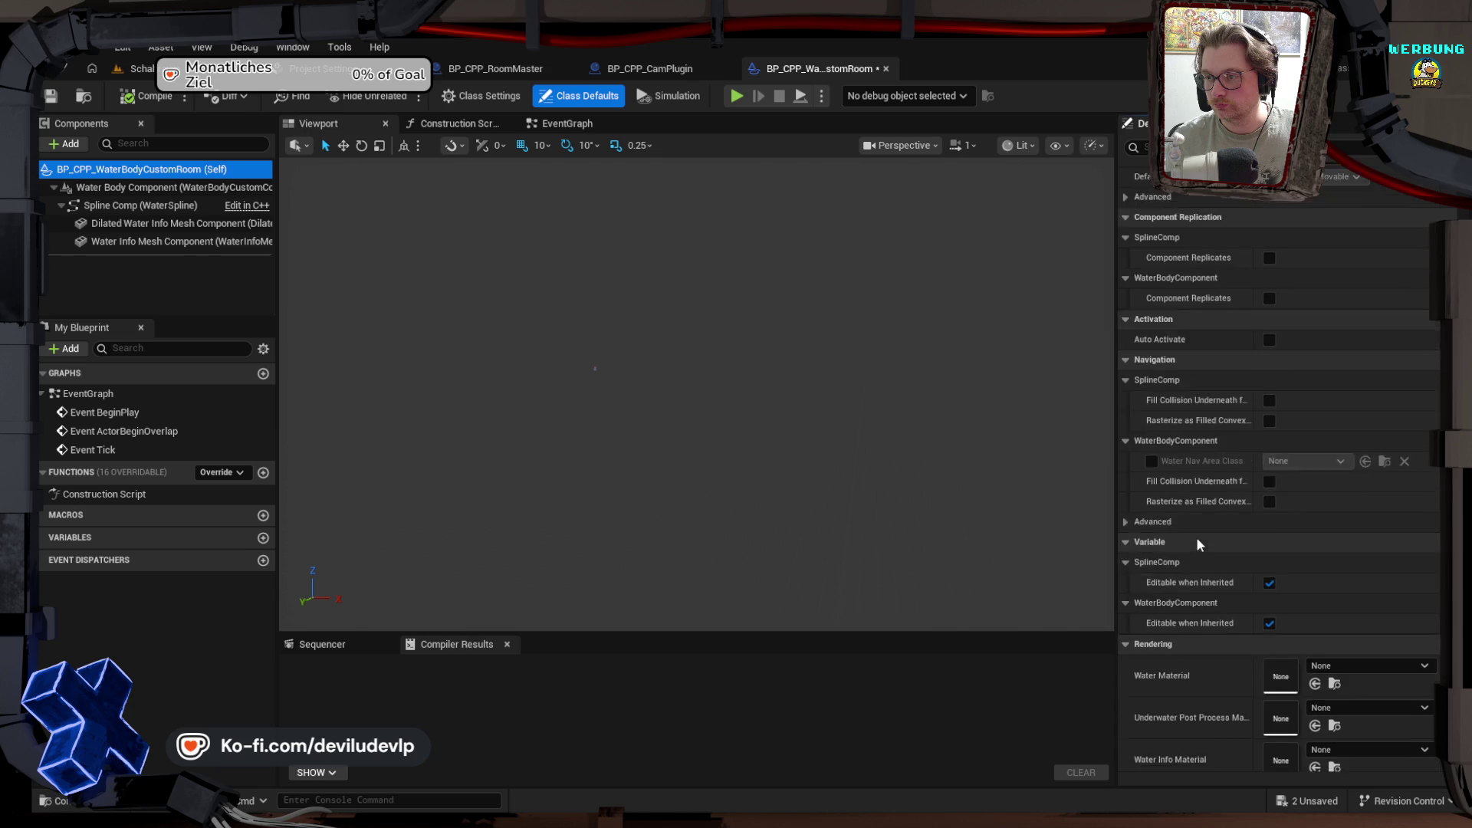
Step: Set Water Material to Water_Material_CustomMesh and Underwater Post Process to MI_UnderWater_PostProcess
left_click(1353, 401)
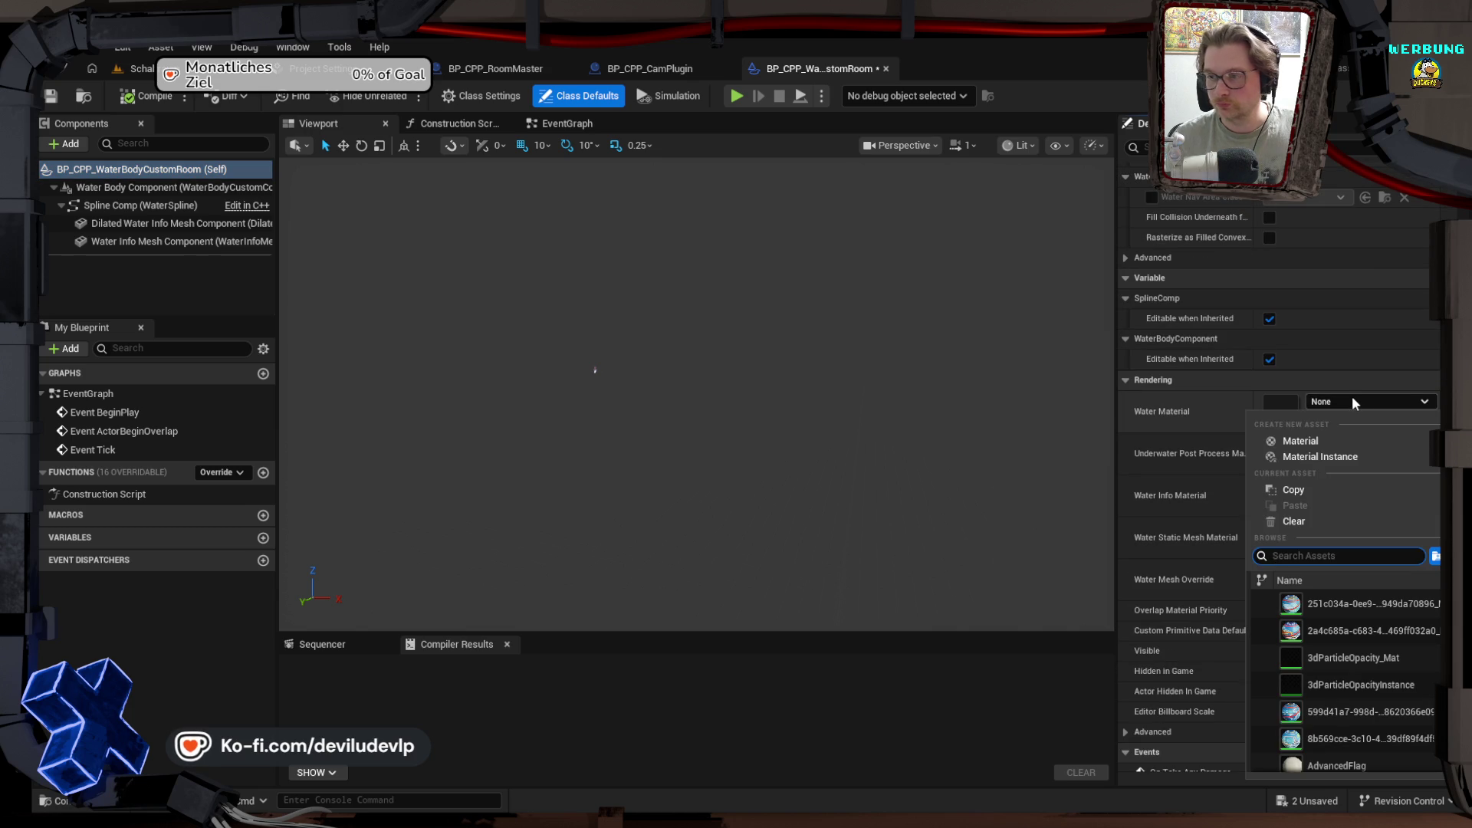
type("water_material")
key("Down")
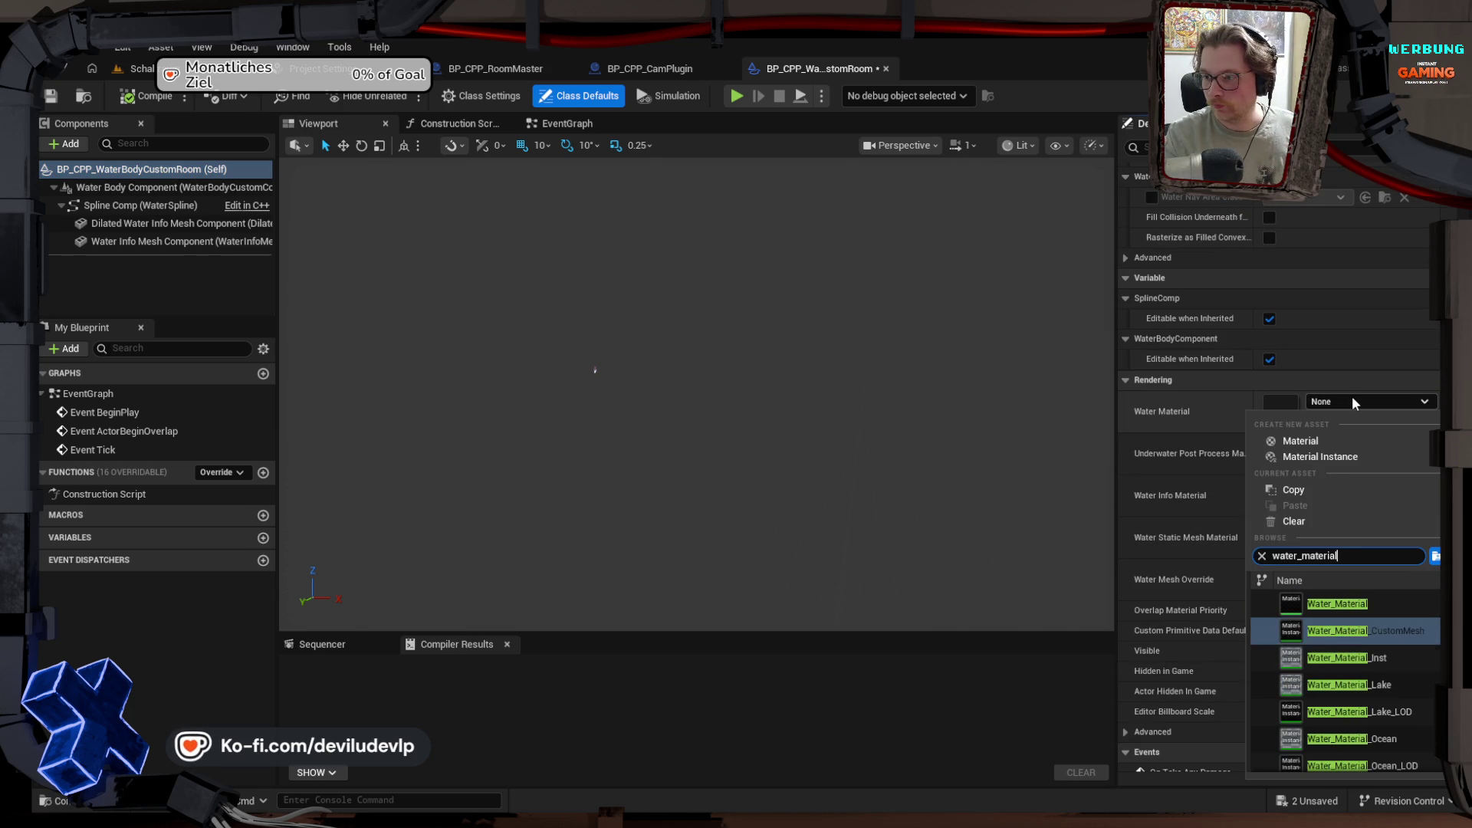
key("Return")
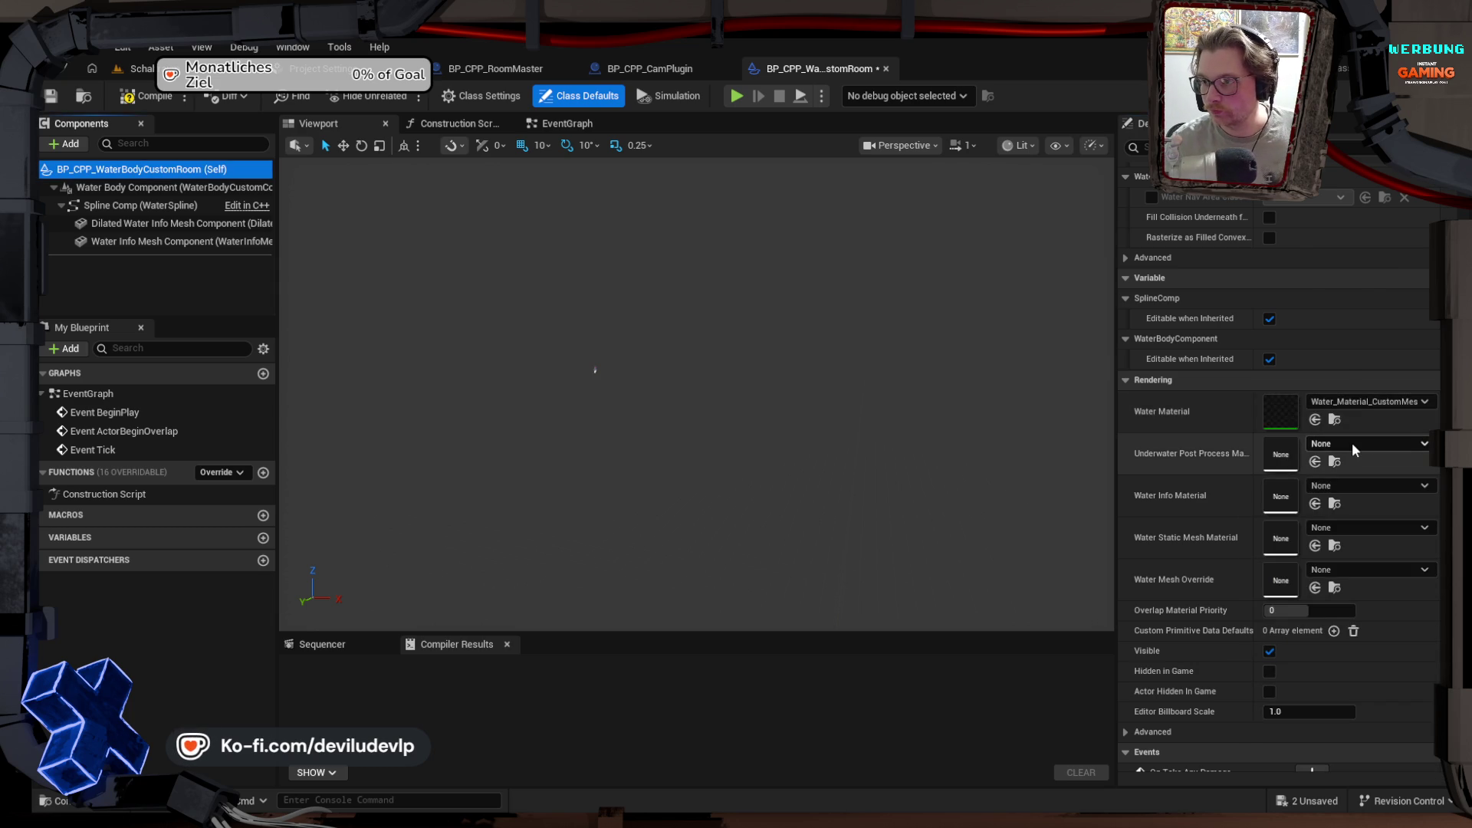
left_click(1351, 443)
type("MI:")
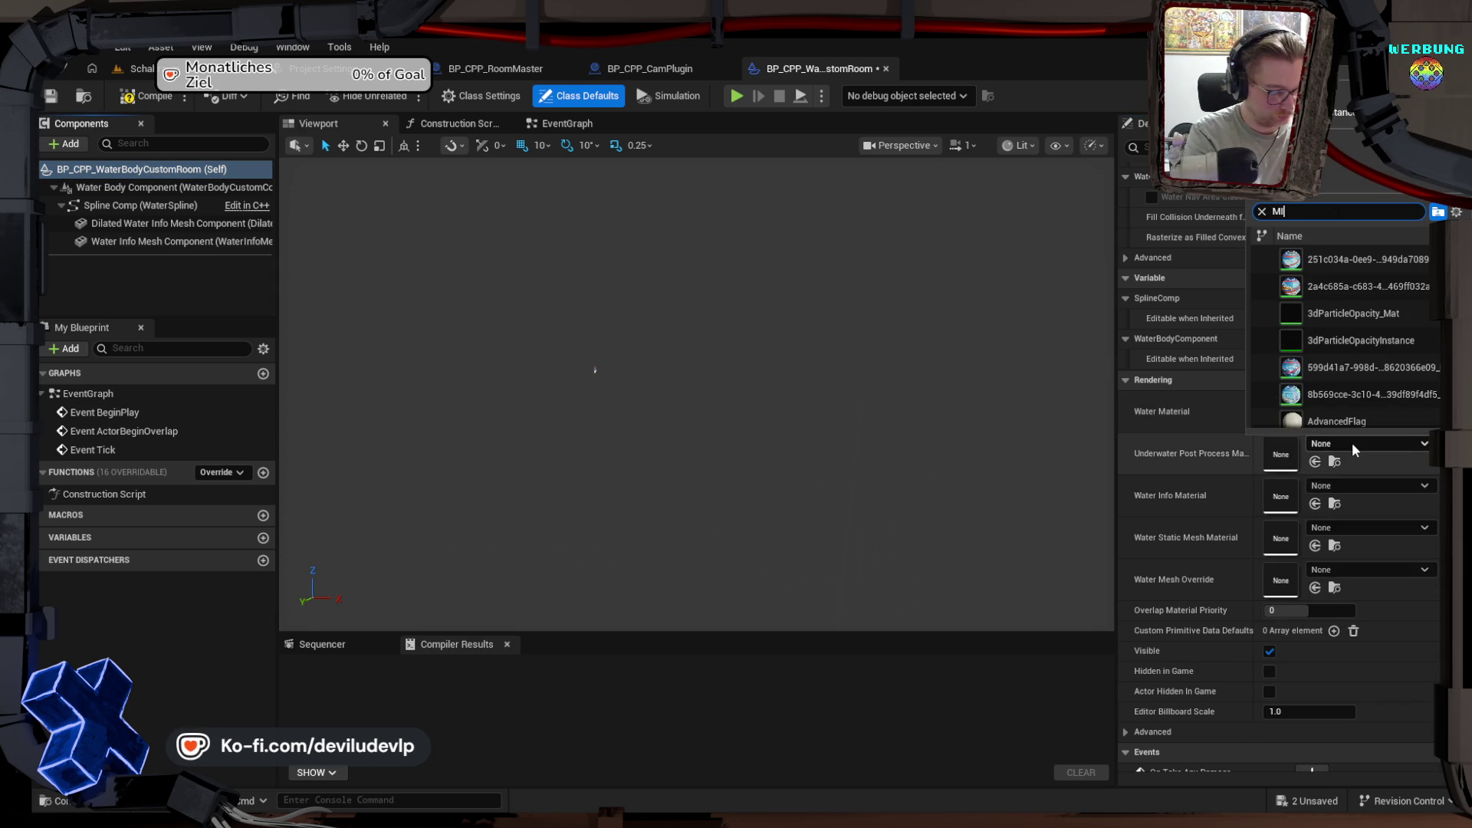
key("BackSpace")
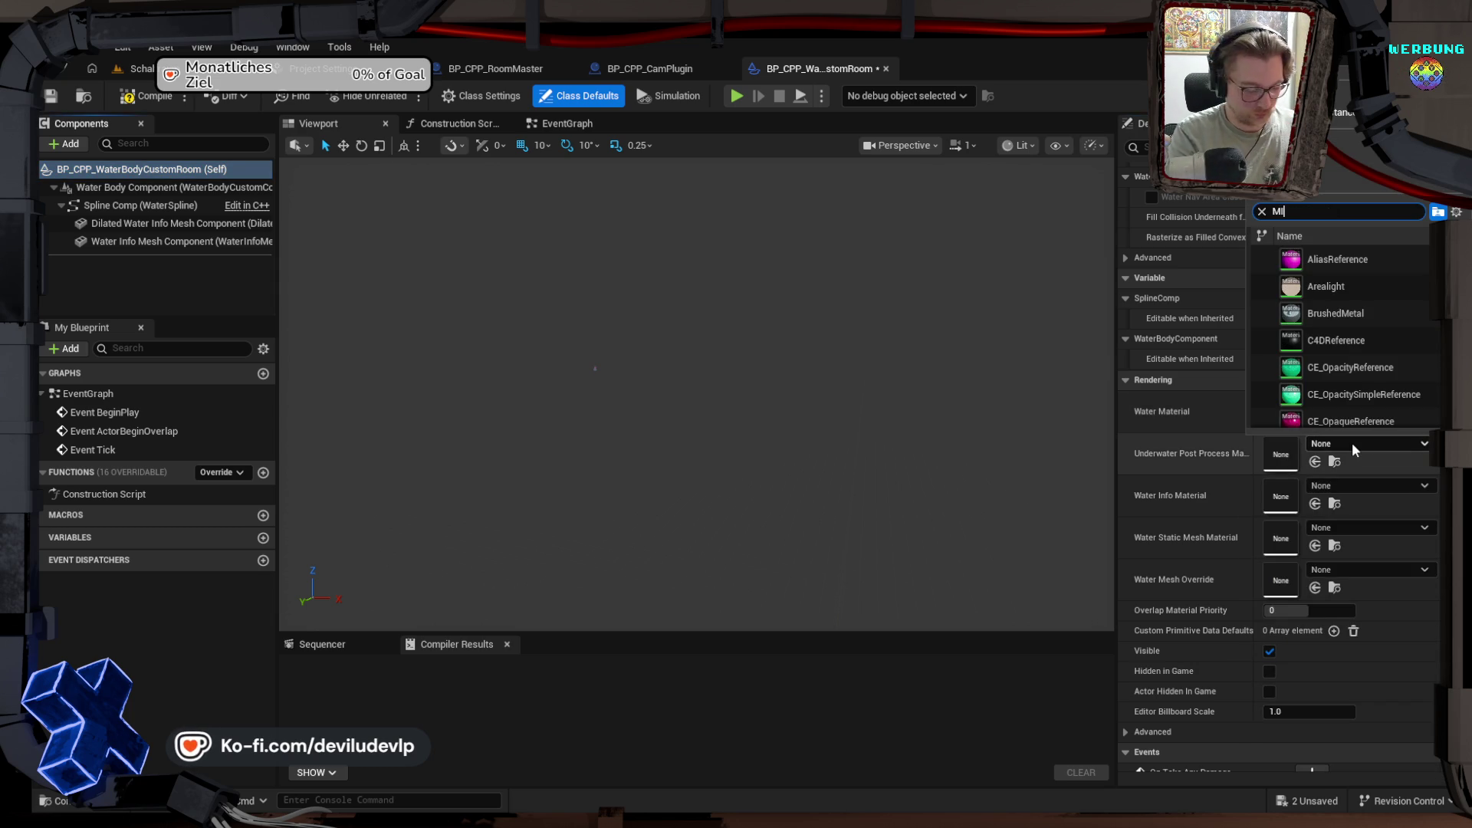
type("_")
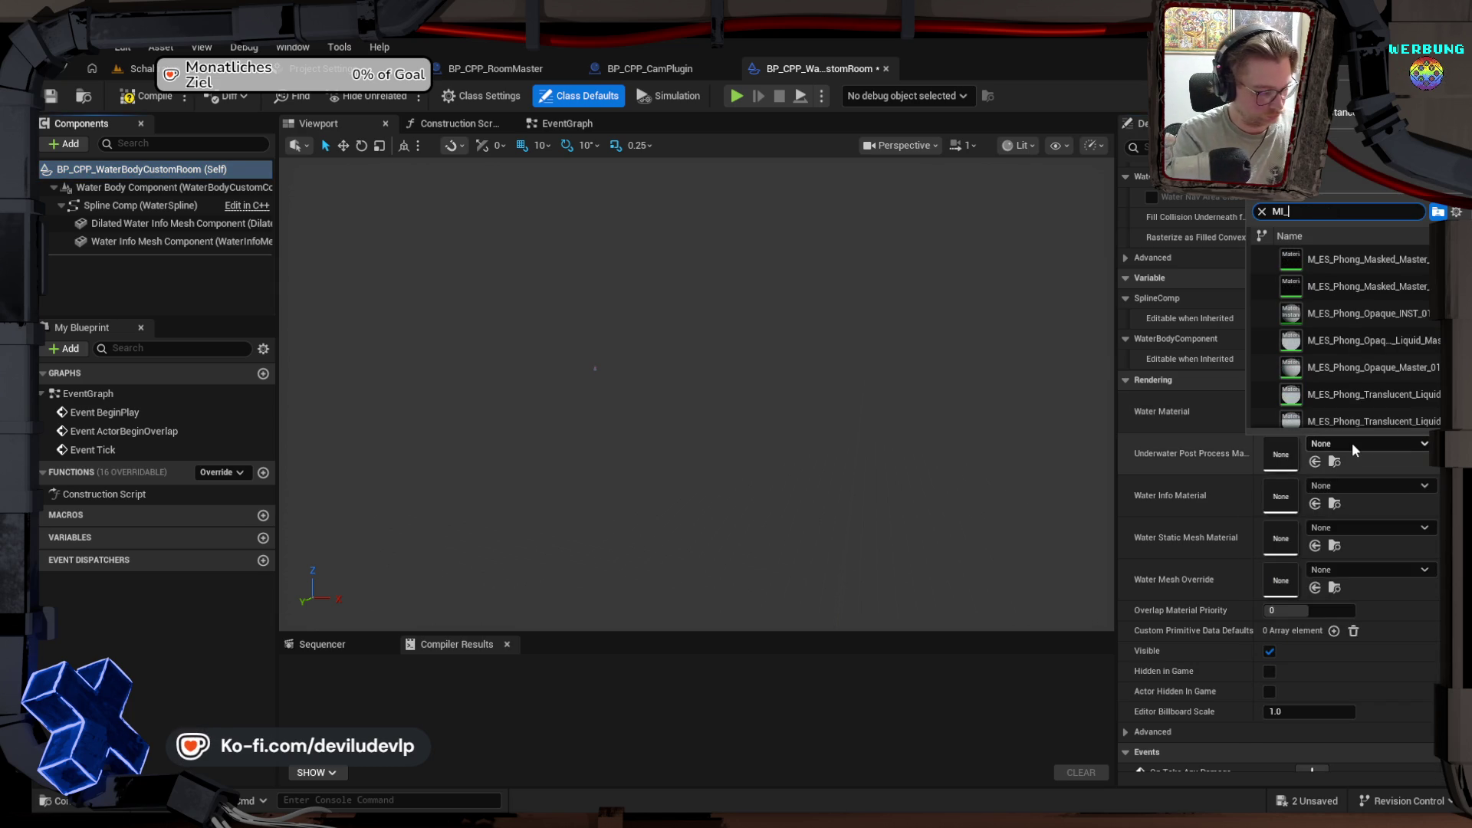
type("Underw")
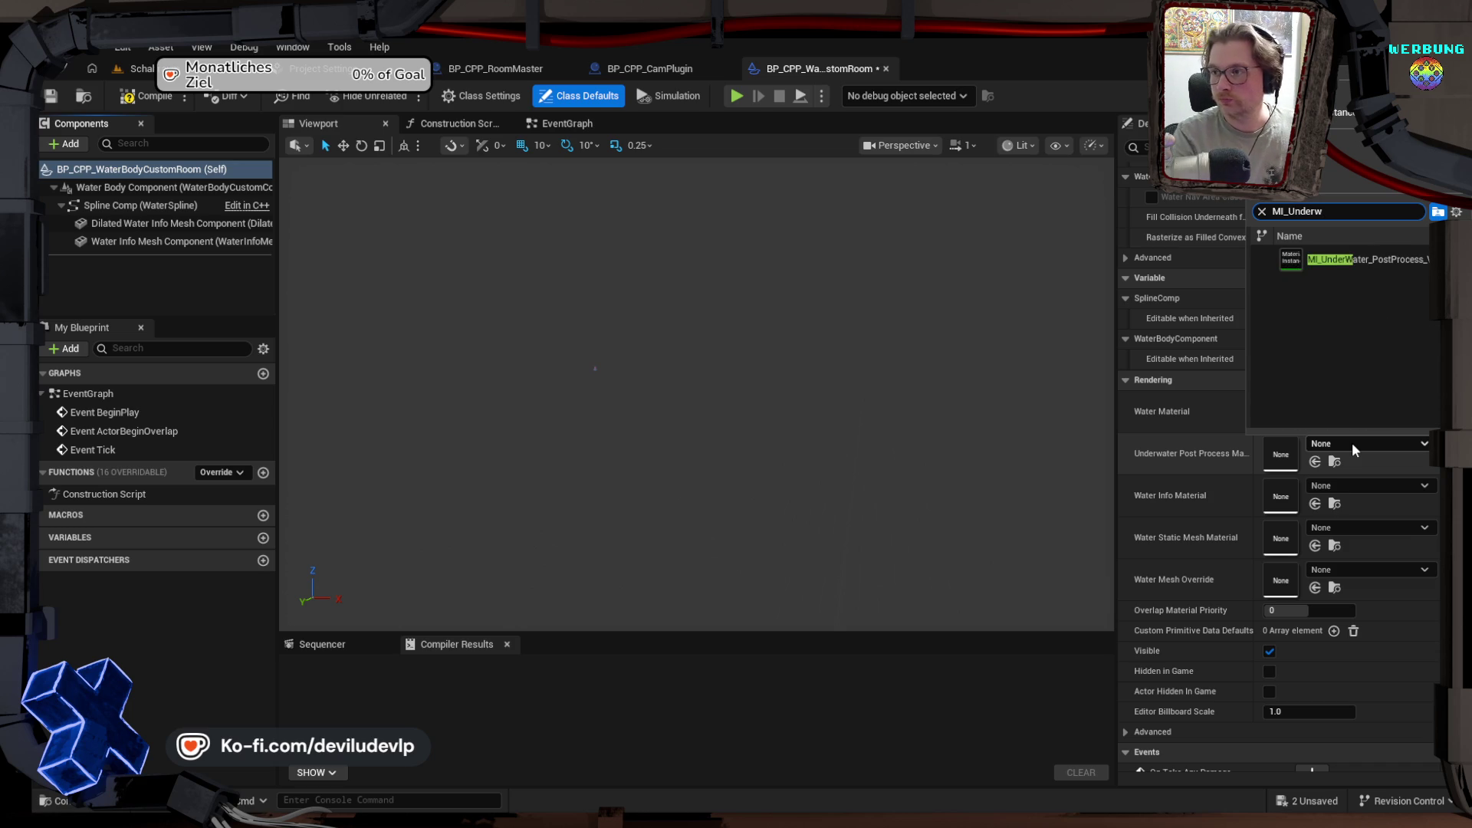
key("Return")
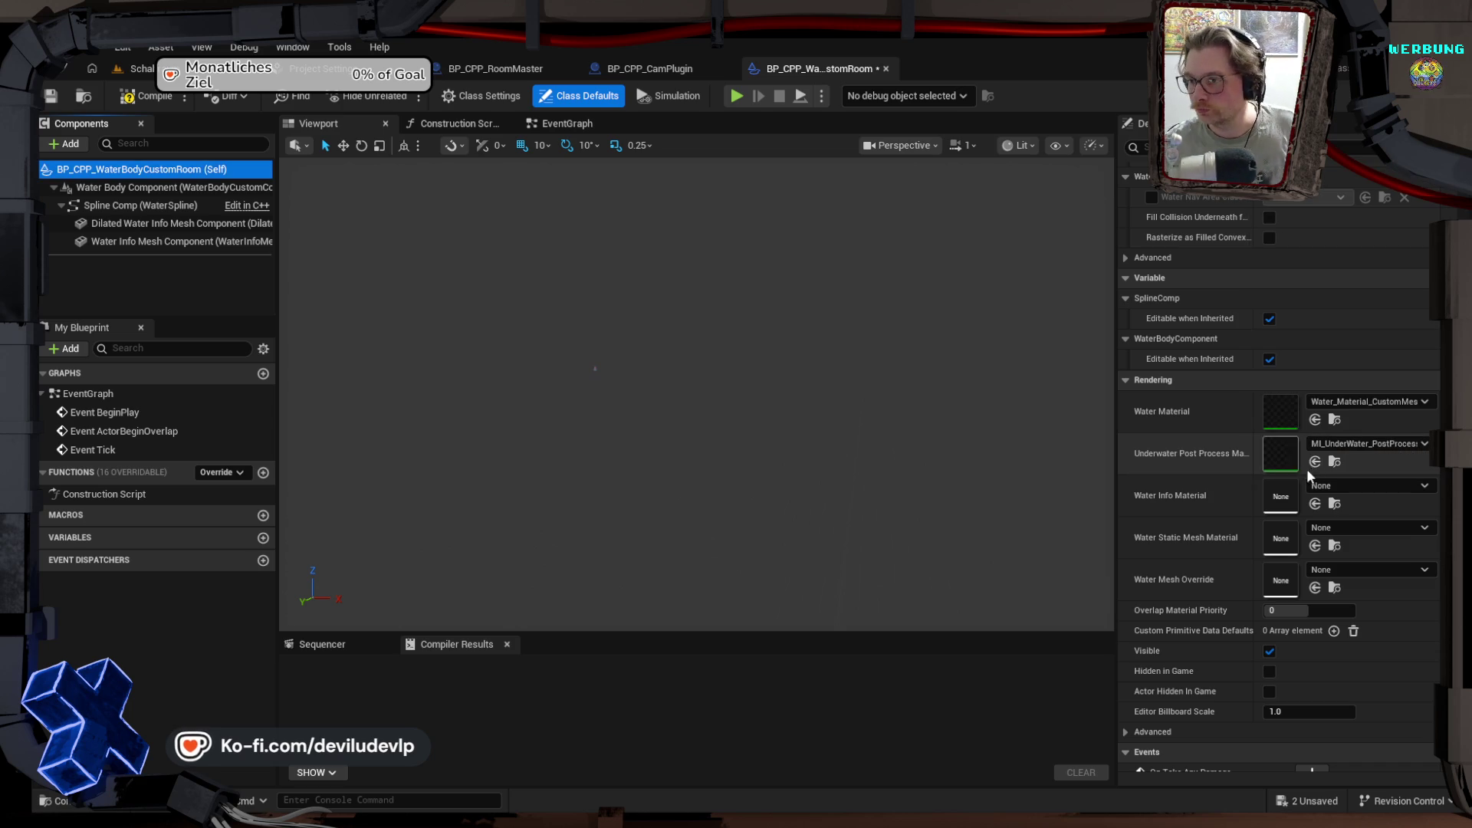
Step: Set Water Info Material to DrawWaterInfo and the Water Mesh Override to Cube1
left_click(1334, 494)
type("Dtawwat")
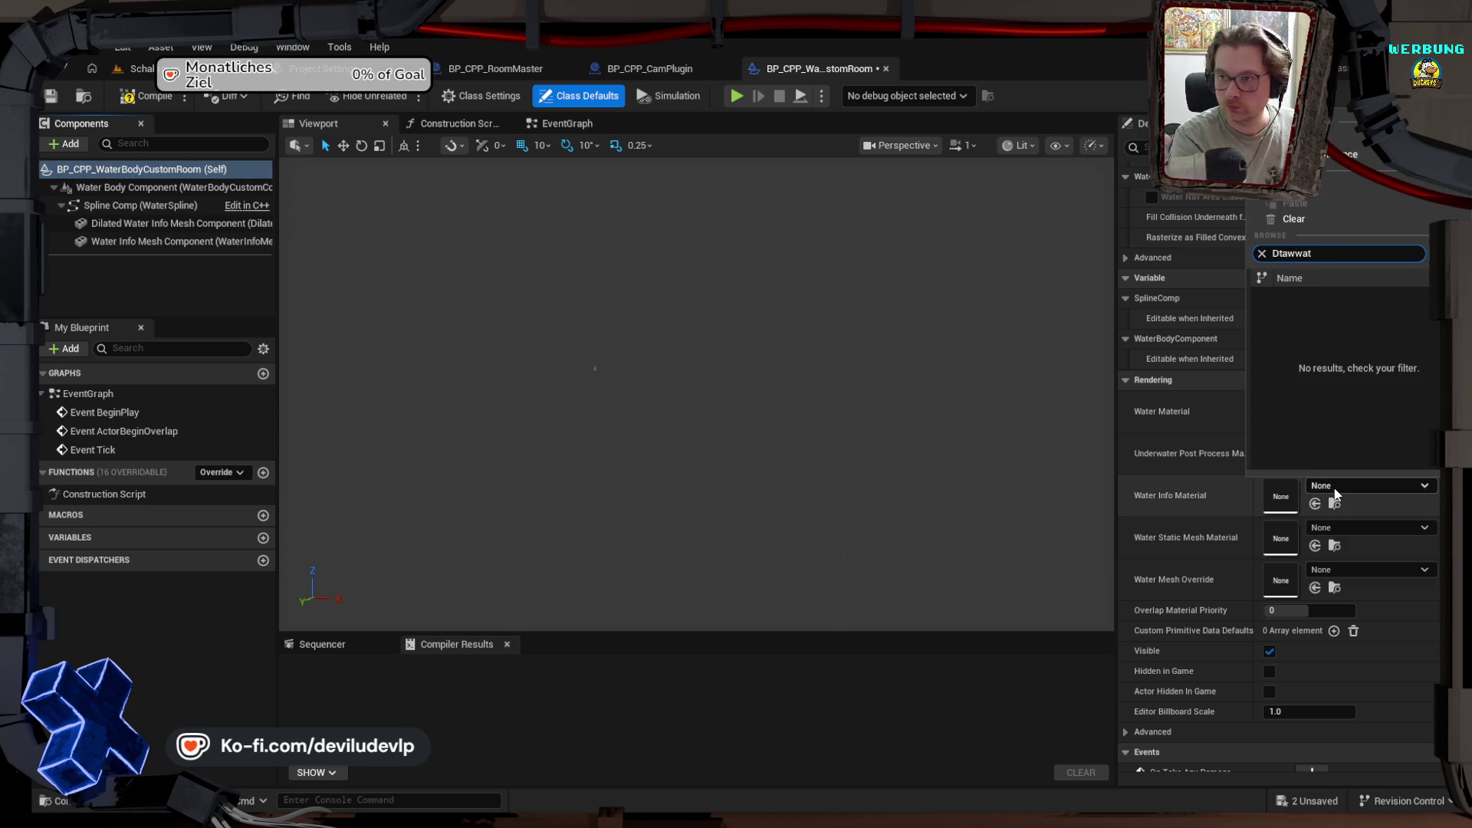
key("BackSpace")
key("BackSpace")
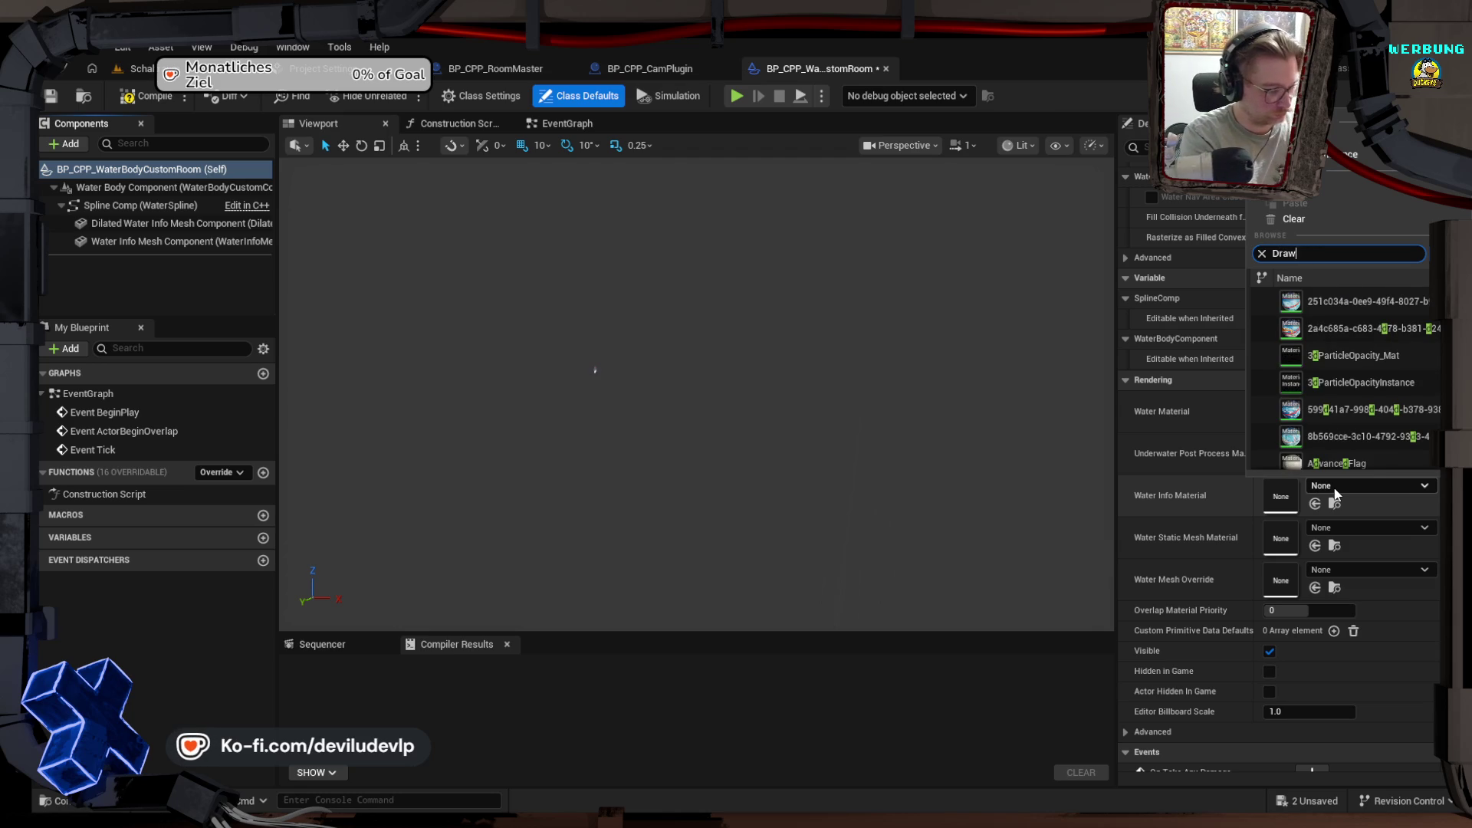
type("wat")
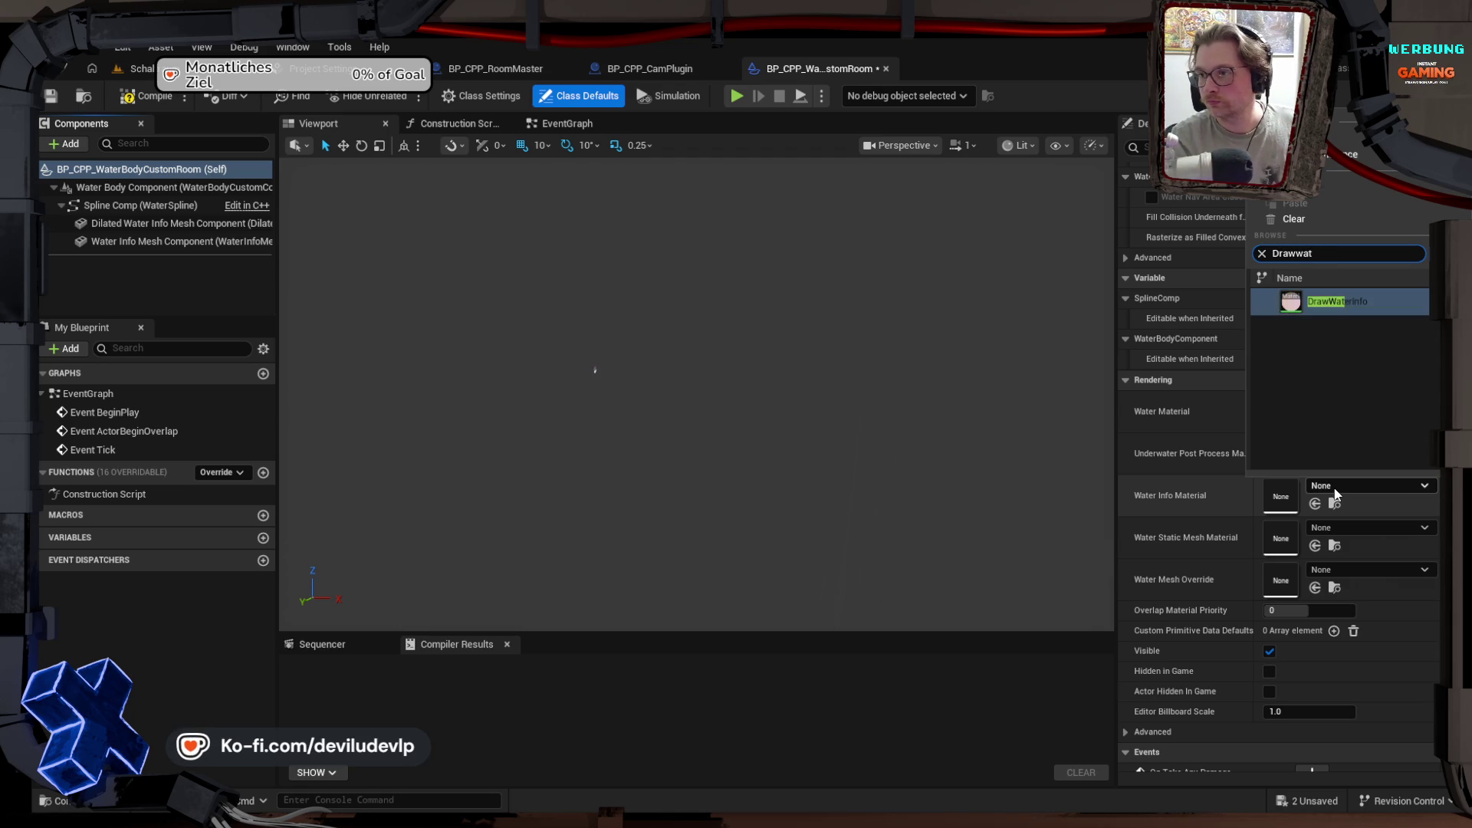
key("Return")
left_click(1359, 568)
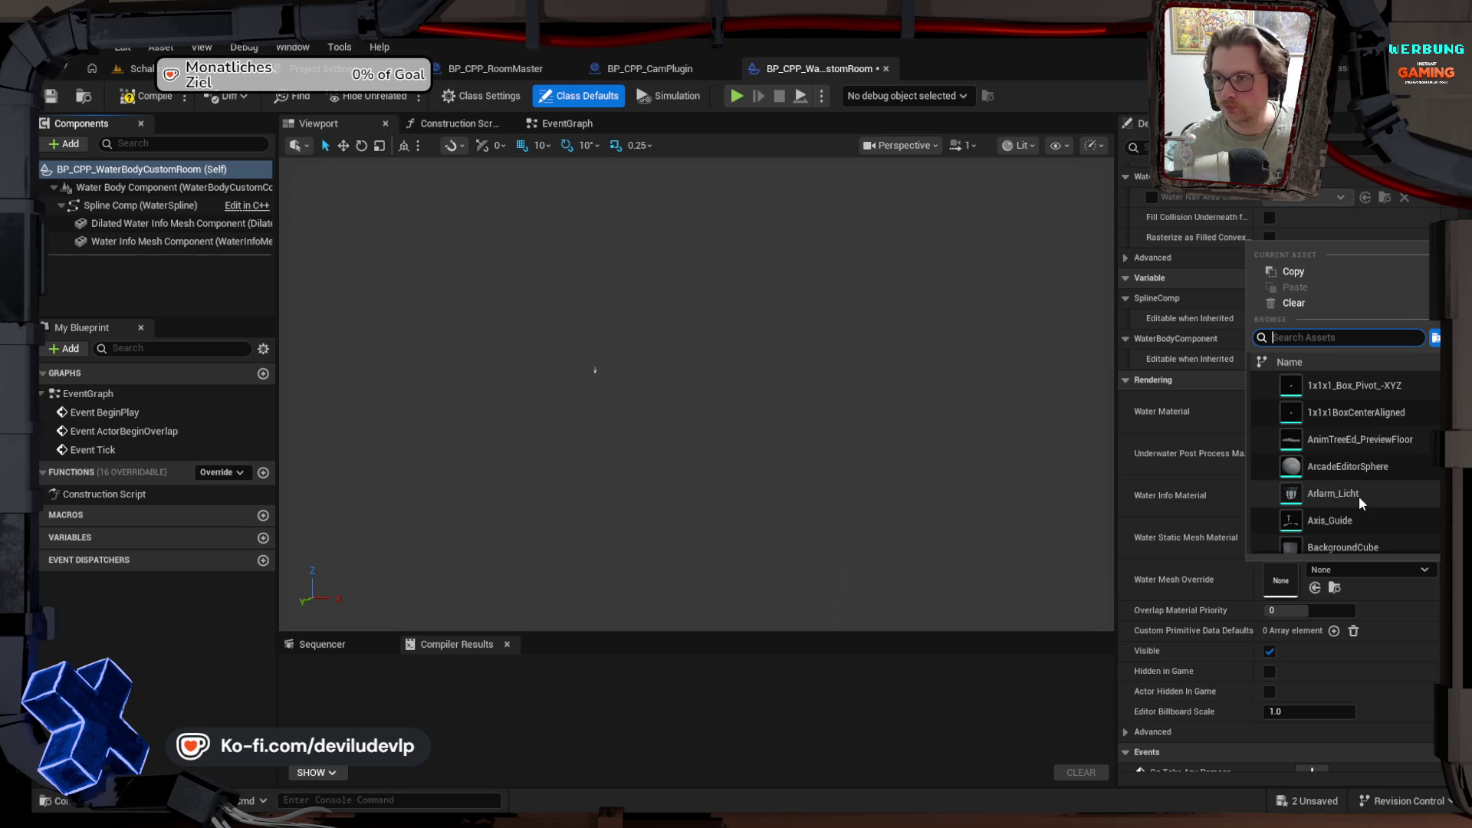
mouse_move(1359, 495)
type("C")
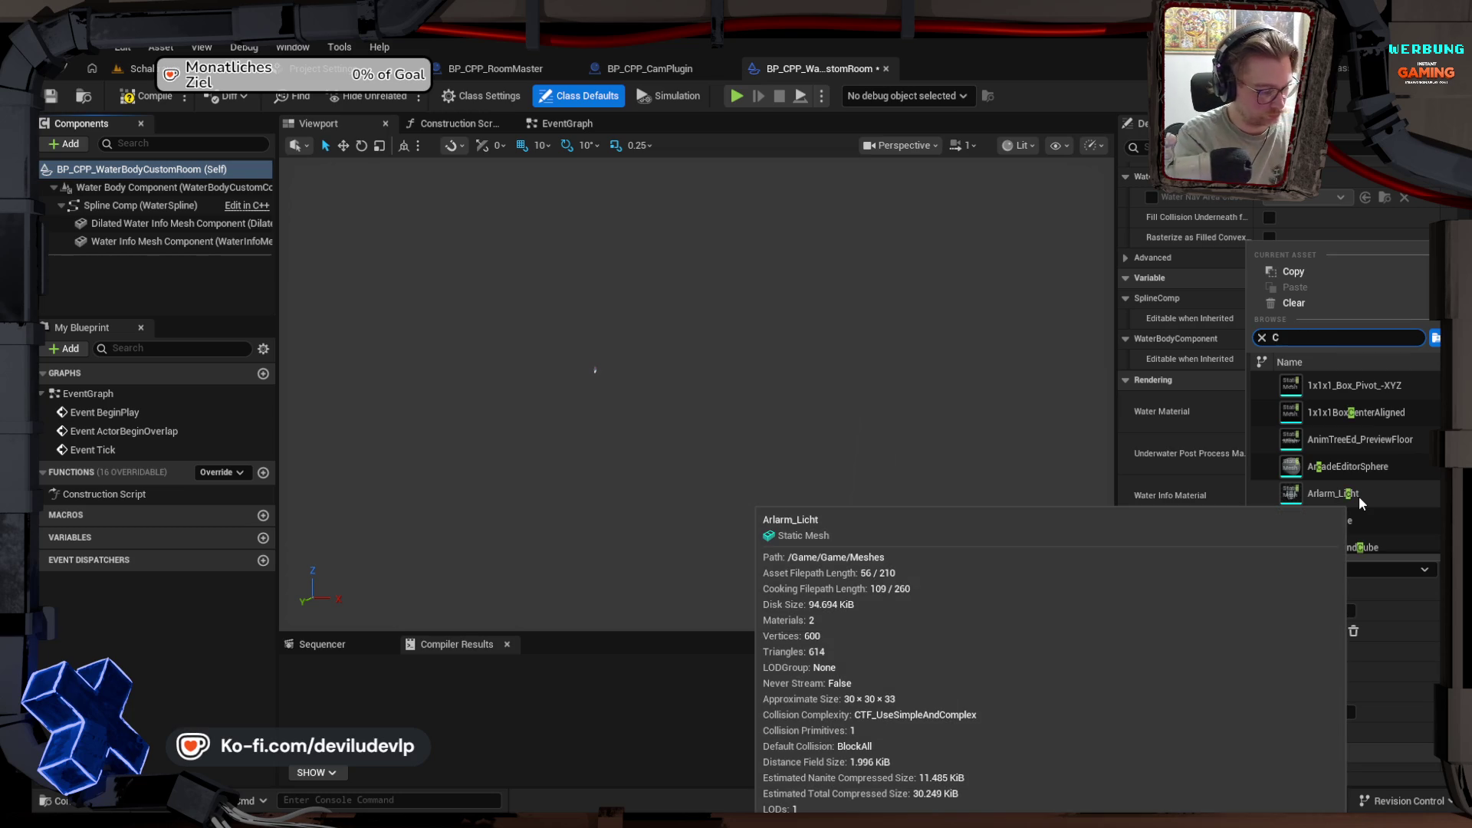
type("ube1")
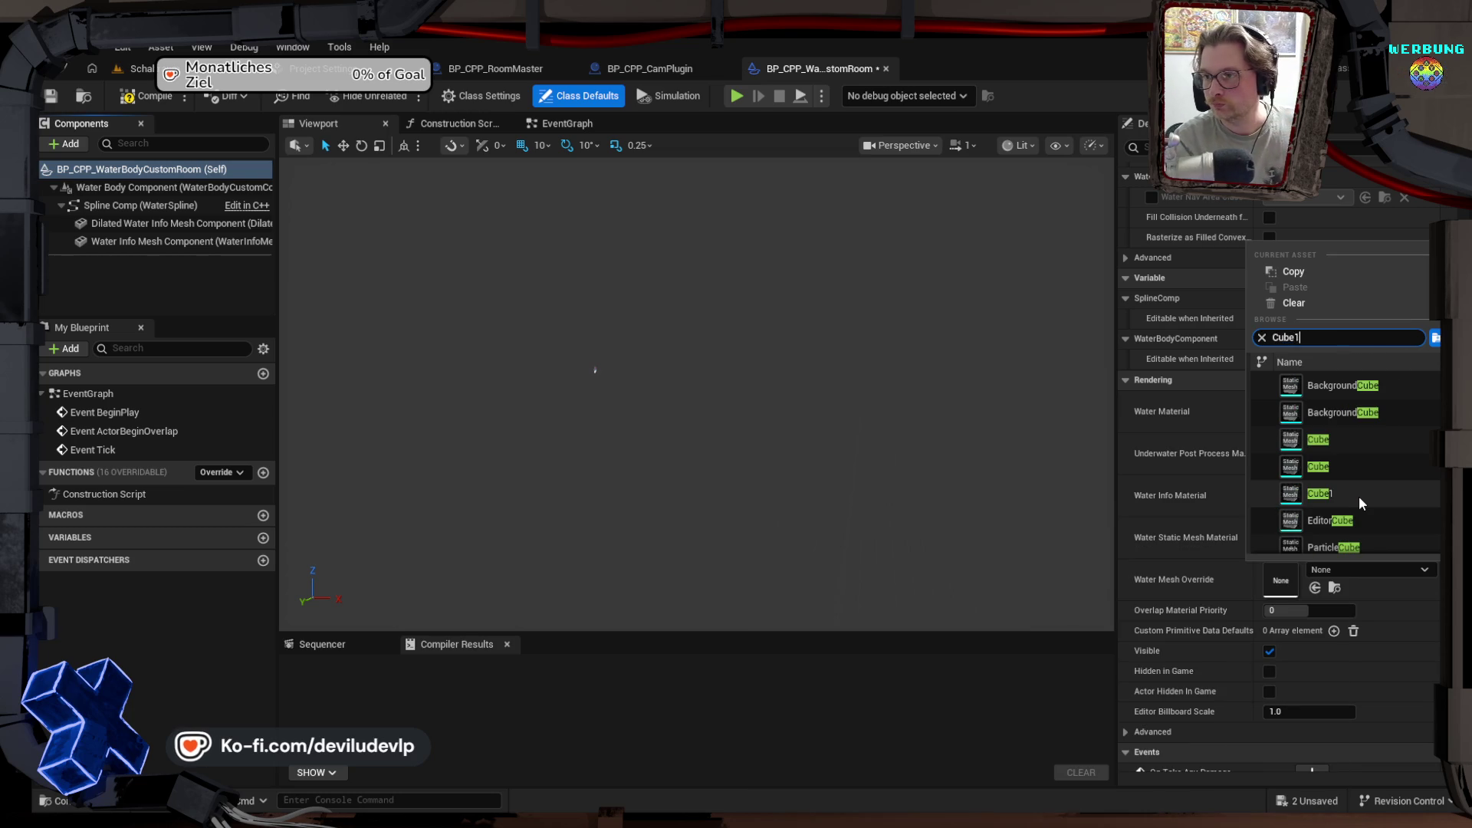
key("Escape")
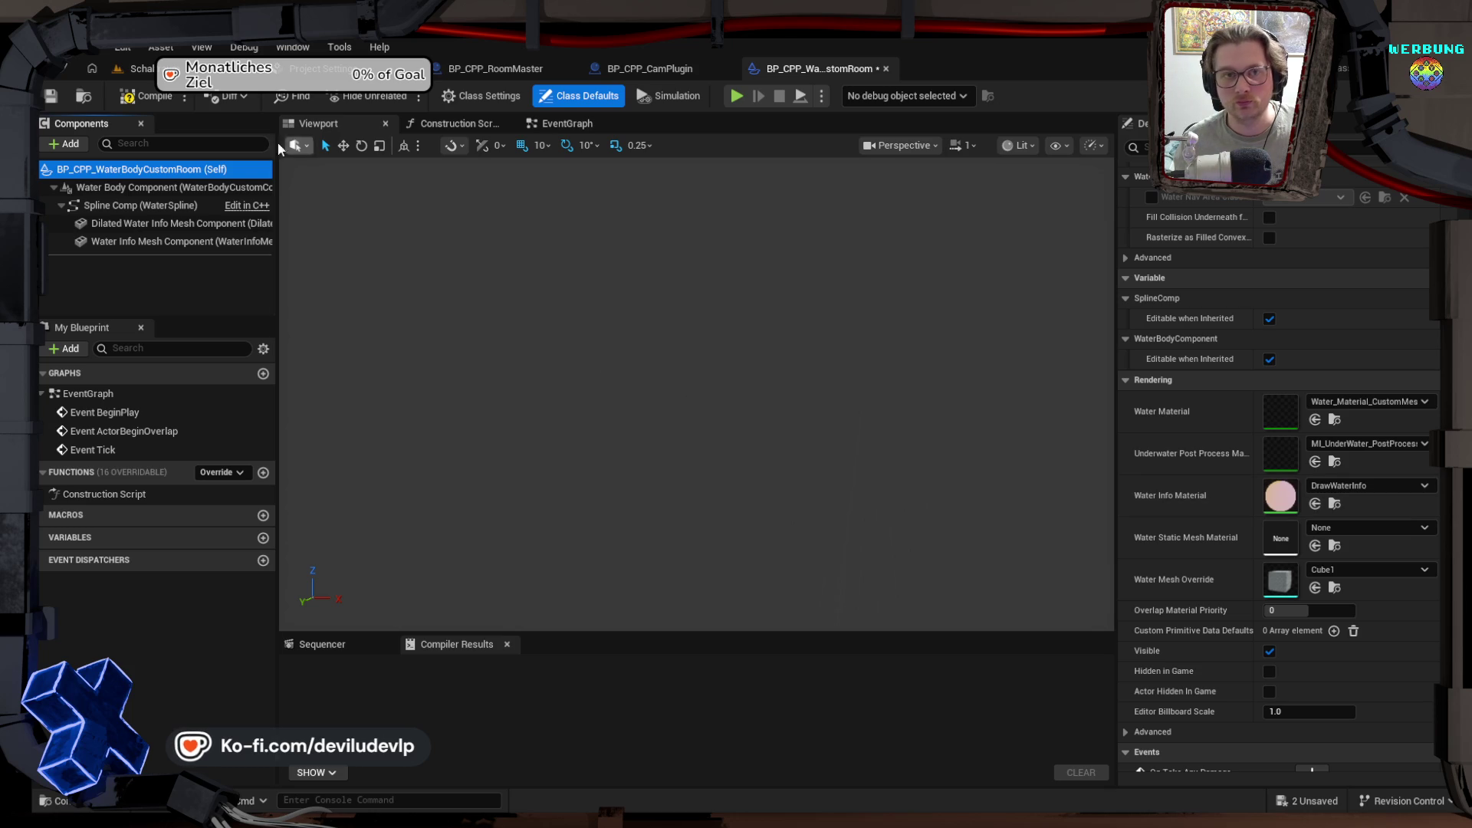
Step: Compile and save the water body blueprint, then return to the level editor
left_click(141, 98)
left_click(50, 97)
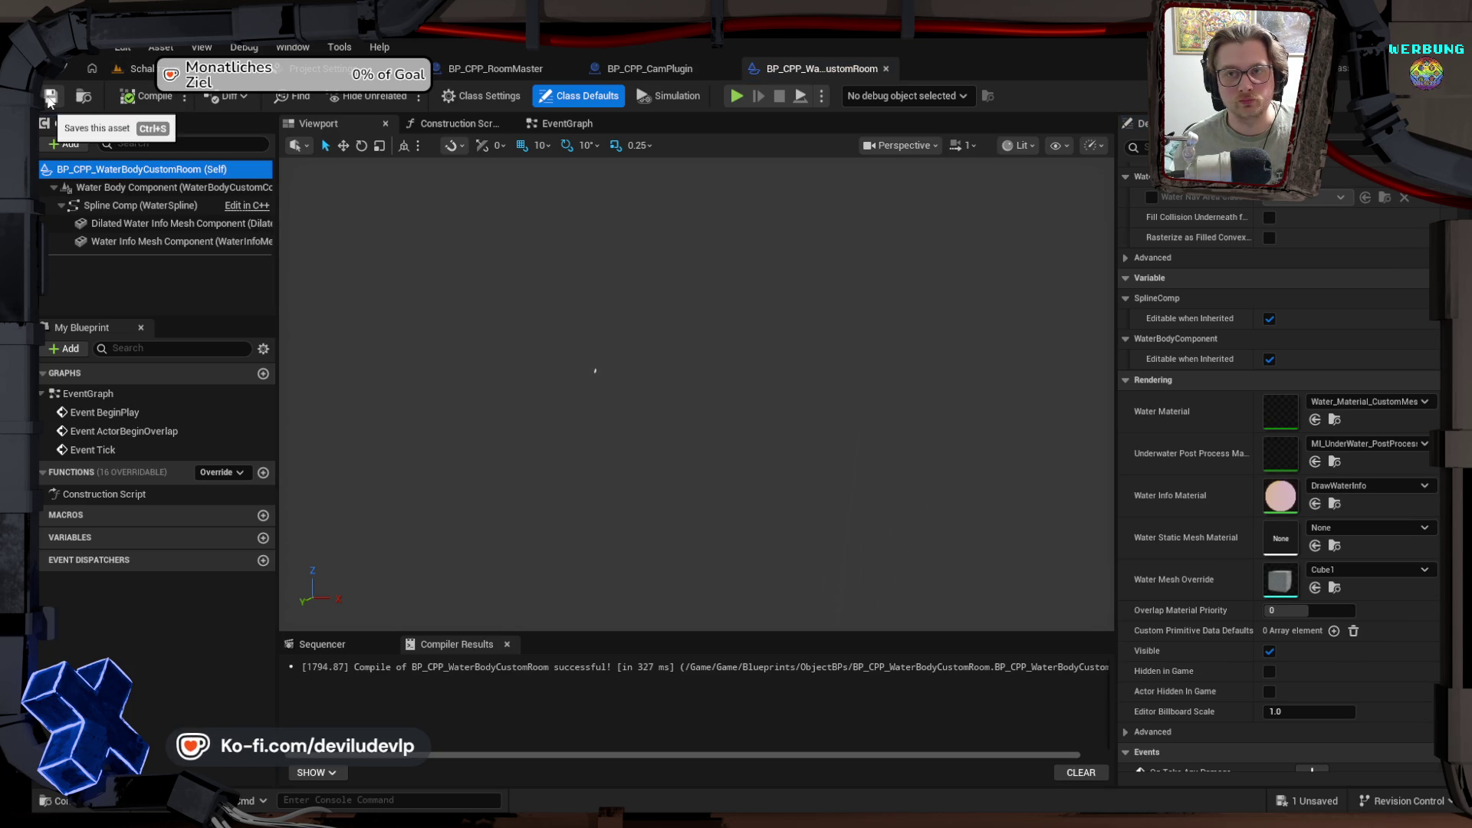
left_click(138, 68)
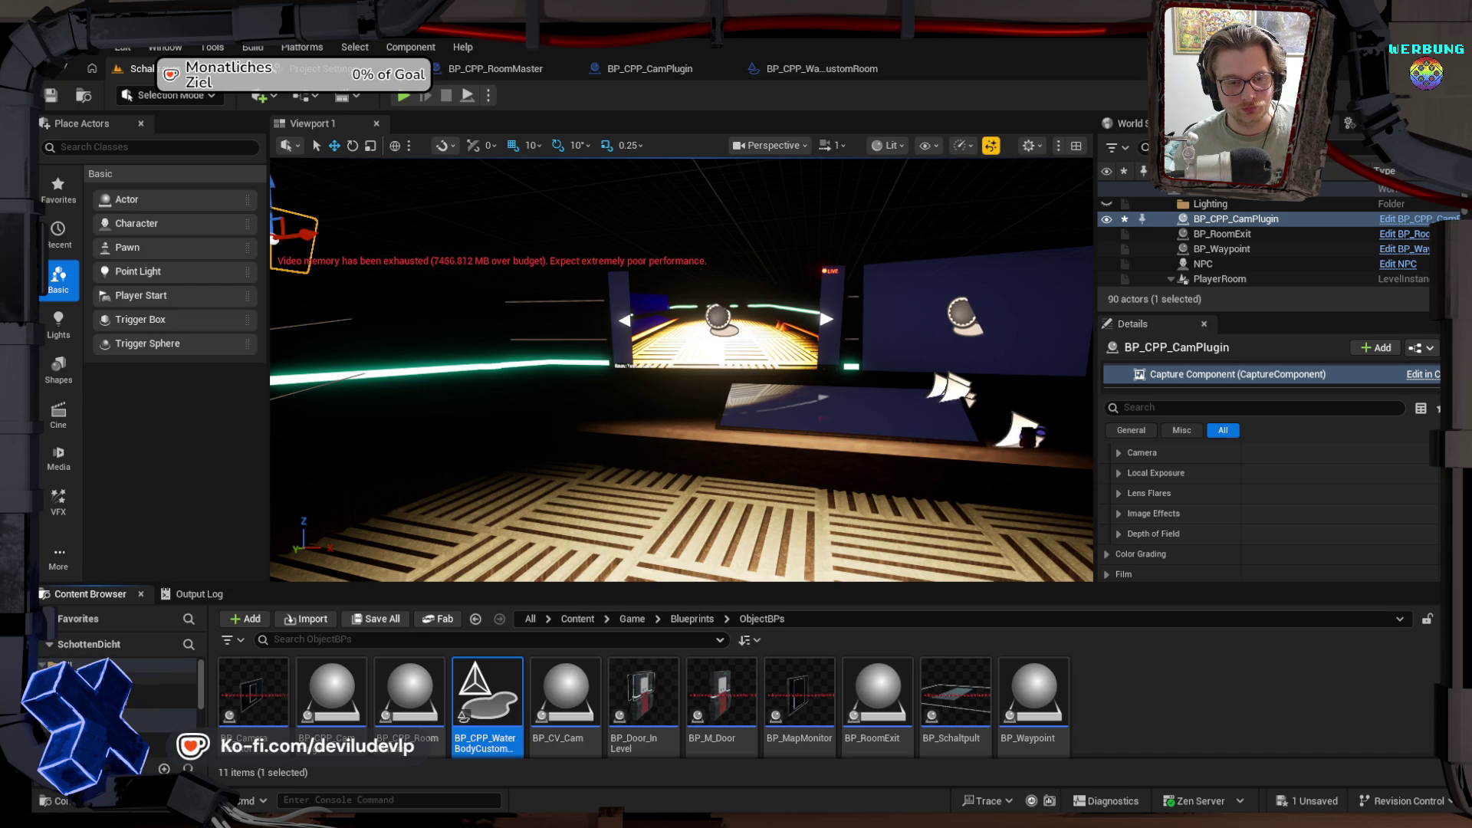
Step: Browse to the plugin's C++ Public classes and start a Blueprint from MyWaterBodyCustom
left_click(93, 661)
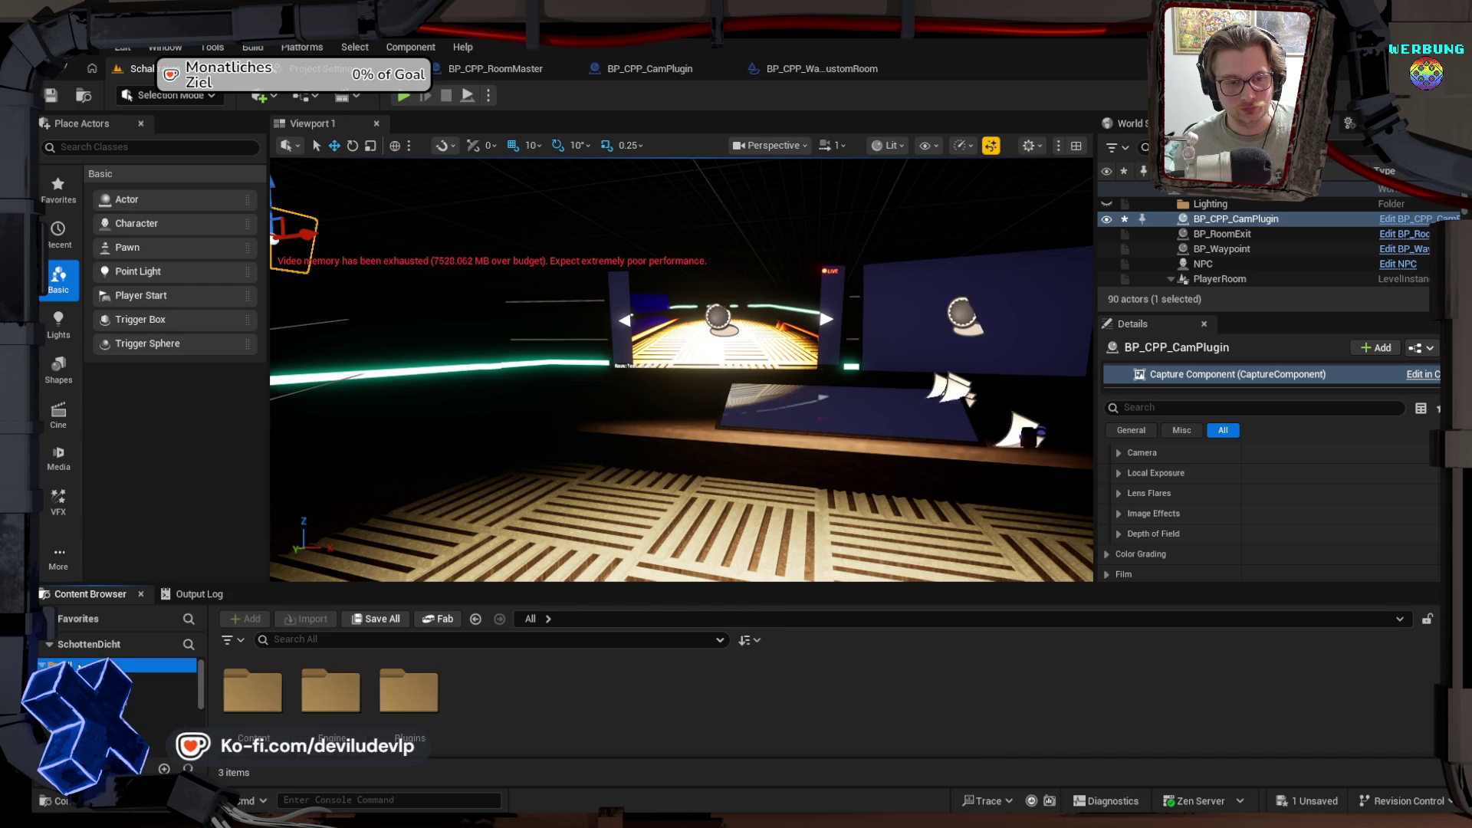
double_click(411, 690)
double_click(260, 682)
double_click(253, 686)
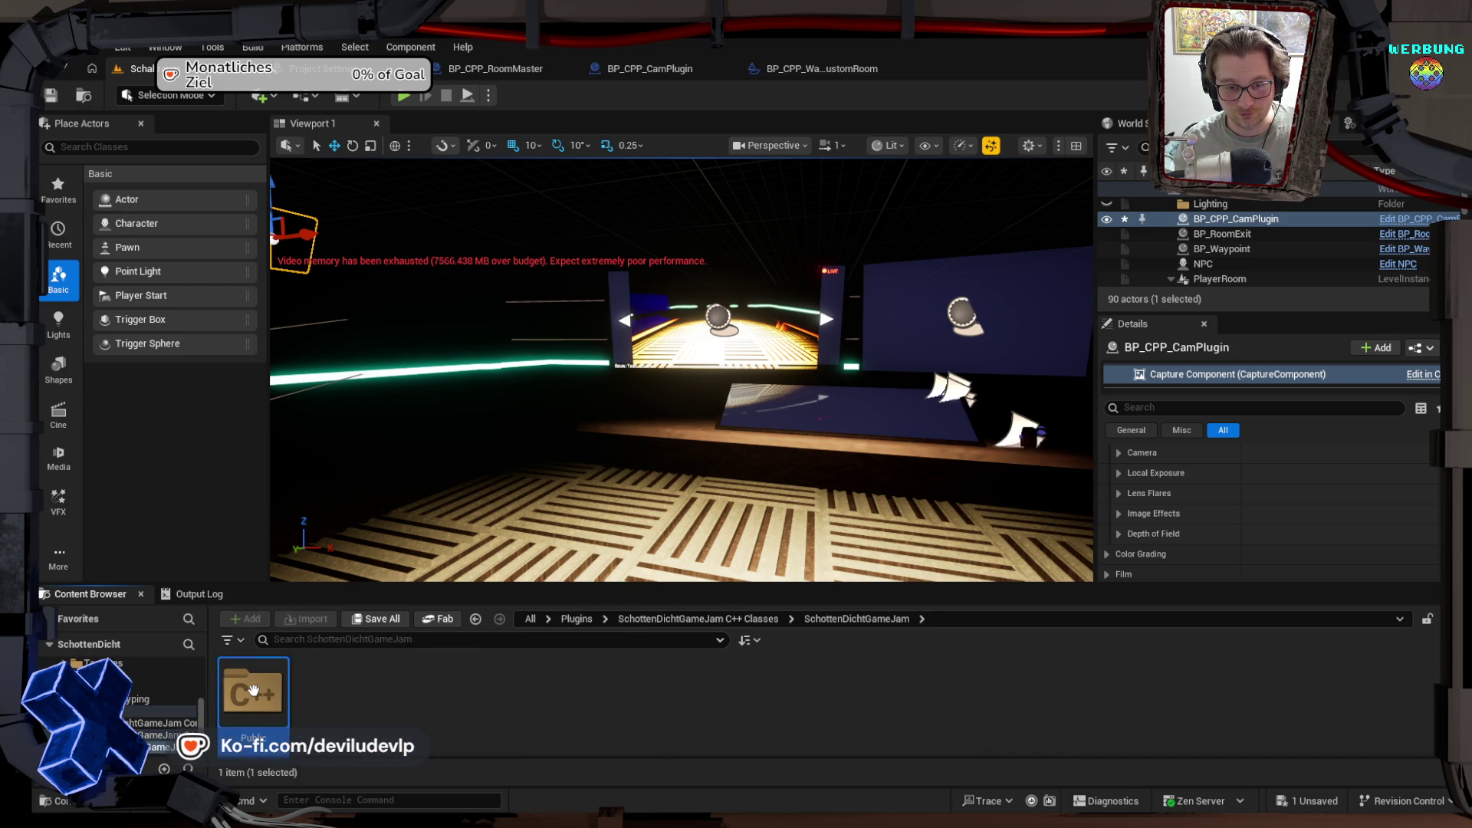
double_click(253, 687)
right_click(405, 694)
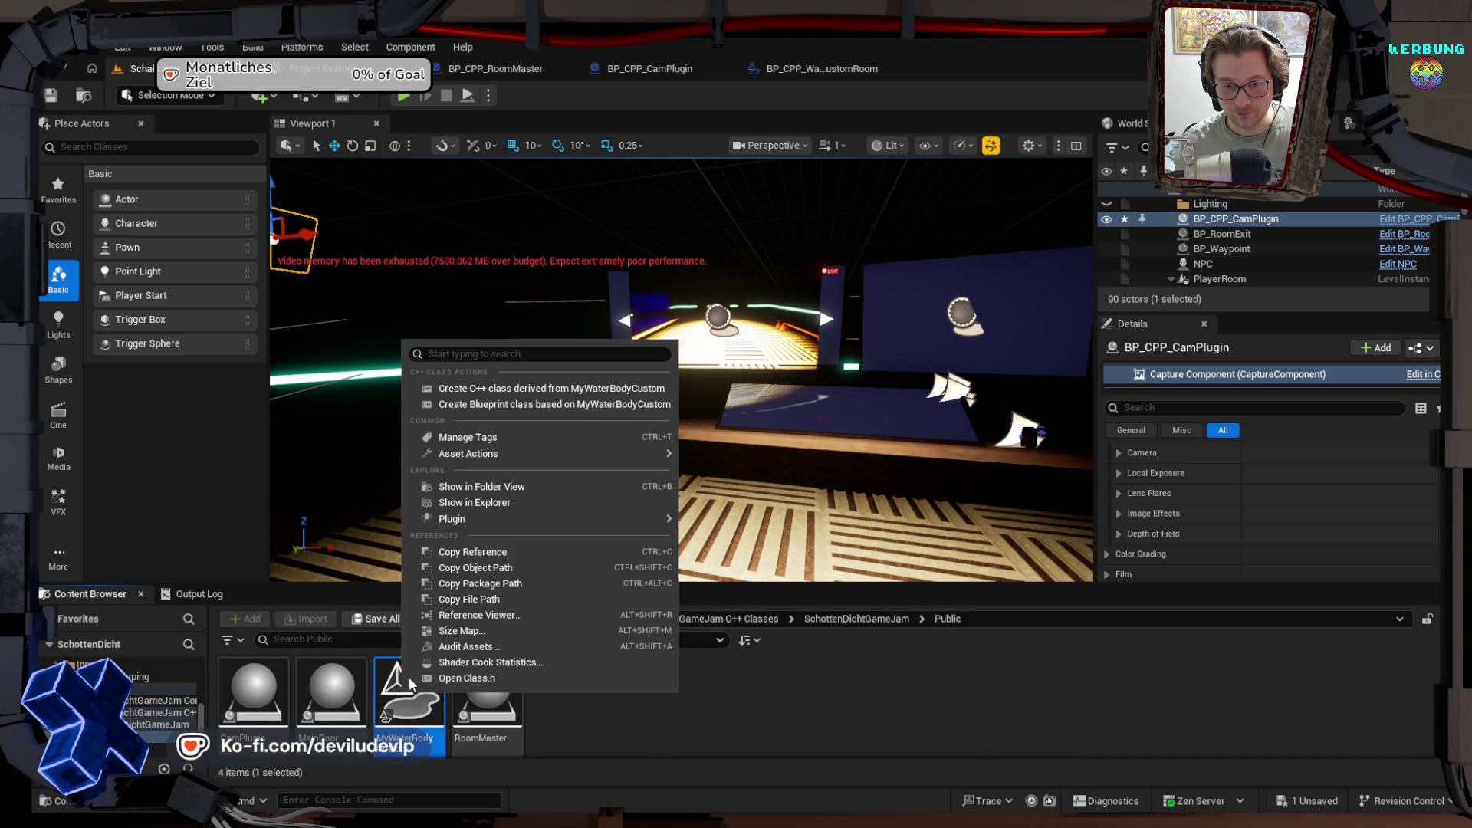
left_click(494, 404)
Step: Name the new Blueprint BP_CPP_WaterBodyCustomPlane and create it
left_click(494, 395)
left_click_drag(495, 395, 435, 399)
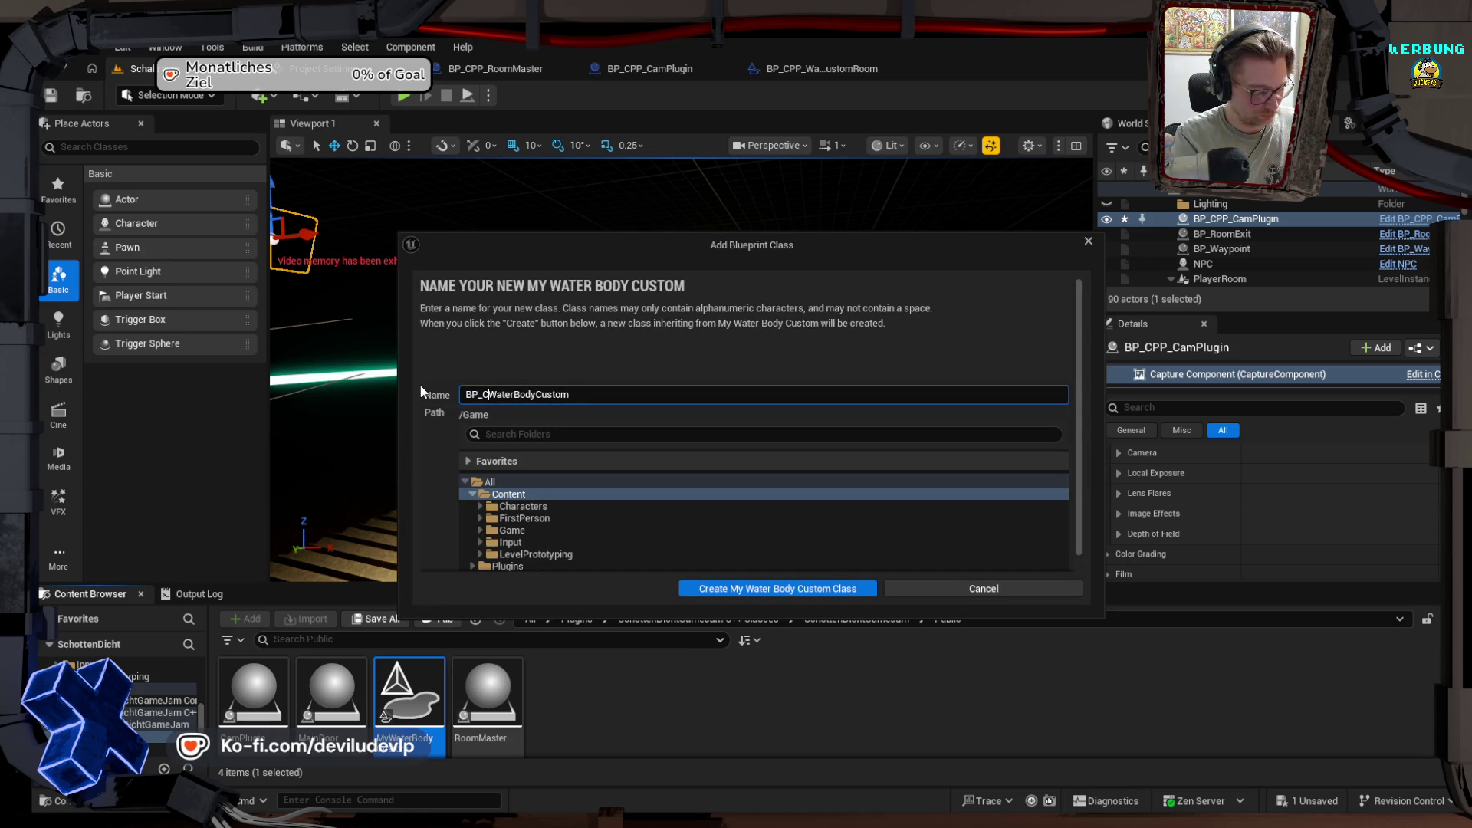
type("PP_")
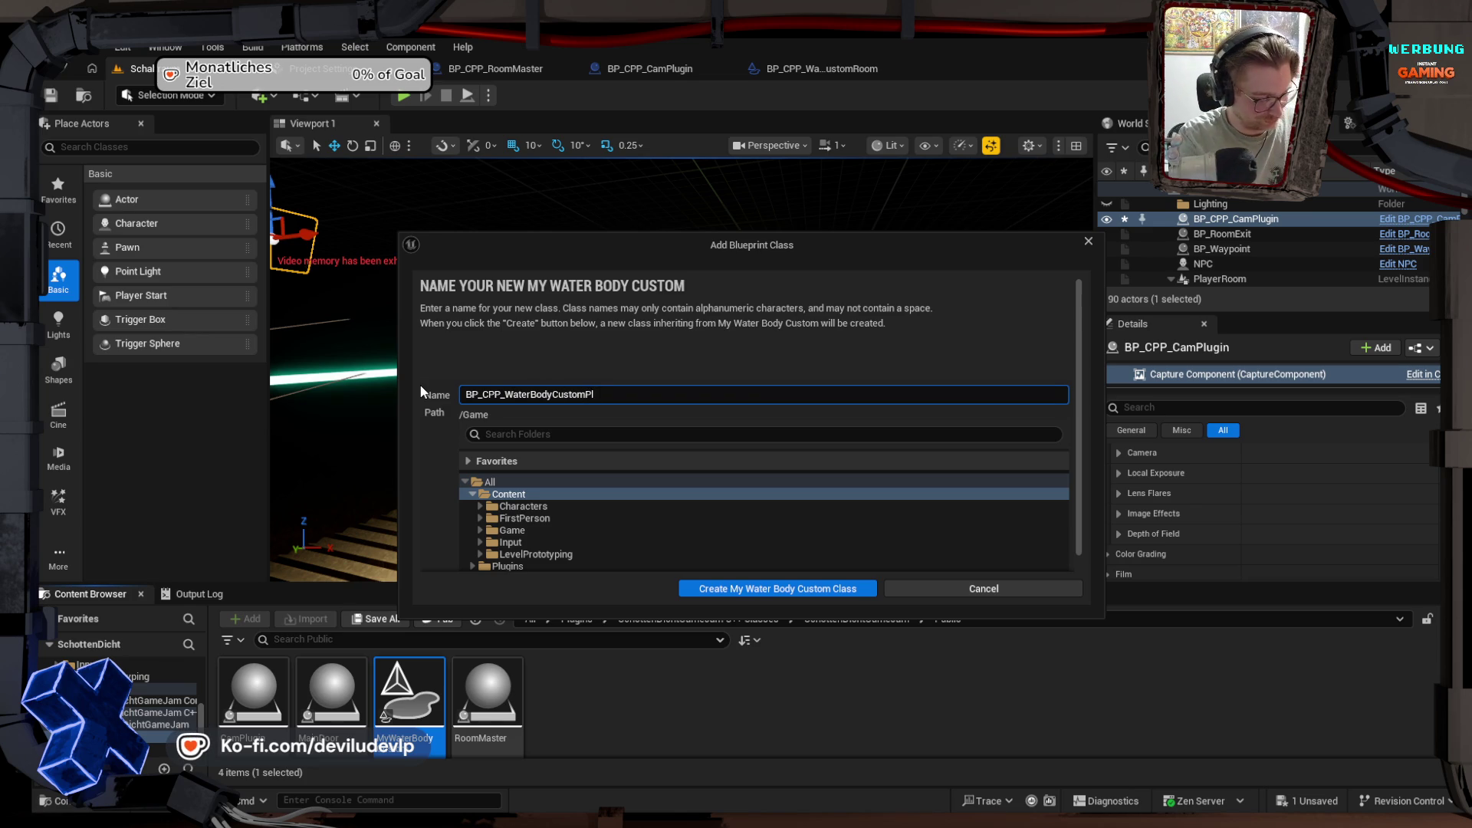
key("Return")
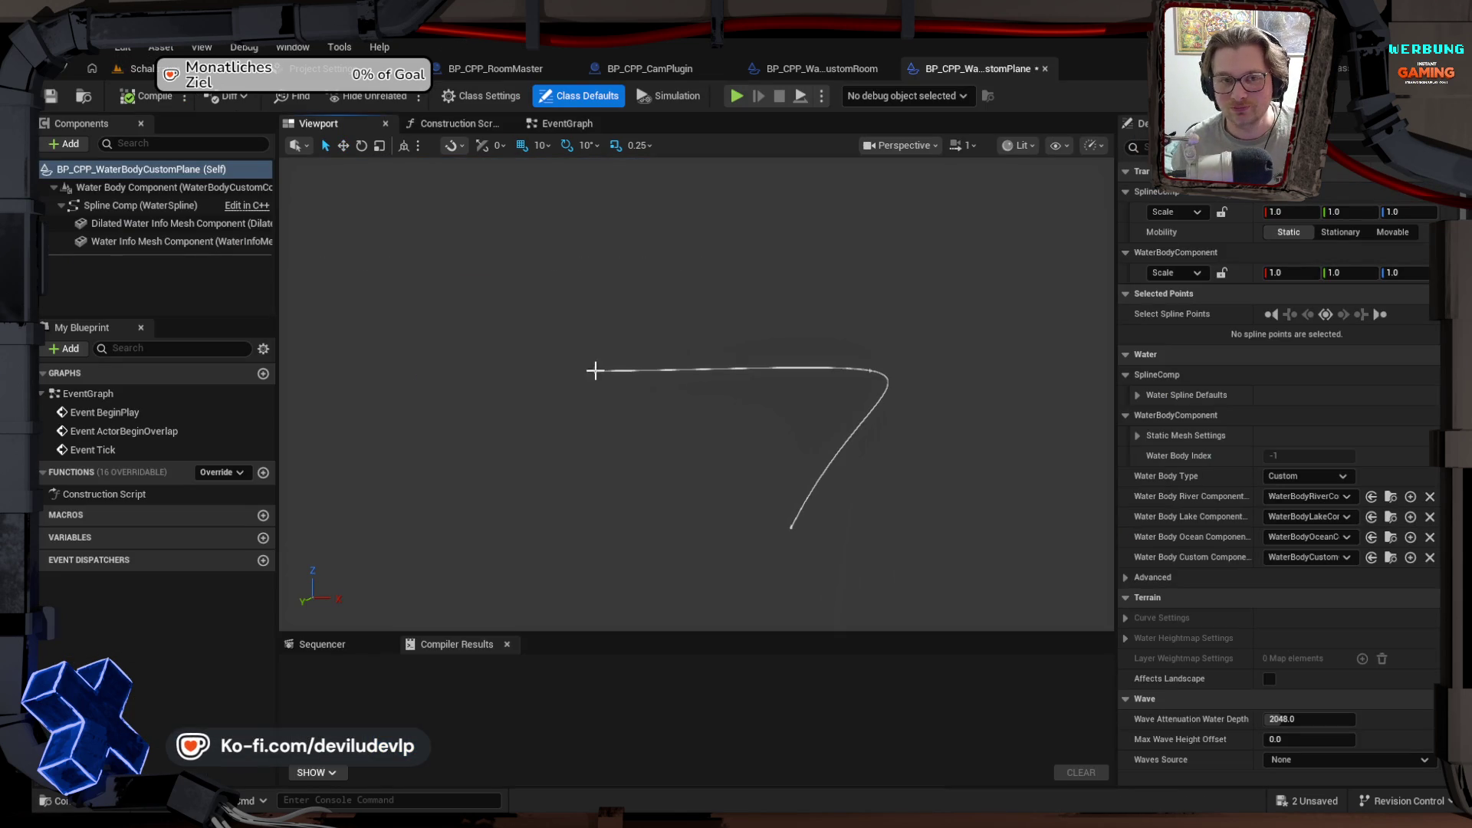
Step: Delete the spline's corner and end points, then show the blueprint's Class Defaults
left_click(422, 391)
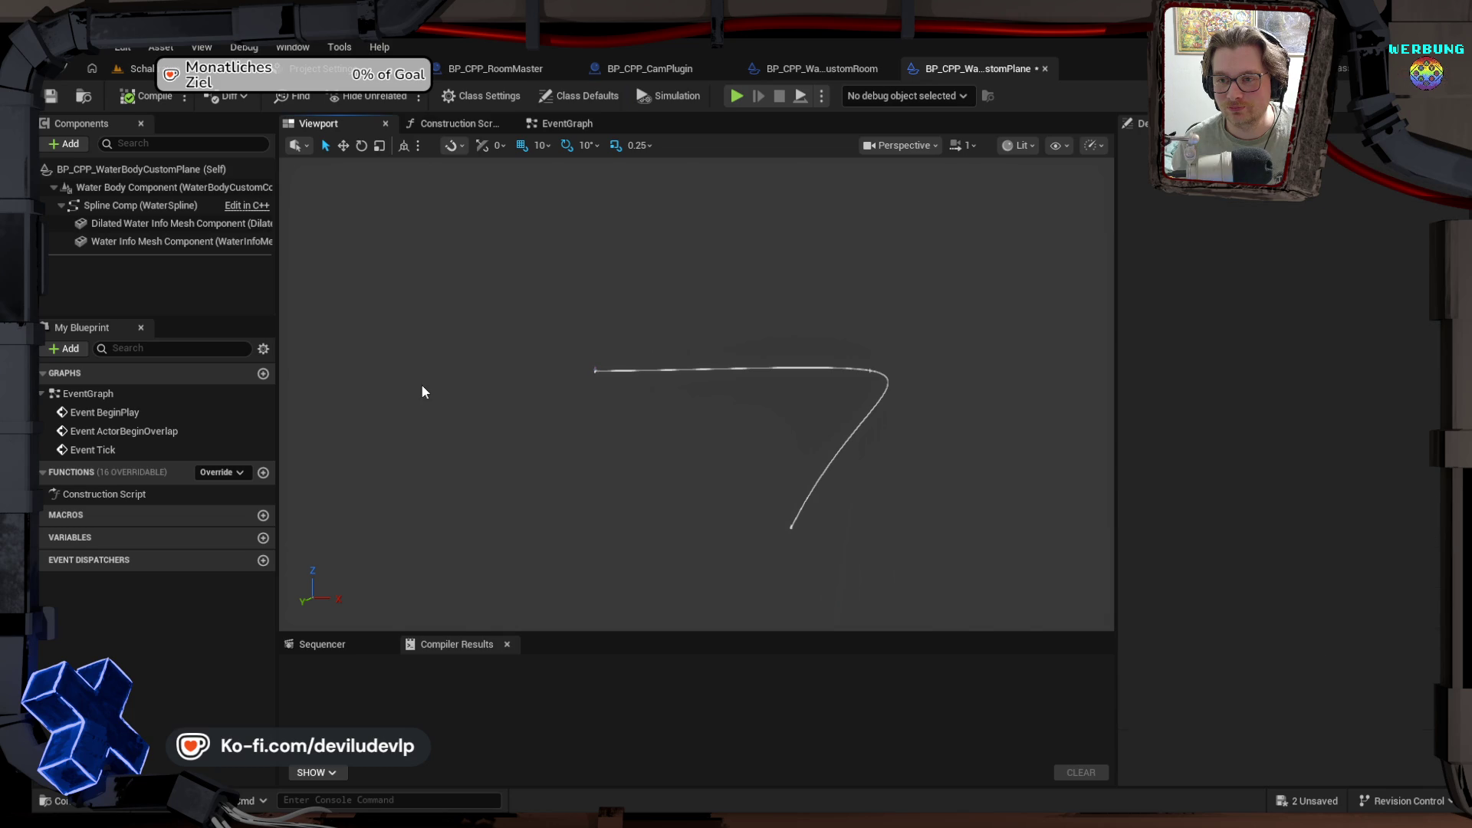
left_click(871, 371)
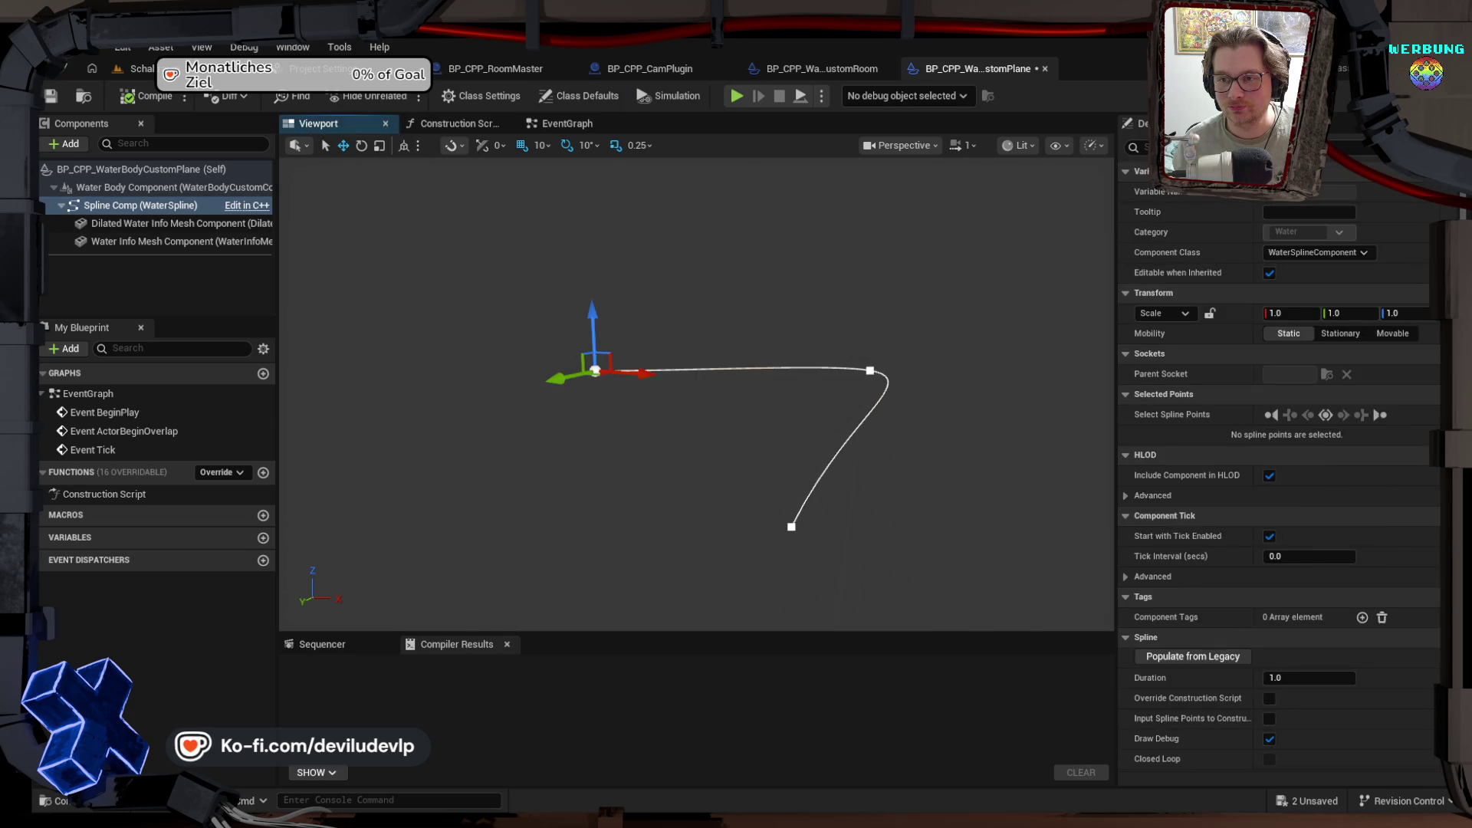
key("Delete")
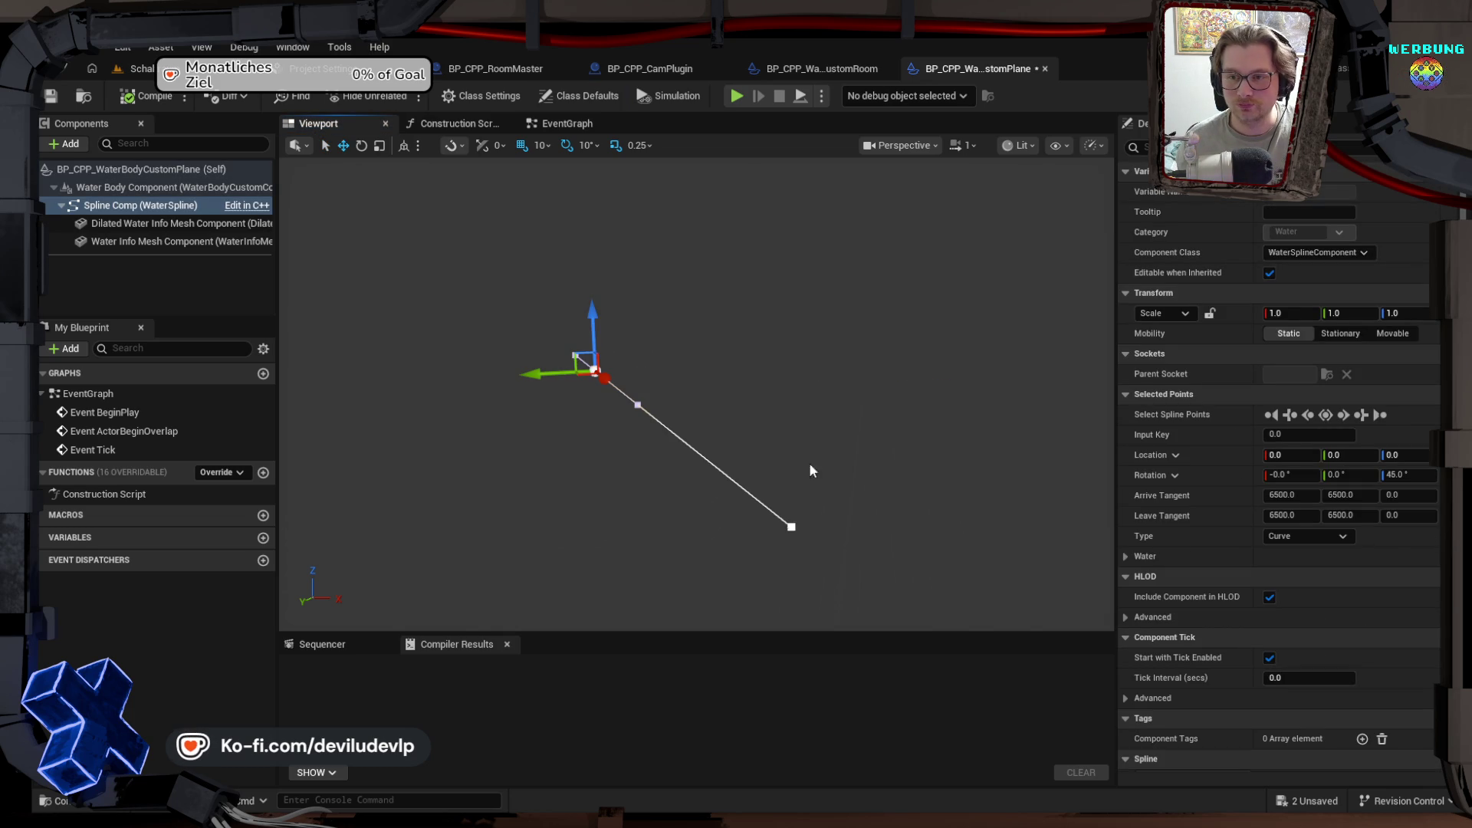
left_click(793, 527)
key("Delete")
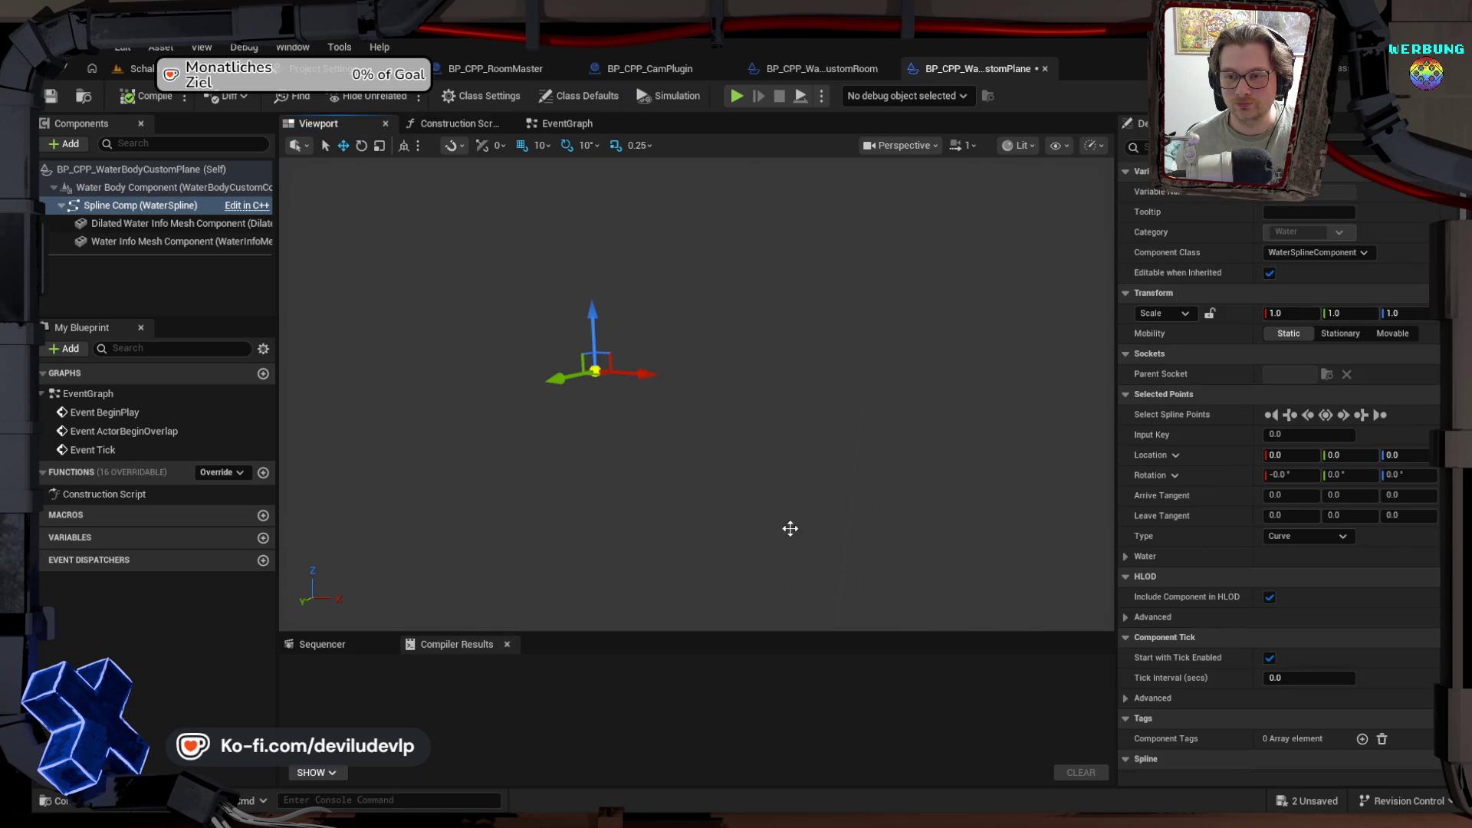
left_click(128, 173)
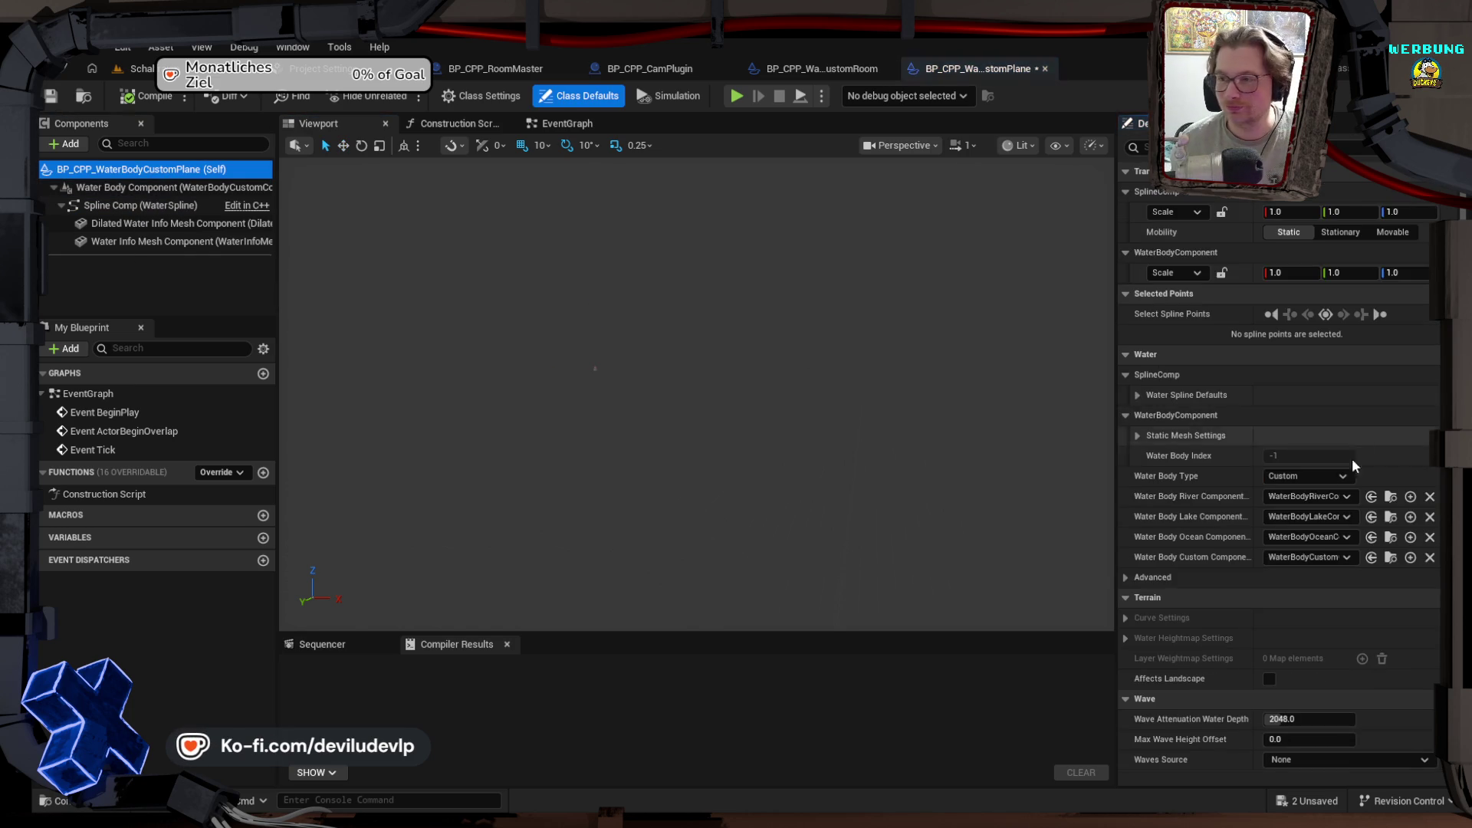
scroll(1298, 478, "down", 10)
scroll(1298, 464, "down", 10)
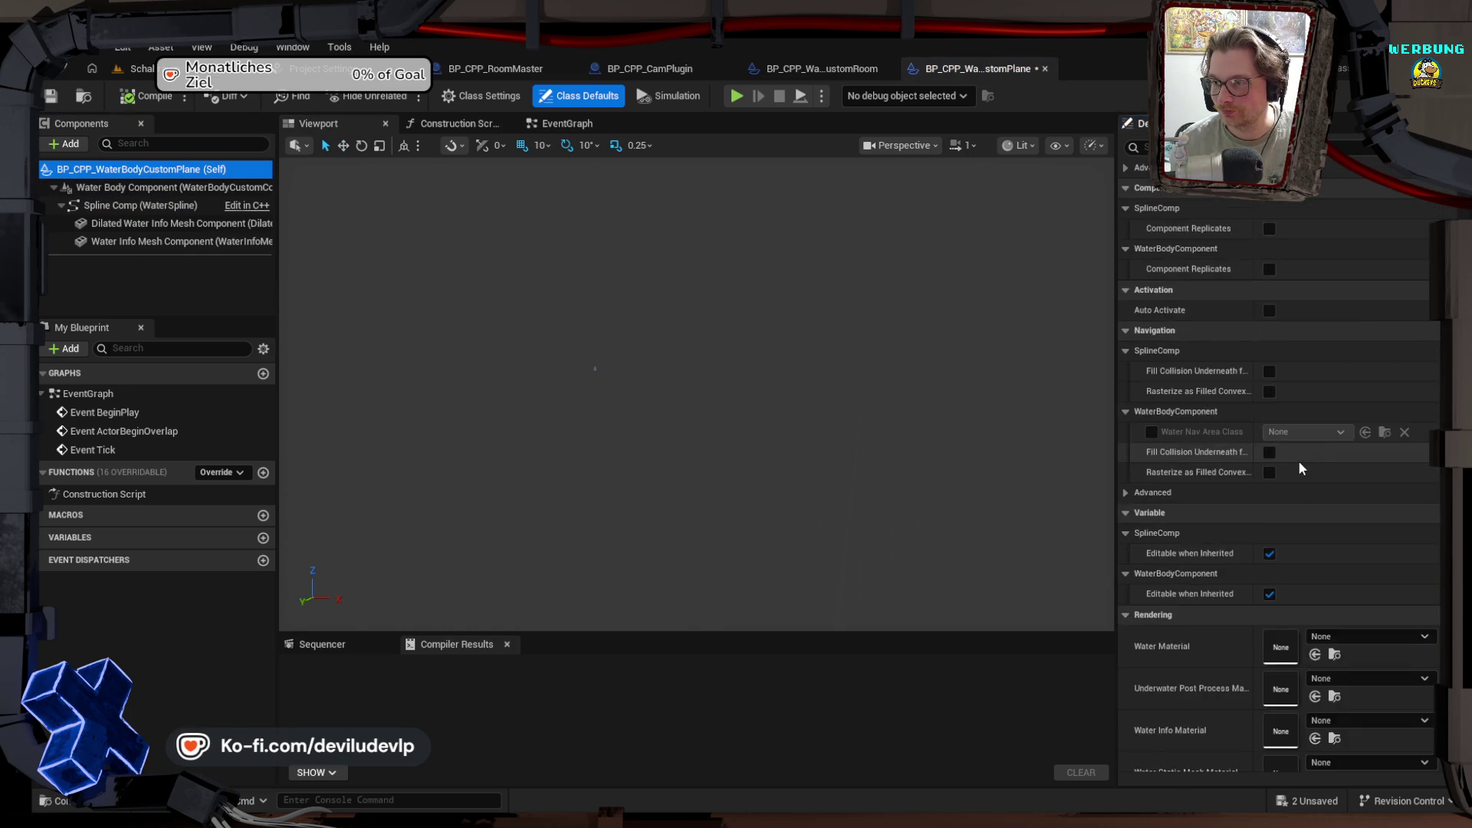
Step: Assign Water_Material_CustomMesh, MI_UnderWater_PostProcess_Vol and DrawWaterInfo as the water, underwater post-process and water info materials
left_click(1352, 348)
type("water")
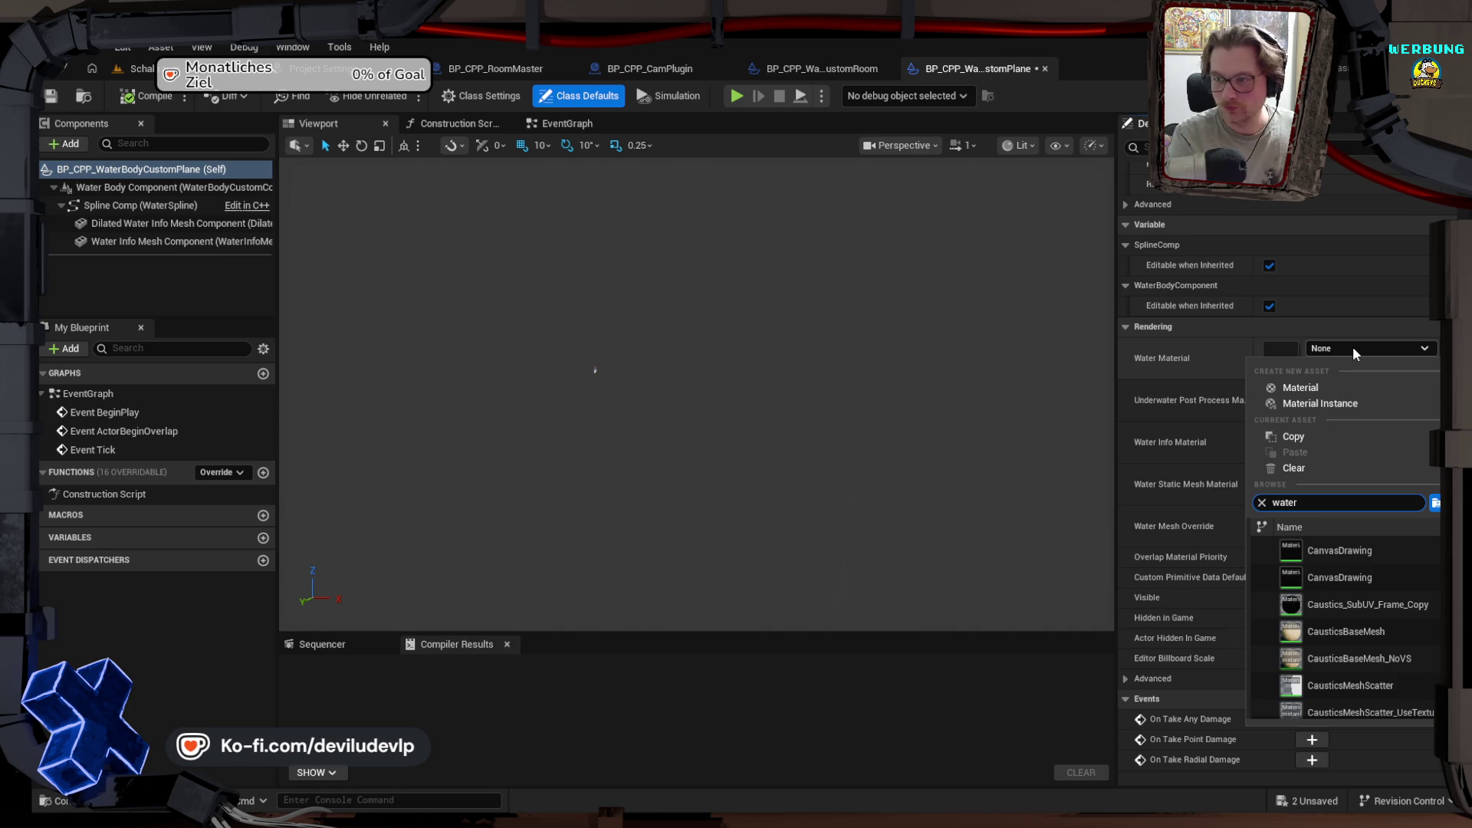
type("_mater")
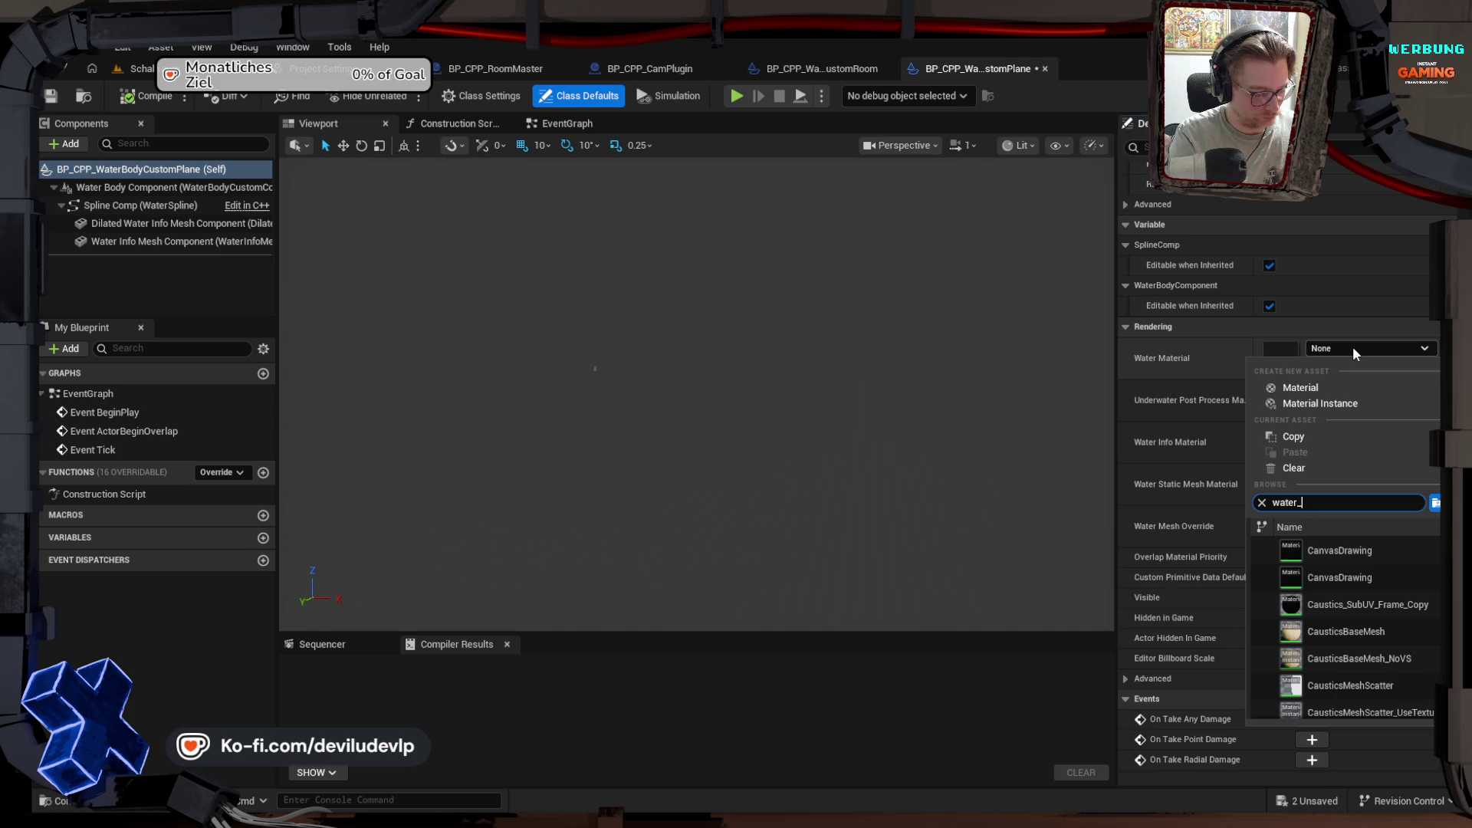
key("Down")
key("Return")
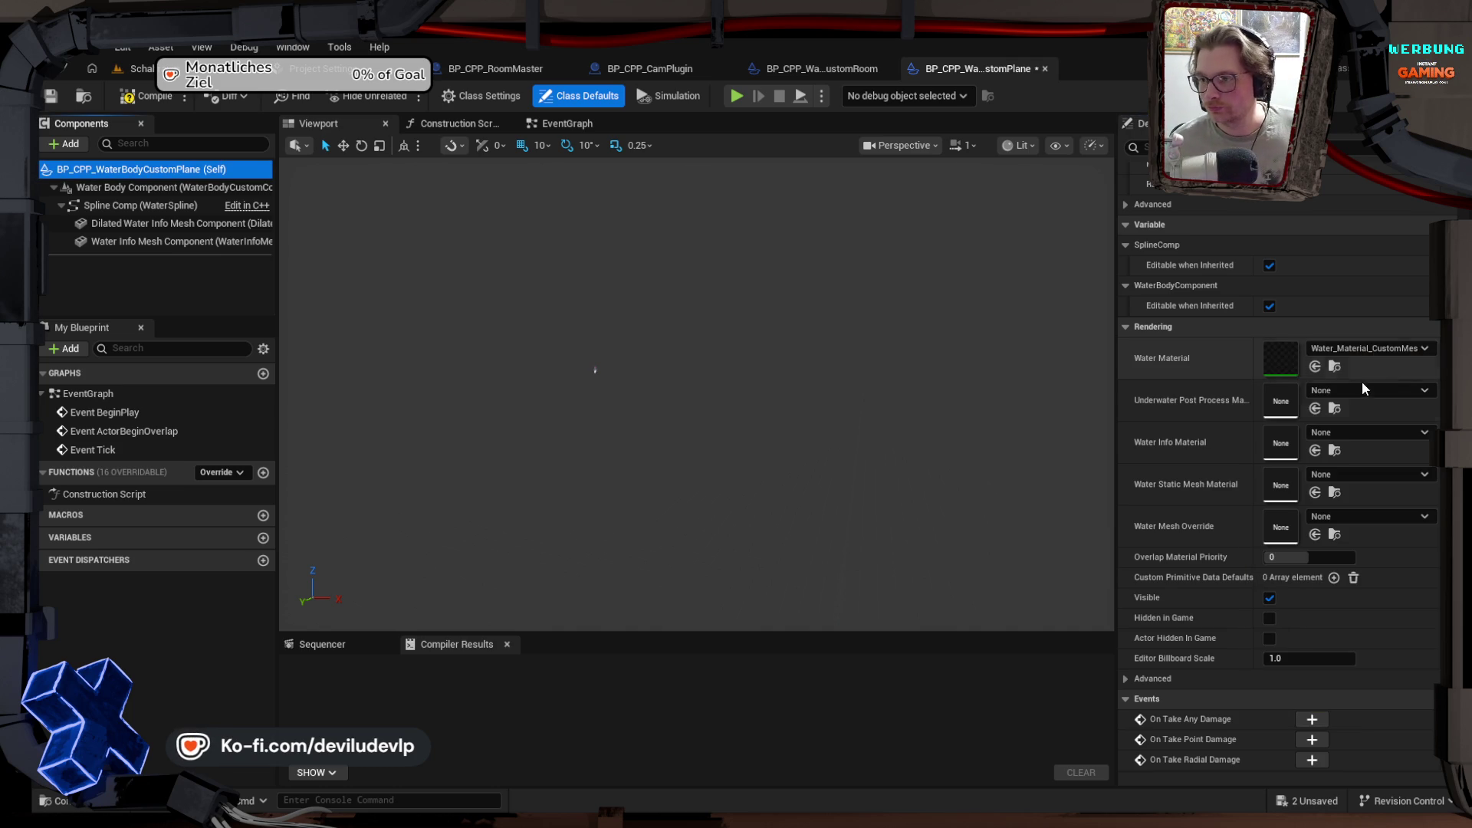
left_click(1362, 391)
type("mi_un")
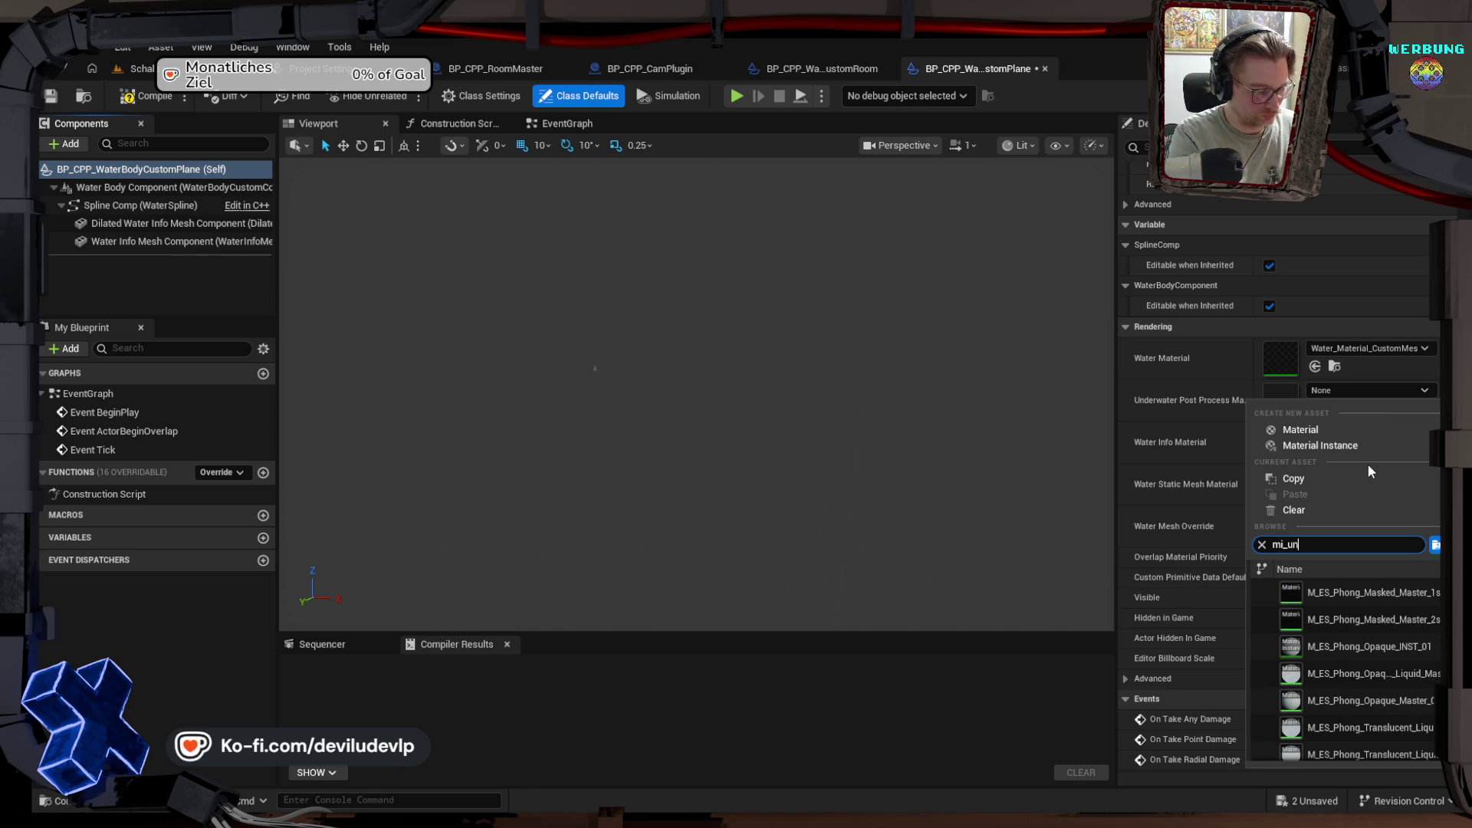
type("derw")
key("Down")
key("Return")
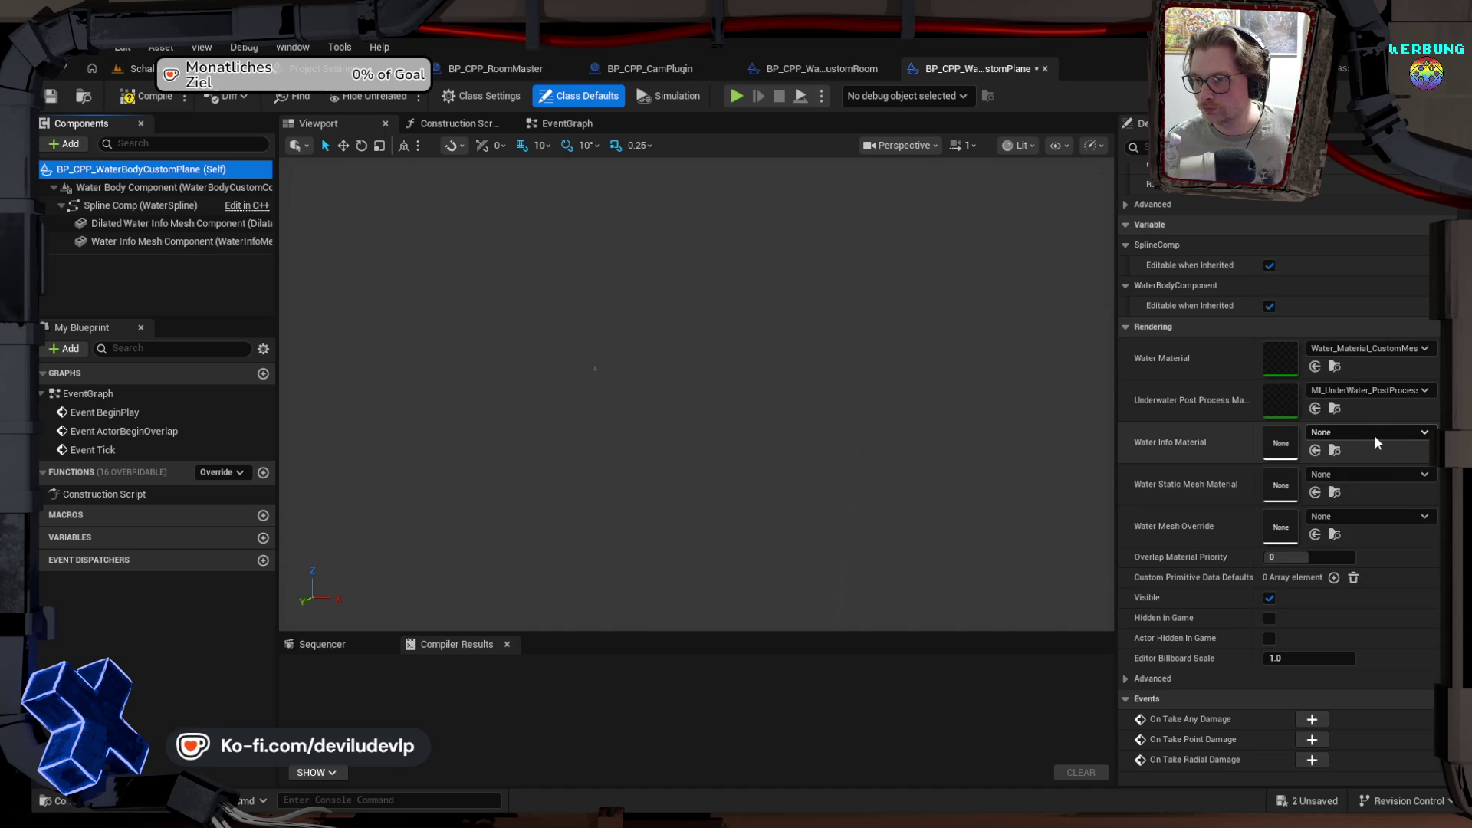
left_click(1374, 432)
type("draw")
key("Down")
key("Return")
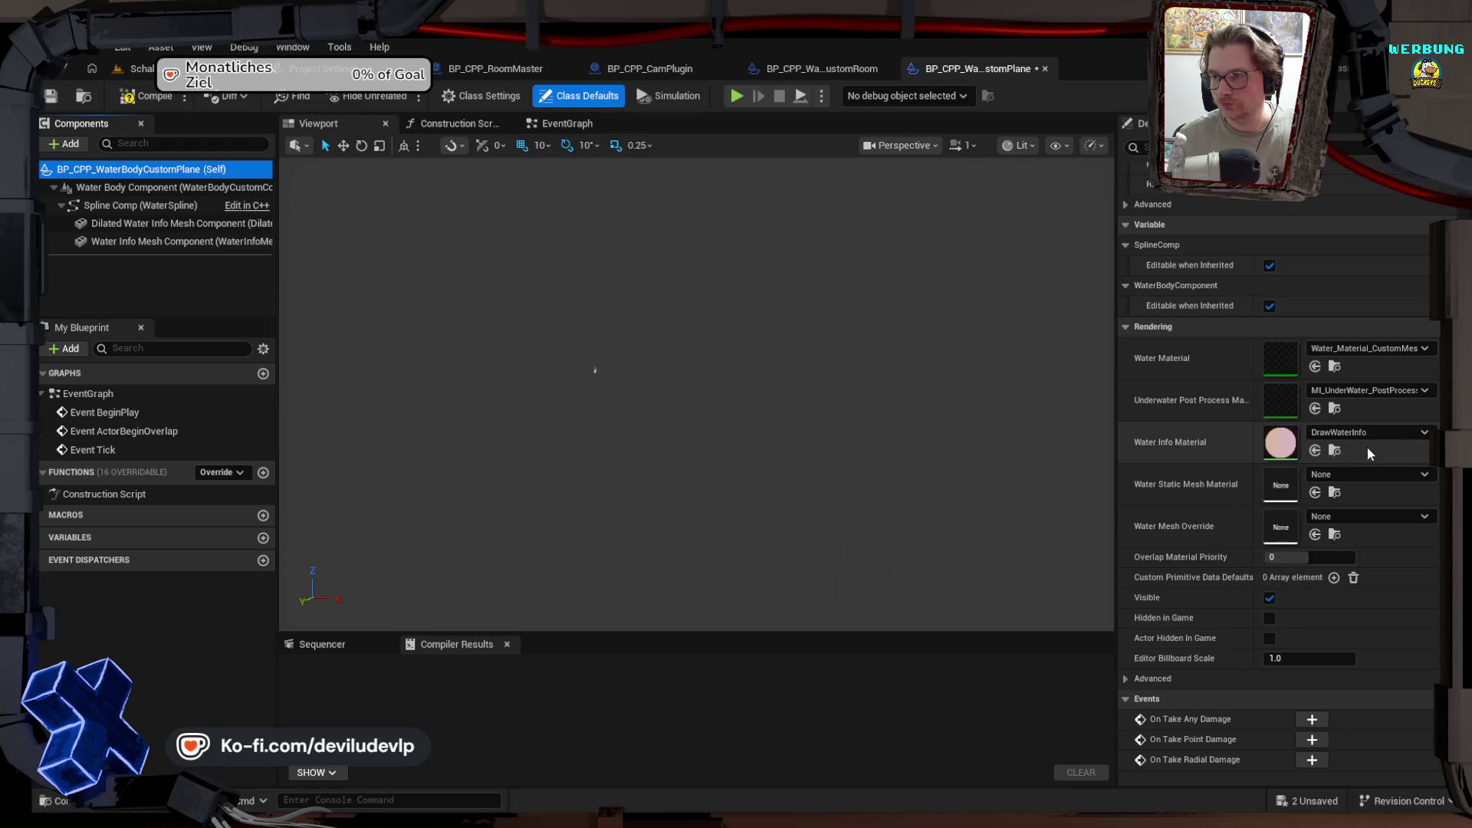
Step: Set the Water Mesh Override to the Plane mesh, compile the blueprint, and return to the level editor
left_click(1355, 513)
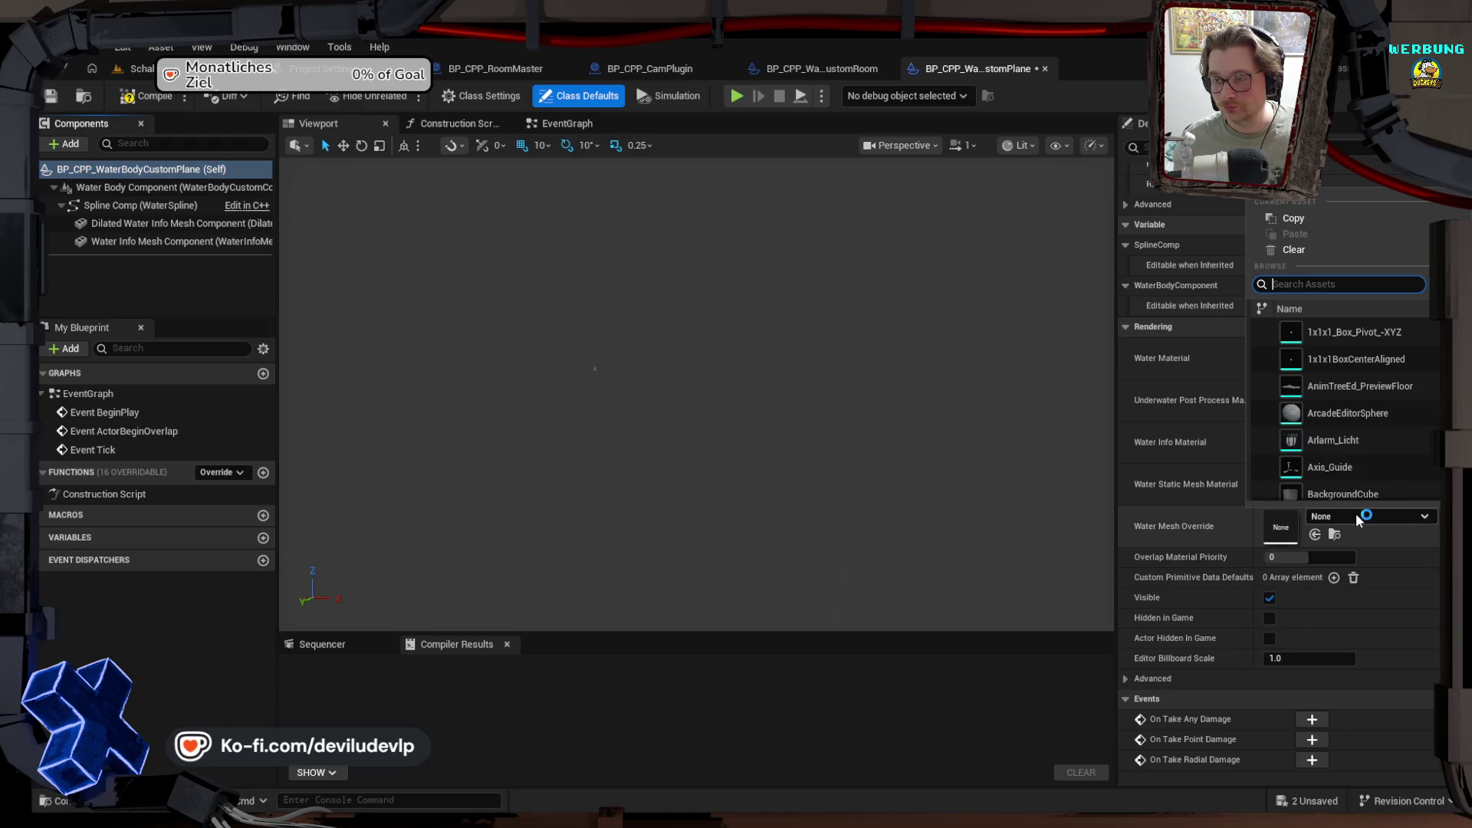
type("p")
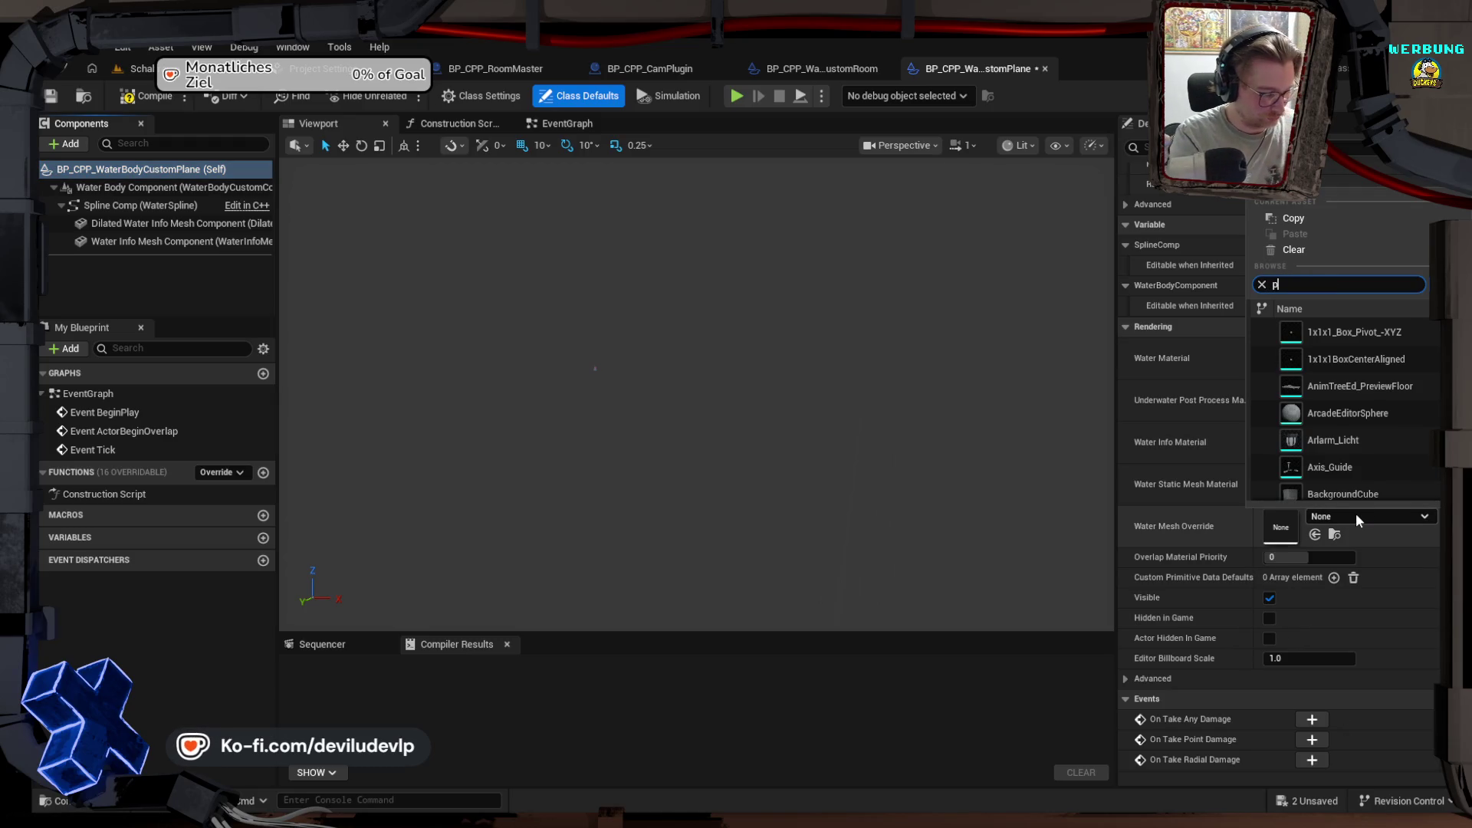
type("lane")
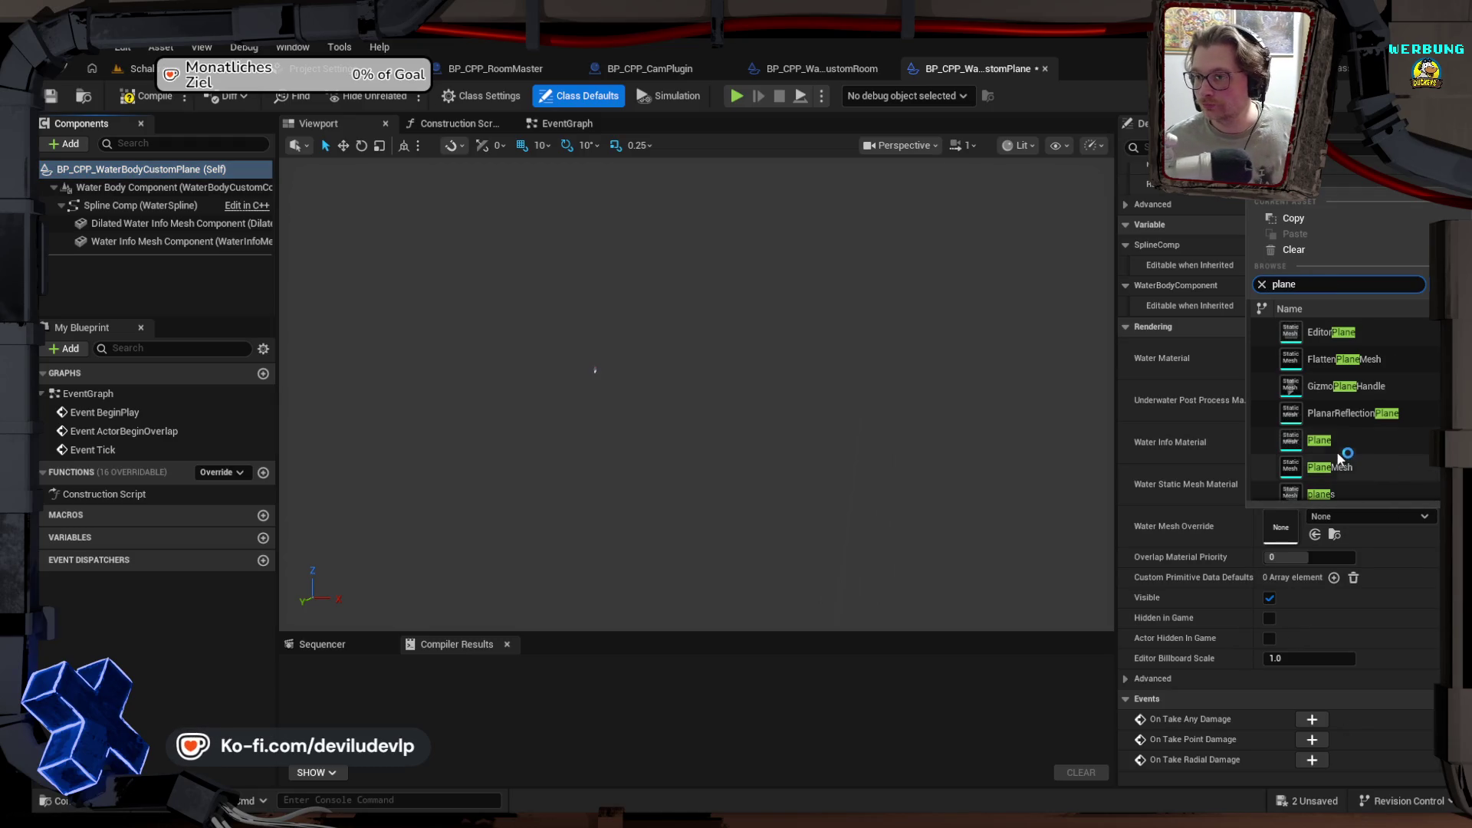
left_click(1336, 450)
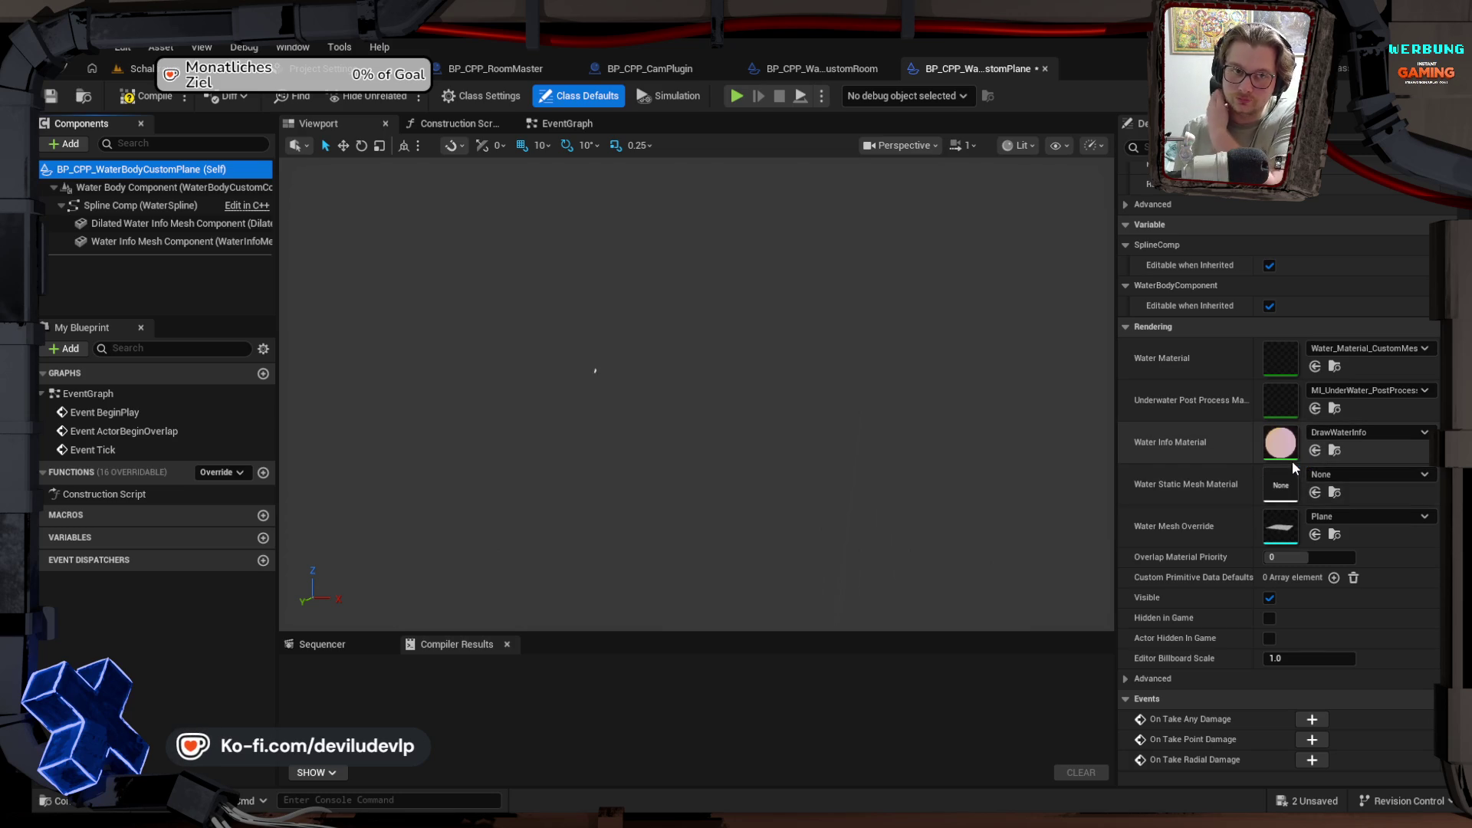
left_click(142, 98)
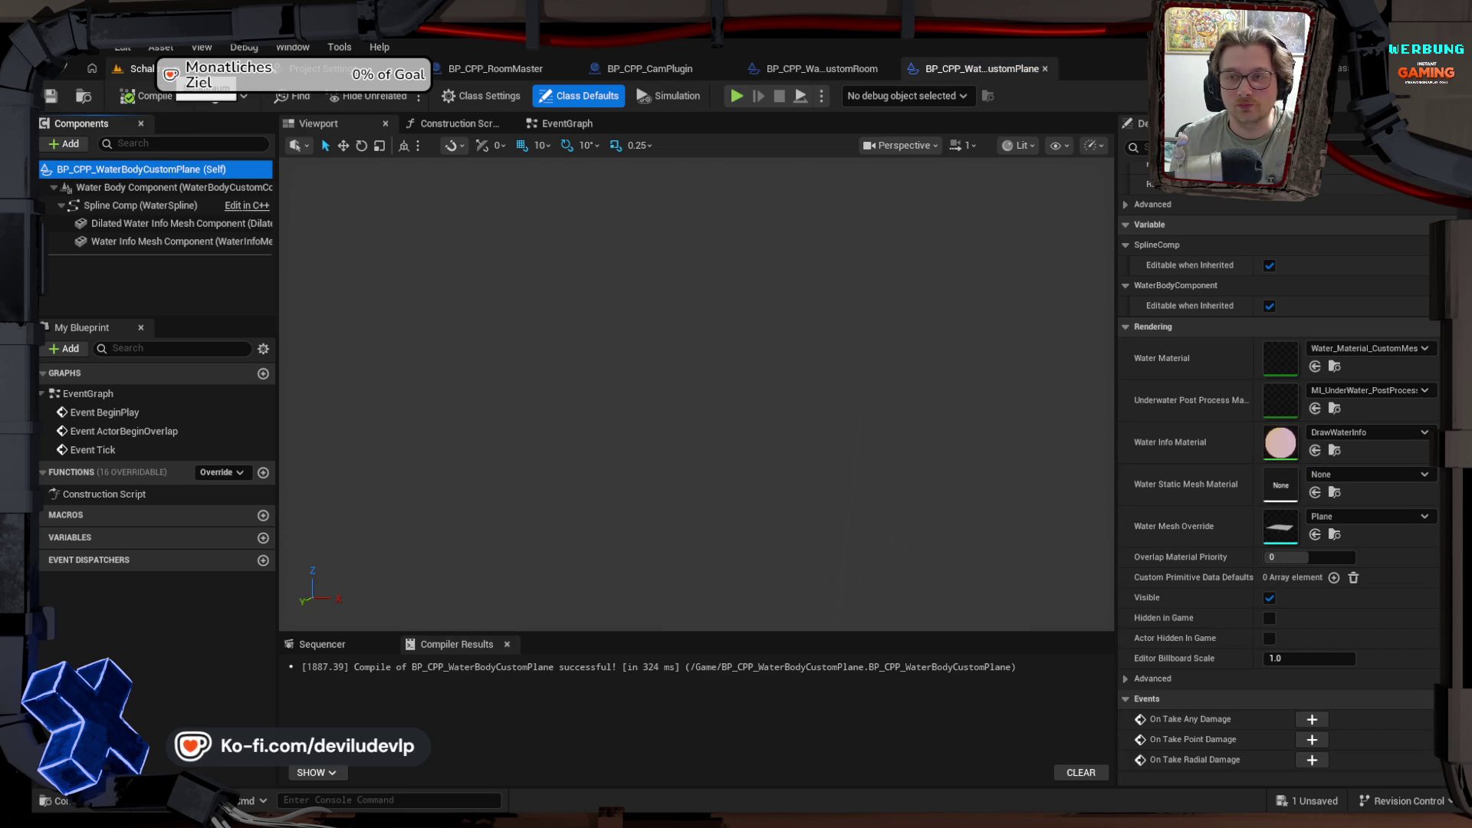
left_click(135, 68)
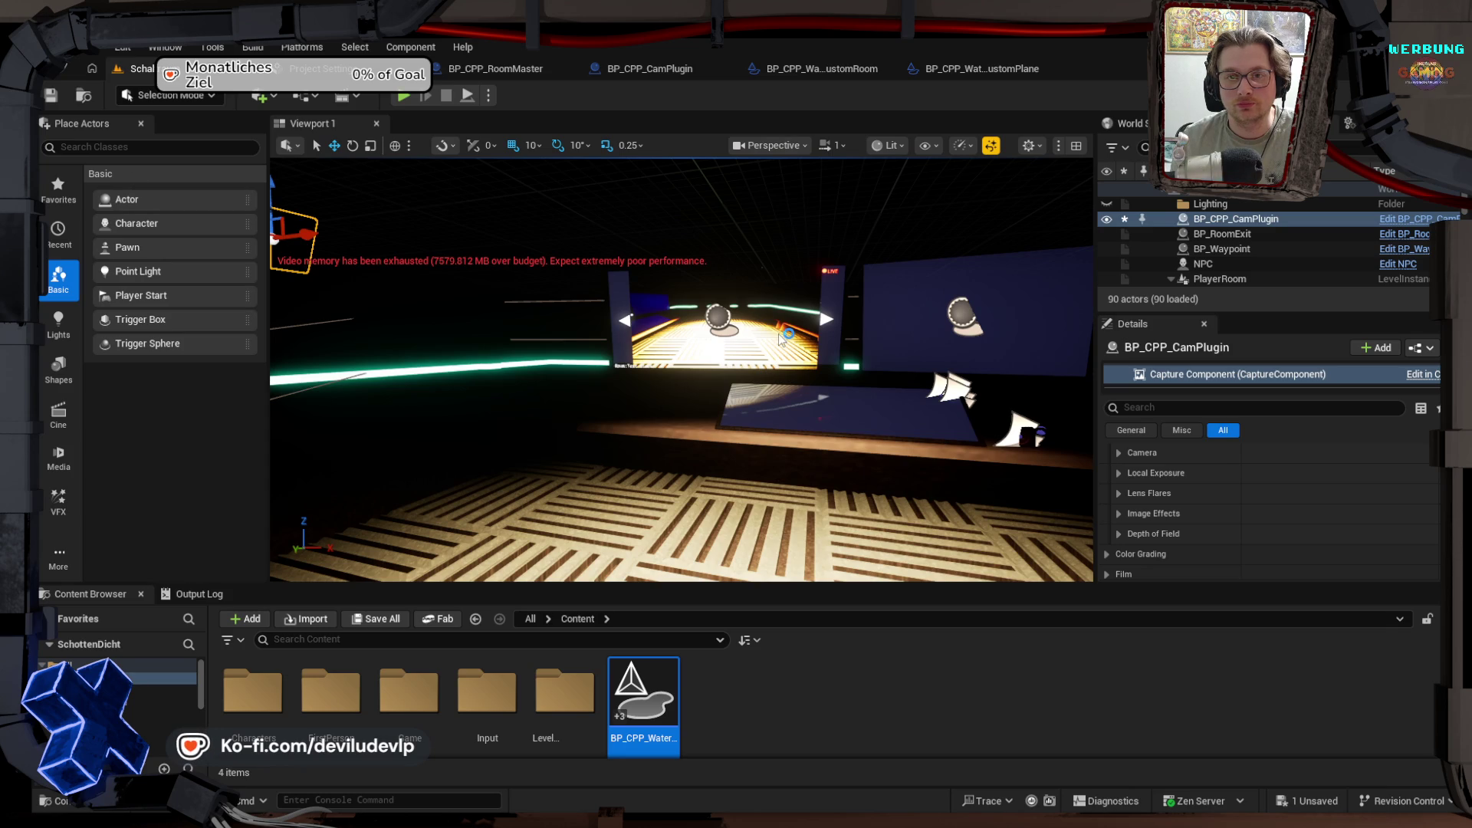
right_click(711, 325)
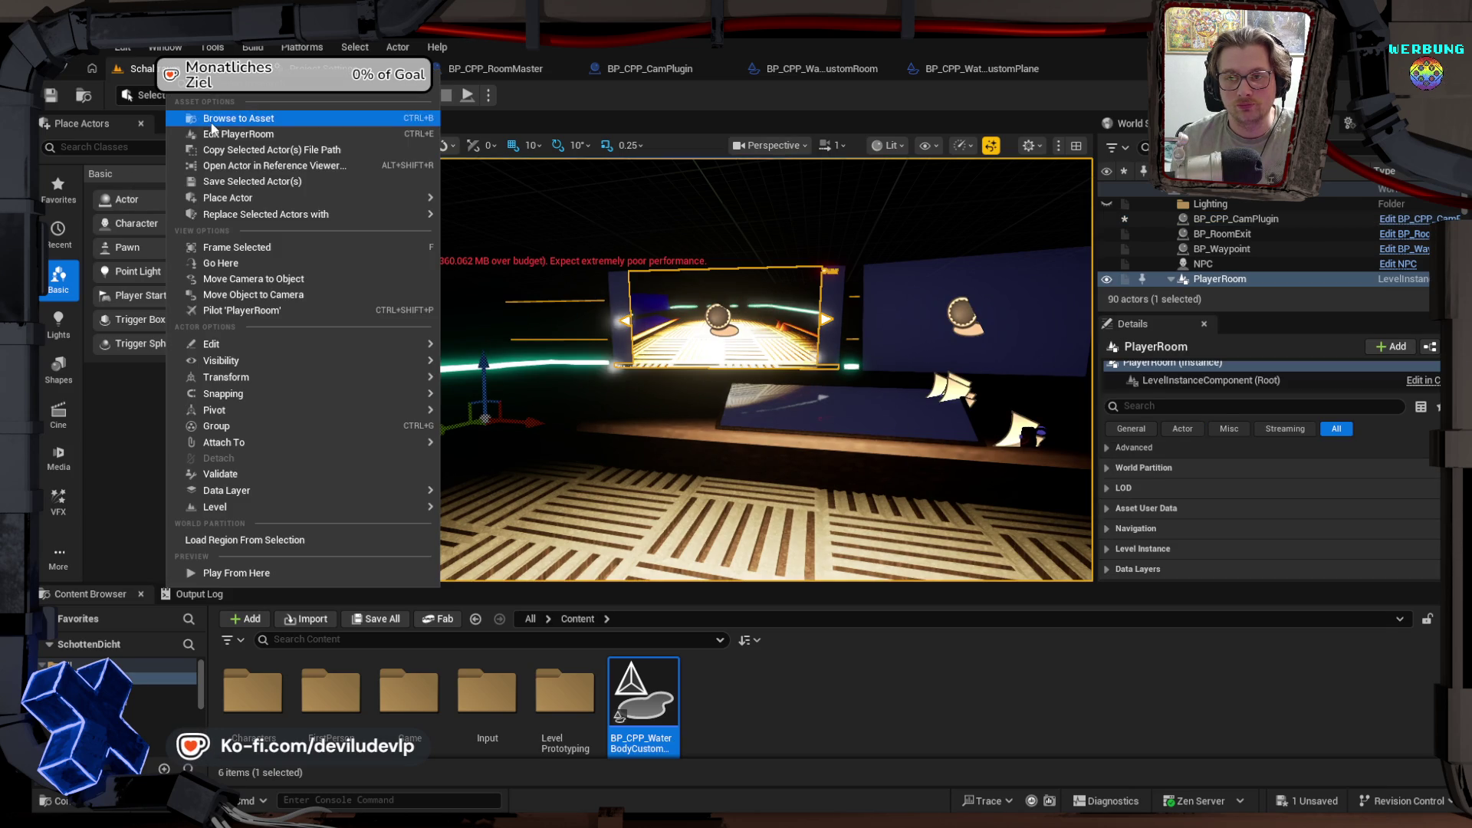
mouse_move(292, 197)
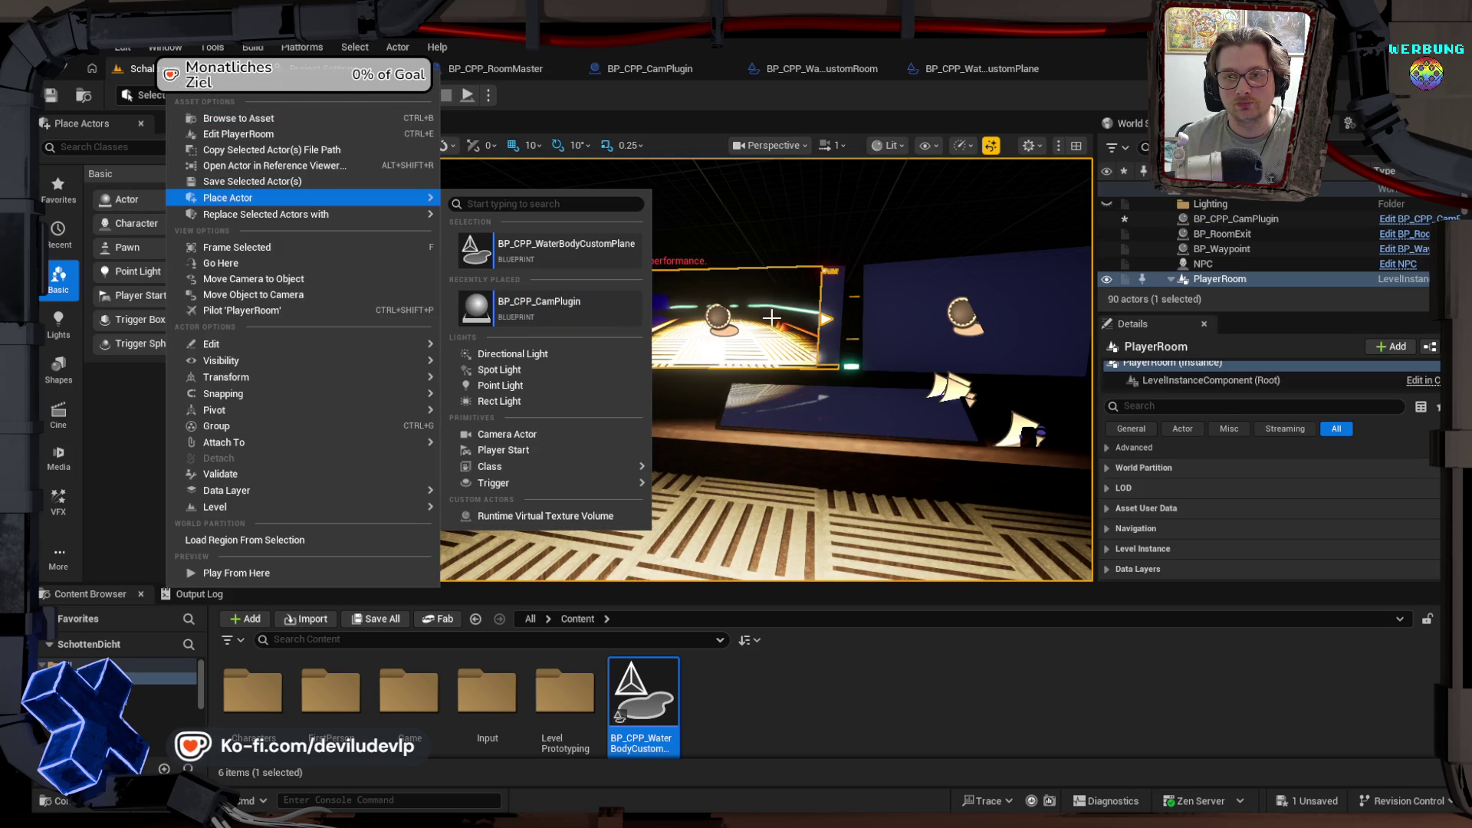
left_click(771, 317)
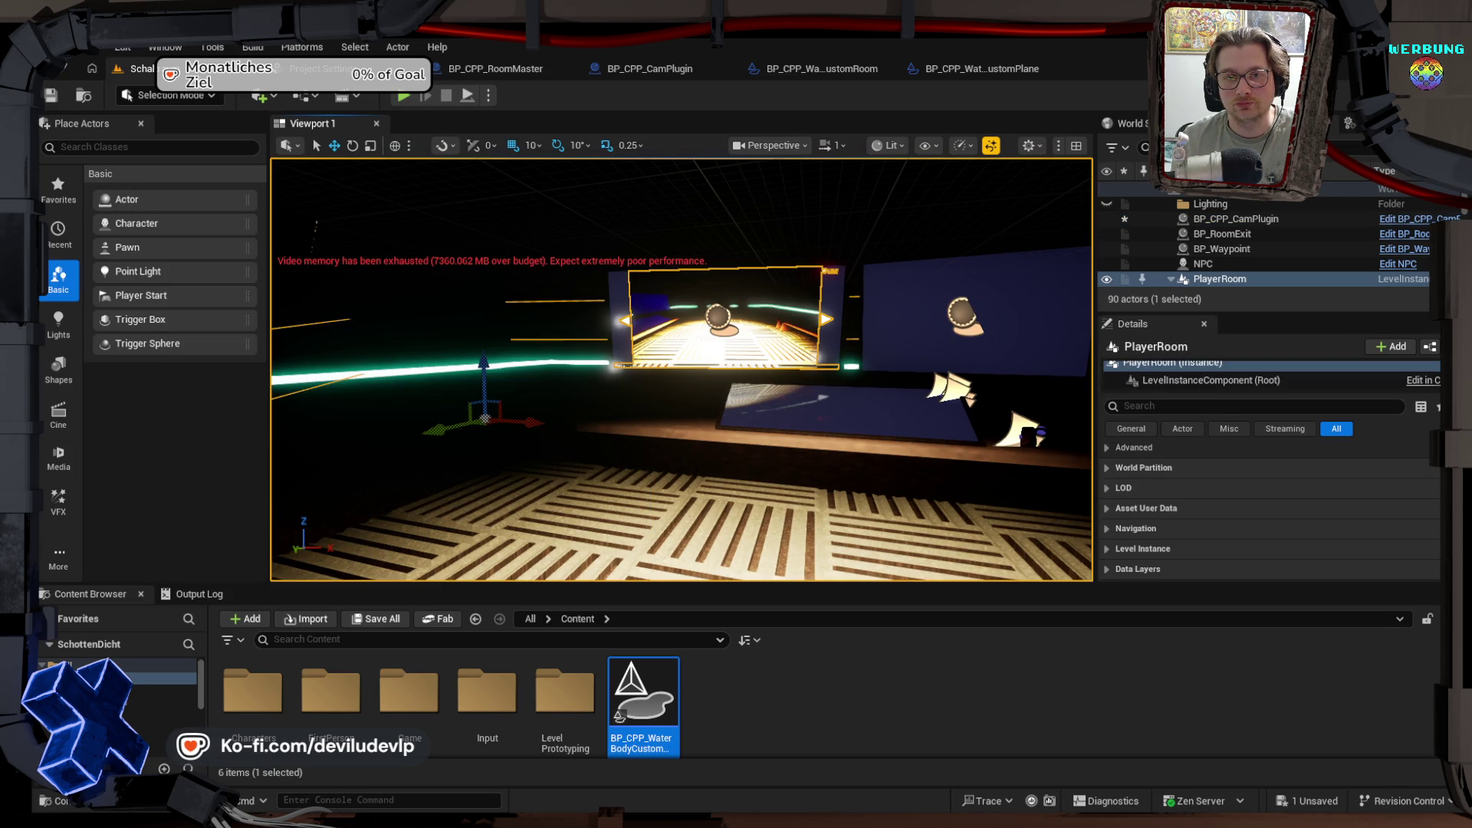
left_click_drag(682, 368, 598, 360)
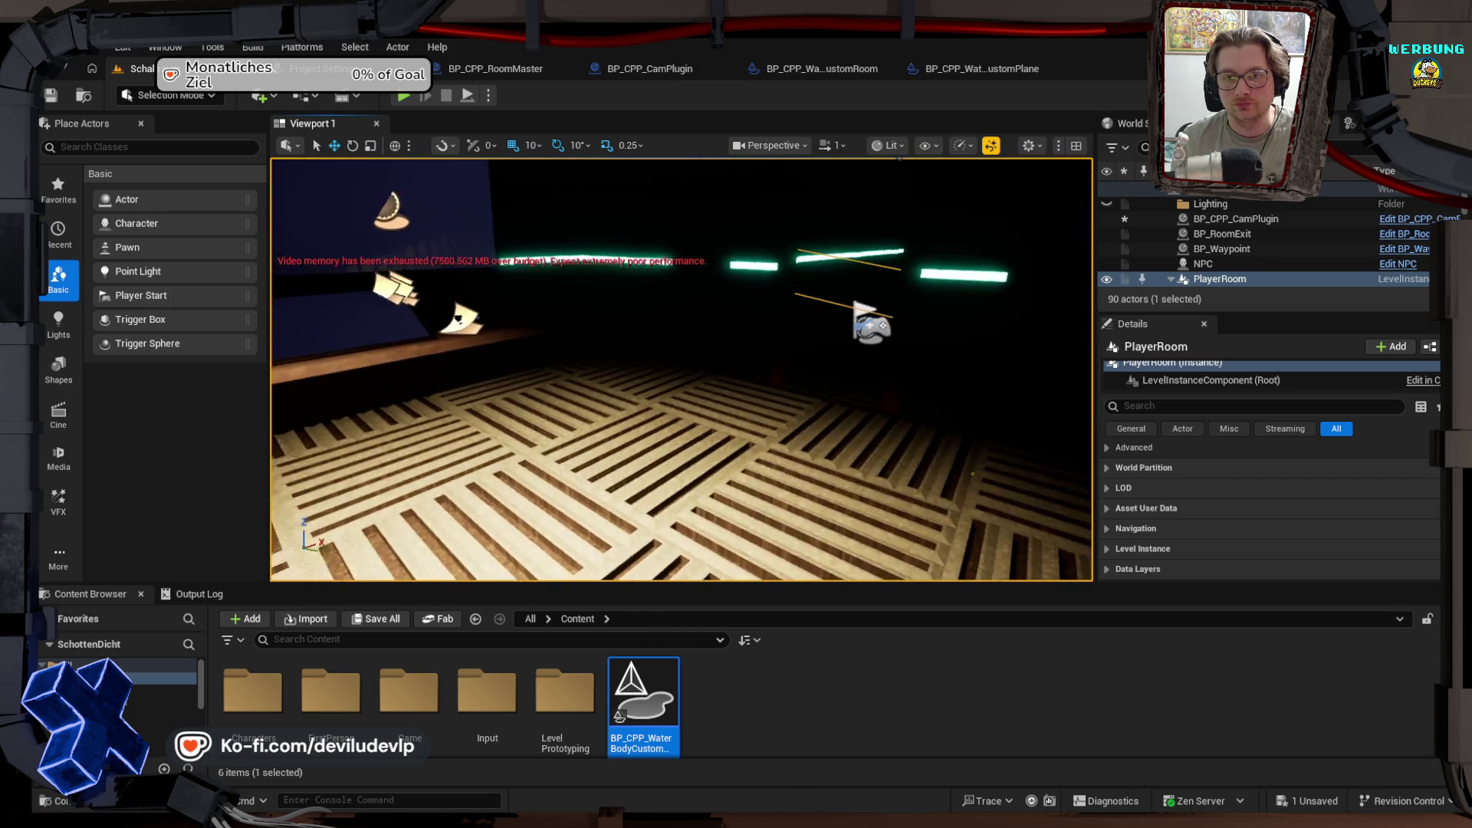
key("f")
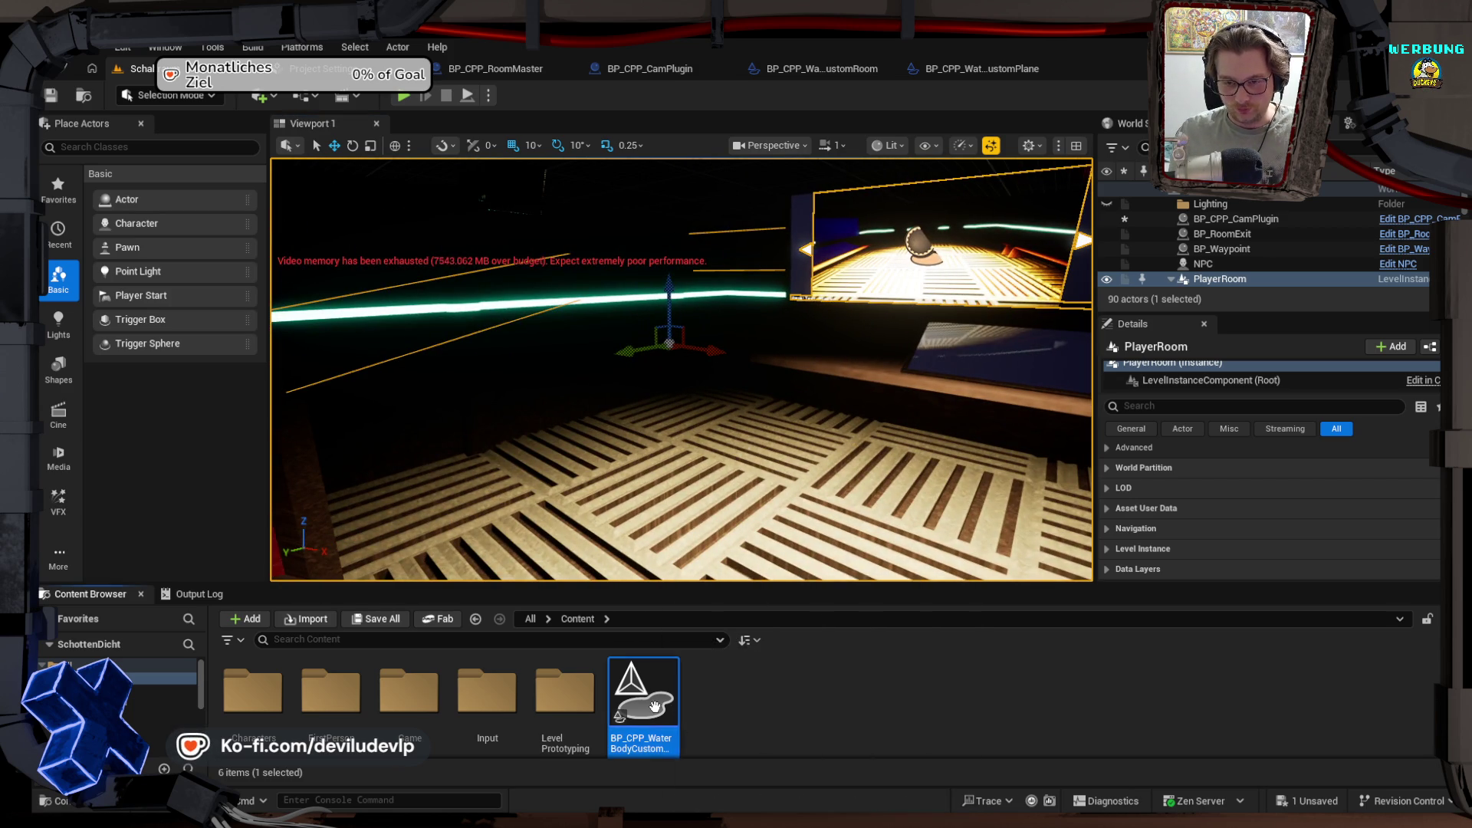
mouse_move(659, 701)
left_mouse_down()
mouse_move(681, 710)
mouse_move(123, 744)
mouse_move(123, 662)
left_mouse_up()
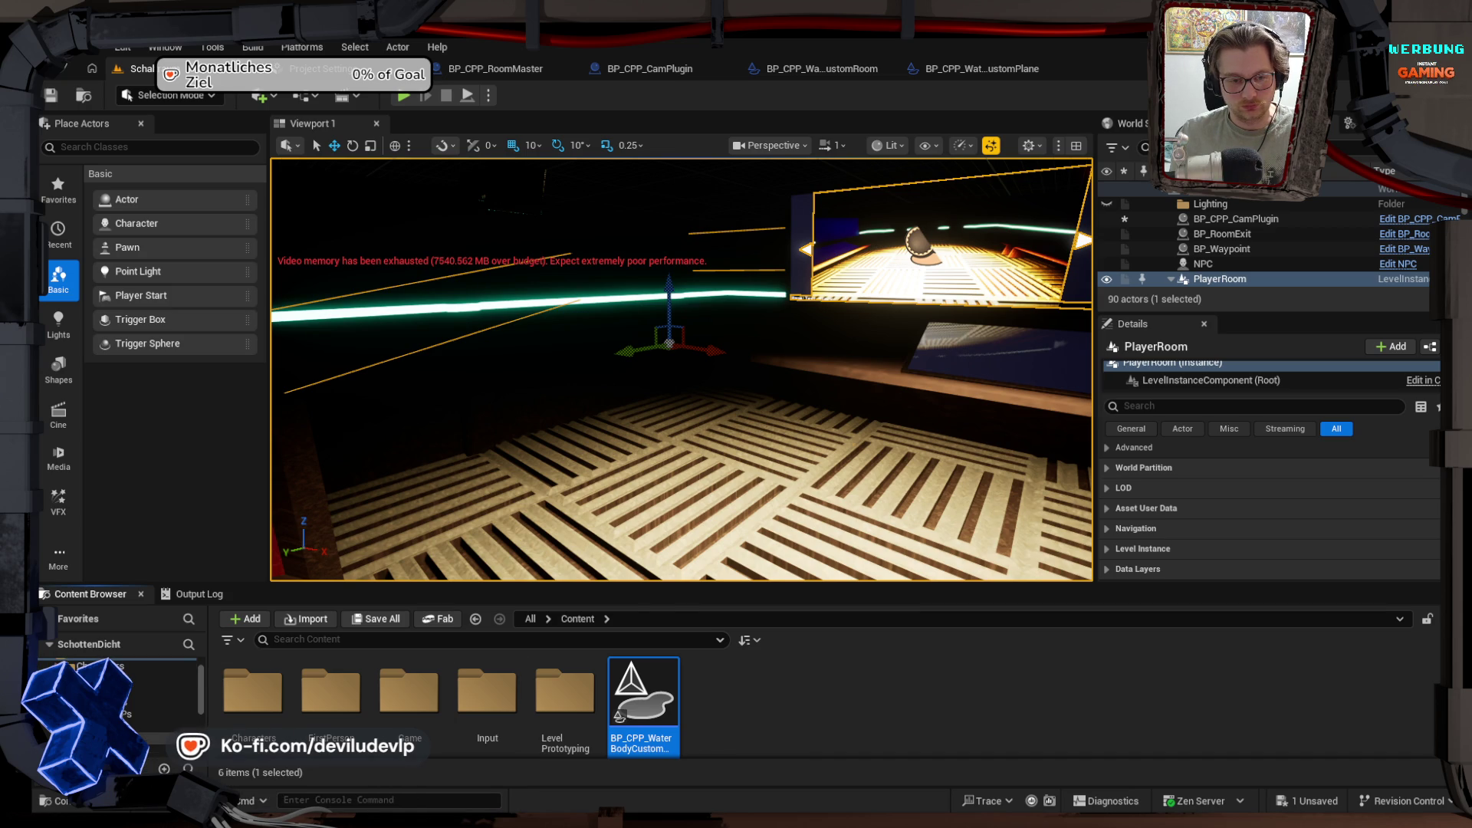
left_click(166, 690)
Step: Move BP_CPP_RoomMaster from Game > Blueprints > ObjectBPs into the LevelBPs folder
left_click(166, 690)
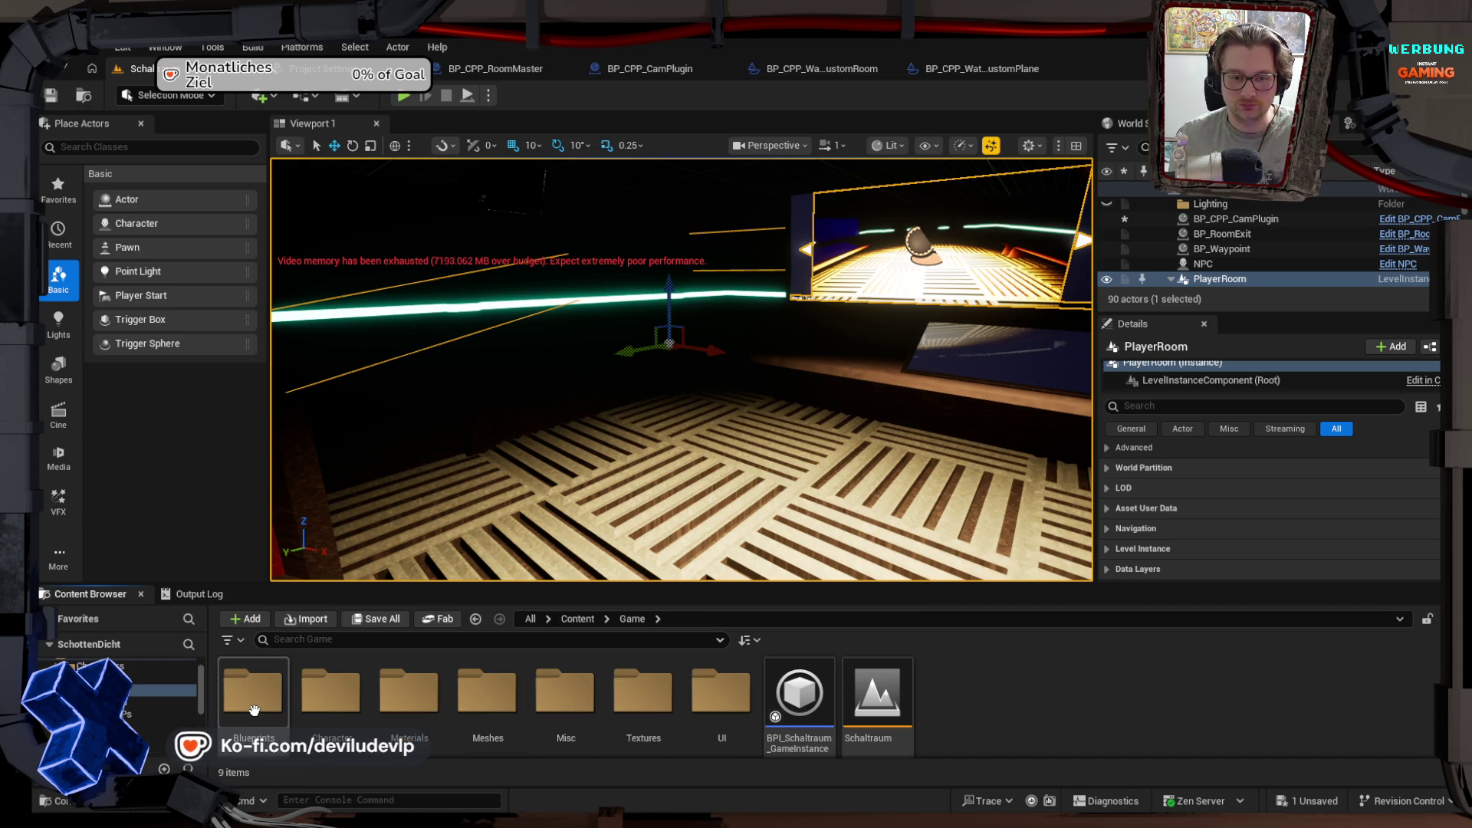
double_click(256, 706)
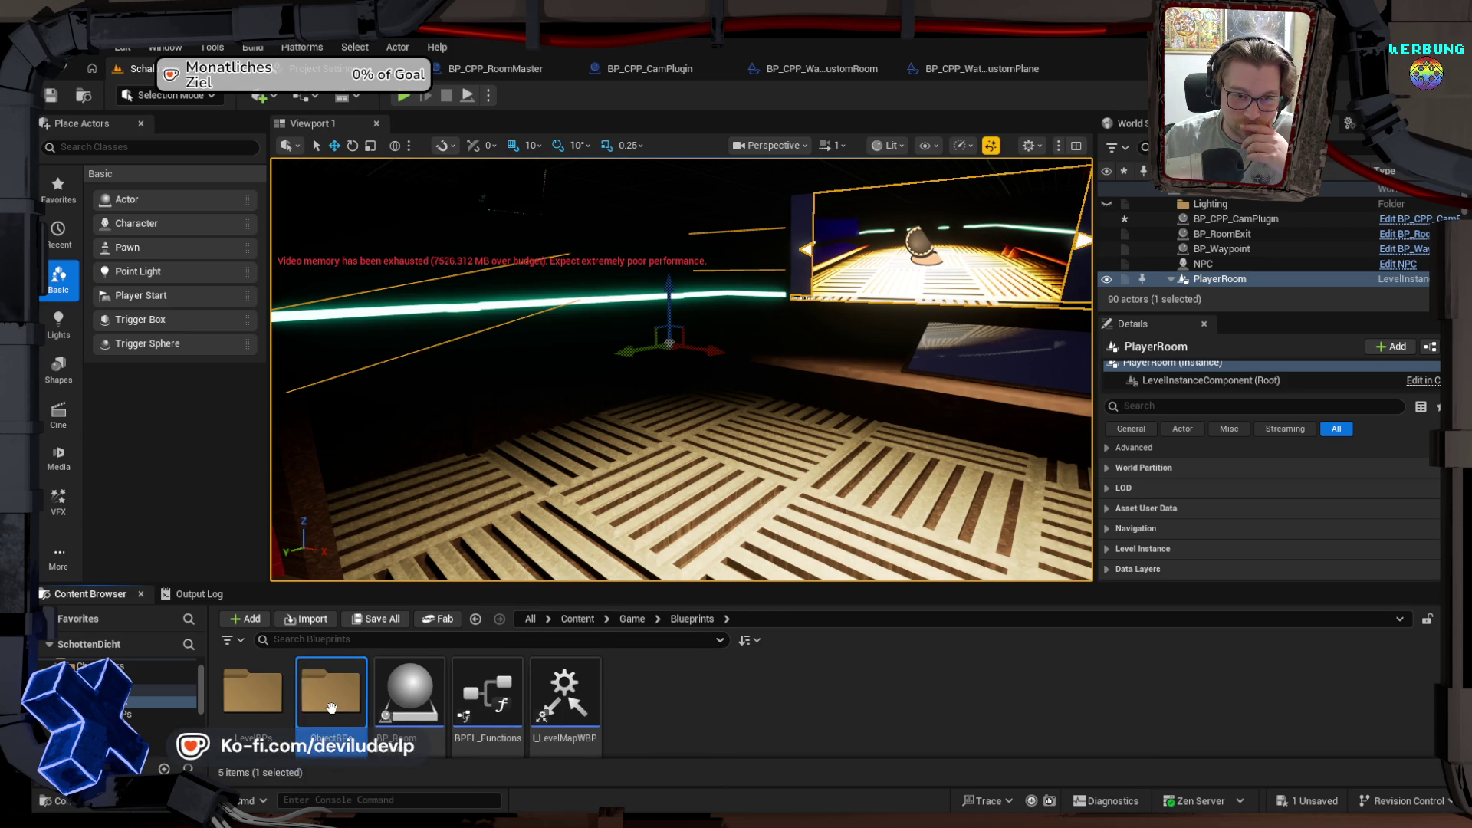
double_click(333, 706)
left_click(441, 689)
key("ctrl+c")
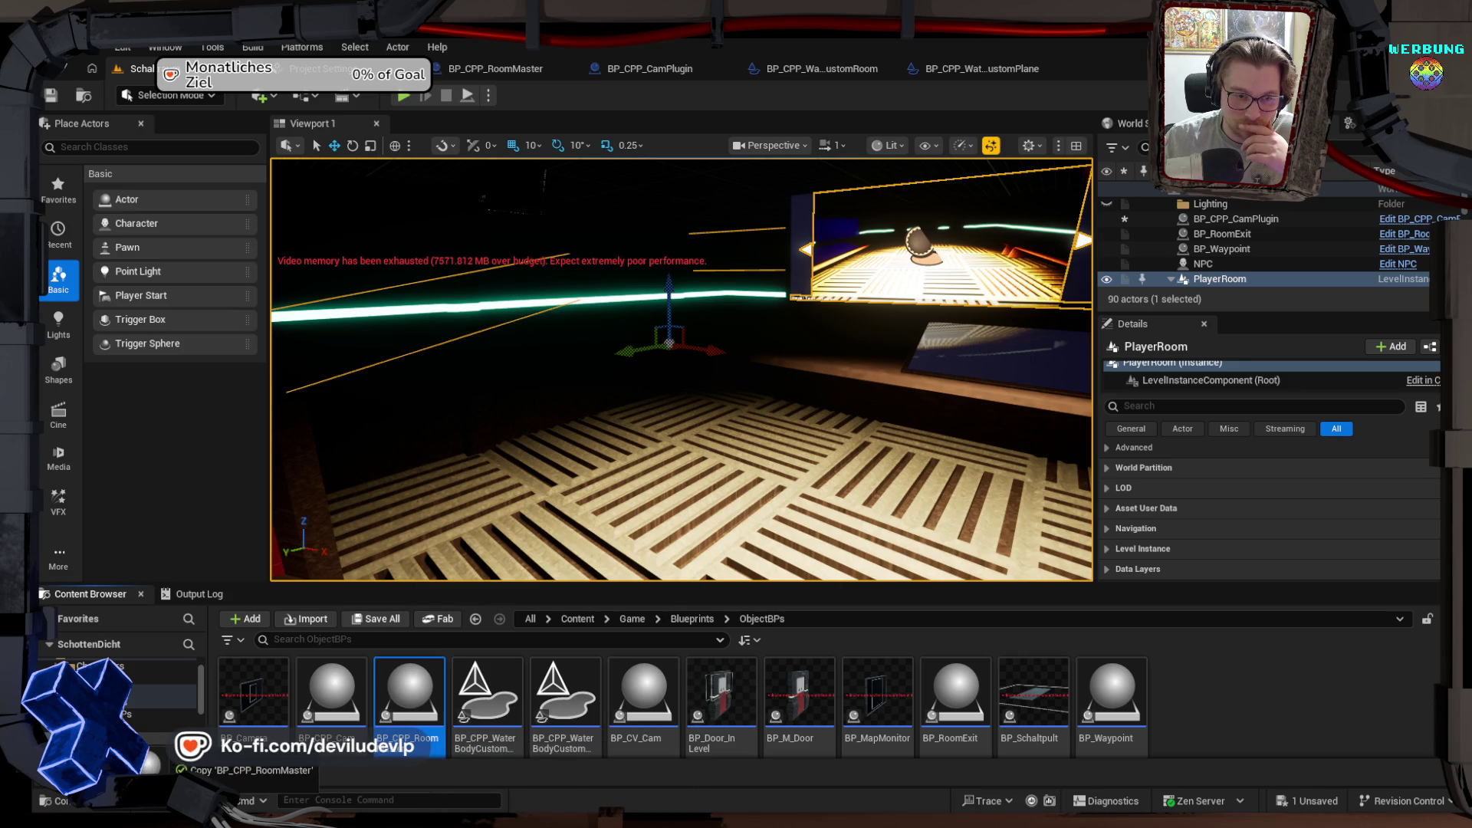
left_click(146, 720)
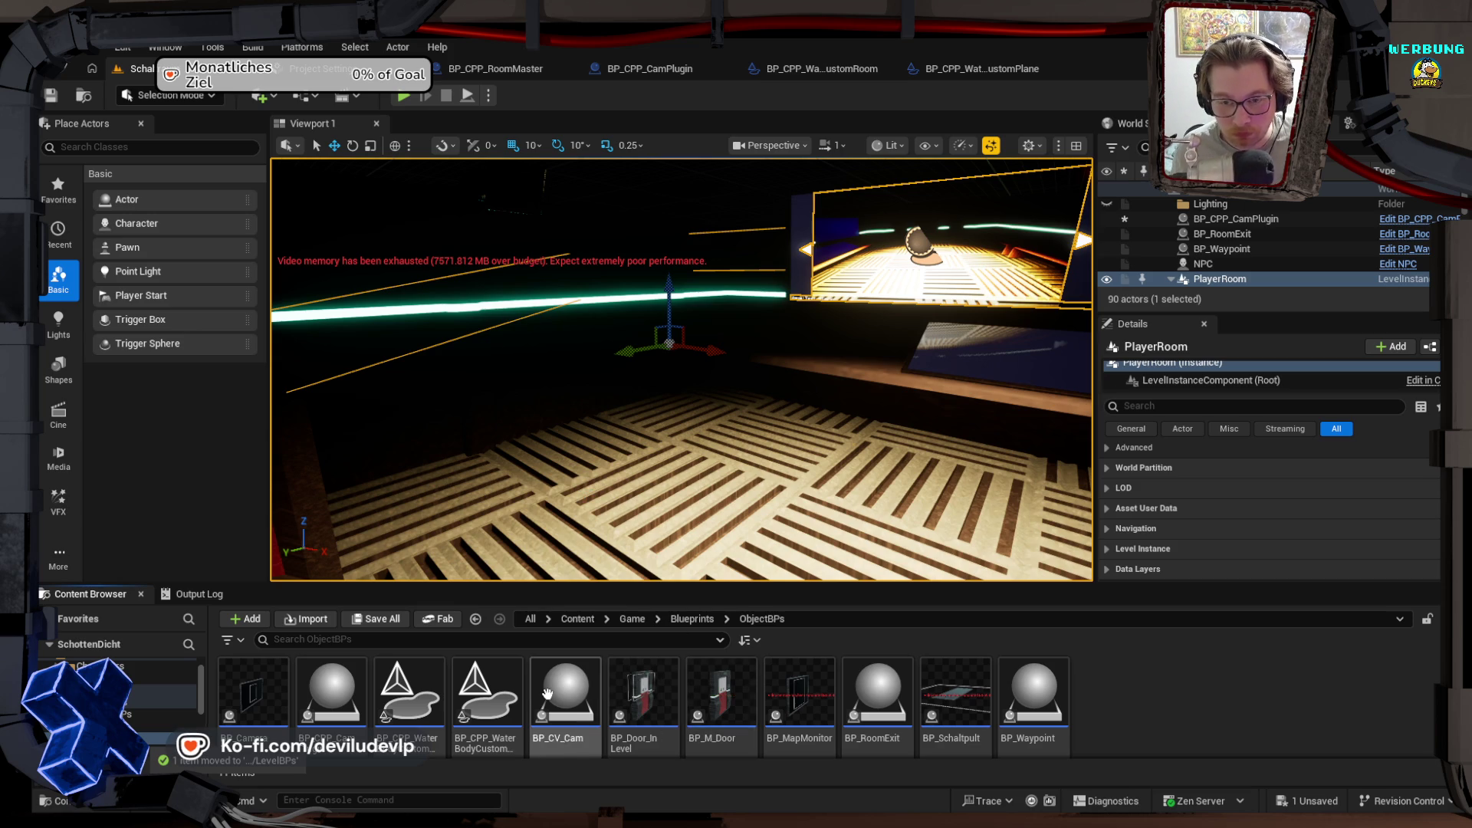
mouse_move(331, 694)
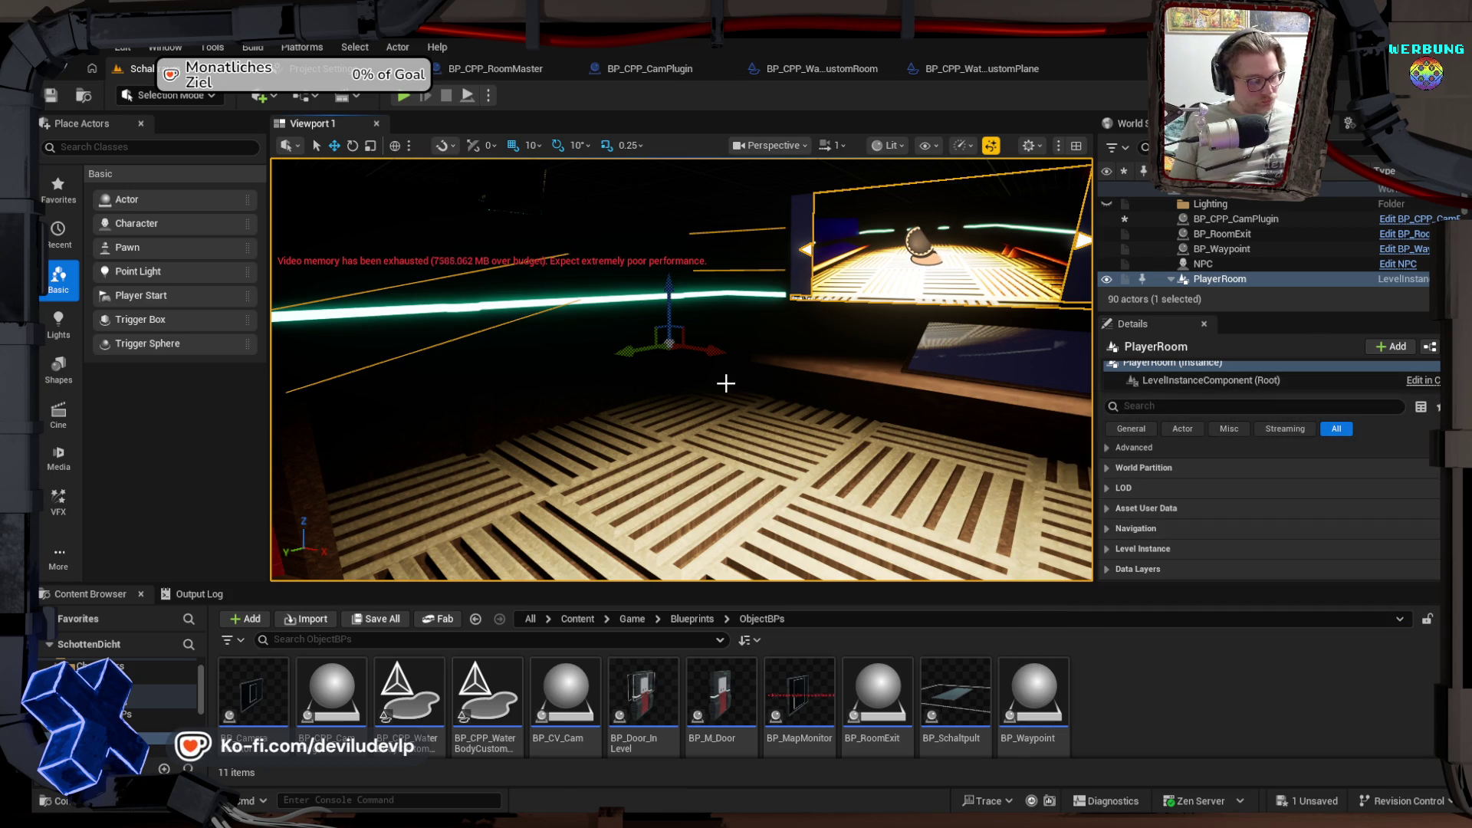
Step: Save the current level with Ctrl+S so no unsaved changes remain
key("ctrl+s")
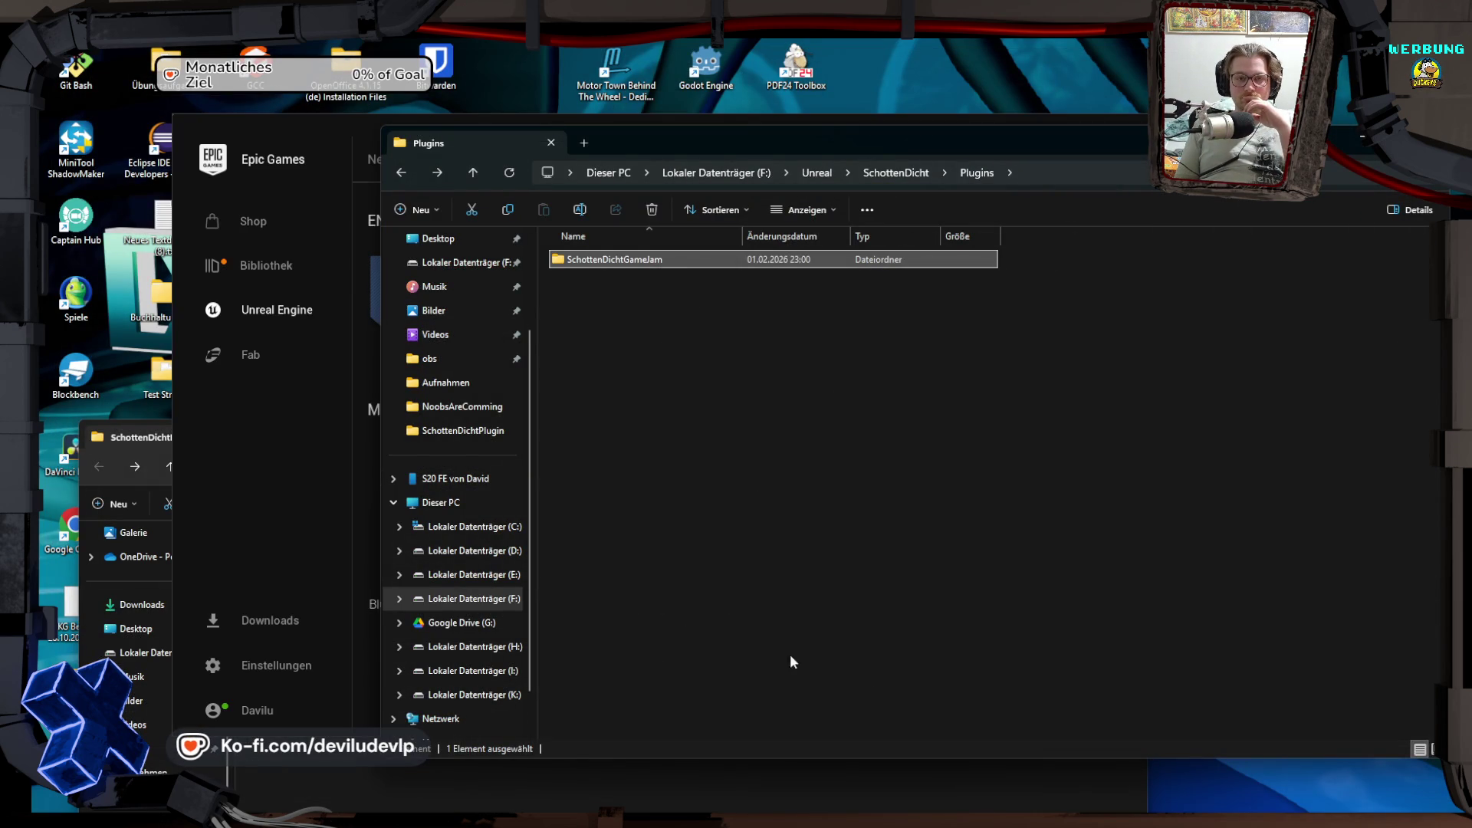
Step: Bring the Epic Games Launcher Library window in front of File Explorer
left_click(342, 141)
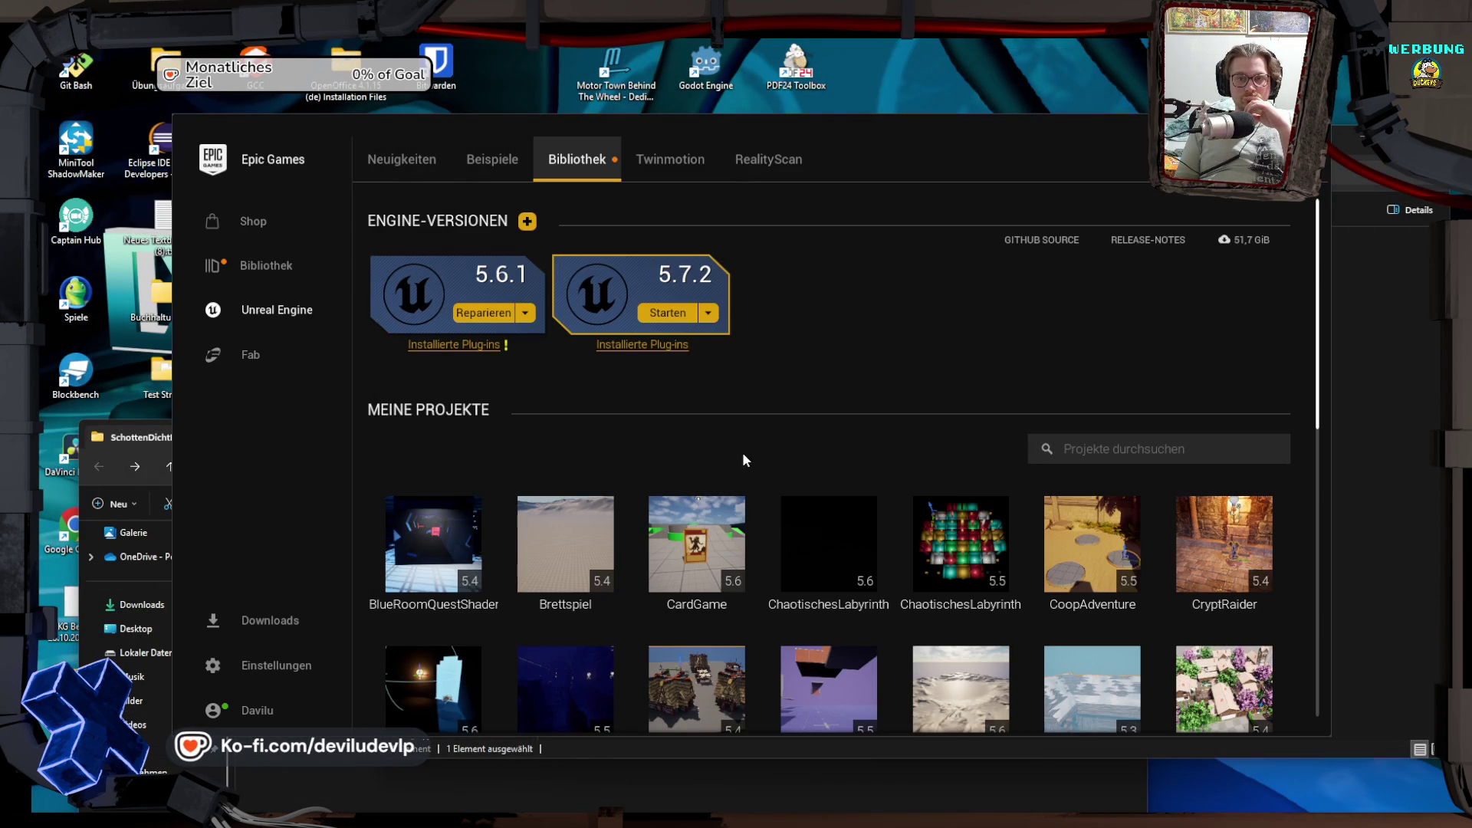
Step: Relaunch the SchottenDicht project from the launcher Library and bring the reopened editor forward
scroll(742, 459, "down", 6)
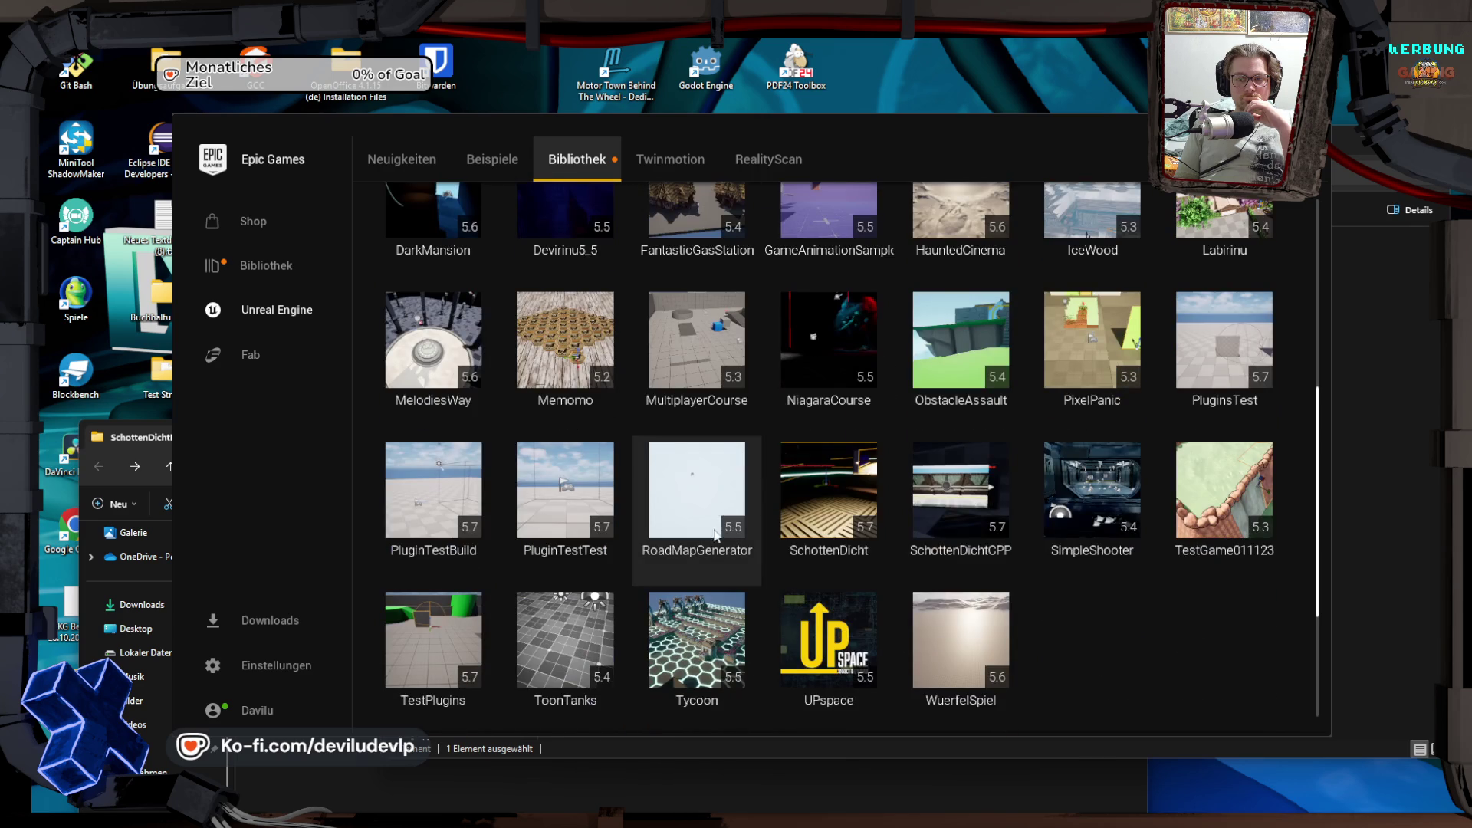
double_click(845, 478)
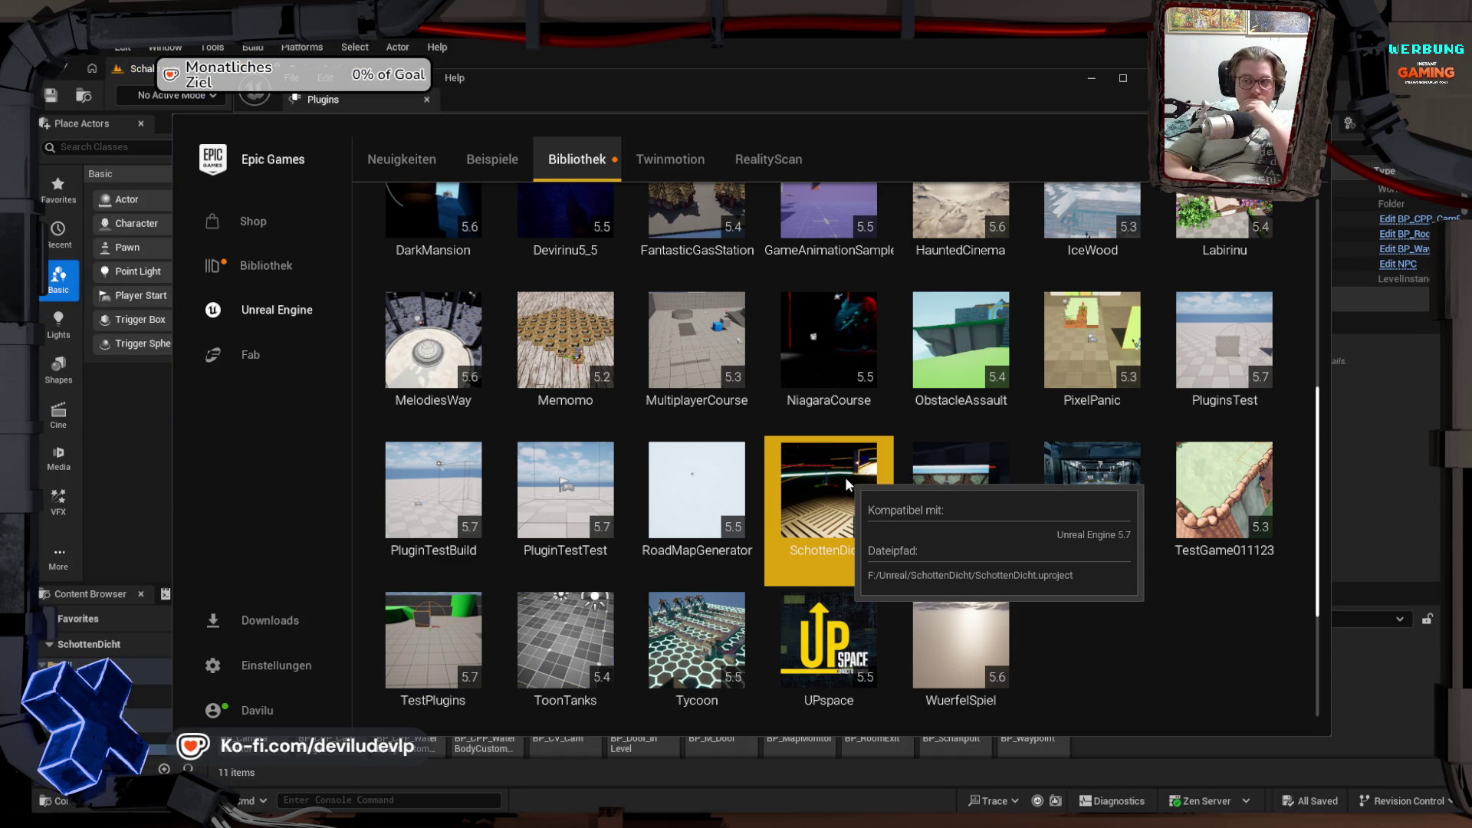
left_click(818, 57)
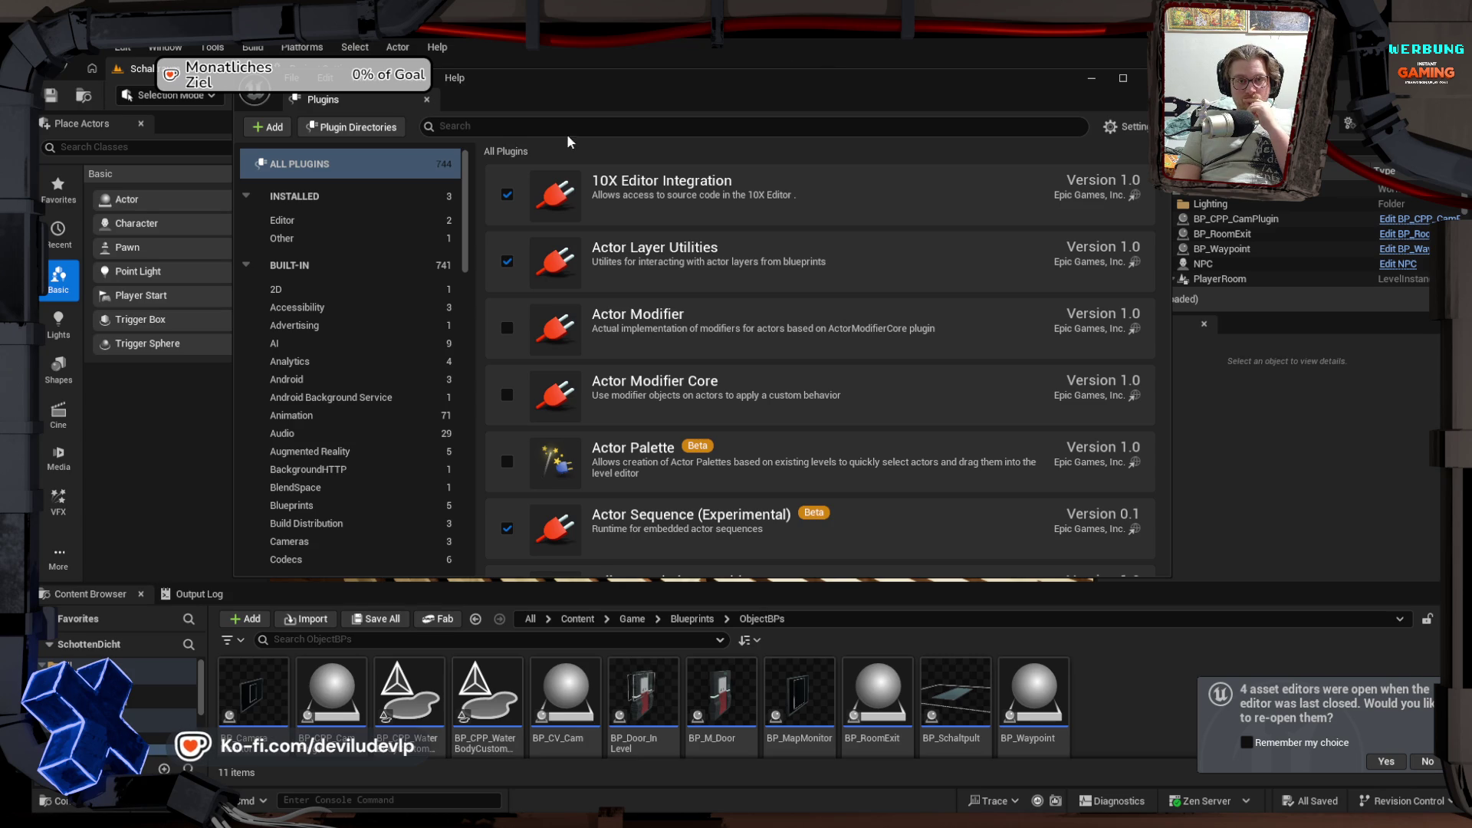
Step: Confirm SchottenDichtGameJam is enabled under Installed > Other, return to All Plugins, and minimize the Plugins window
left_click(300, 236)
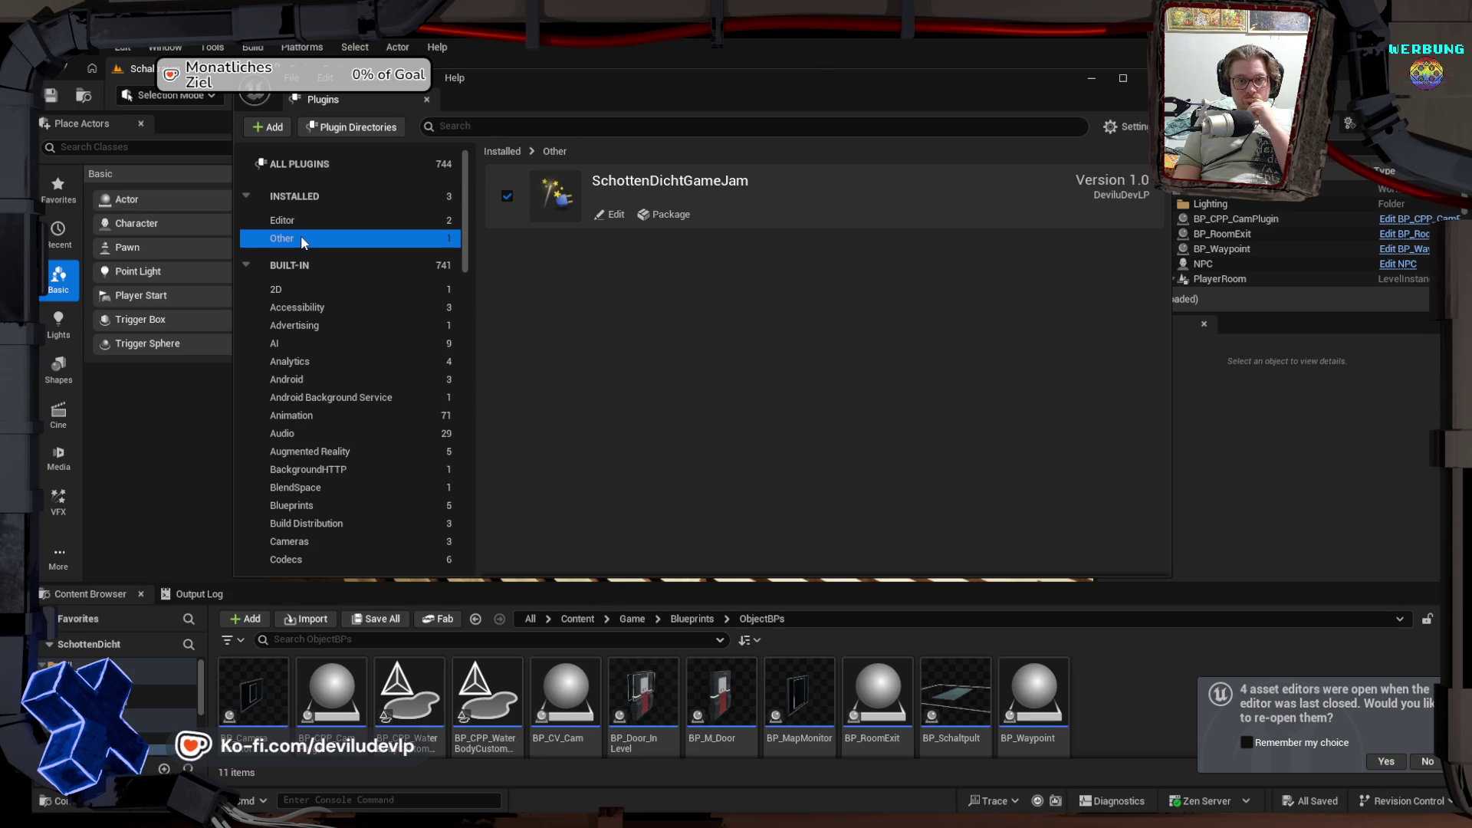
left_click(314, 165)
left_click(1088, 76)
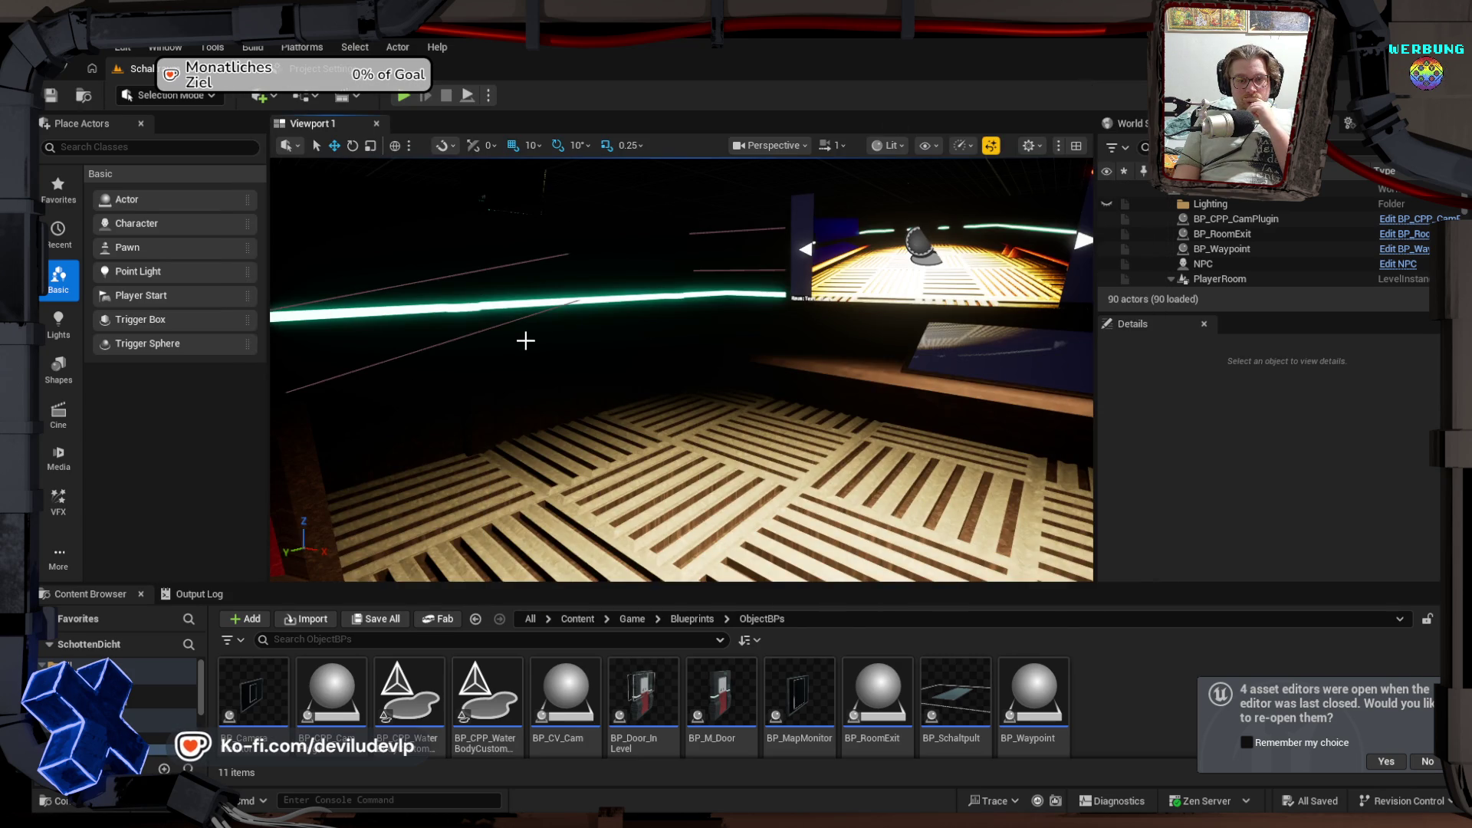
Step: Orbit the viewport toward the monitor screens and take the Content Browser back up to the Game folder
left_click_drag(526, 342, 590, 347)
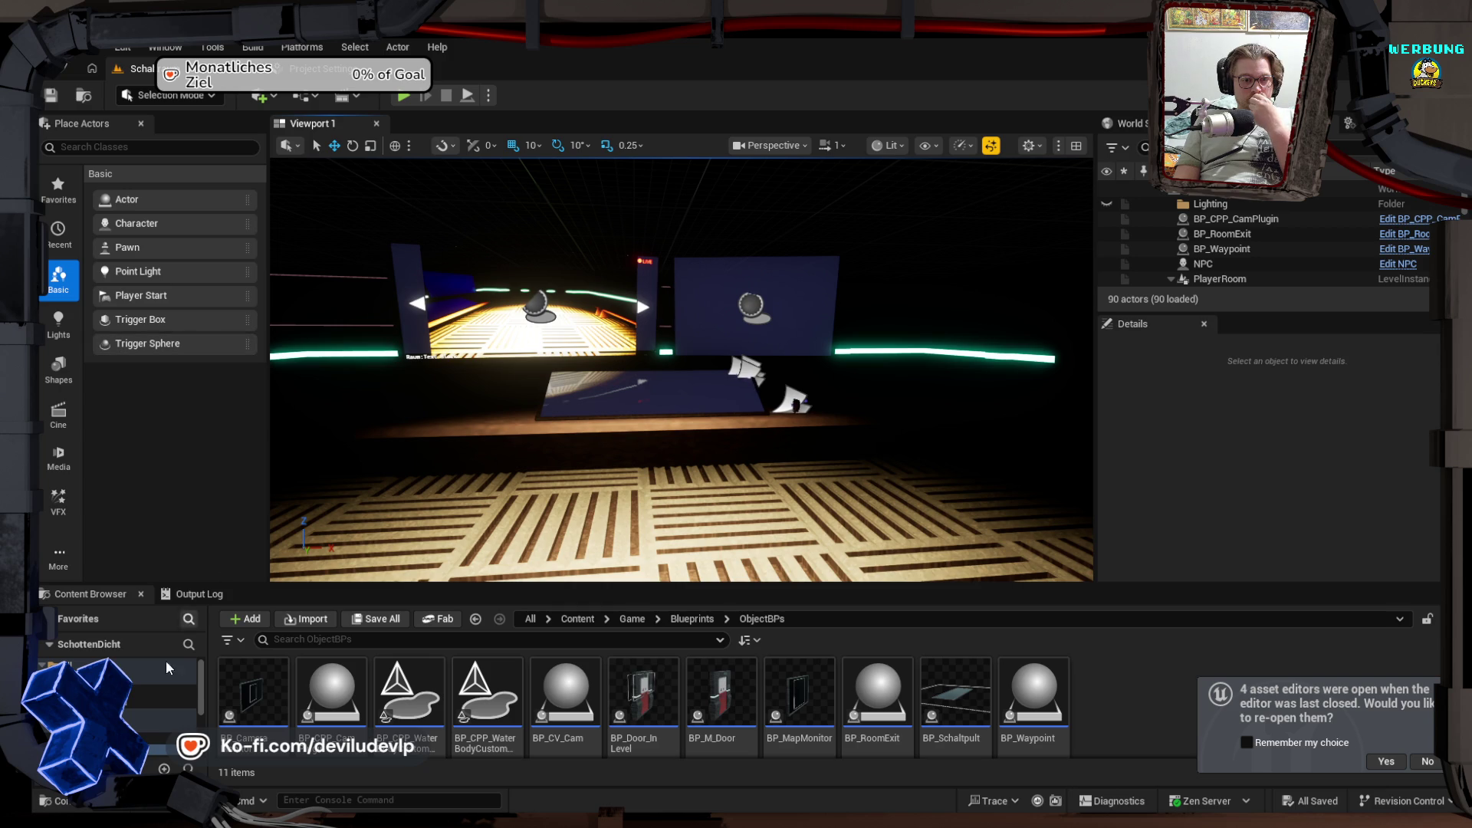
left_click(165, 725)
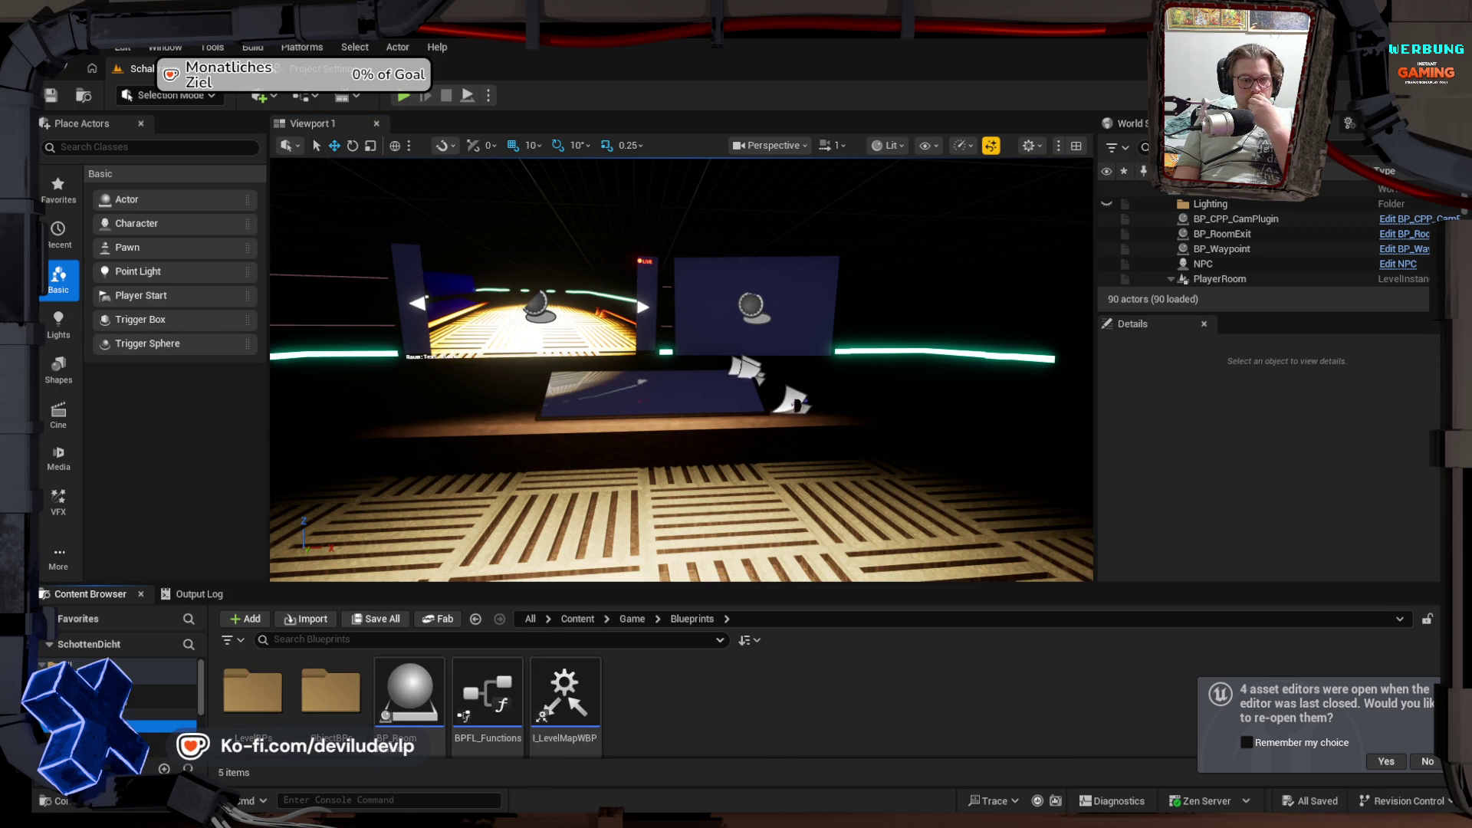
key("alt+Left")
Step: Open BPI_Schaltraum_GameInstance and dock its window into the main editor
double_click(800, 694)
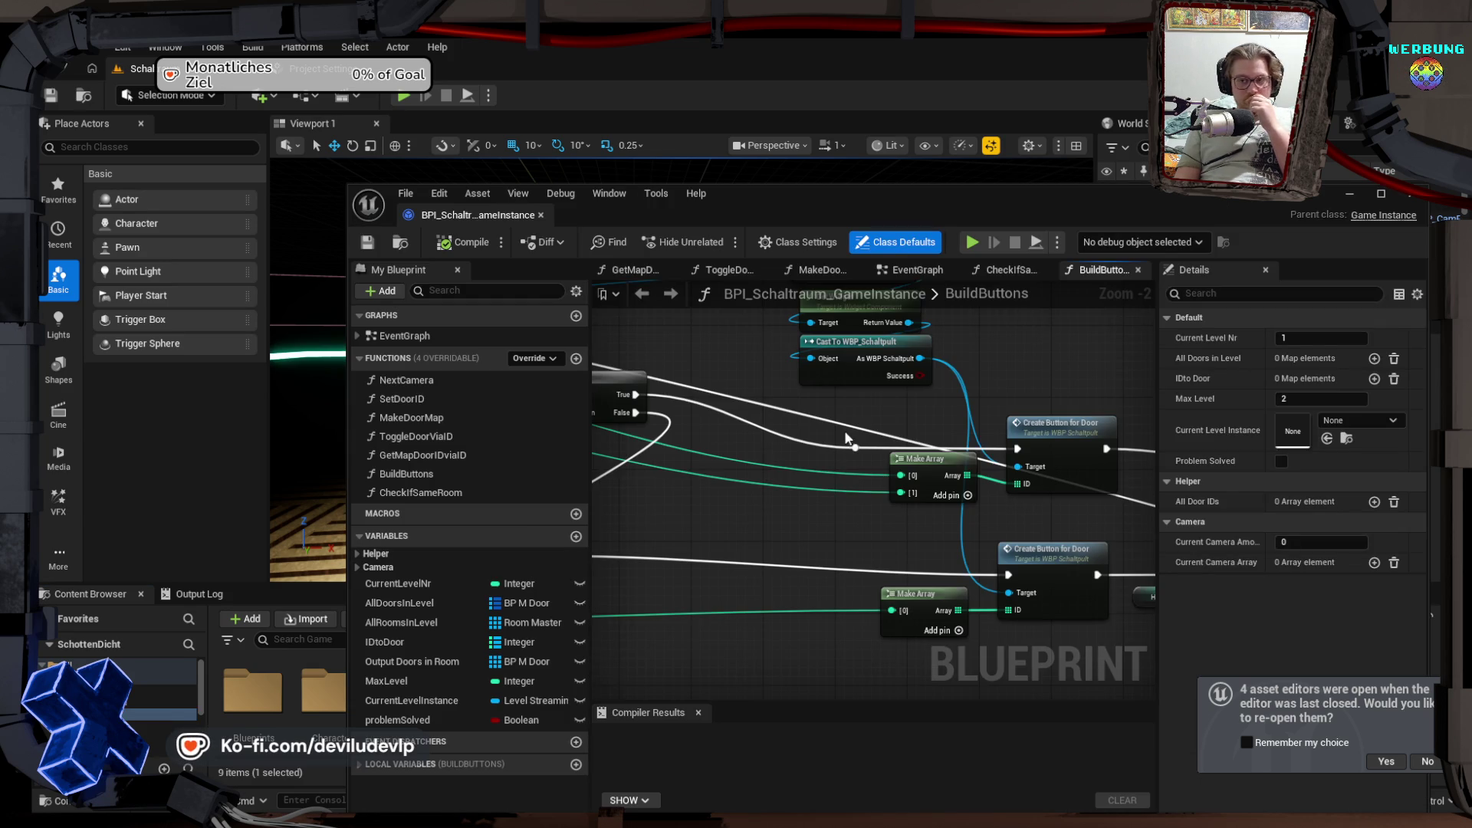
mouse_move(522, 222)
left_mouse_down()
mouse_move(947, 295)
mouse_move(521, 72)
left_mouse_up()
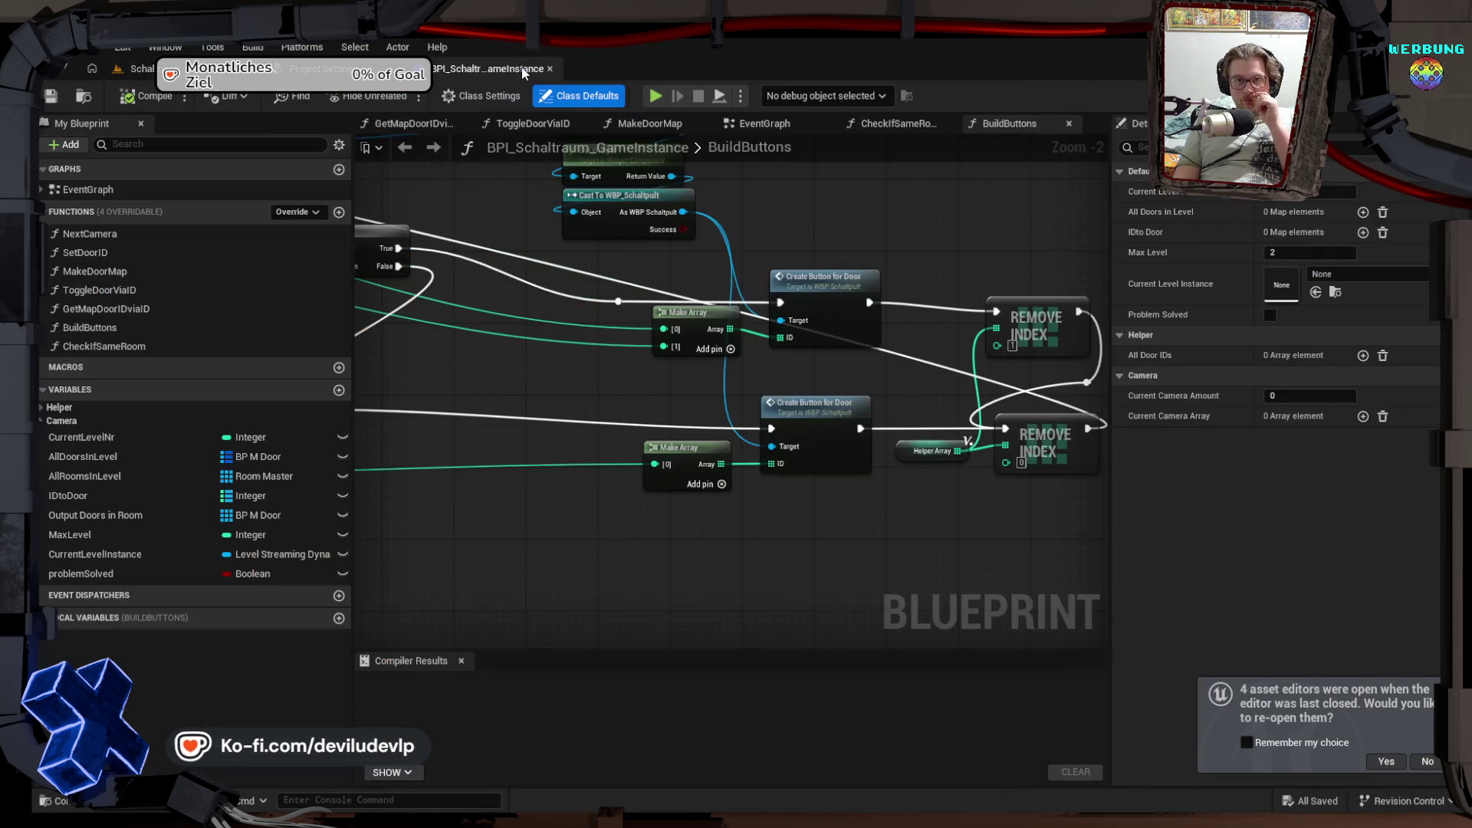
scroll(696, 350, "down", 6)
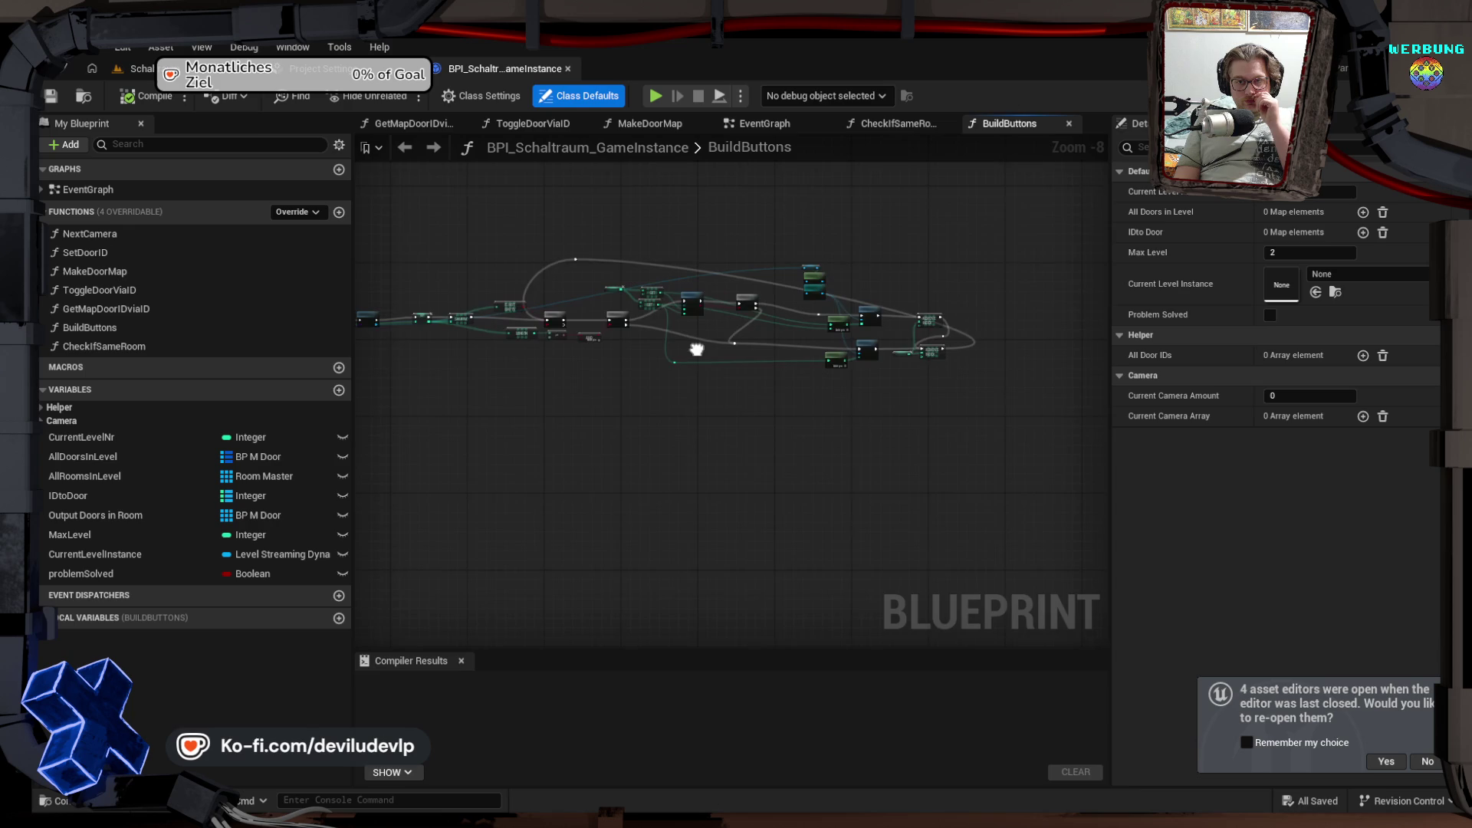
scroll(597, 401, "up", 6)
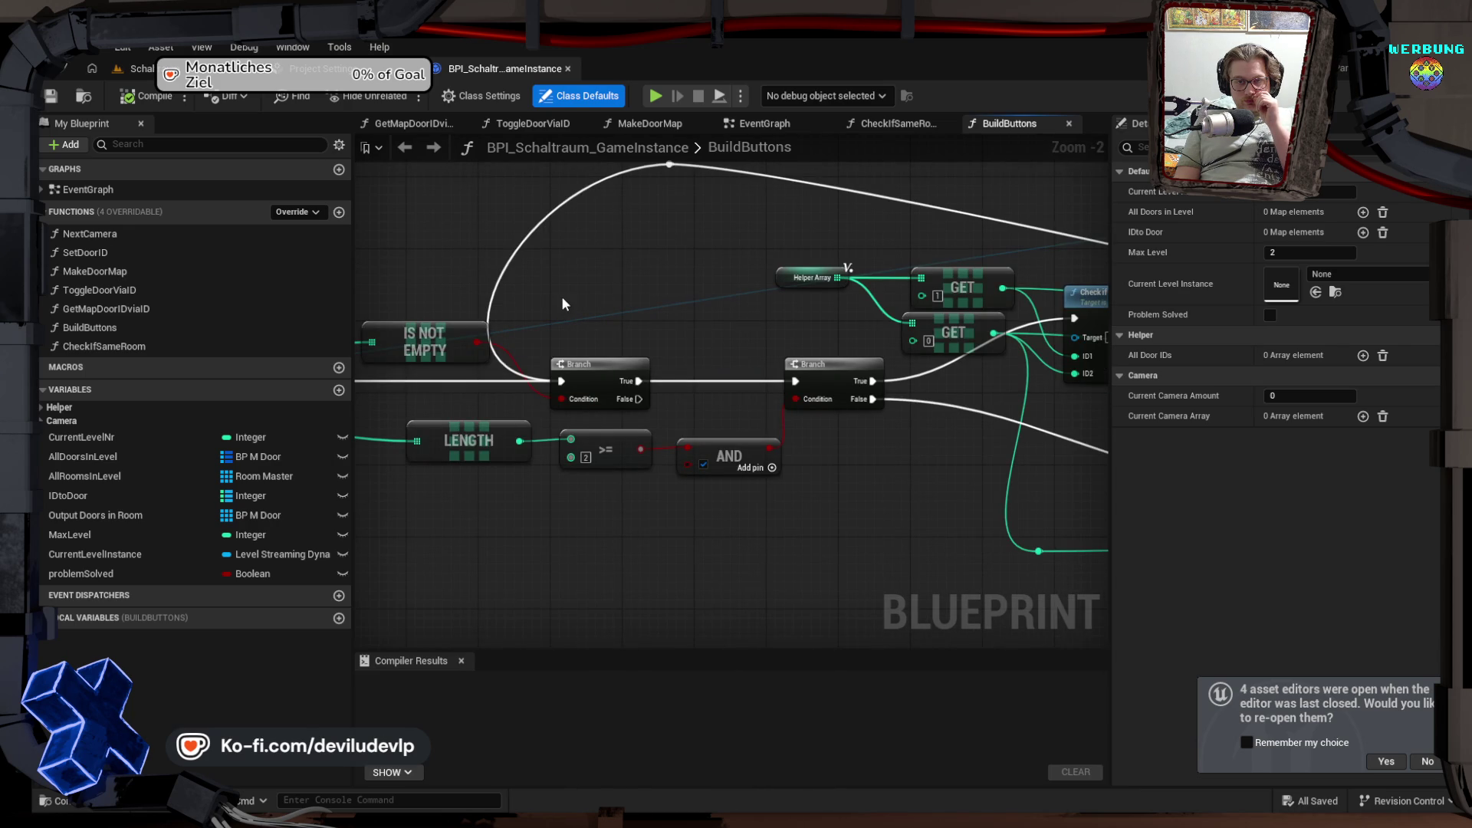
Step: Pan through the BuildButtons graph from Get Actor Of Class to the Create Button for Door nodes
left_click_drag(555, 288, 1003, 286)
scroll(748, 287, "down", 1)
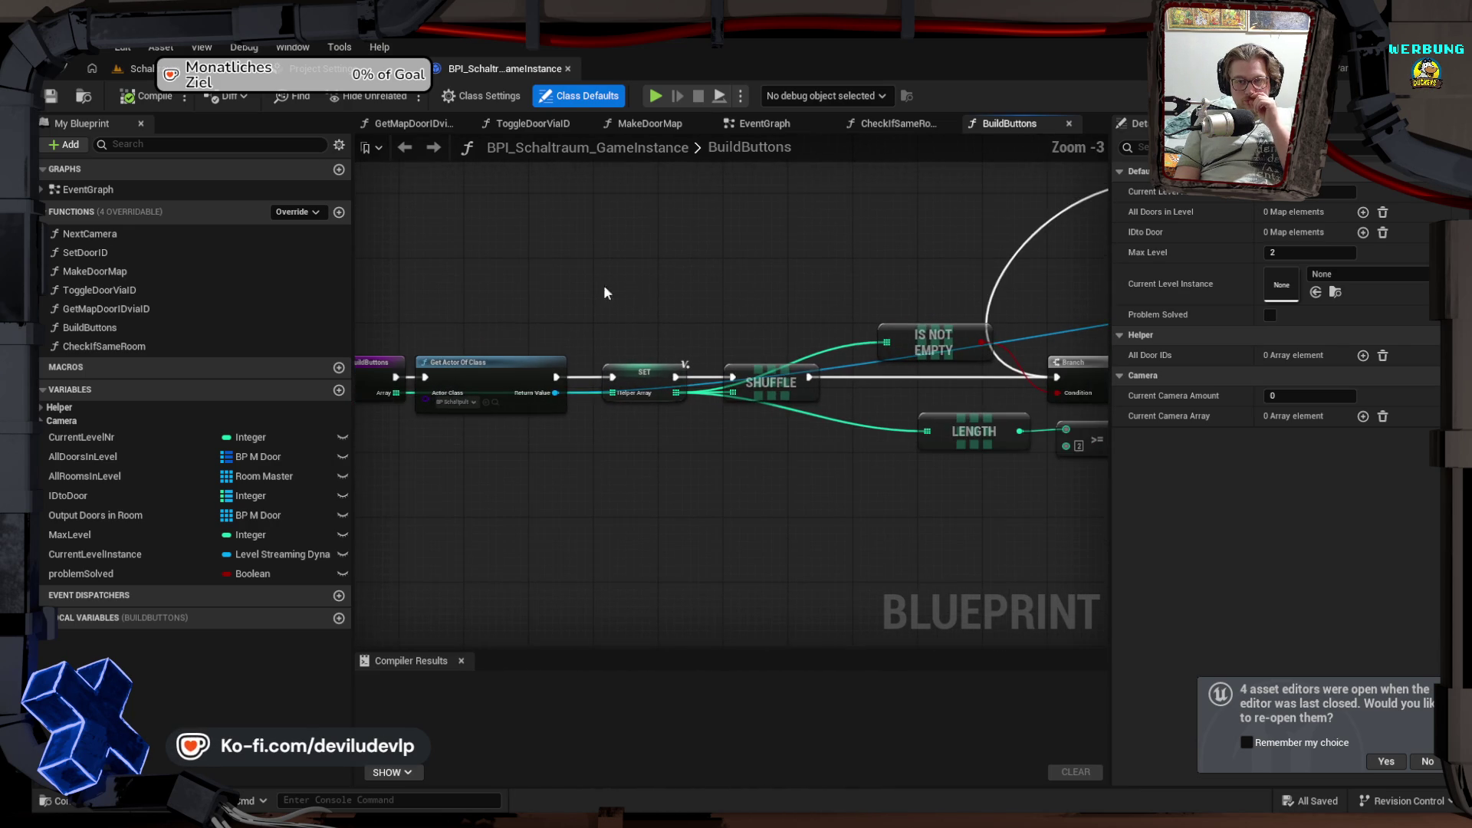
left_click_drag(605, 289, 921, 283)
scroll(835, 282, "up", 3)
left_click_drag(831, 286, 601, 261)
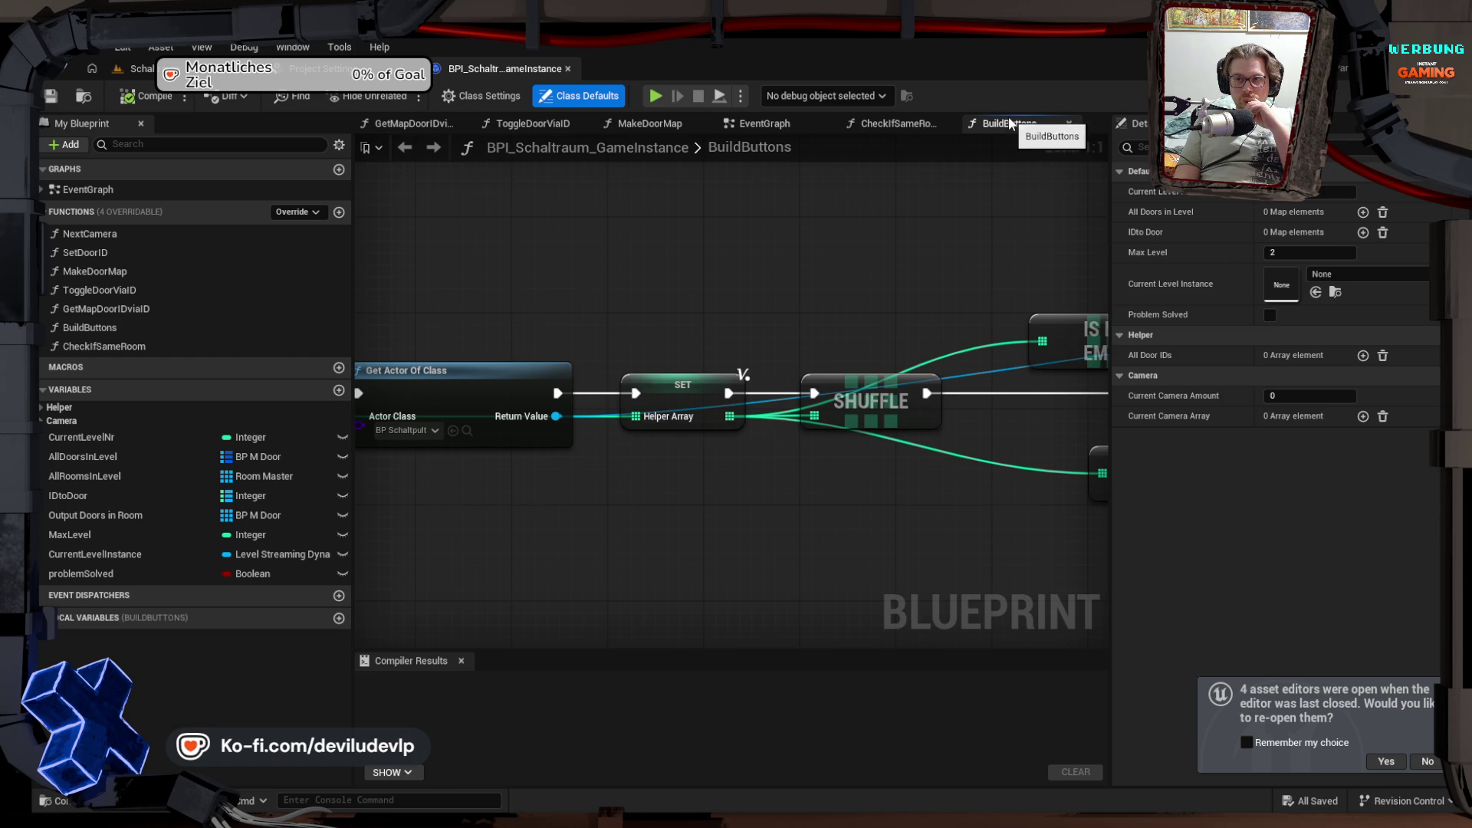
mouse_move(1081, 258)
left_mouse_down()
mouse_move(792, 243)
mouse_move(461, 265)
left_mouse_up()
left_click_drag(968, 262, 465, 257)
mouse_move(827, 260)
left_mouse_down()
mouse_move(429, 261)
mouse_move(437, 240)
left_mouse_up()
mouse_move(881, 230)
left_mouse_down()
mouse_move(767, 218)
mouse_move(979, 200)
mouse_move(783, 191)
mouse_move(871, 189)
mouse_move(1036, 218)
mouse_move(1017, 293)
mouse_move(1054, 320)
left_mouse_up()
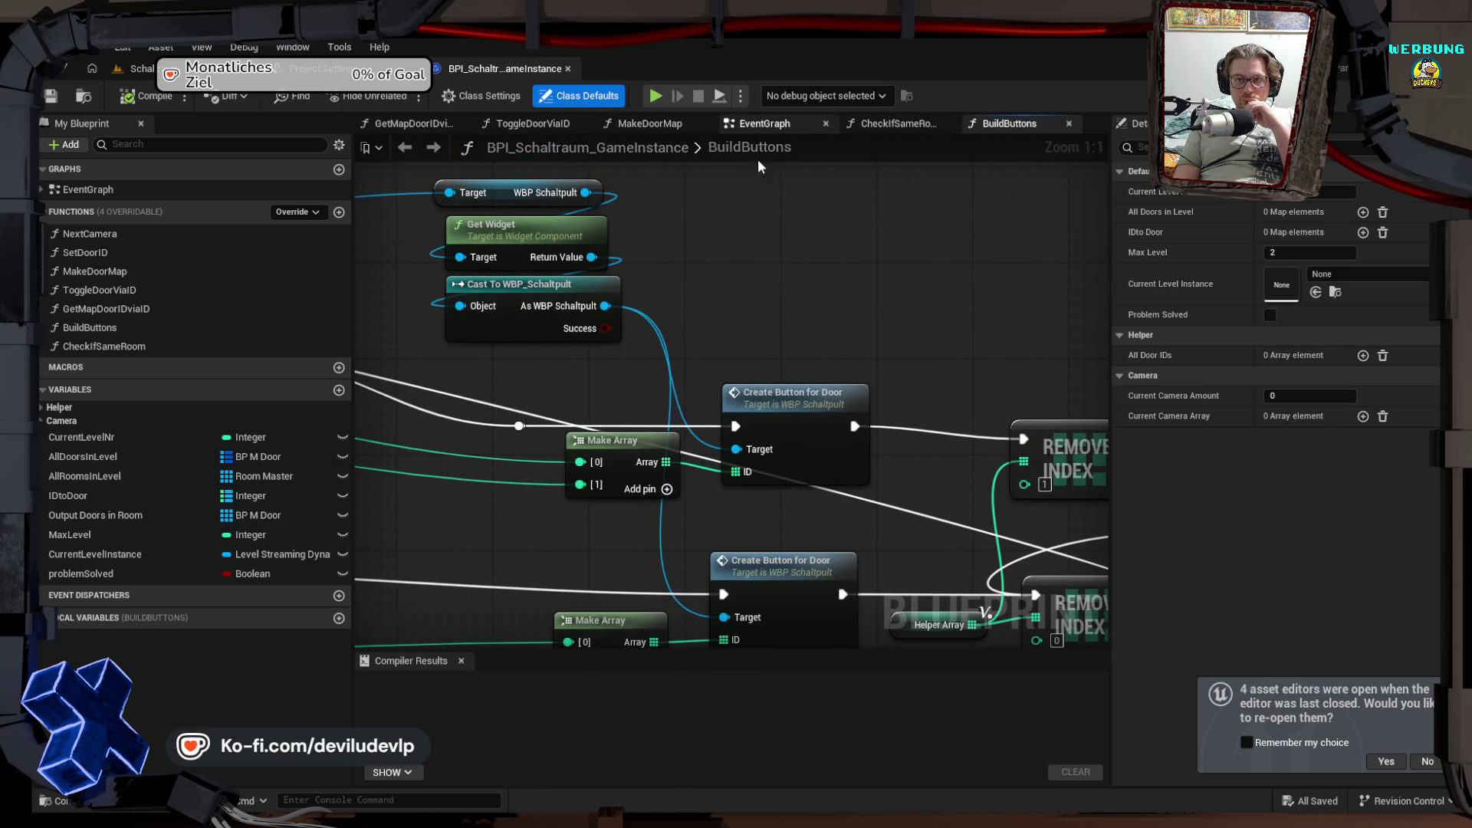
Step: Switch to the EventGraph, zoom on the TODO comment, and pan to the For Each Loop and its preceding nodes
left_click(764, 124)
scroll(683, 371, "up", 2)
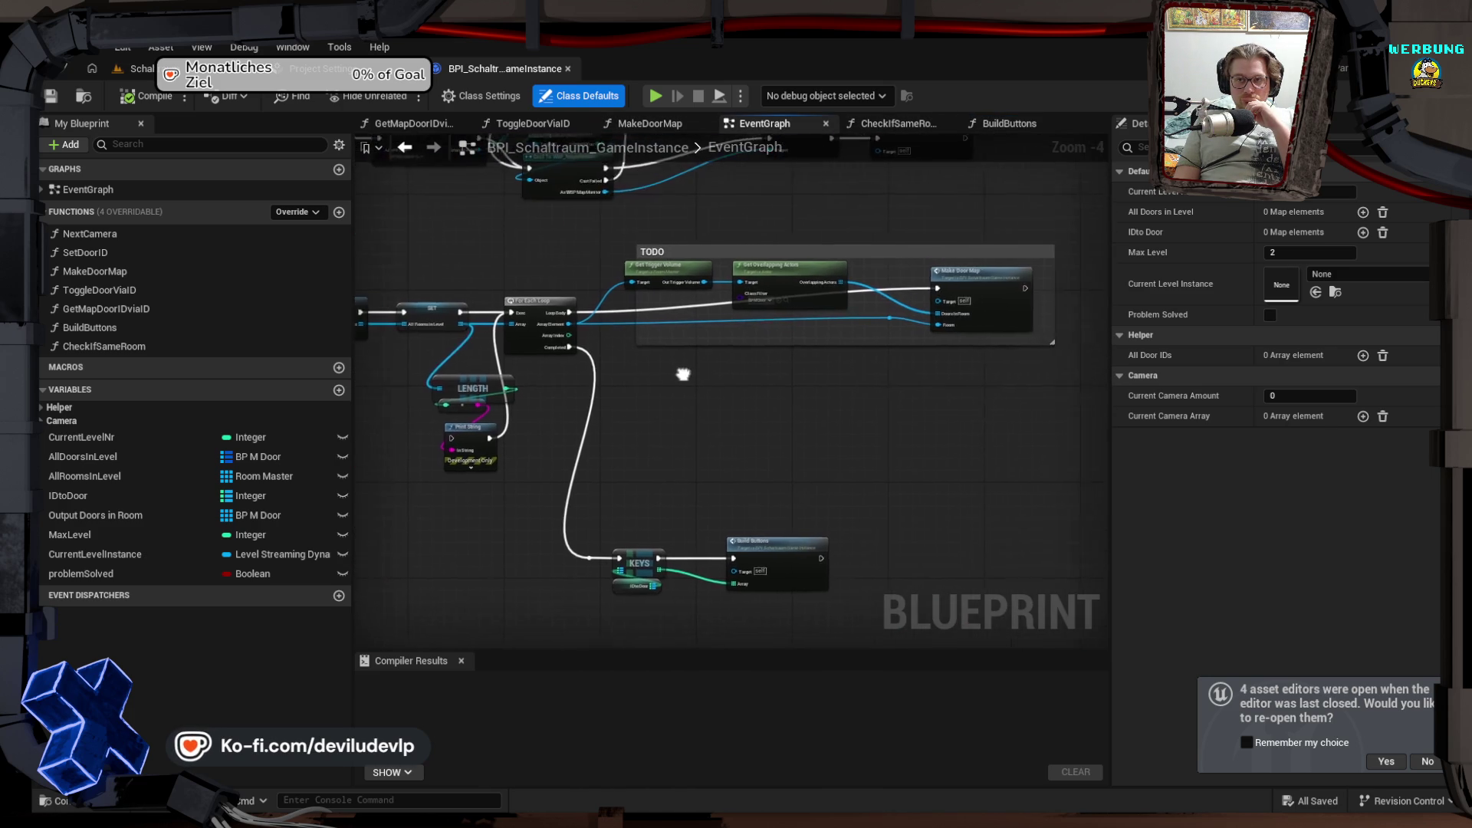
scroll(691, 326, "up", 1)
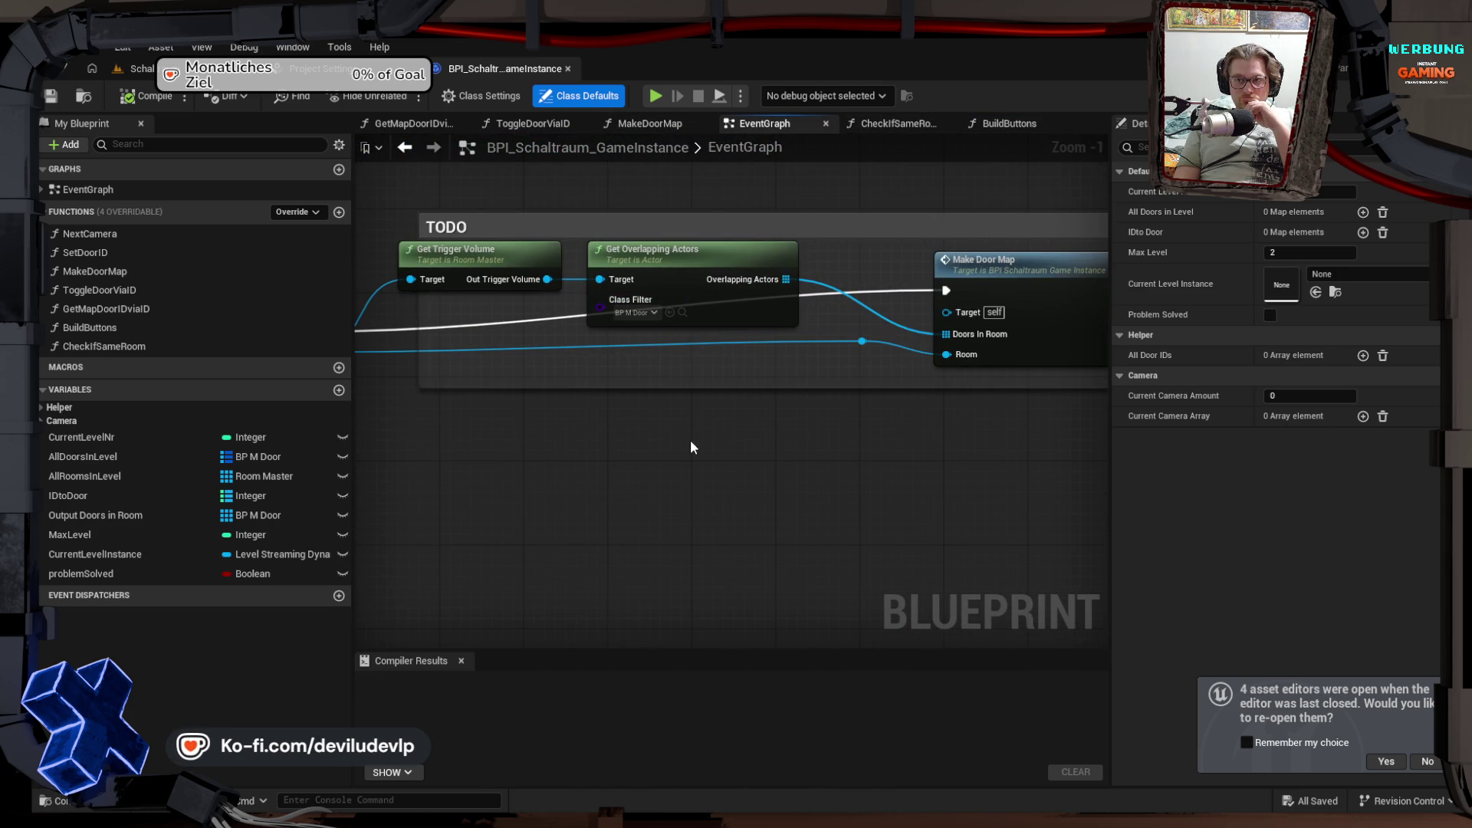
left_click_drag(538, 436, 715, 418)
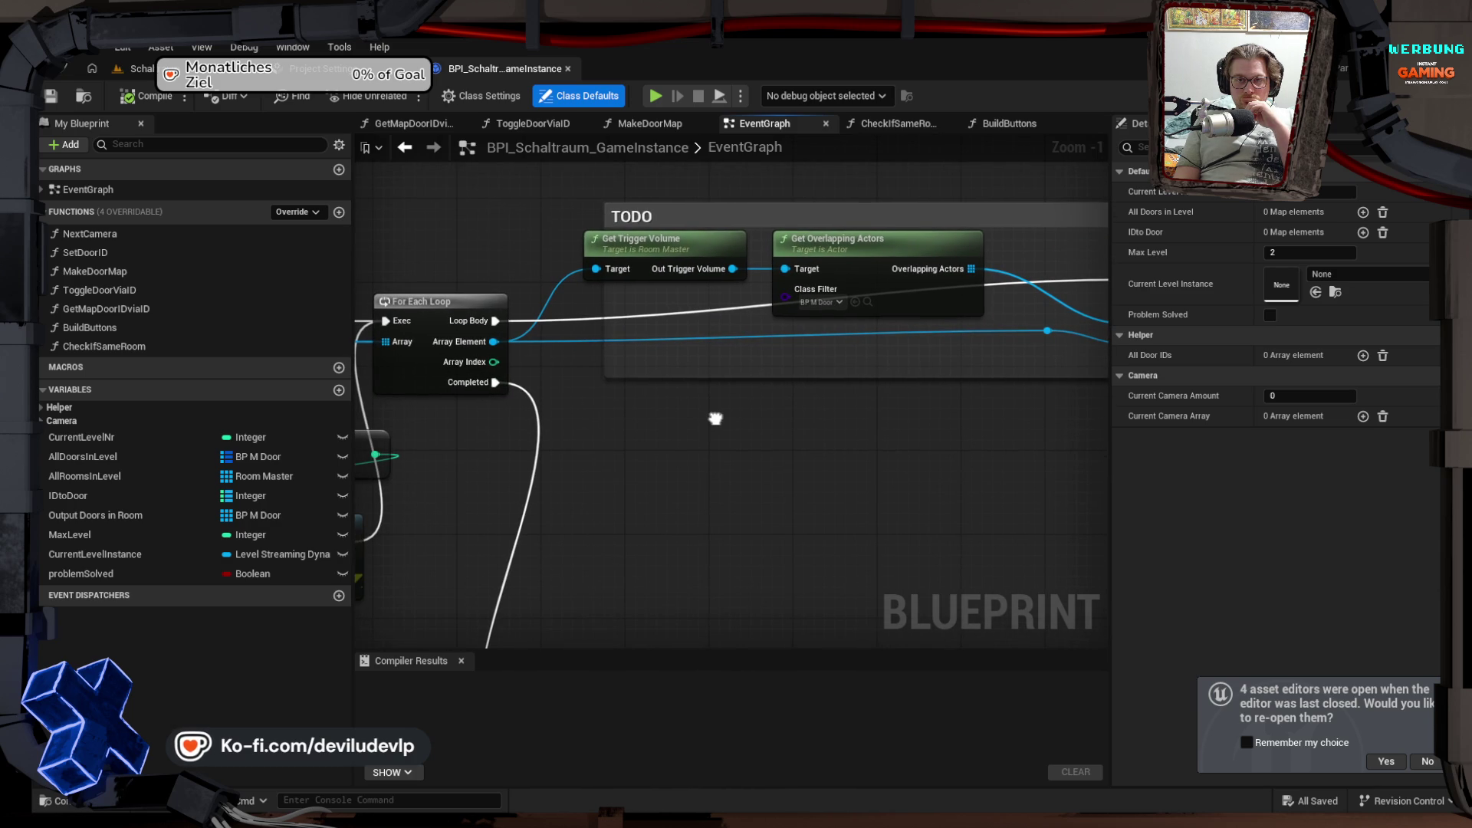
mouse_move(716, 418)
left_mouse_down()
mouse_move(805, 401)
mouse_move(741, 436)
mouse_move(767, 441)
mouse_move(797, 418)
mouse_move(777, 413)
left_mouse_up()
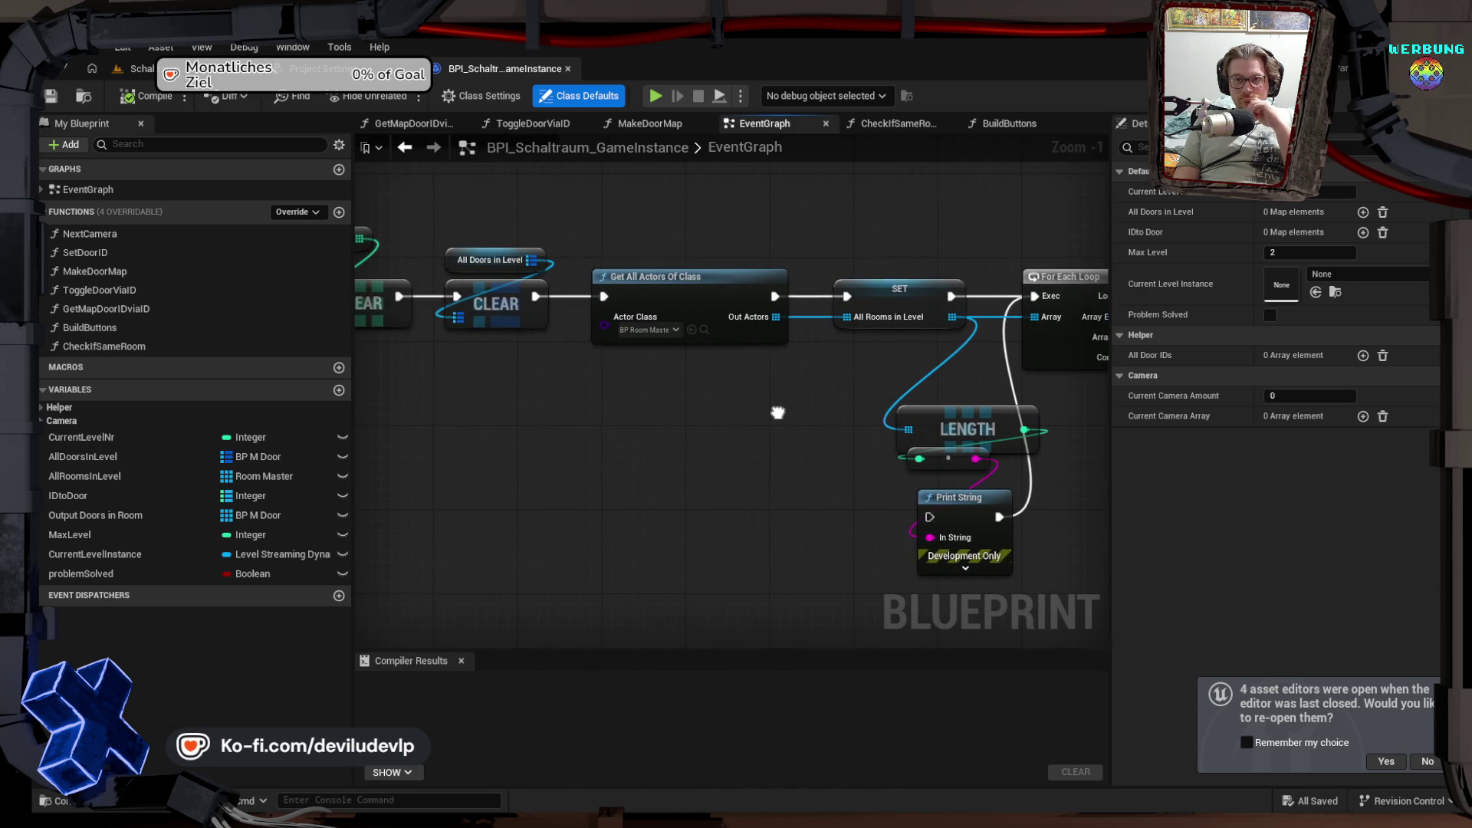
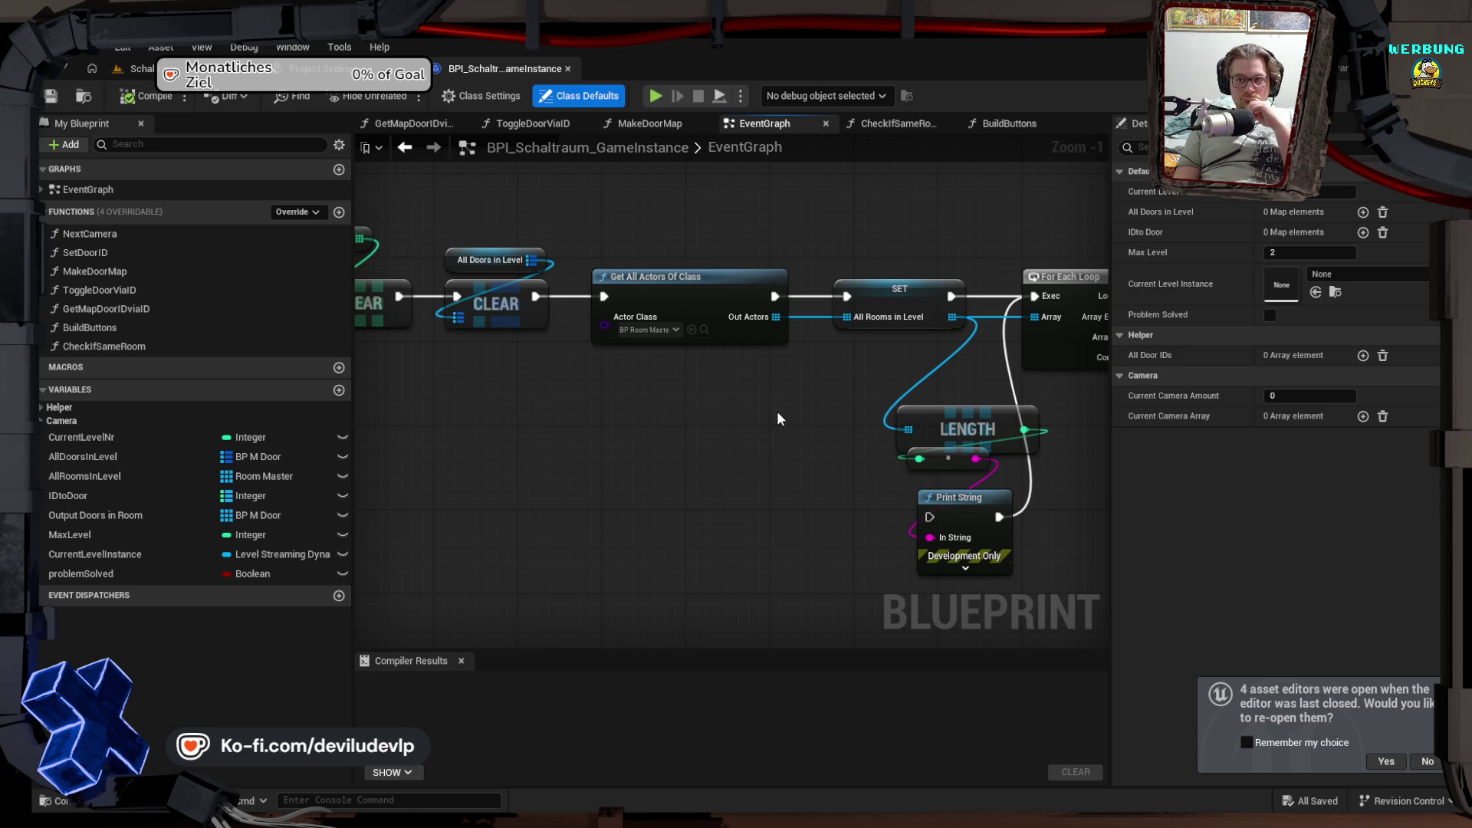
Step: Review the FetchRoomData event nodes and check the Max Level and Current Level Nr defaults
left_click_drag(776, 407, 1300, 399)
mouse_move(907, 375)
left_mouse_down()
mouse_move(877, 285)
mouse_move(835, 459)
mouse_move(1127, 460)
left_mouse_up()
scroll(654, 405, "down", 2)
left_click_drag(543, 414, 772, 442)
scroll(644, 430, "up", 3)
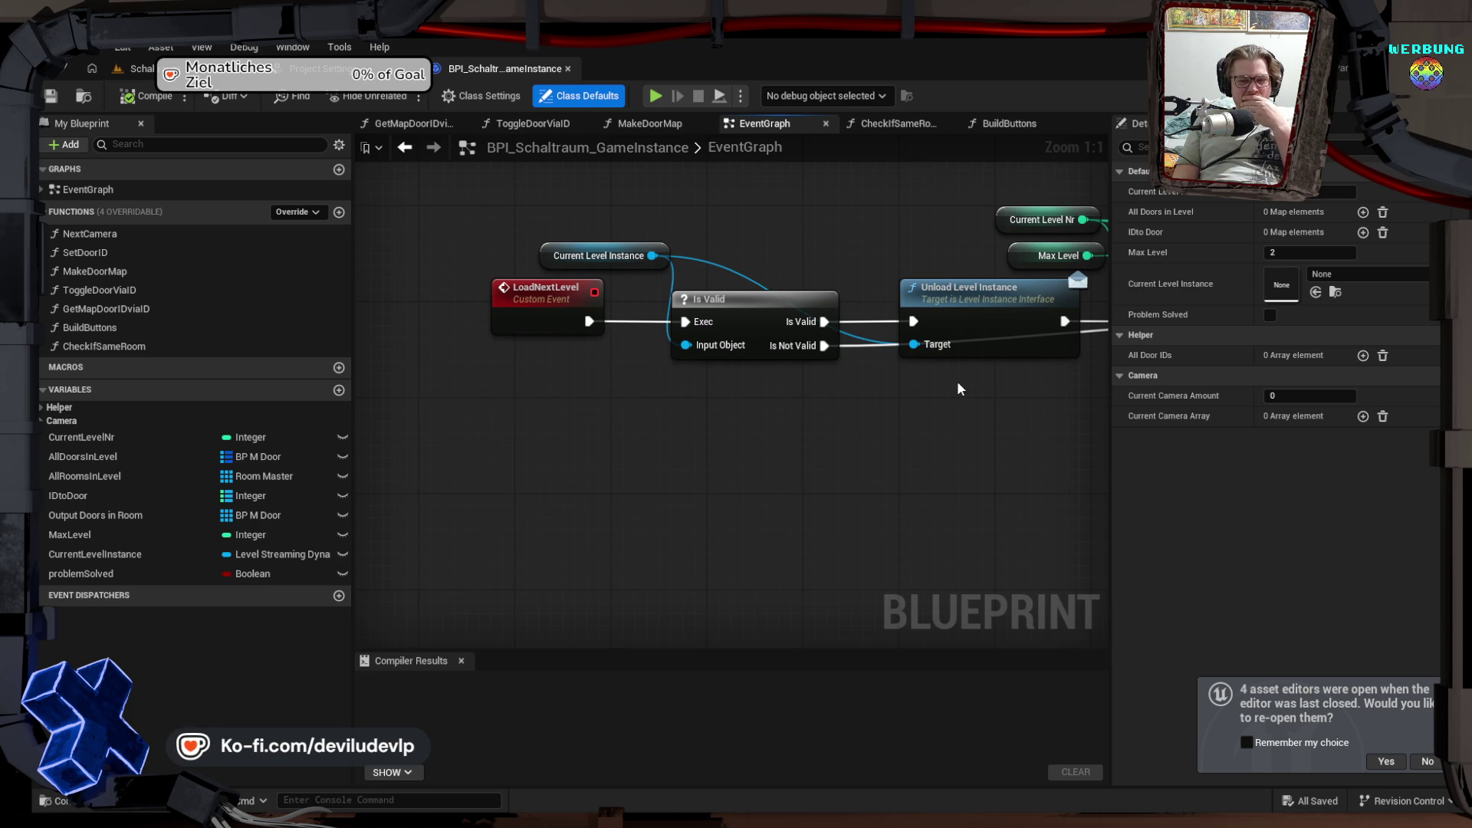
left_click_drag(975, 388, 757, 427)
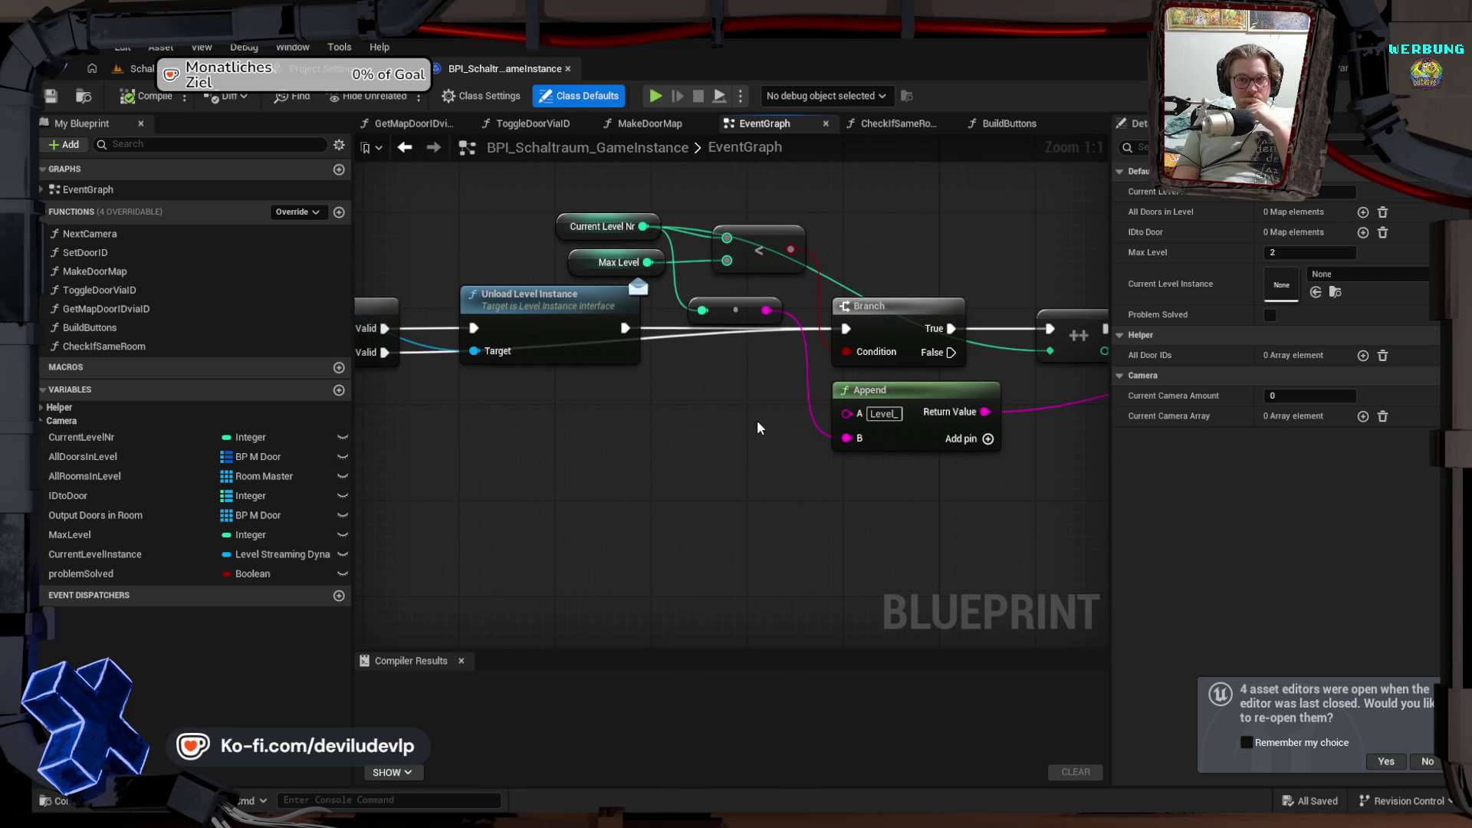
left_click(574, 264)
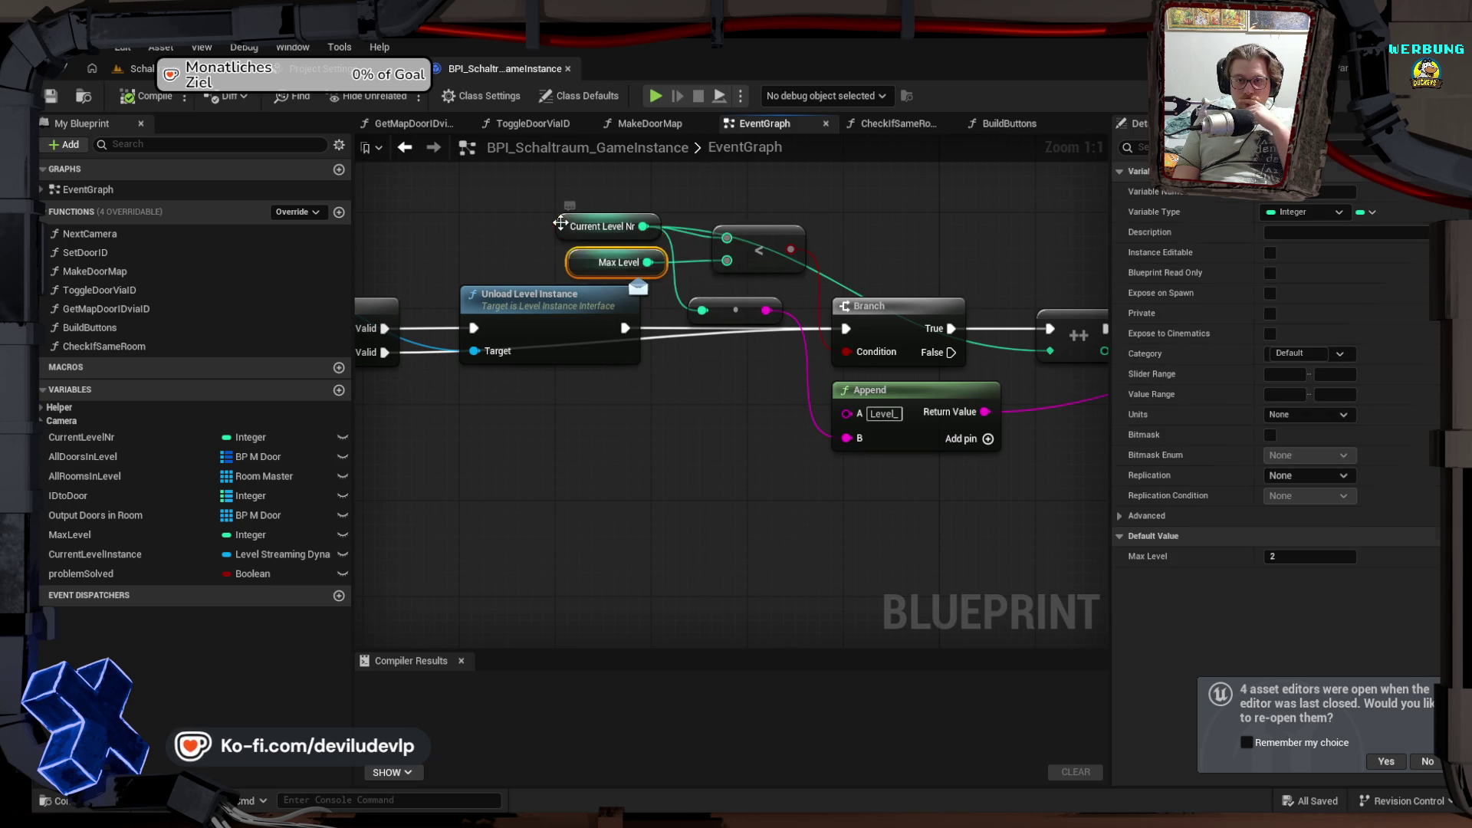
left_click(601, 226)
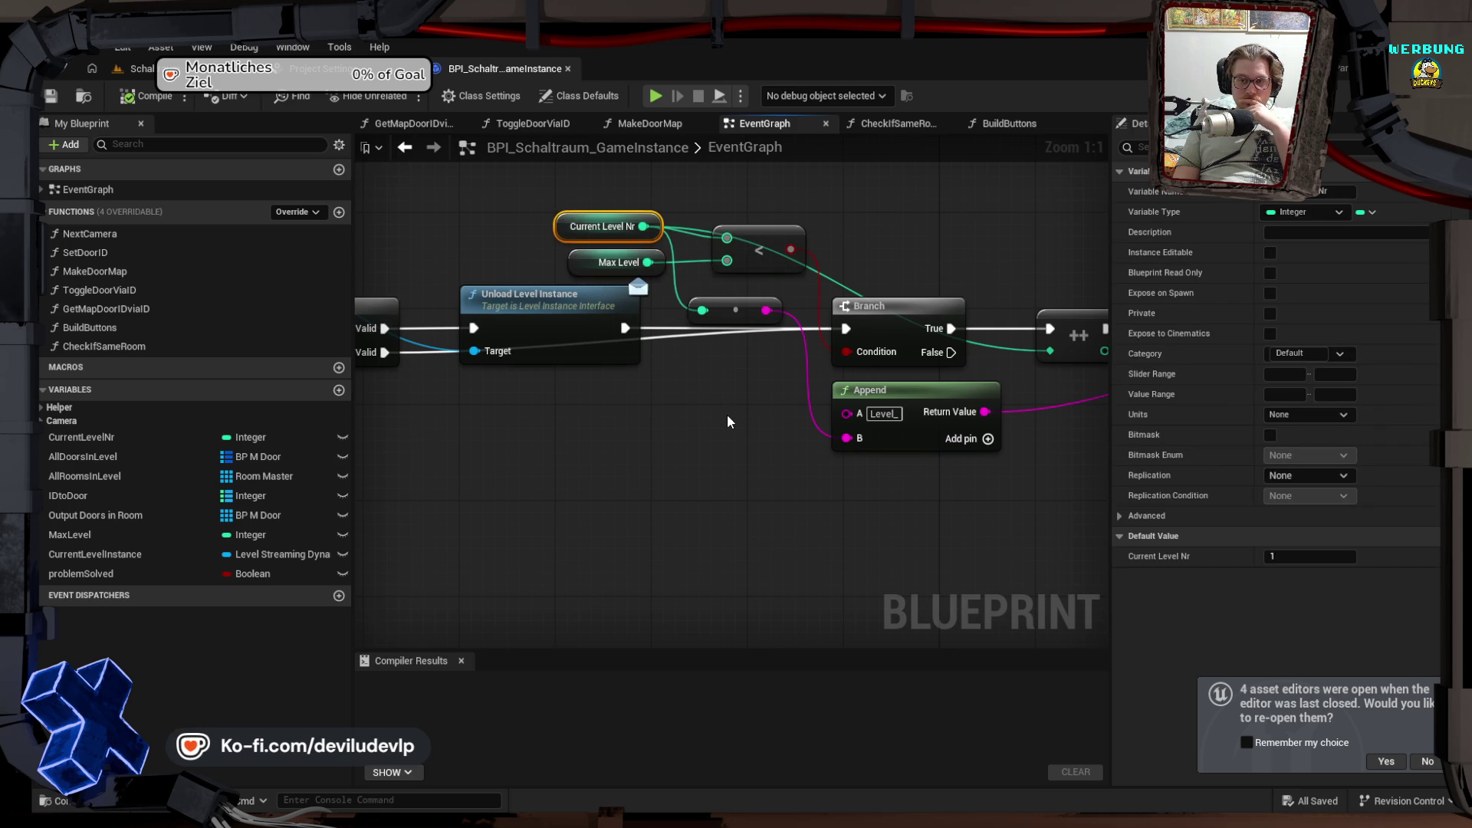
left_click(727, 414)
Step: Trace the chain through Load Map to Fetch Room Data's CLEAR nodes, then return to the level editor
left_click_drag(840, 425, 439, 414)
mouse_move(828, 413)
left_mouse_down()
mouse_move(575, 408)
mouse_move(571, 429)
left_mouse_up()
left_click_drag(905, 440, 500, 437)
left_click_drag(720, 458, 632, 455)
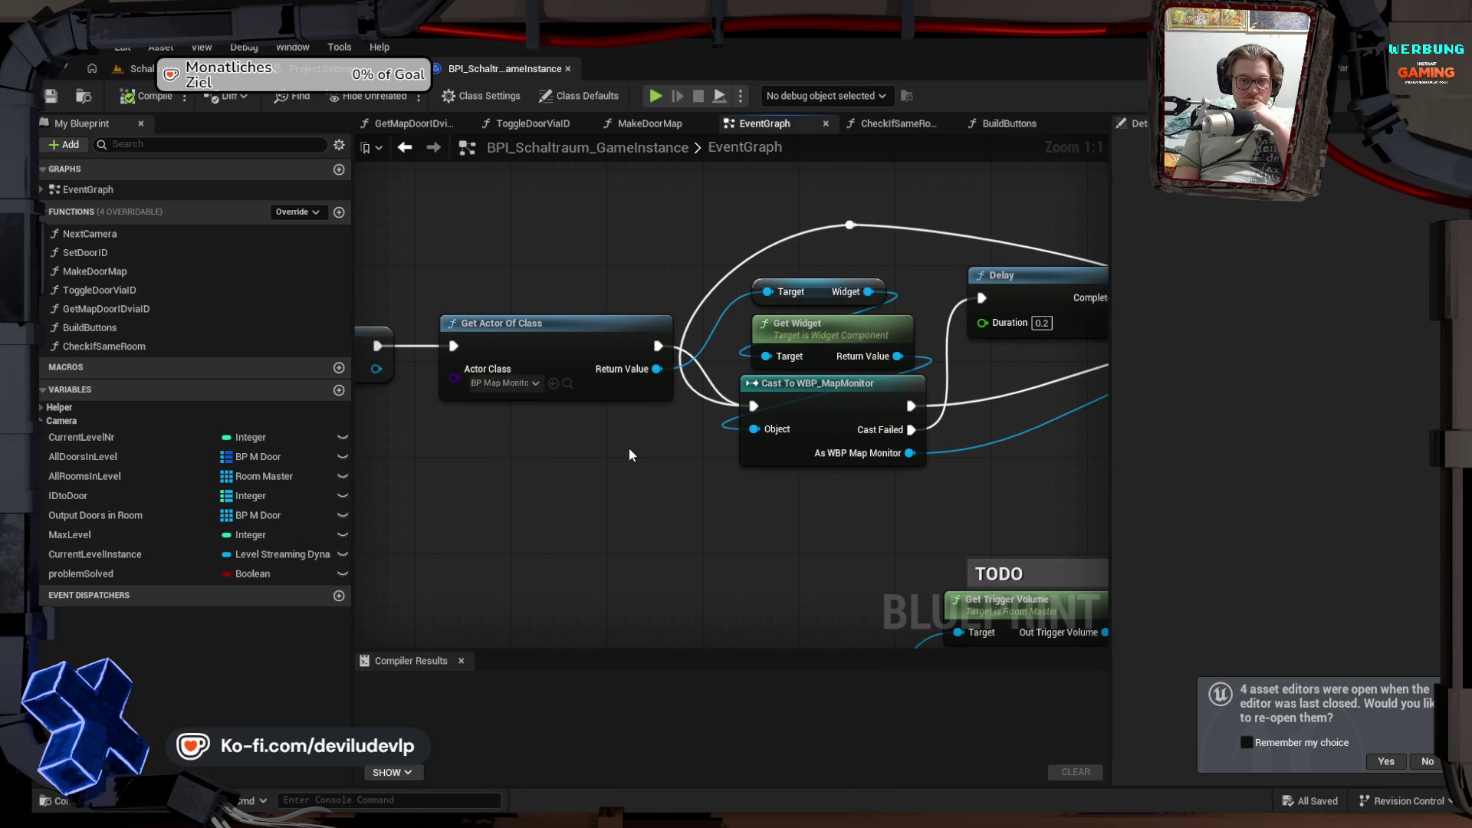
left_click_drag(1033, 453, 735, 455)
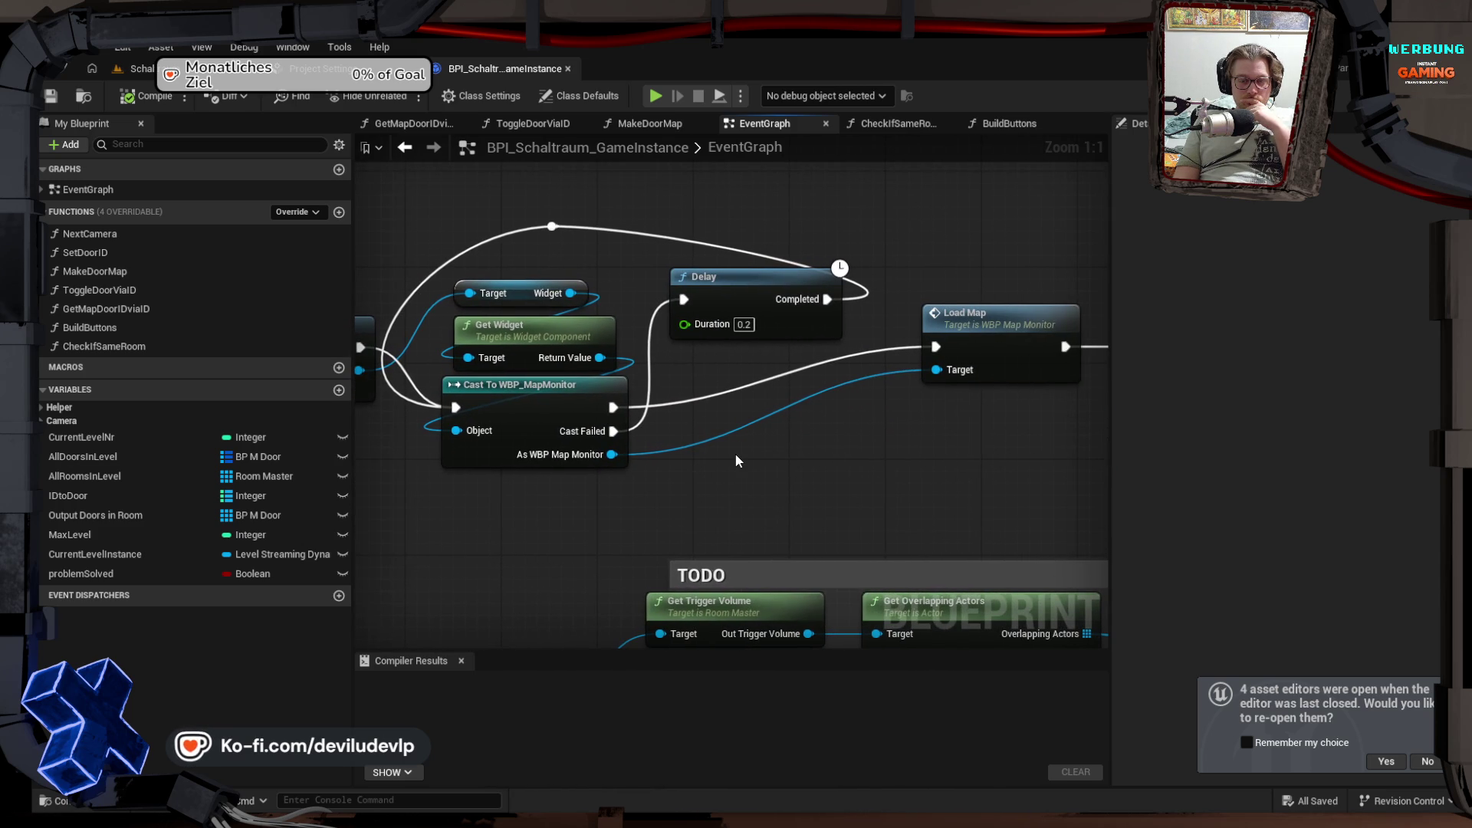
left_click_drag(750, 458, 358, 454)
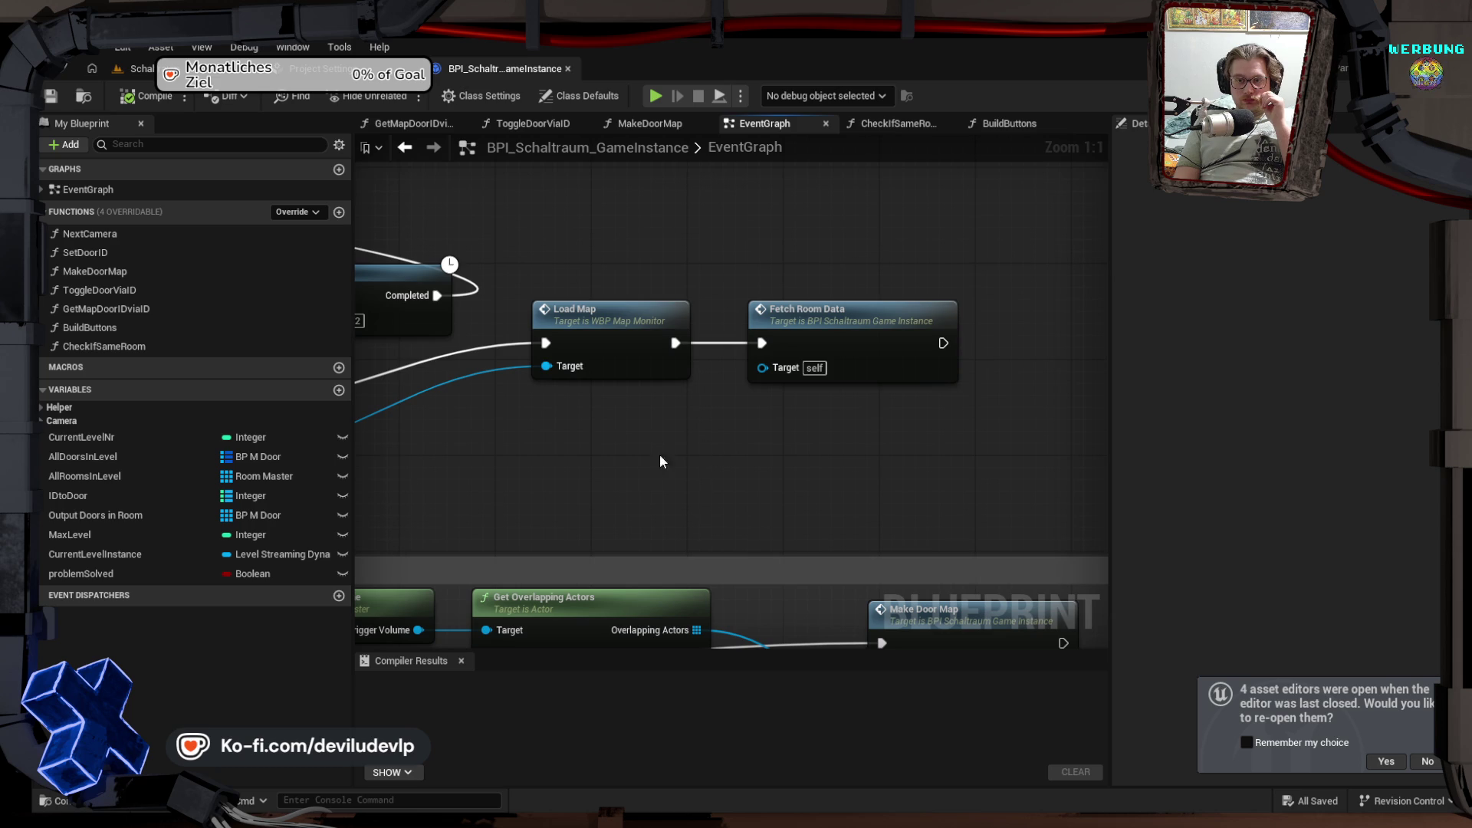
scroll(659, 454, "down", 5)
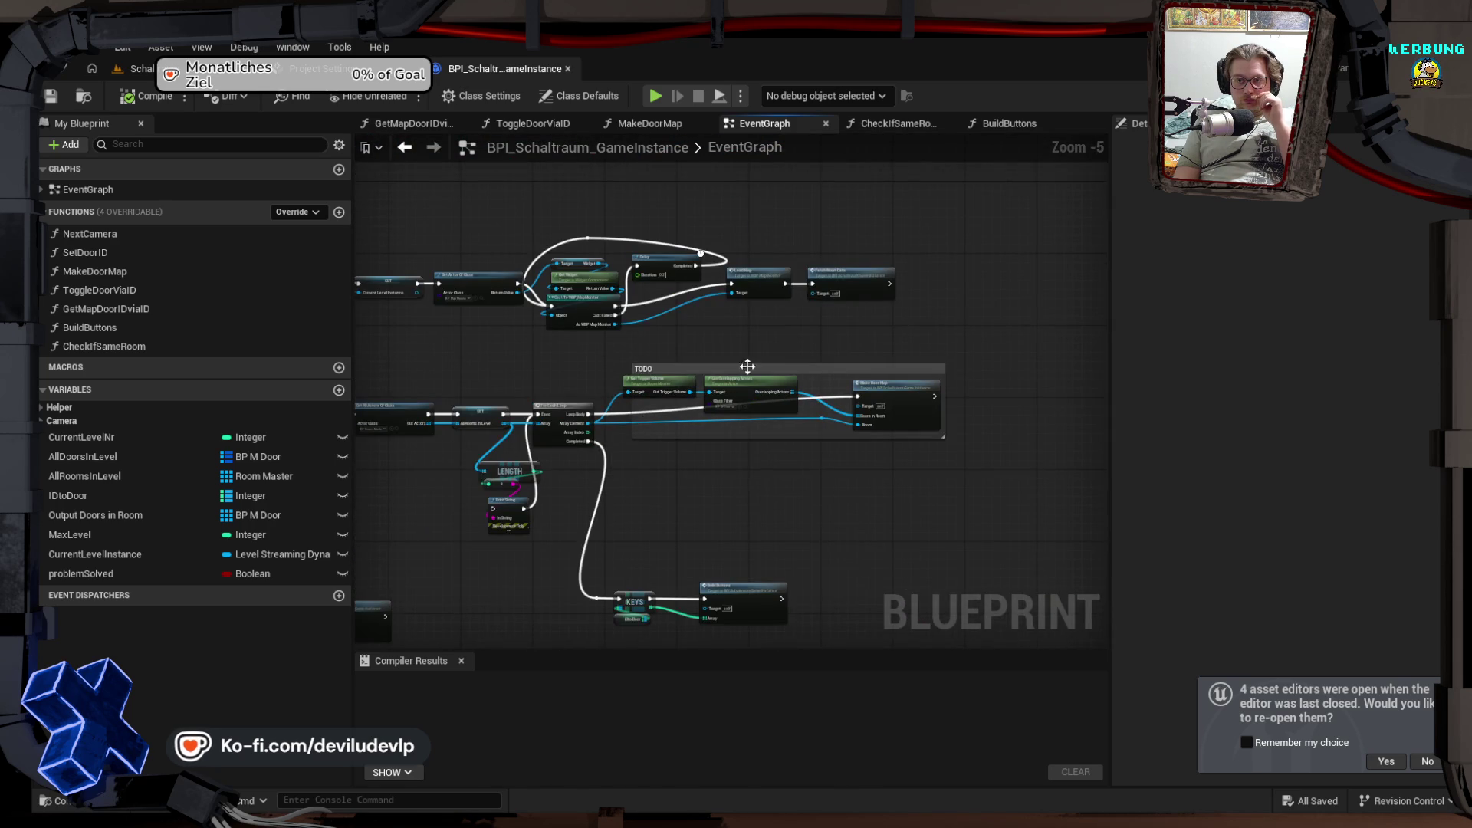
scroll(817, 306, "up", 5)
scroll(764, 328, "down", 6)
scroll(618, 424, "up", 7)
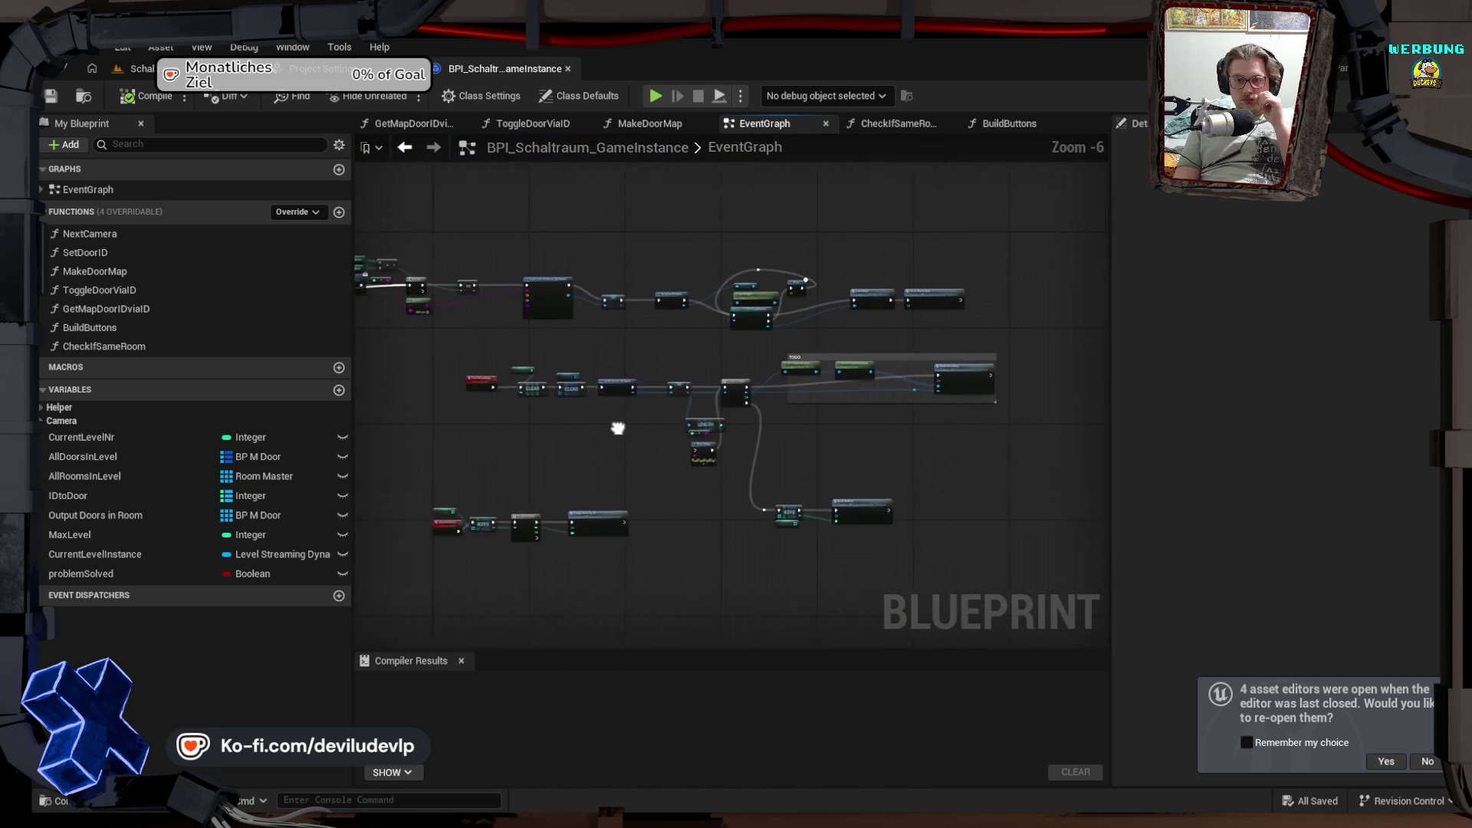
mouse_move(846, 192)
left_mouse_down()
mouse_move(700, 536)
mouse_move(756, 407)
mouse_move(745, 427)
mouse_move(502, 450)
left_mouse_up()
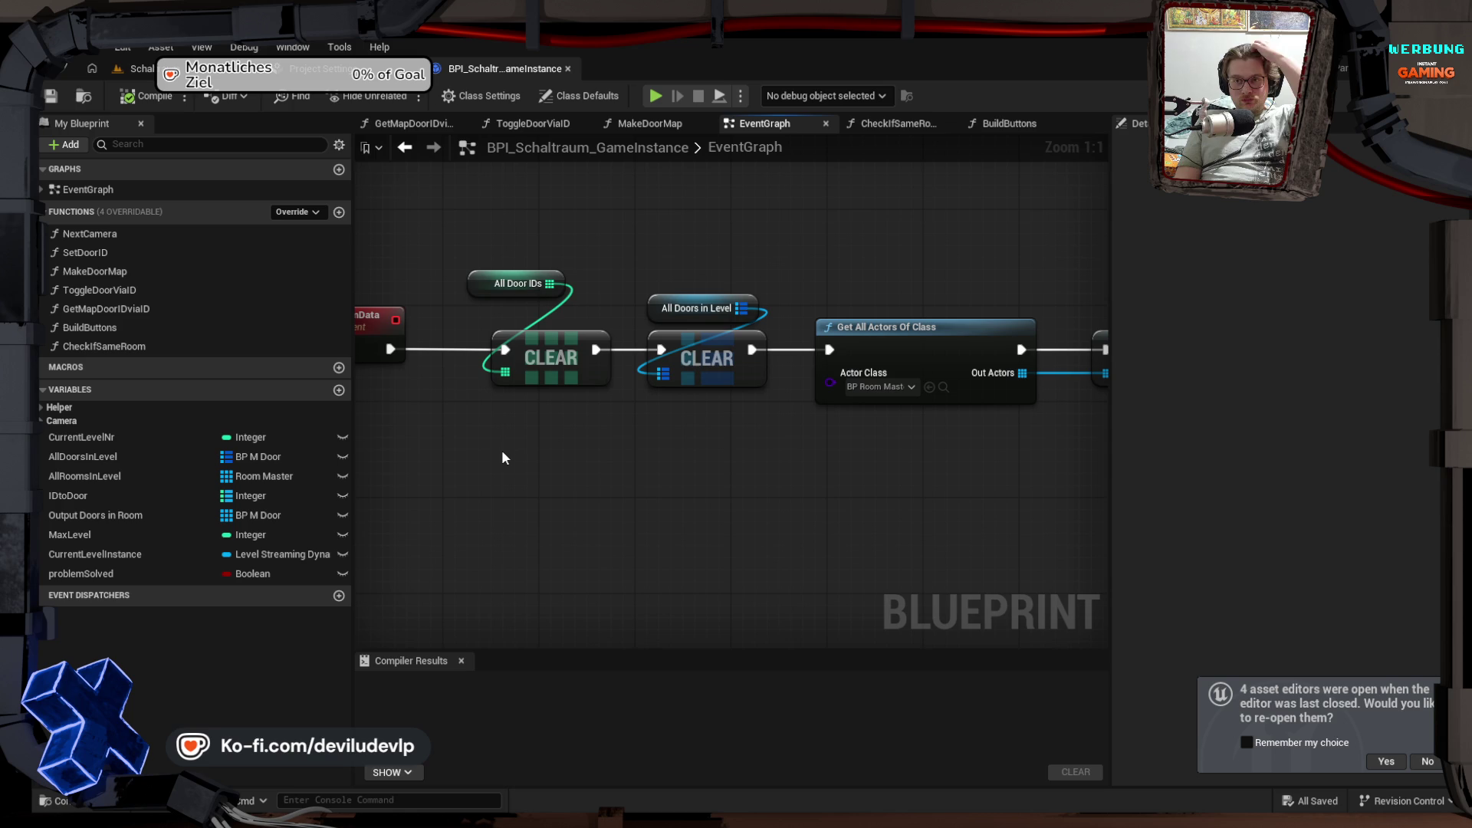
left_click_drag(946, 483, 643, 467)
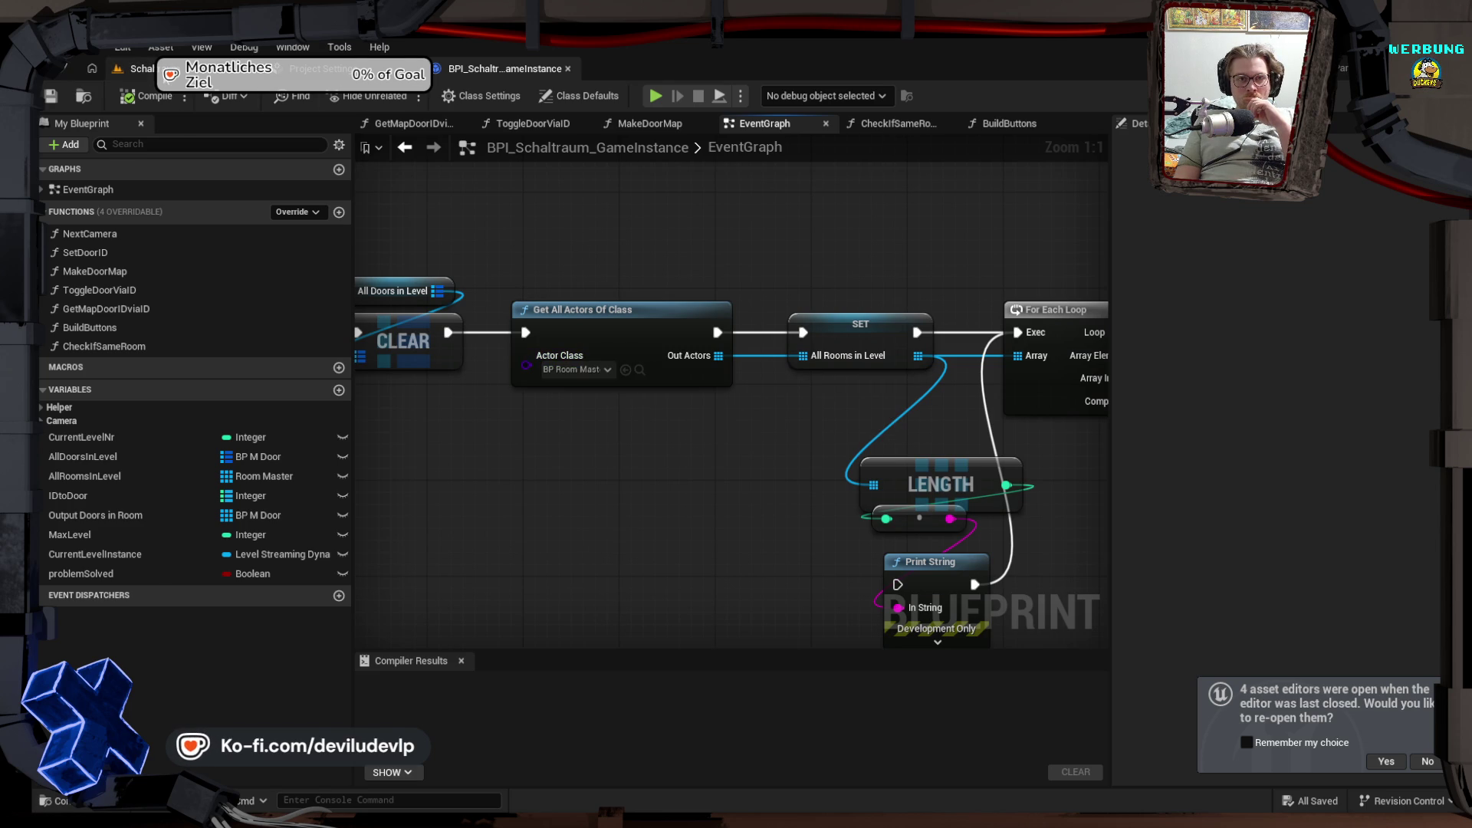
left_click(170, 71)
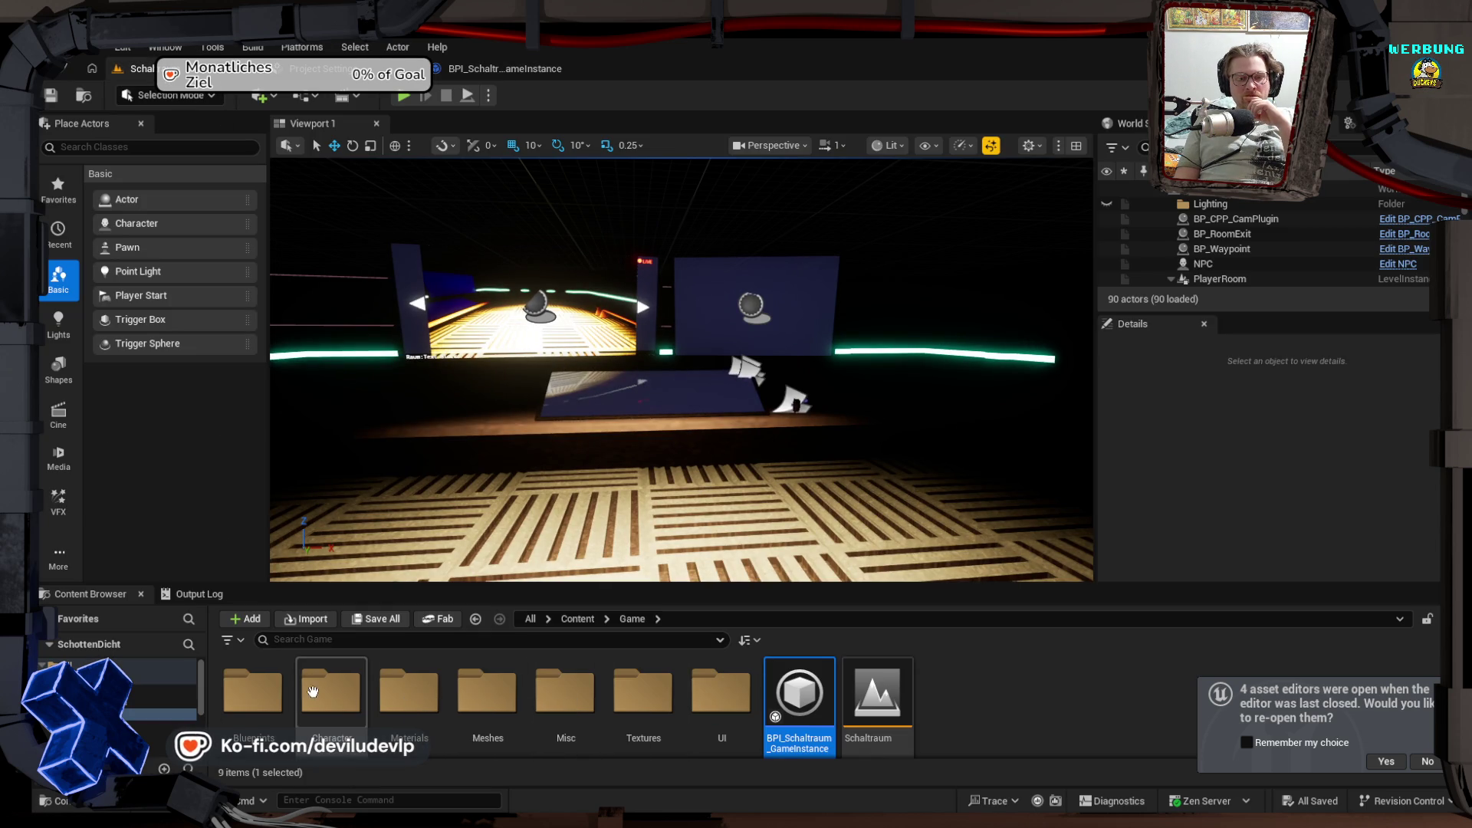
Step: Browse the Blueprints, ObjectBPs and LevelBPs folders in the Content Browser
left_click(265, 702)
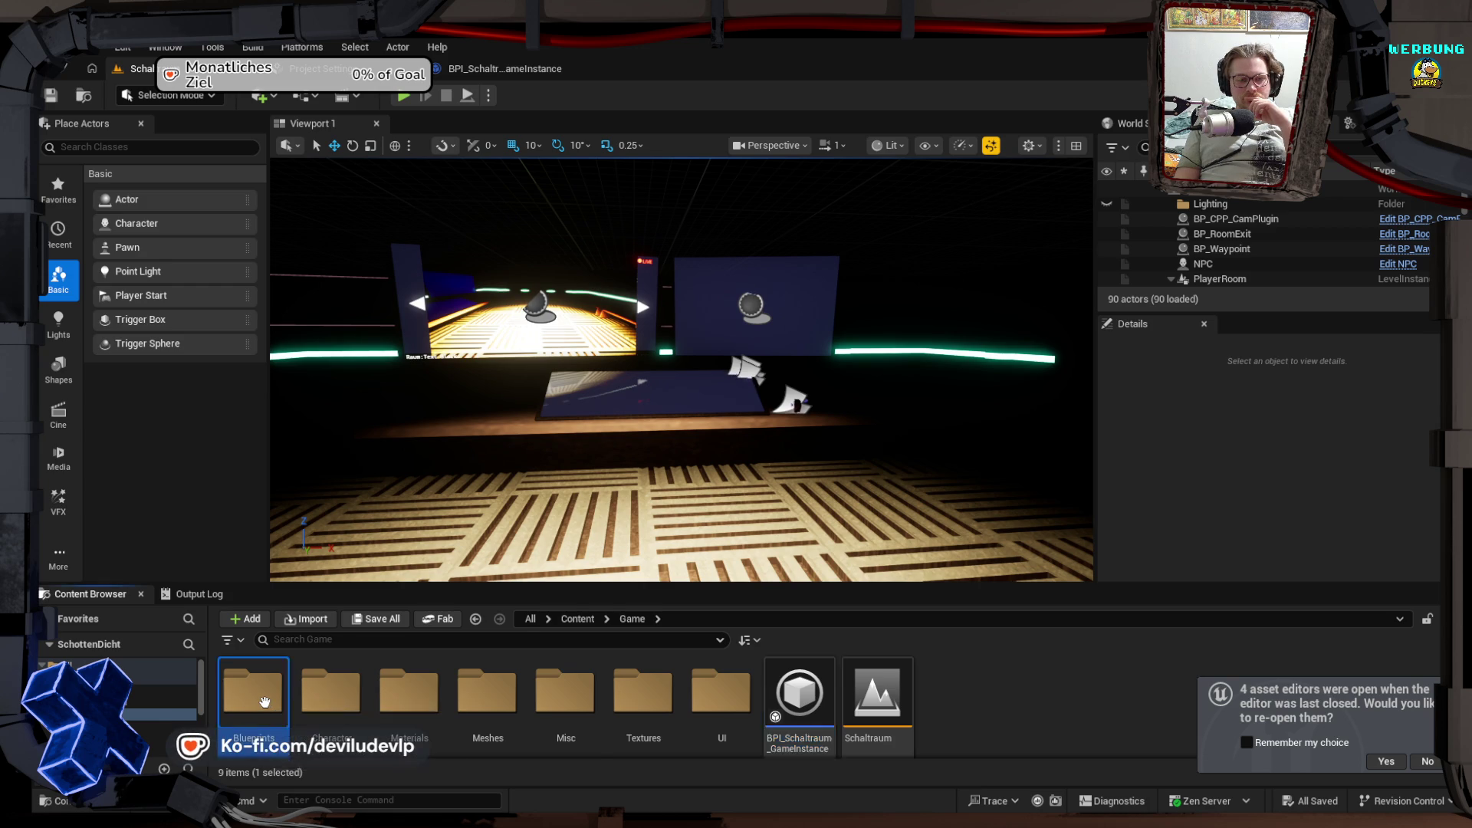
double_click(265, 703)
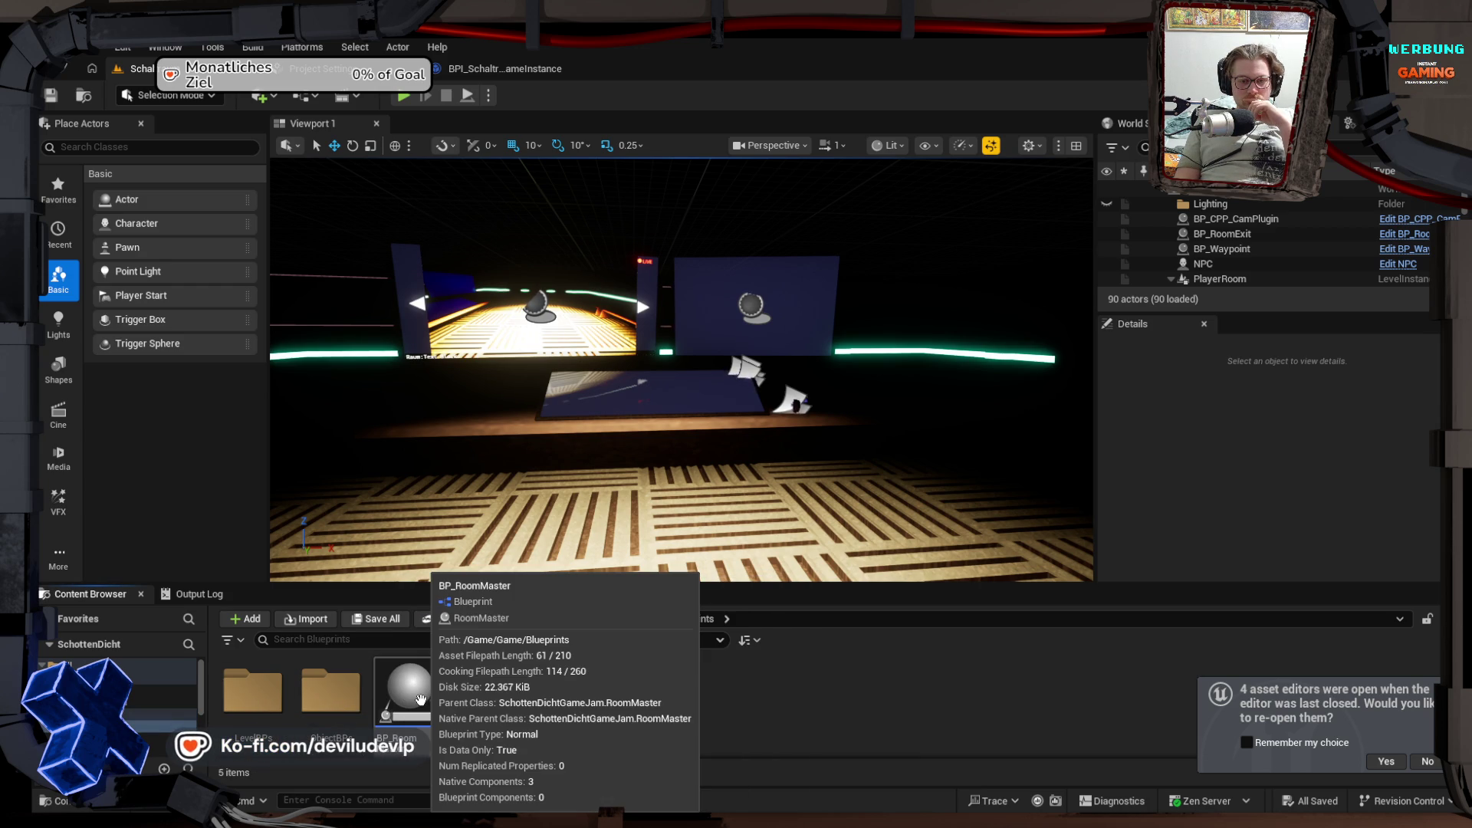
left_click(330, 696)
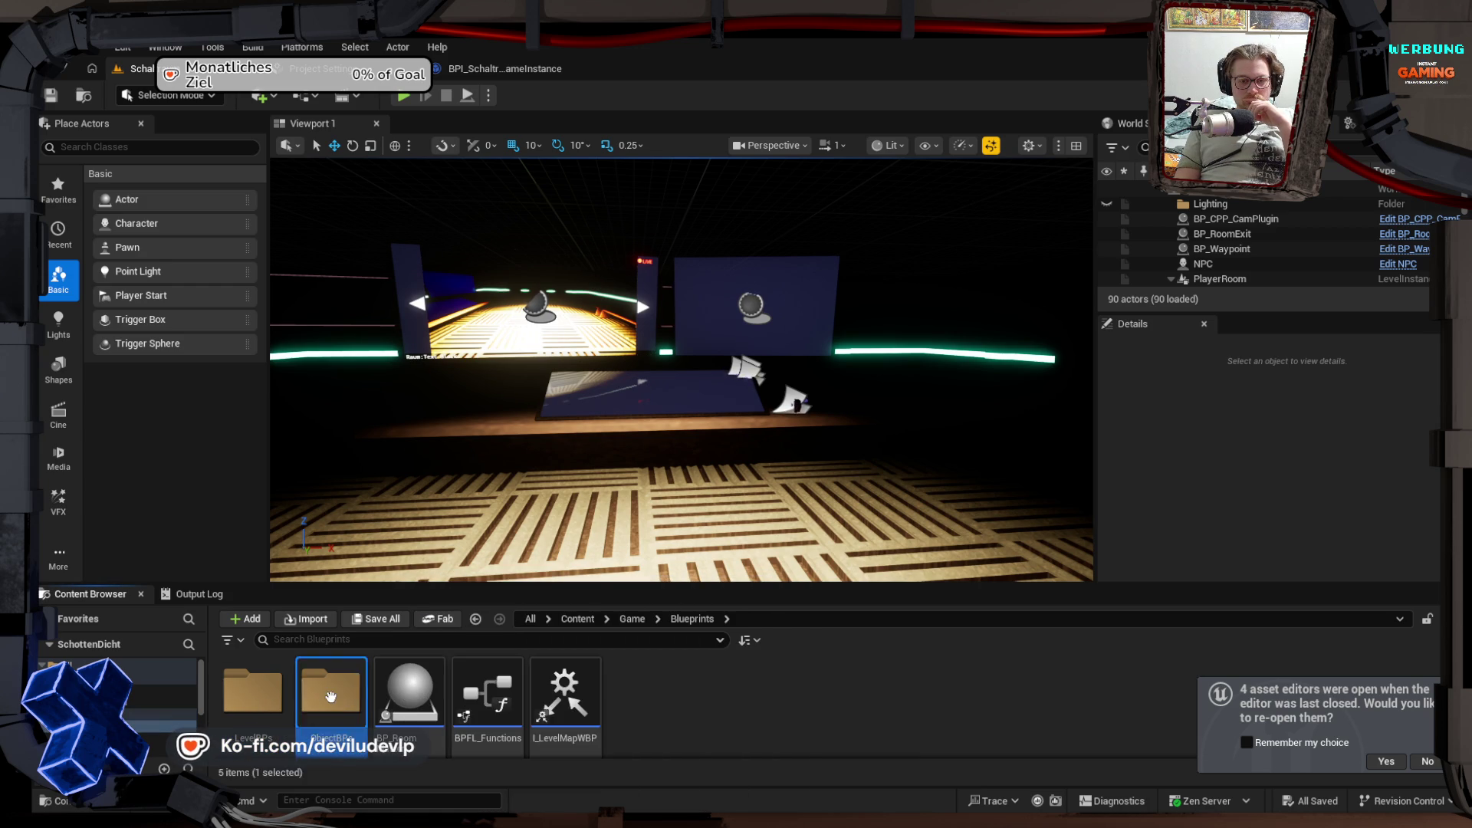
double_click(330, 696)
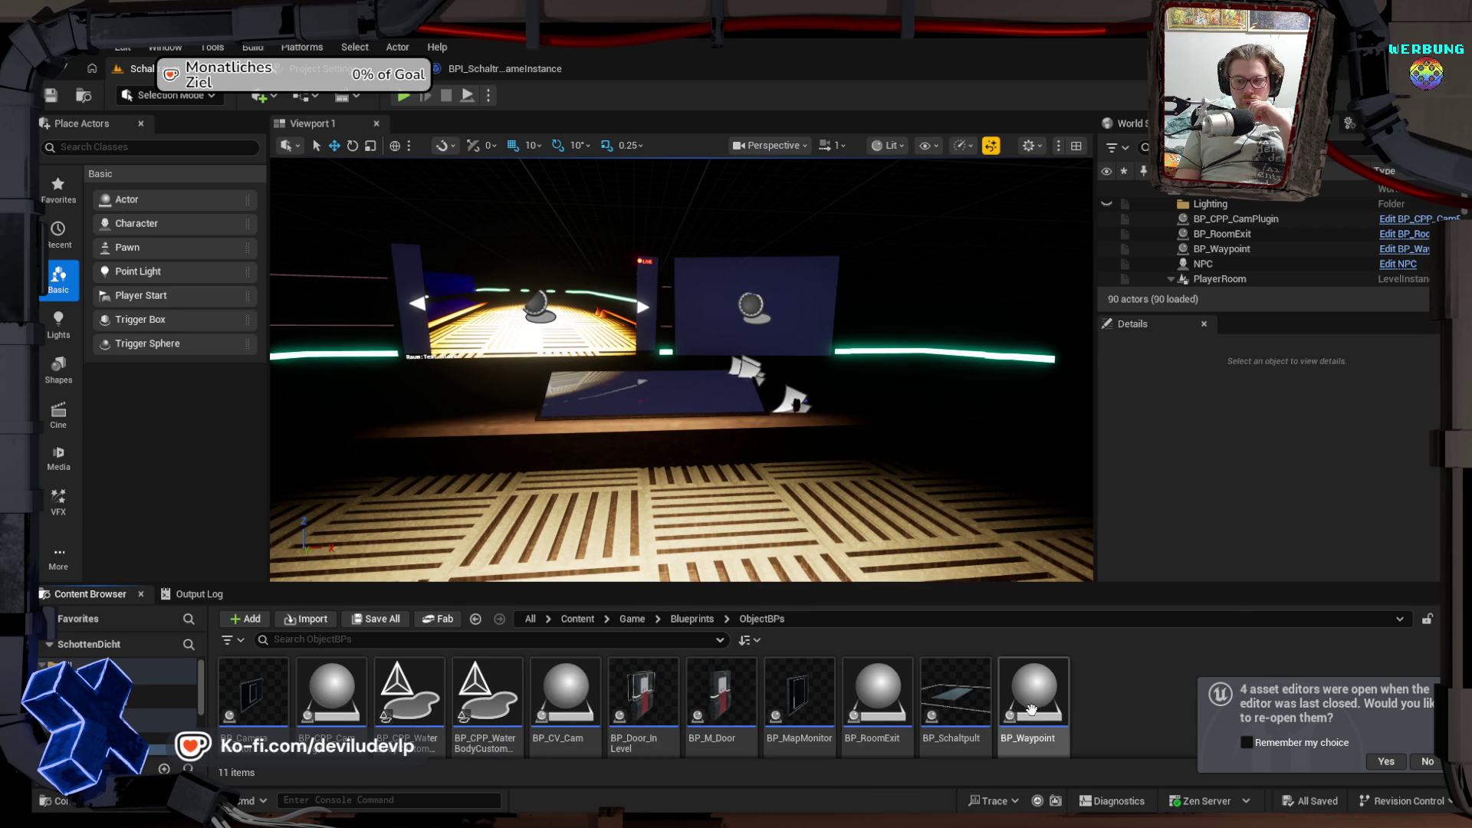
key("alt+Left")
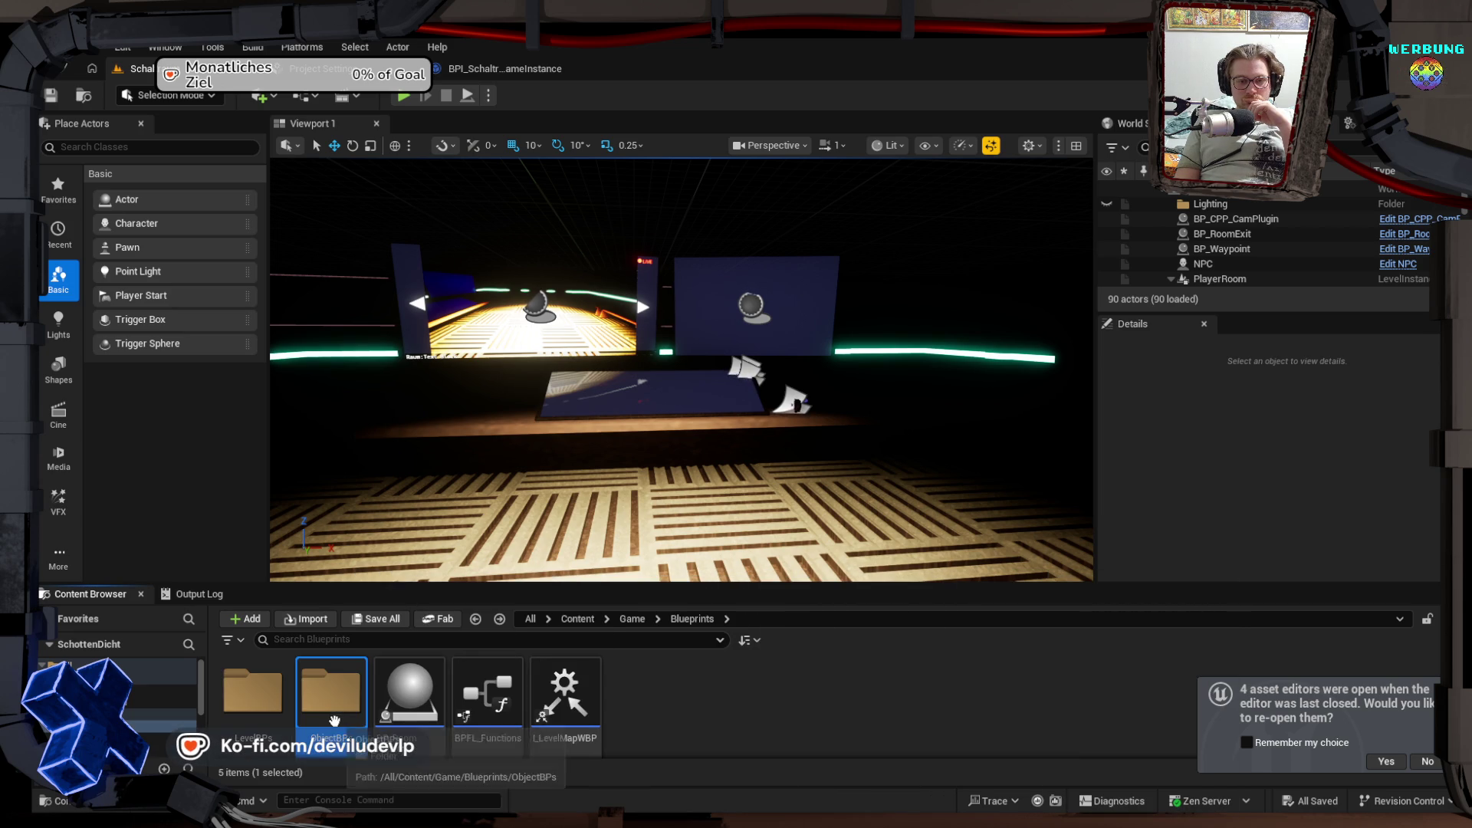
key("alt+Left")
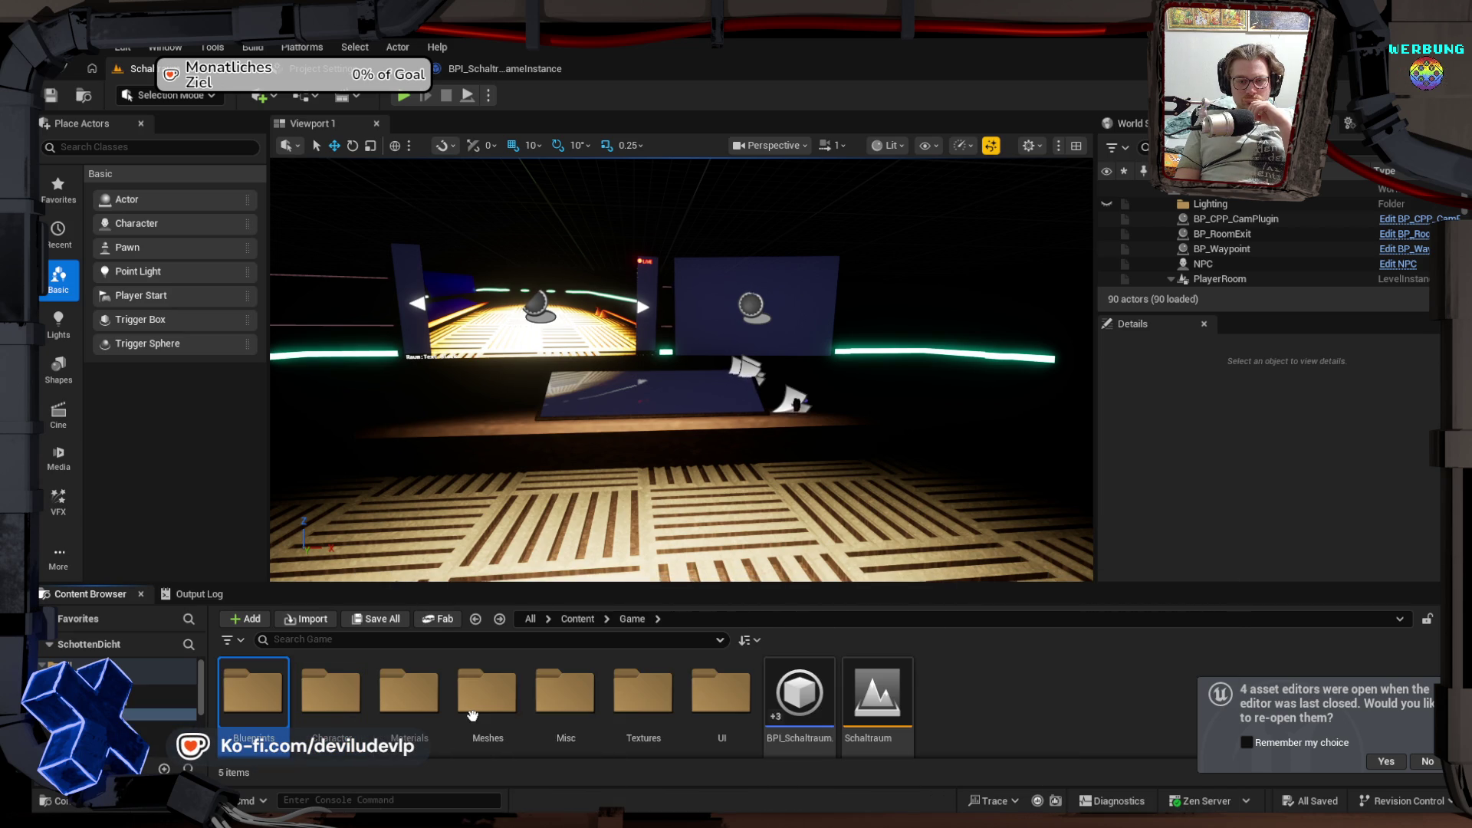
key("alt+Right")
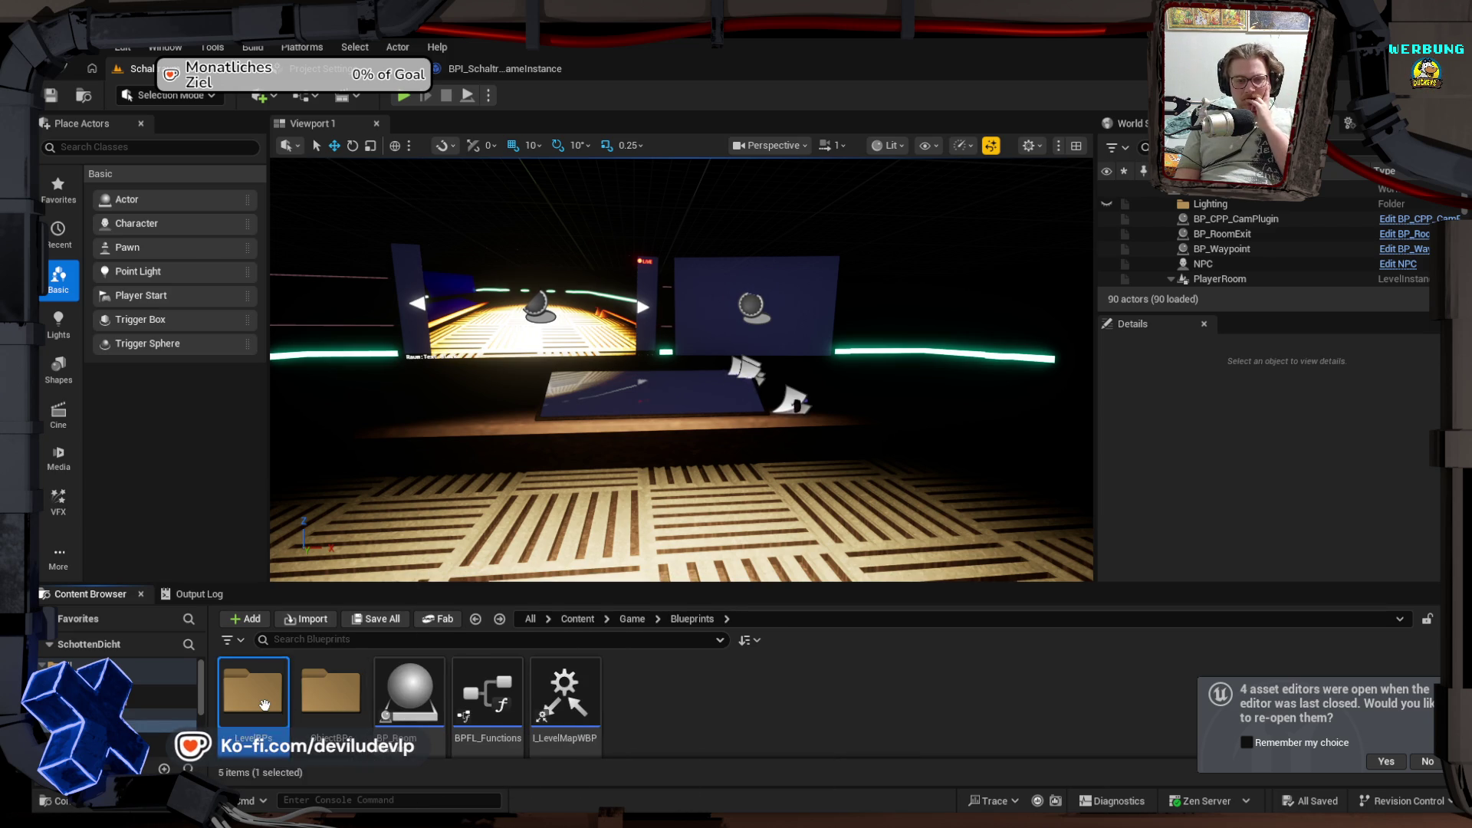
double_click(253, 690)
Step: Move BP_CPP_RoomMaster into the Blueprints folder and open BP_RoomMaster
left_click(331, 694)
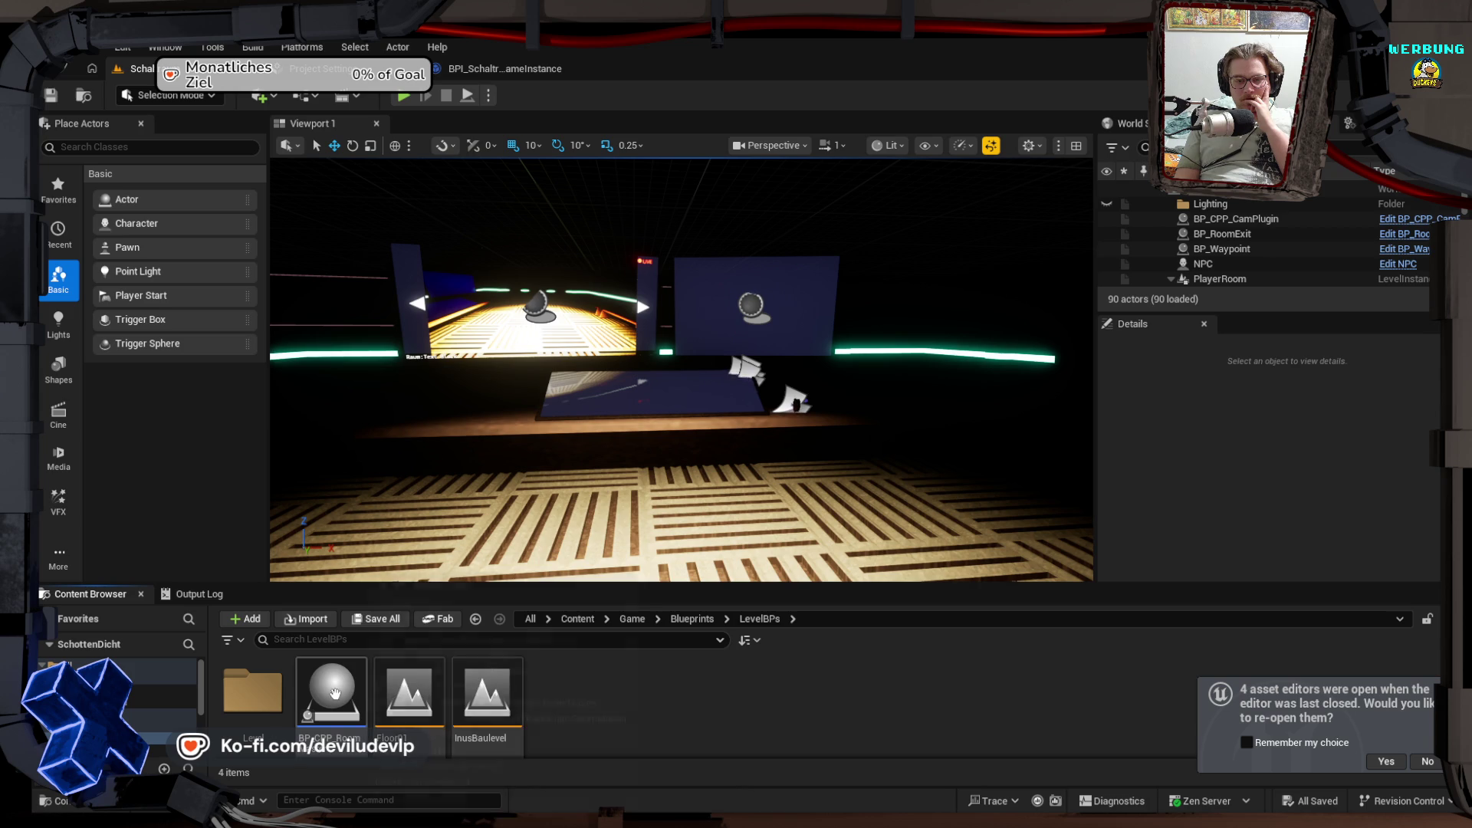
mouse_move(330, 694)
left_mouse_down()
mouse_move(337, 772)
mouse_move(146, 747)
mouse_move(159, 759)
left_mouse_up()
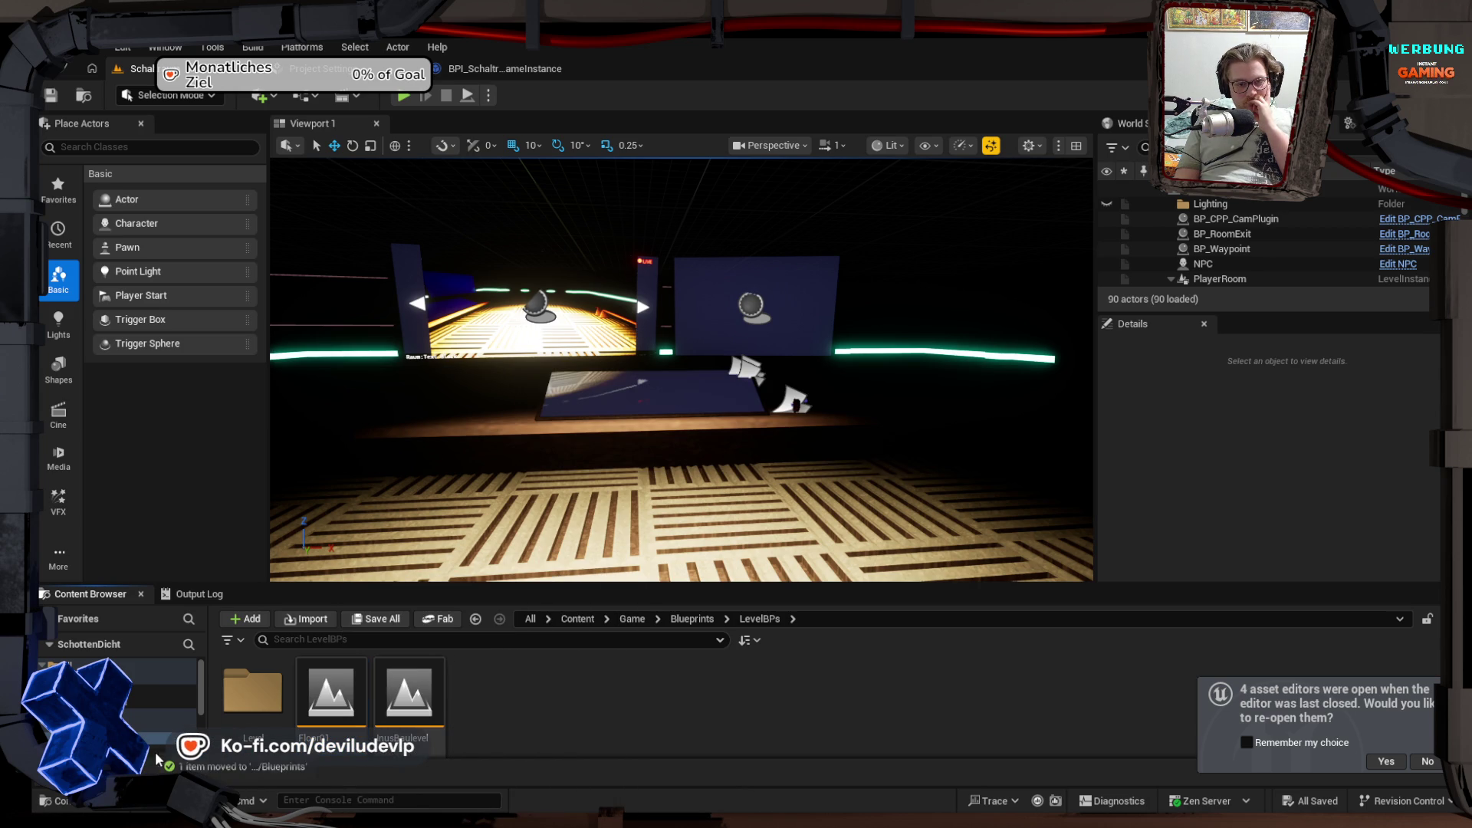
left_click(146, 725)
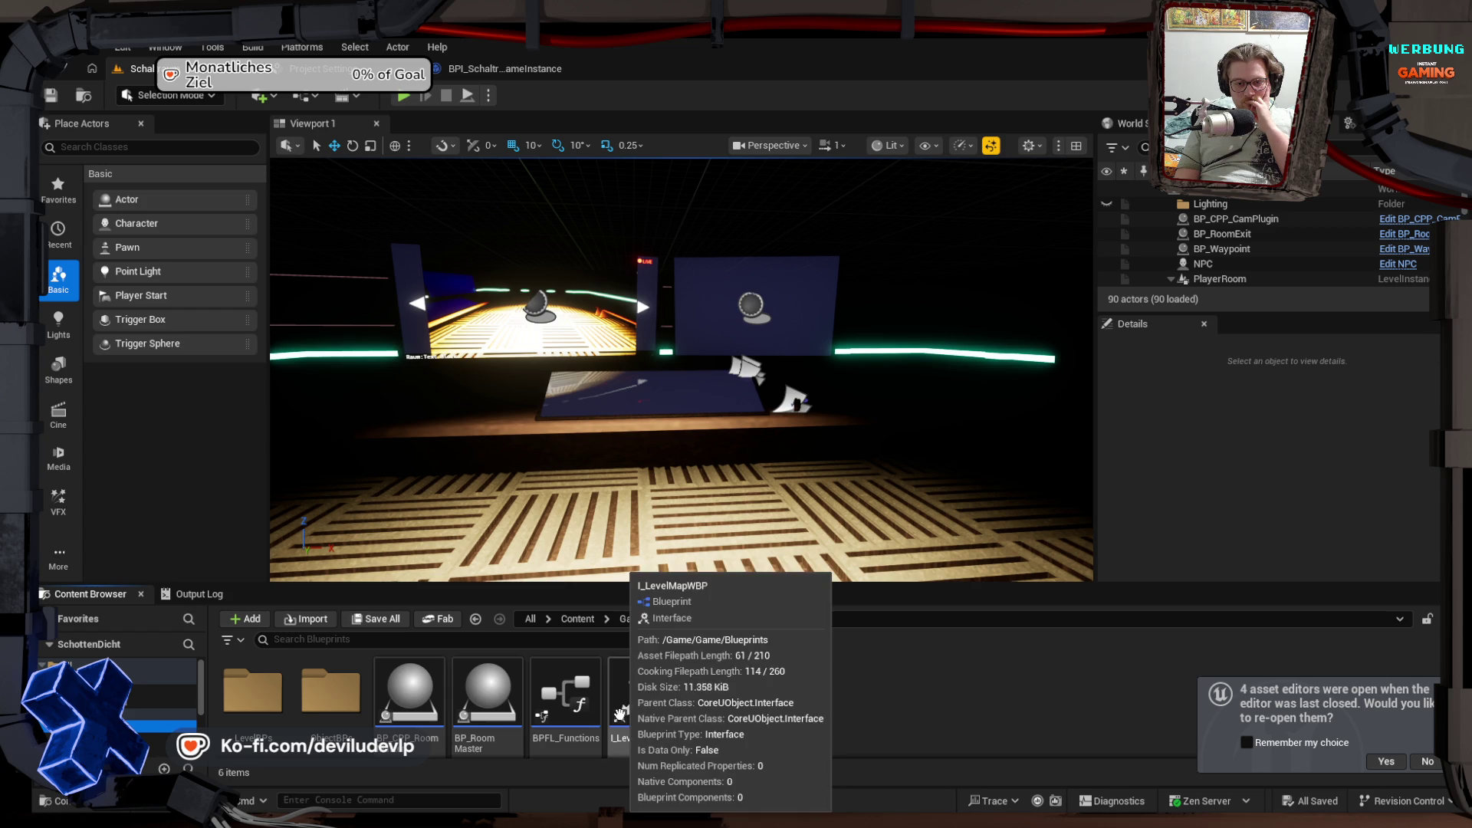
double_click(501, 699)
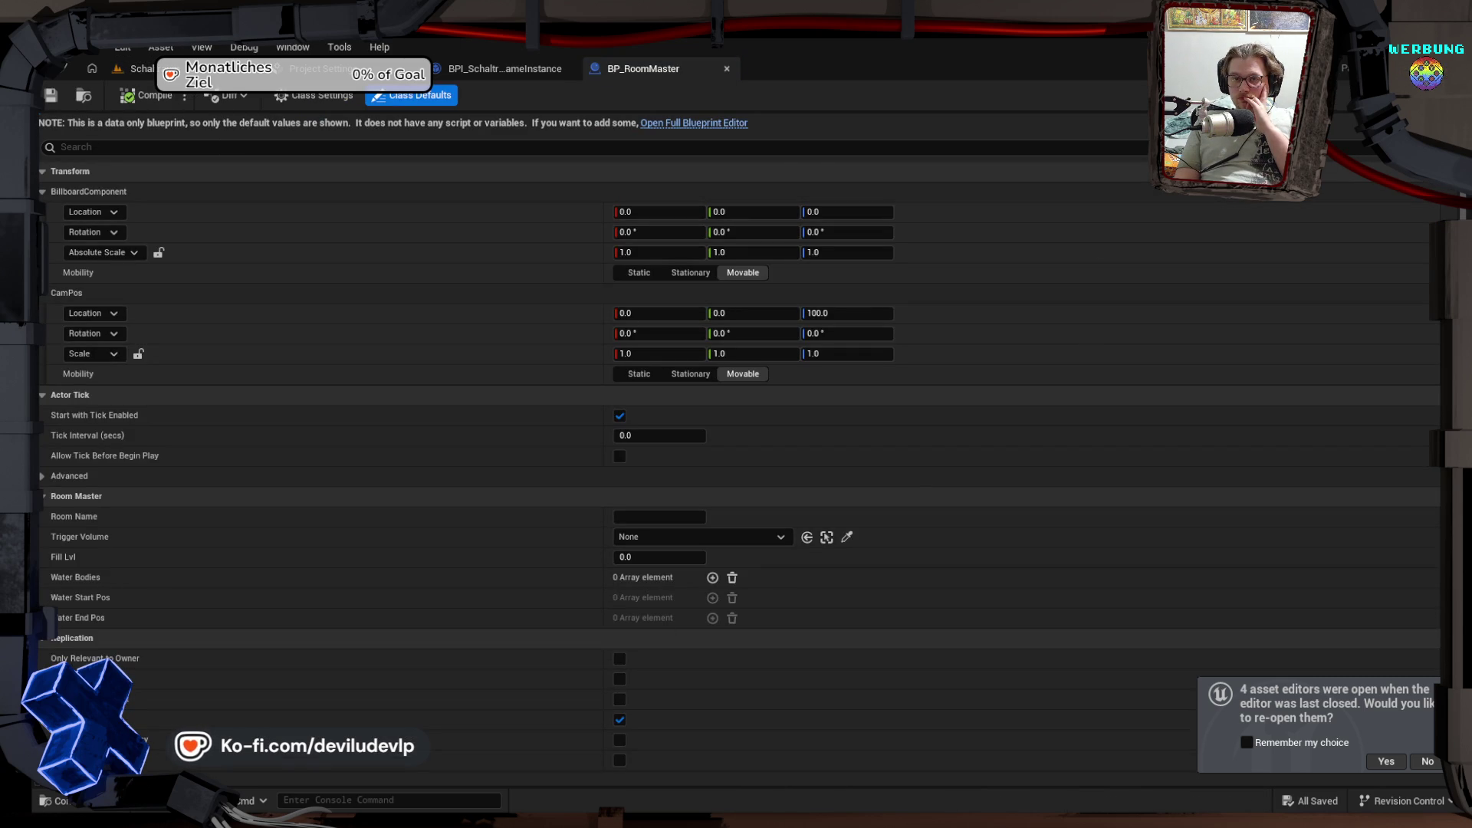
Step: Open BP_RoomMaster in the full Blueprint editor, inspect its empty EventGraph, and close it
left_click(670, 124)
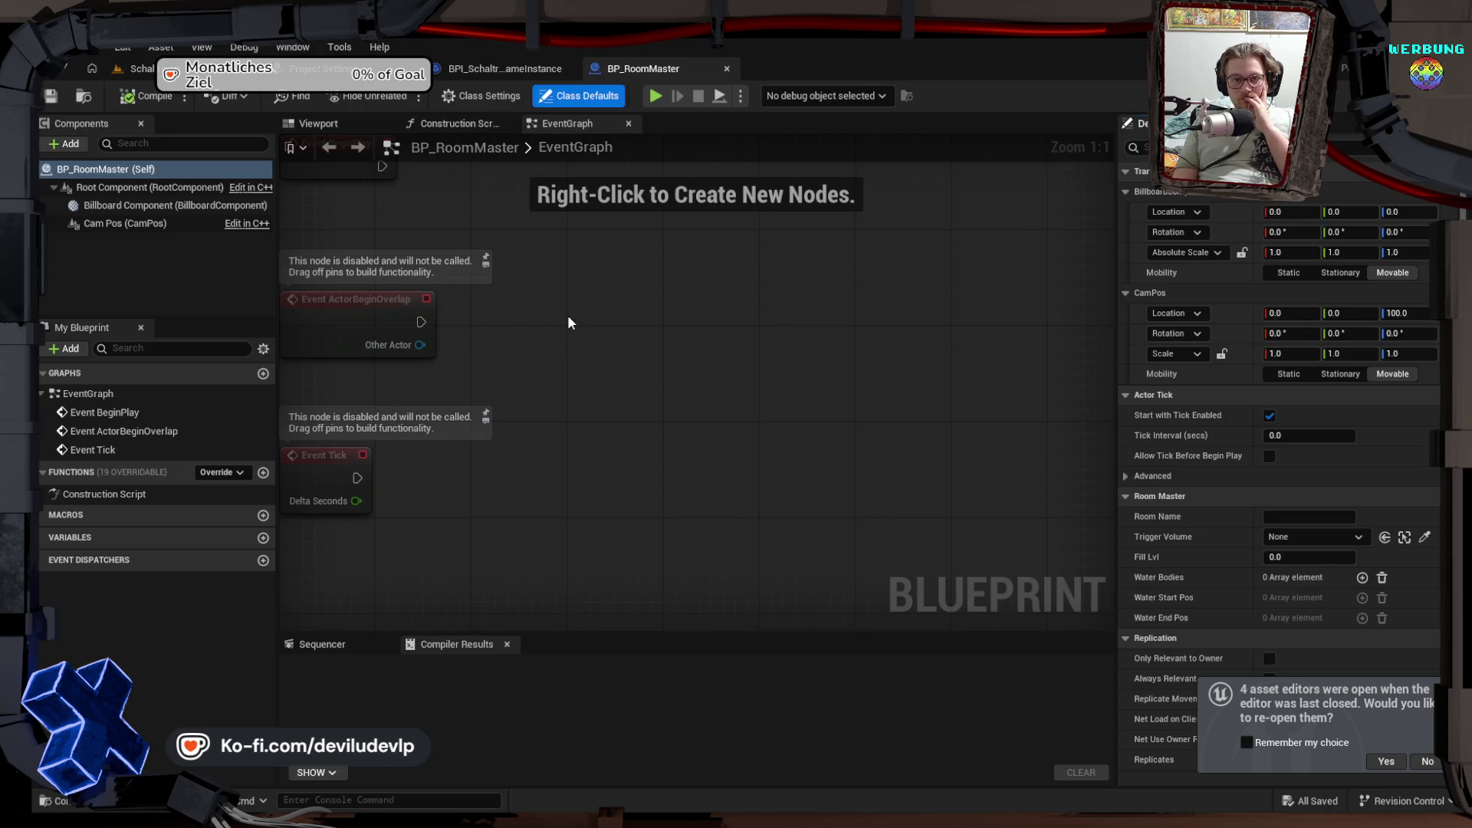
mouse_move(568, 322)
left_mouse_down()
mouse_move(651, 322)
mouse_move(864, 391)
mouse_move(831, 299)
mouse_move(637, 335)
mouse_move(741, 327)
left_mouse_up()
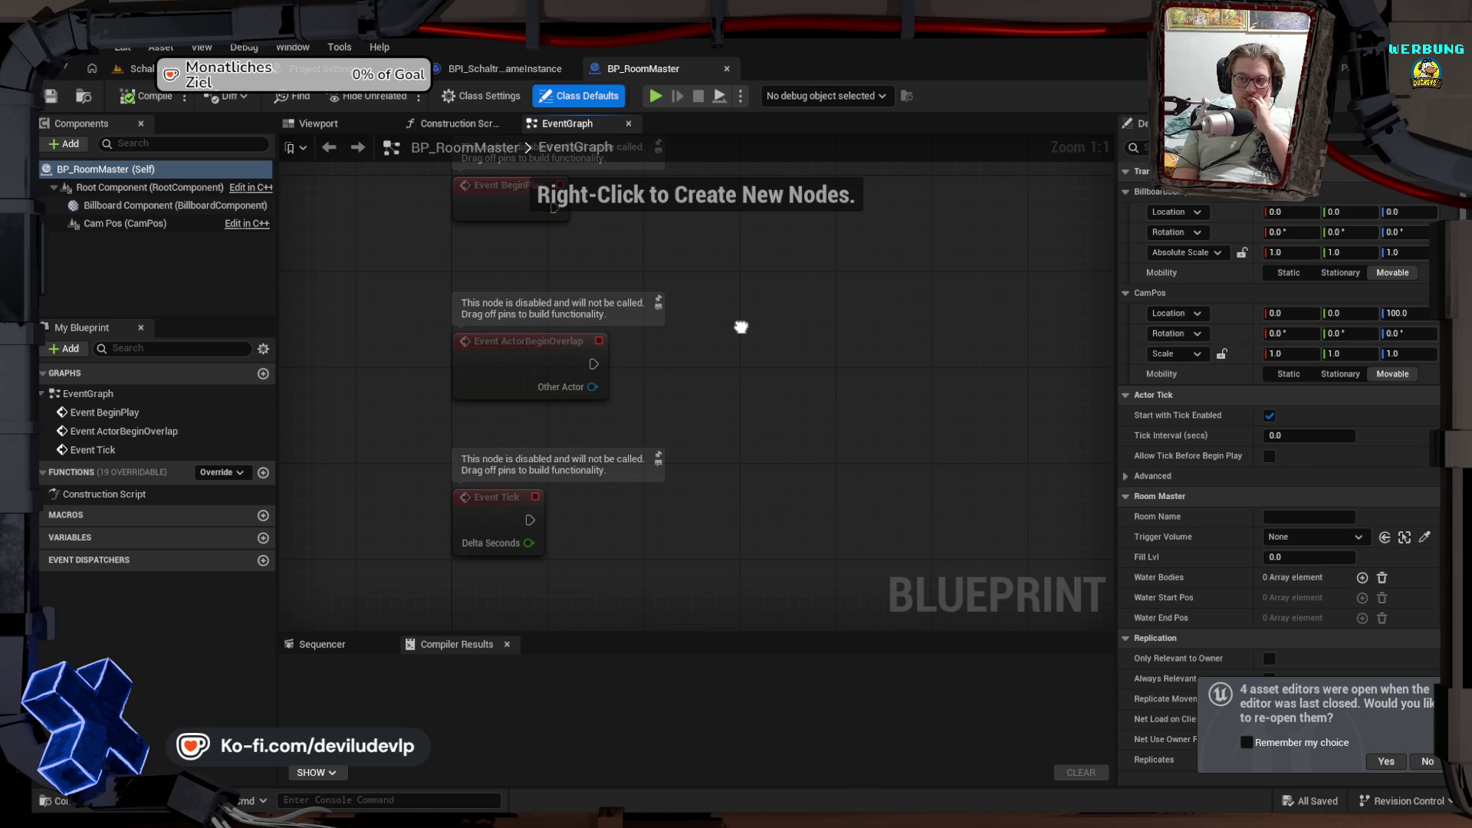
left_click_drag(741, 326, 638, 318)
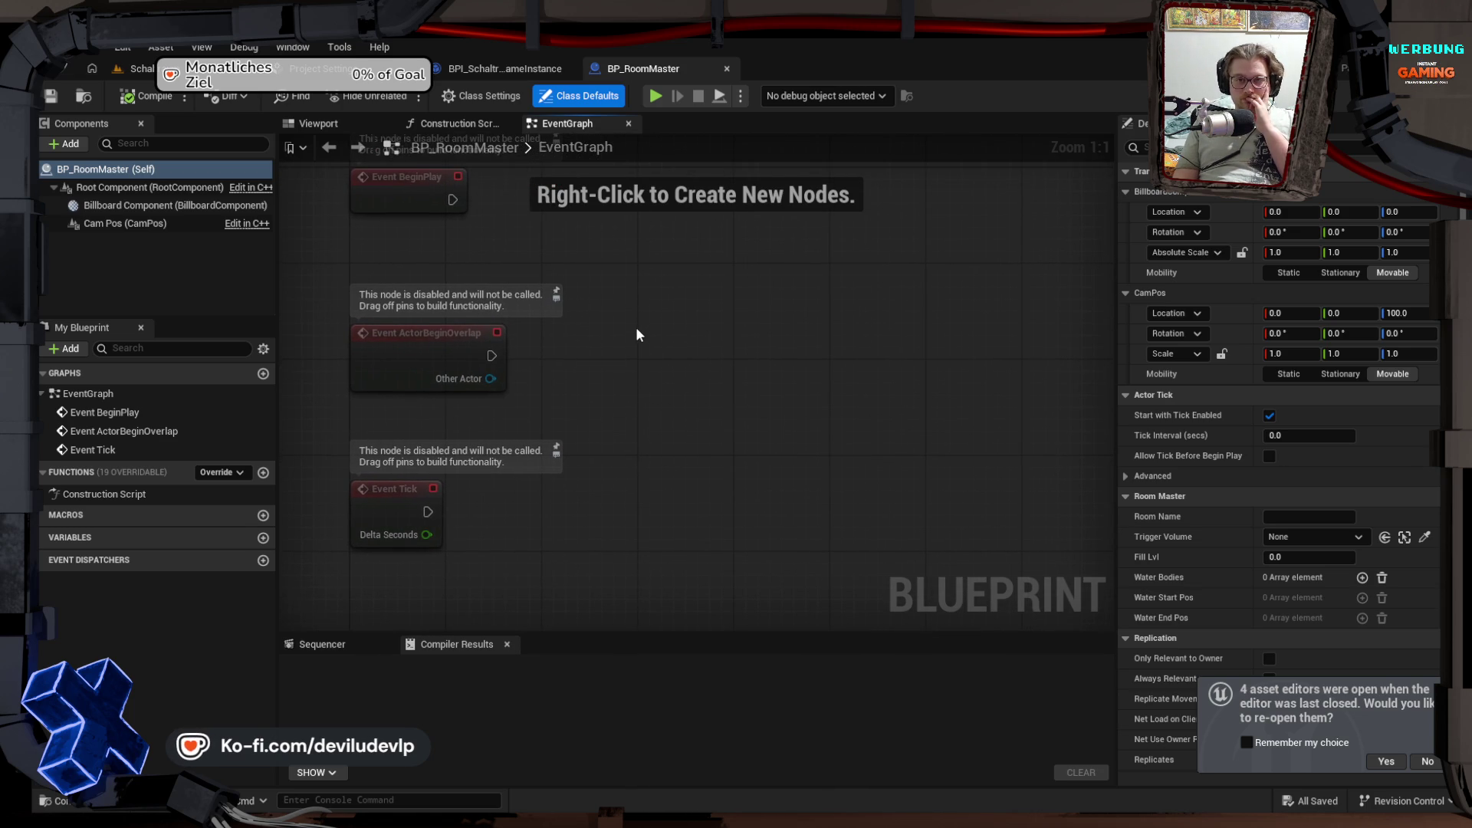
left_click(727, 69)
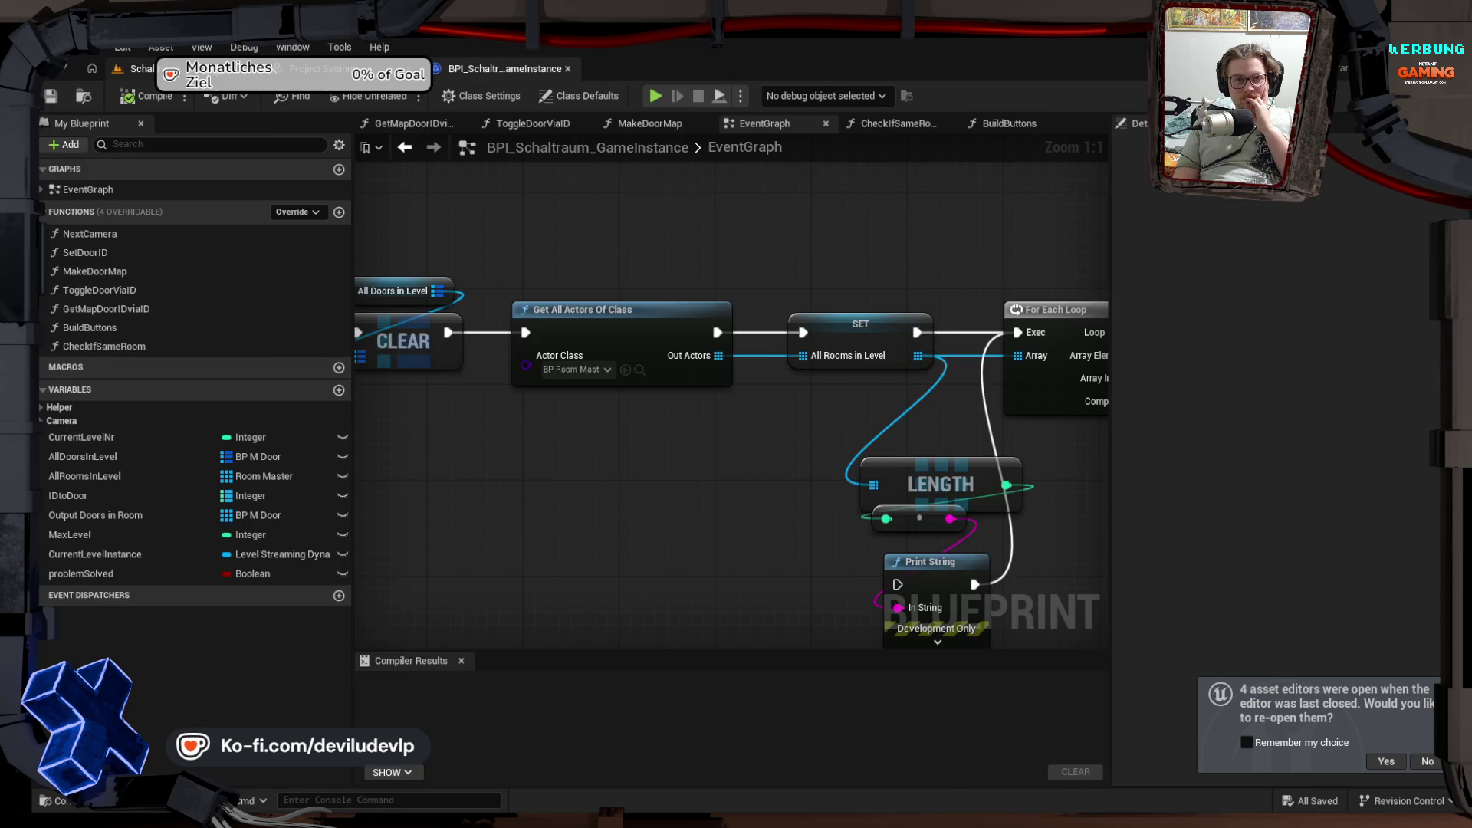
Step: Delete the BP_CPP_RoomMaster asset and return to the game instance blueprint
left_click(138, 68)
left_click(404, 694)
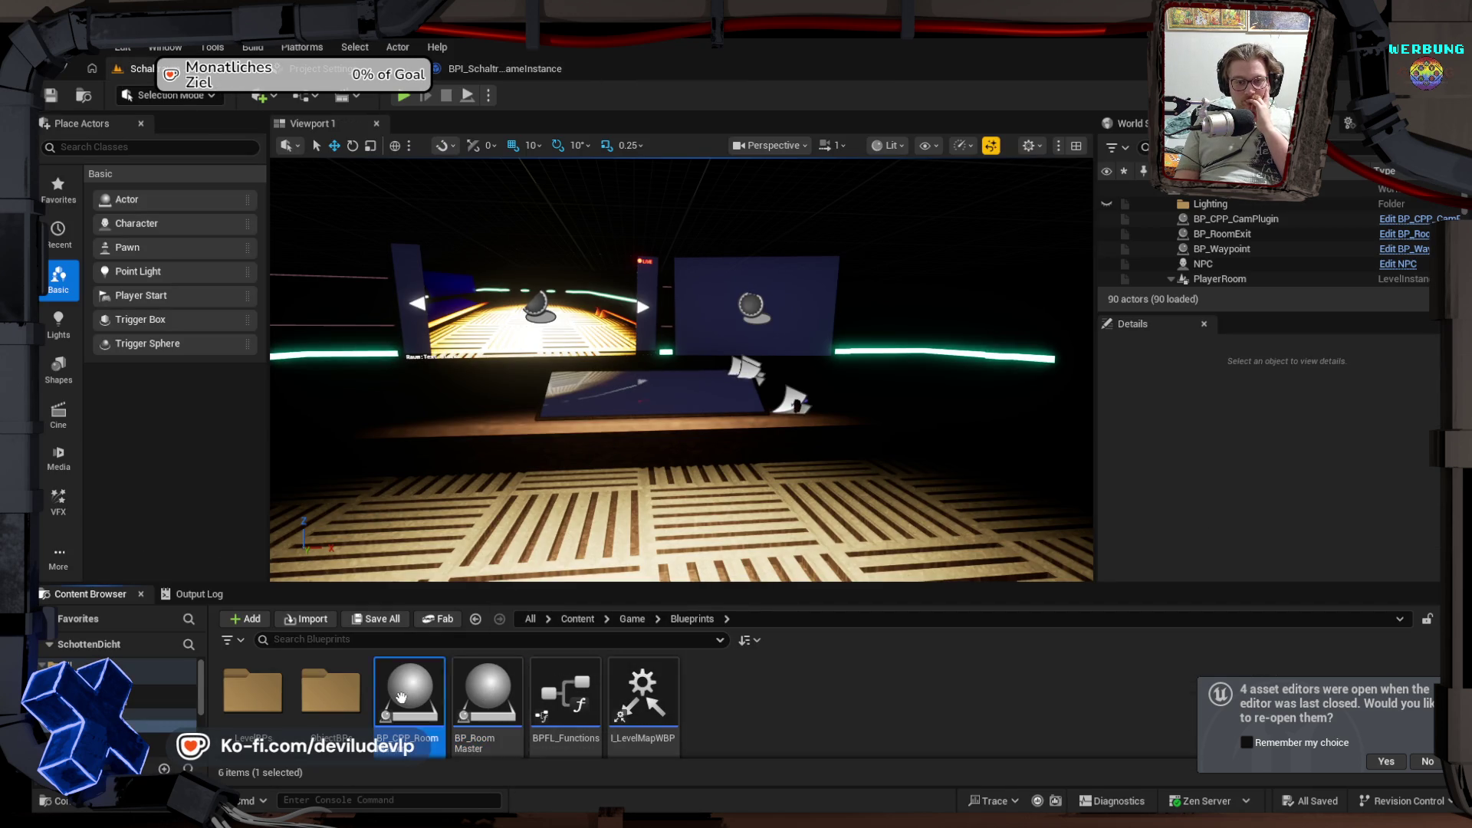
key("Delete")
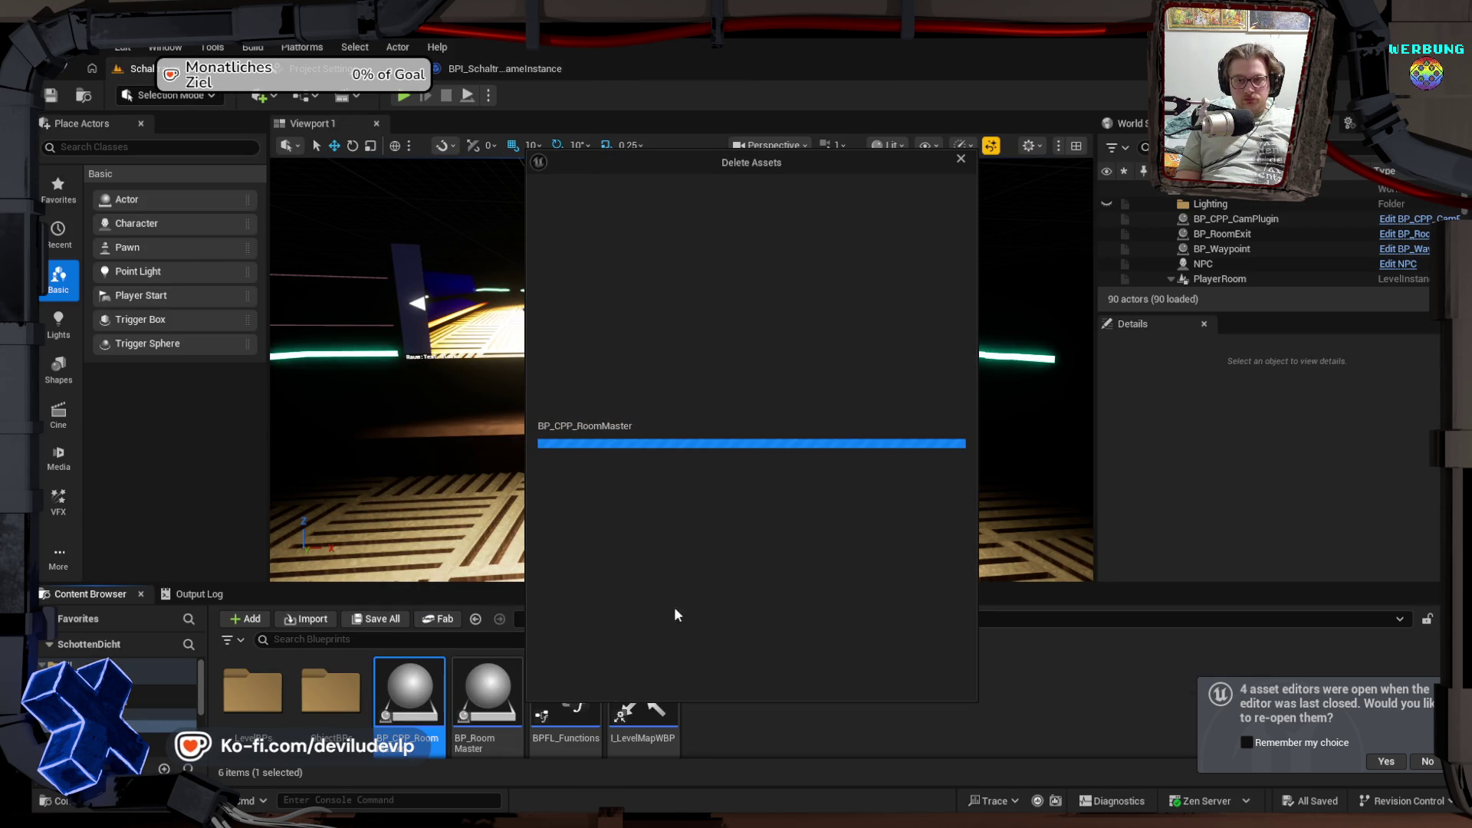
left_click(641, 678)
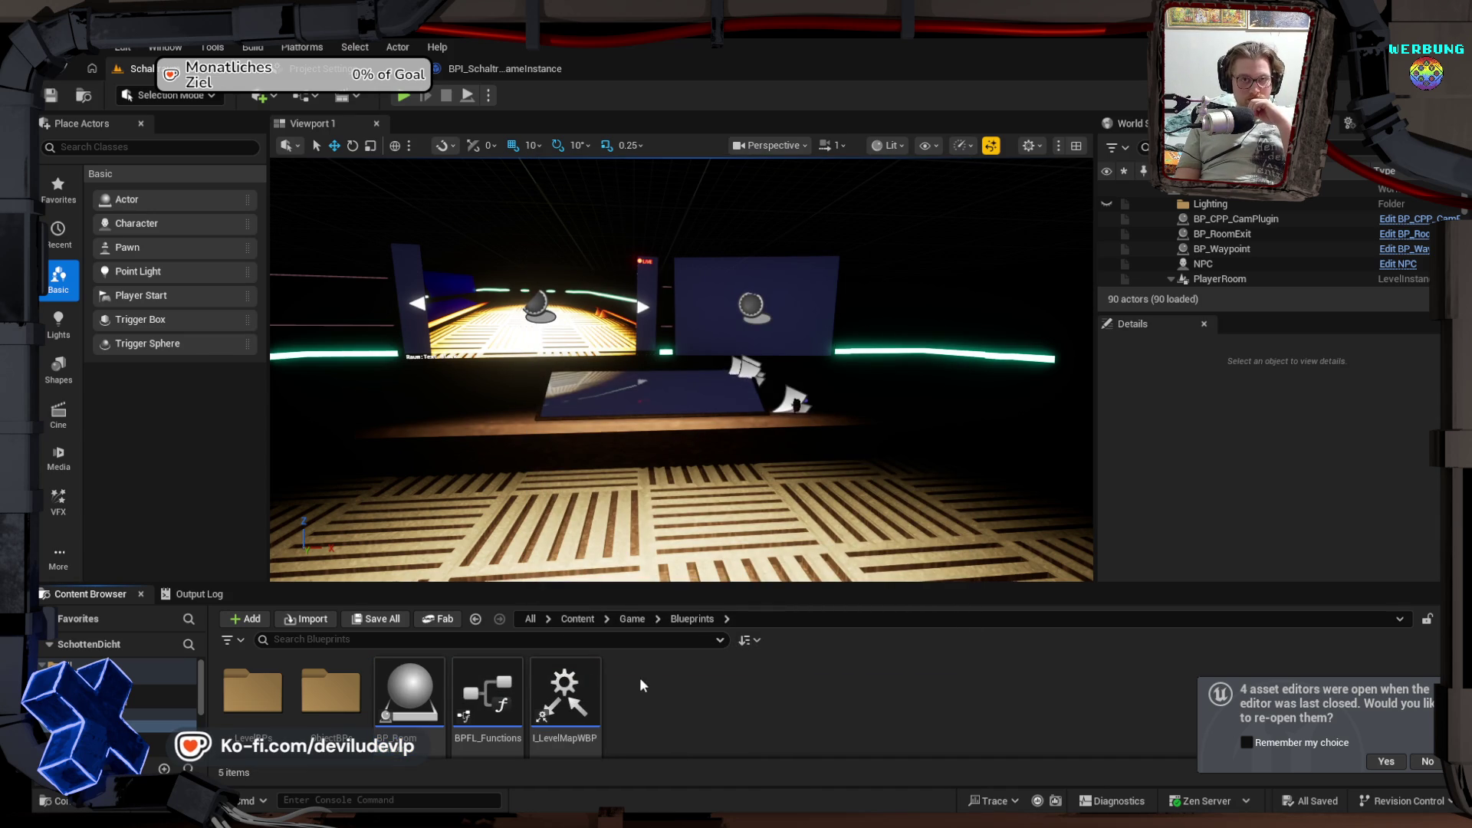
left_click(505, 68)
Step: Review the For Each Loop, TODO and Build Buttons nodes, then expand the Camera variable group
mouse_move(751, 435)
left_mouse_down()
mouse_move(606, 437)
mouse_move(584, 453)
left_mouse_up()
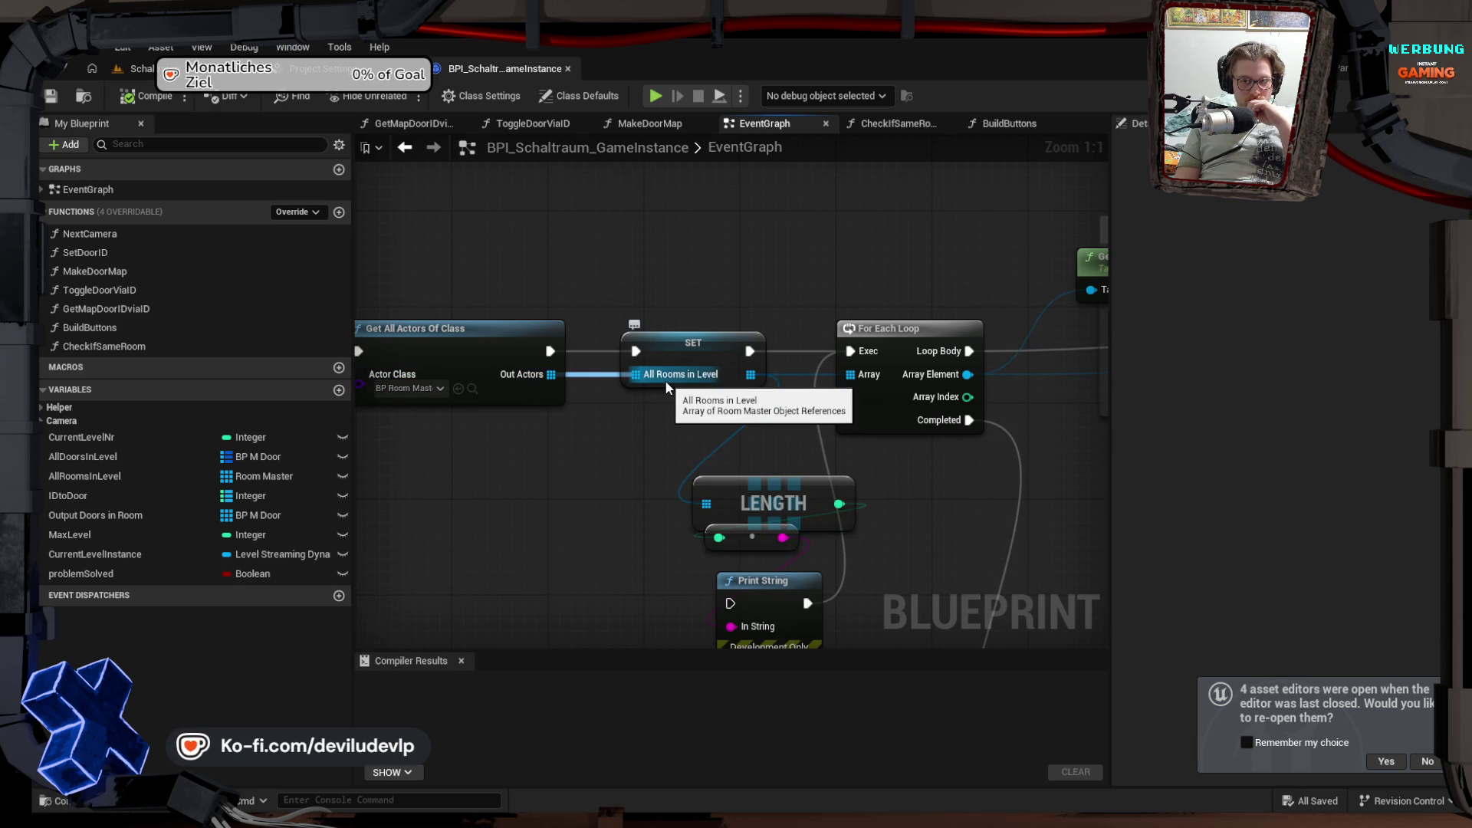
left_click_drag(954, 500, 742, 440)
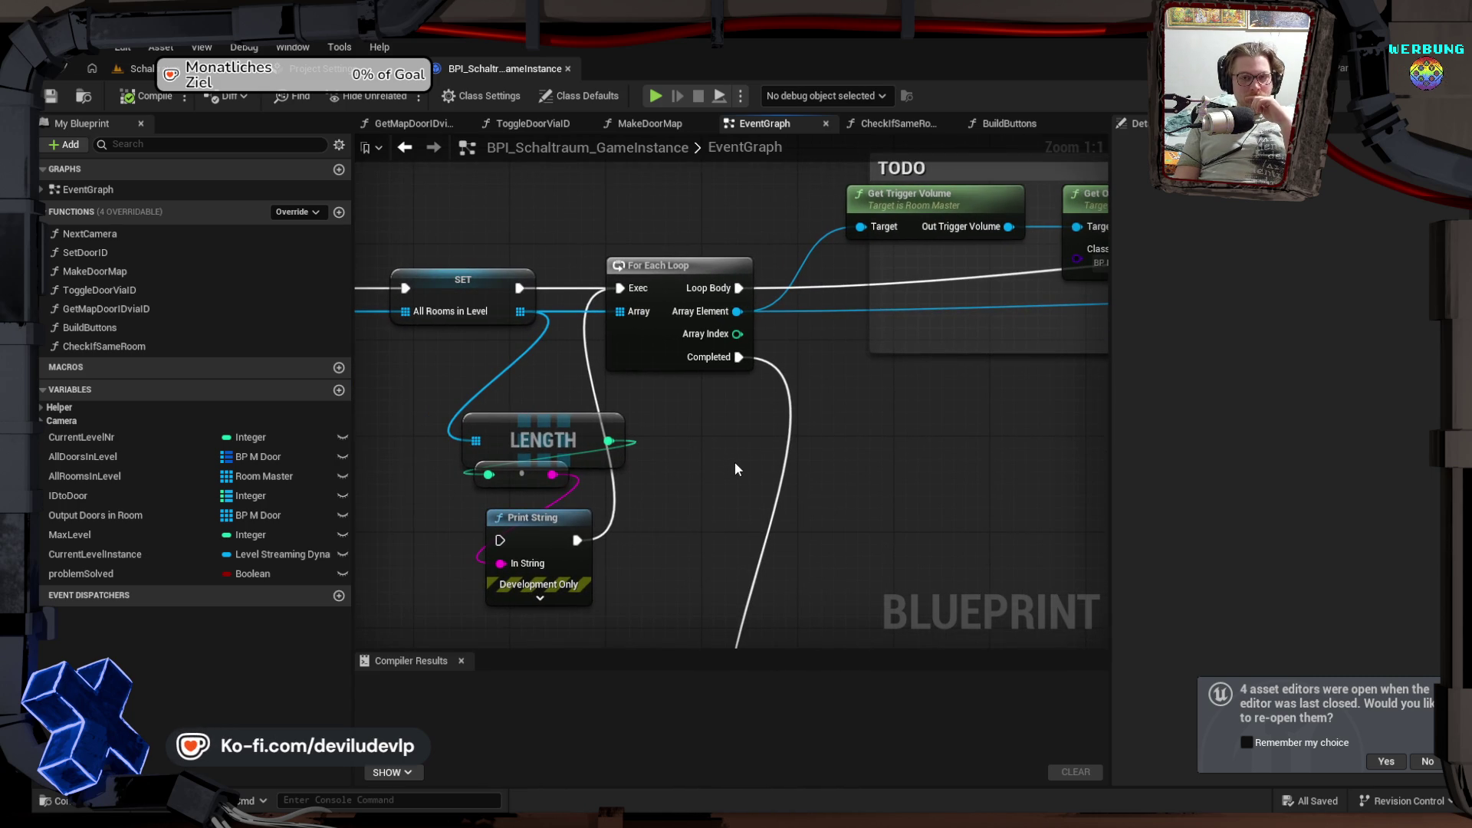
mouse_move(774, 427)
left_mouse_down()
mouse_move(576, 454)
mouse_move(483, 443)
mouse_move(585, 436)
left_mouse_up()
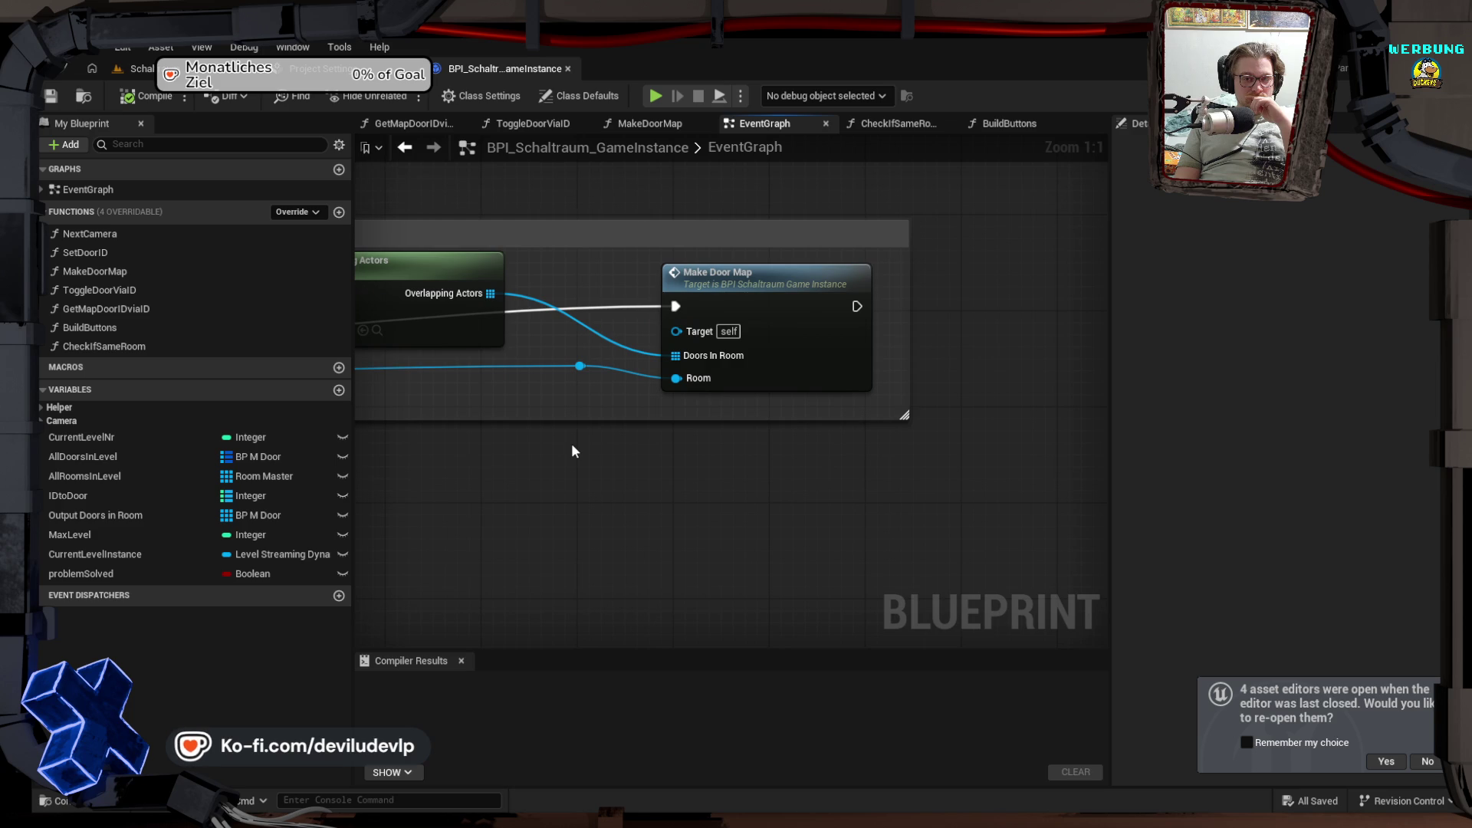
left_click_drag(437, 472, 941, 463)
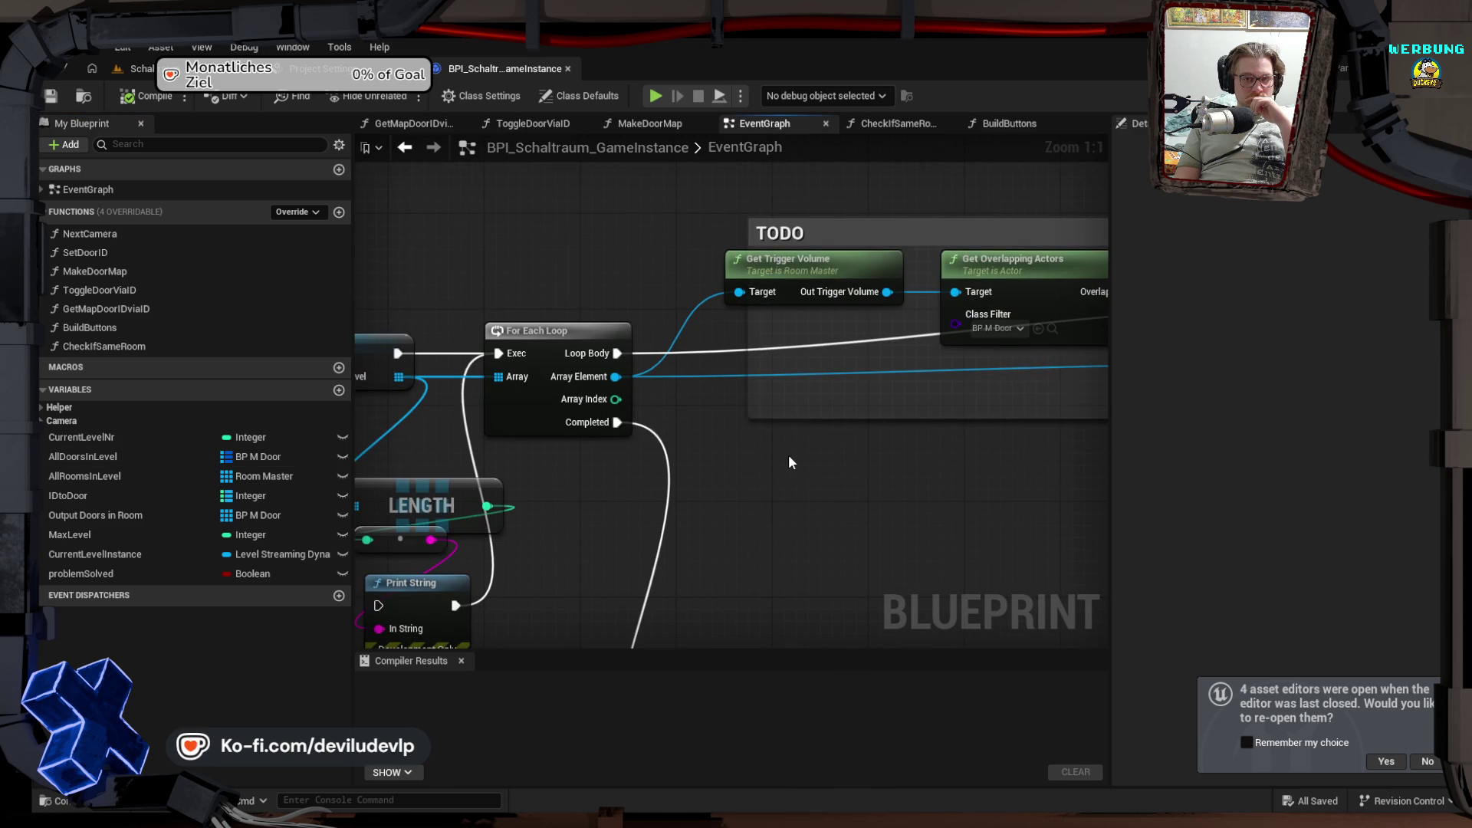
mouse_move(789, 460)
left_mouse_down()
mouse_move(782, 398)
mouse_move(708, 246)
mouse_move(632, 259)
mouse_move(706, 283)
mouse_move(710, 296)
mouse_move(688, 299)
left_mouse_up()
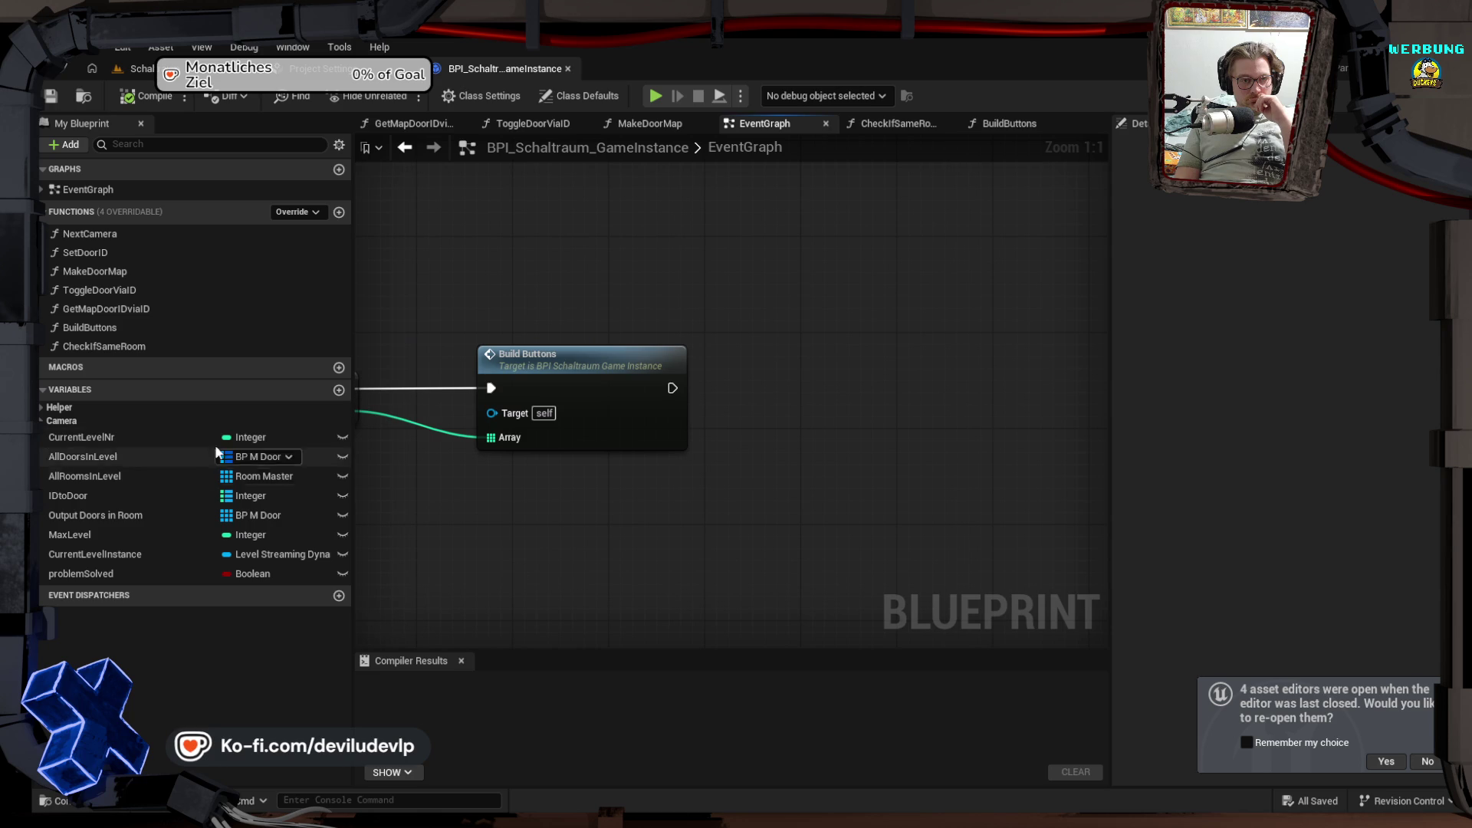
left_click(43, 421)
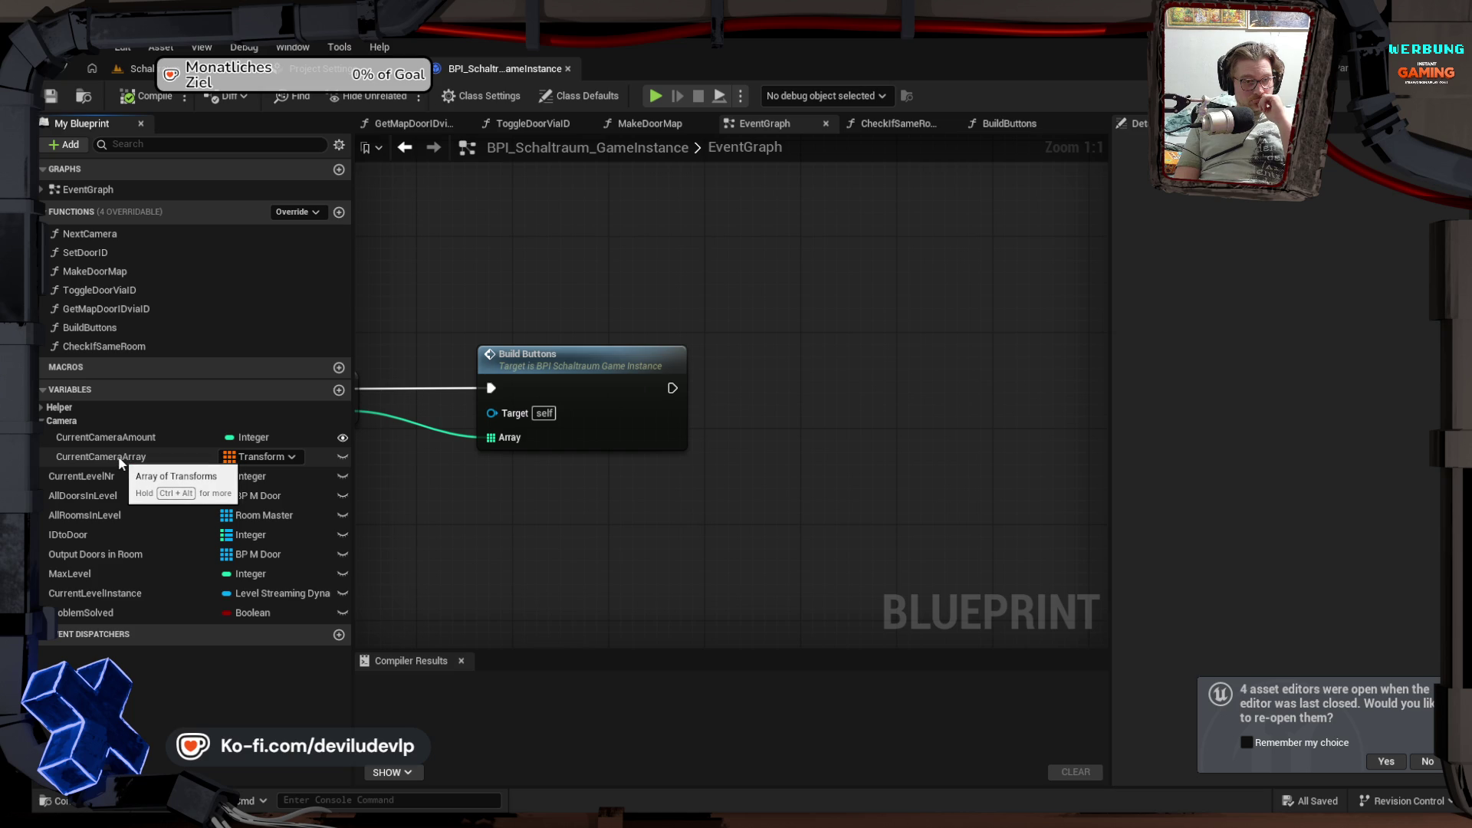
Step: Add a MonitorCam variable of type BP CPP Cam Plugin object reference in the Camera category
left_click(68, 421)
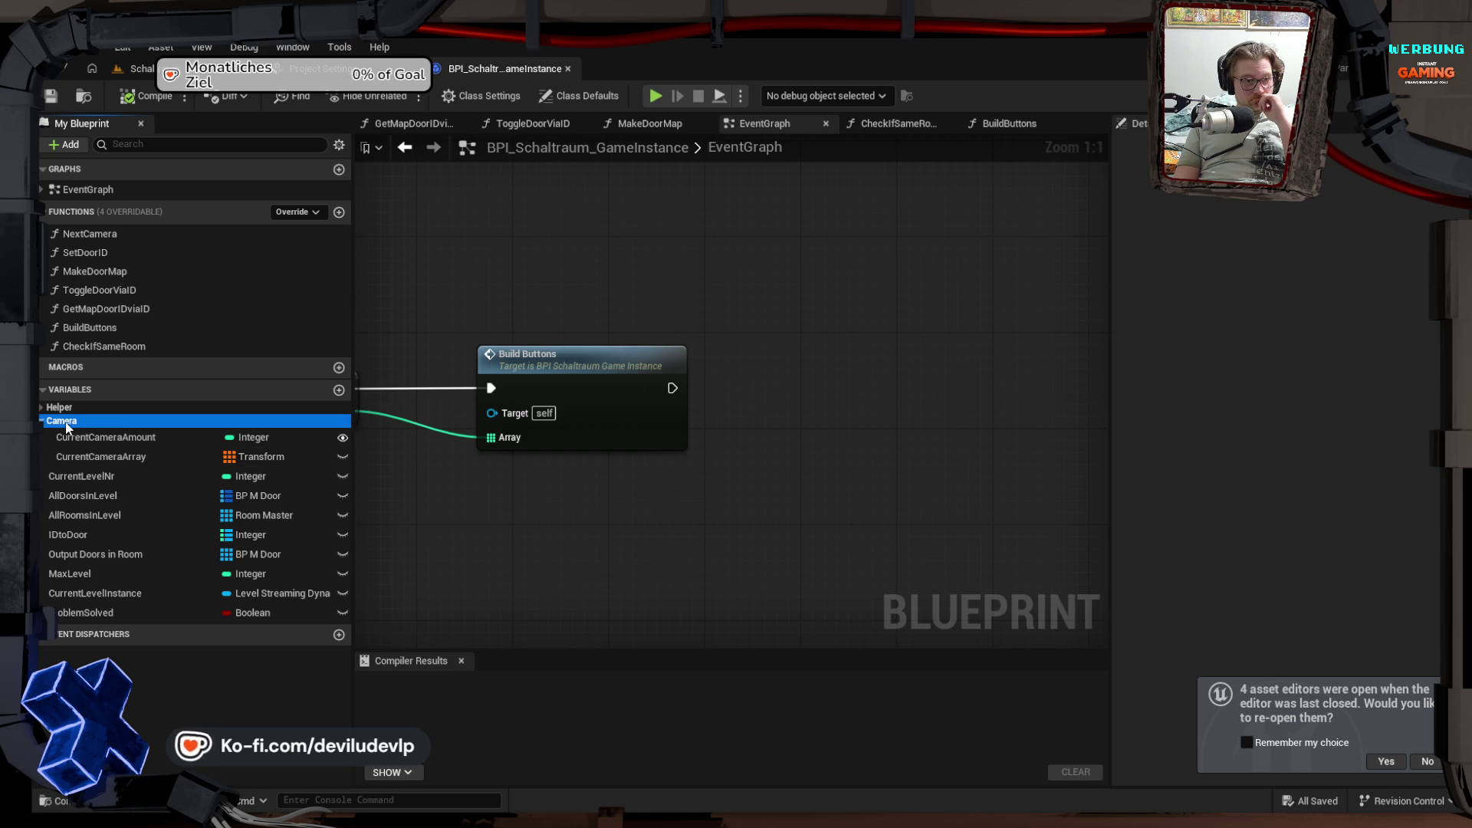
left_click(339, 390)
type("Monit")
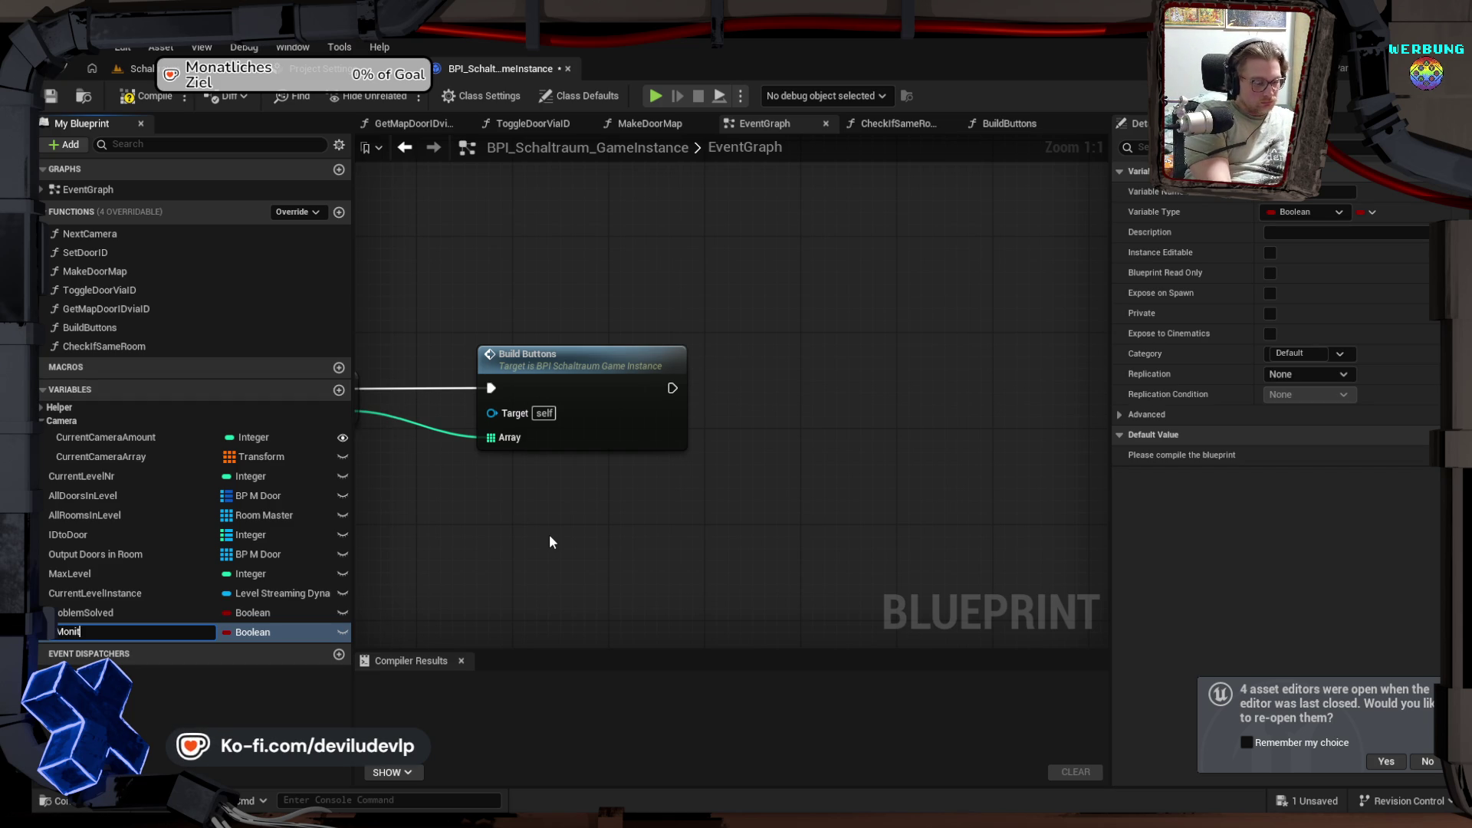
type("orCam")
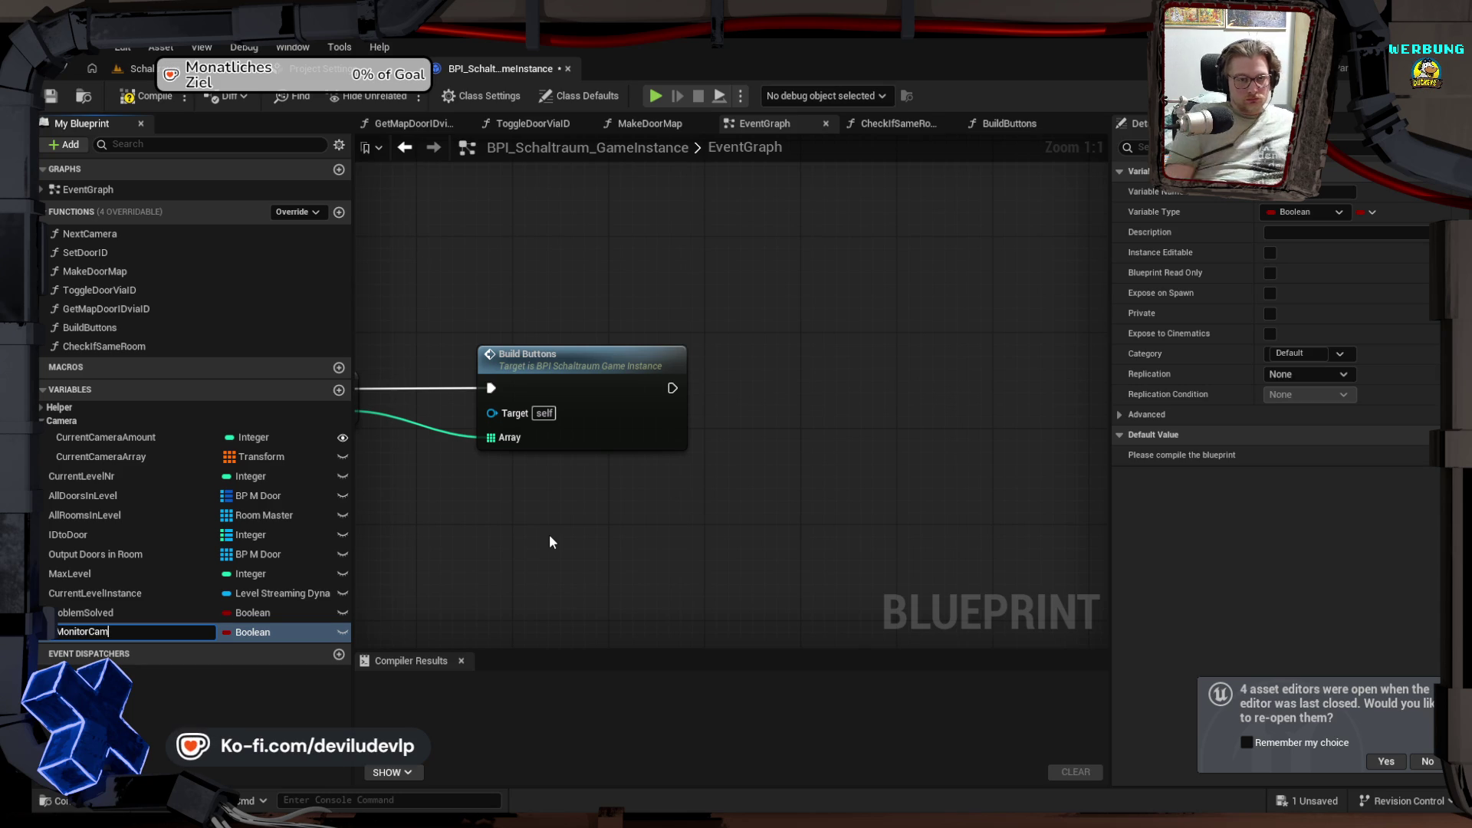
left_click(277, 634)
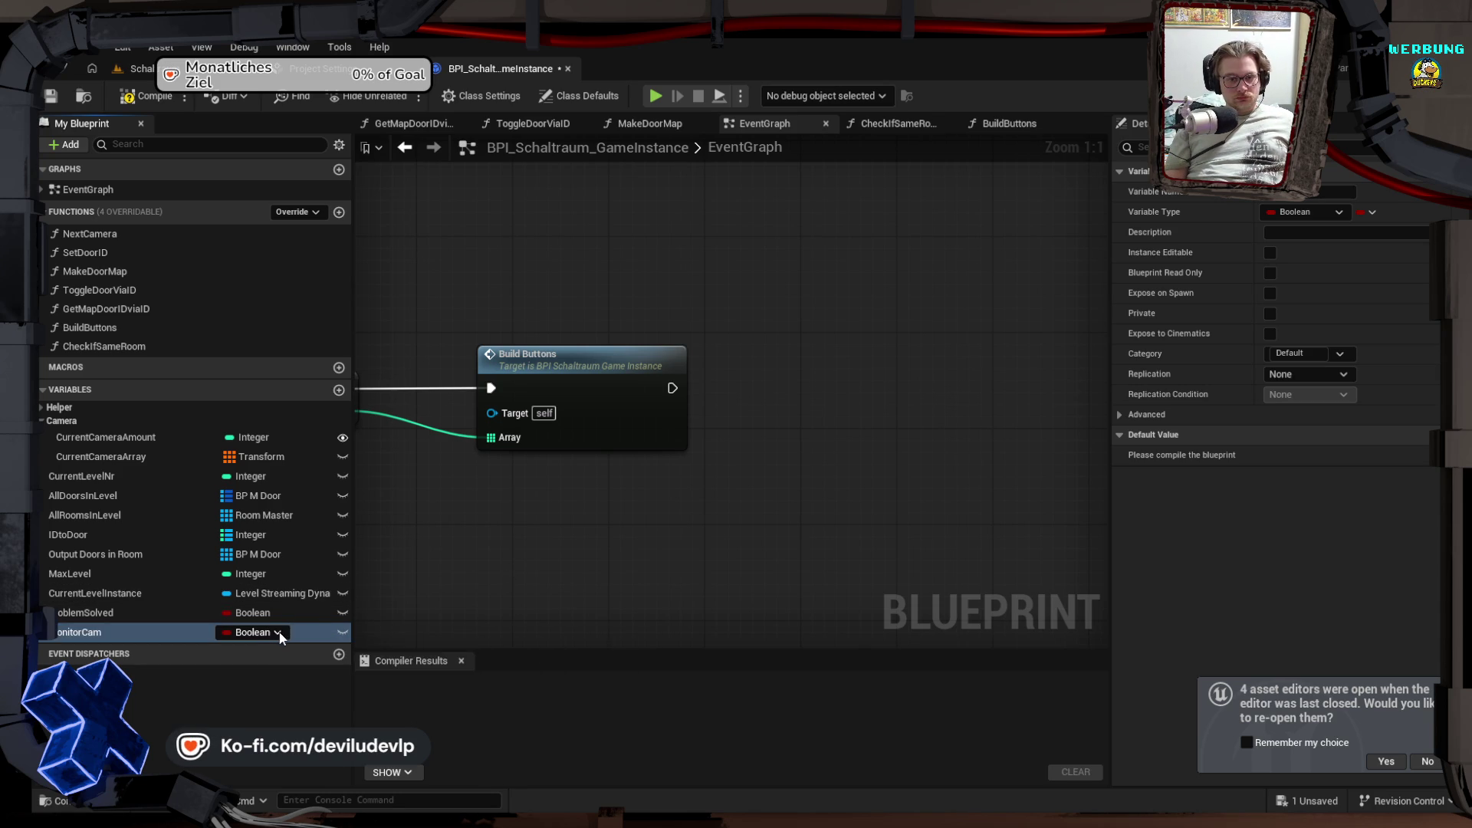
left_click(279, 634)
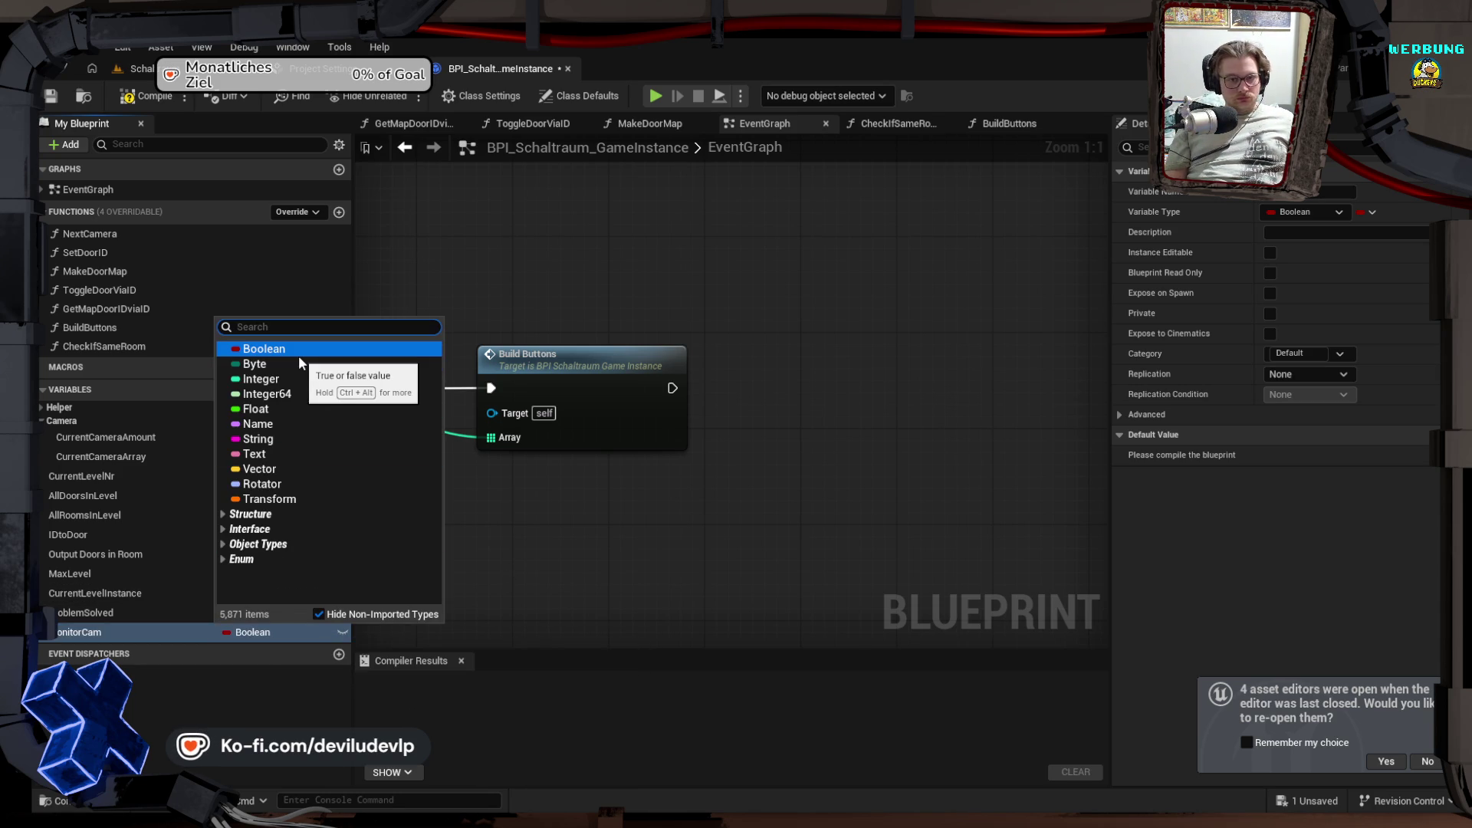
type("cam")
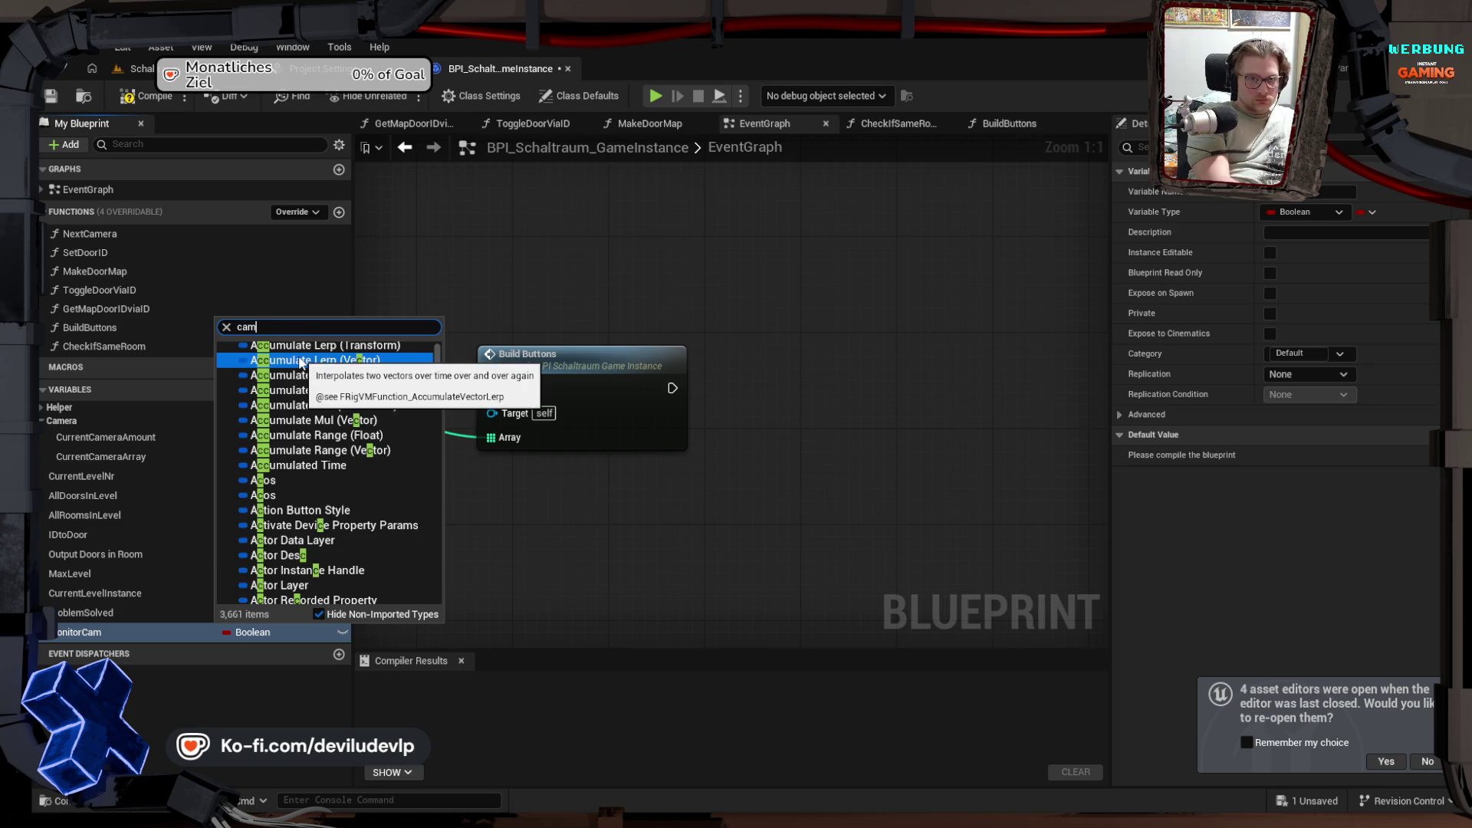
type("pl")
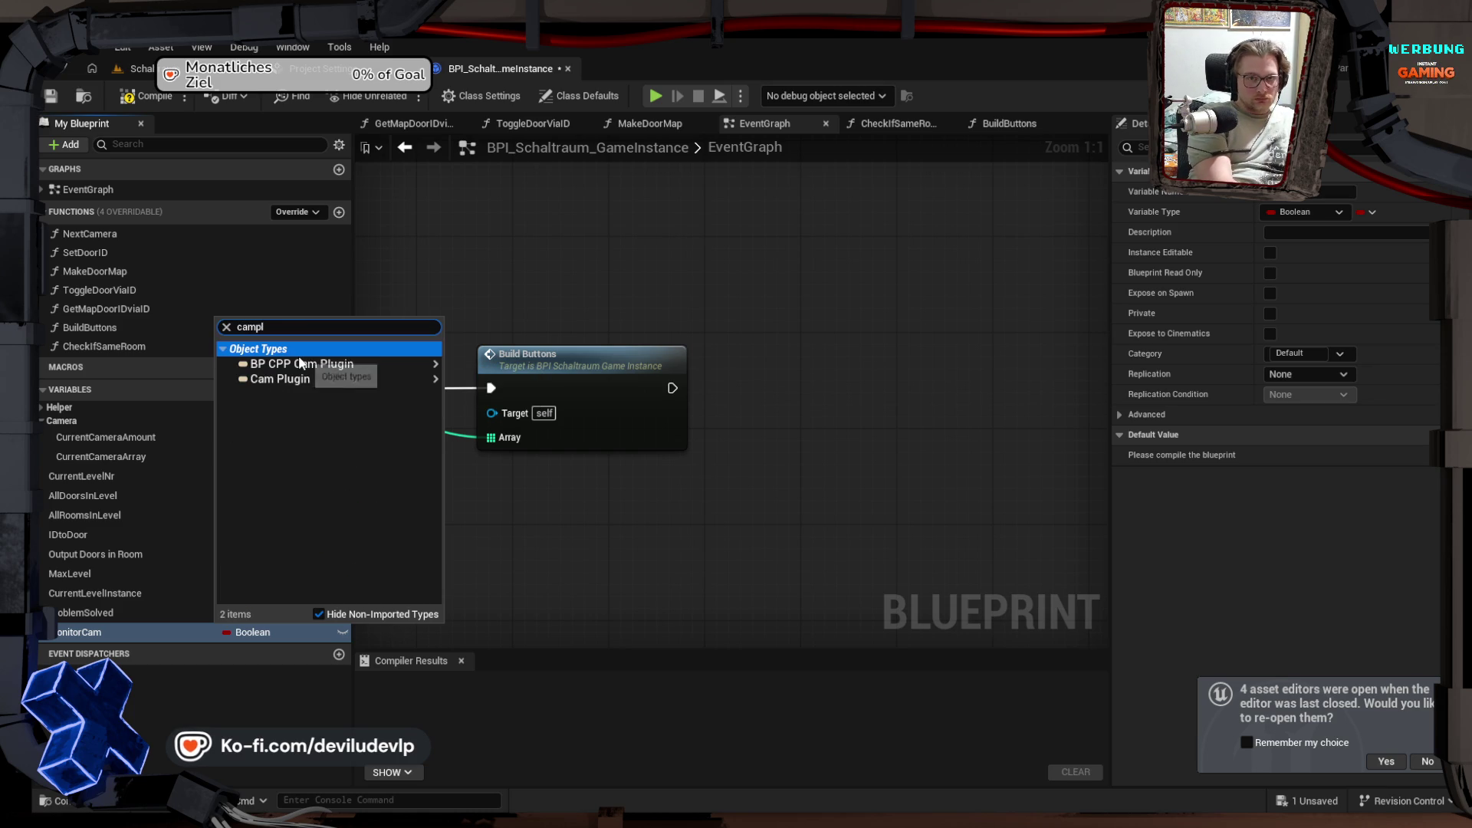
left_click(329, 364)
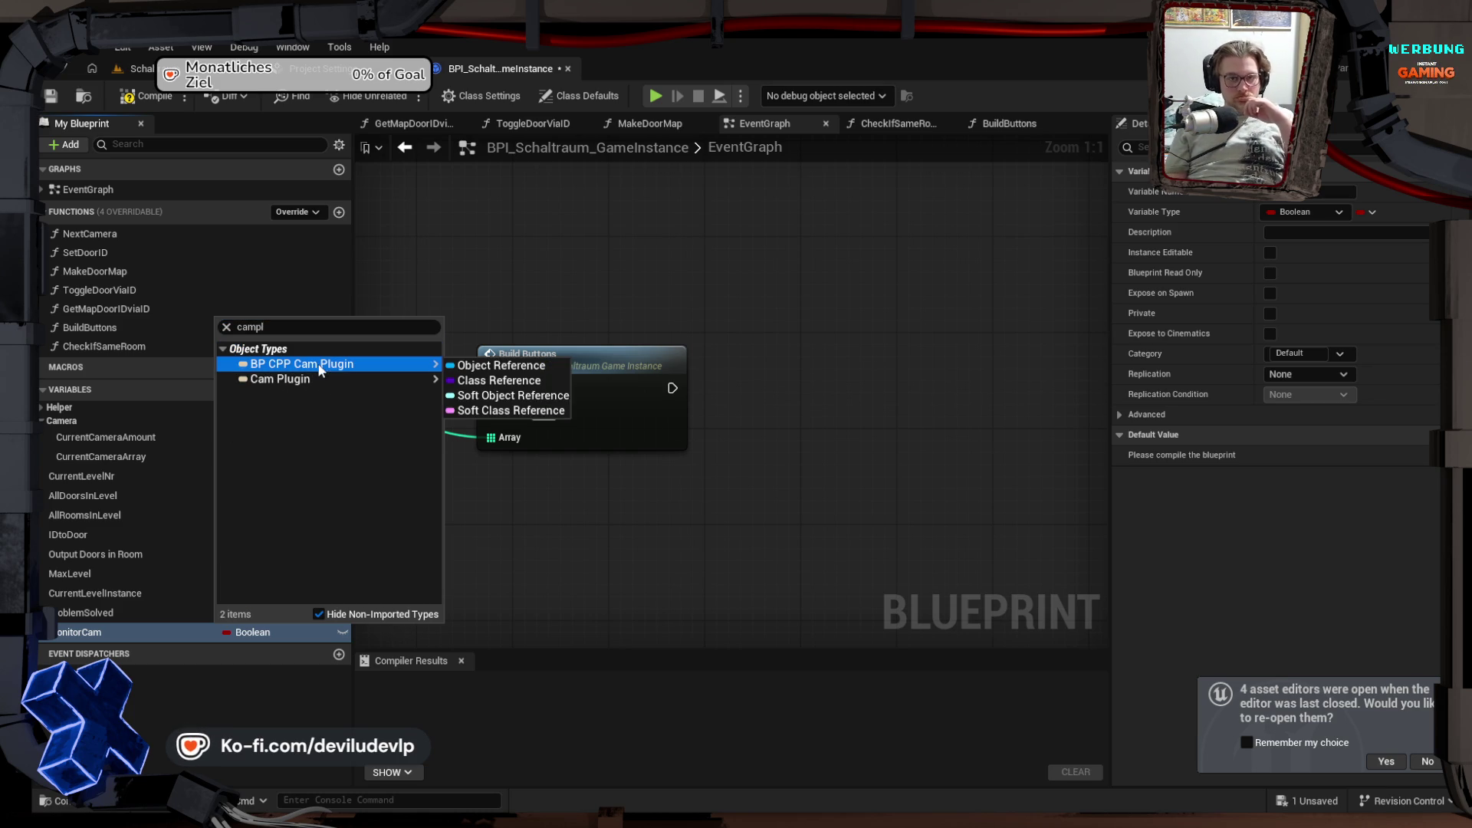
left_click(483, 373)
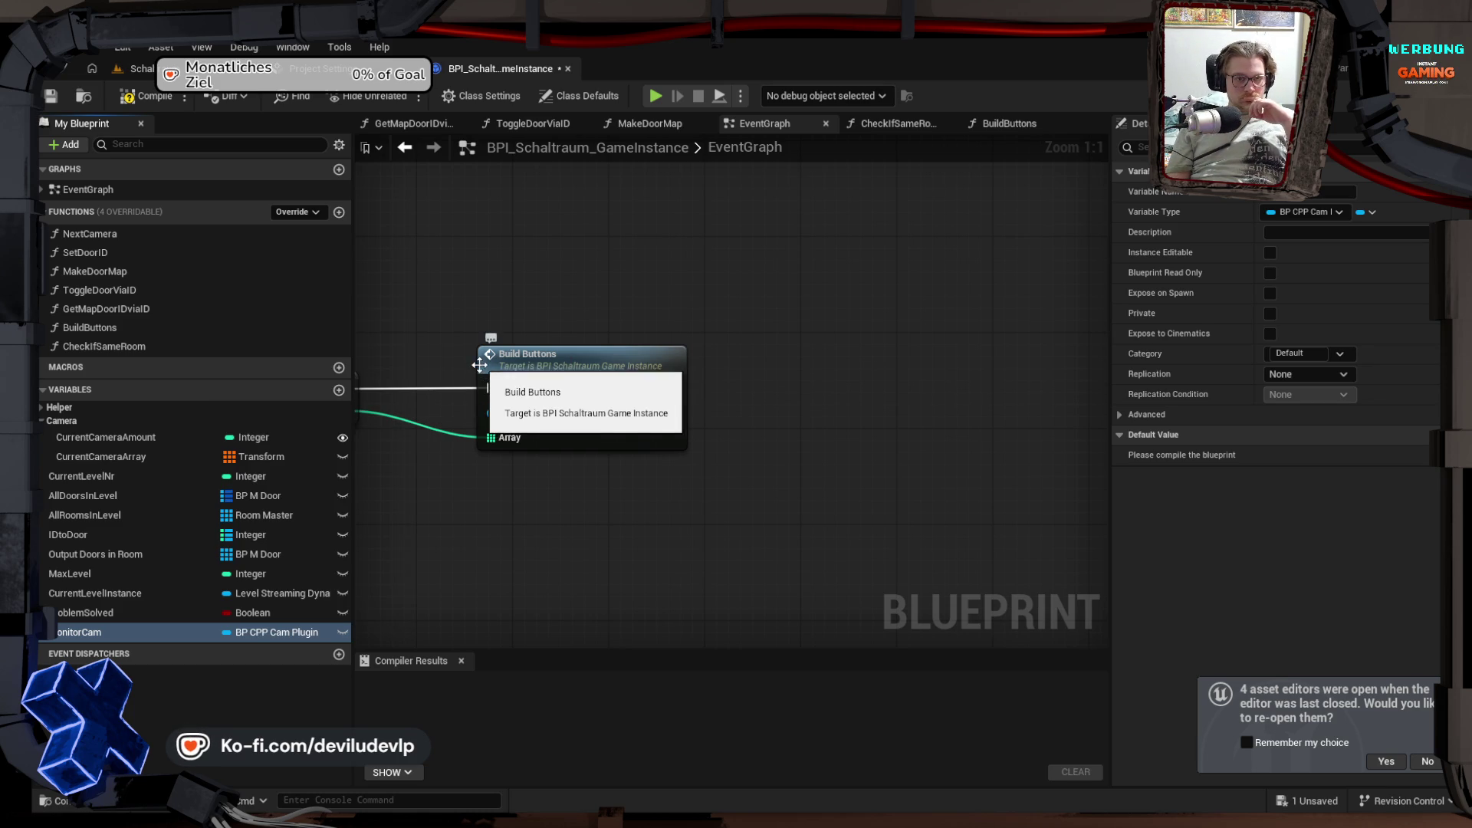
mouse_move(92, 633)
left_mouse_down()
mouse_move(100, 467)
mouse_move(68, 422)
left_mouse_up()
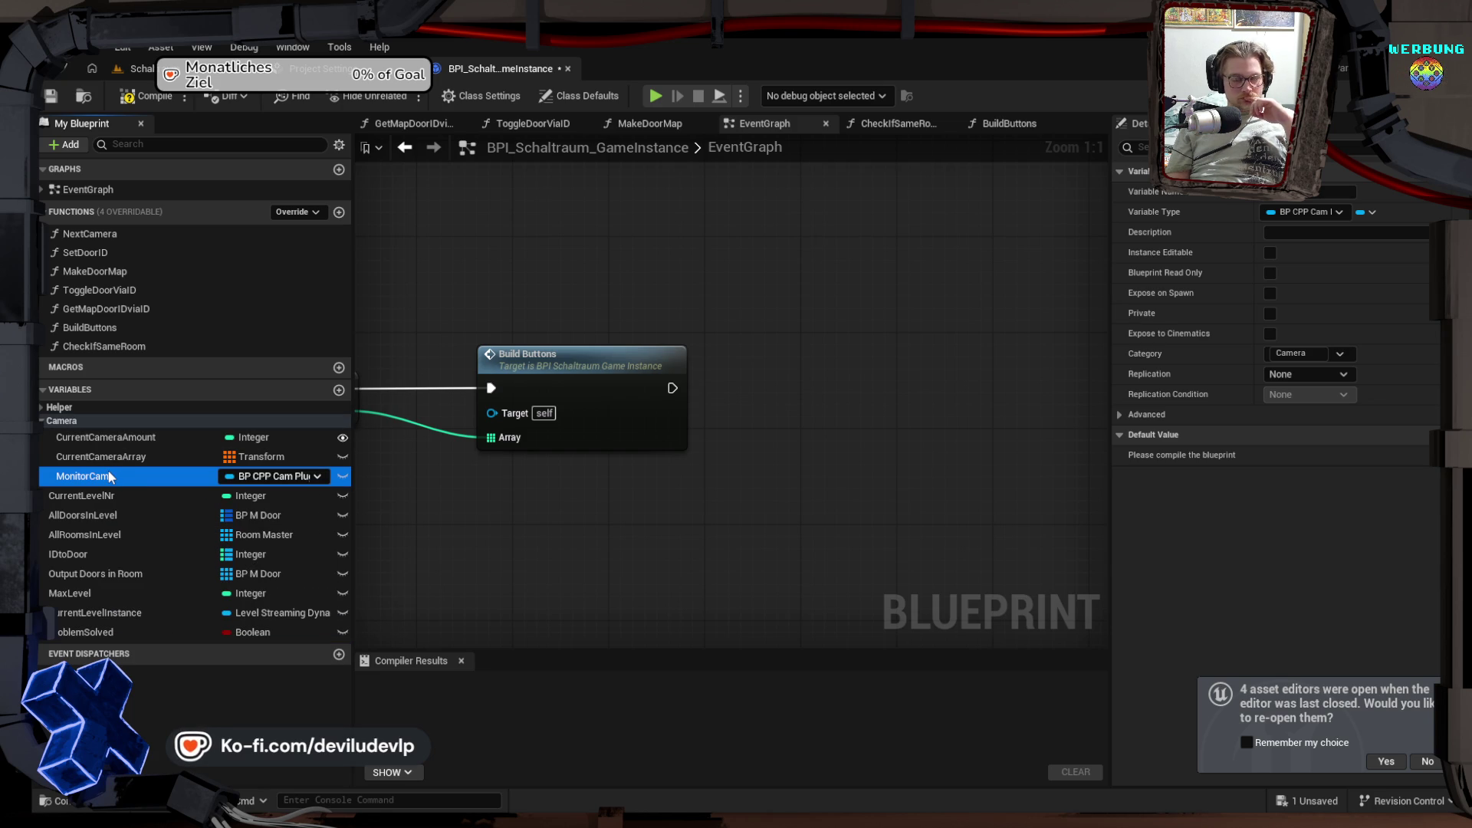
Step: Survey the whole event graph and center the view on the LoadNextLevel event
mouse_move(380, 486)
left_mouse_down()
mouse_move(595, 411)
mouse_move(673, 363)
mouse_move(848, 532)
left_mouse_up()
scroll(585, 368, "down", 5)
mouse_move(647, 427)
left_mouse_down()
mouse_move(805, 318)
mouse_move(817, 366)
mouse_move(760, 463)
mouse_move(801, 613)
left_mouse_up()
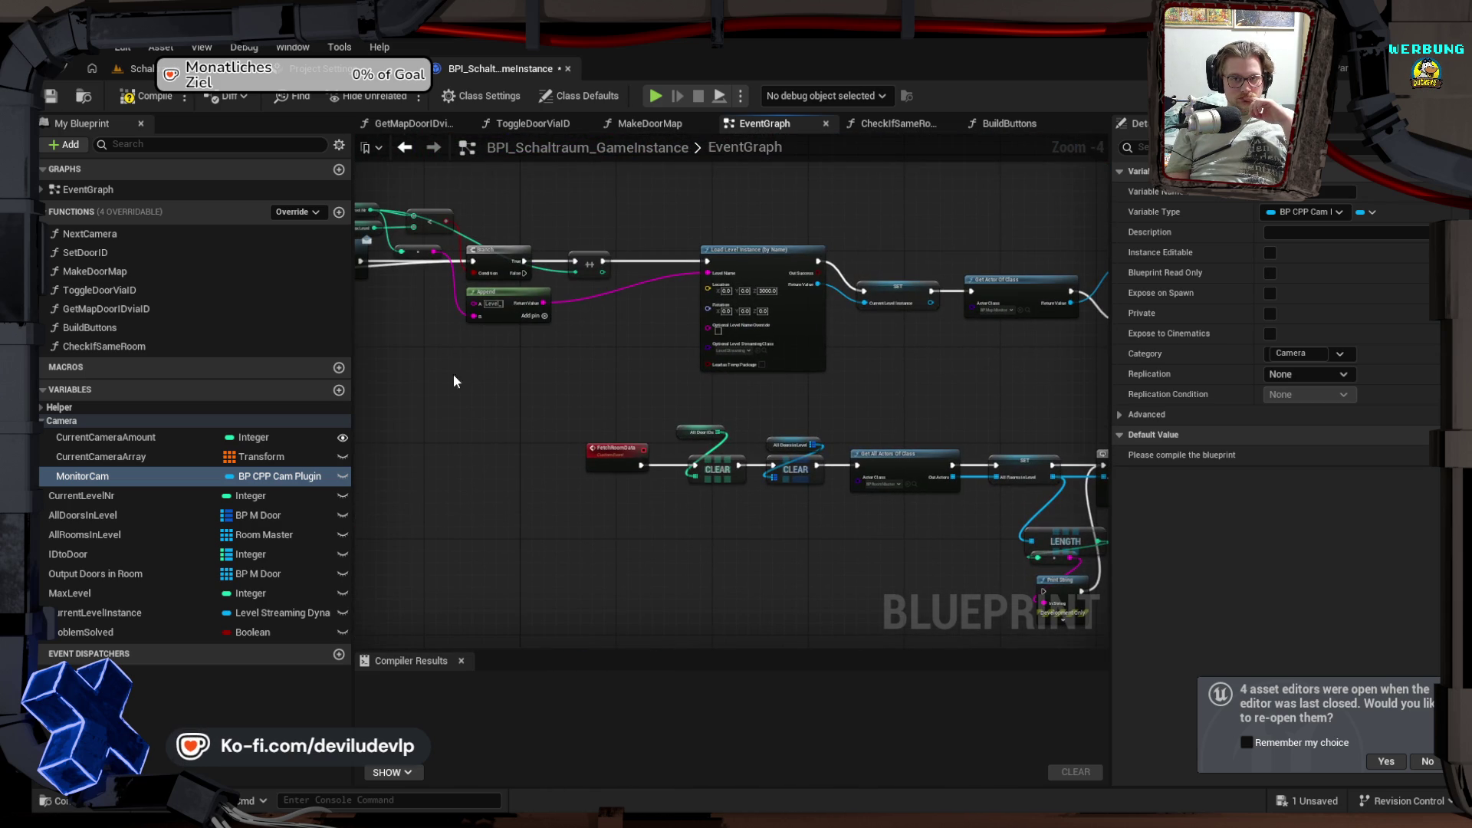
scroll(453, 381, "up", 4)
left_click_drag(564, 342, 614, 371)
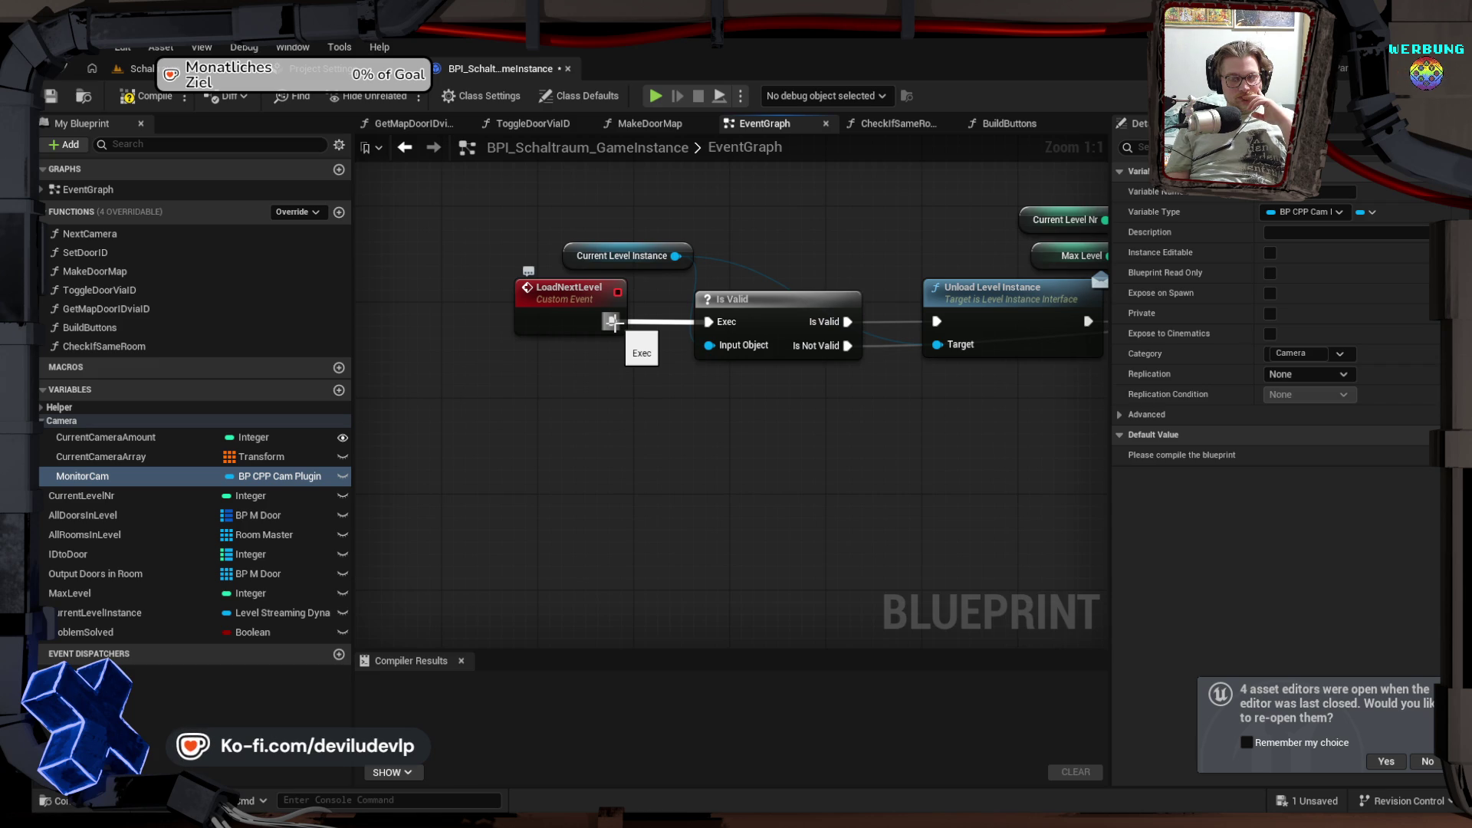
Step: Follow the LoadNextLevel chain to Fetch Room Data after Load Map and drop MonitorCam beside it
mouse_move(756, 388)
left_mouse_down()
mouse_move(611, 391)
mouse_move(504, 501)
left_mouse_up()
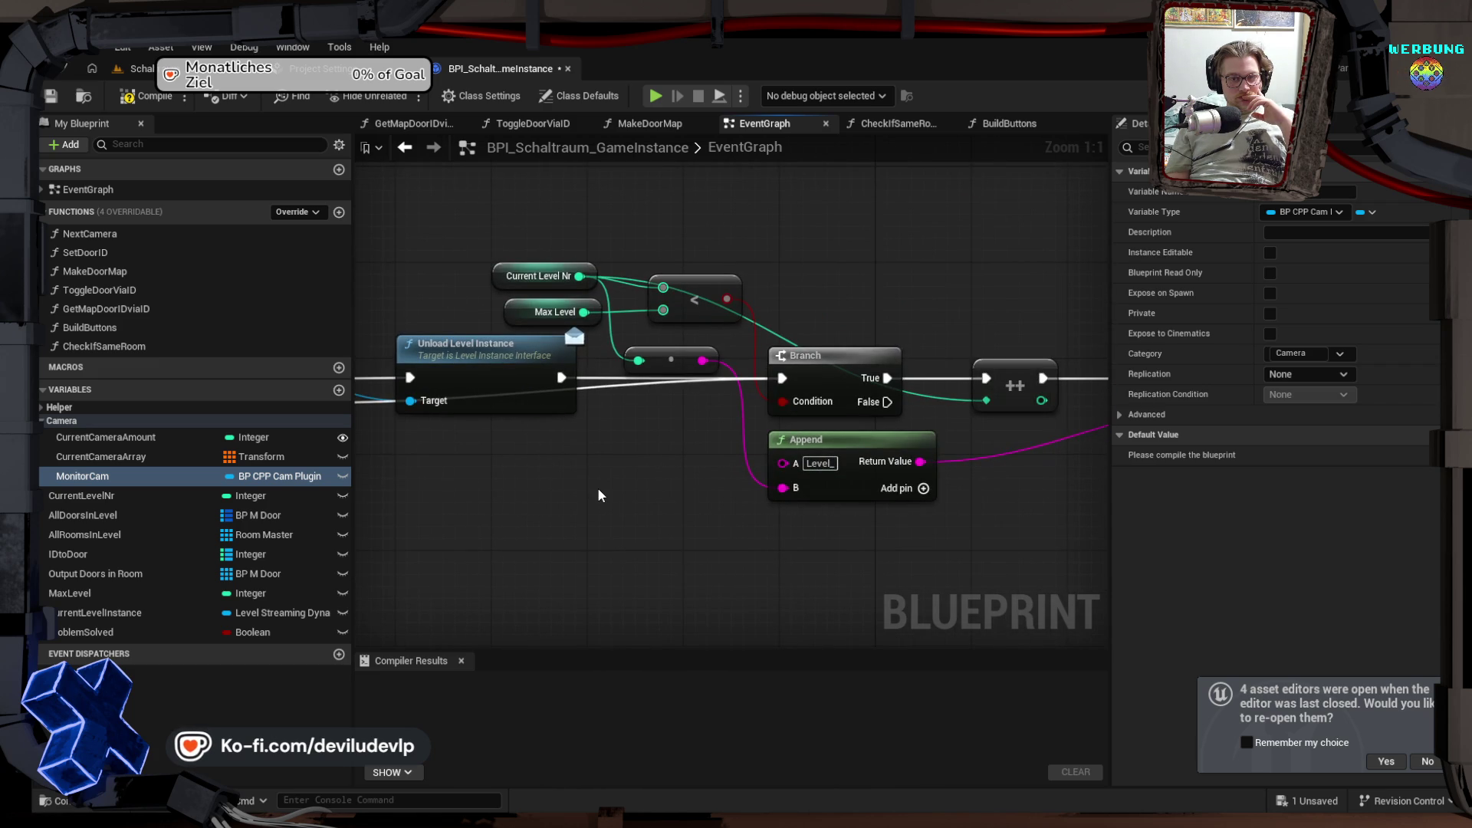
left_click_drag(575, 489, 1003, 485)
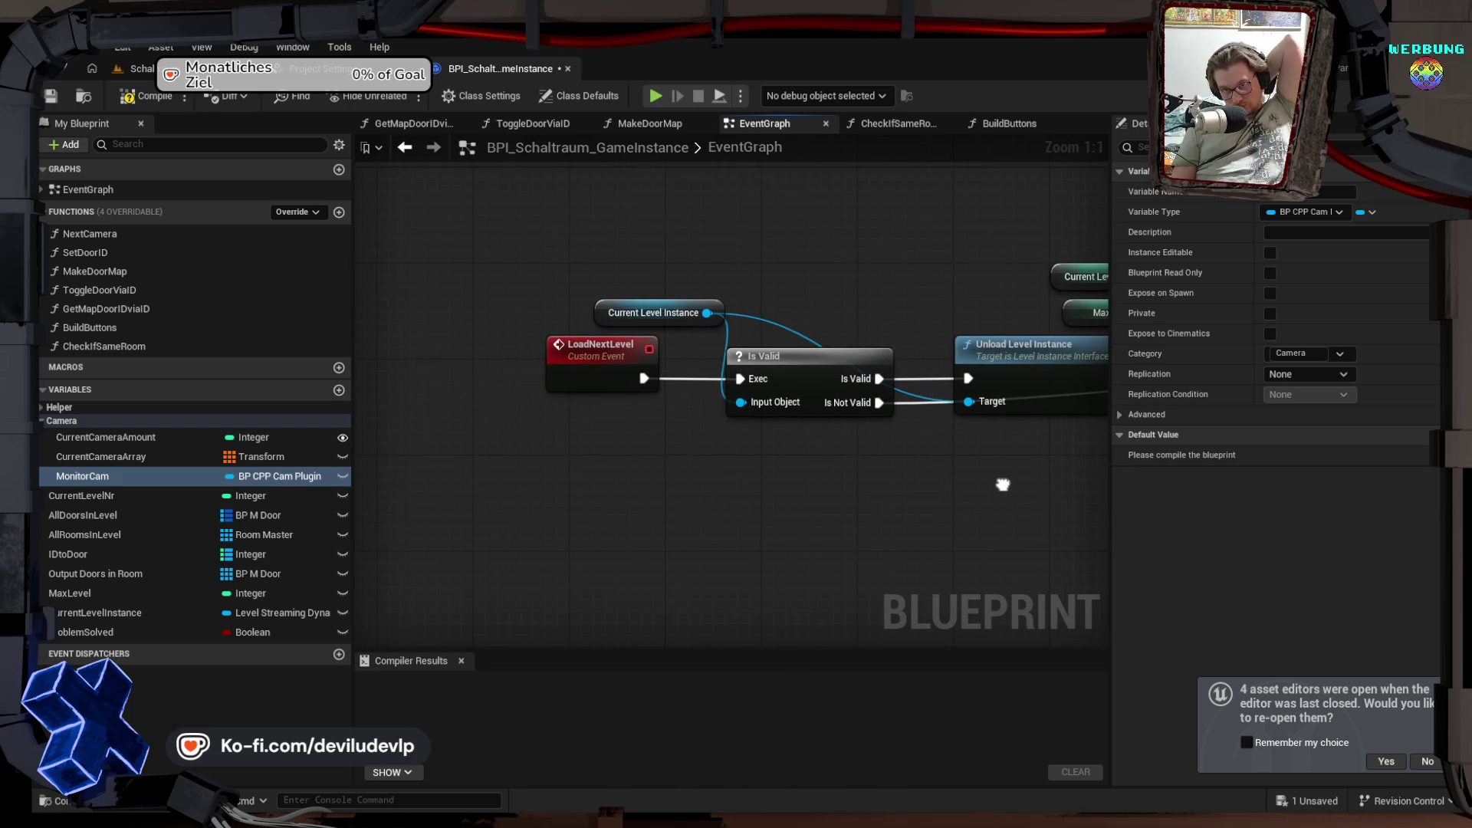
mouse_move(1003, 484)
left_mouse_down()
mouse_move(851, 499)
mouse_move(117, 467)
left_mouse_up()
mouse_move(807, 466)
left_mouse_down()
mouse_move(658, 485)
mouse_move(360, 460)
left_mouse_up()
left_click_drag(812, 368, 475, 361)
left_click_drag(563, 460, 357, 453)
left_click_drag(1104, 458, 477, 467)
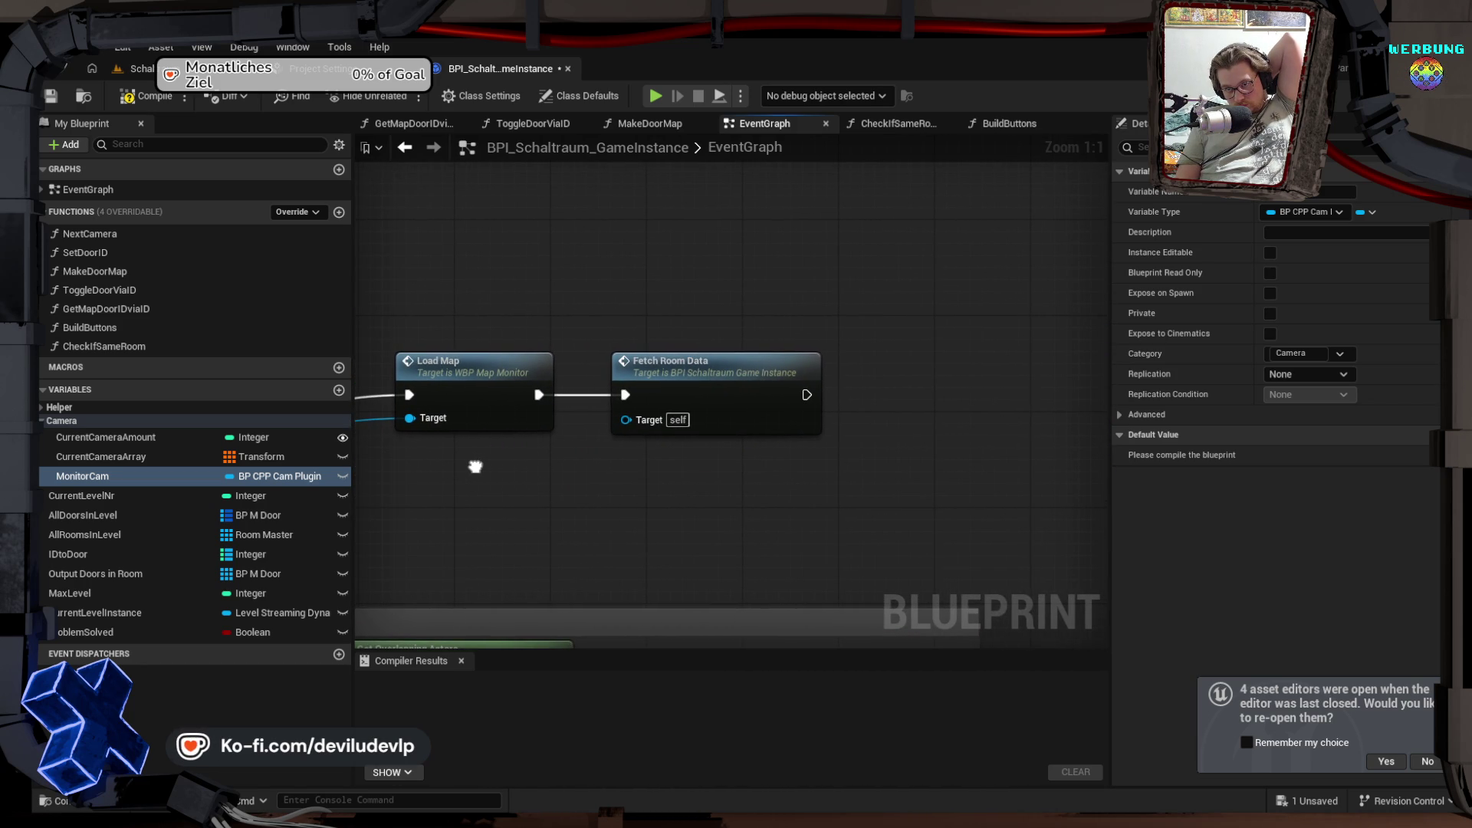
left_click_drag(475, 466, 1108, 454)
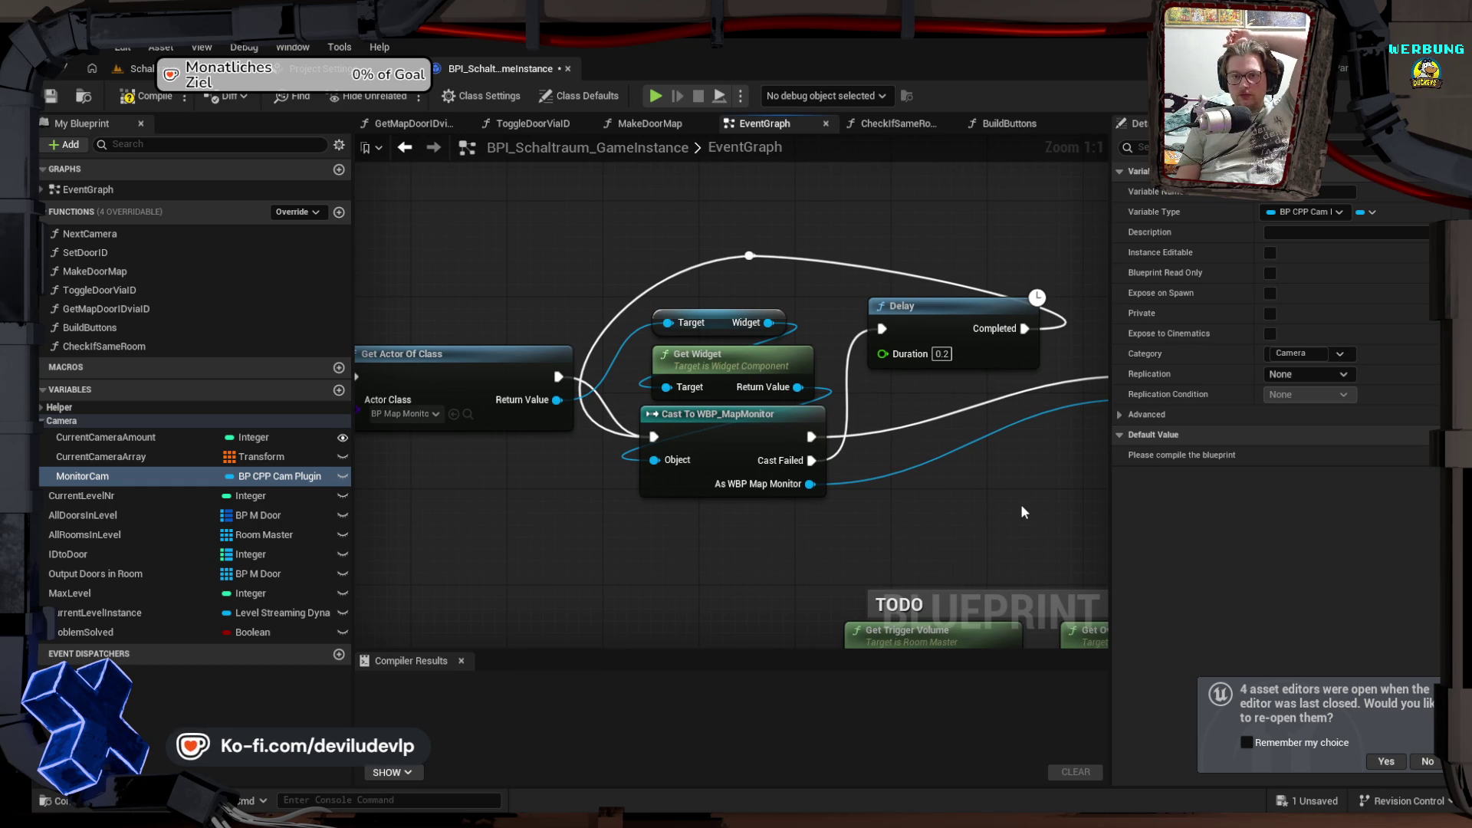
mouse_move(1068, 503)
left_mouse_down()
mouse_move(631, 499)
mouse_move(706, 480)
mouse_move(581, 488)
left_mouse_up()
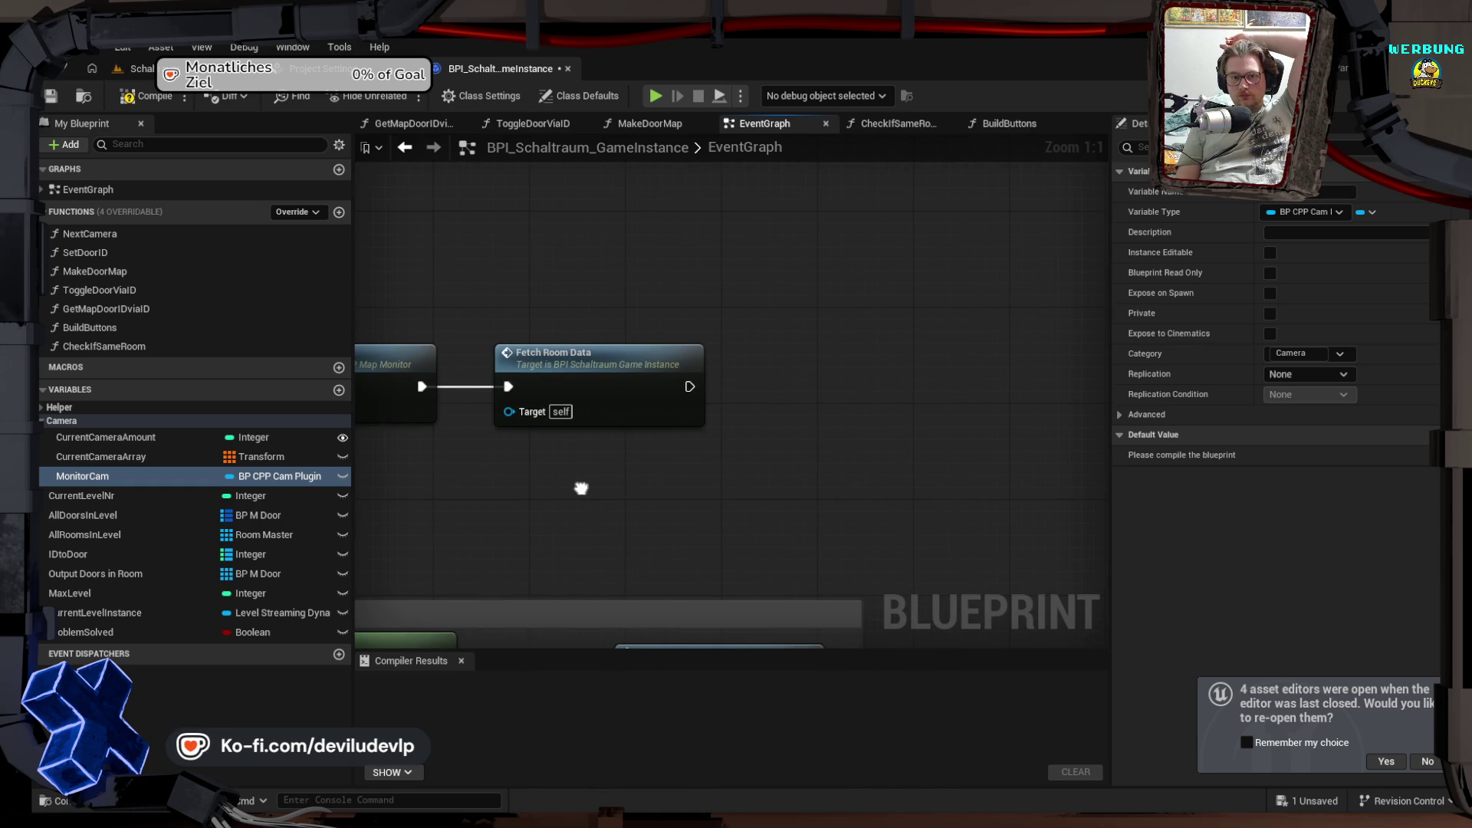
left_click_drag(73, 477, 783, 524)
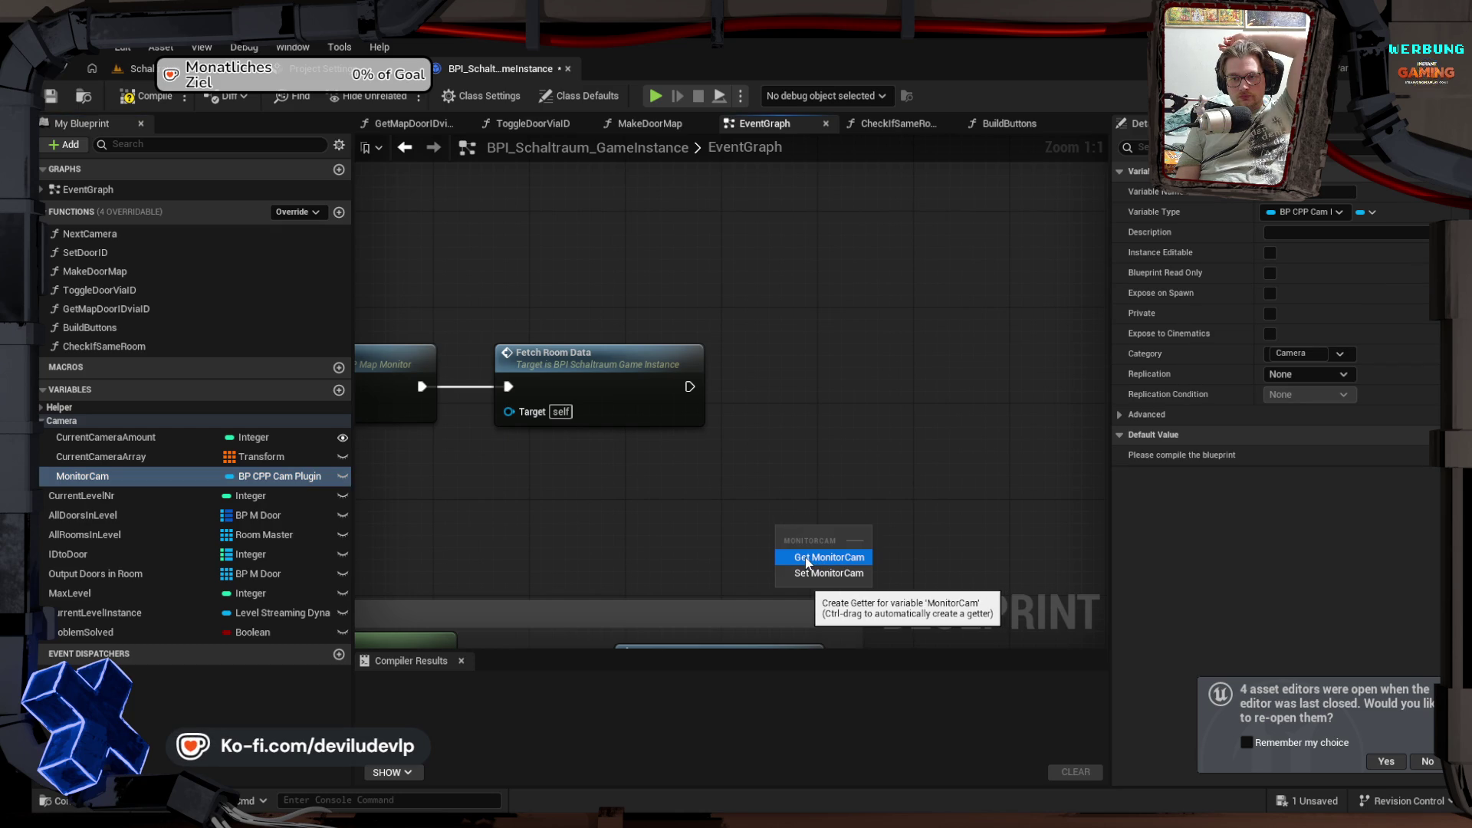
Step: Create a validated MonitorCam getter and wire it after Fetch Room Data
left_click(806, 560)
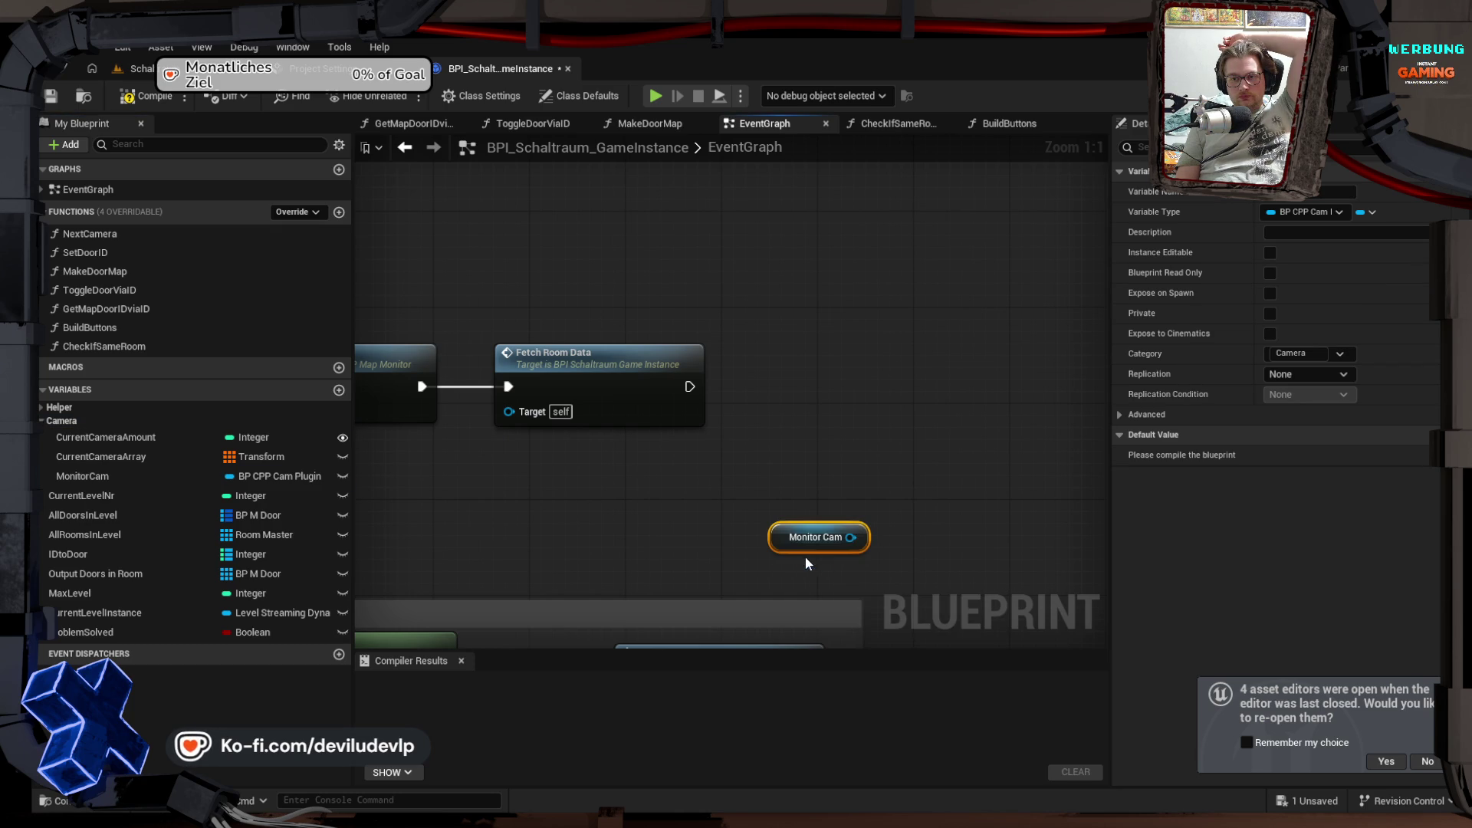
right_click(796, 541)
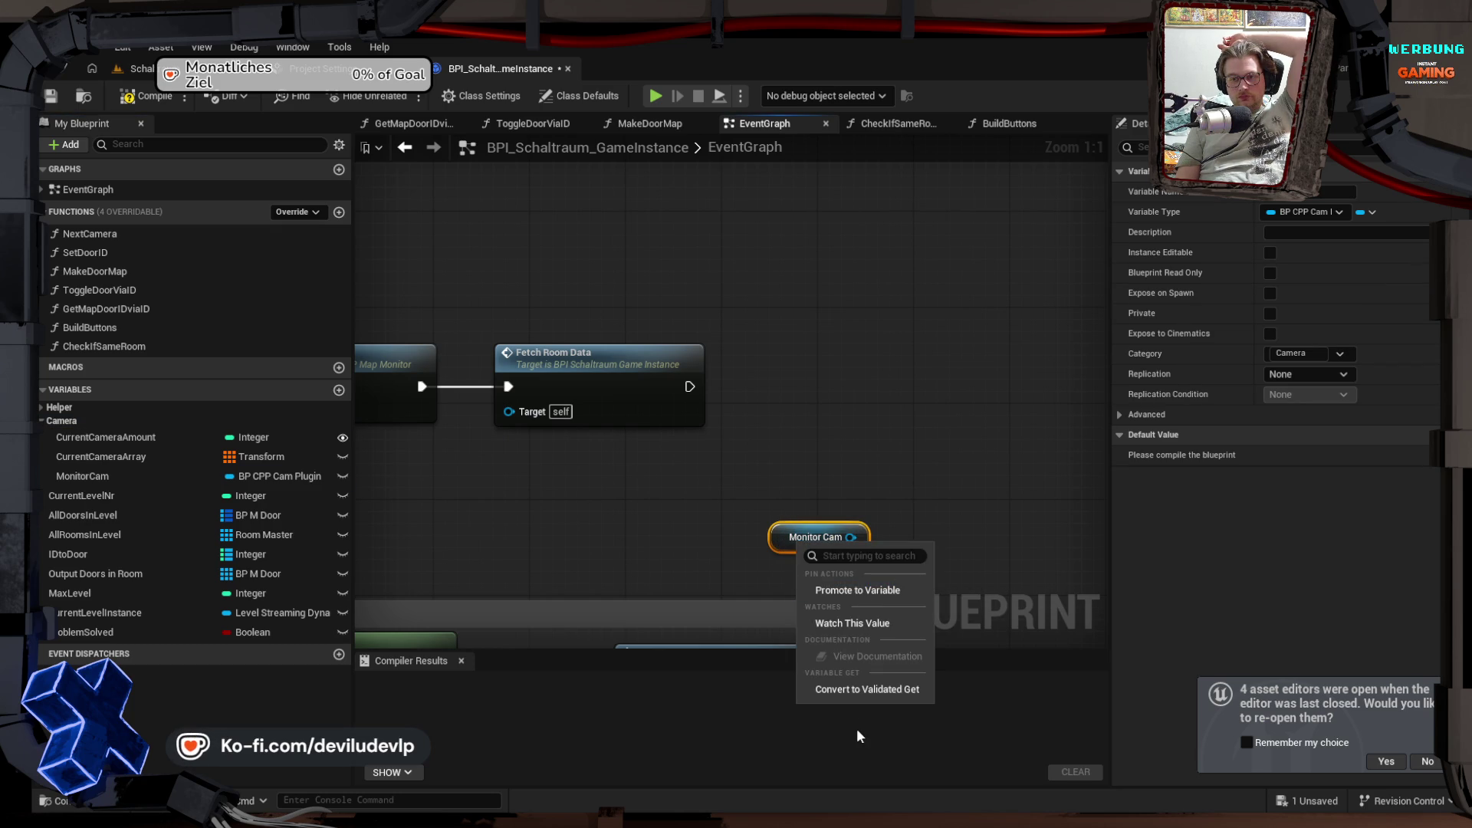
left_click(842, 690)
mouse_move(835, 532)
left_mouse_down()
mouse_move(805, 370)
mouse_move(785, 372)
left_mouse_up()
left_click_drag(690, 386, 737, 387)
left_click_drag(805, 492, 544, 486)
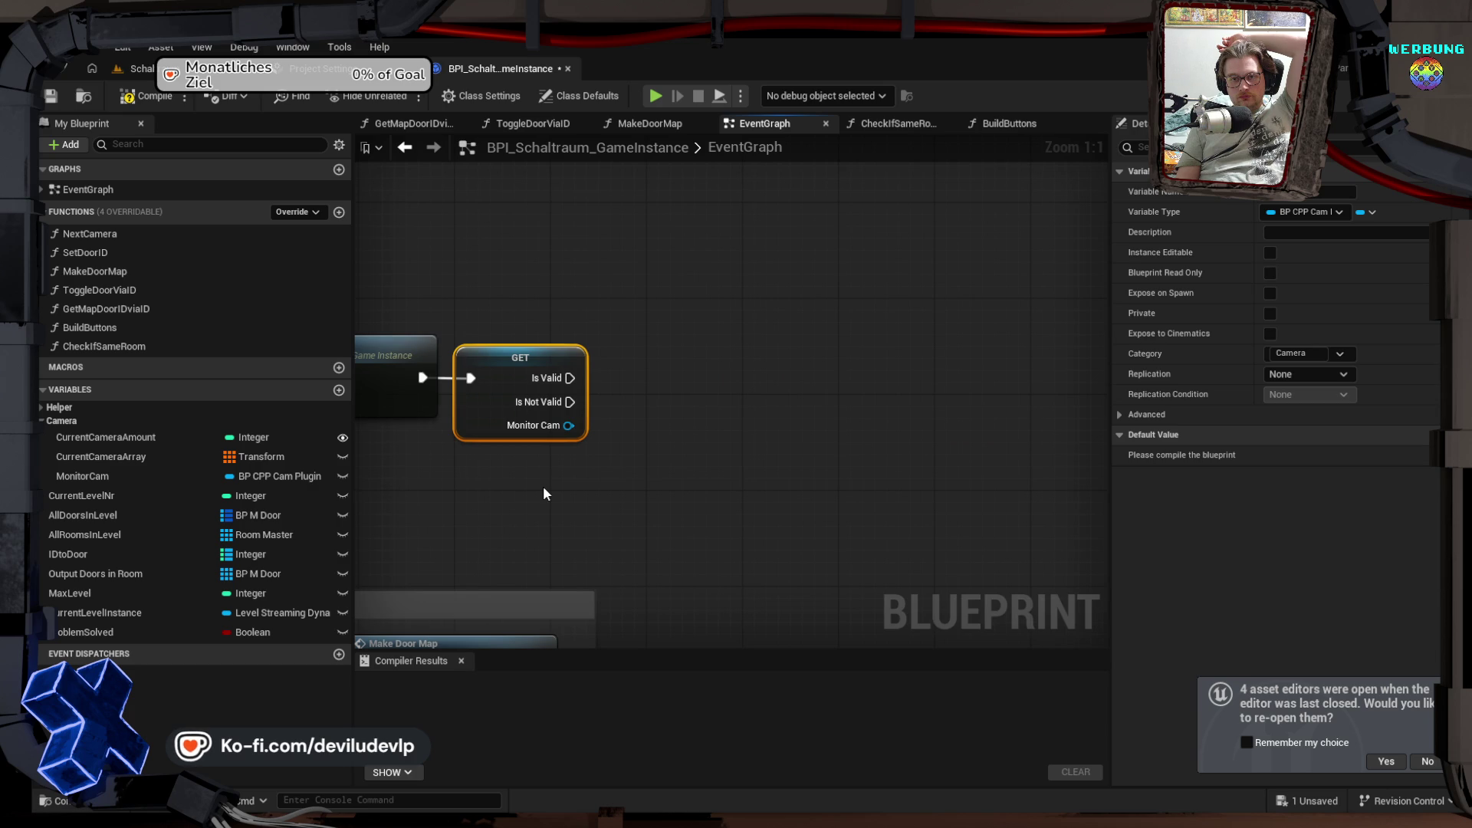
left_click_drag(513, 358, 549, 358)
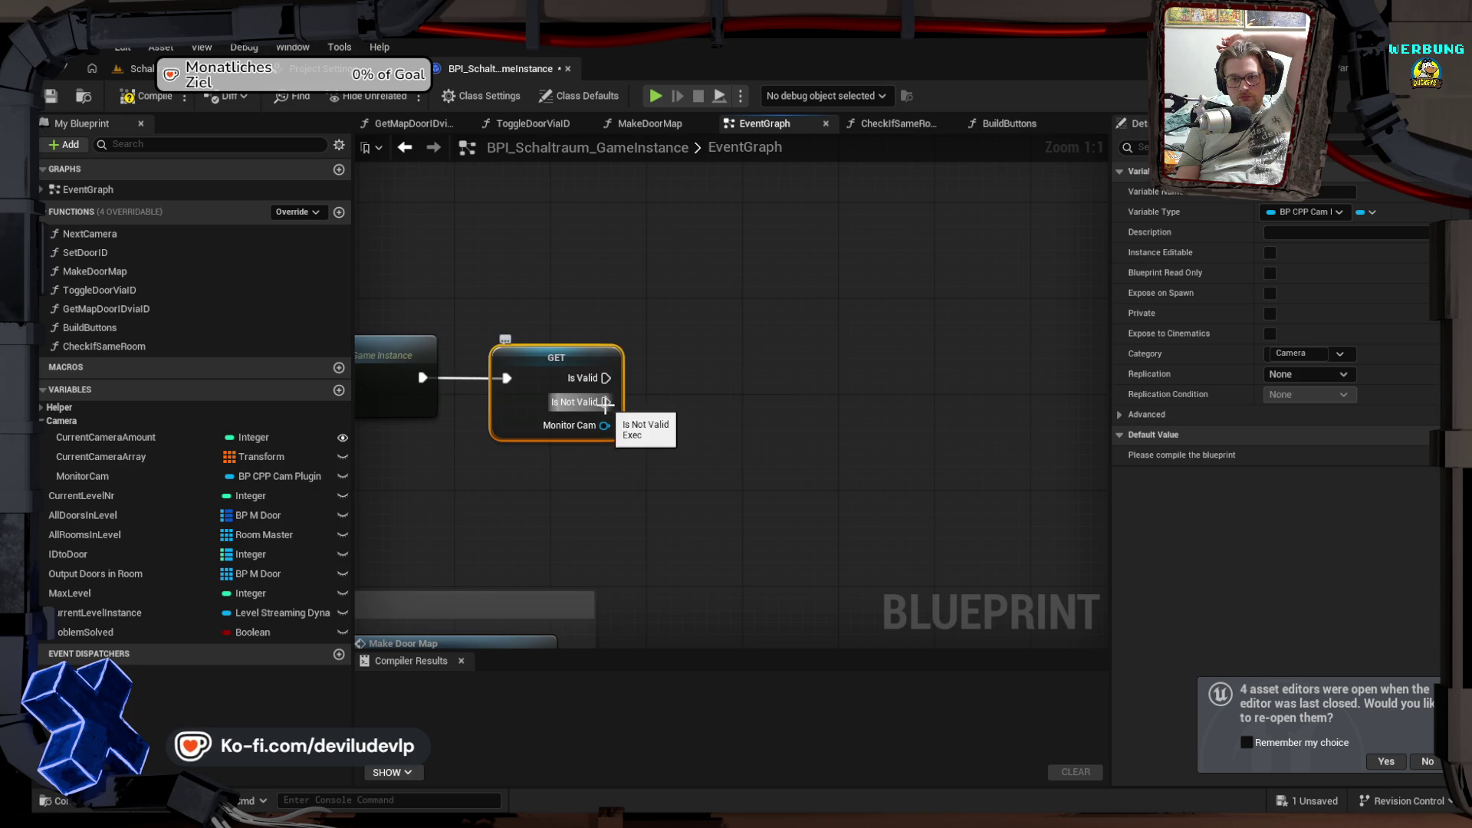
Step: Add a Get Actor Of Class node from the Is Not Valid output
left_click_drag(605, 400, 691, 348)
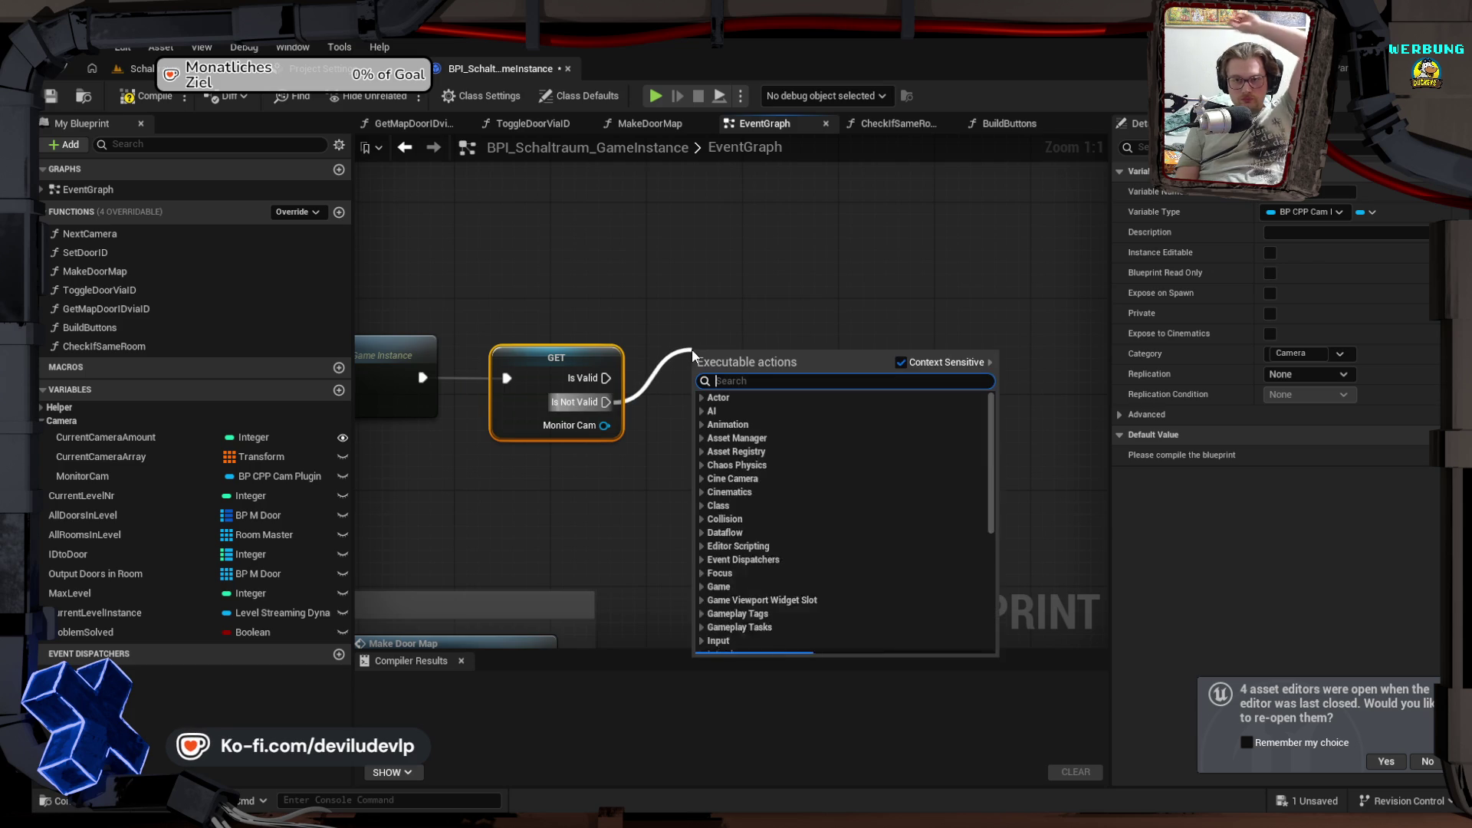
type("find")
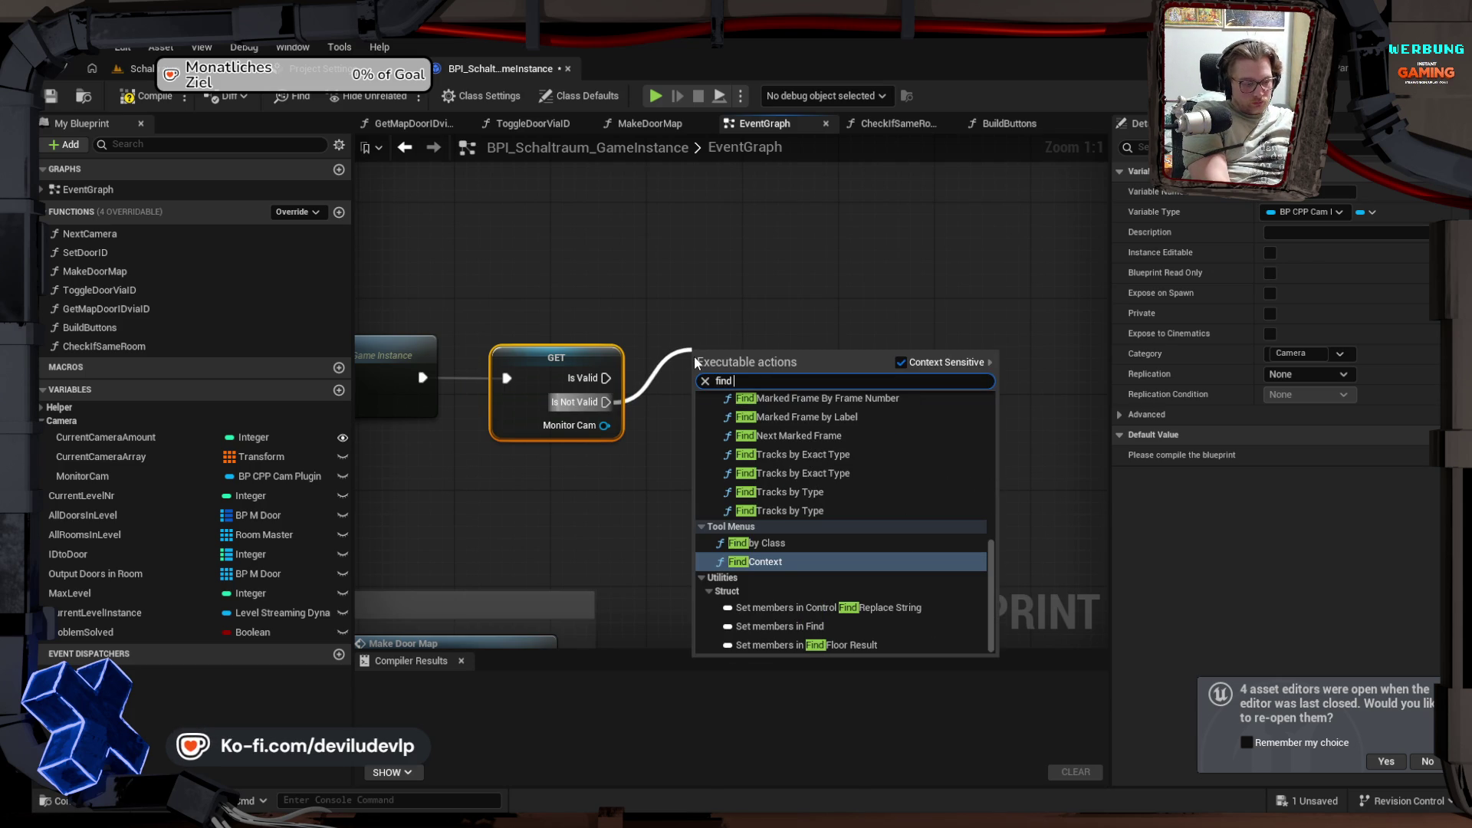
type(" ac")
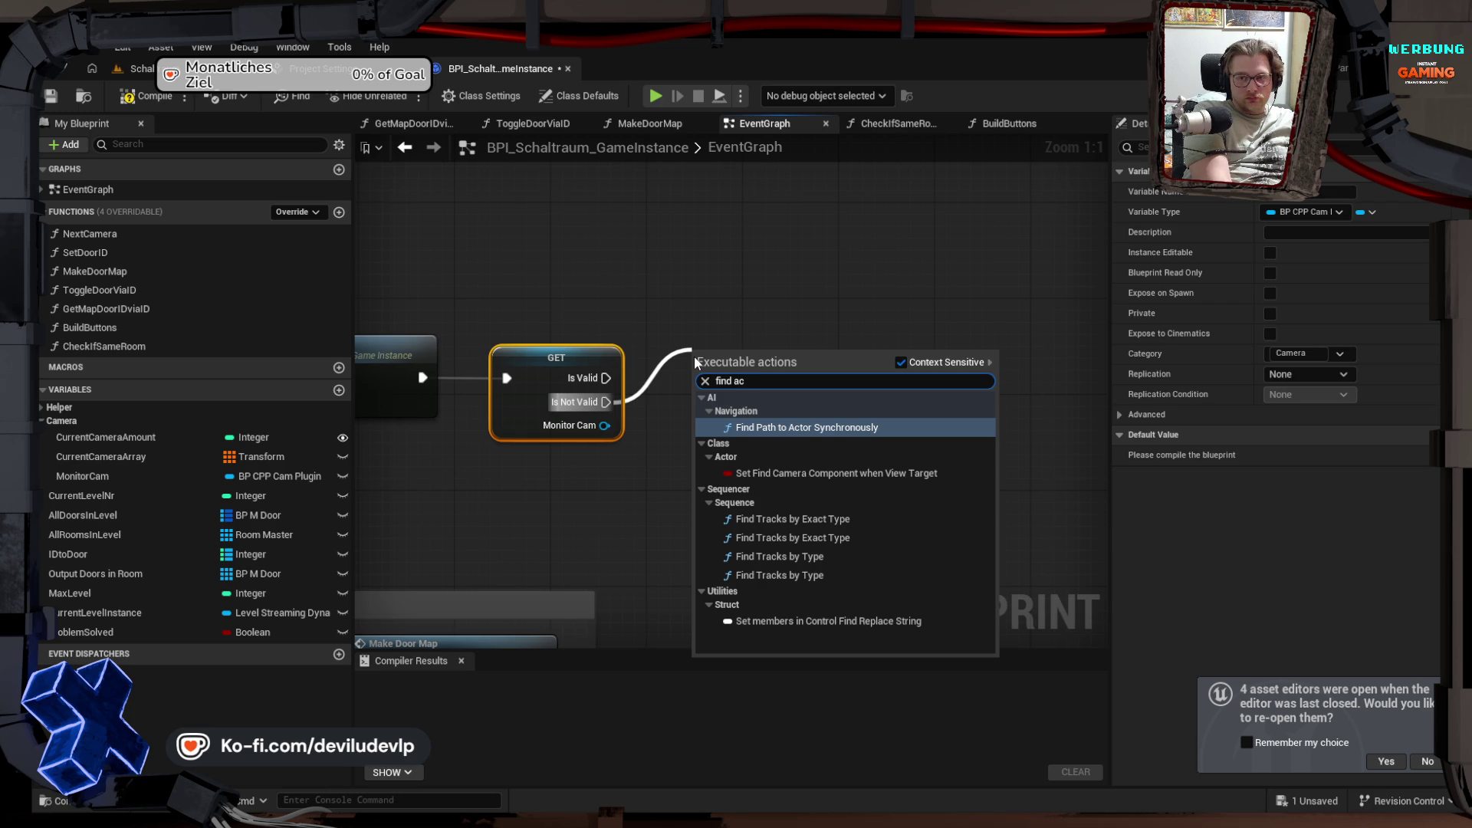
type("tor")
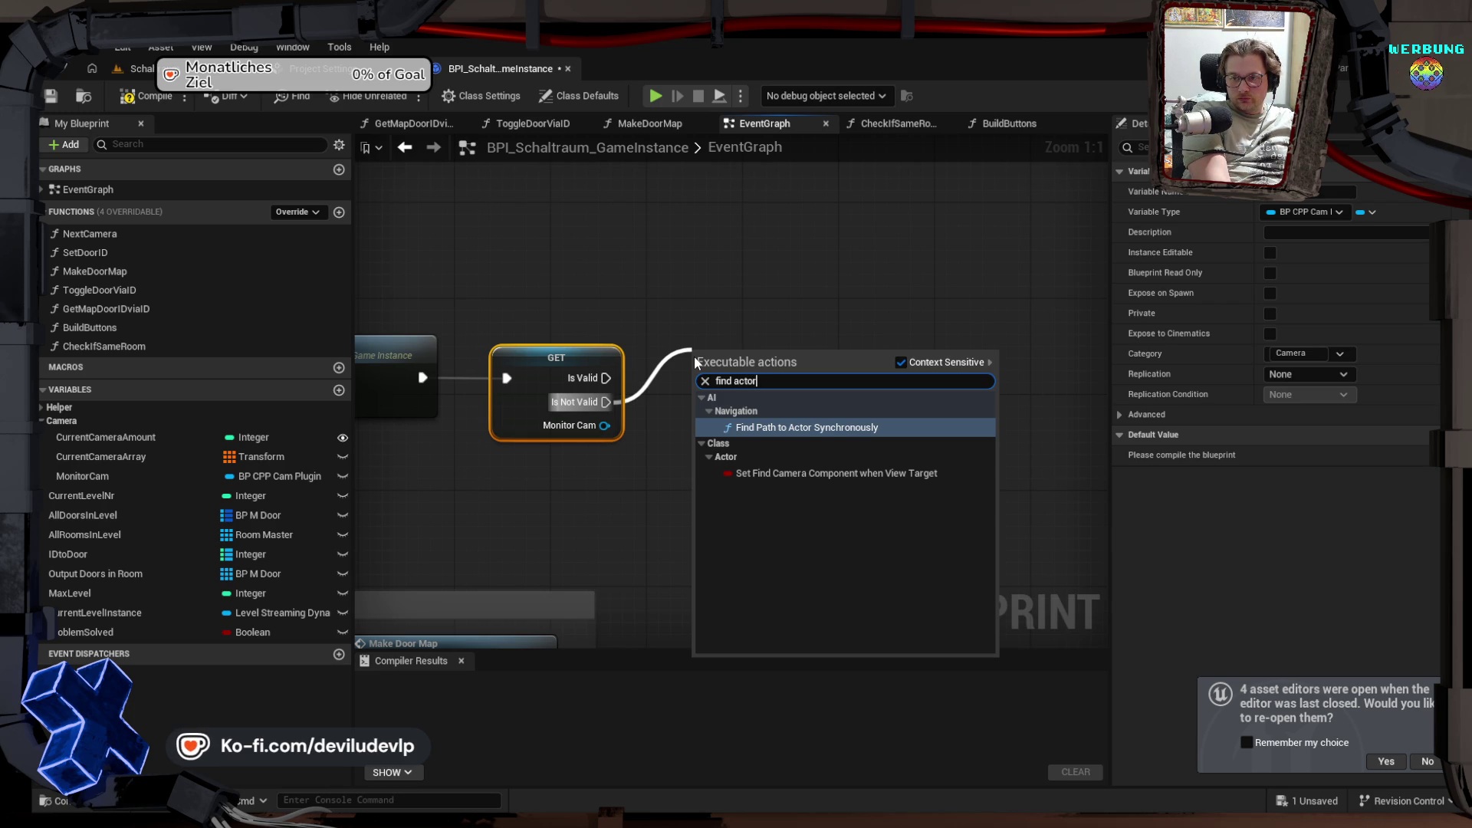
key("BackSpace")
key("BackSpace")
key("BackSpace")
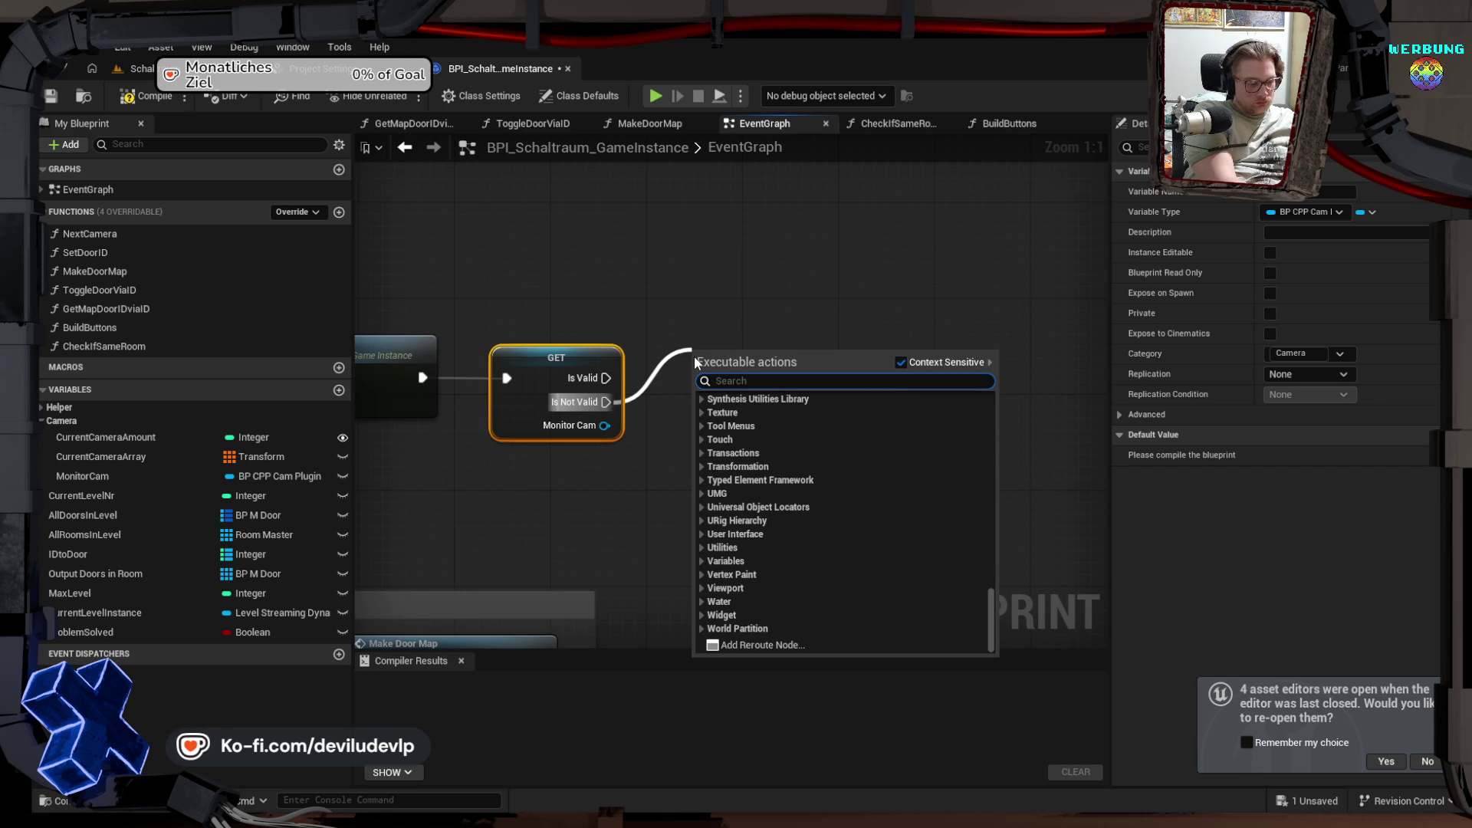
type("get actor")
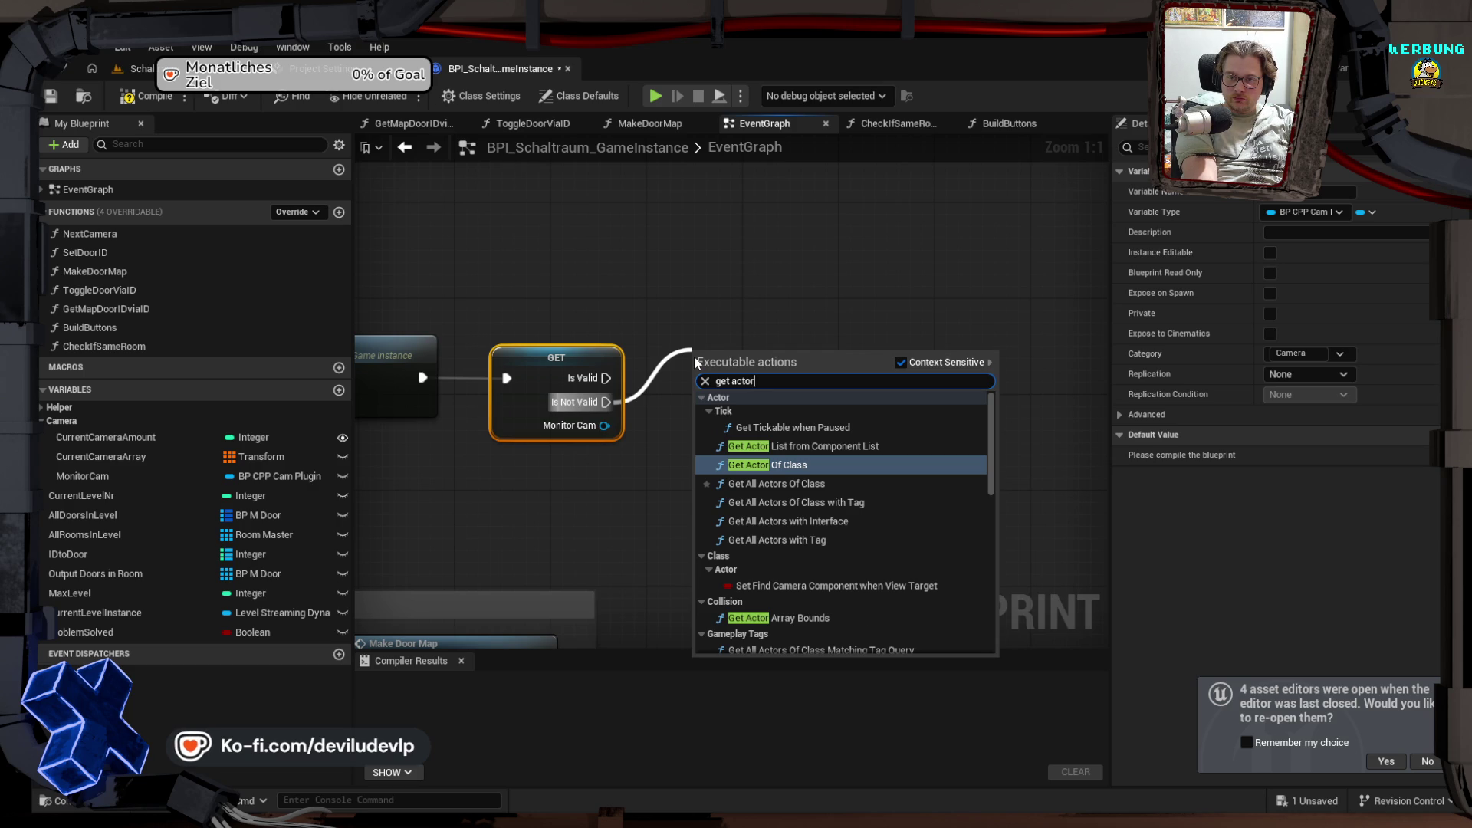
key("Return")
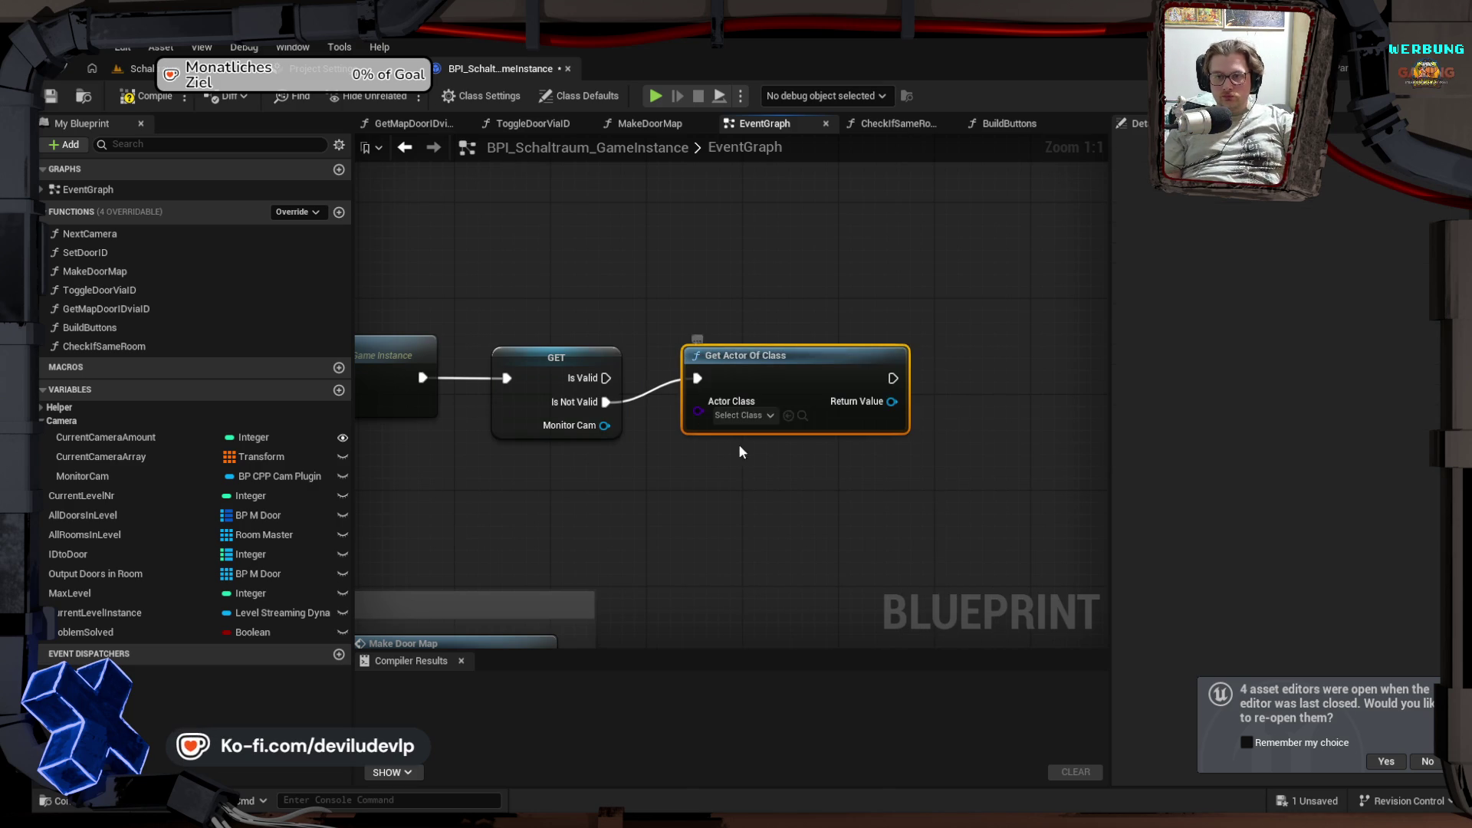
Step: Set Get Actor Of Class's Actor Class to BP_CPP_CamPlugin and position it beside the getter
left_click(767, 416)
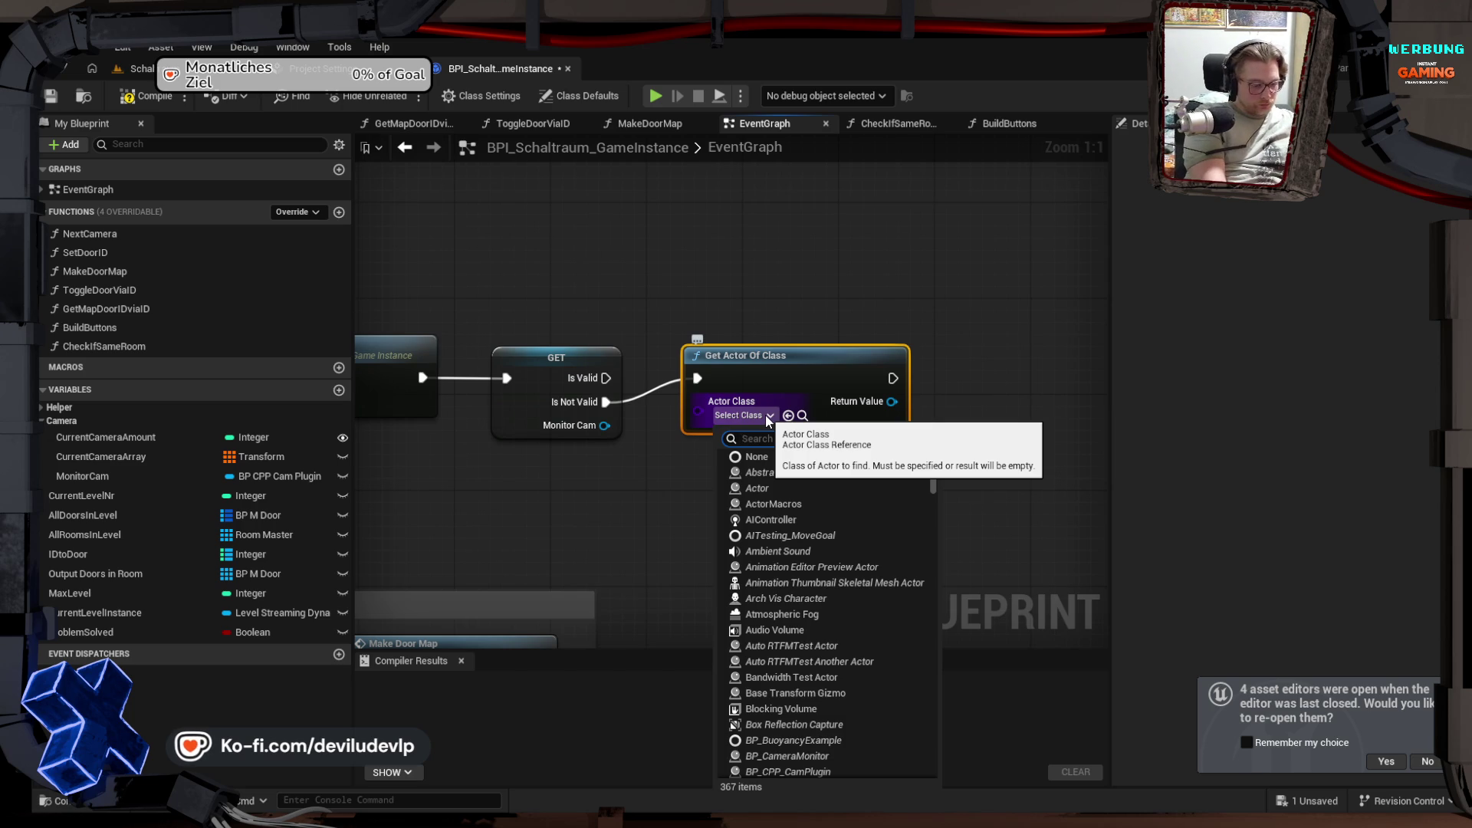
type("bp c")
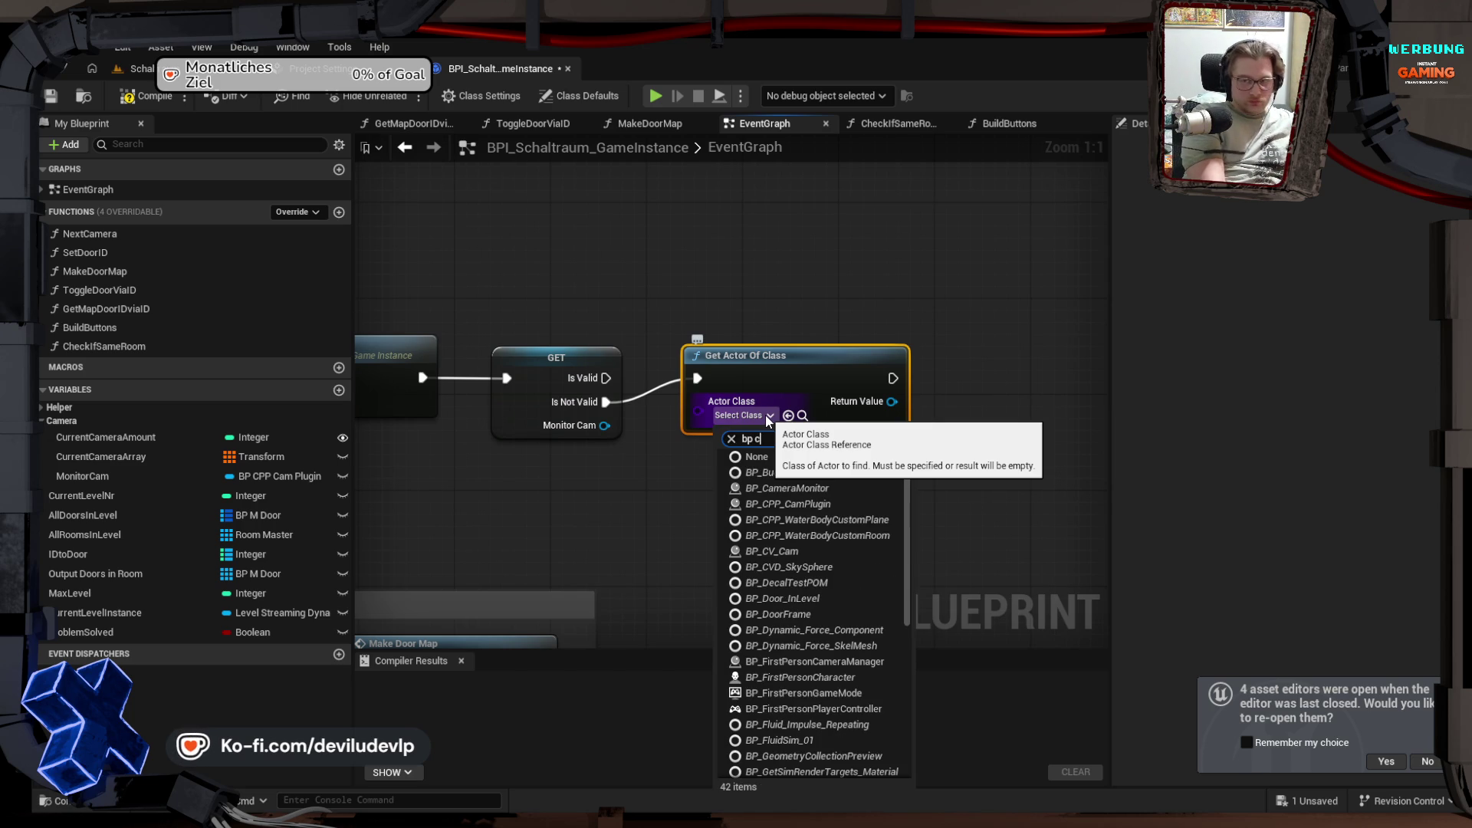
type("pp")
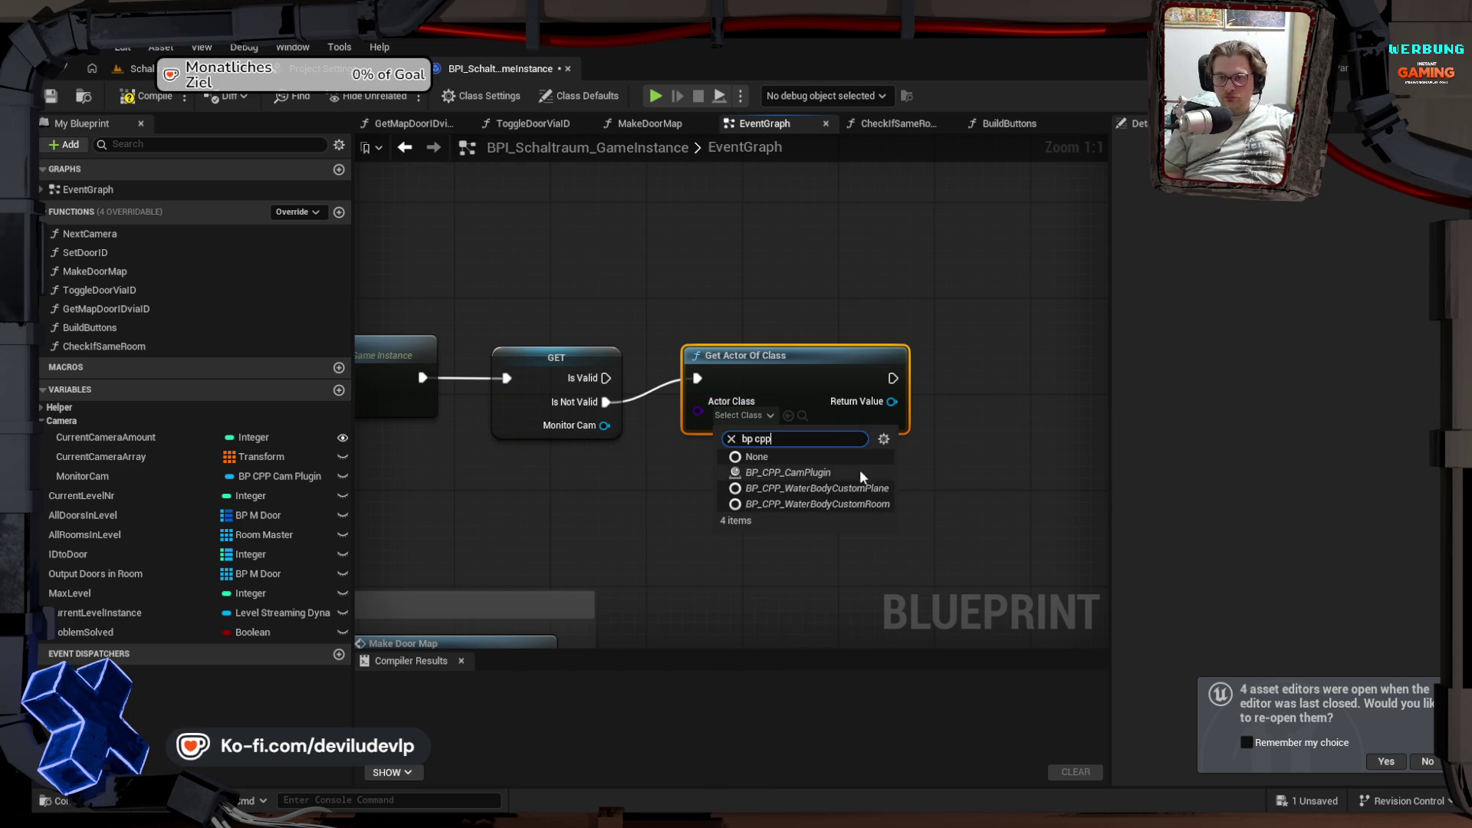
left_click(855, 473)
left_click_drag(754, 354, 742, 378)
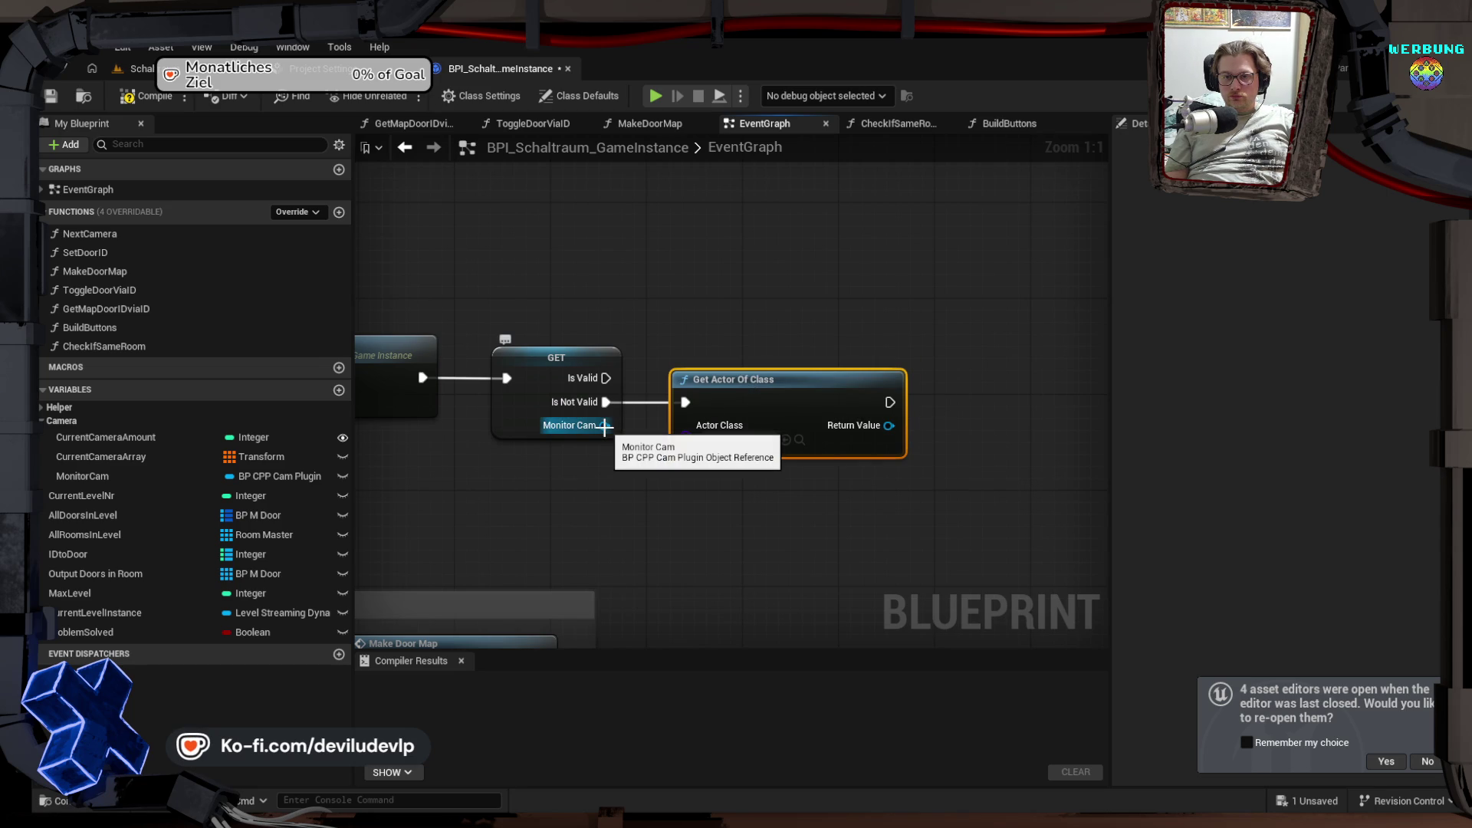
Step: Store the lookup's Return Value into Monitor Cam with a SET node and align it
mouse_move(605, 427)
left_mouse_down()
mouse_move(933, 437)
mouse_move(887, 428)
mouse_move(955, 412)
mouse_move(945, 389)
mouse_move(960, 388)
left_mouse_up()
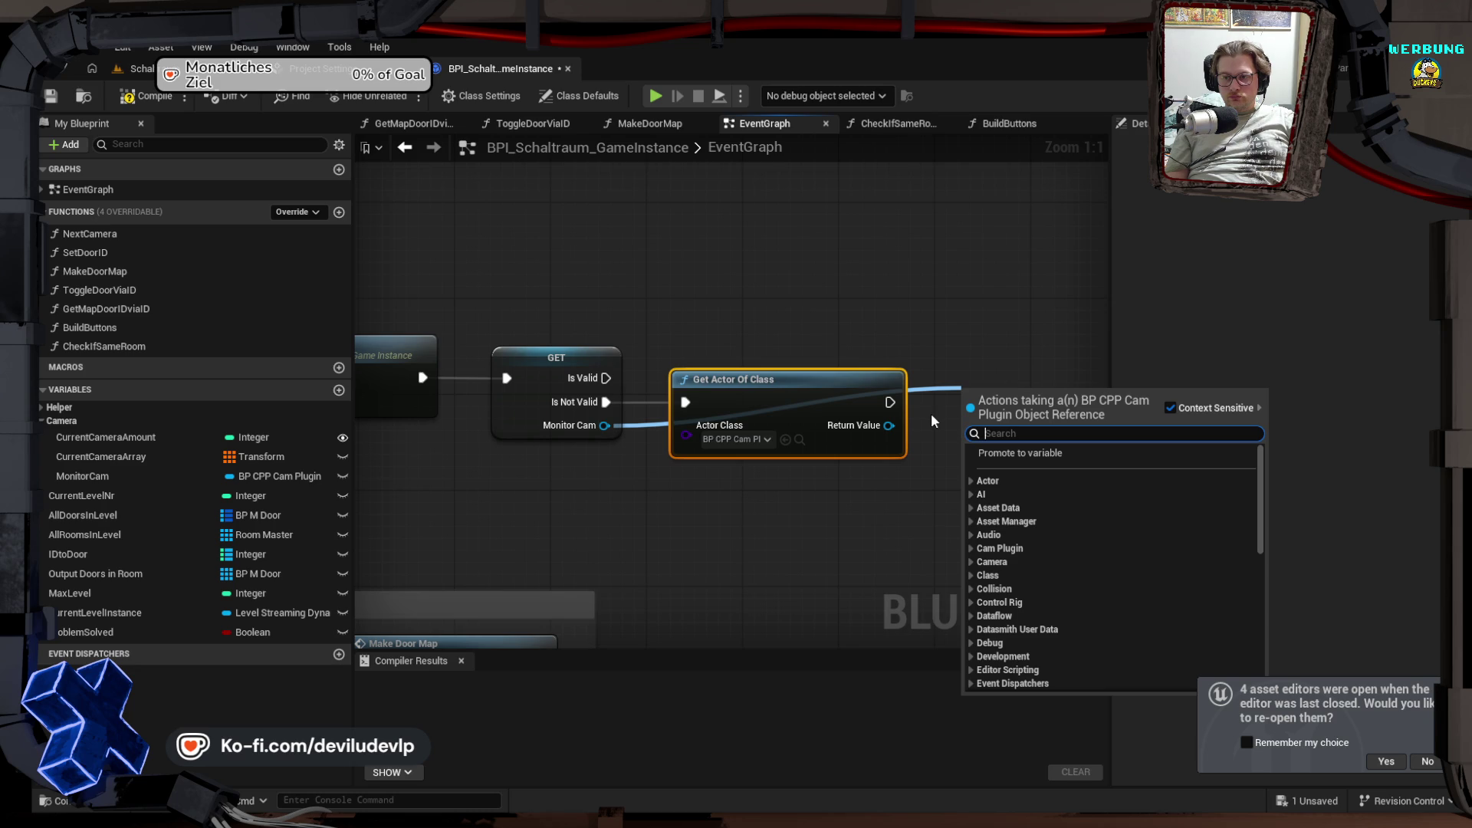
type("set")
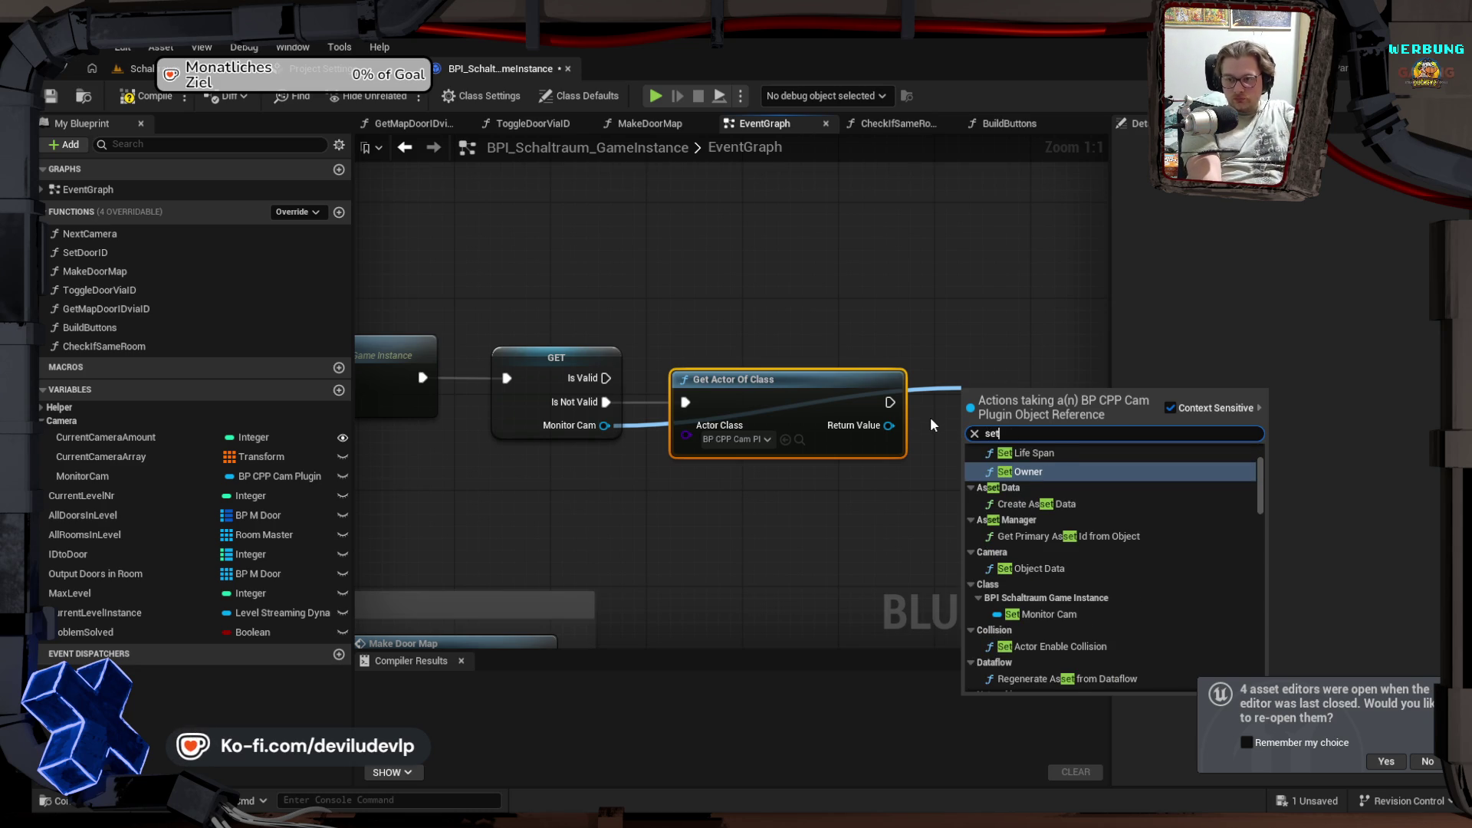
left_click(768, 312)
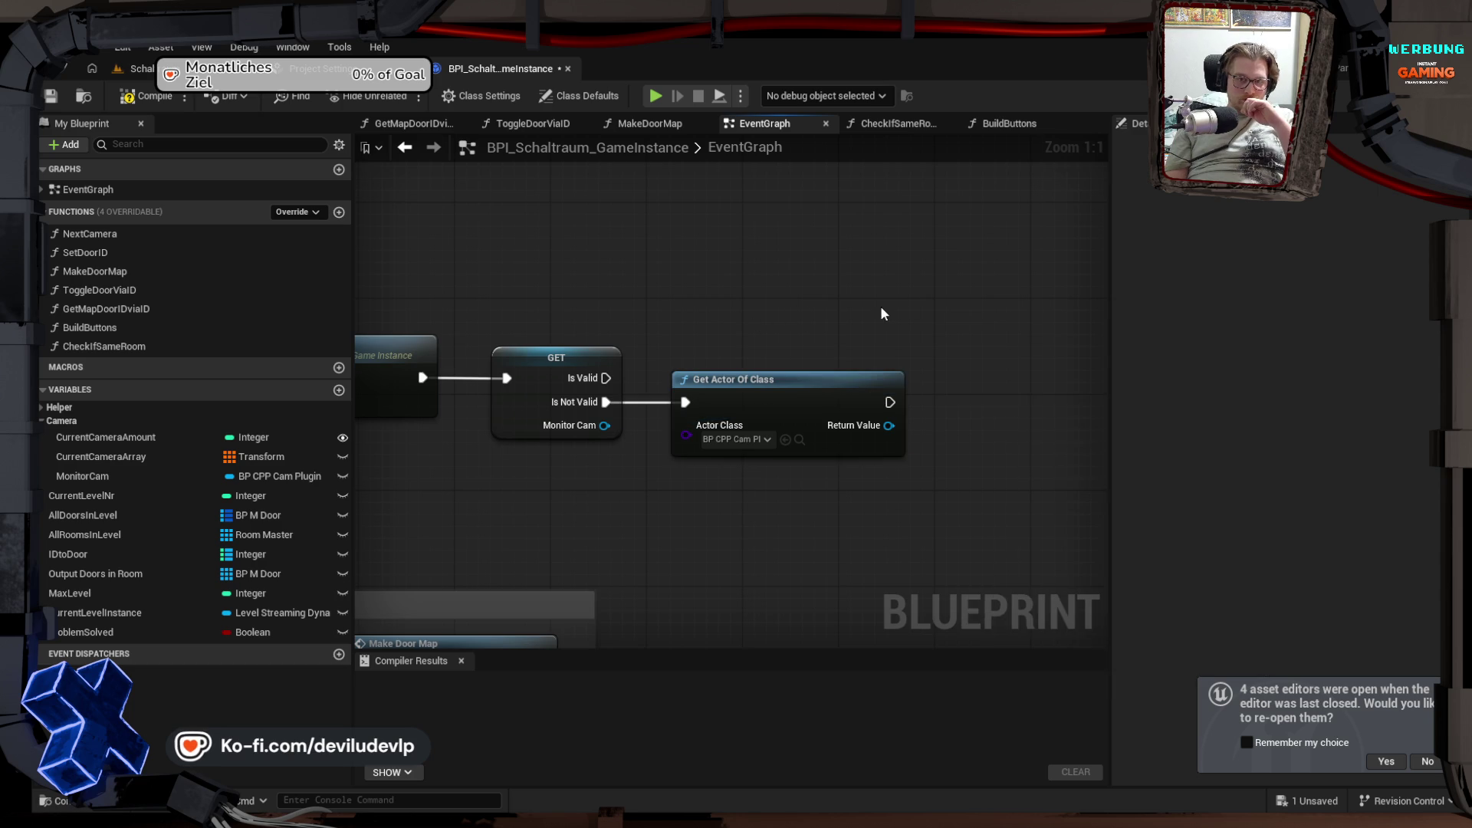
left_click_drag(880, 306, 762, 329)
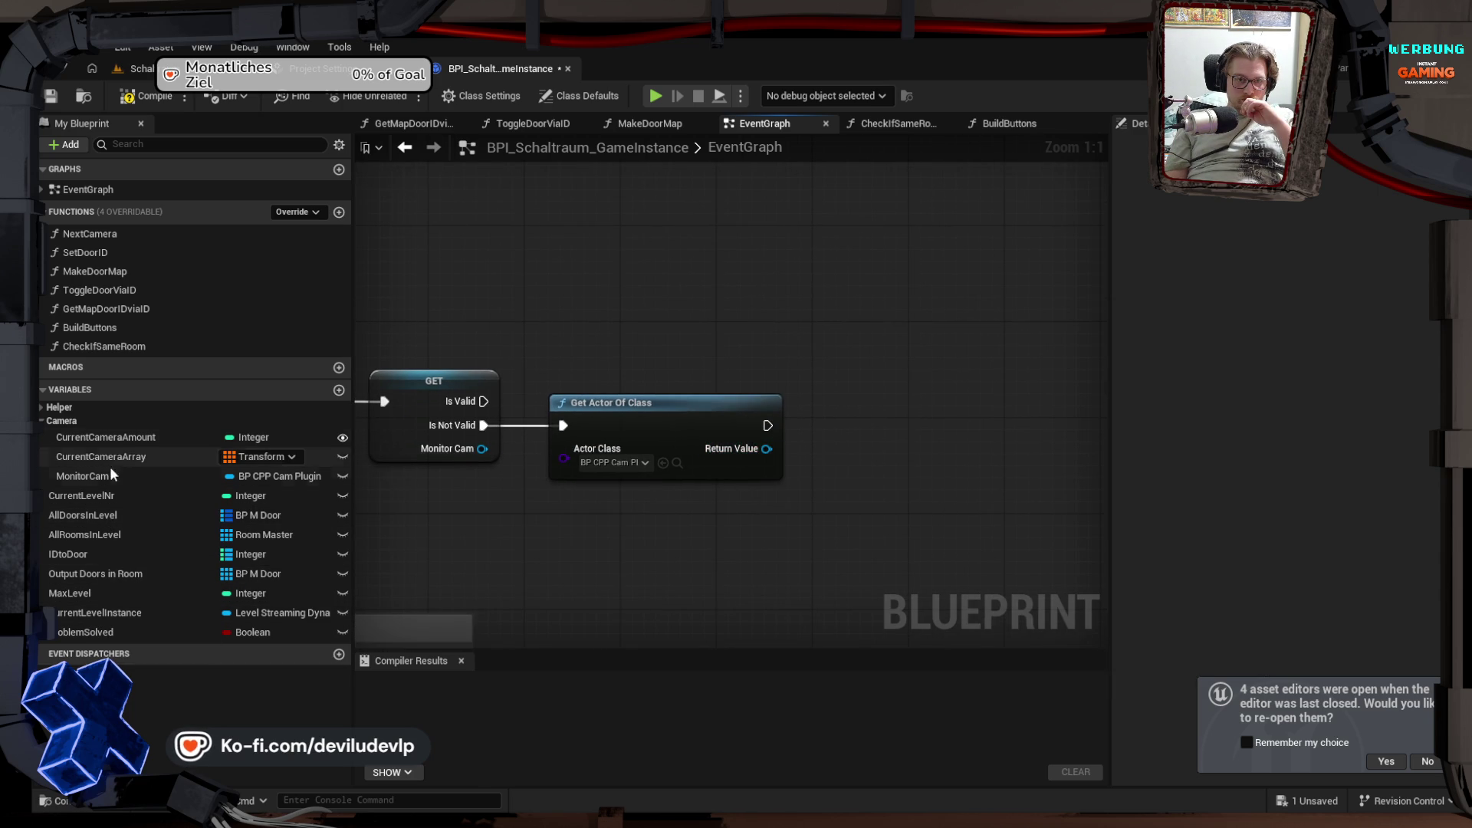
mouse_move(91, 476)
left_mouse_down()
mouse_move(905, 461)
mouse_move(765, 448)
left_mouse_up()
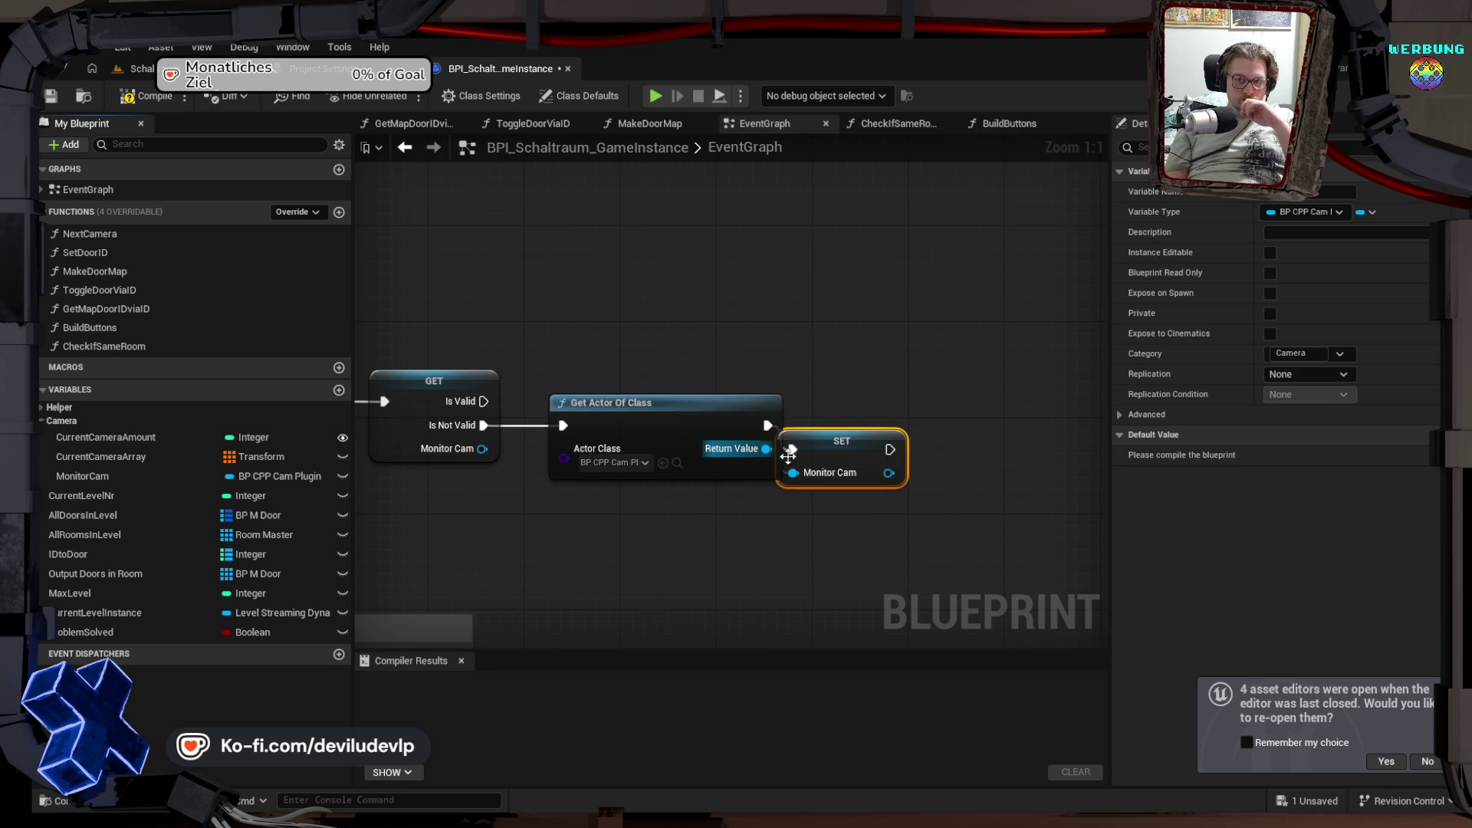
mouse_move(864, 453)
left_mouse_down()
mouse_move(889, 422)
mouse_move(878, 432)
left_mouse_up()
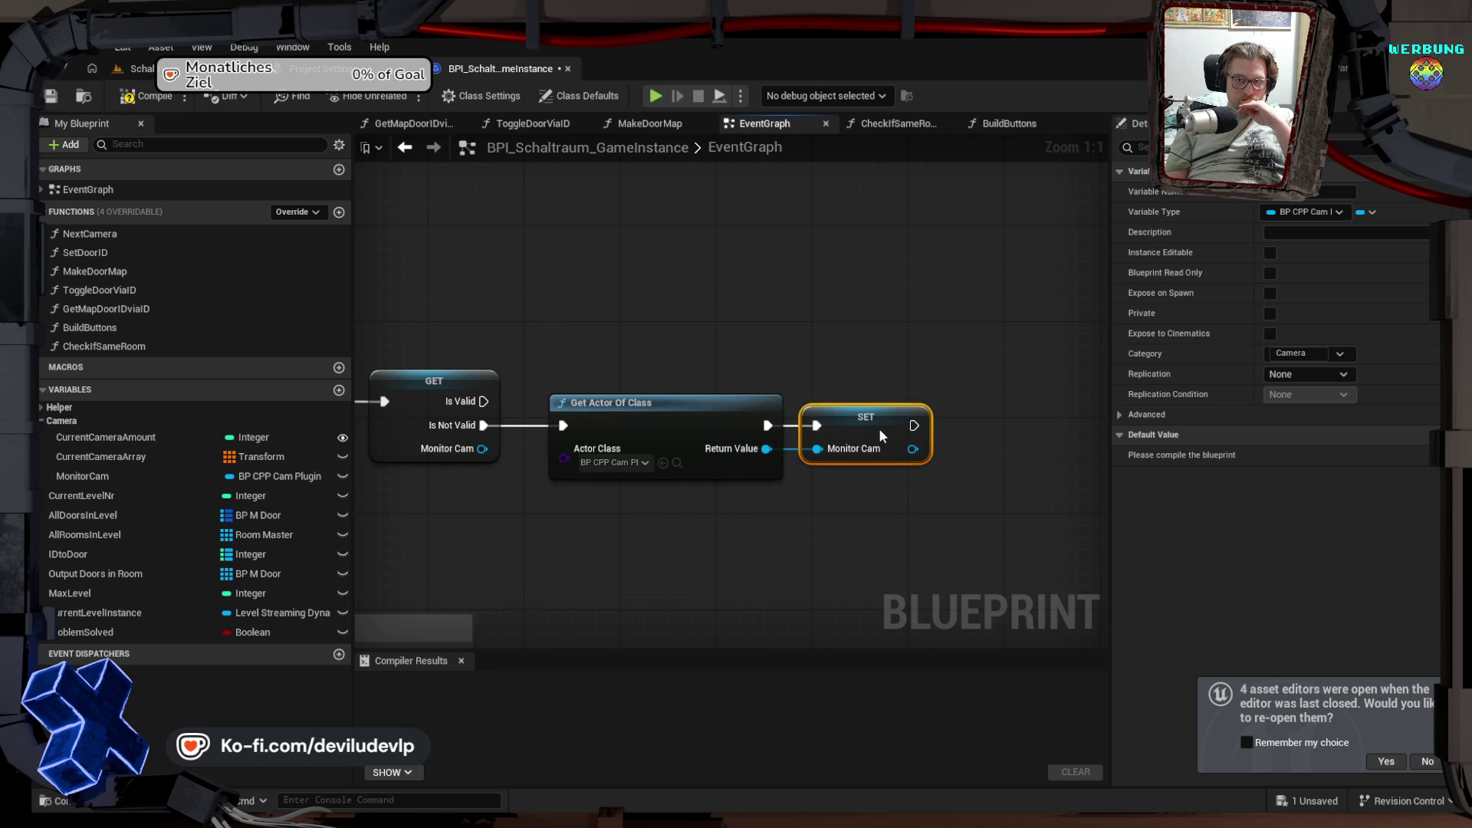
left_click(640, 339)
left_click_drag(463, 314, 870, 296)
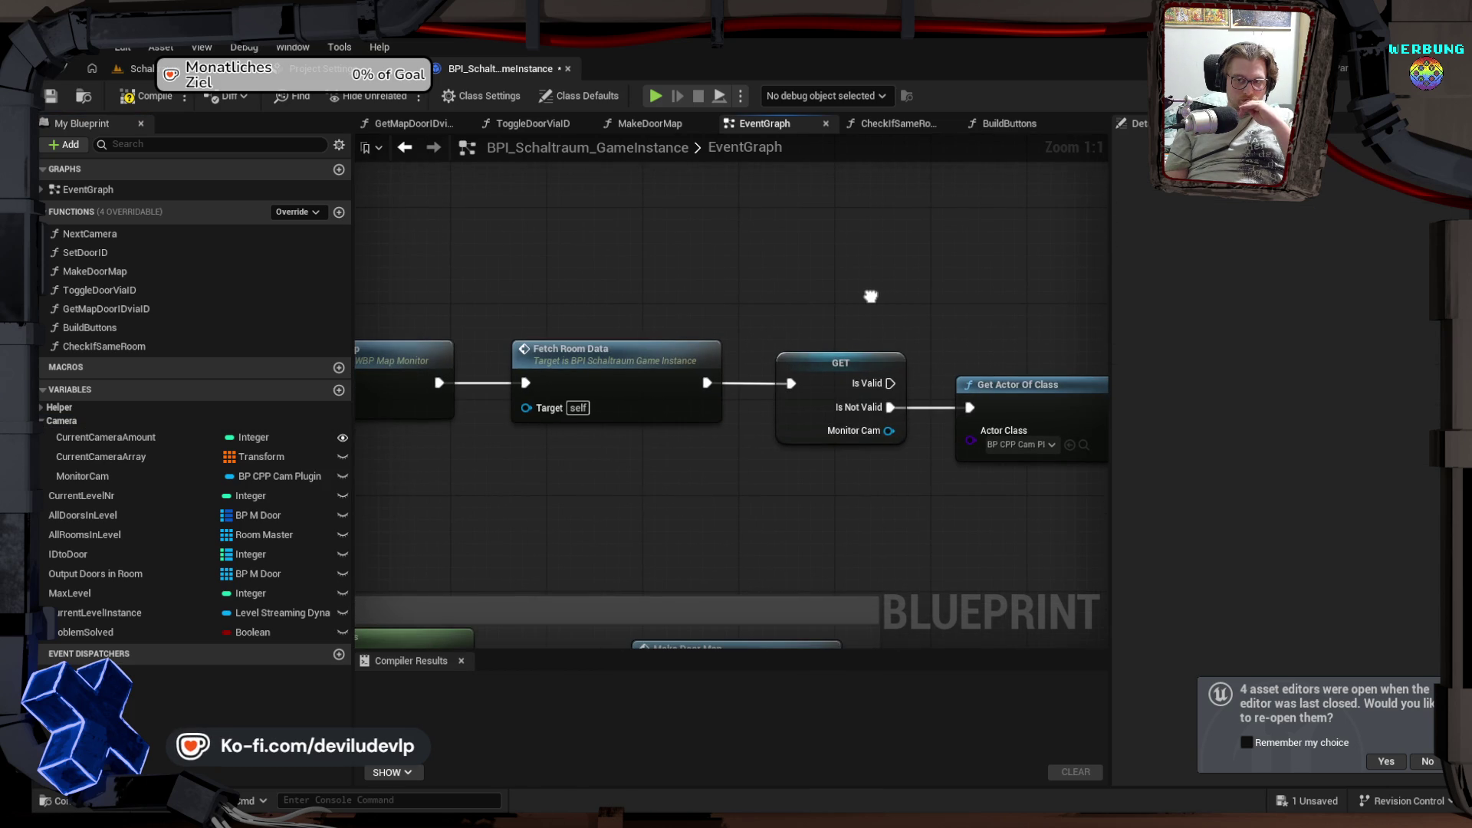
scroll(529, 463, "down", 3)
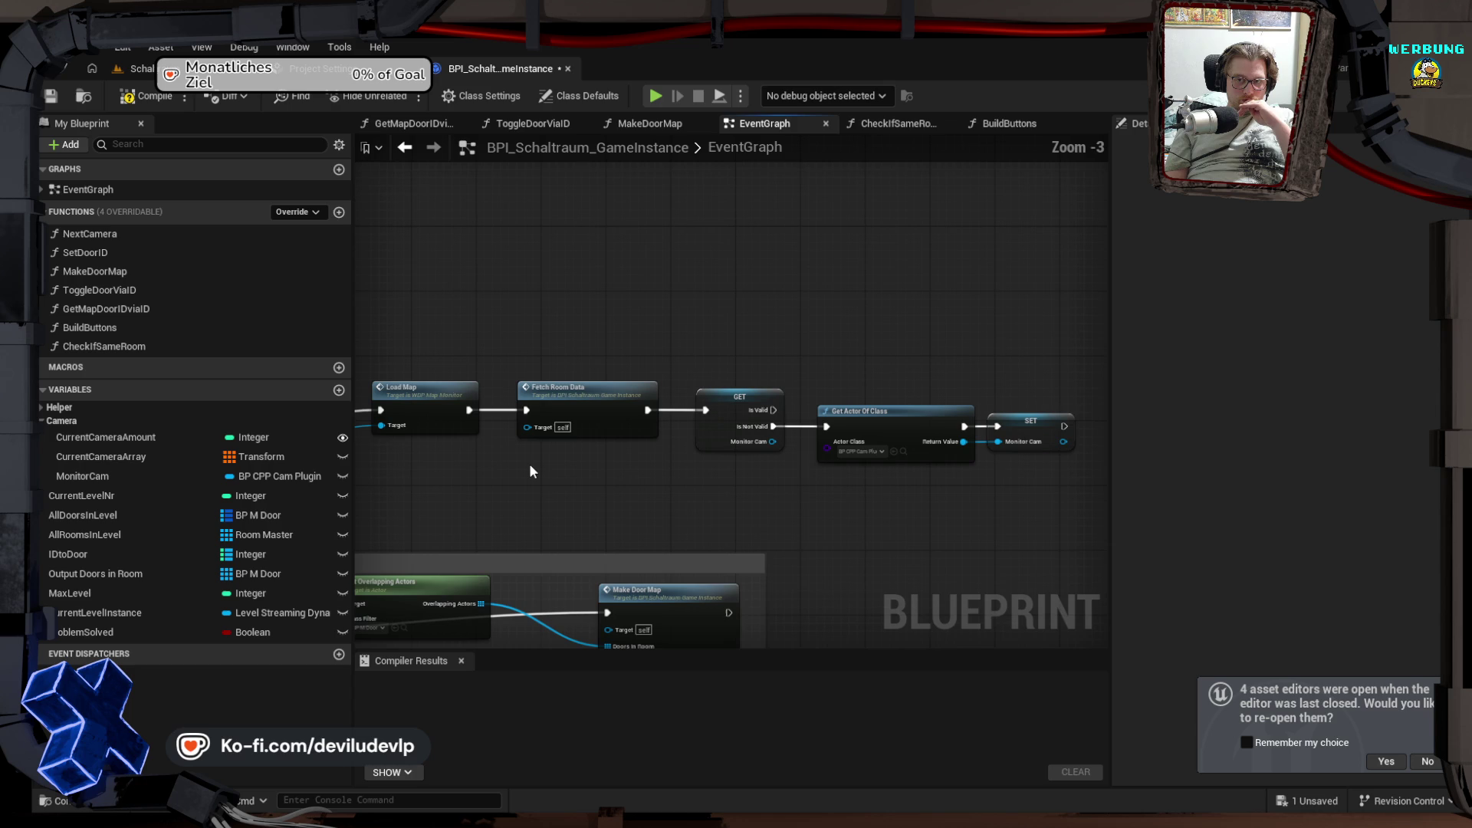
mouse_move(508, 480)
left_mouse_down()
mouse_move(647, 397)
mouse_move(995, 421)
left_mouse_up()
mouse_move(678, 405)
left_mouse_down()
mouse_move(1002, 391)
mouse_move(690, 345)
mouse_move(414, 261)
left_mouse_up()
left_click_drag(941, 404, 480, 233)
left_click_drag(798, 351, 749, 345)
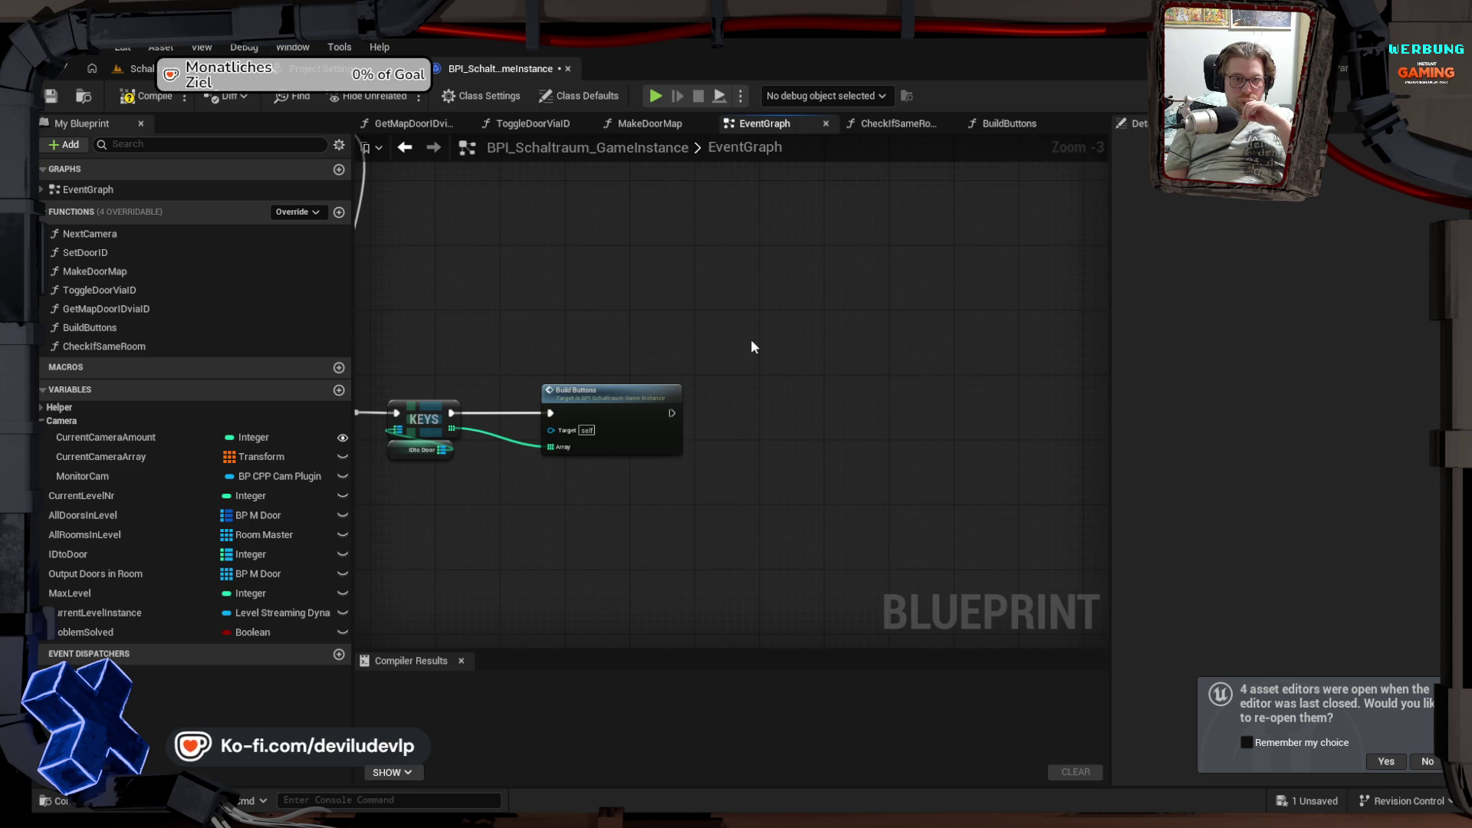
mouse_move(509, 313)
left_mouse_down()
mouse_move(897, 403)
mouse_move(894, 453)
left_mouse_up()
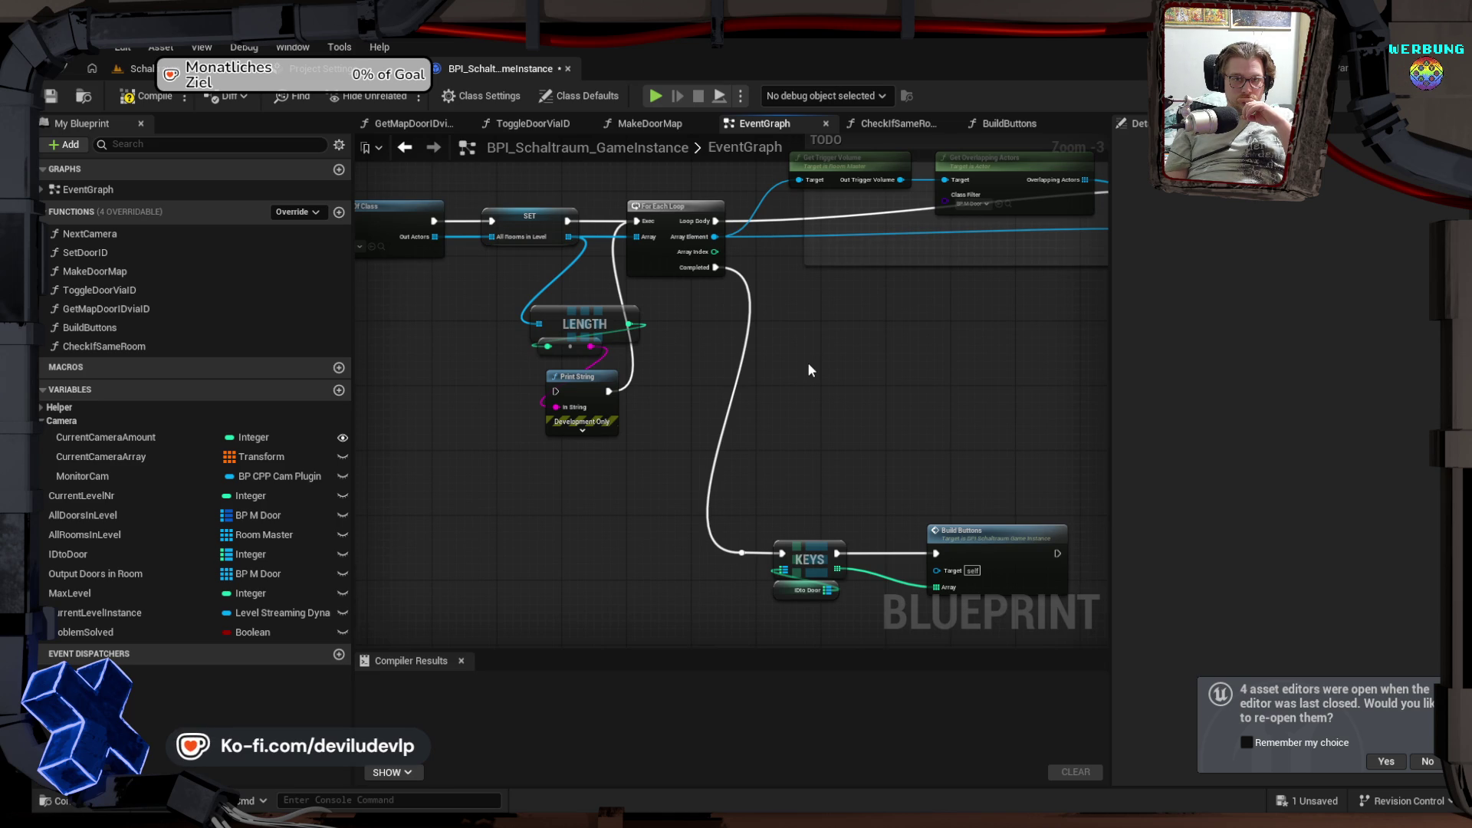
mouse_move(822, 364)
left_mouse_down()
mouse_move(789, 335)
mouse_move(803, 315)
mouse_move(685, 331)
mouse_move(700, 342)
mouse_move(795, 305)
left_mouse_up()
scroll(667, 324, "up", 3)
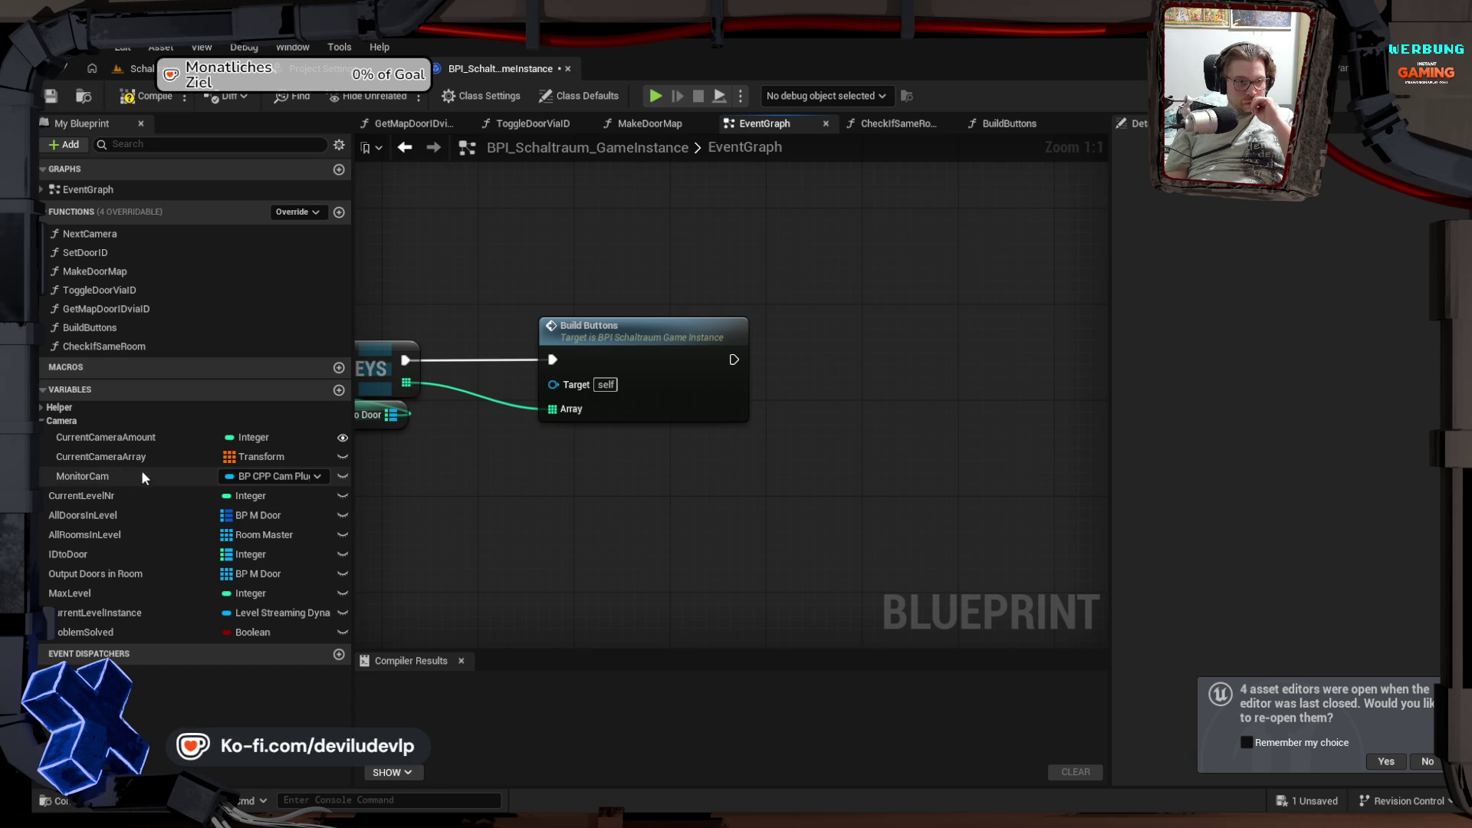
mouse_move(89, 472)
left_mouse_down()
mouse_move(629, 516)
mouse_move(704, 481)
mouse_move(656, 455)
left_mouse_up()
Step: Add a Register Room call on Monitor Cam and run it after Build Buttons
left_click(751, 520)
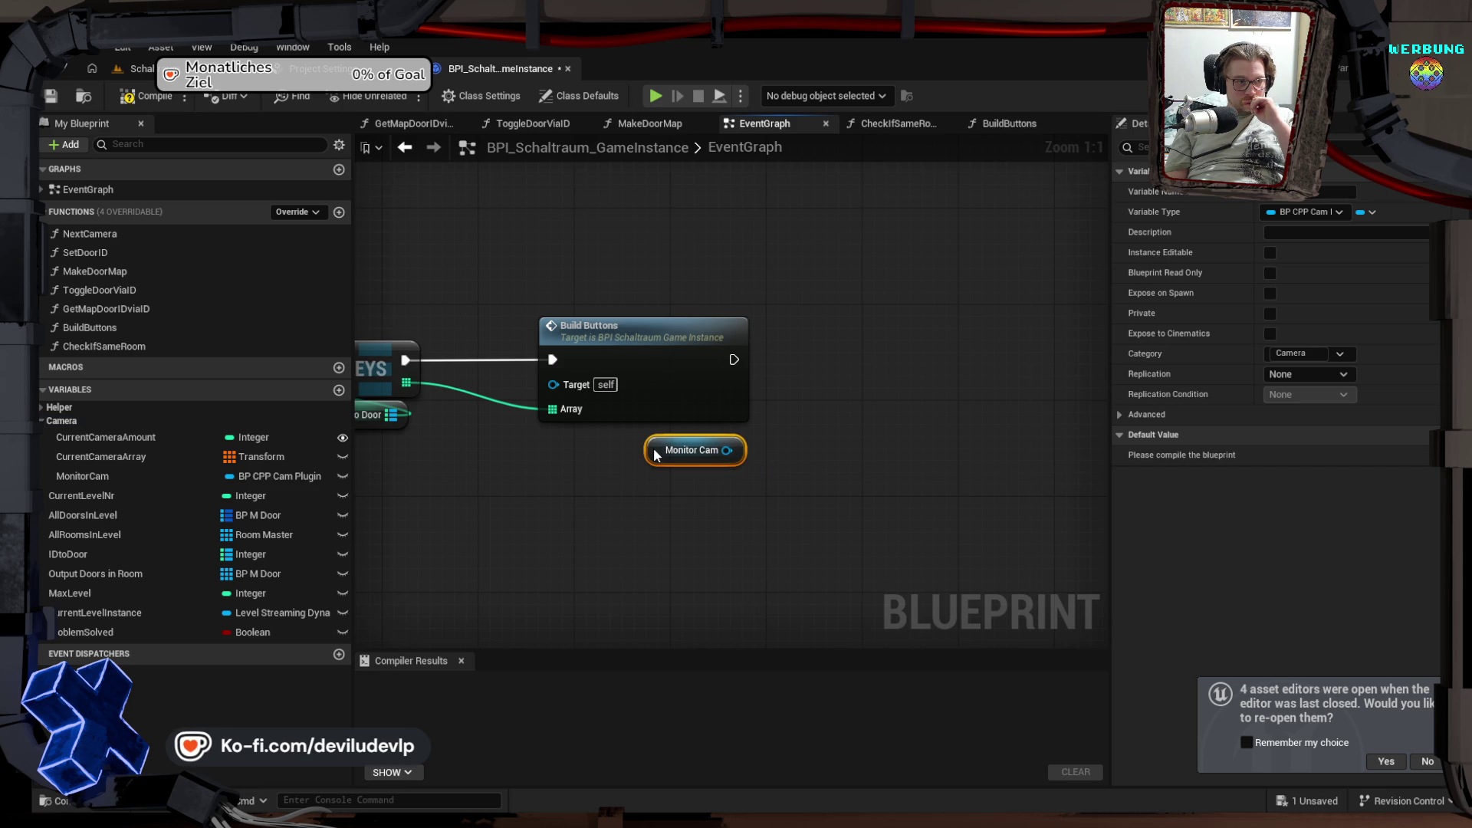
mouse_move(755, 449)
left_mouse_down()
mouse_move(578, 497)
mouse_move(650, 377)
left_mouse_up()
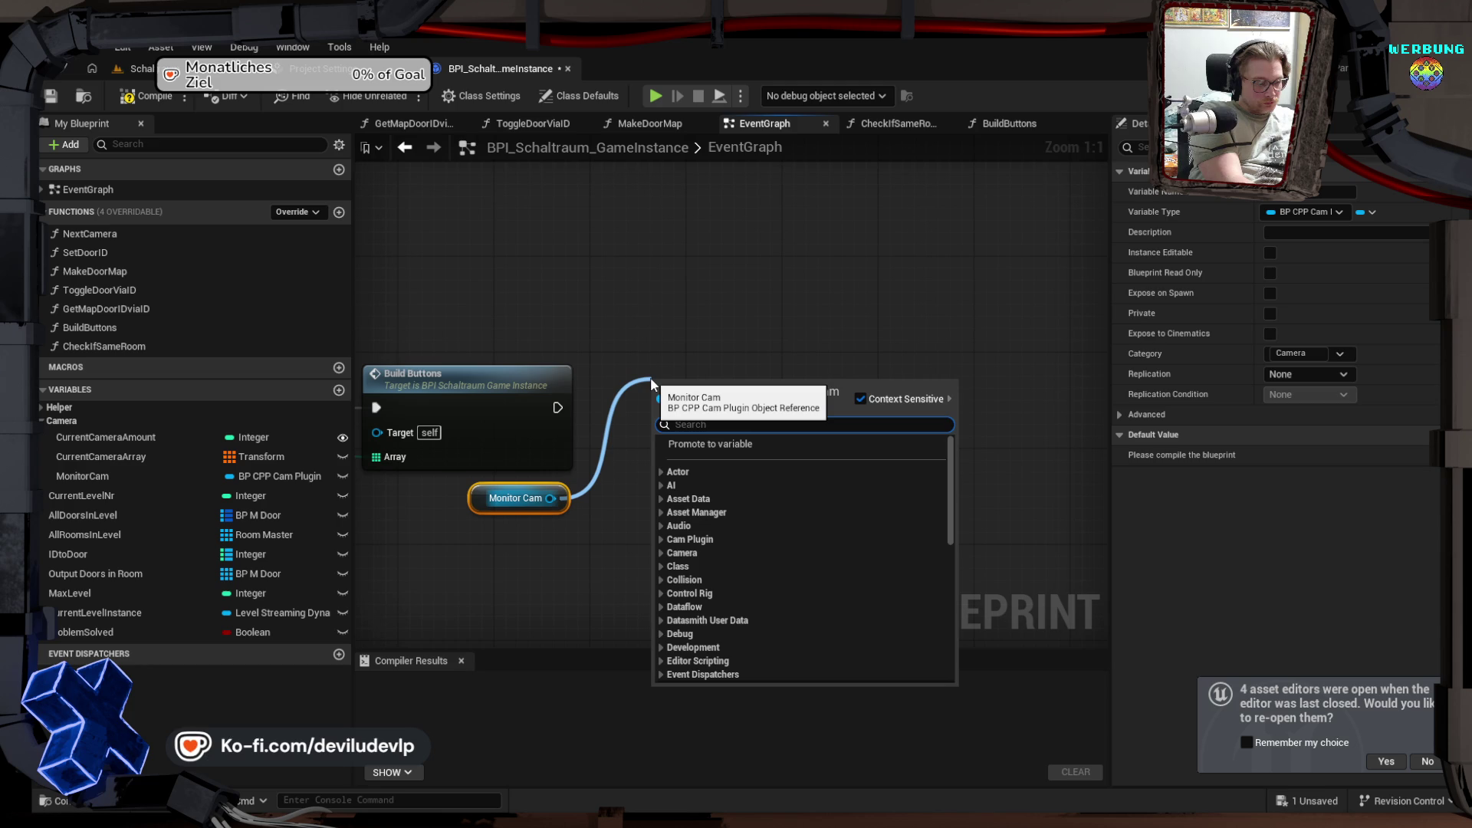
type("re")
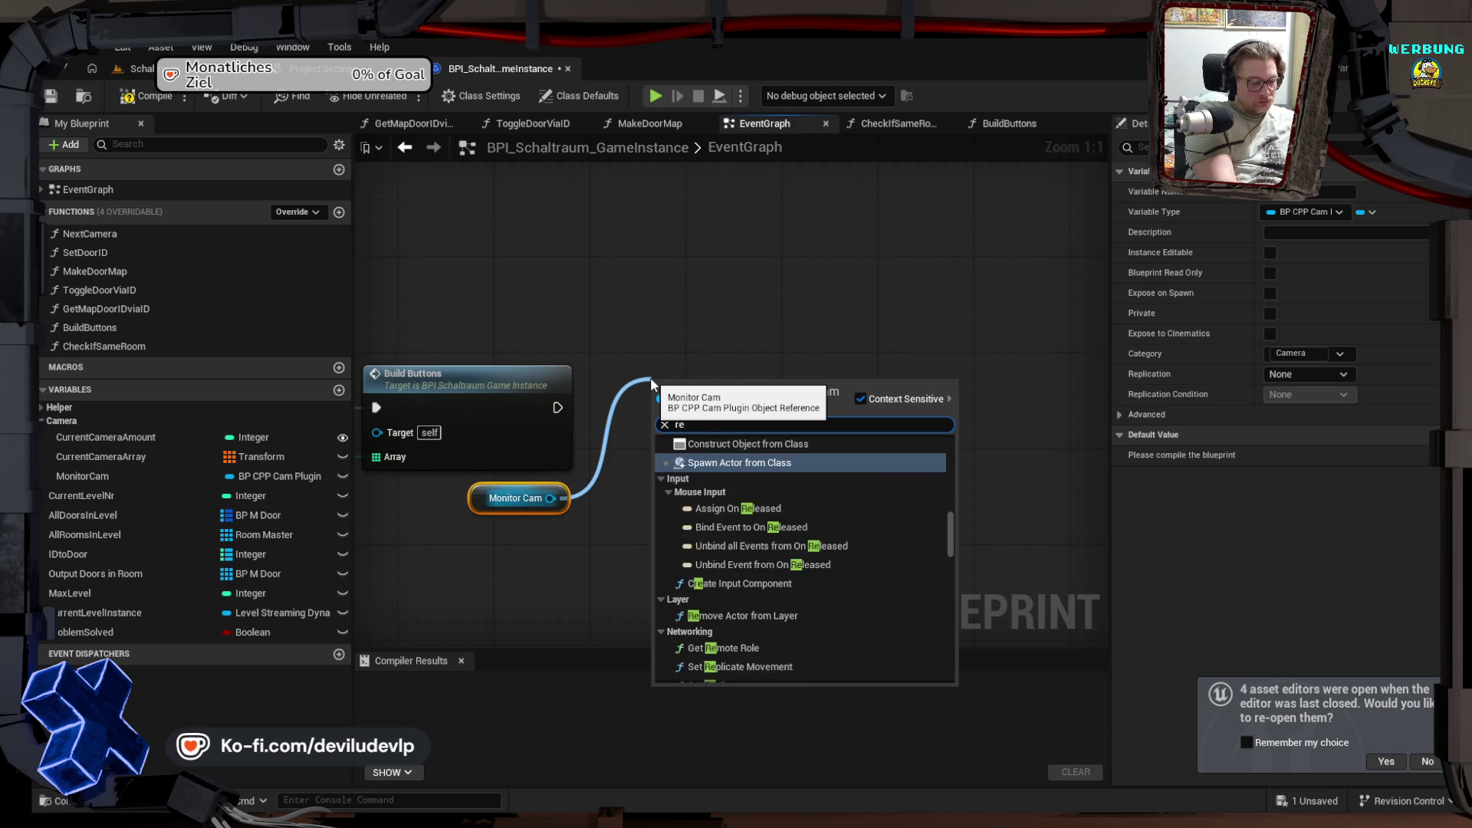
type("gi")
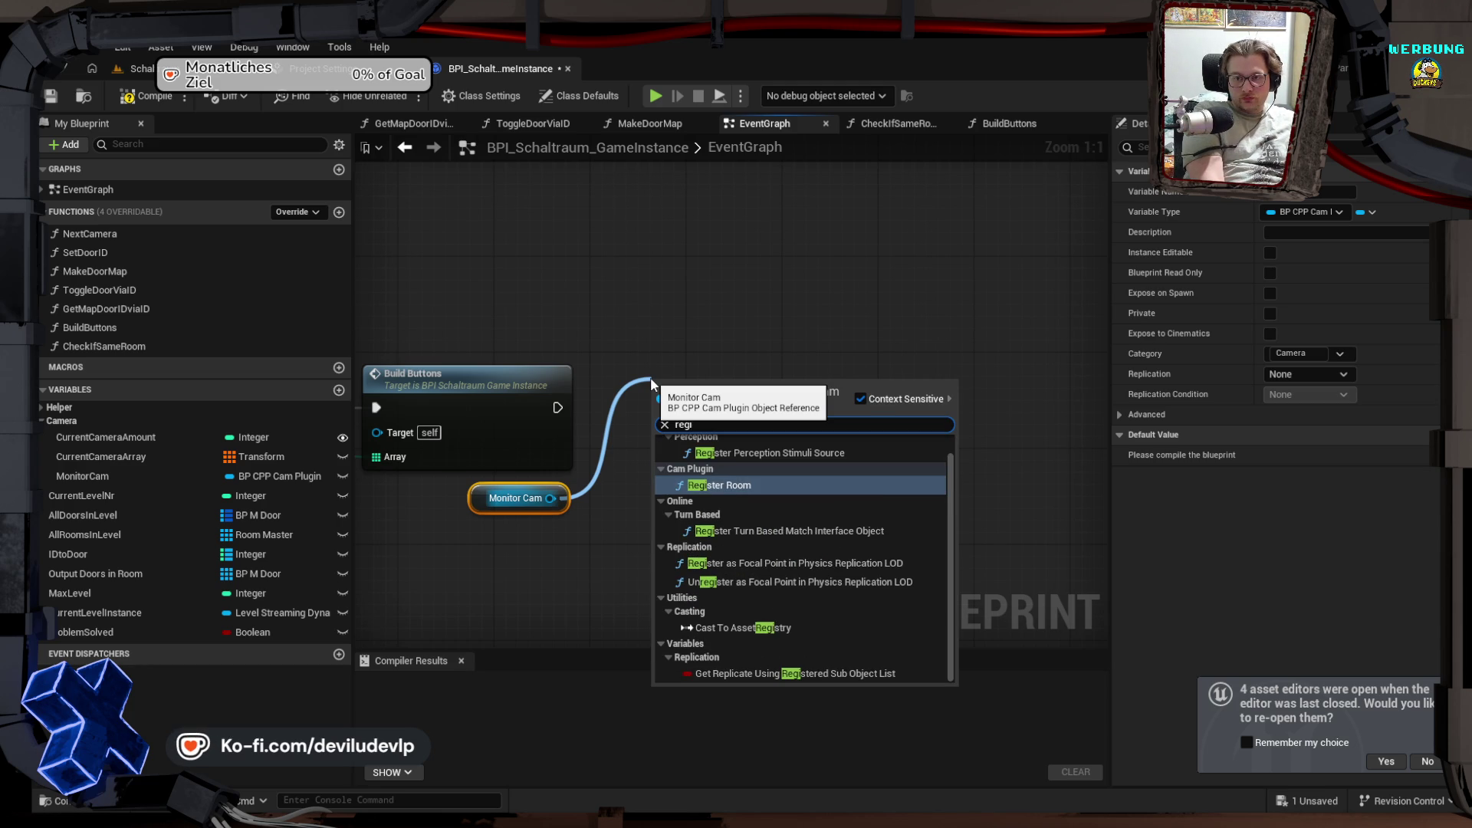
key("Return")
left_click_drag(715, 388, 717, 376)
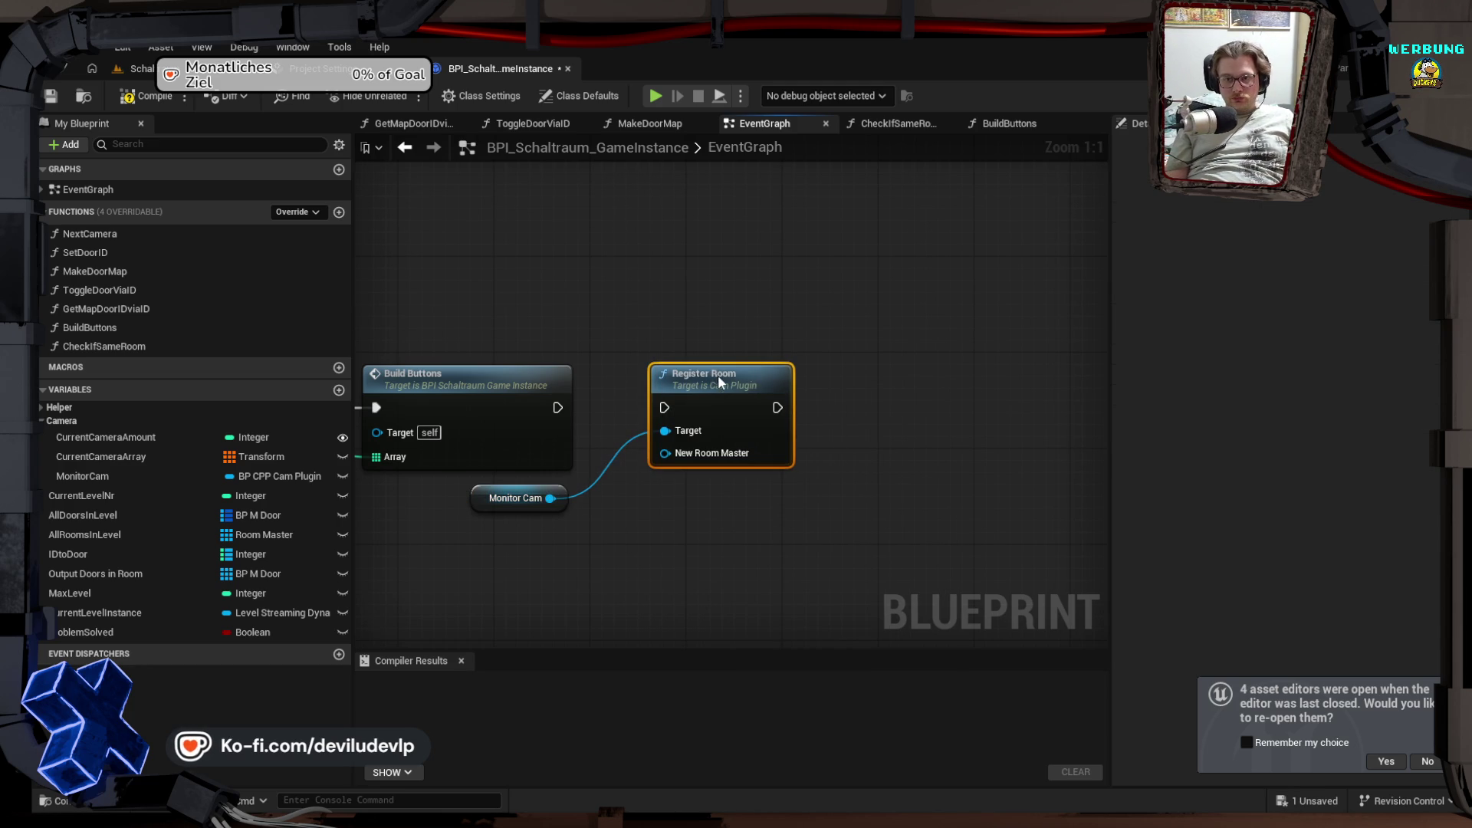
left_click_drag(557, 407, 662, 404)
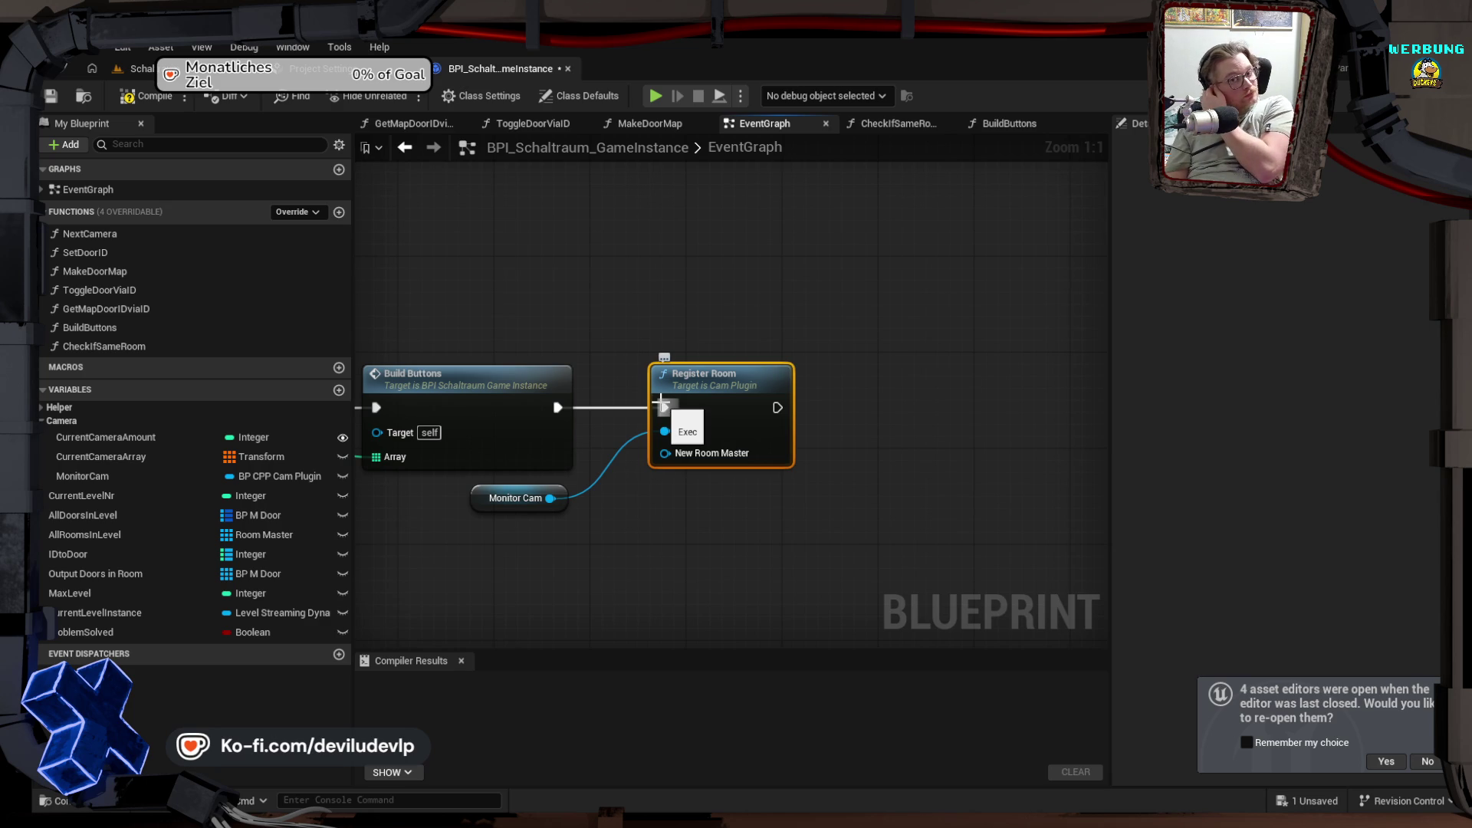
Step: Review the KEYS, For Each Loop and IDto Door nodes around the new Register Room call
left_click_drag(438, 290, 785, 331)
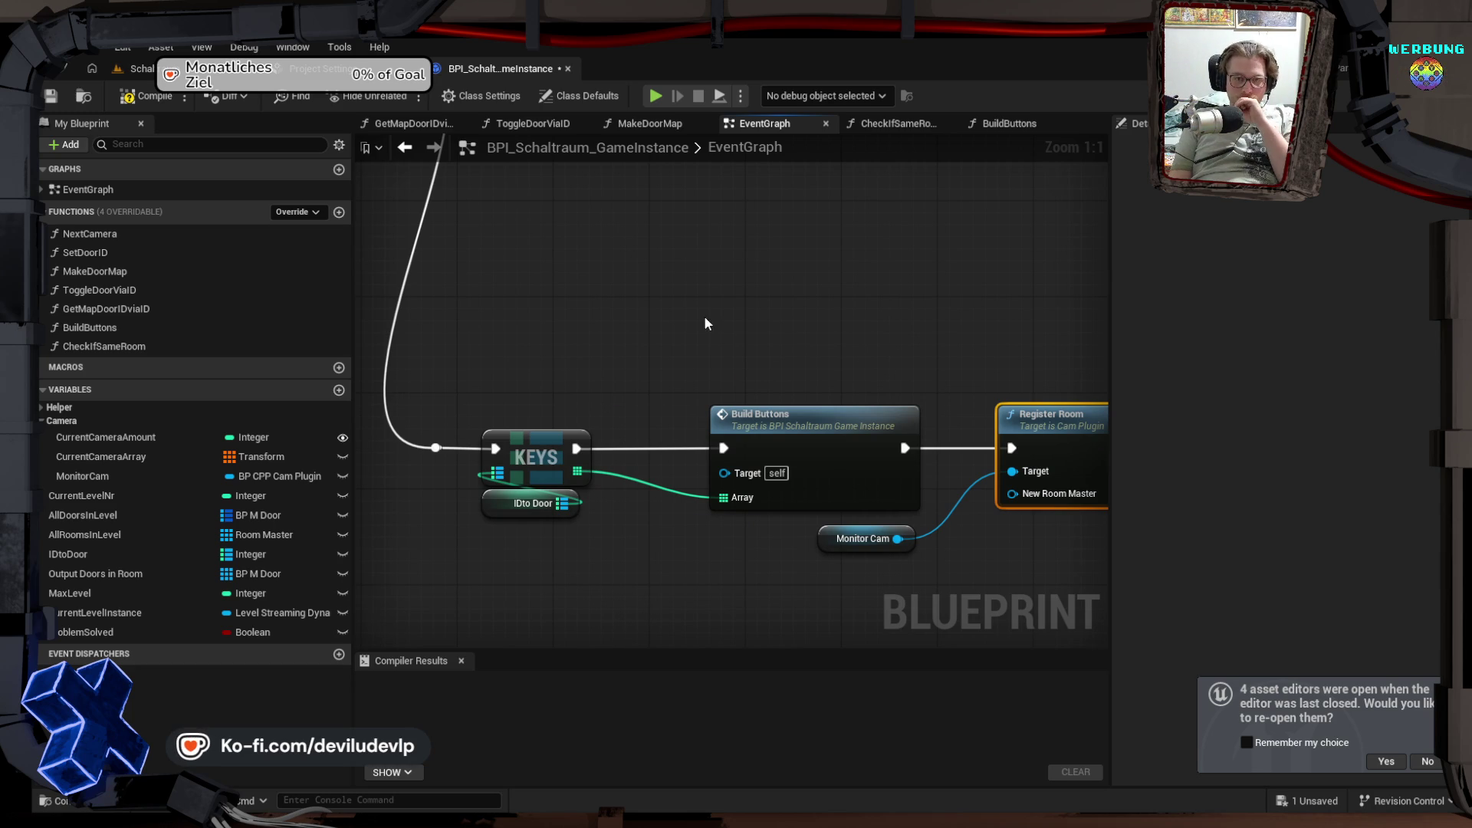
mouse_move(688, 247)
left_mouse_down()
mouse_move(720, 440)
mouse_move(582, 378)
mouse_move(768, 408)
mouse_move(740, 398)
mouse_move(771, 369)
left_mouse_up()
scroll(770, 408, "down", 3)
scroll(756, 434, "up", 3)
left_click_drag(756, 434, 904, 370)
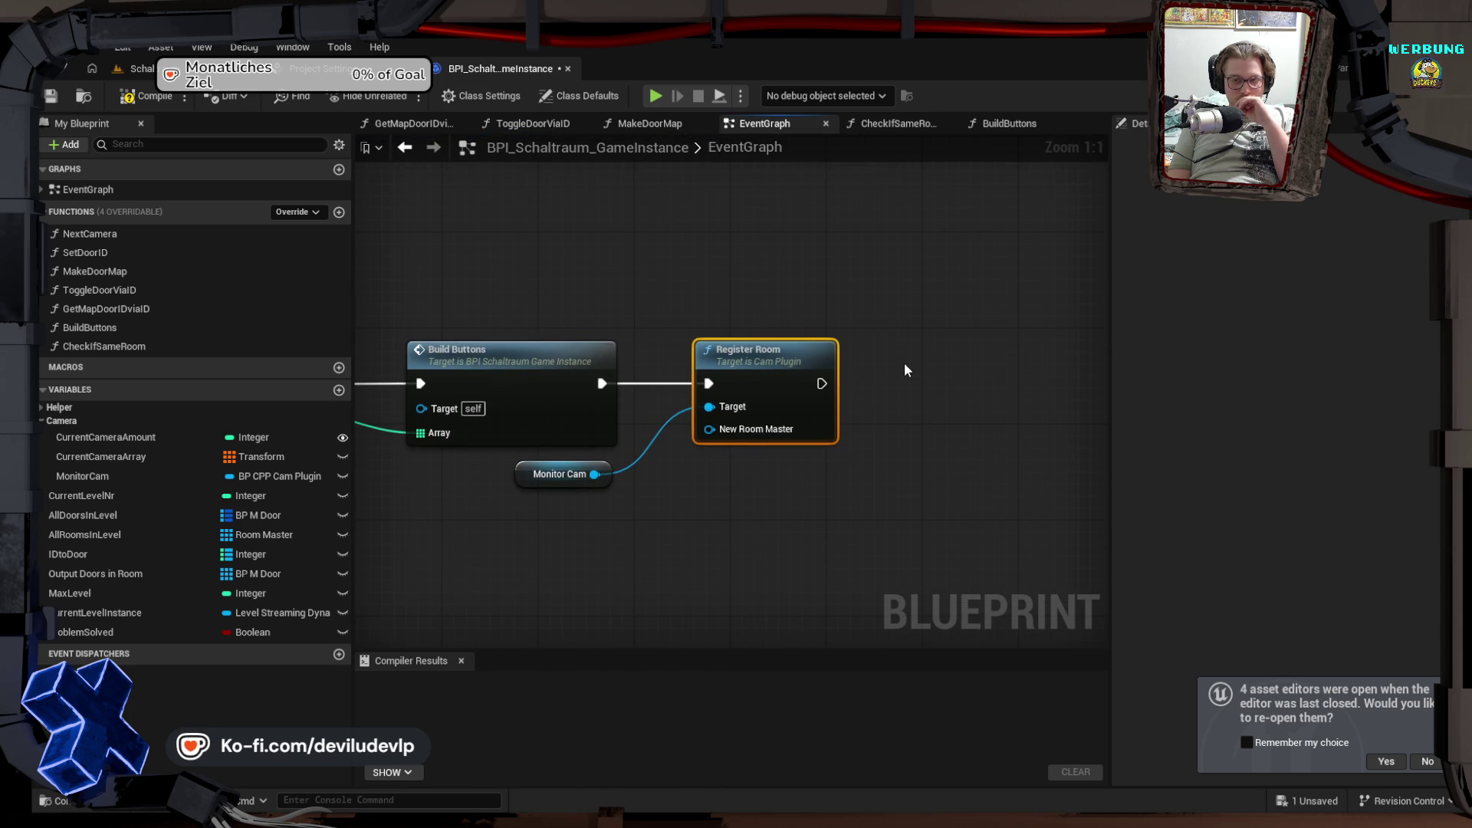
left_click_drag(904, 370, 1079, 399)
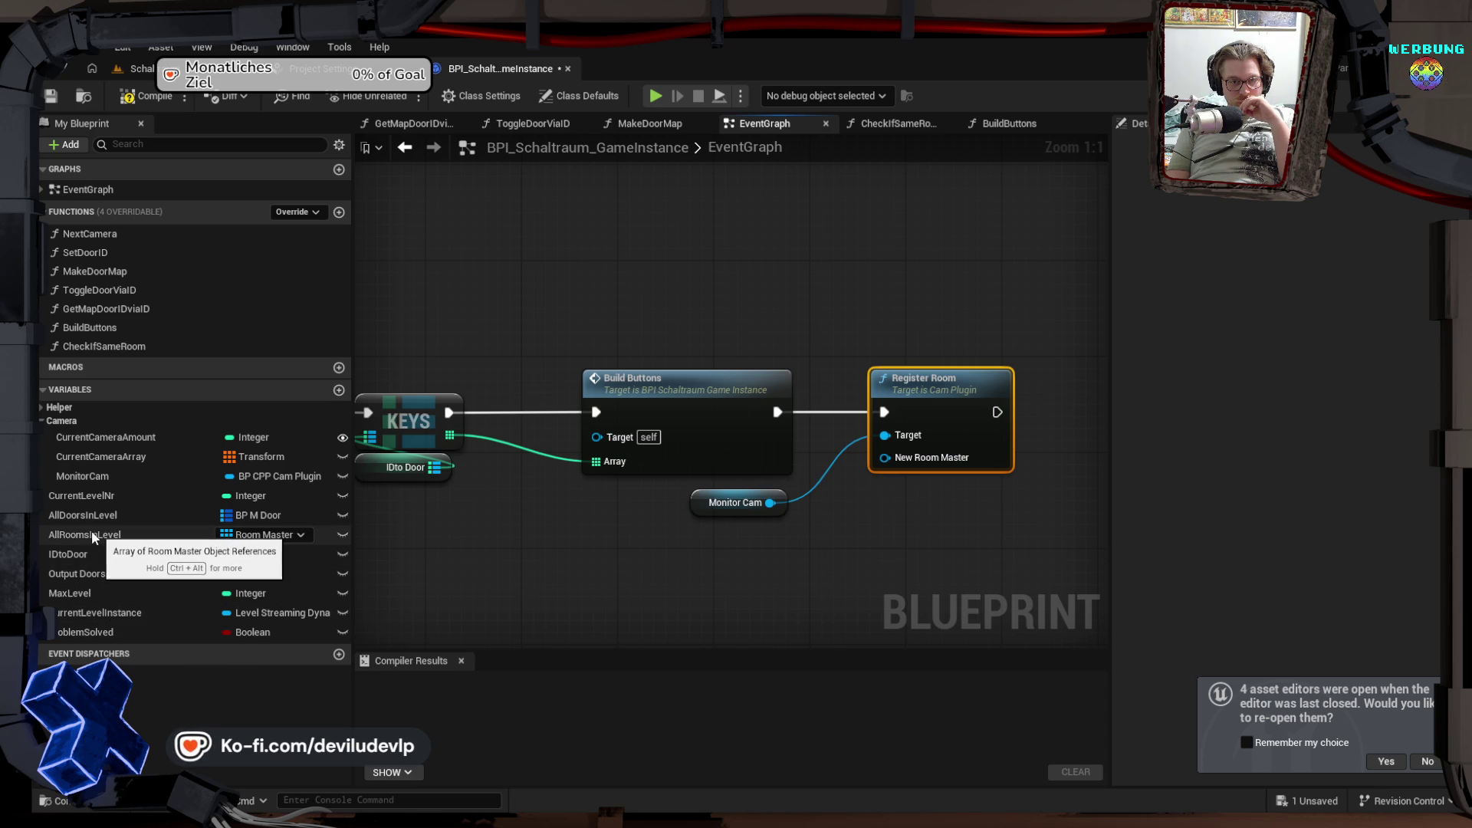
Step: Feed element 0 of All Rooms in Level into Register Room's New Room Master, then compile and save
mouse_move(81, 532)
left_mouse_down()
mouse_move(282, 619)
mouse_move(903, 532)
mouse_move(627, 579)
mouse_move(570, 567)
mouse_move(910, 481)
mouse_move(895, 460)
left_mouse_up()
left_click(592, 597)
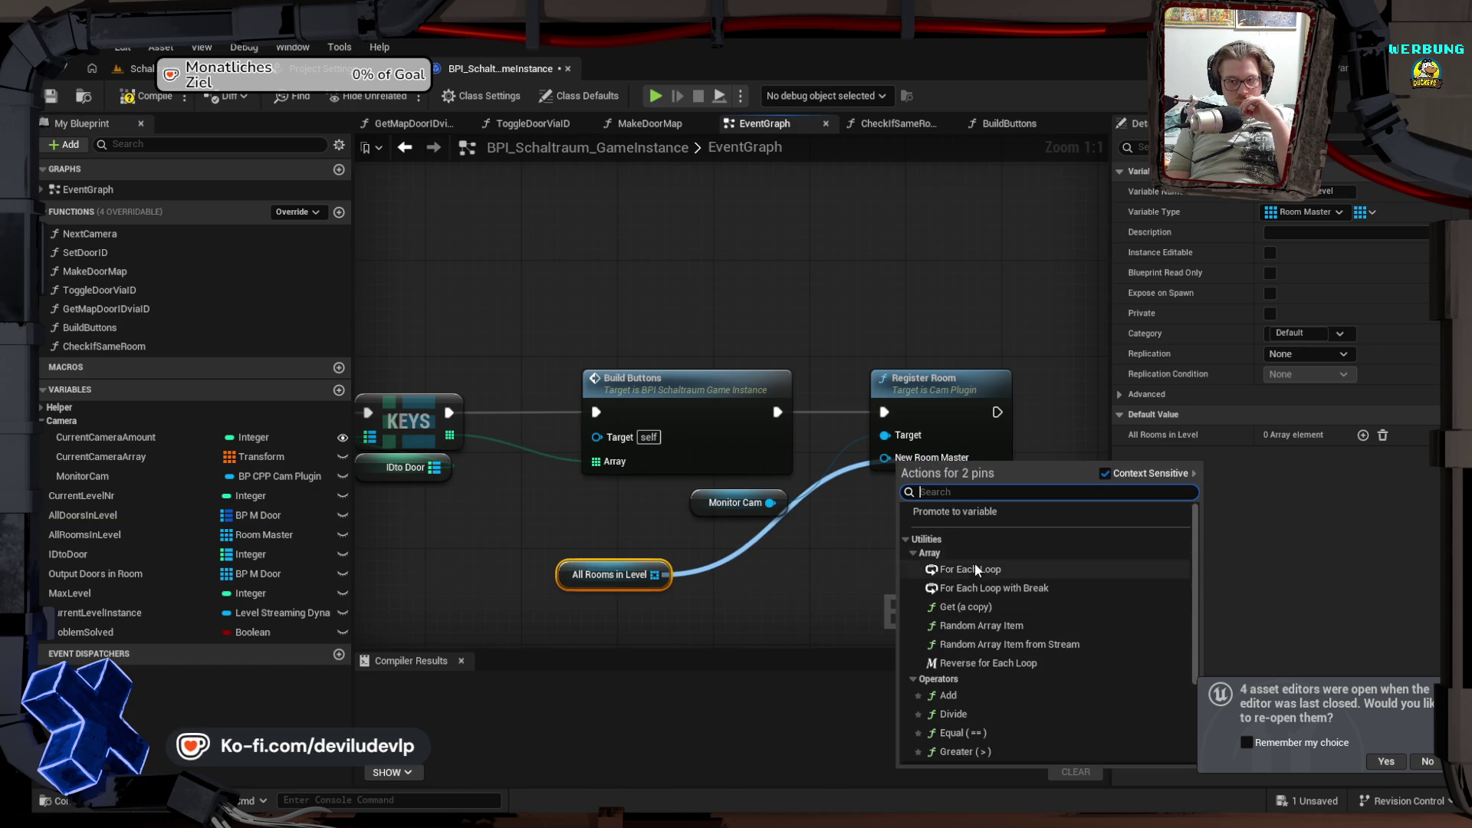
left_click(968, 606)
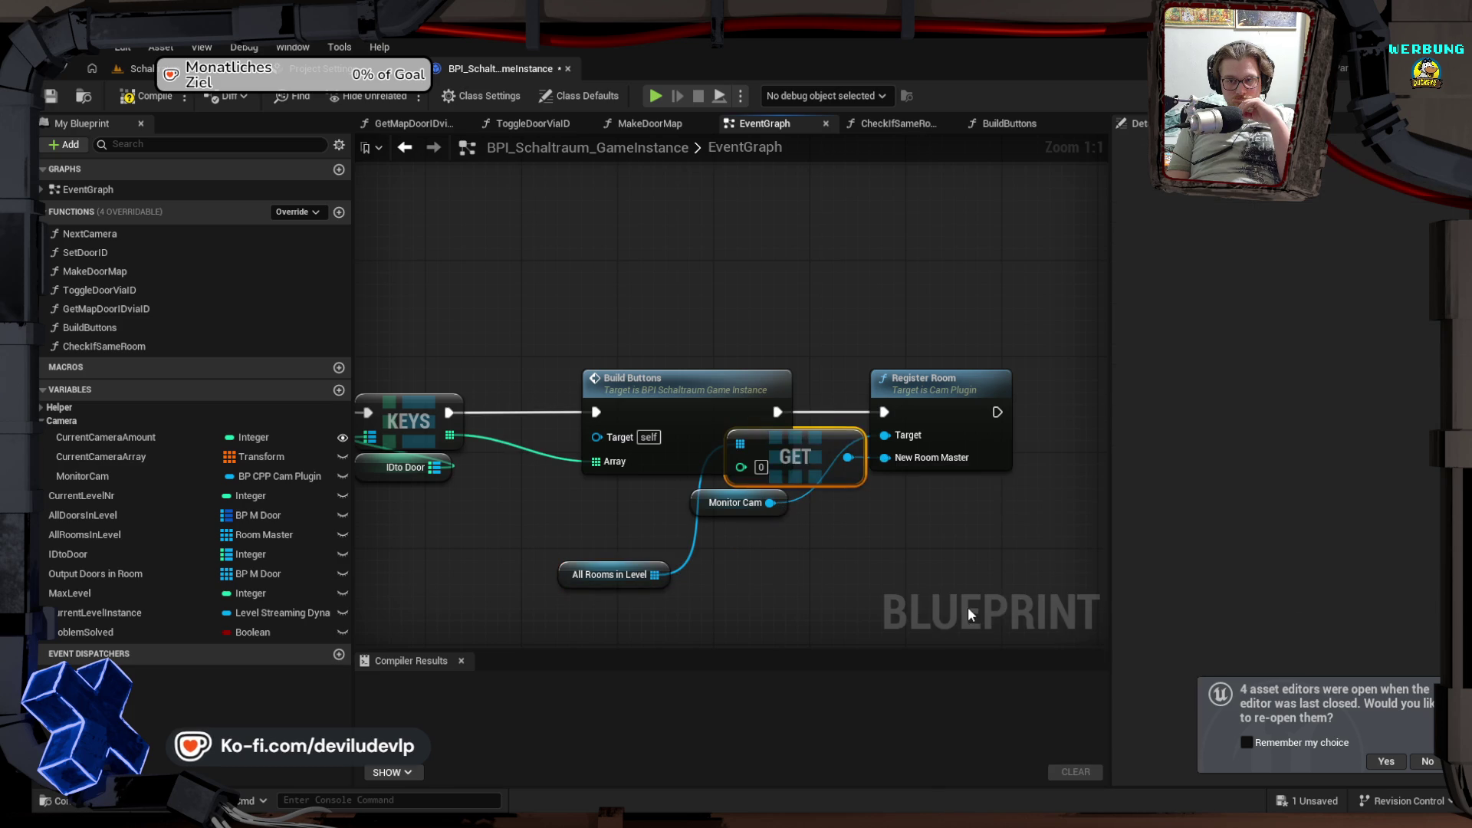
mouse_move(802, 472)
left_mouse_down()
mouse_move(826, 564)
mouse_move(771, 583)
left_mouse_up()
left_click(635, 512)
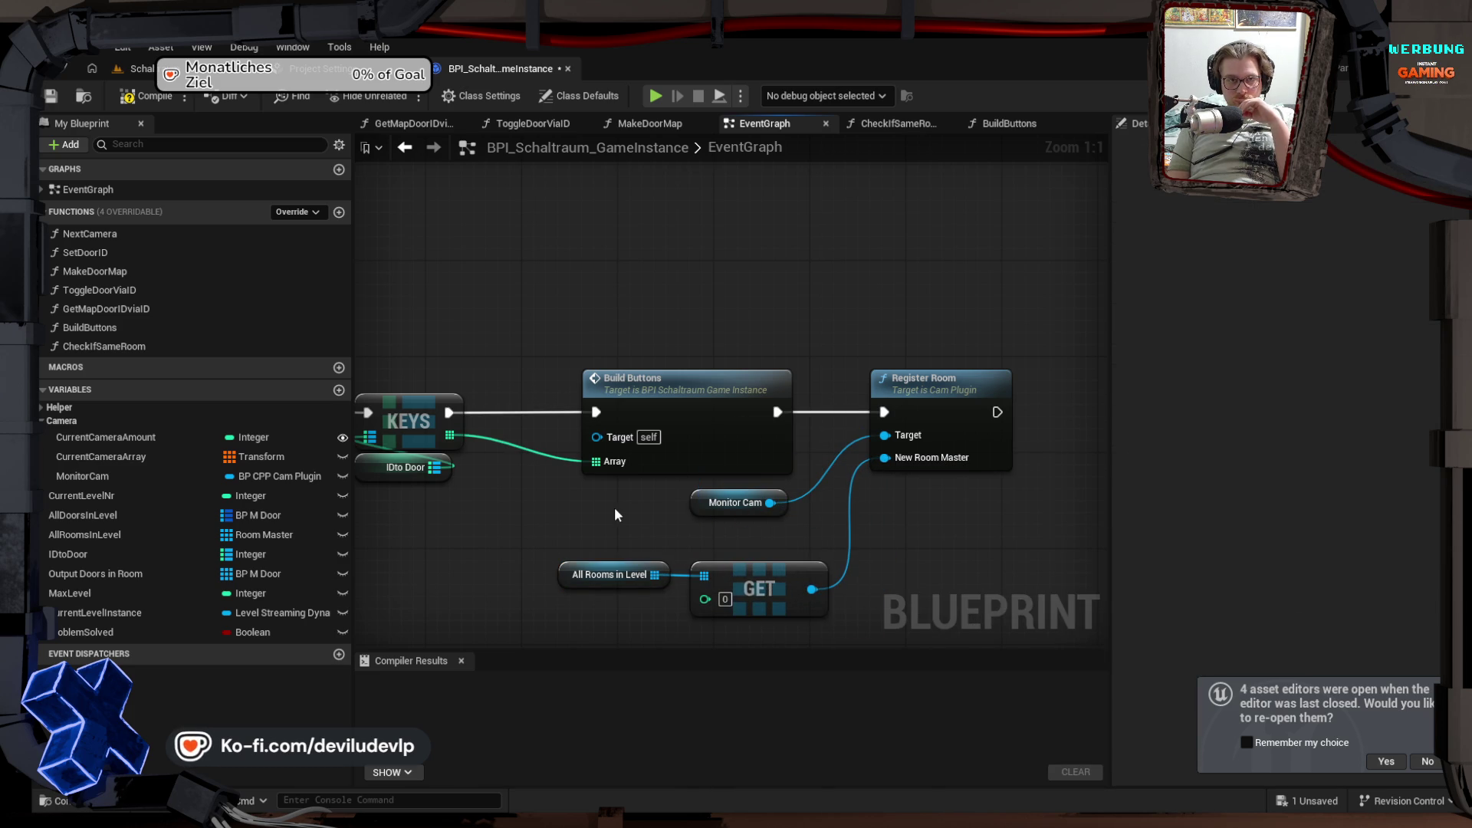
left_click(58, 94)
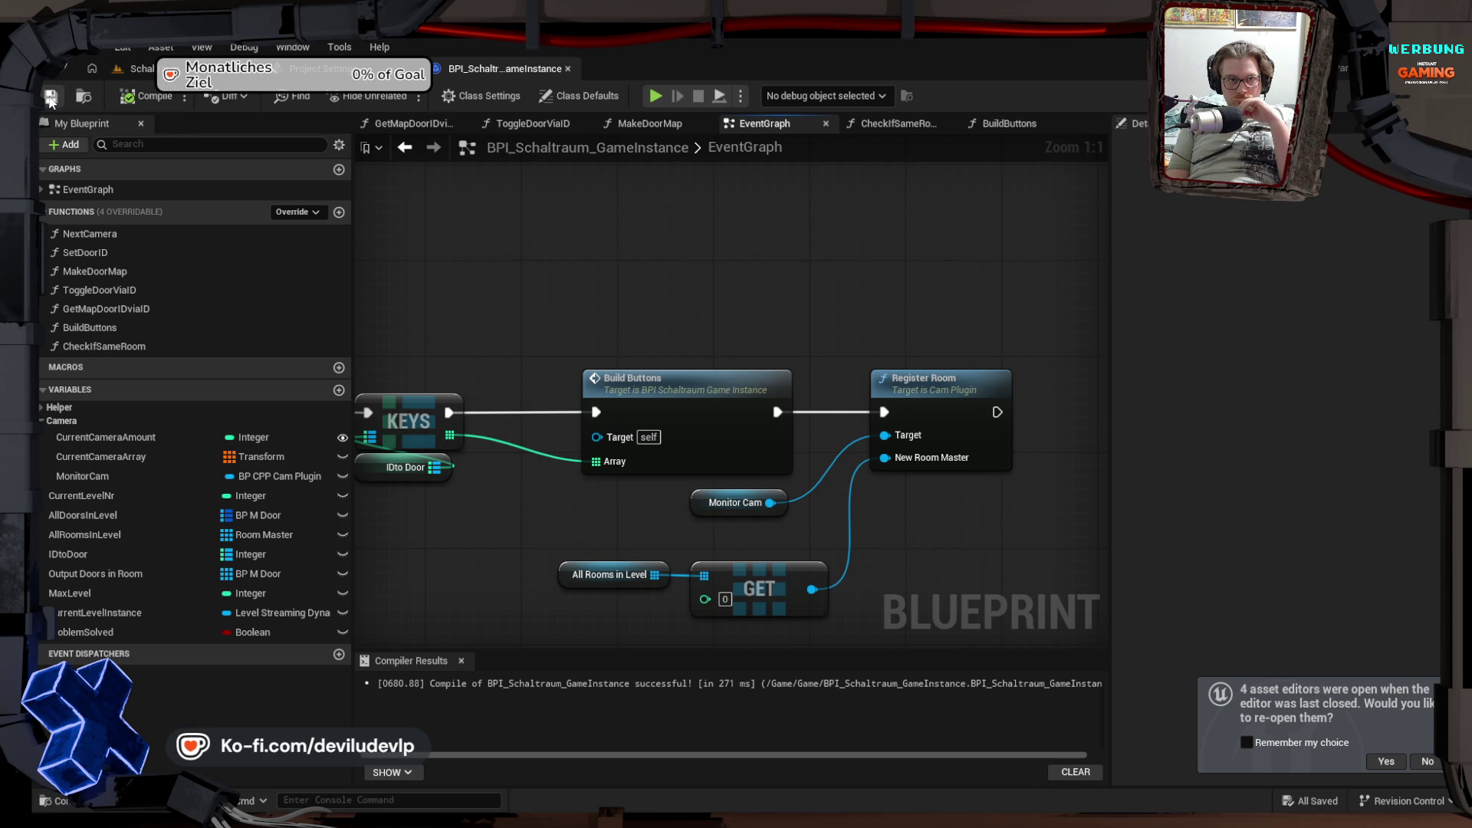
left_click(143, 67)
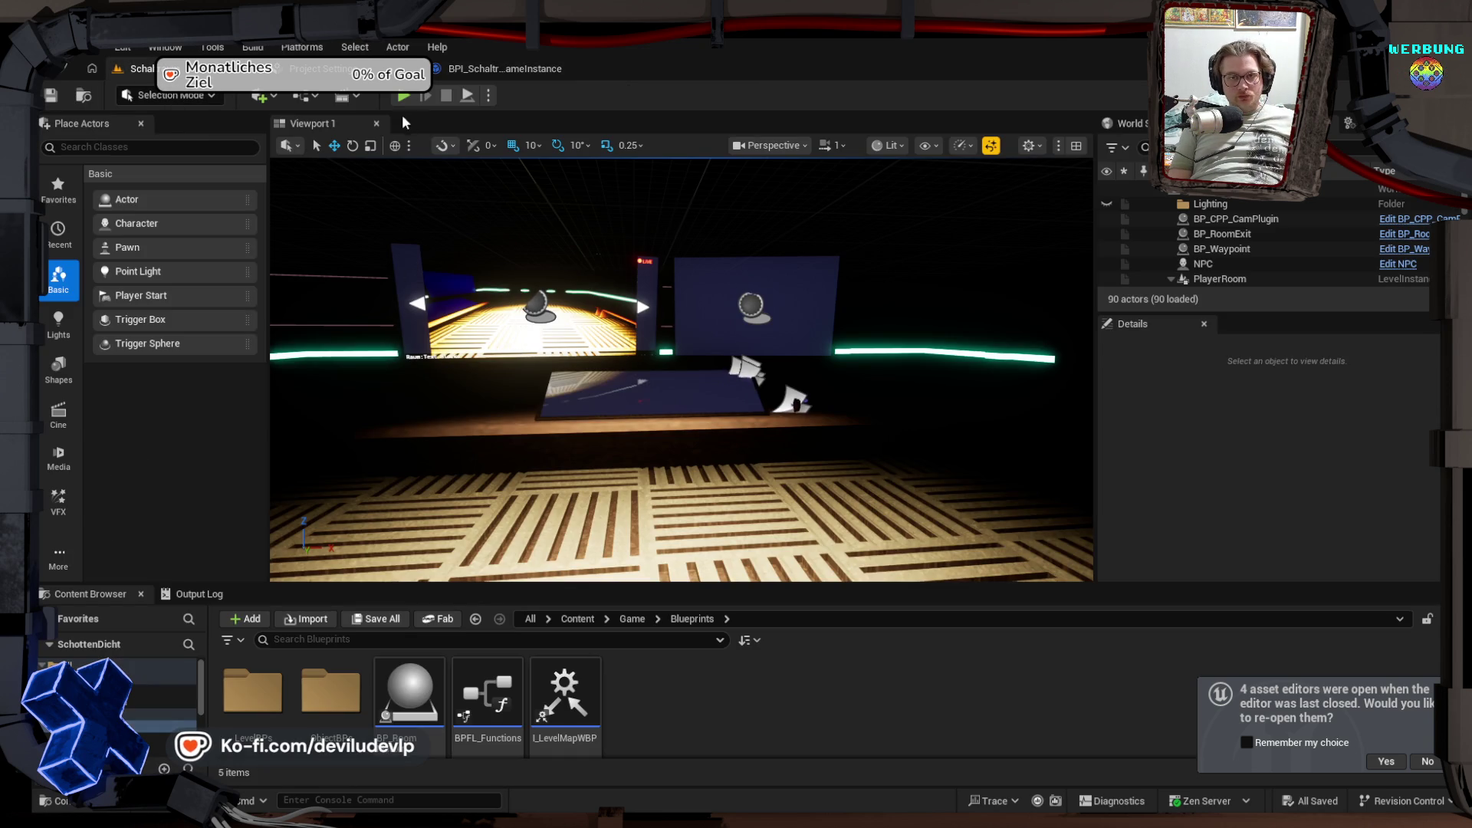
Step: Play-test the level and stop it, producing the Accessed None MonitorCam error in RegisterRoom
left_click(403, 95)
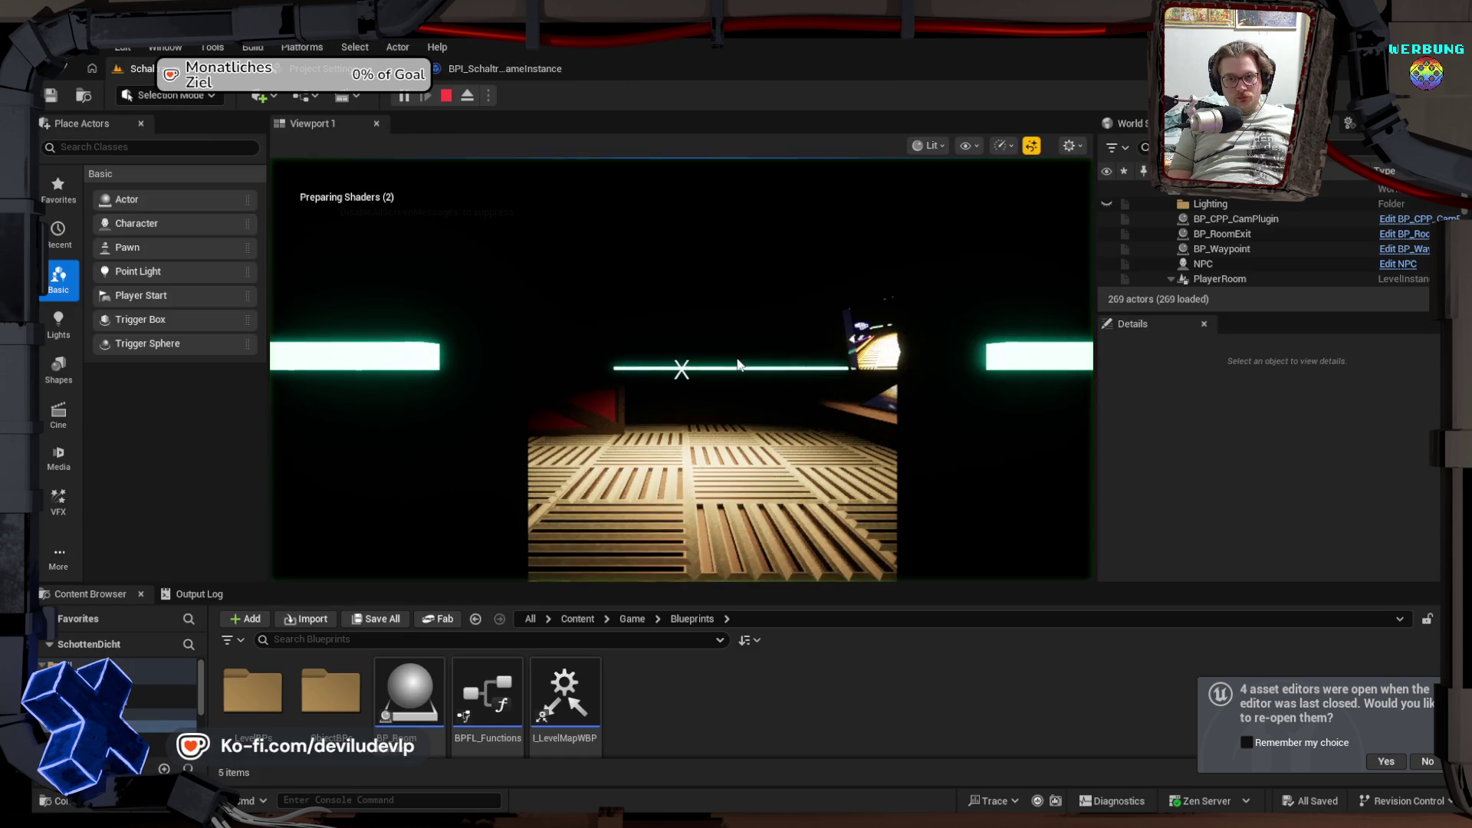
left_click(738, 365)
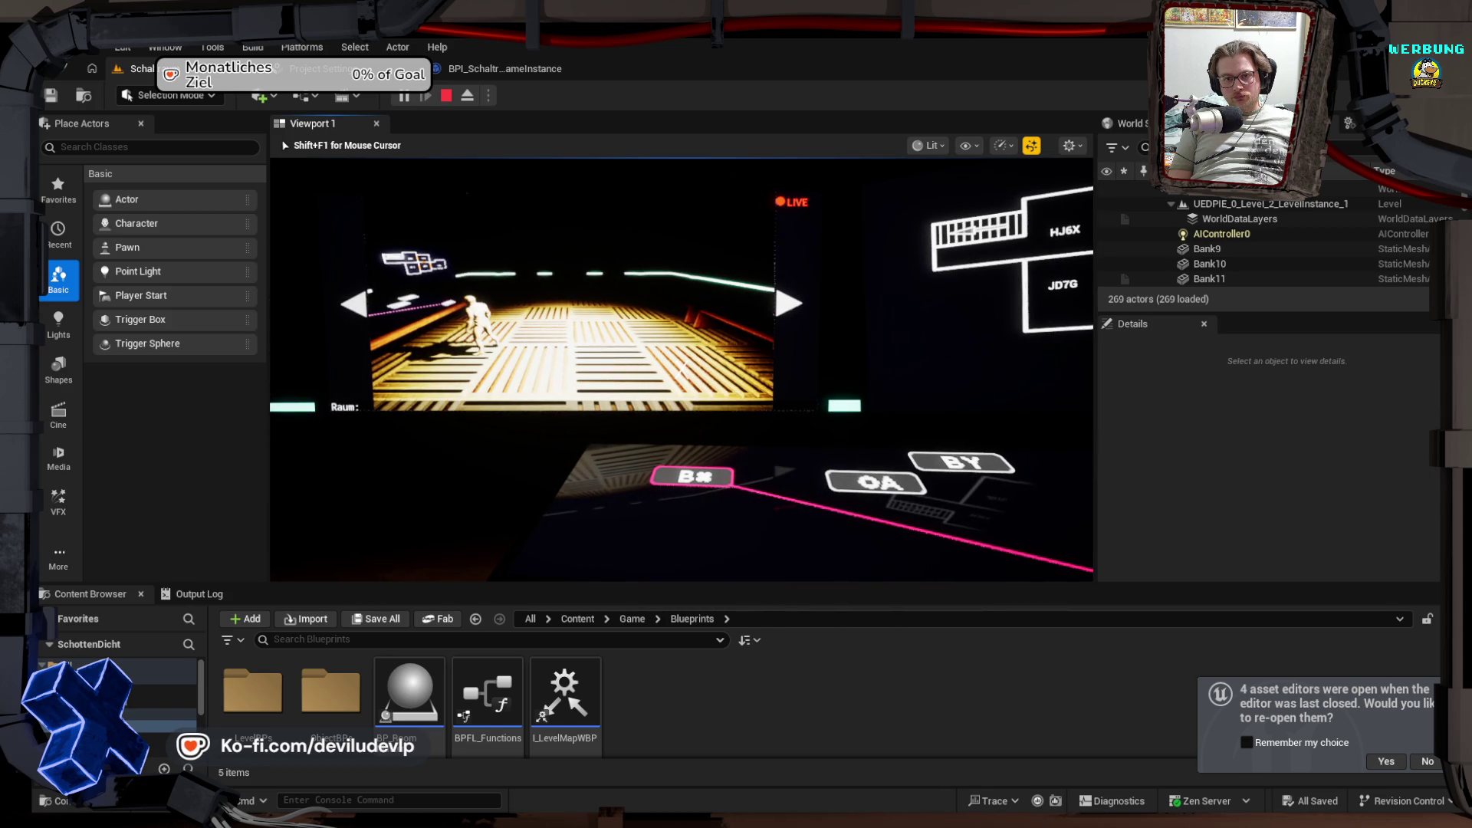
key("Escape")
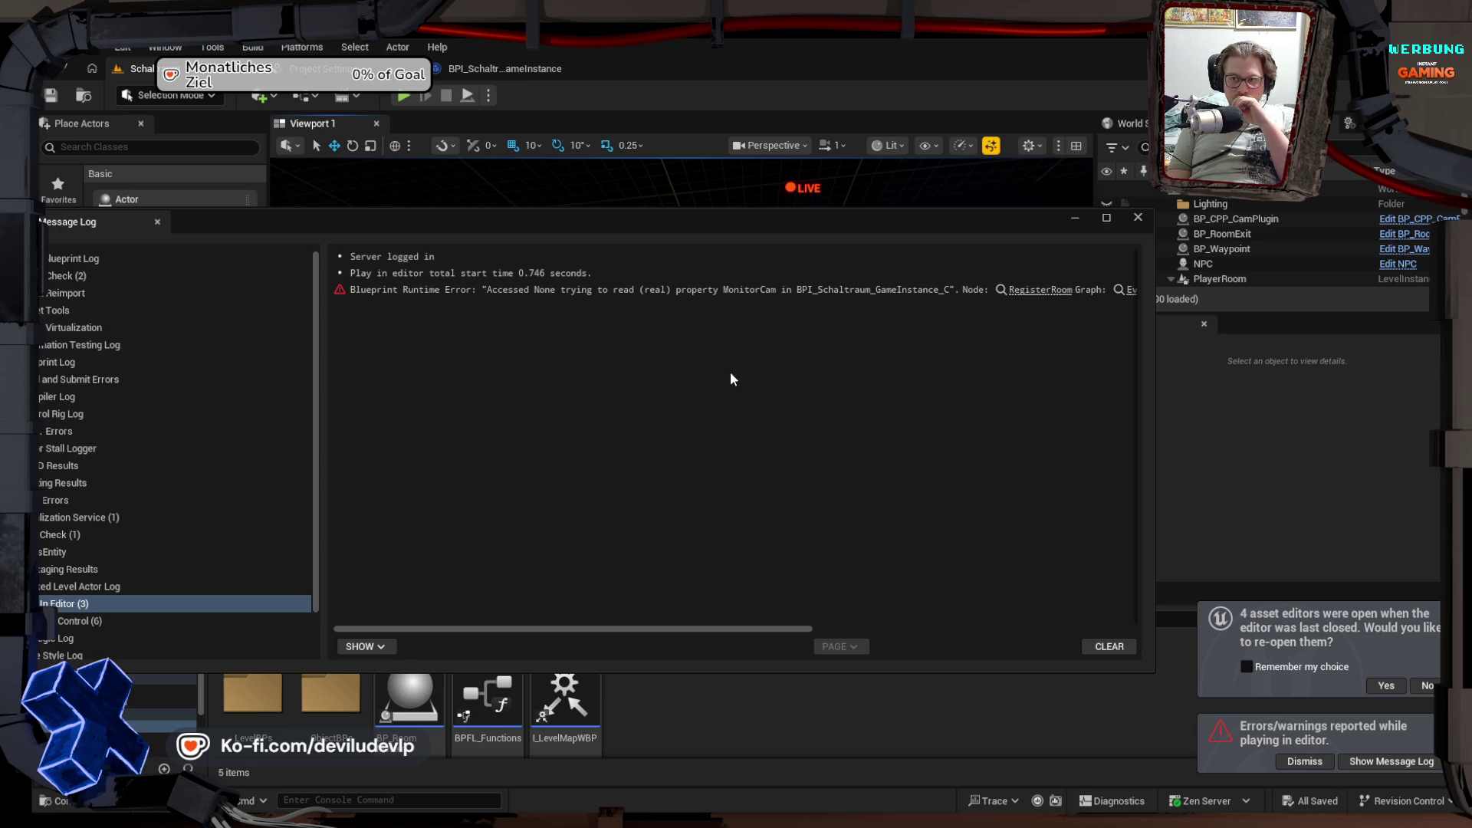
Step: Read the full RegisterRoom error line in the Message Log, then close the log
left_click_drag(644, 629, 1051, 591)
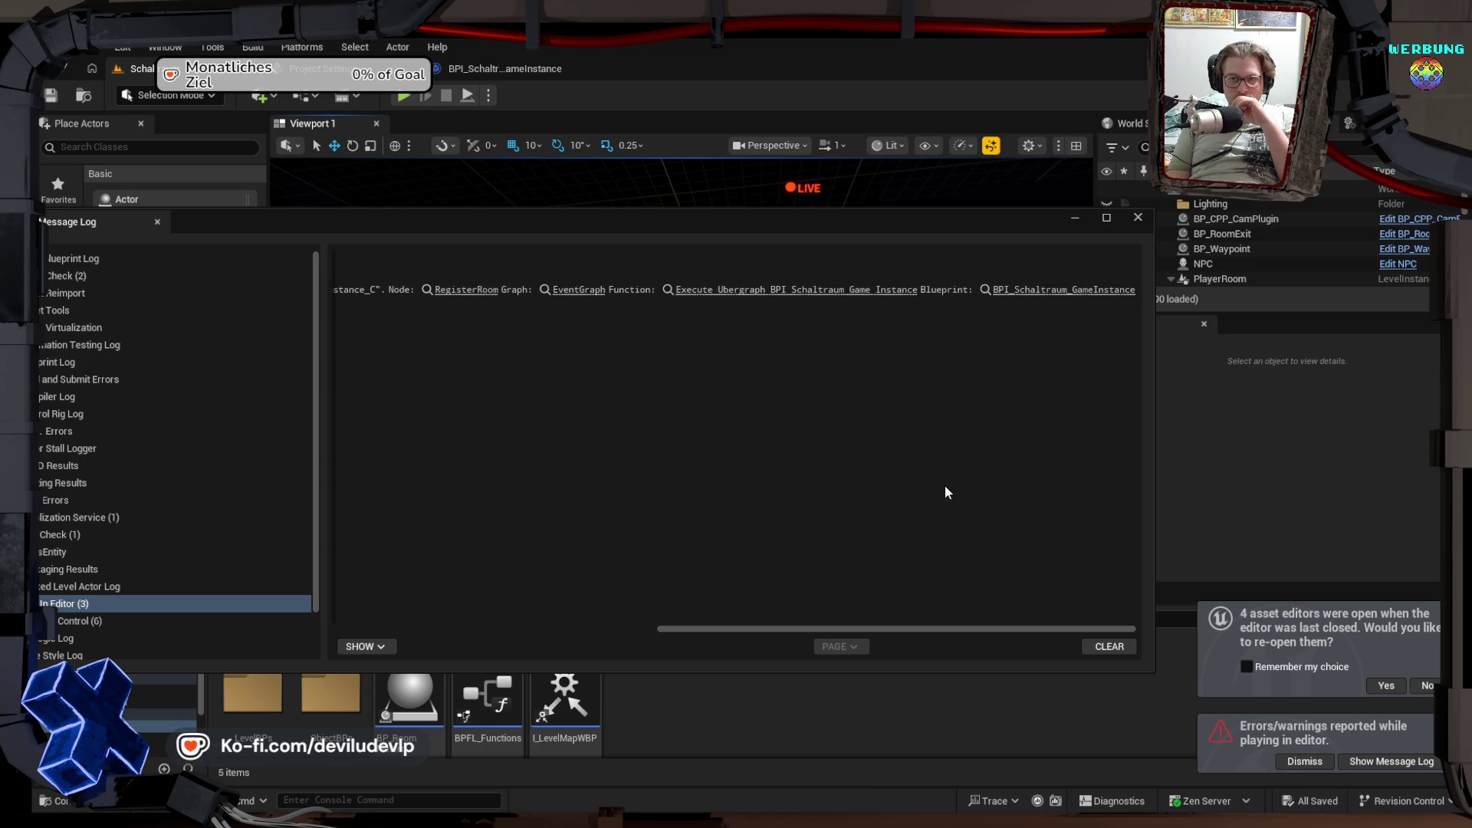
left_click(1138, 218)
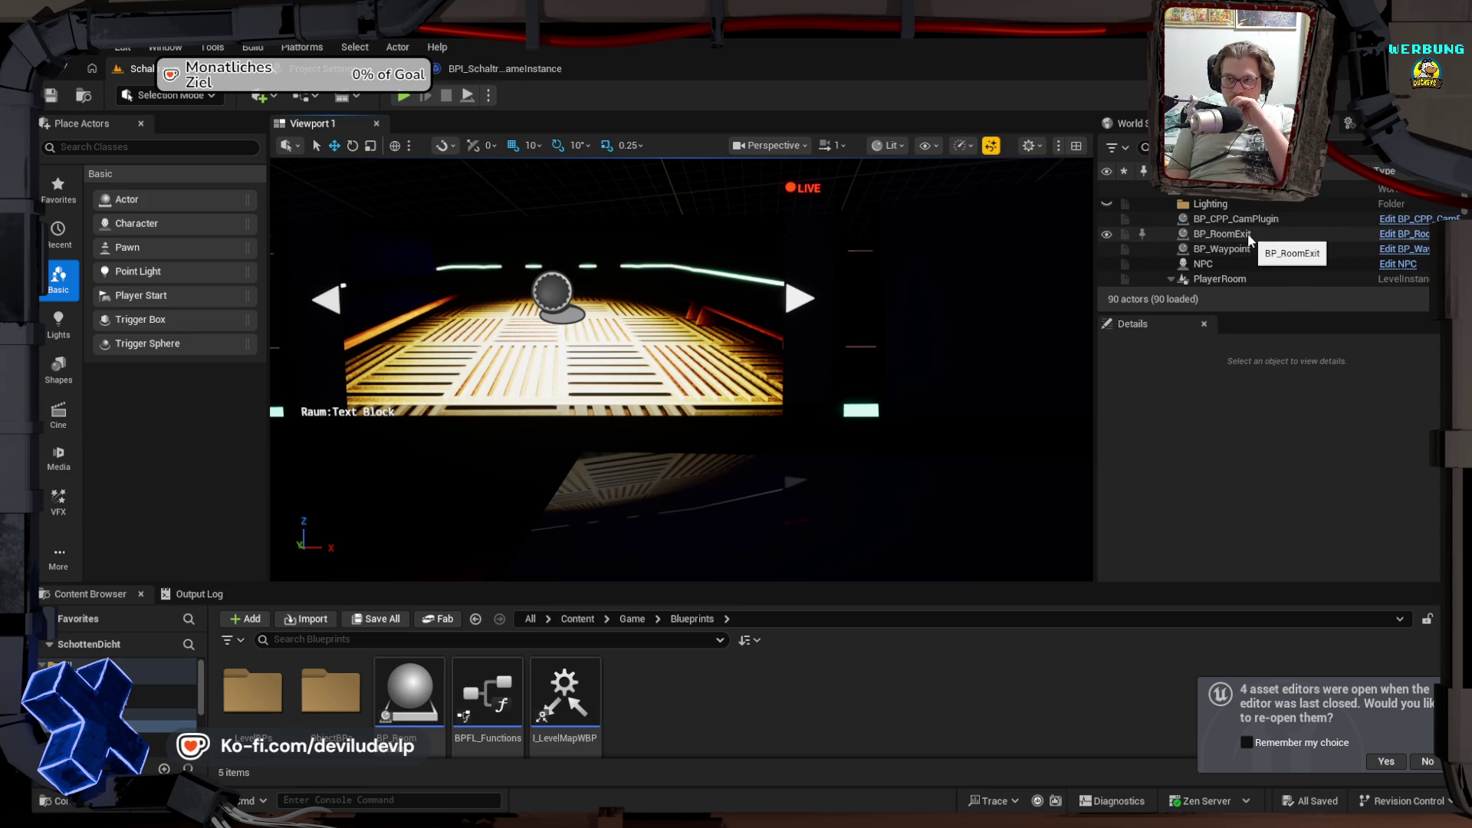
Step: Browse the World Outliner and the viewport, then go back to the BPI_Schaltraum_GameInstance EventGraph
scroll(1246, 261, "down", 3)
scroll(1243, 260, "down", 10)
scroll(1247, 252, "down", 5)
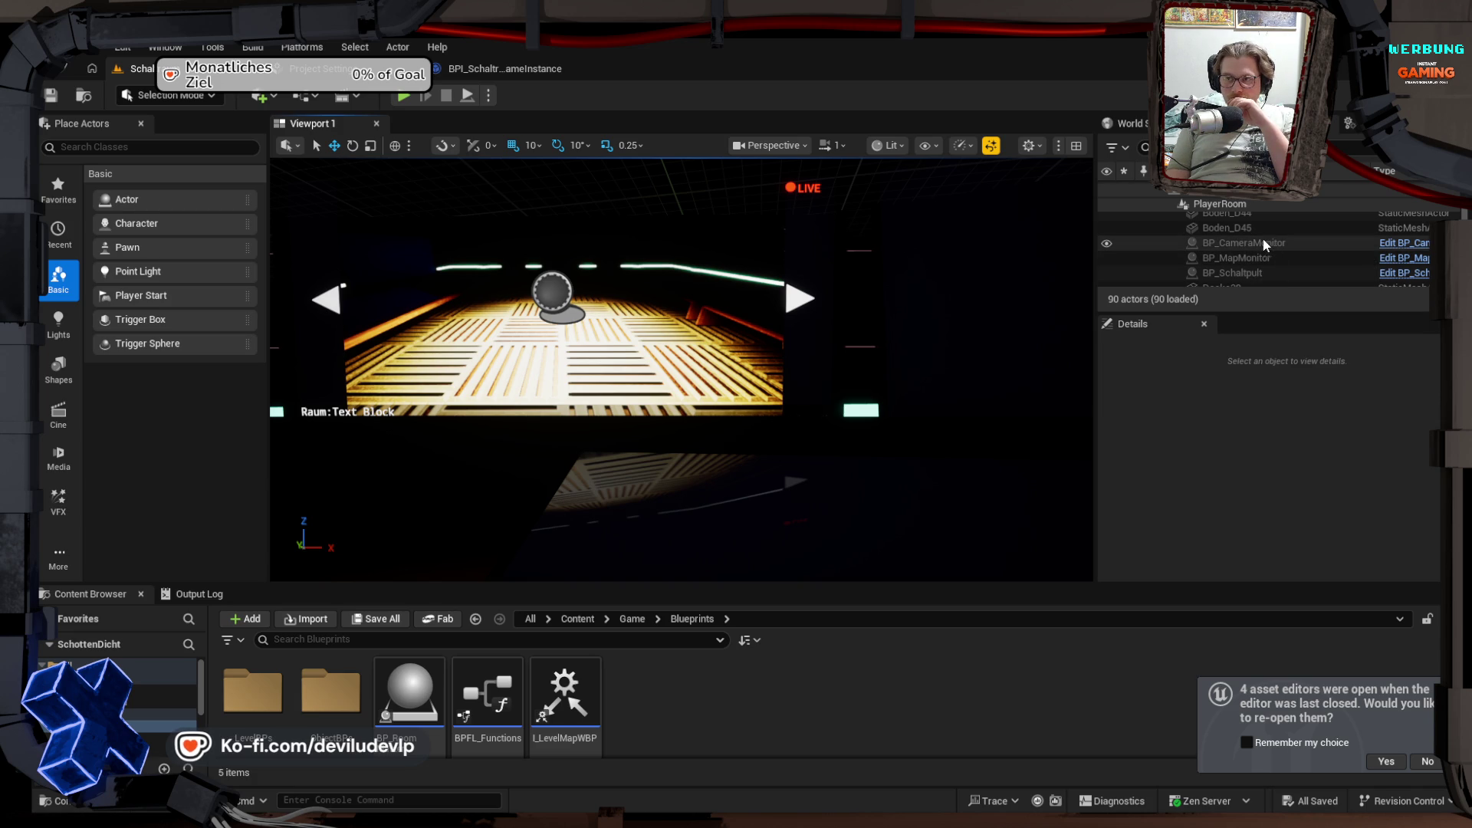
scroll(1263, 243, "down", 2)
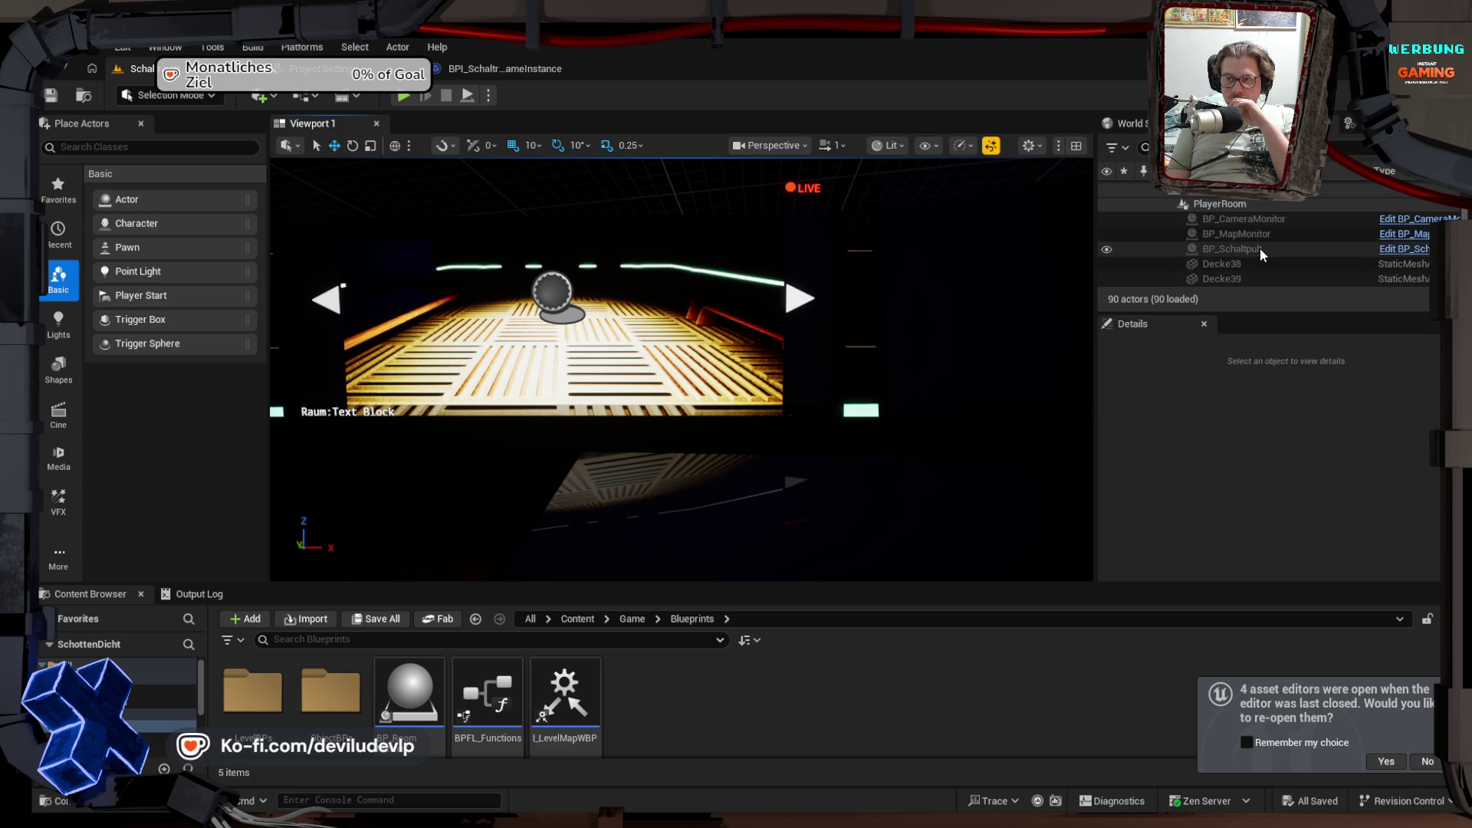
scroll(1256, 265, "down", 2)
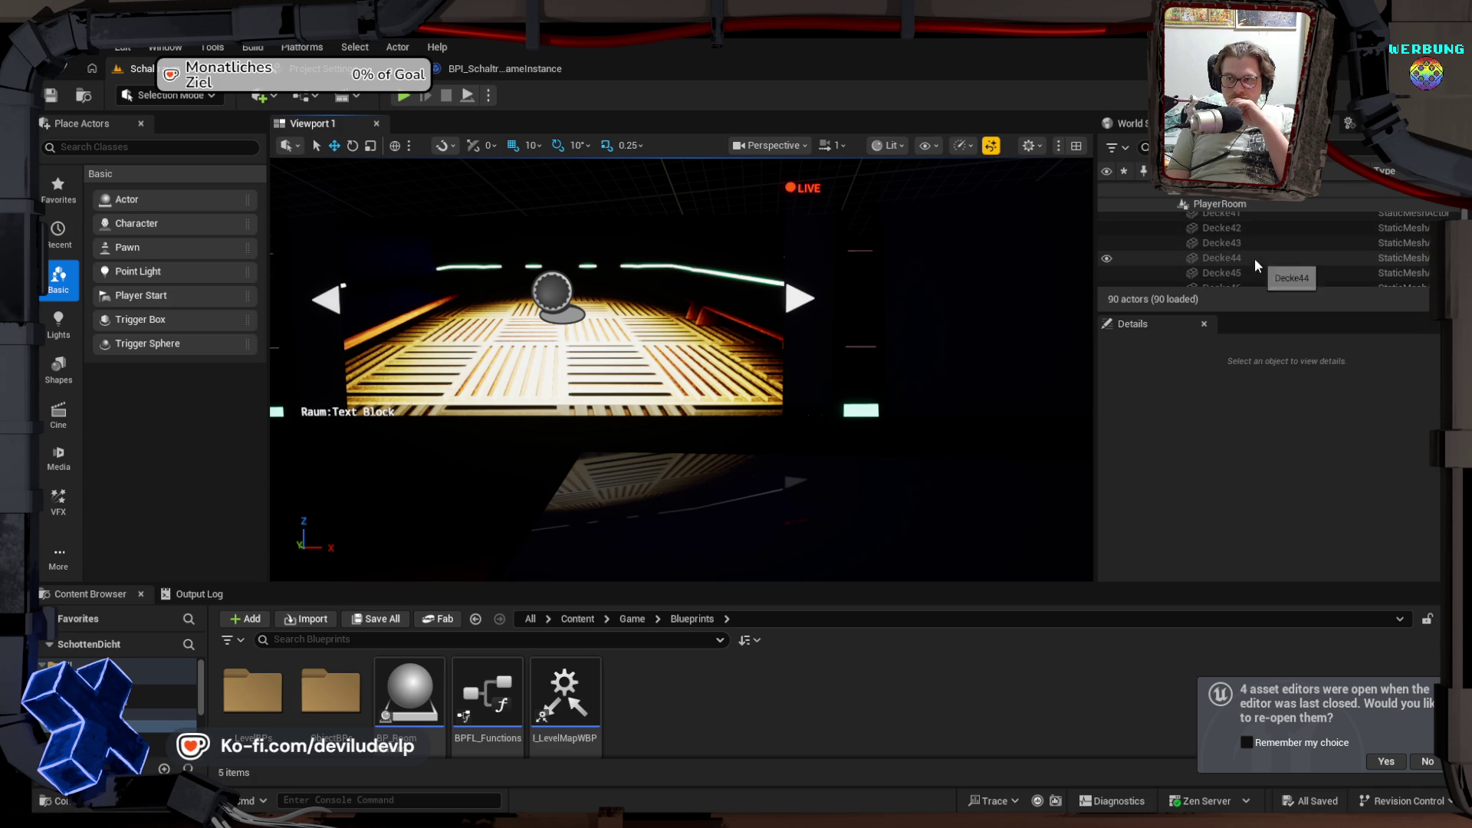
scroll(1257, 261, "down", 5)
scroll(1257, 260, "down", 4)
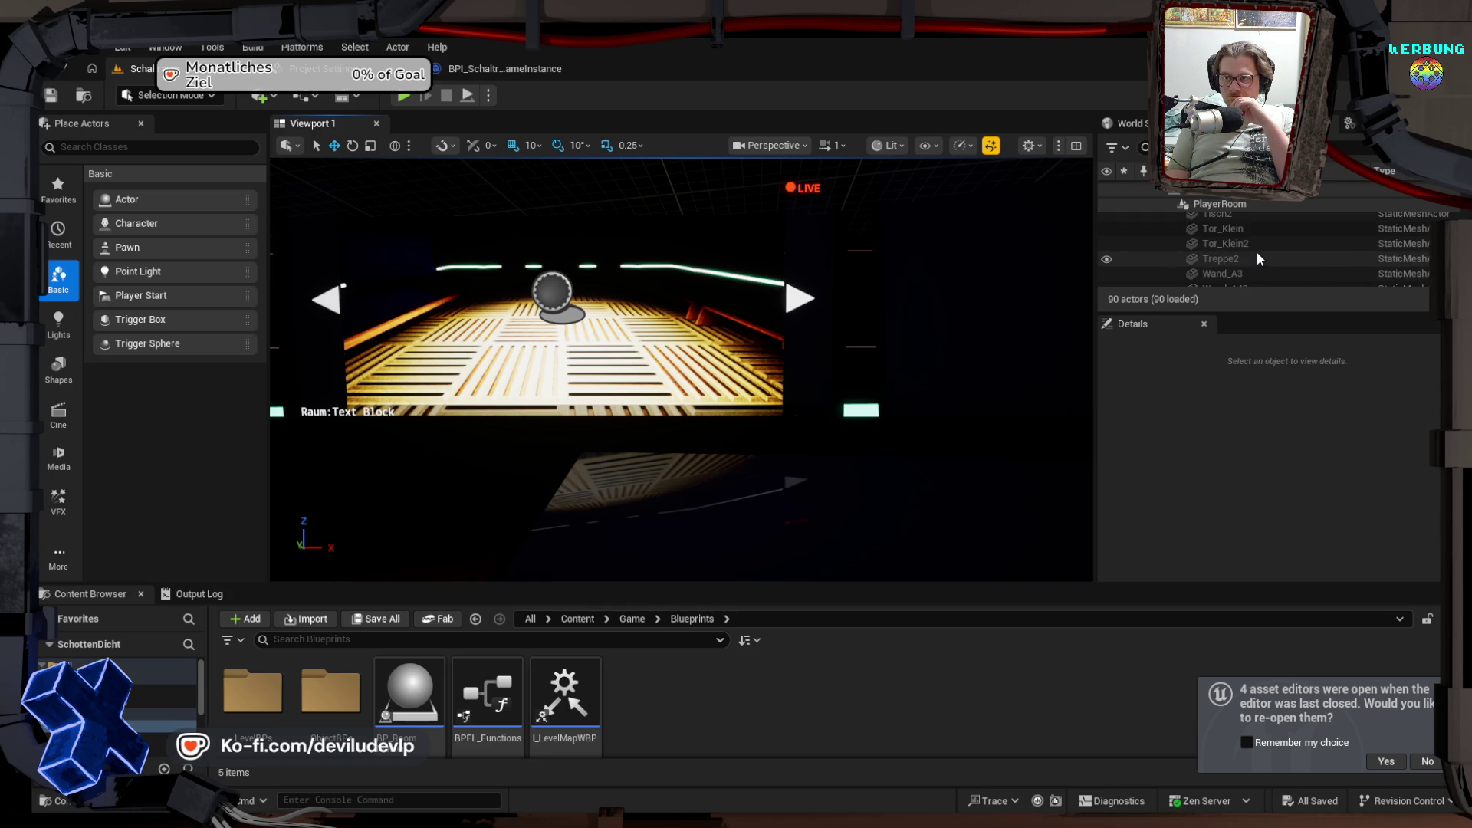
scroll(1258, 258, "down", 10)
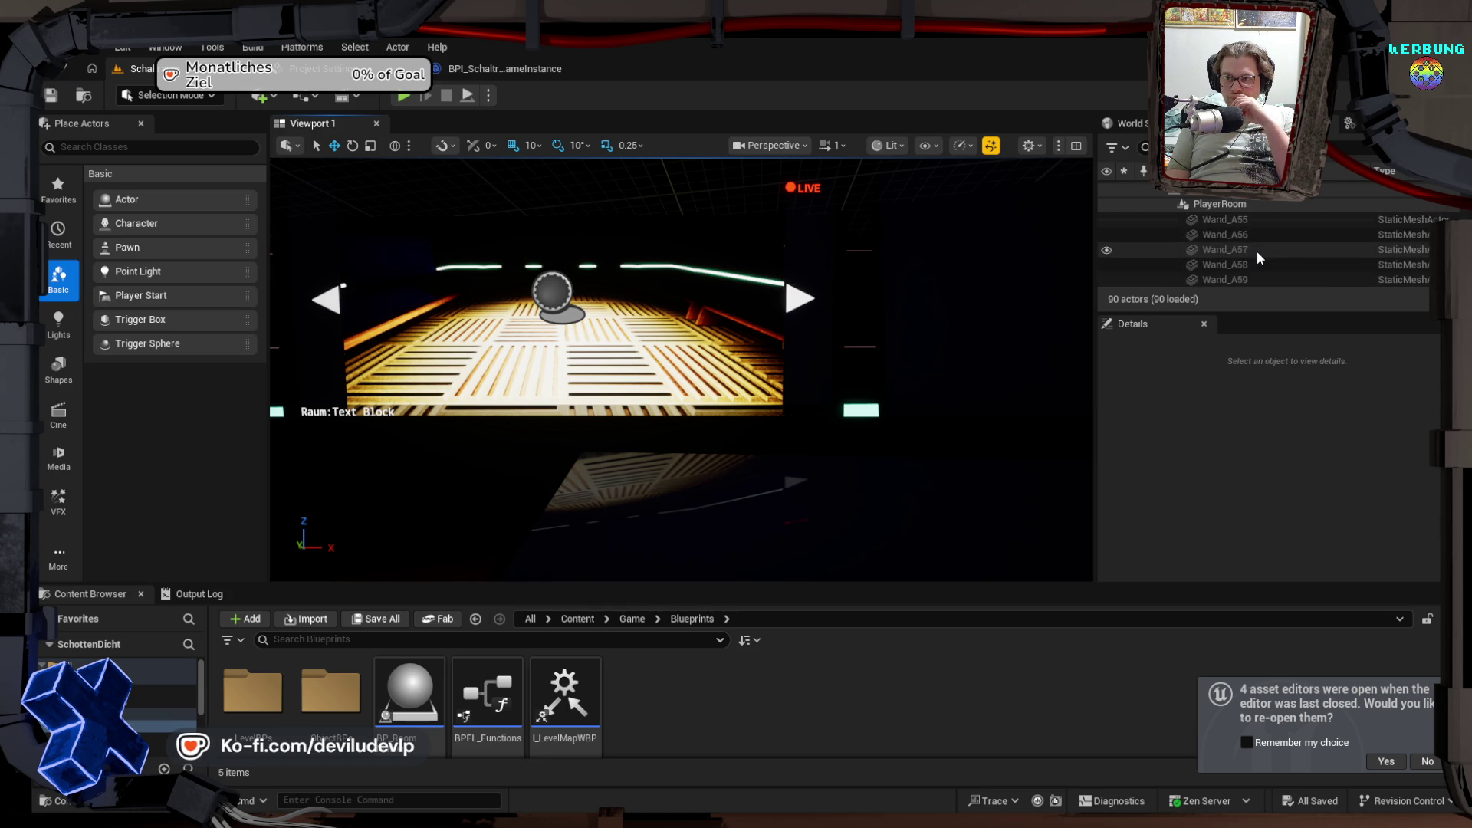
scroll(1257, 257, "down", 3)
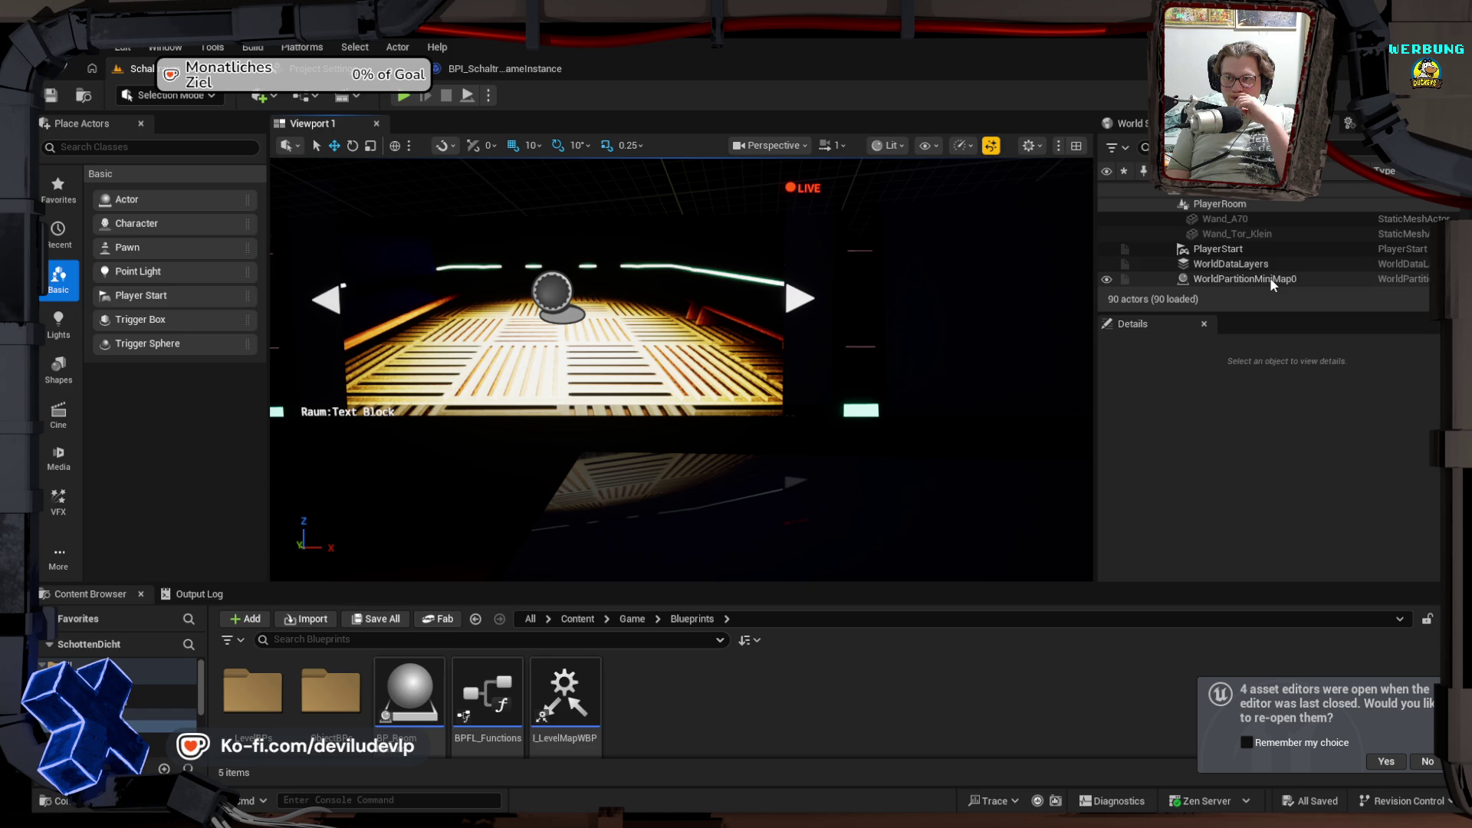
scroll(1267, 258, "up", 5)
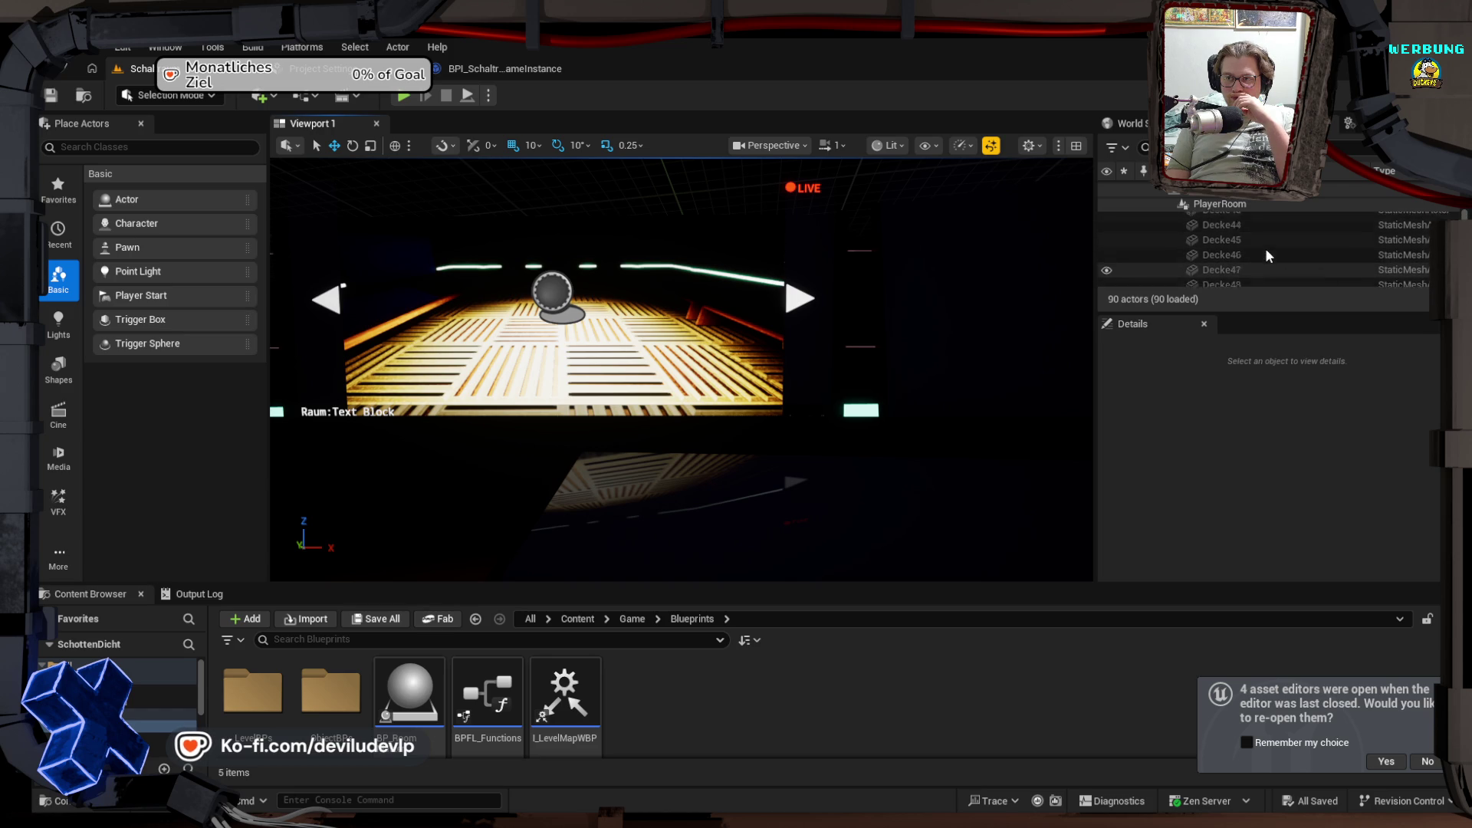
scroll(1266, 257, "up", 3)
scroll(1266, 255, "up", 2)
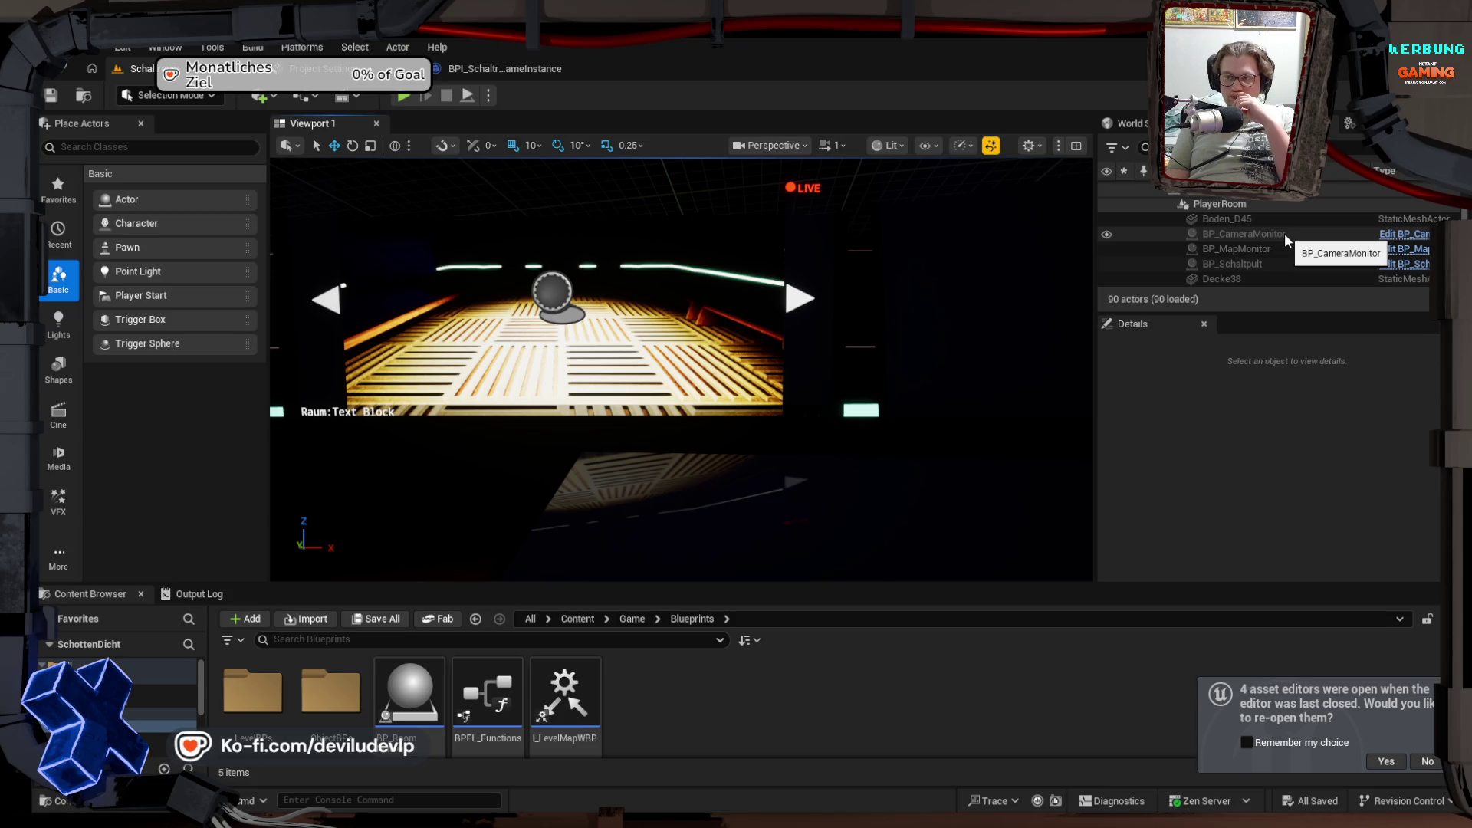
scroll(1284, 244, "up", 2)
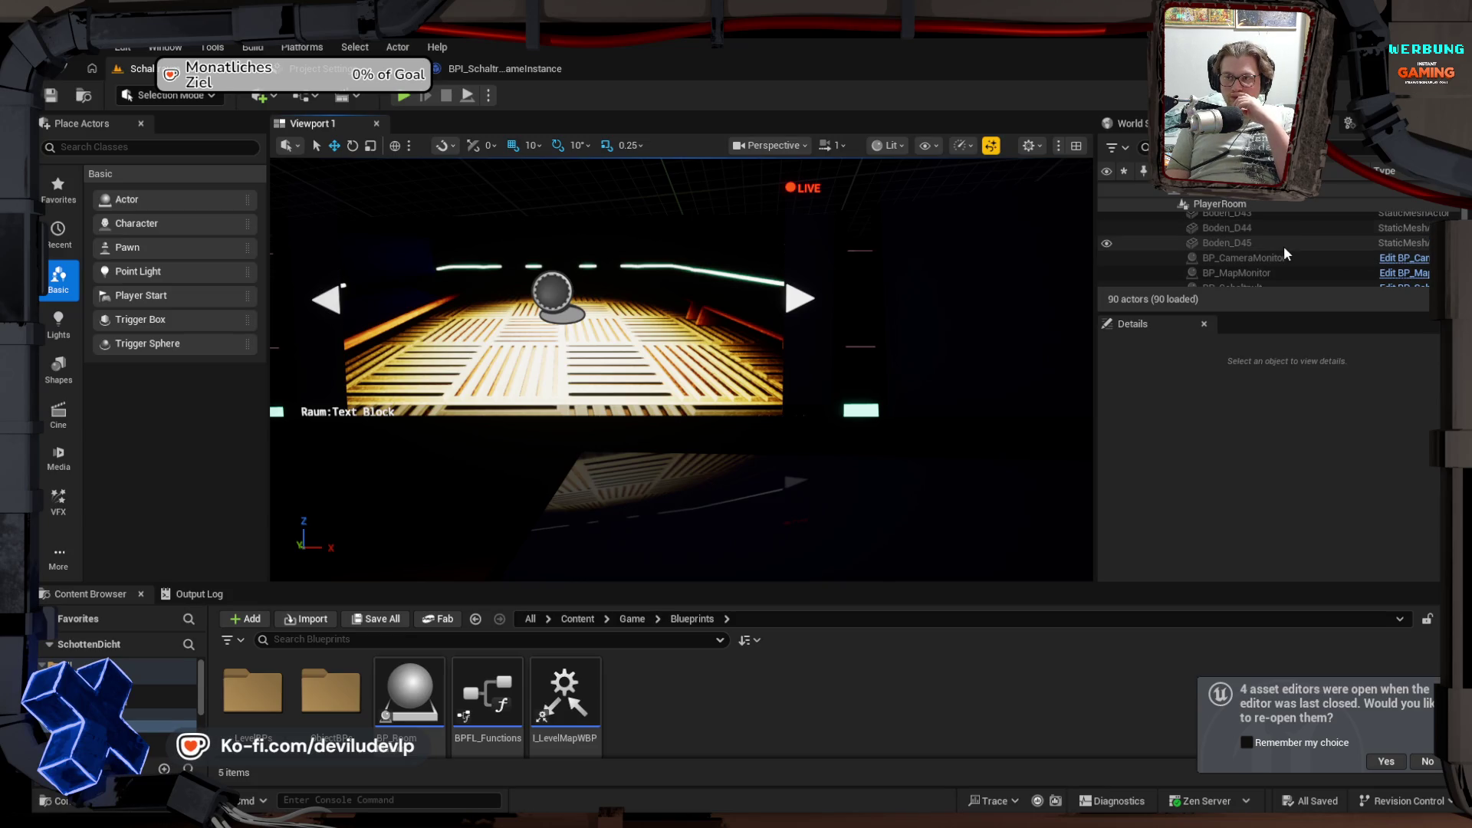
scroll(1277, 249, "up", 8)
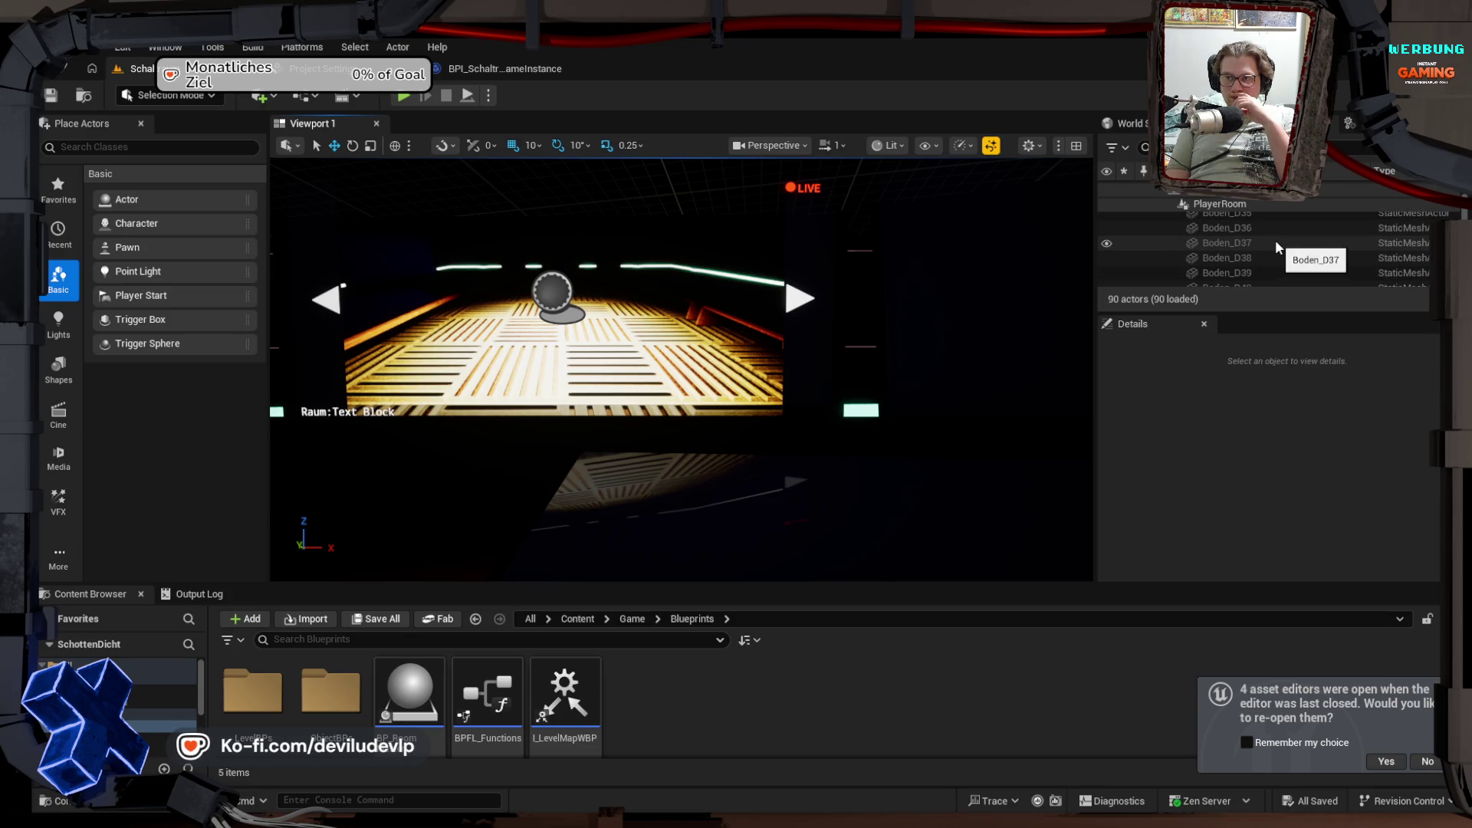
scroll(1275, 253, "up", 3)
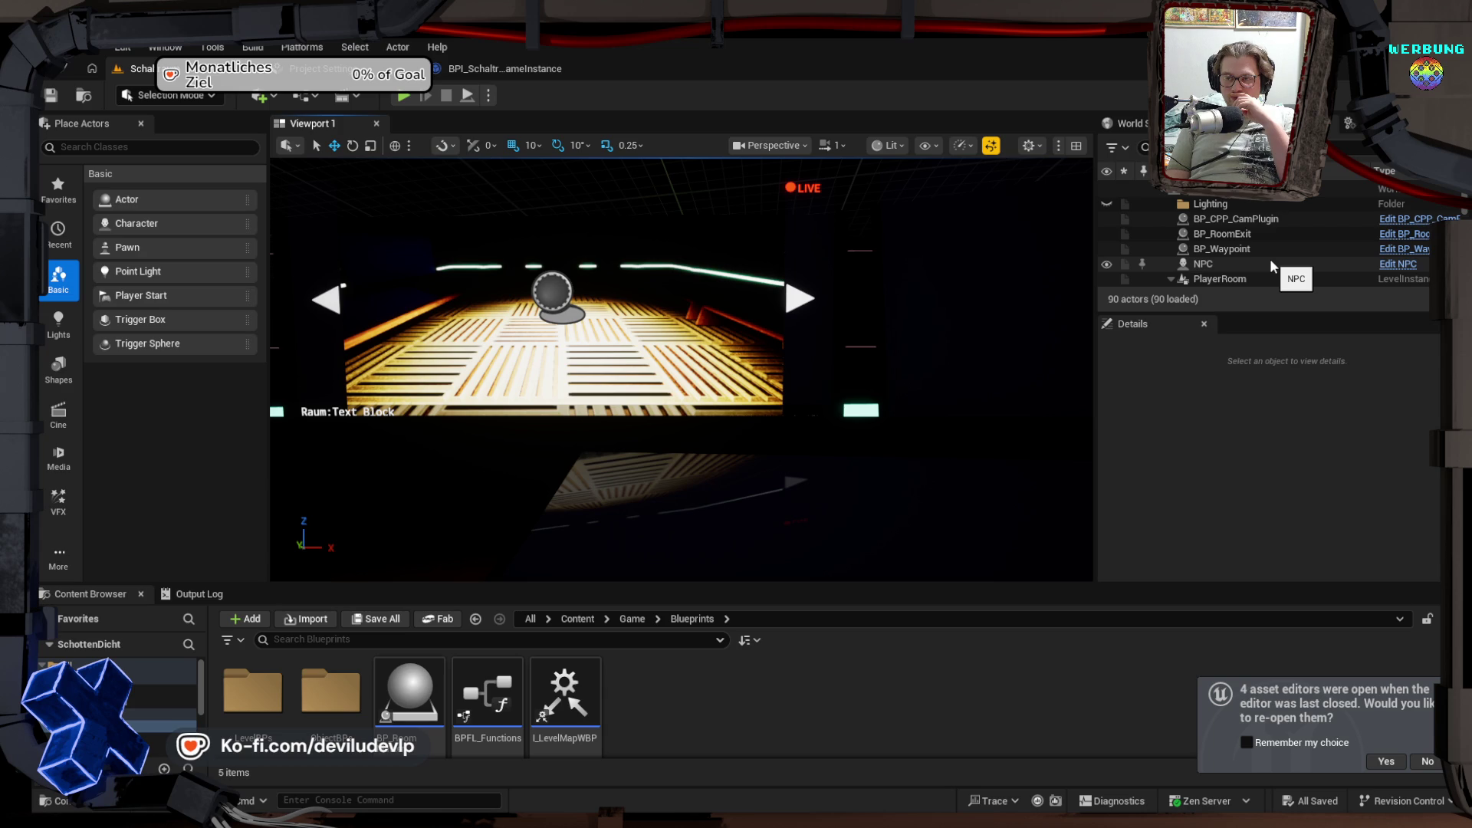
scroll(1265, 261, "down", 2)
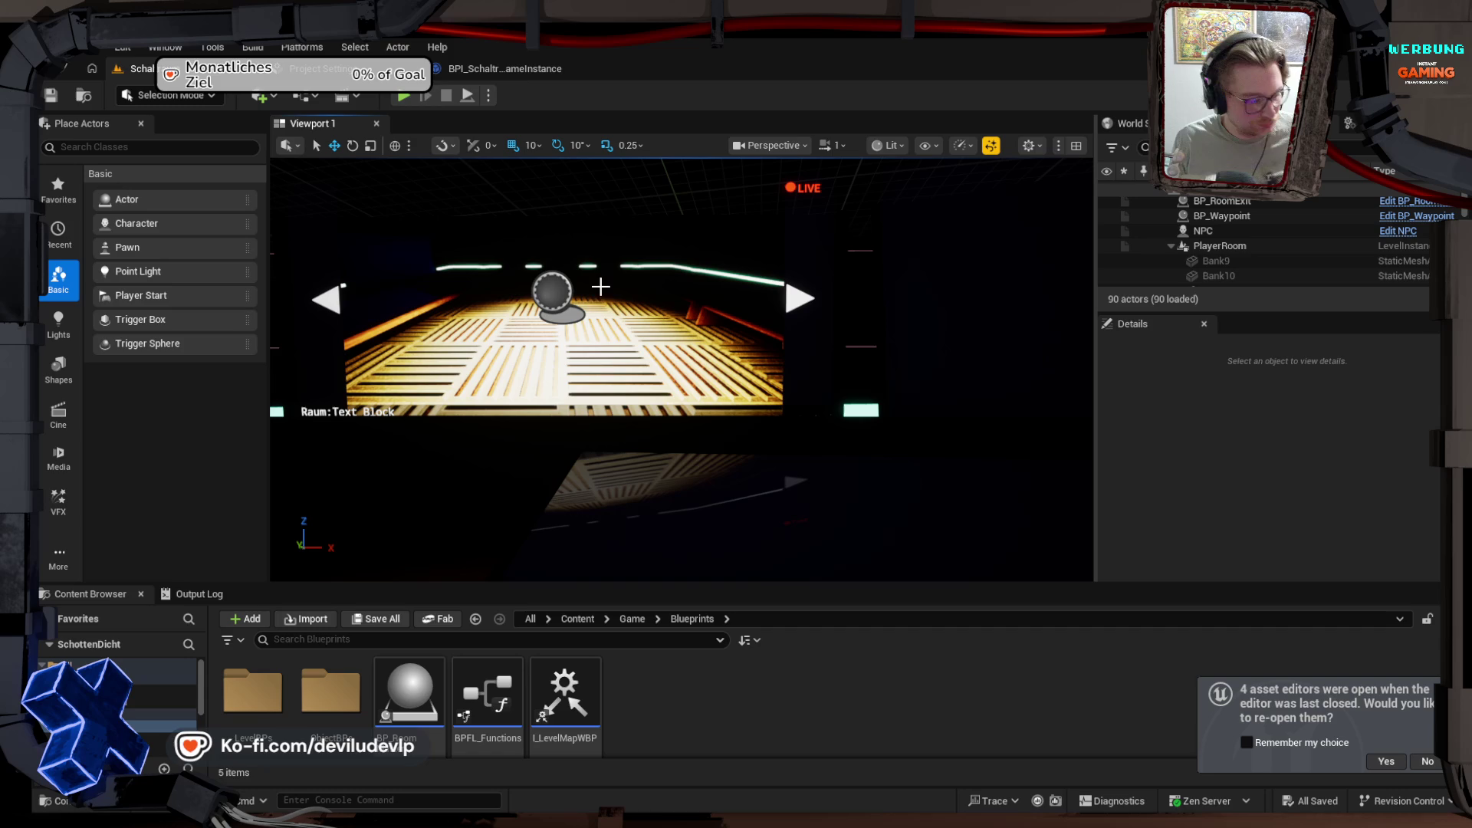
mouse_move(736, 437)
left_mouse_down()
mouse_move(736, 322)
mouse_move(652, 345)
mouse_move(682, 338)
mouse_move(697, 361)
mouse_move(721, 306)
left_mouse_up()
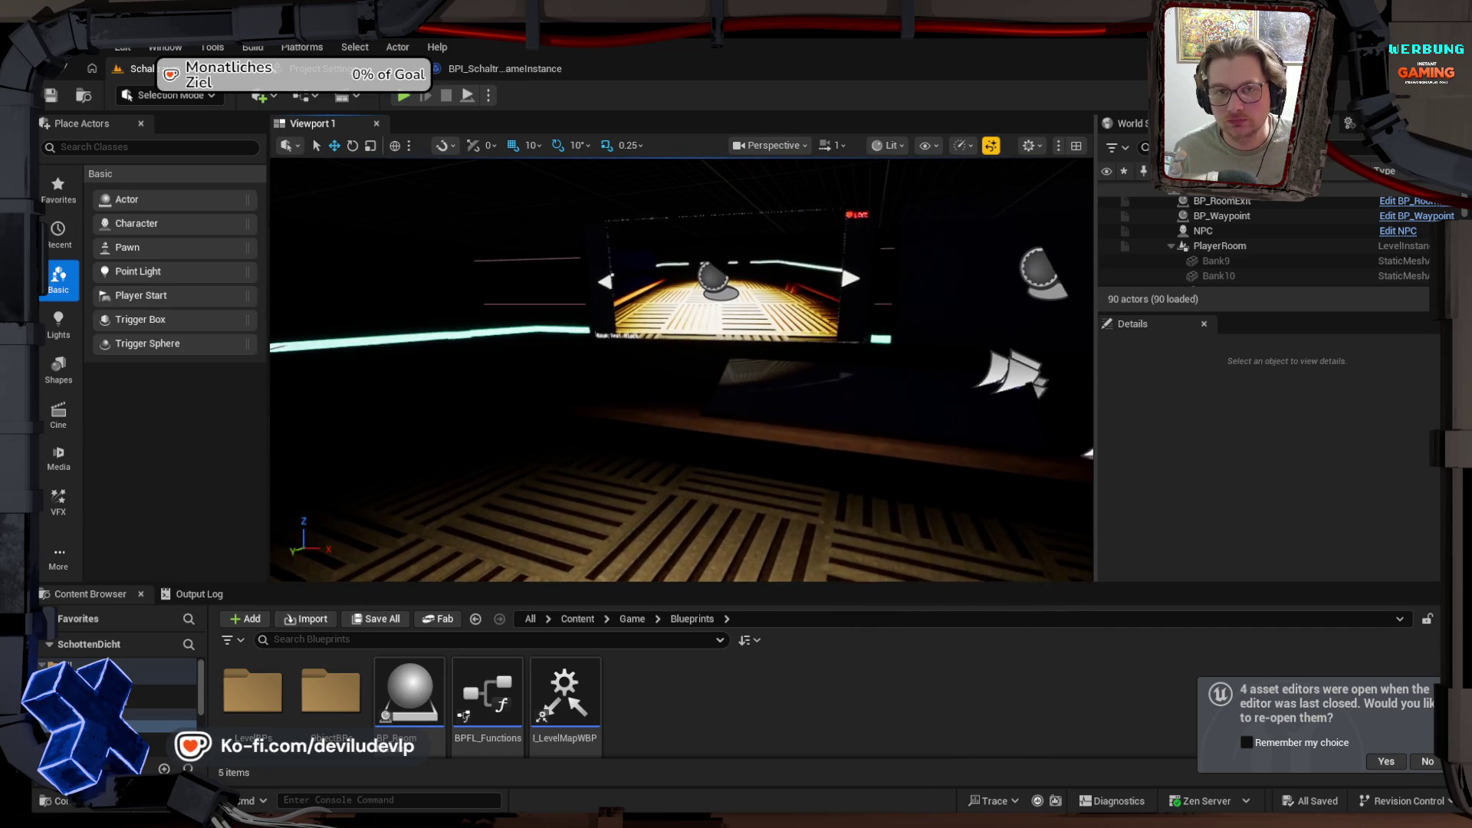
left_click(508, 69)
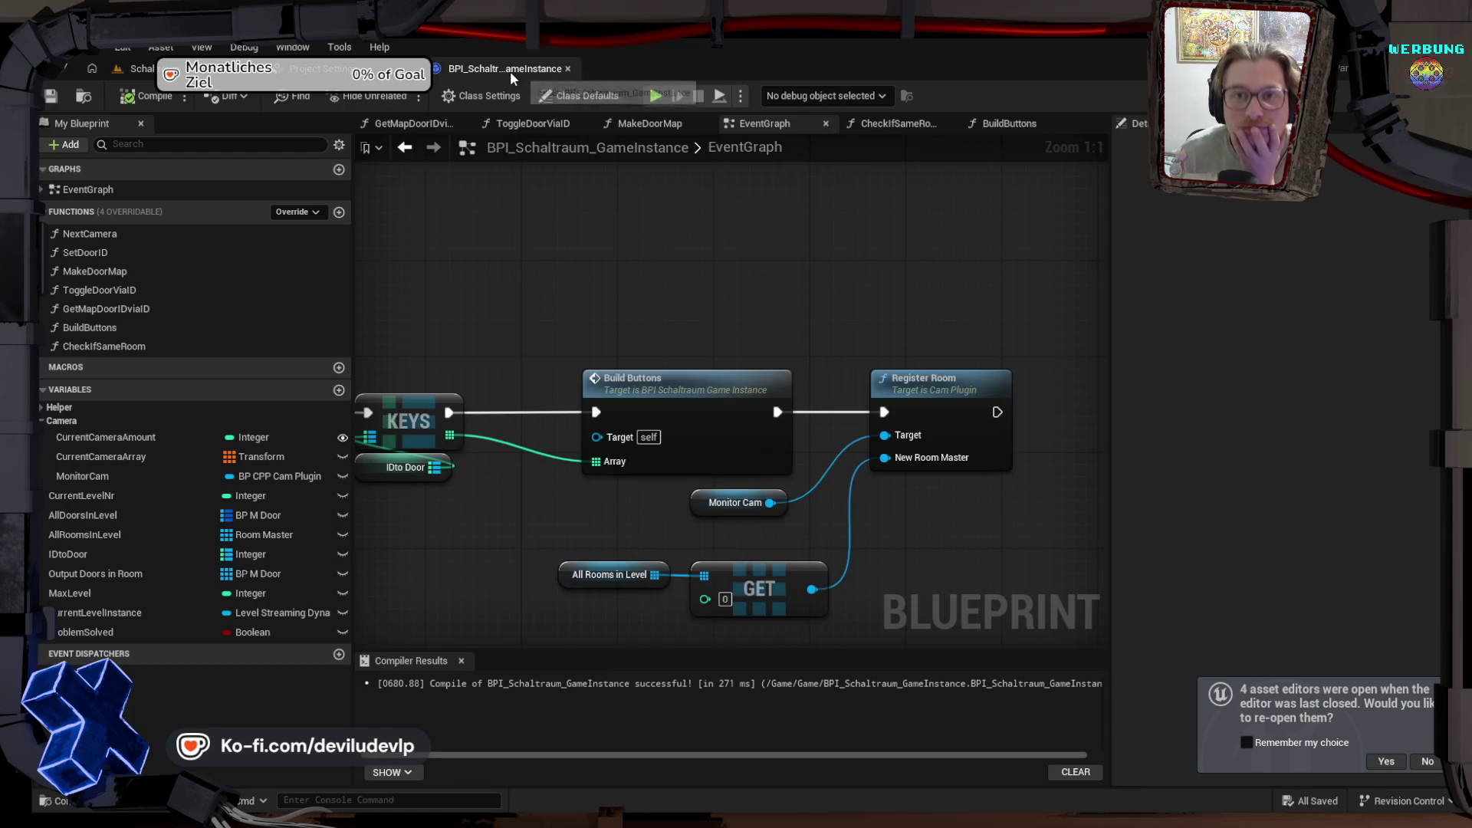
Step: Survey the EventGraph nodes and the start of the MakeDoorMap function graph
scroll(512, 305, "down", 1)
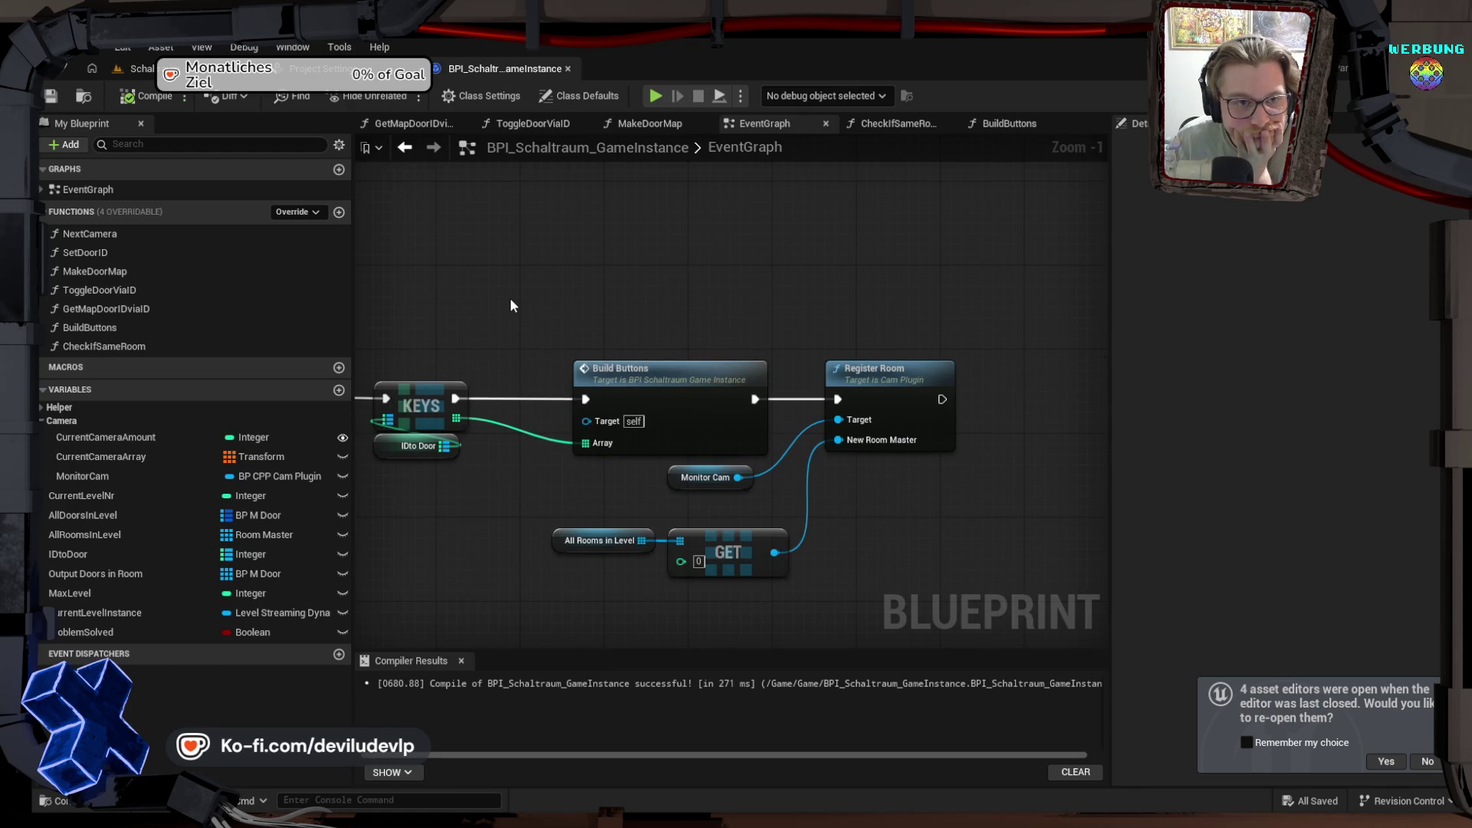
scroll(512, 305, "down", 6)
mouse_move(783, 339)
left_mouse_down()
mouse_move(956, 401)
mouse_move(858, 545)
mouse_move(860, 509)
mouse_move(972, 369)
mouse_move(1002, 436)
left_mouse_up()
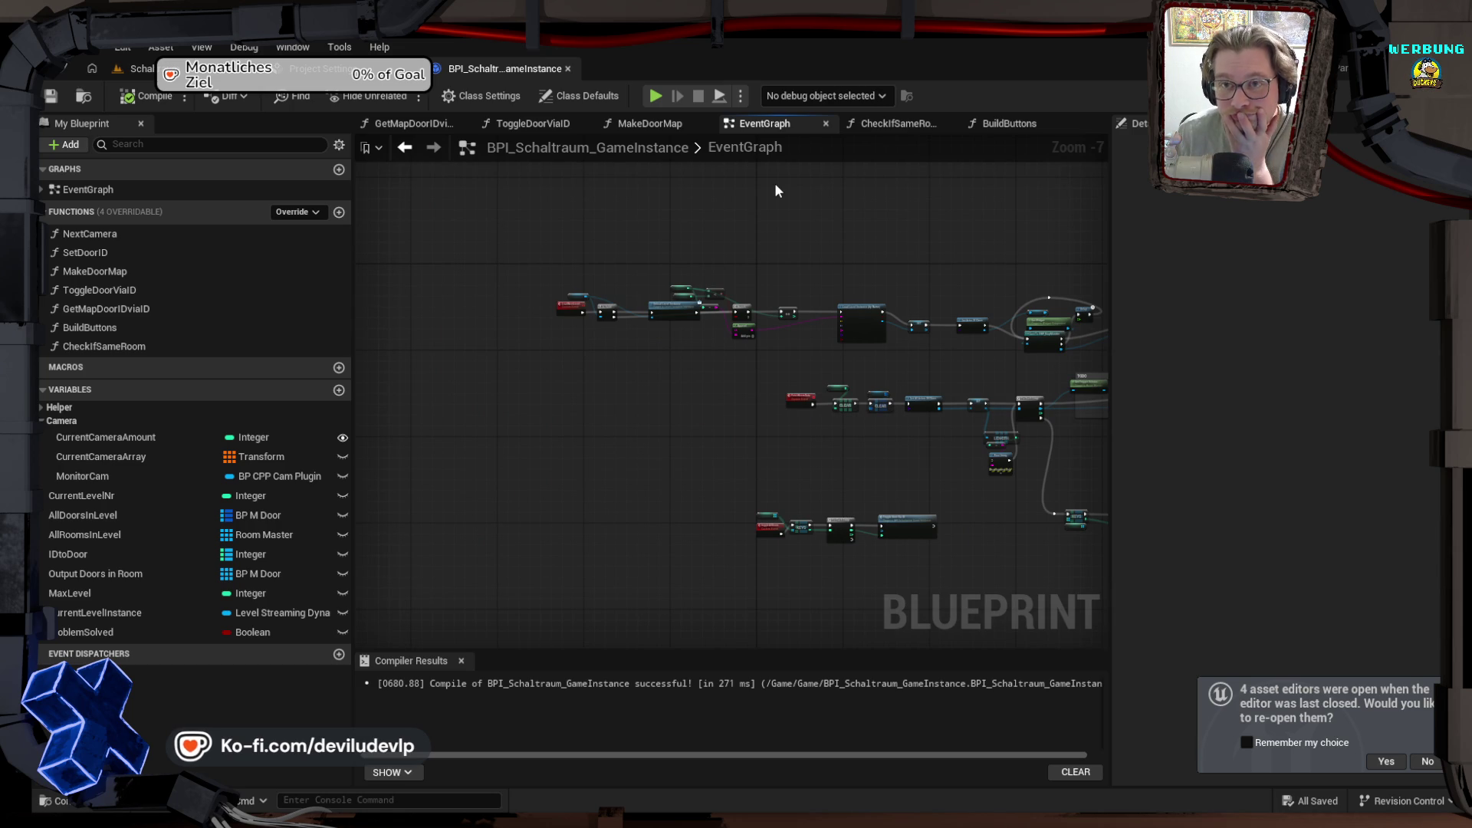
left_click(650, 123)
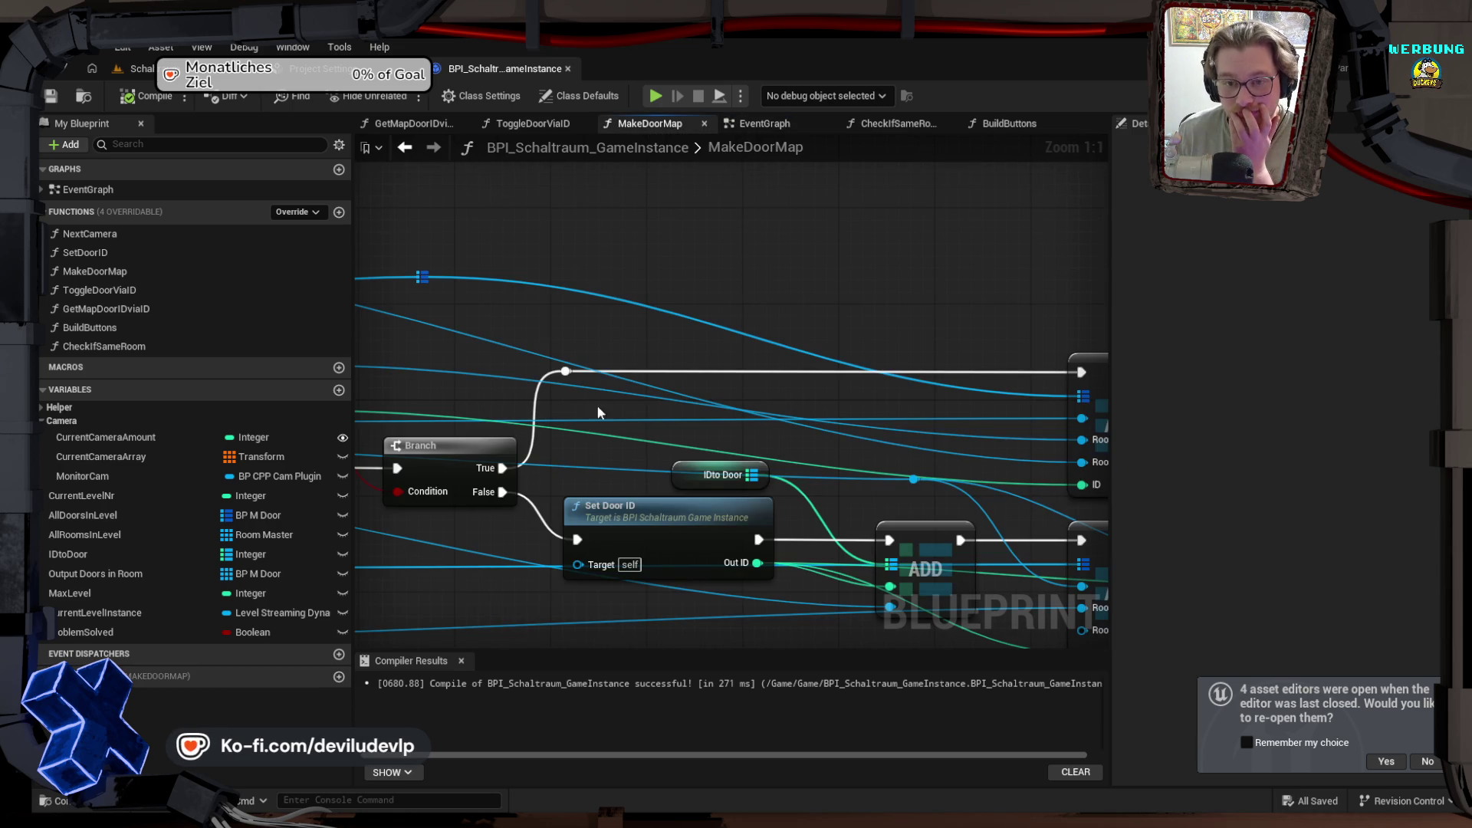
scroll(637, 374, "down", 1)
scroll(644, 379, "down", 1)
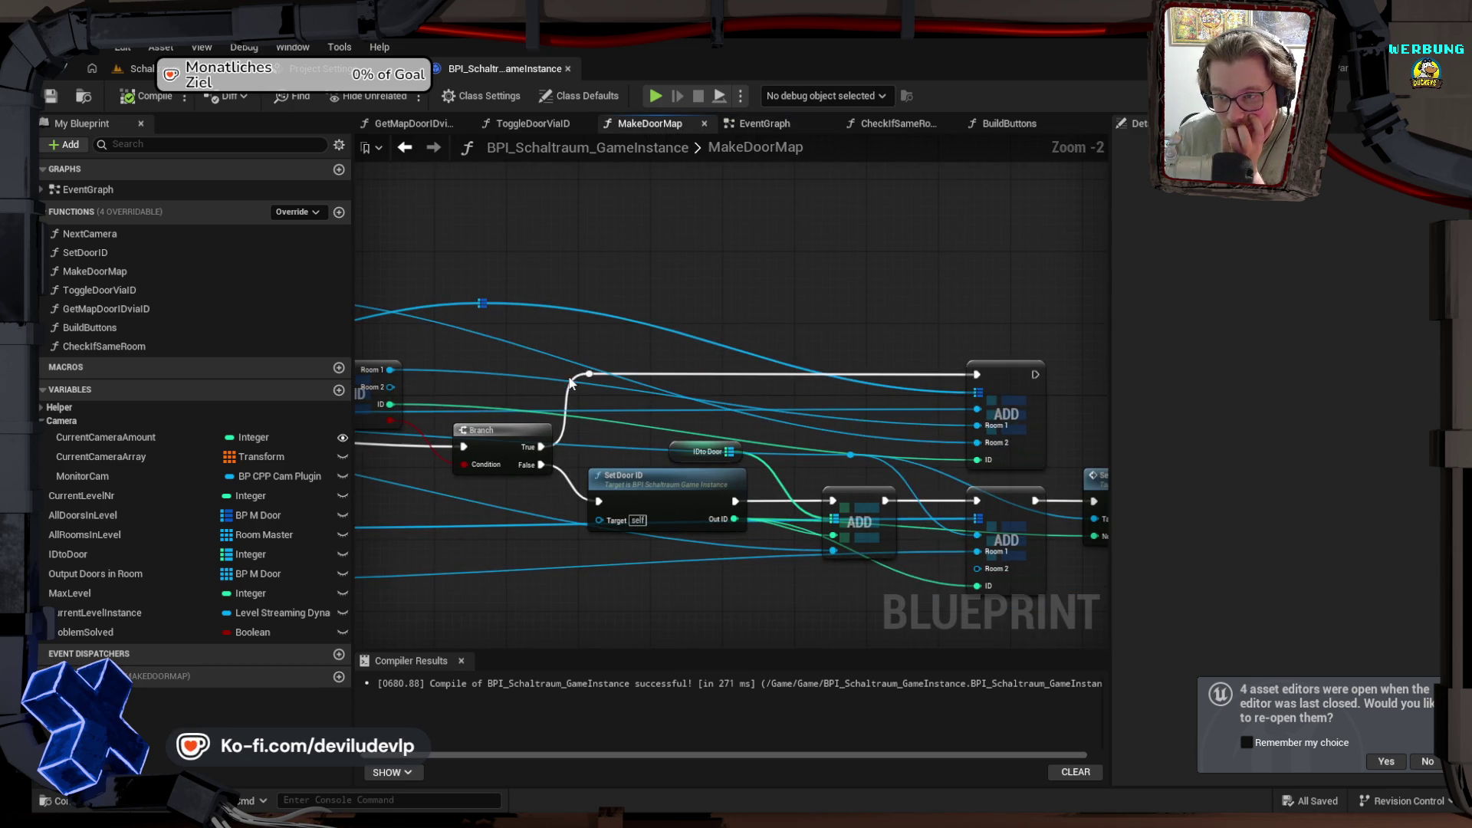
mouse_move(755, 326)
left_mouse_down()
mouse_move(479, 269)
mouse_move(742, 312)
mouse_move(513, 247)
mouse_move(1008, 241)
mouse_move(994, 240)
left_mouse_up()
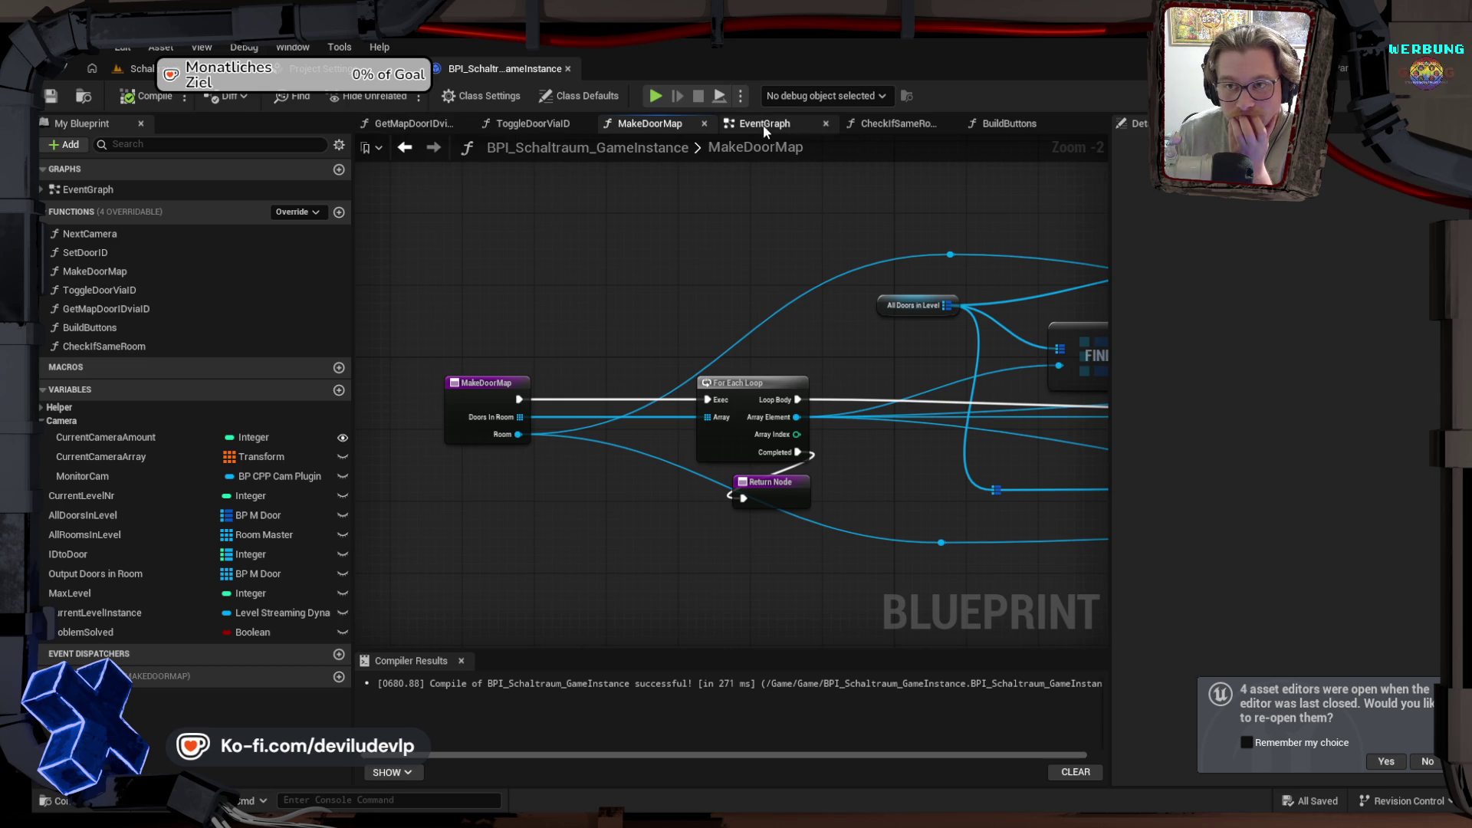
Step: Look over BuildButtons, then check NextCamera's integer CamNr input and open its graph
left_click(1023, 125)
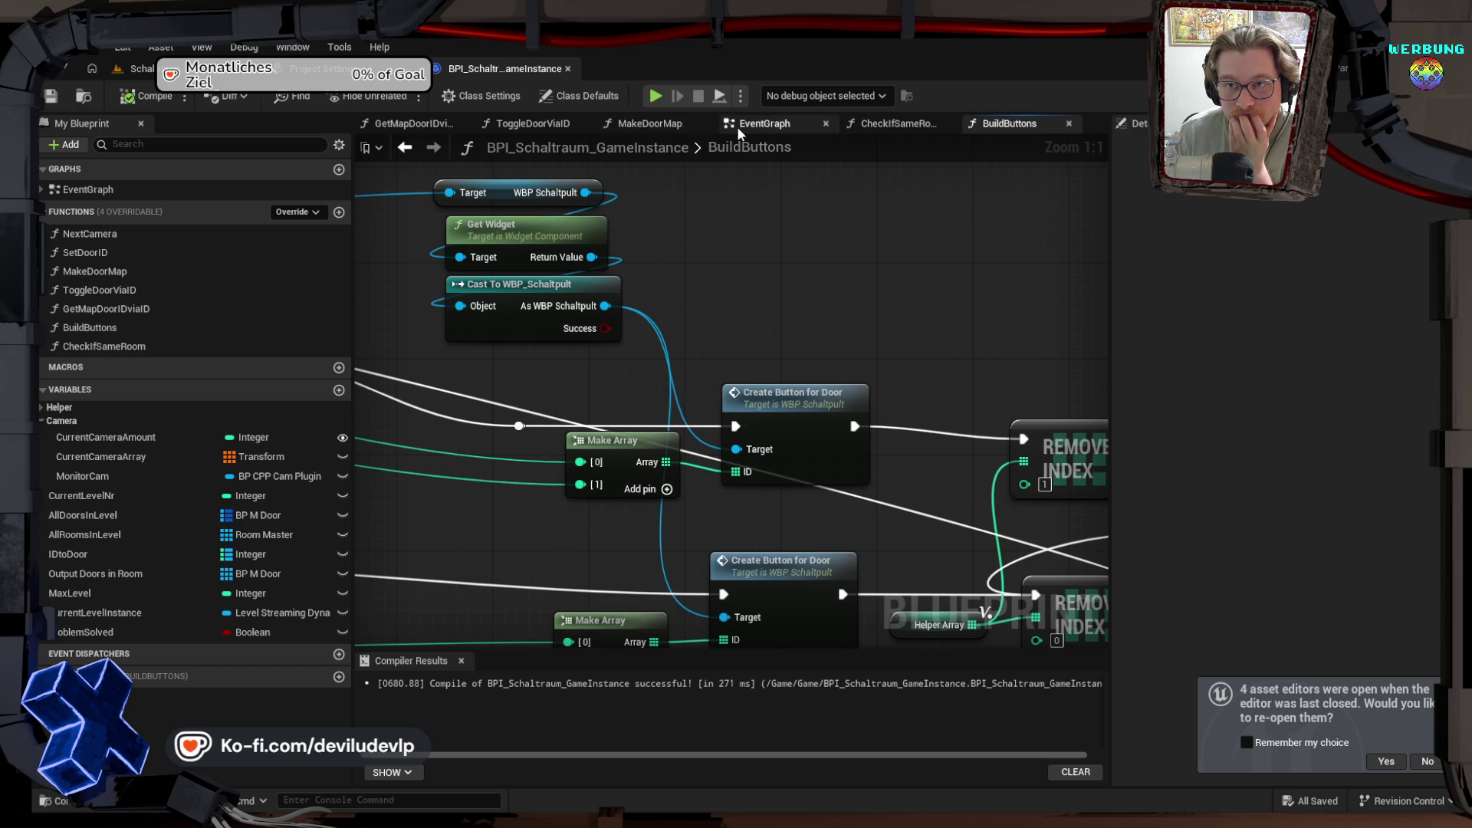
left_click(790, 127)
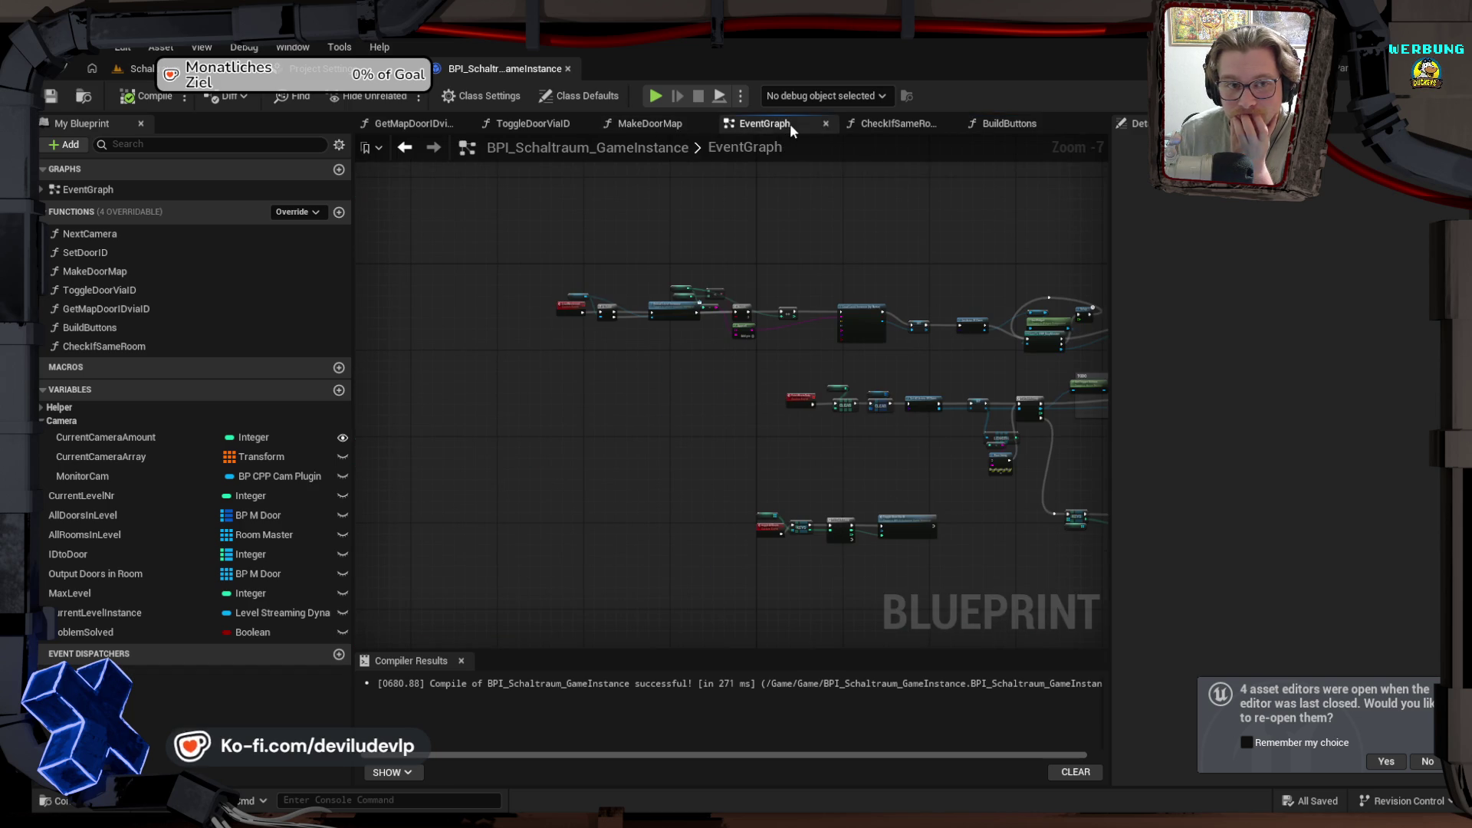
left_click(117, 235)
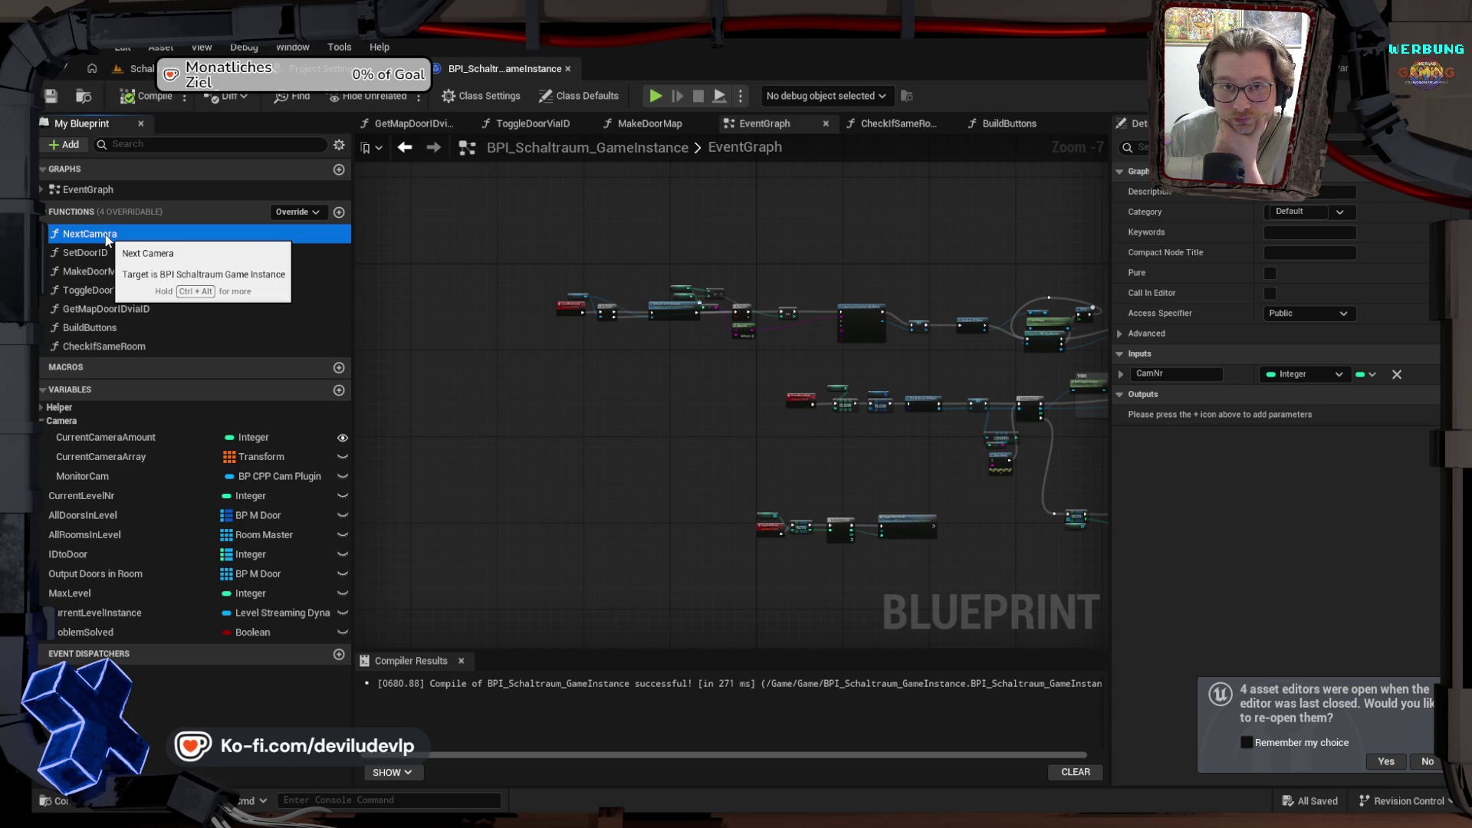
left_click(41, 190)
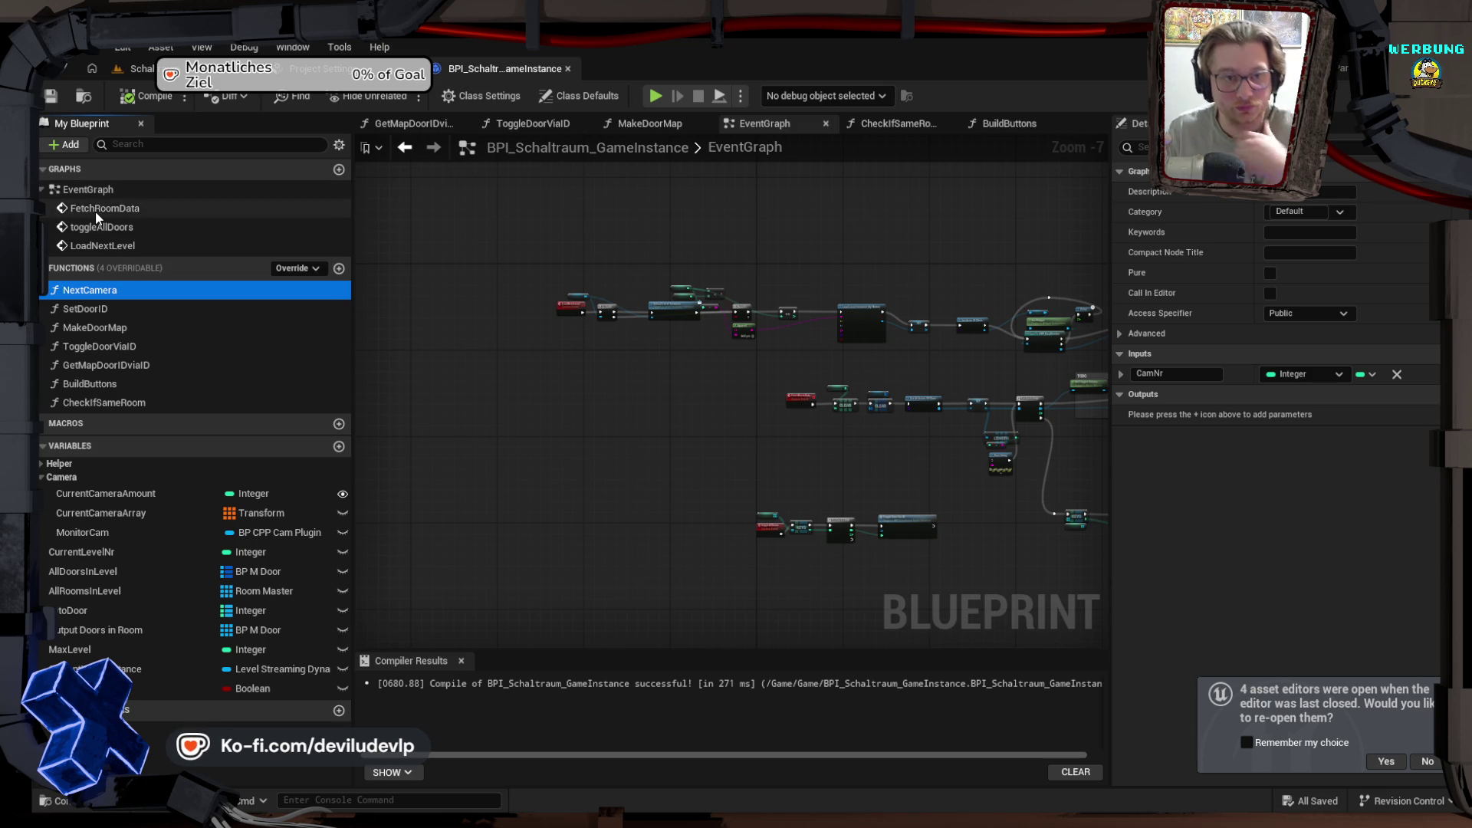
double_click(92, 291)
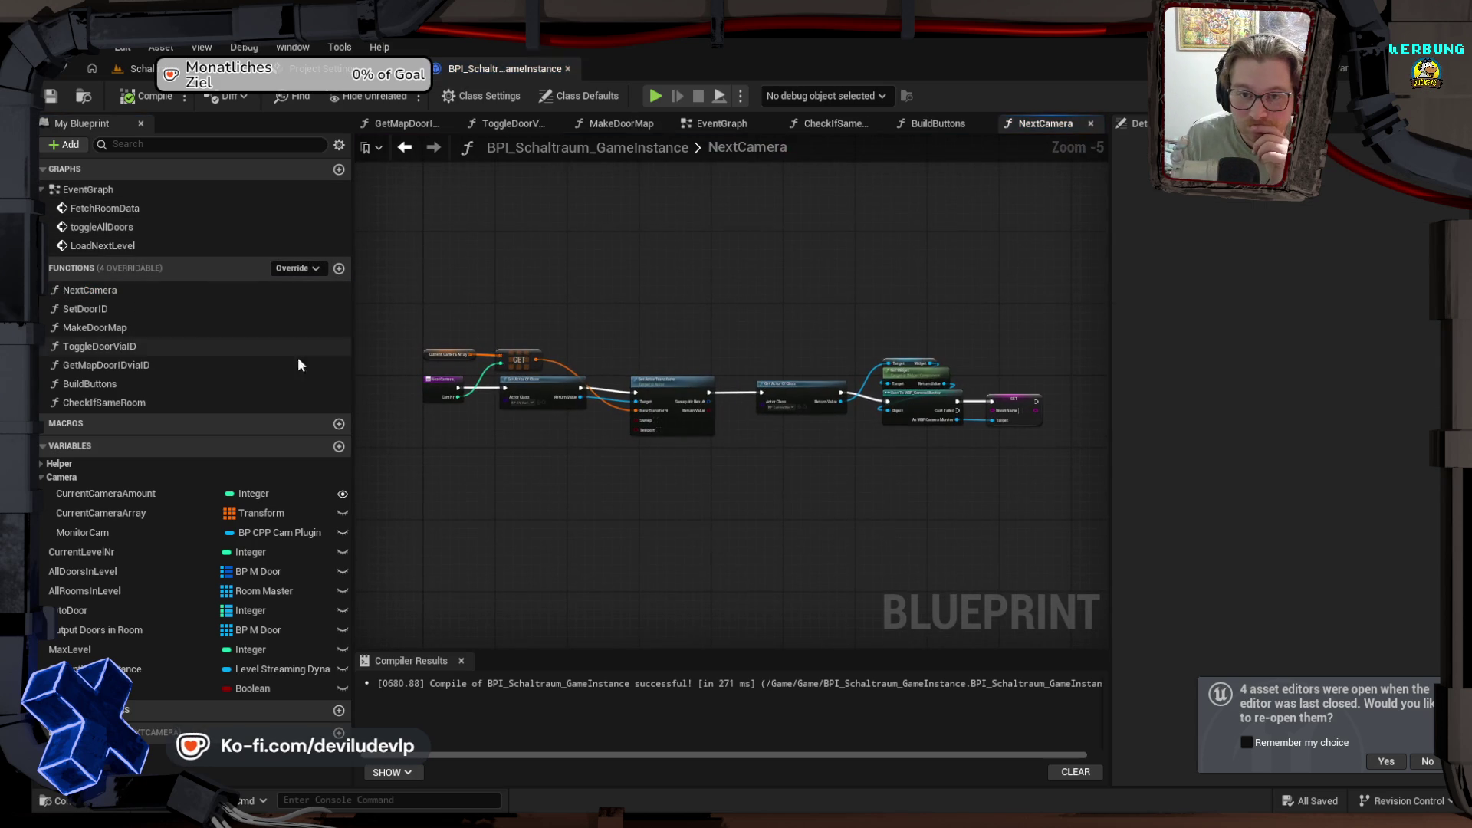
Step: Review NextCamera's Get Actor Of Class, Cast To WBP_CameraMonitor and SET nodes, then return to the level editor
scroll(506, 288, "up", 2)
scroll(580, 291, "up", 3)
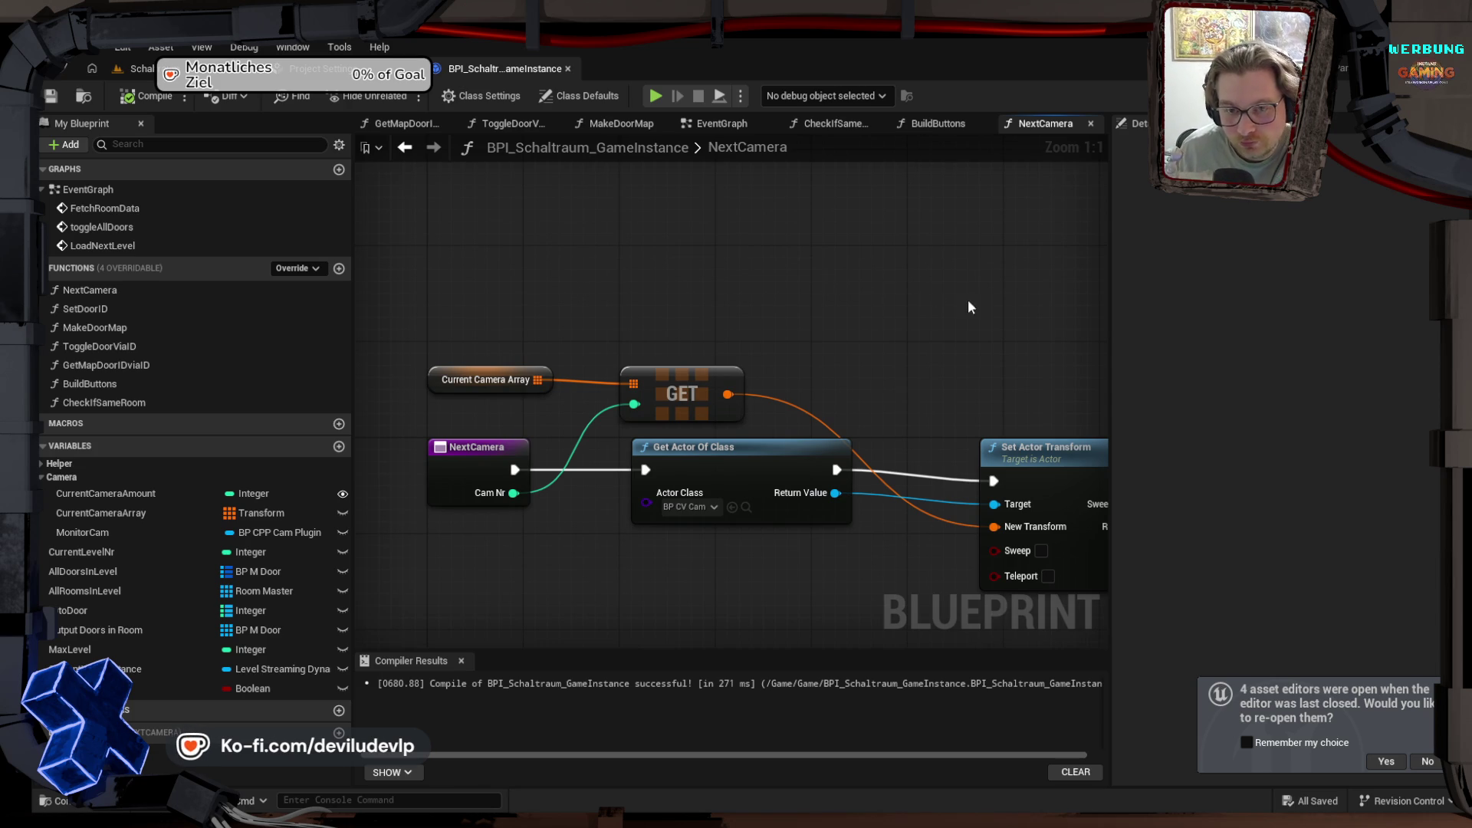
left_click_drag(967, 299, 592, 211)
left_click_drag(864, 223, 511, 233)
left_click_drag(790, 242, 464, 273)
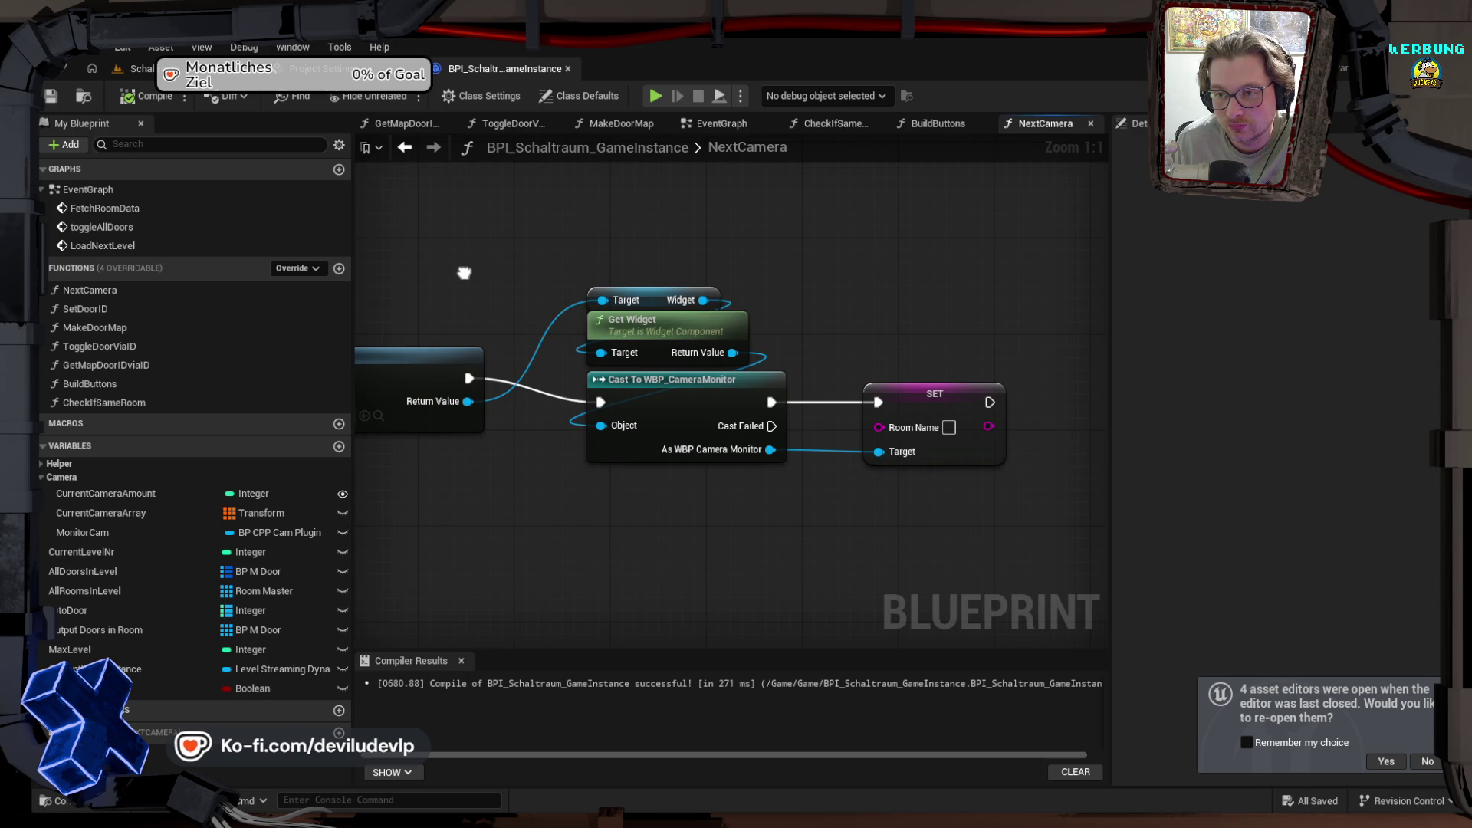
left_click_drag(464, 273, 972, 255)
key("ctrl+z")
key("ctrl+z")
key("ctrl+z")
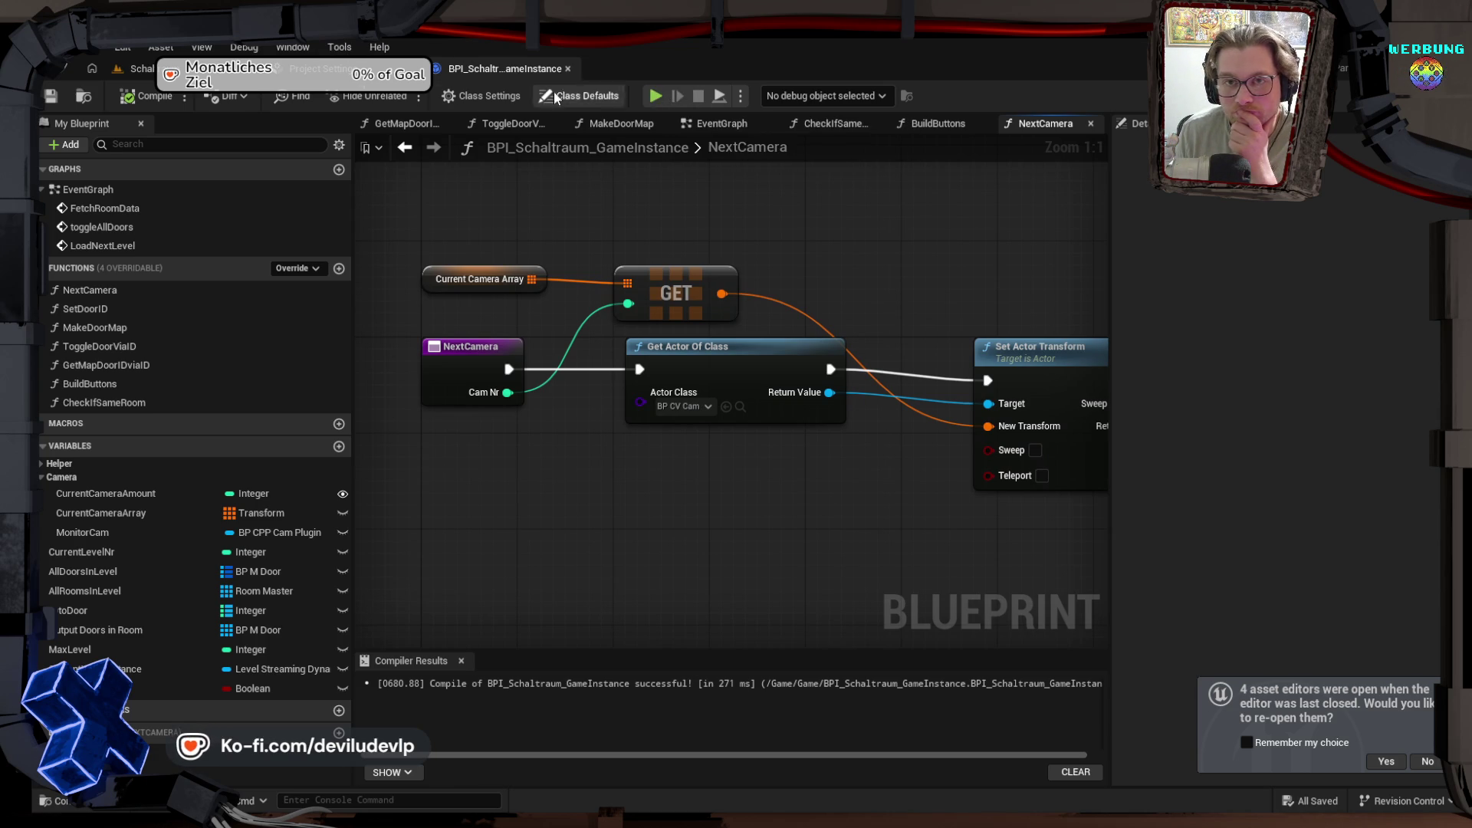
left_click(138, 68)
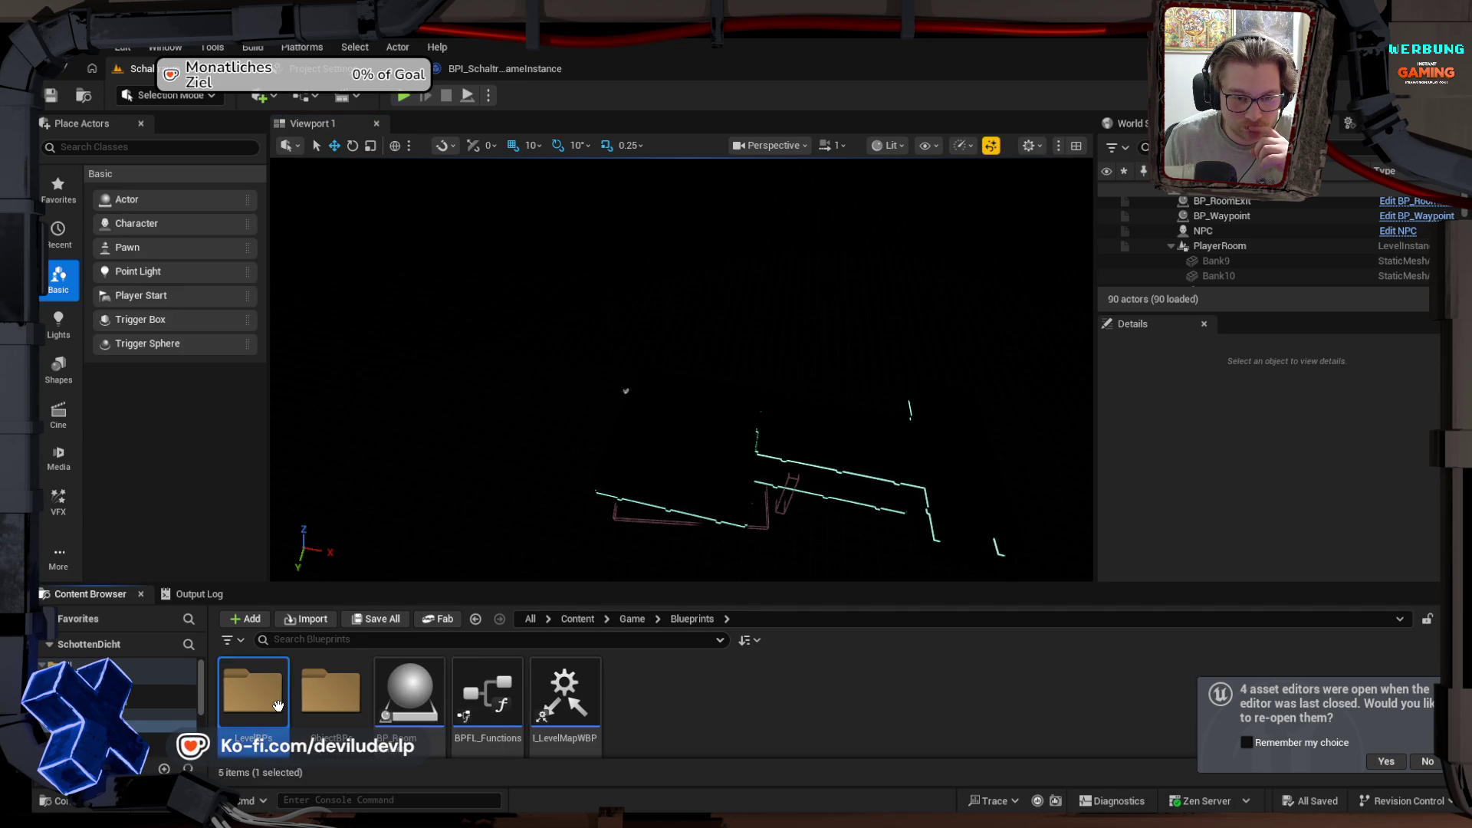
Step: Place a Level_1 instance from LevelBPs > Level into the viewport at -1920, 2150, 2250
double_click(253, 694)
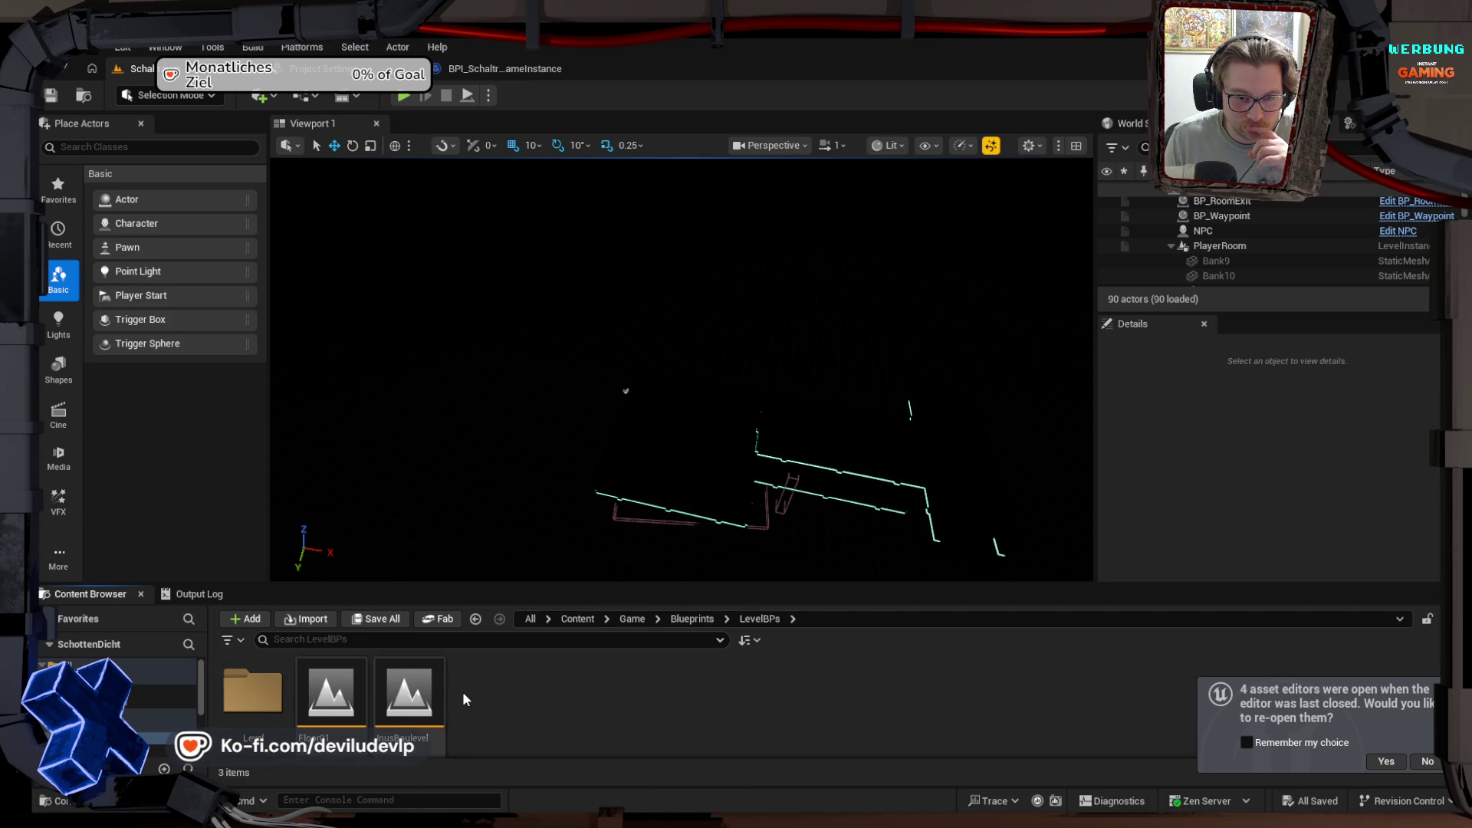
double_click(253, 693)
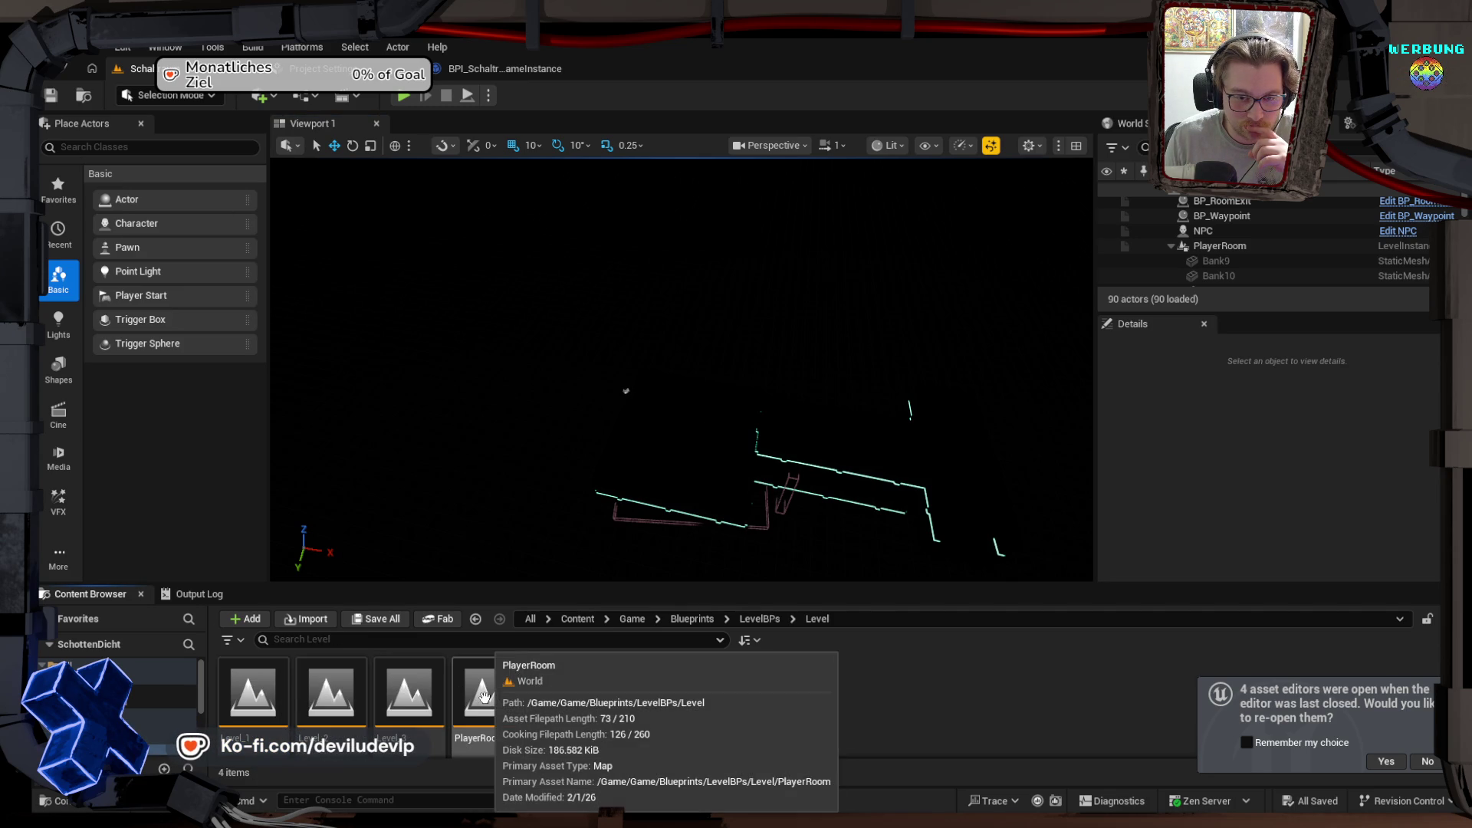
left_click(253, 702)
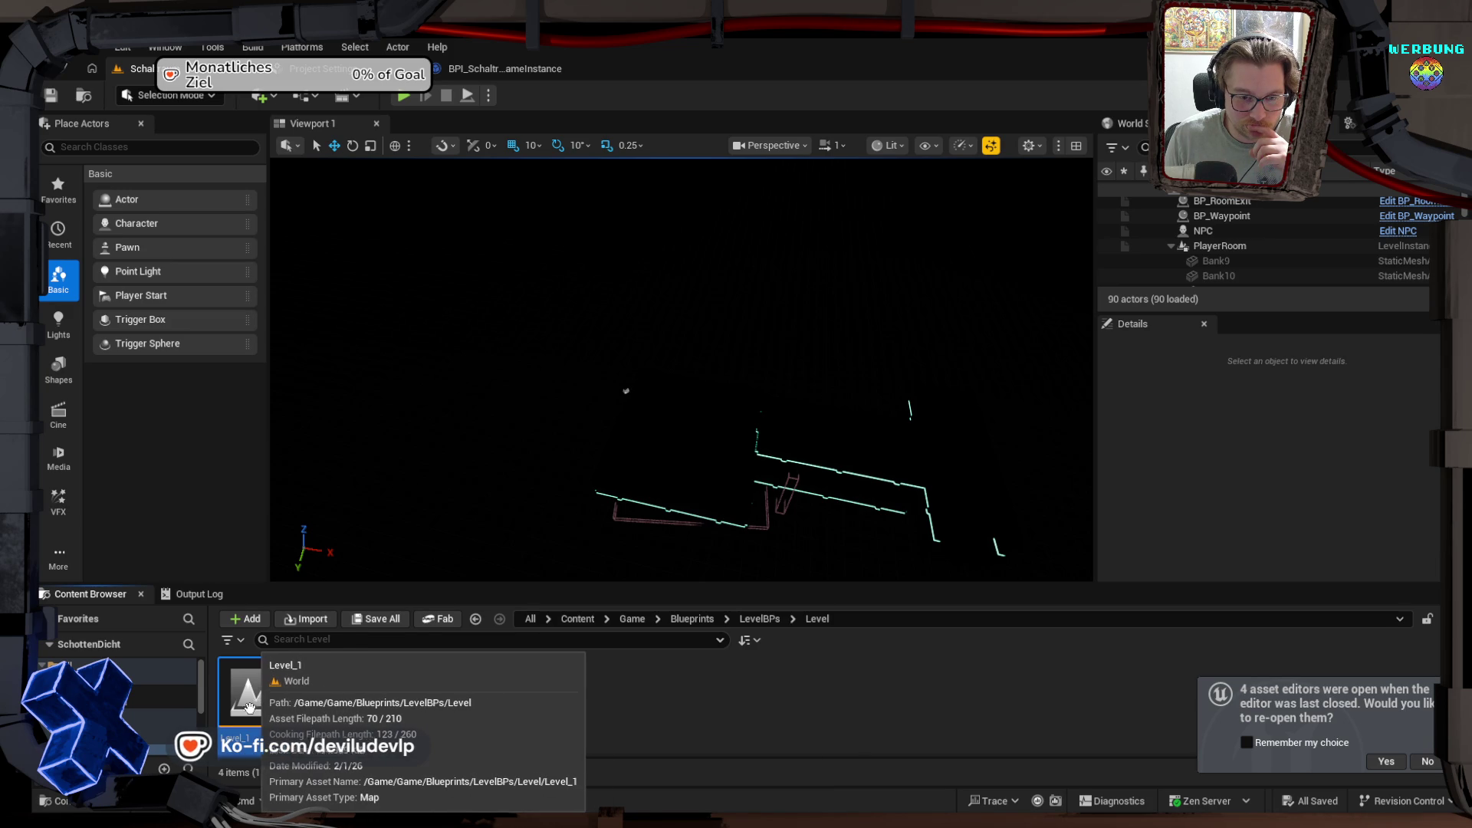
mouse_move(253, 704)
left_mouse_down()
mouse_move(478, 317)
mouse_move(362, 216)
left_mouse_up()
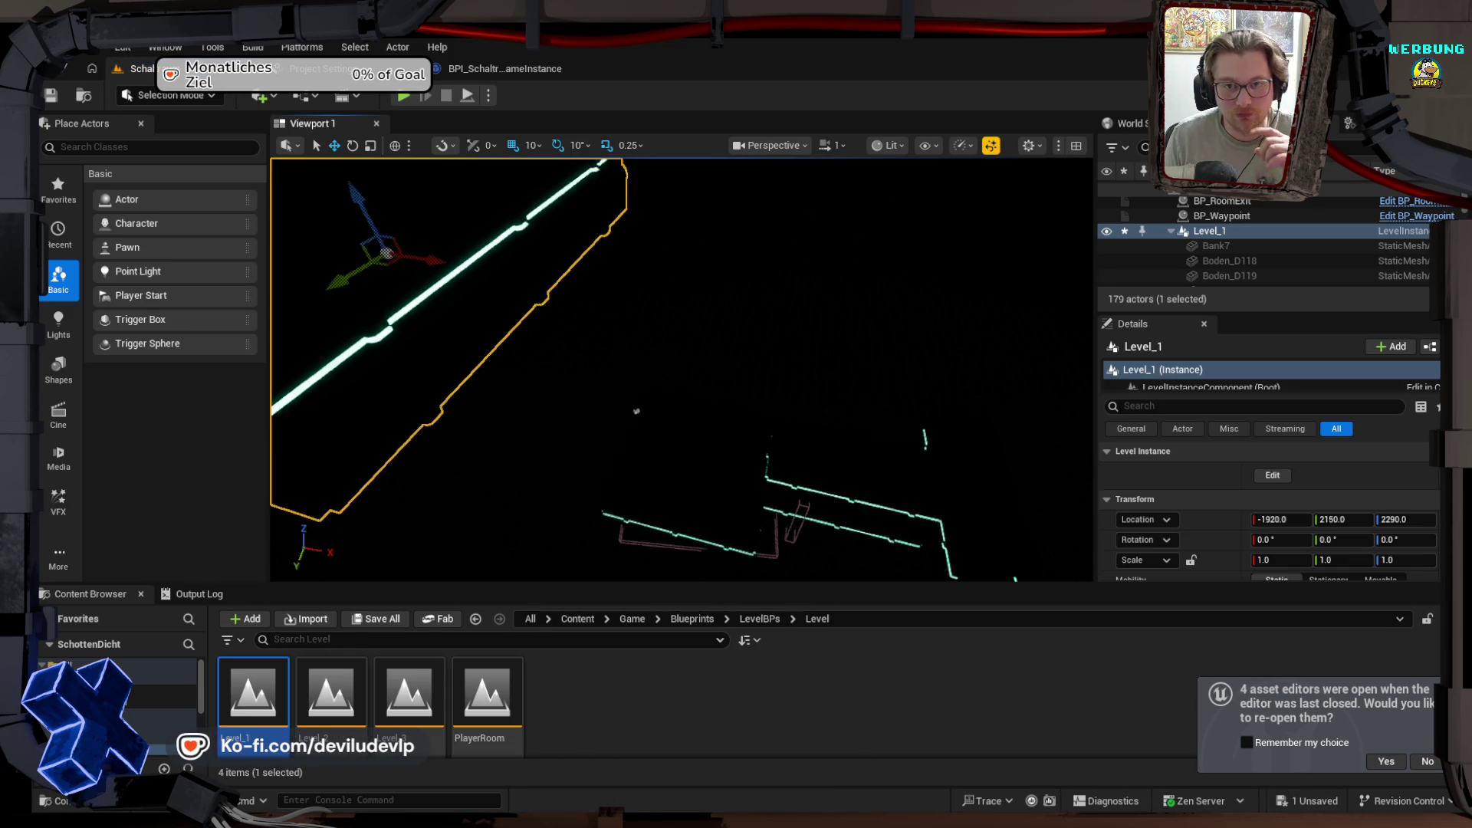
key("f")
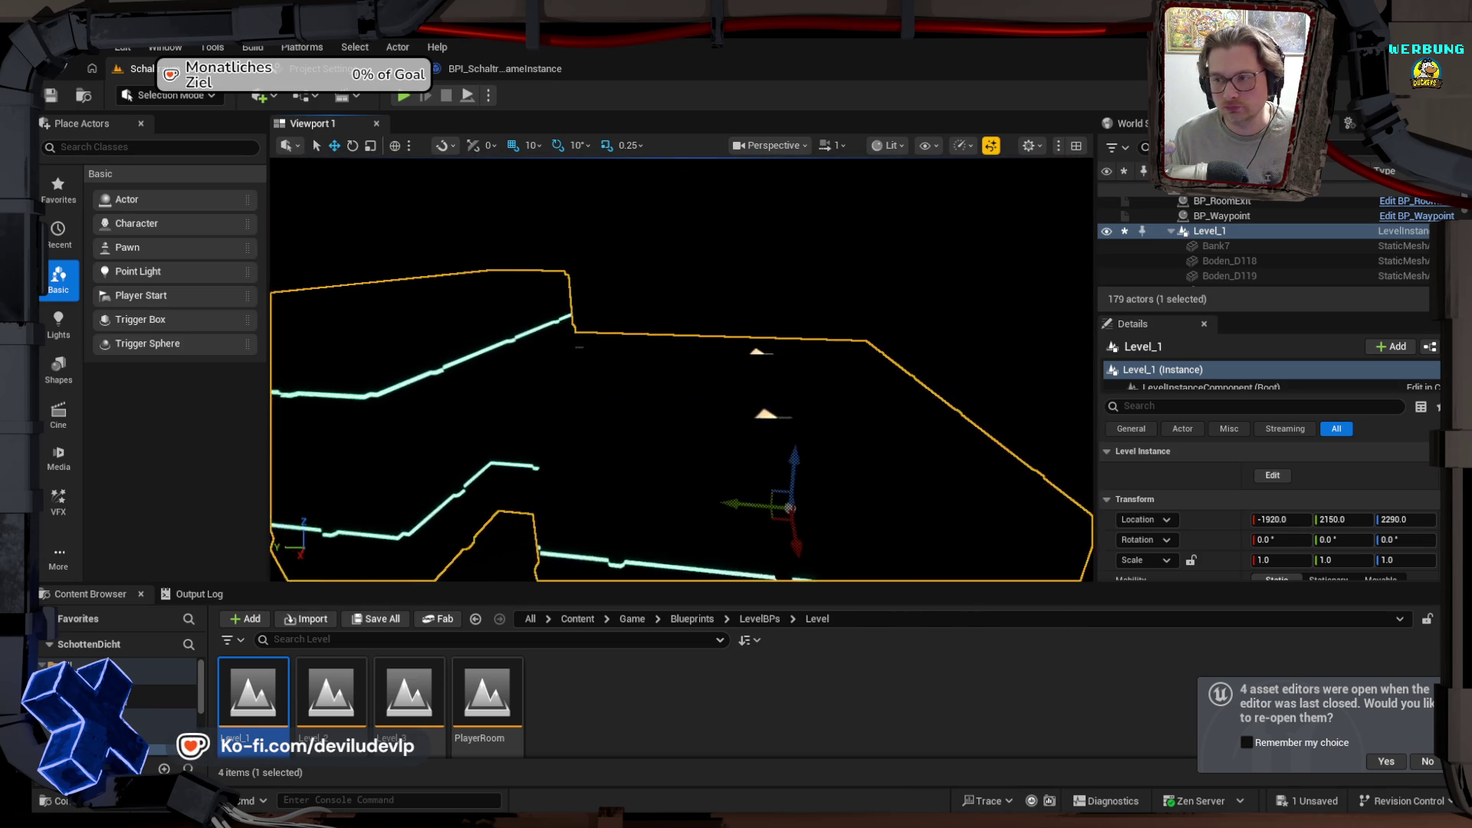
scroll(1248, 244, "down", 3)
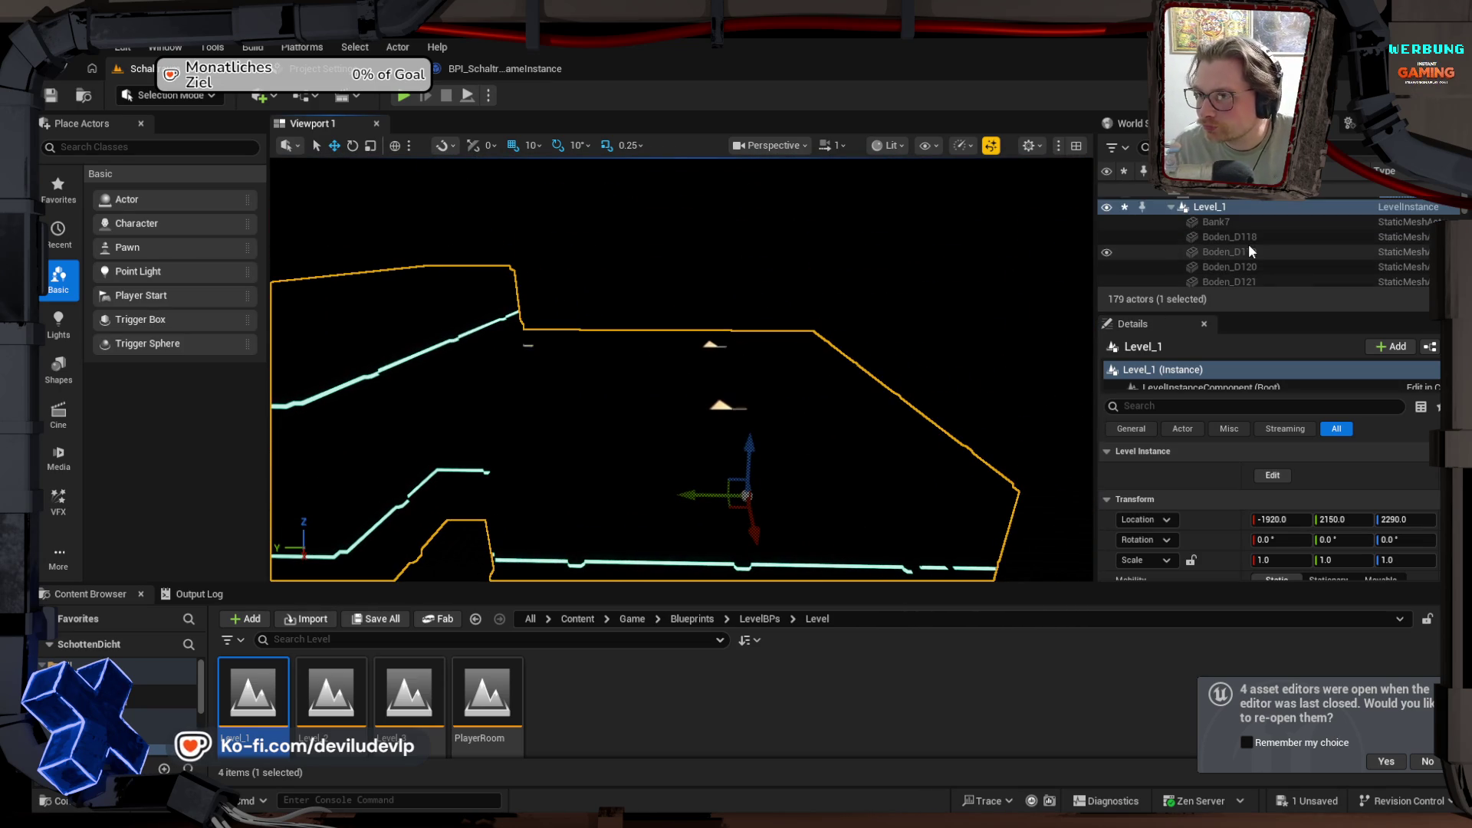
scroll(1248, 244, "down", 5)
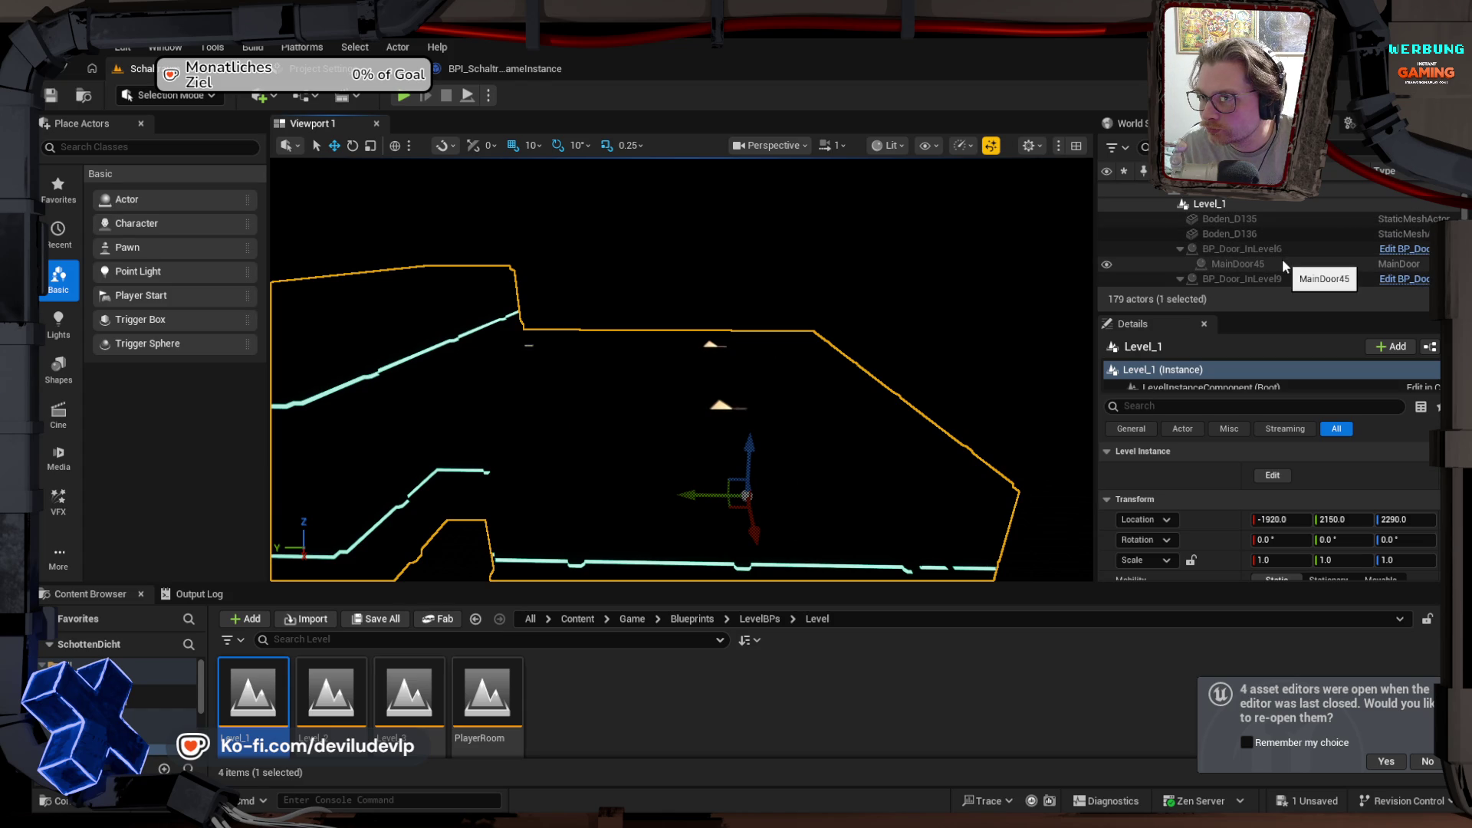
scroll(1282, 259, "down", 1)
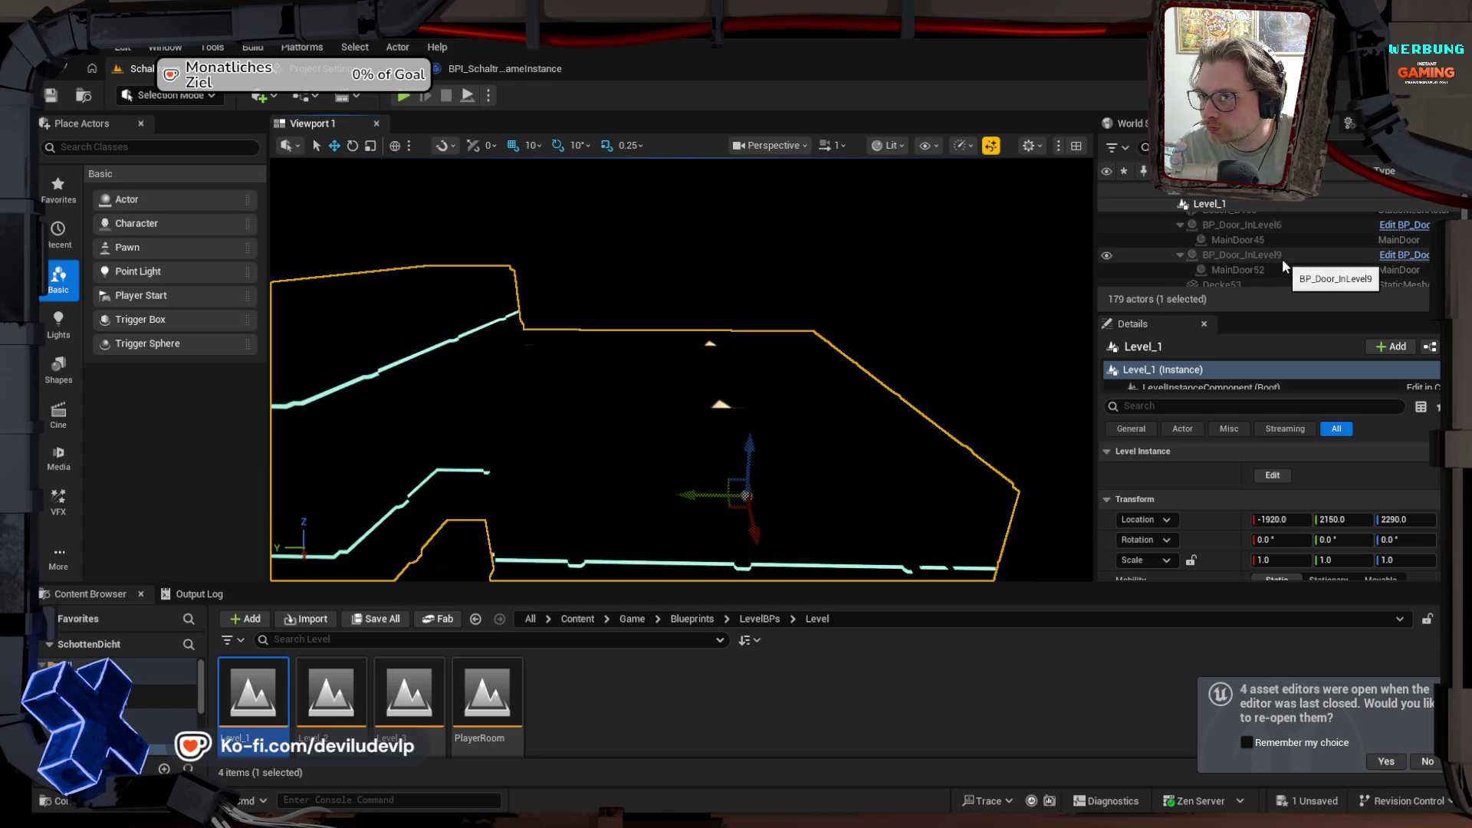
scroll(1282, 259, "down", 1)
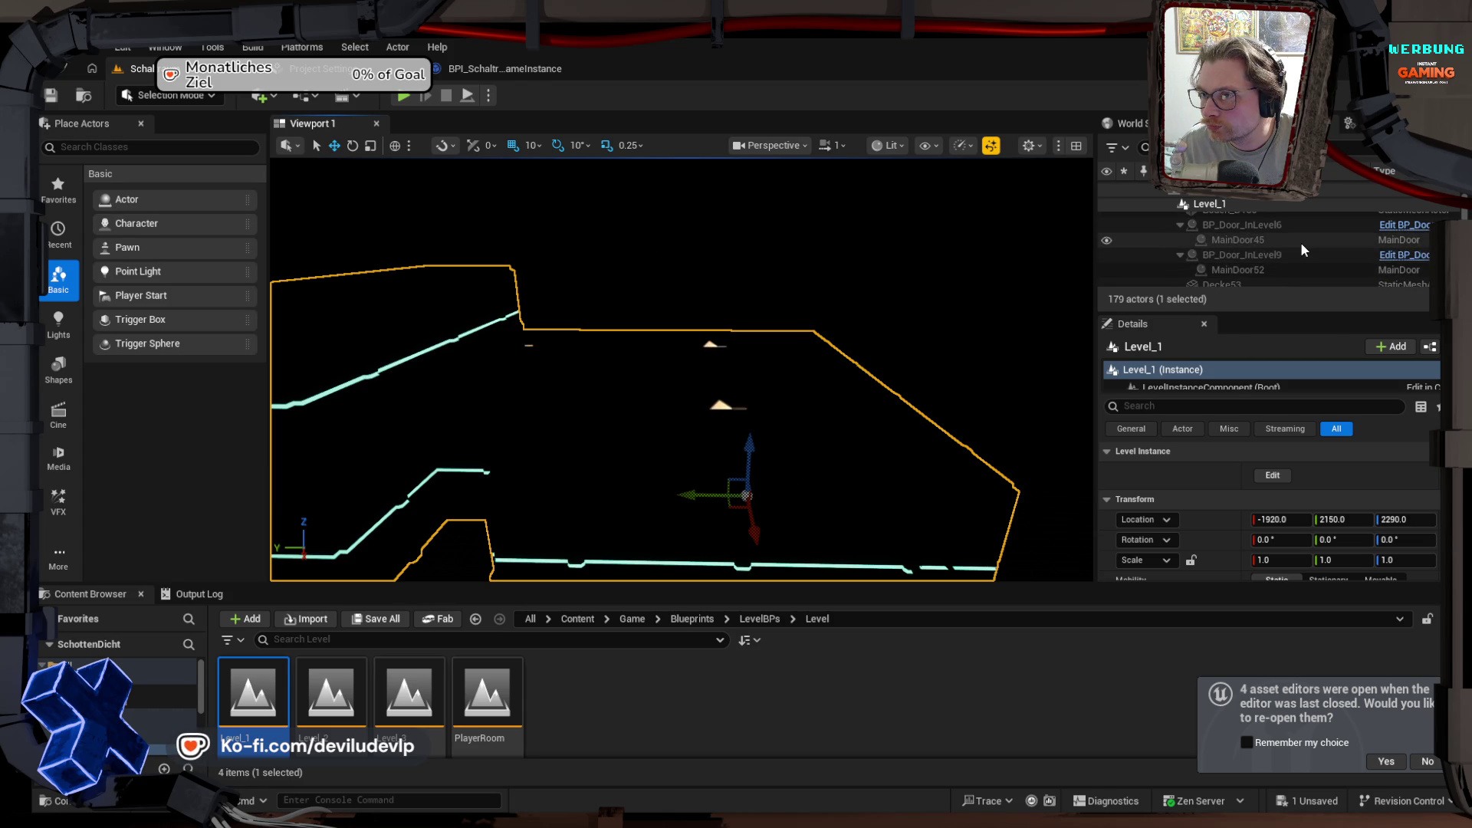
scroll(1301, 243, "down", 2)
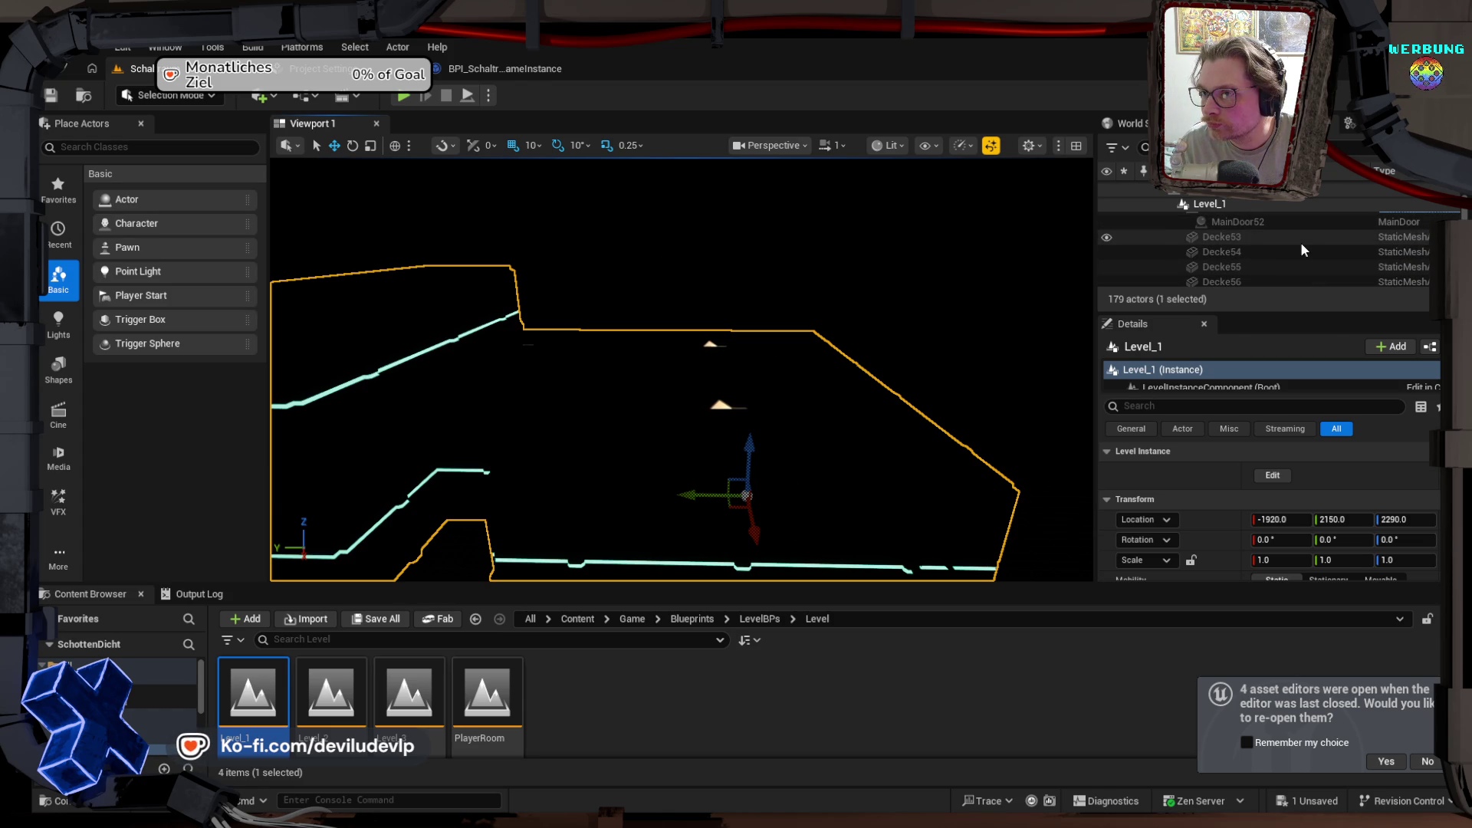
scroll(1301, 245, "down", 5)
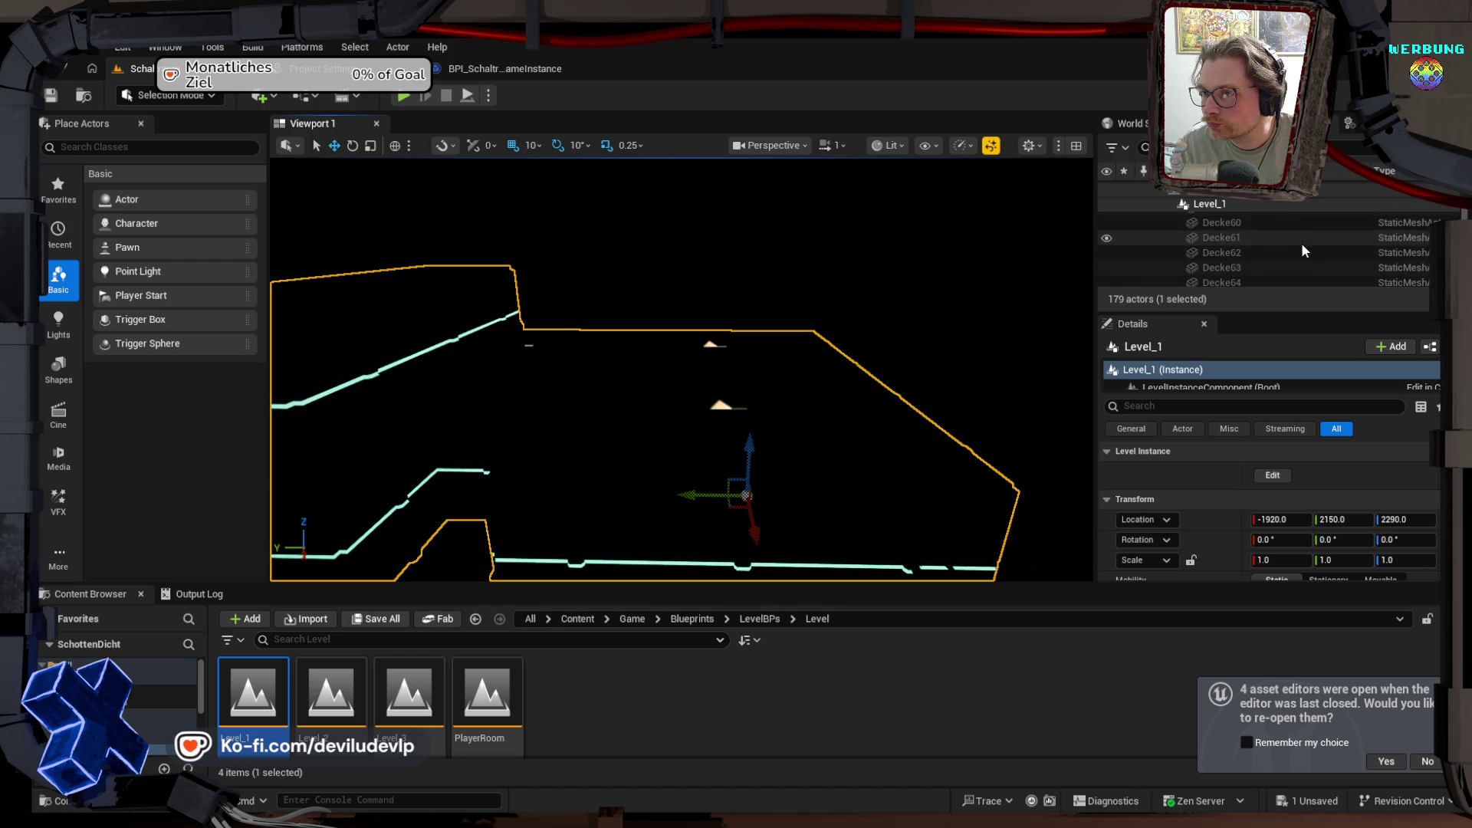
scroll(1302, 247, "down", 10)
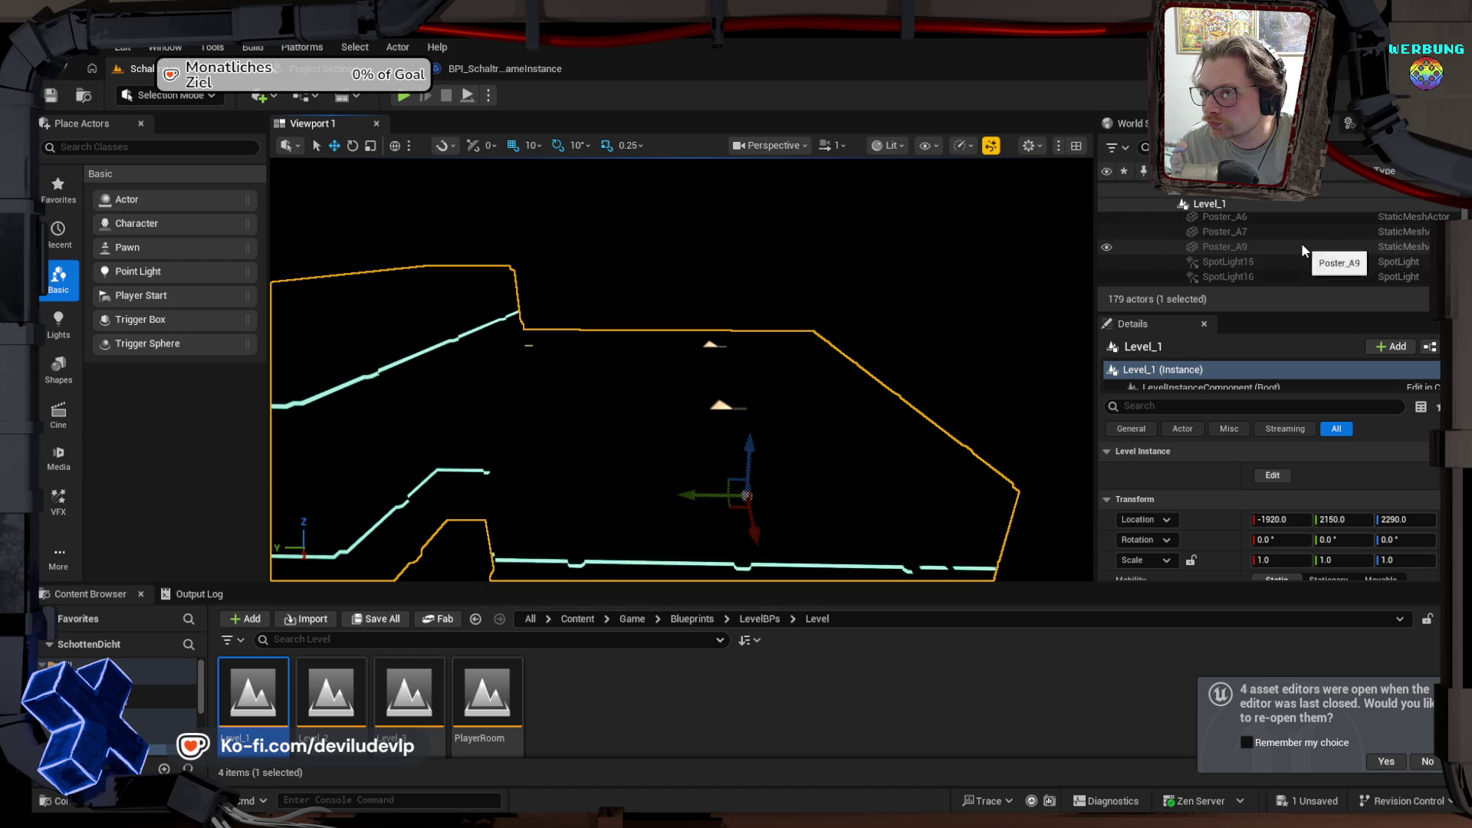
scroll(1300, 242, "down", 10)
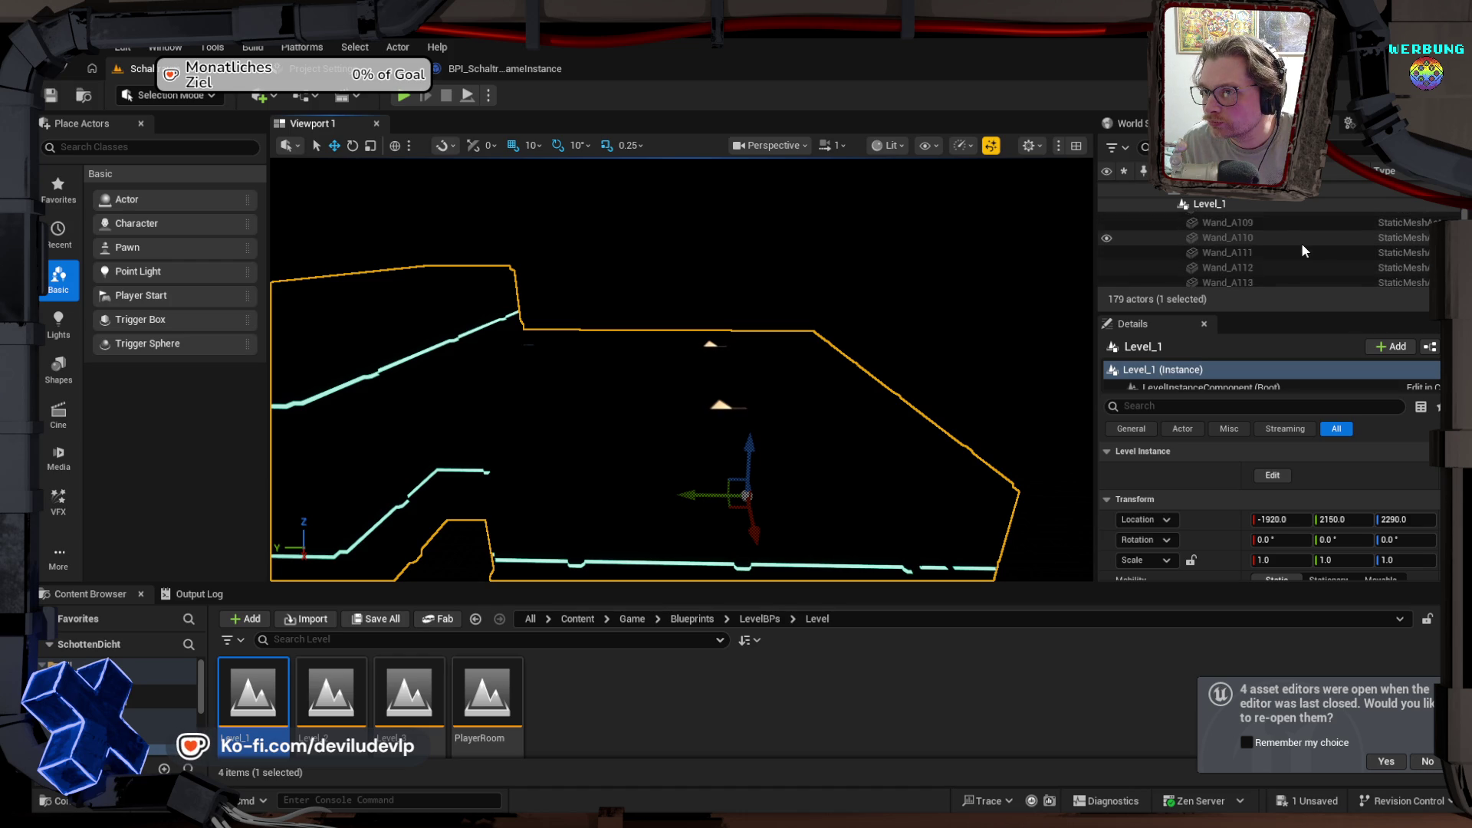
scroll(1301, 243, "down", 10)
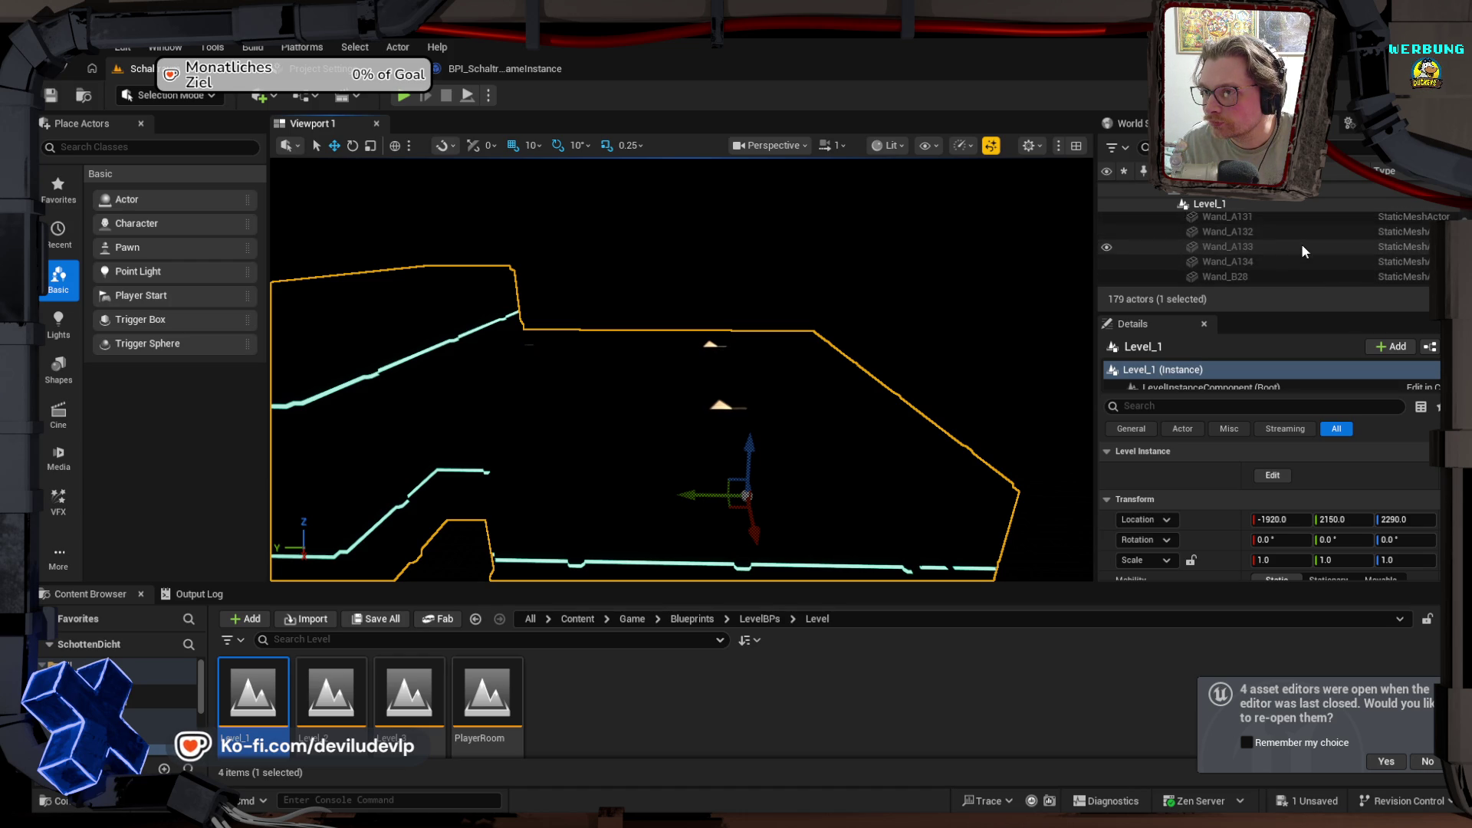
scroll(1302, 247, "down", 3)
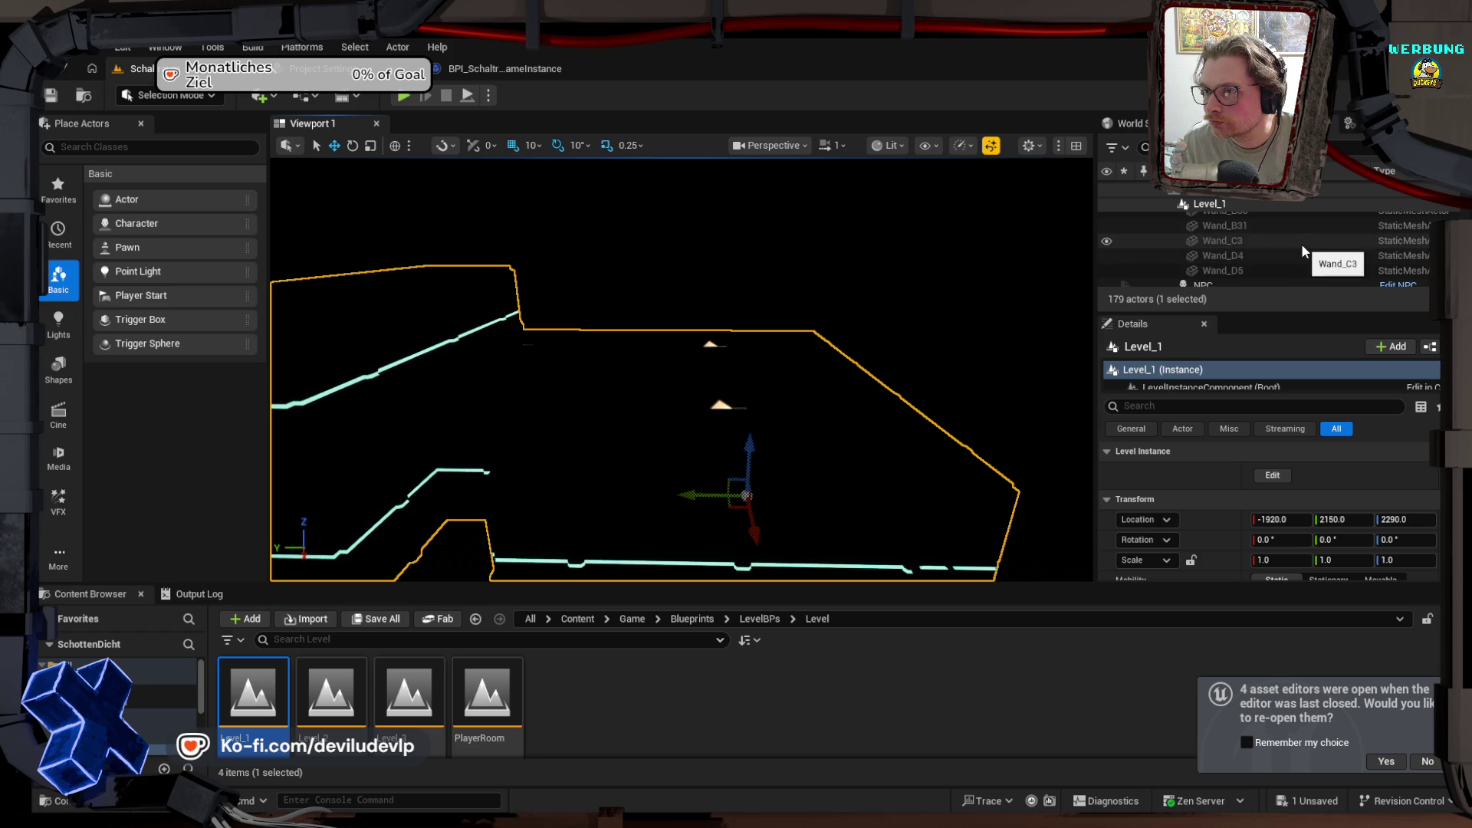
scroll(1302, 246, "down", 2)
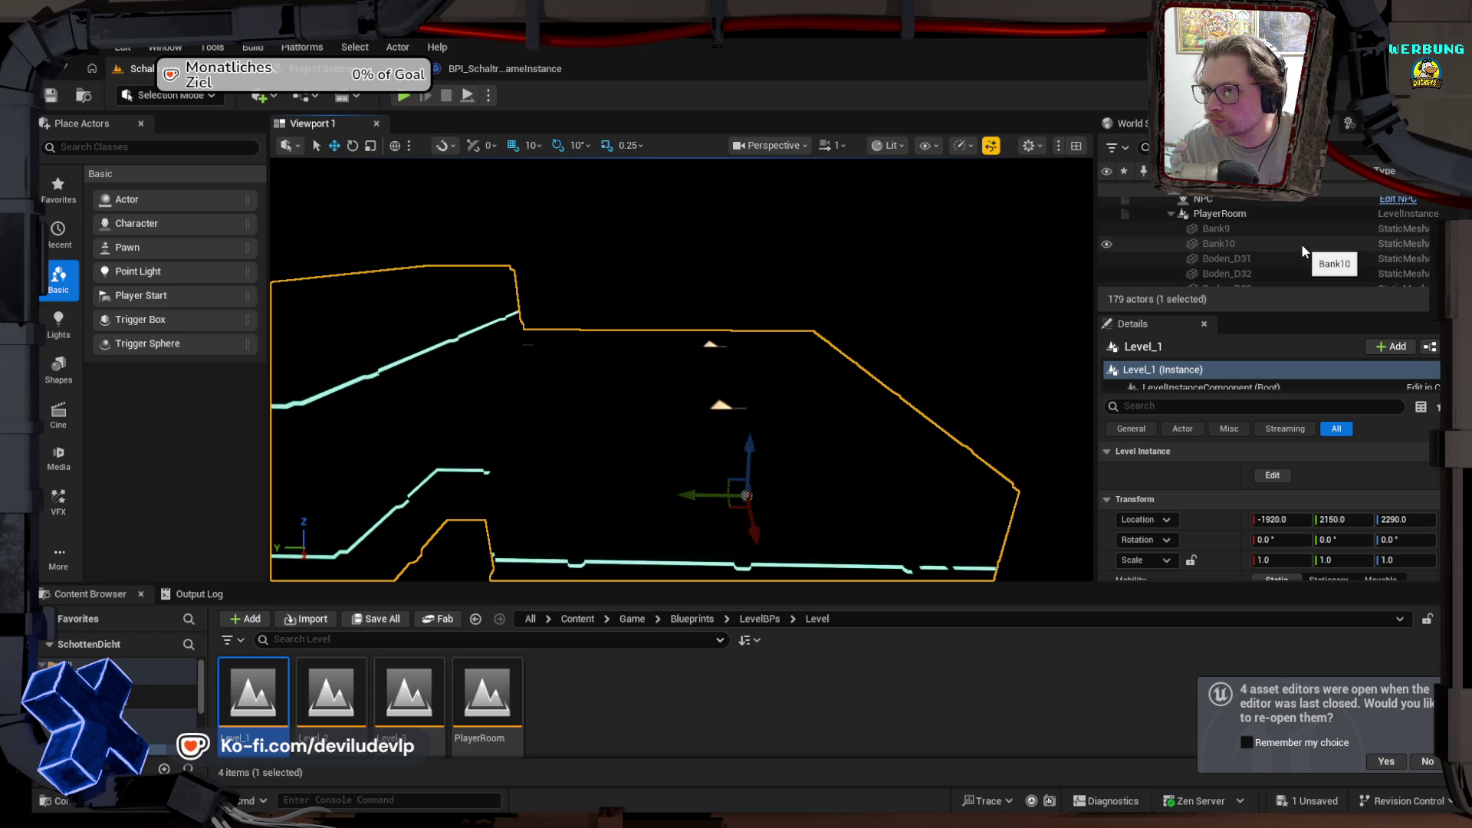
scroll(1300, 242, "down", 2)
scroll(1300, 243, "down", 6)
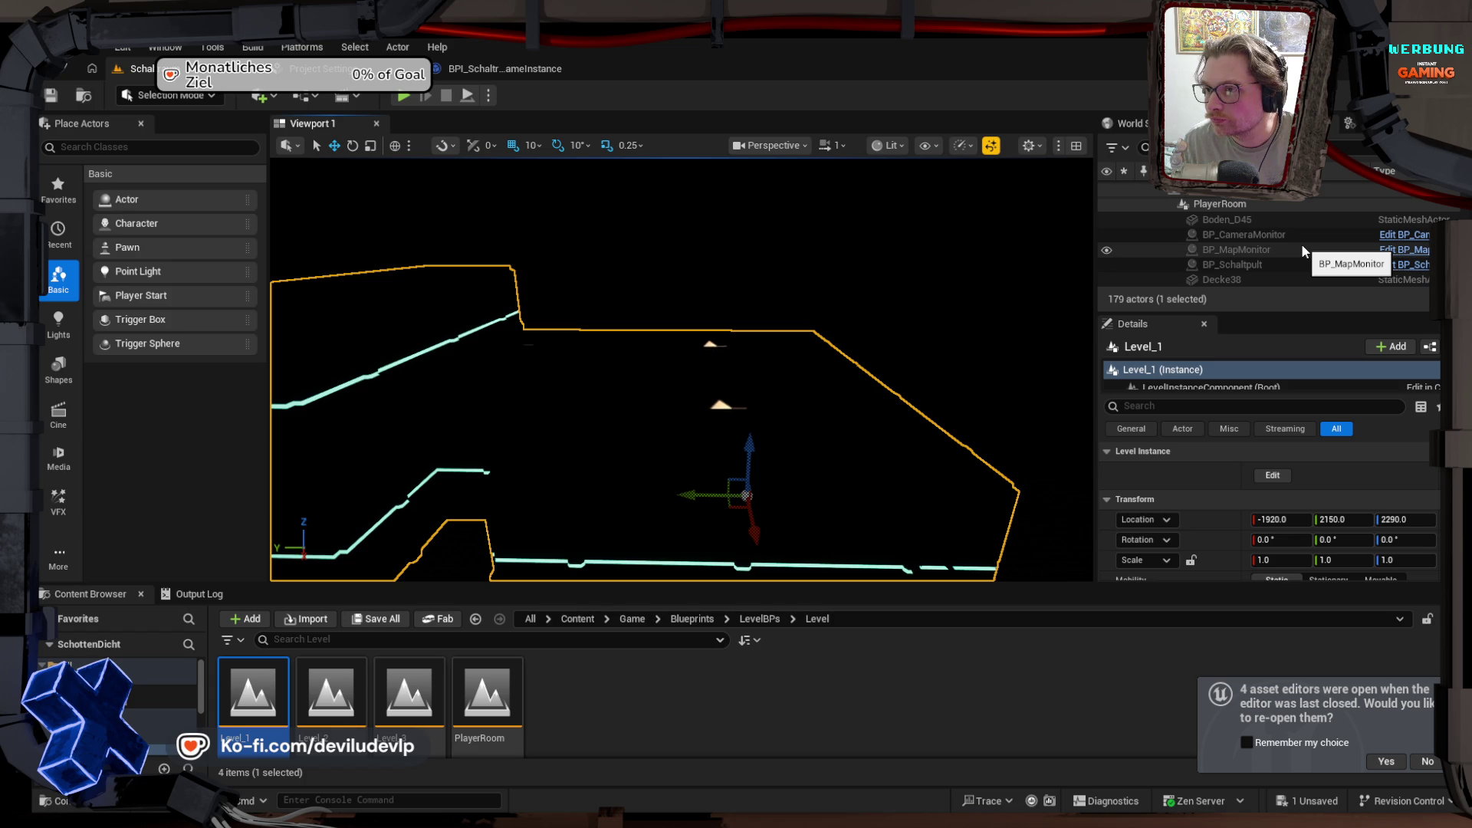
scroll(1302, 245, "down", 5)
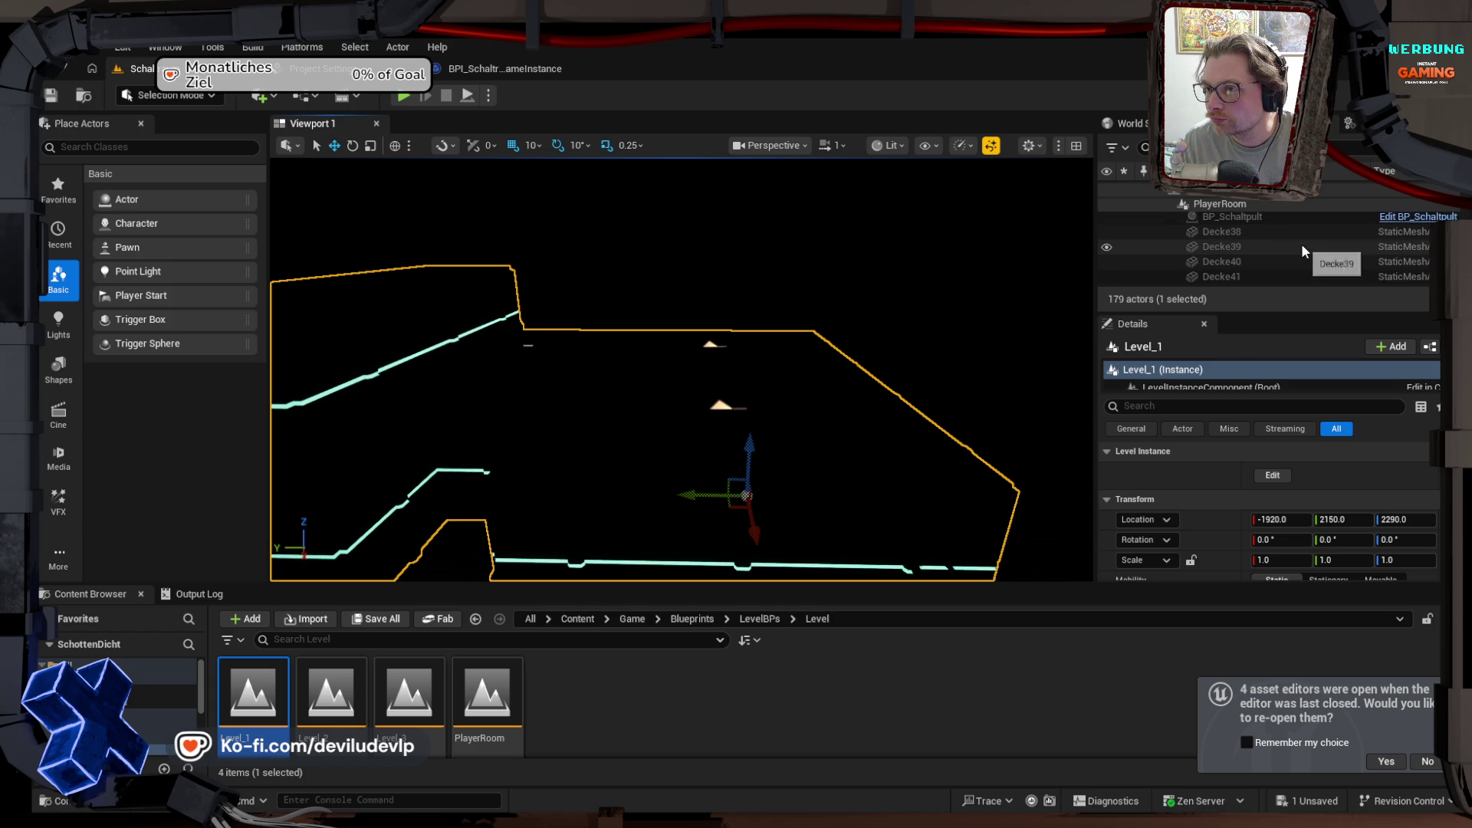
scroll(1300, 242, "down", 5)
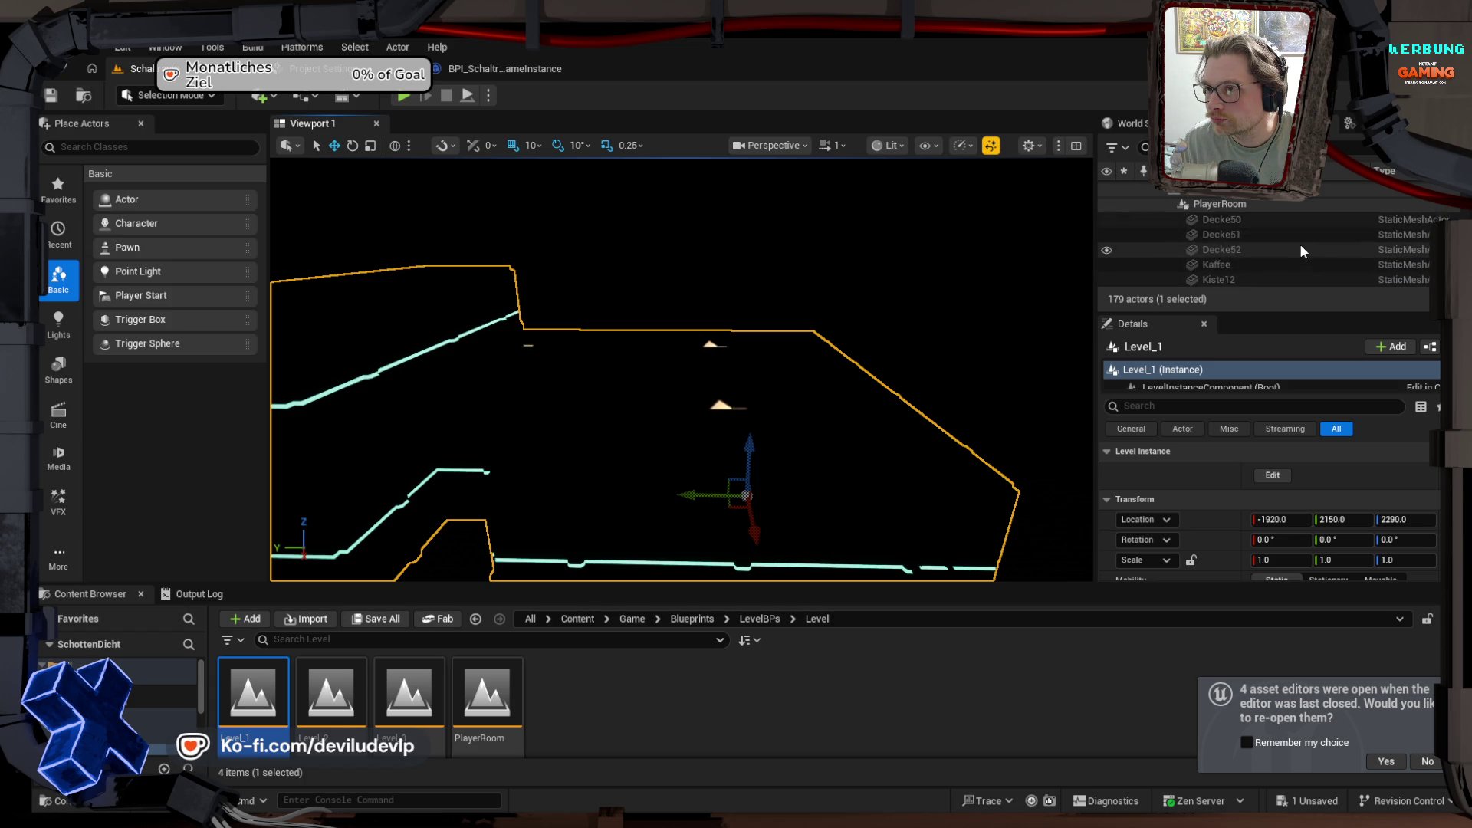
scroll(1300, 247, "down", 6)
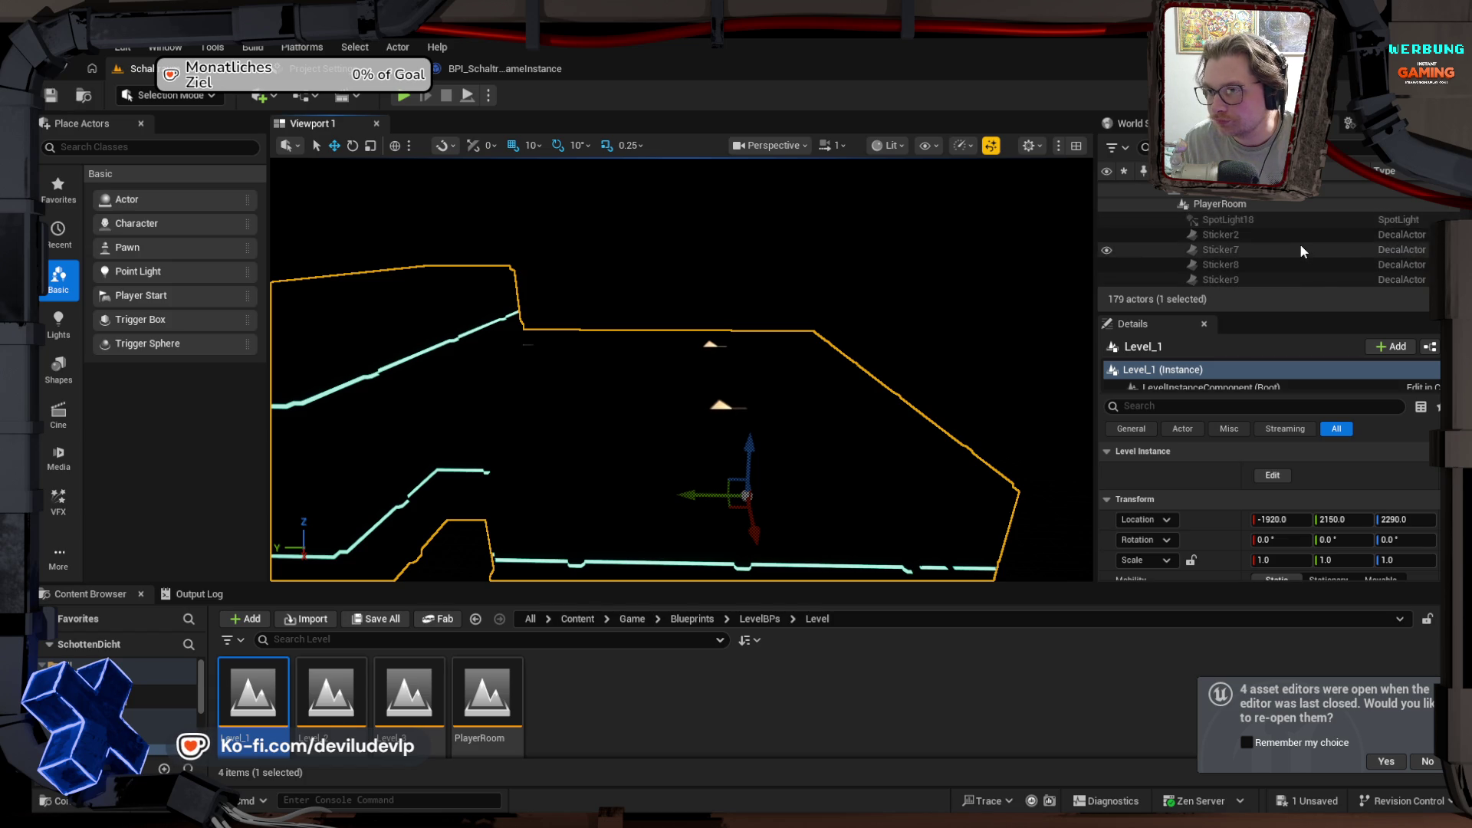
scroll(1301, 250, "down", 5)
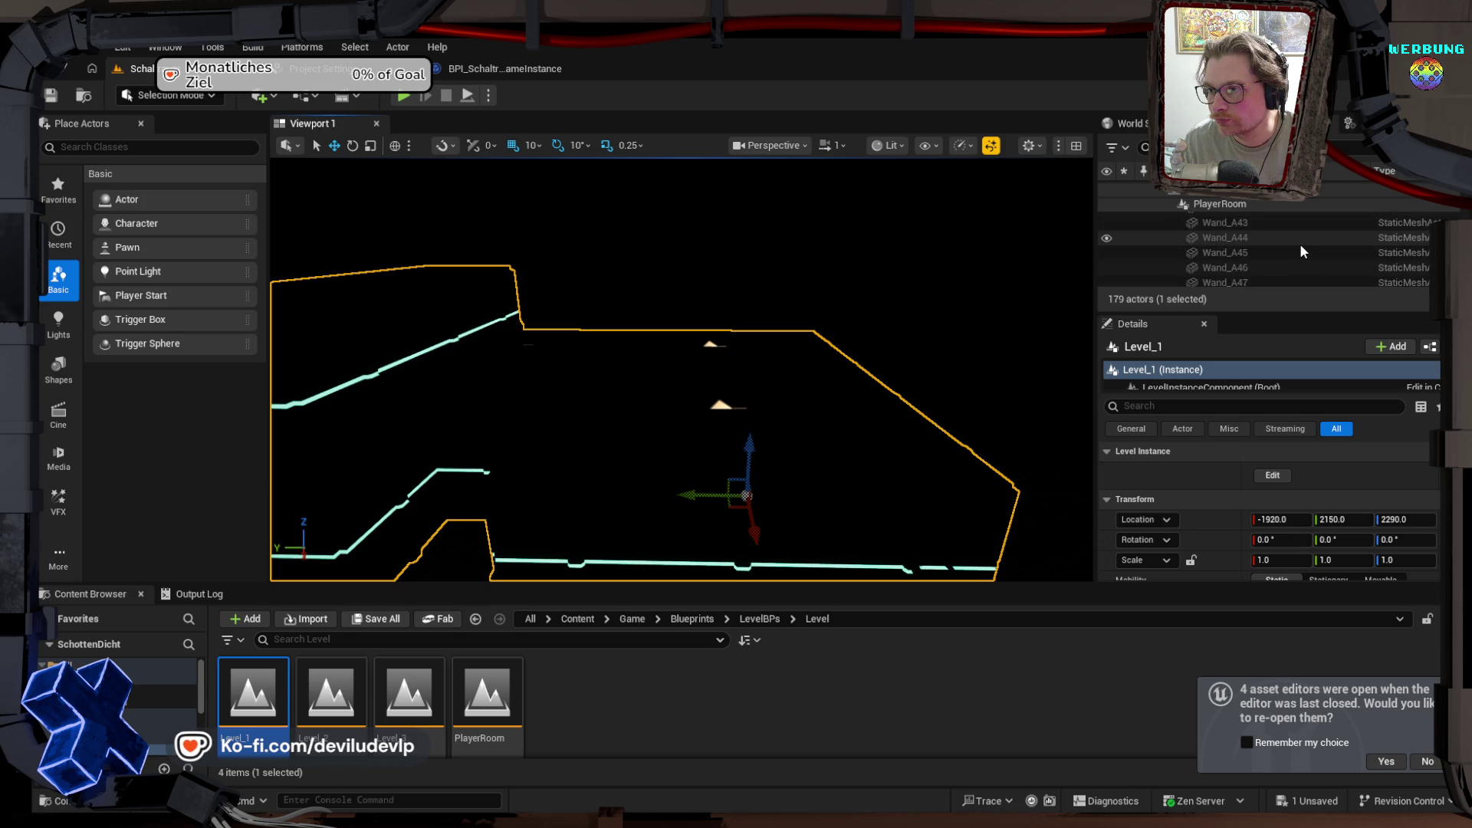
scroll(1301, 250, "down", 5)
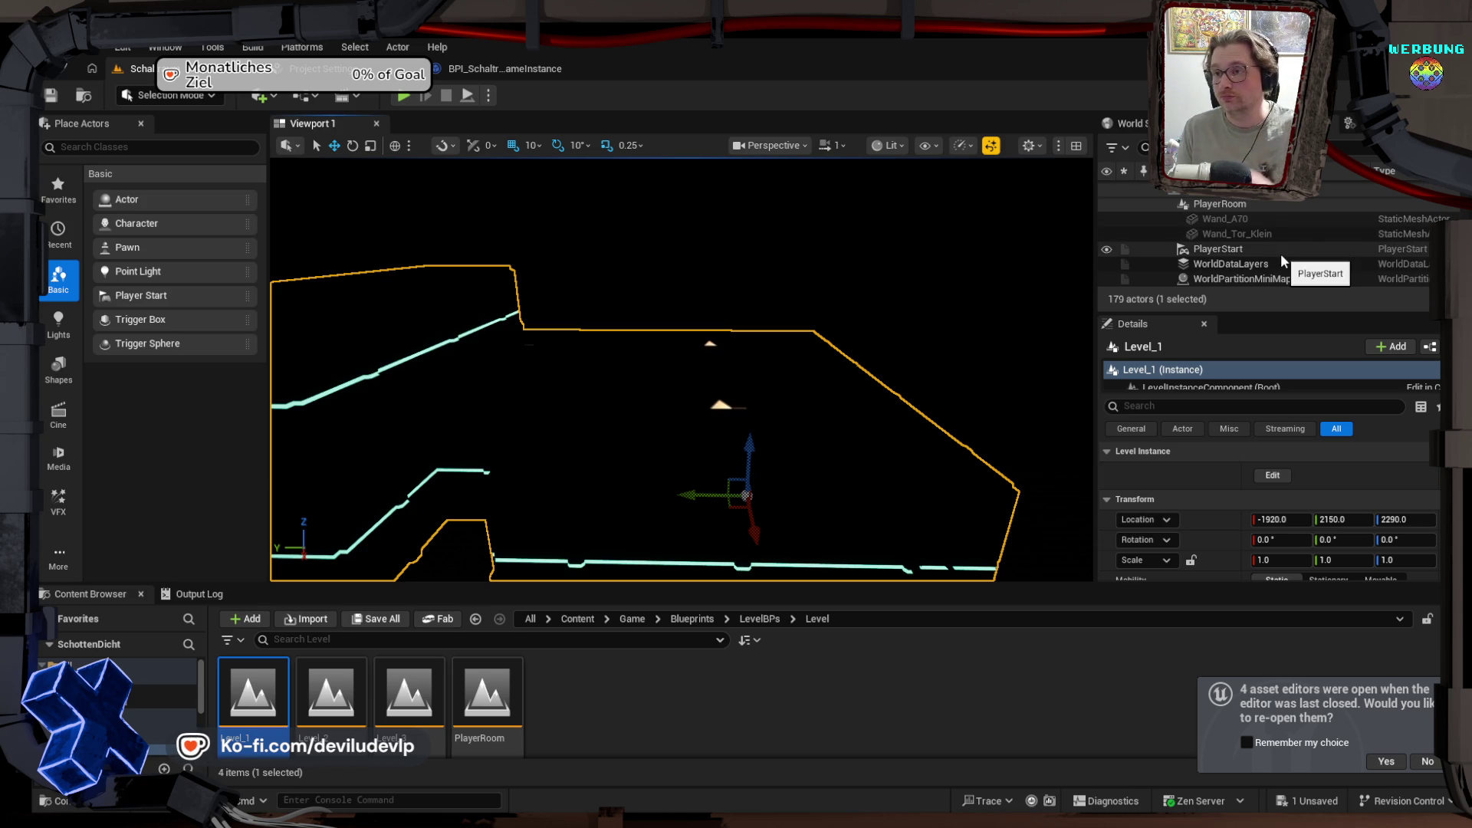
key("ctrl+s")
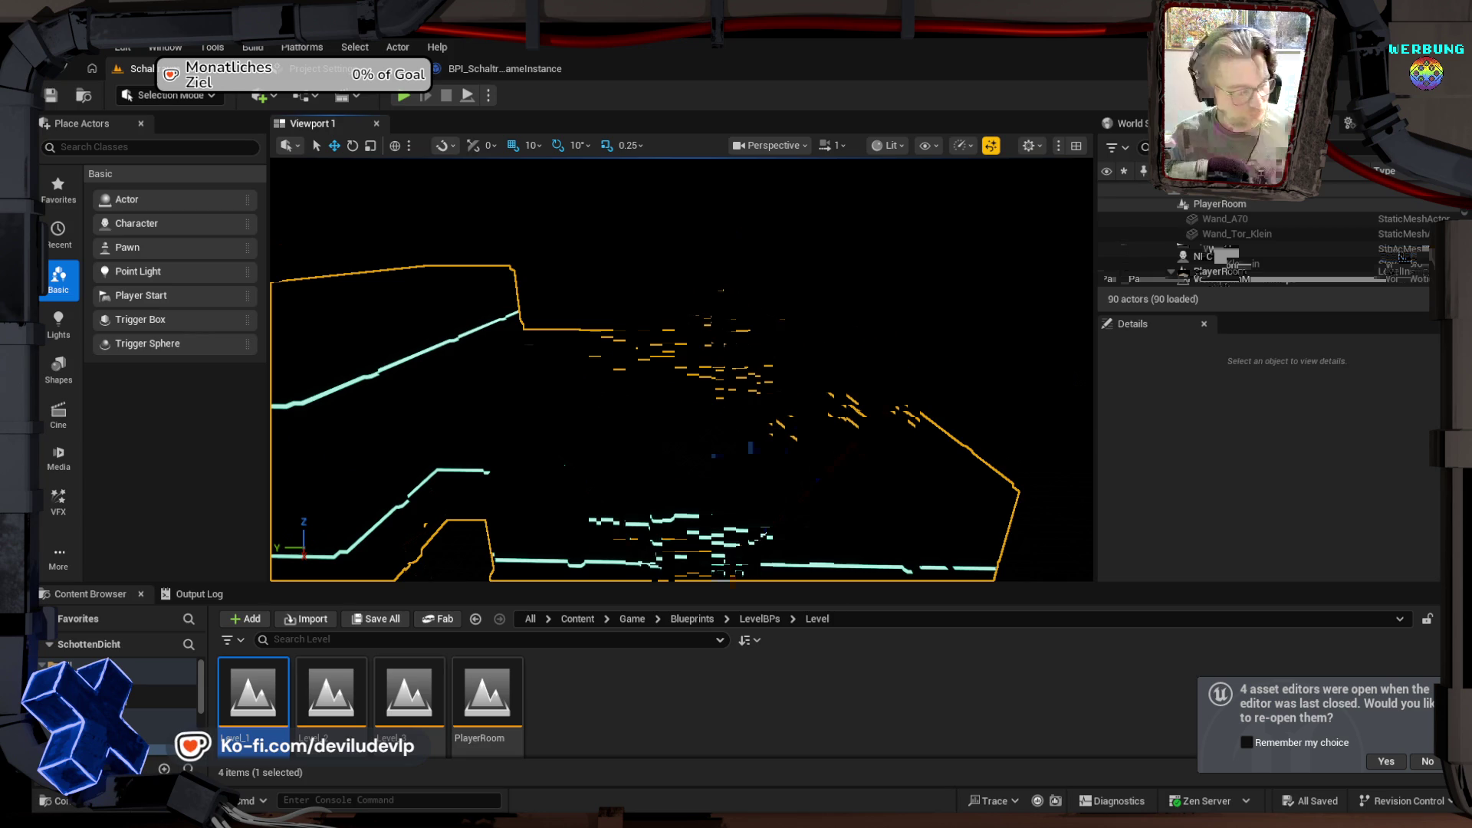
Step: Start a play-test of the level and scroll through its 269 loaded actors
mouse_move(912, 368)
left_mouse_down()
mouse_move(728, 385)
mouse_move(779, 386)
left_mouse_up()
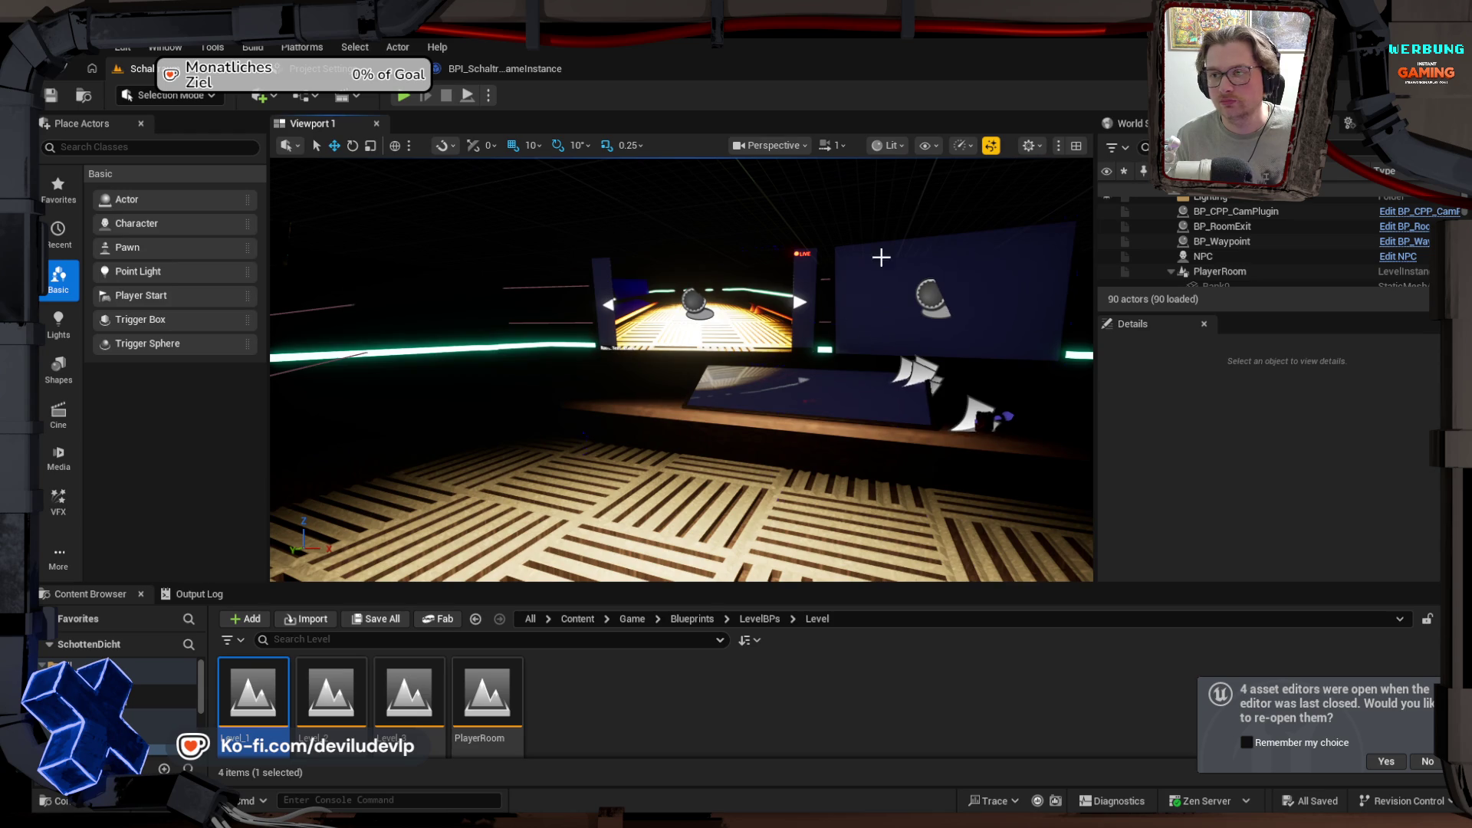
left_click(462, 96)
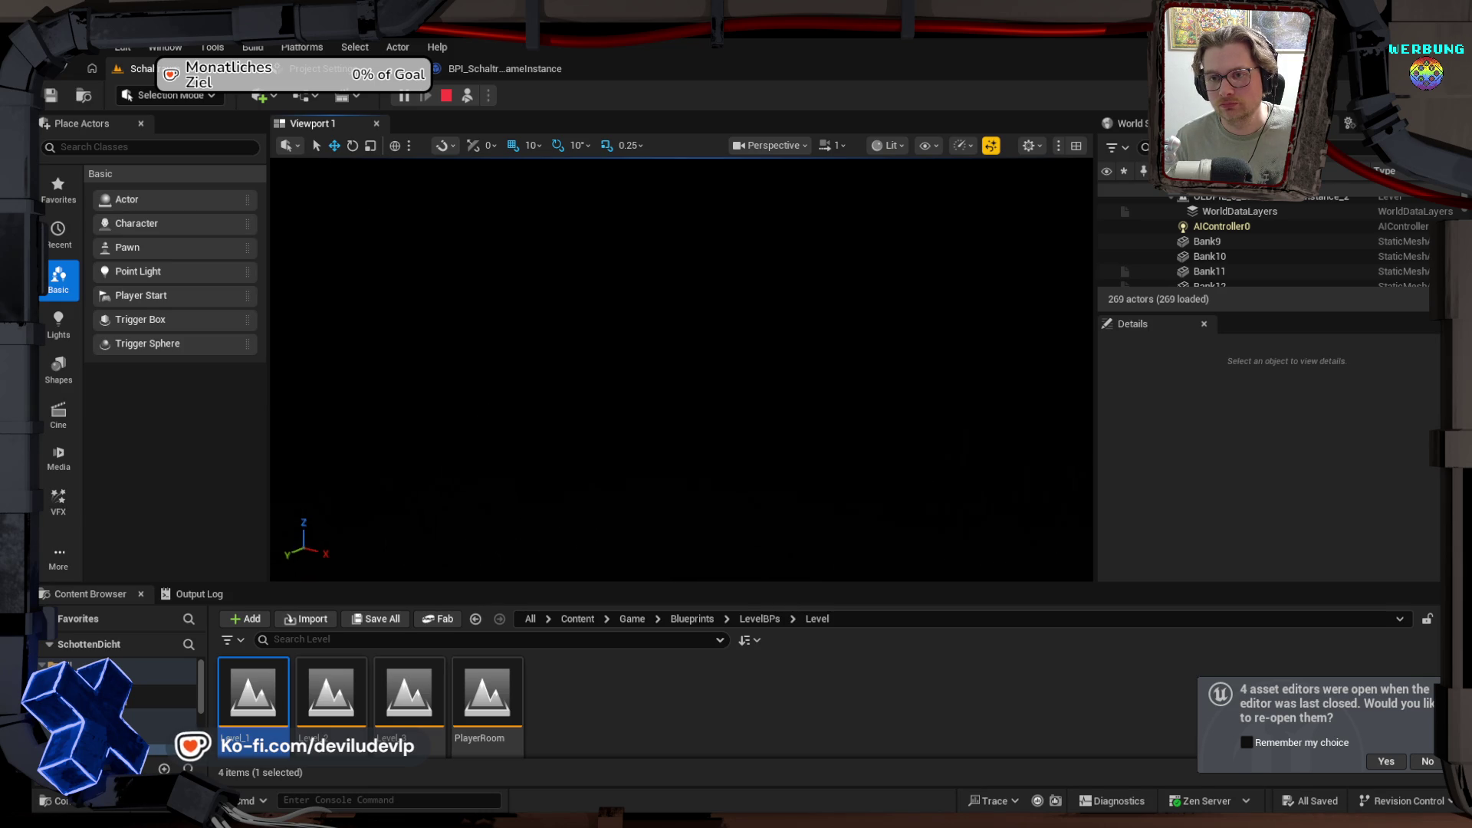
scroll(1254, 251, "down", 3)
scroll(1256, 251, "down", 8)
scroll(1256, 250, "down", 6)
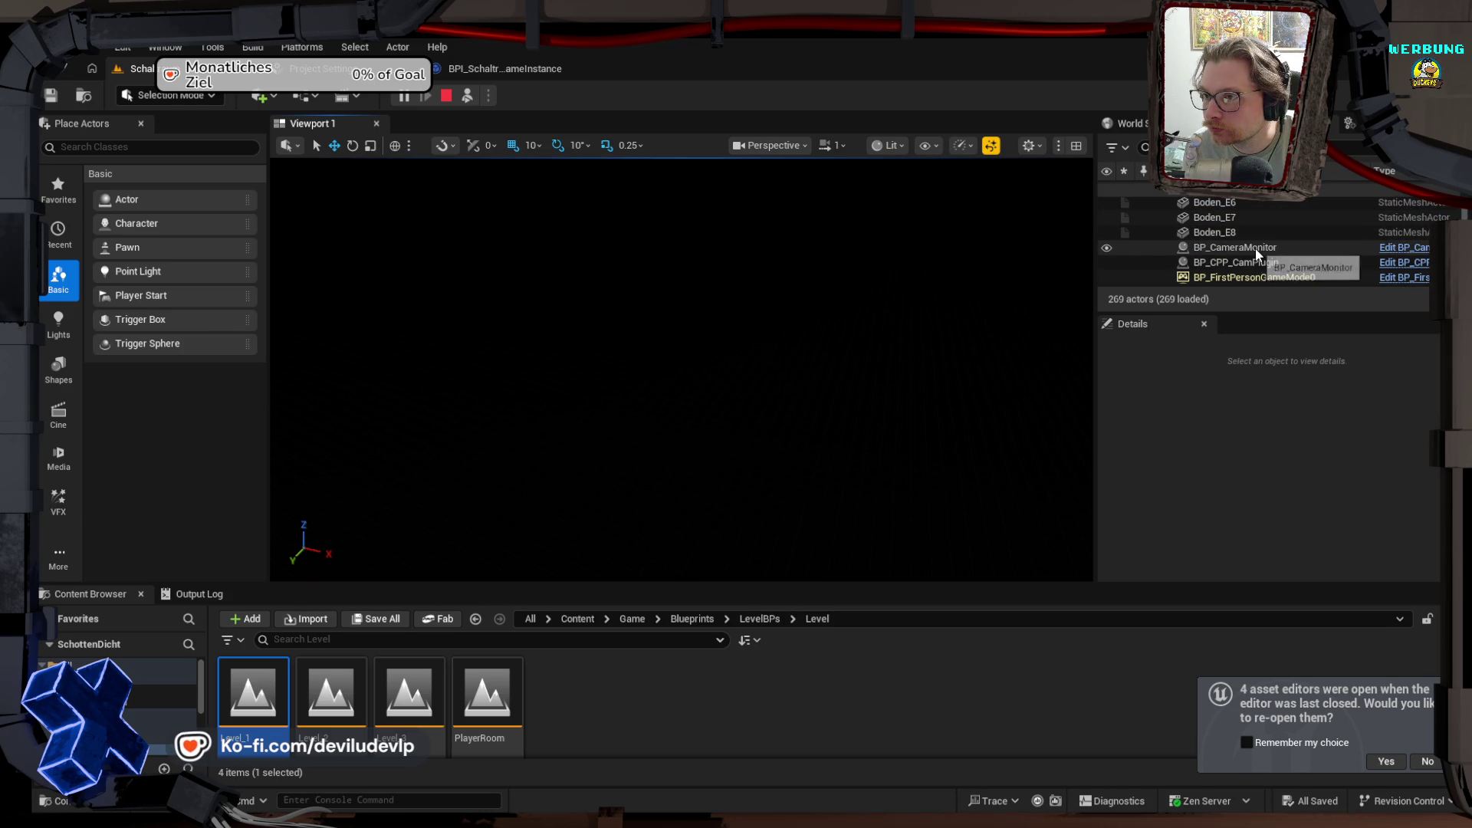
scroll(1279, 261, "down", 1)
scroll(1279, 265, "down", 1)
scroll(1279, 261, "down", 3)
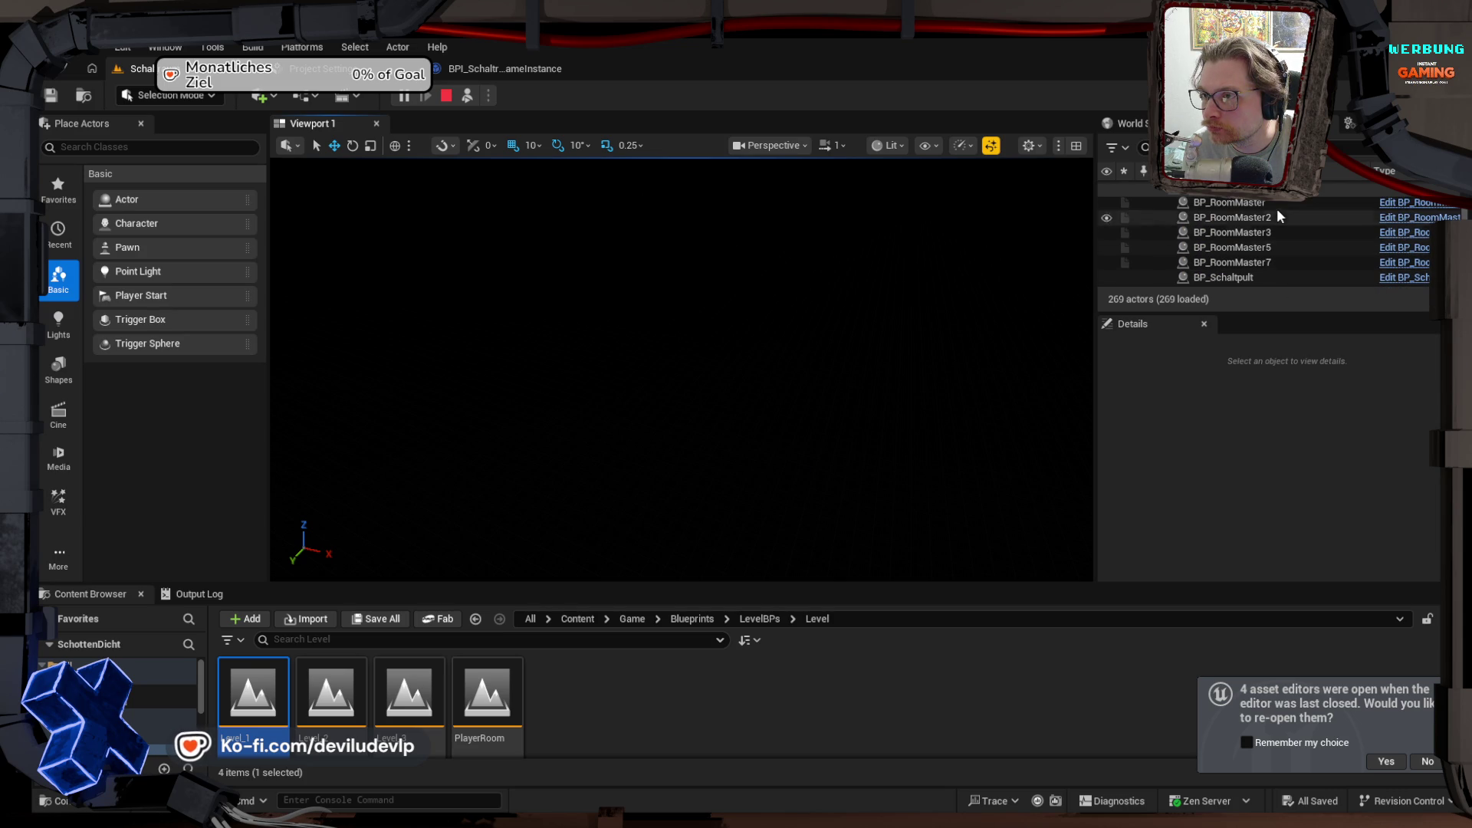
left_click(1275, 215)
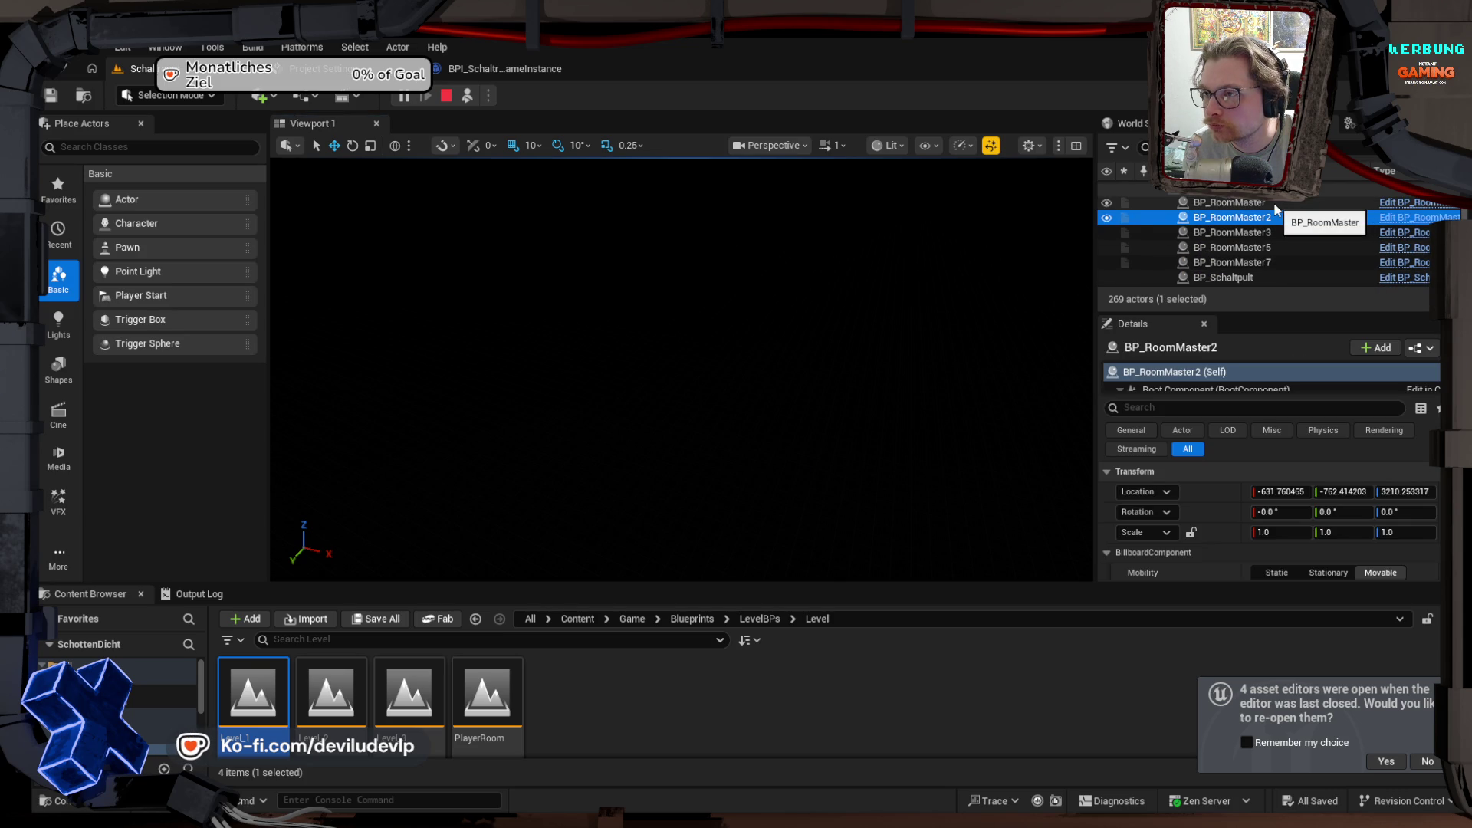
left_click(1273, 201)
left_click(1276, 230)
left_click(1278, 247)
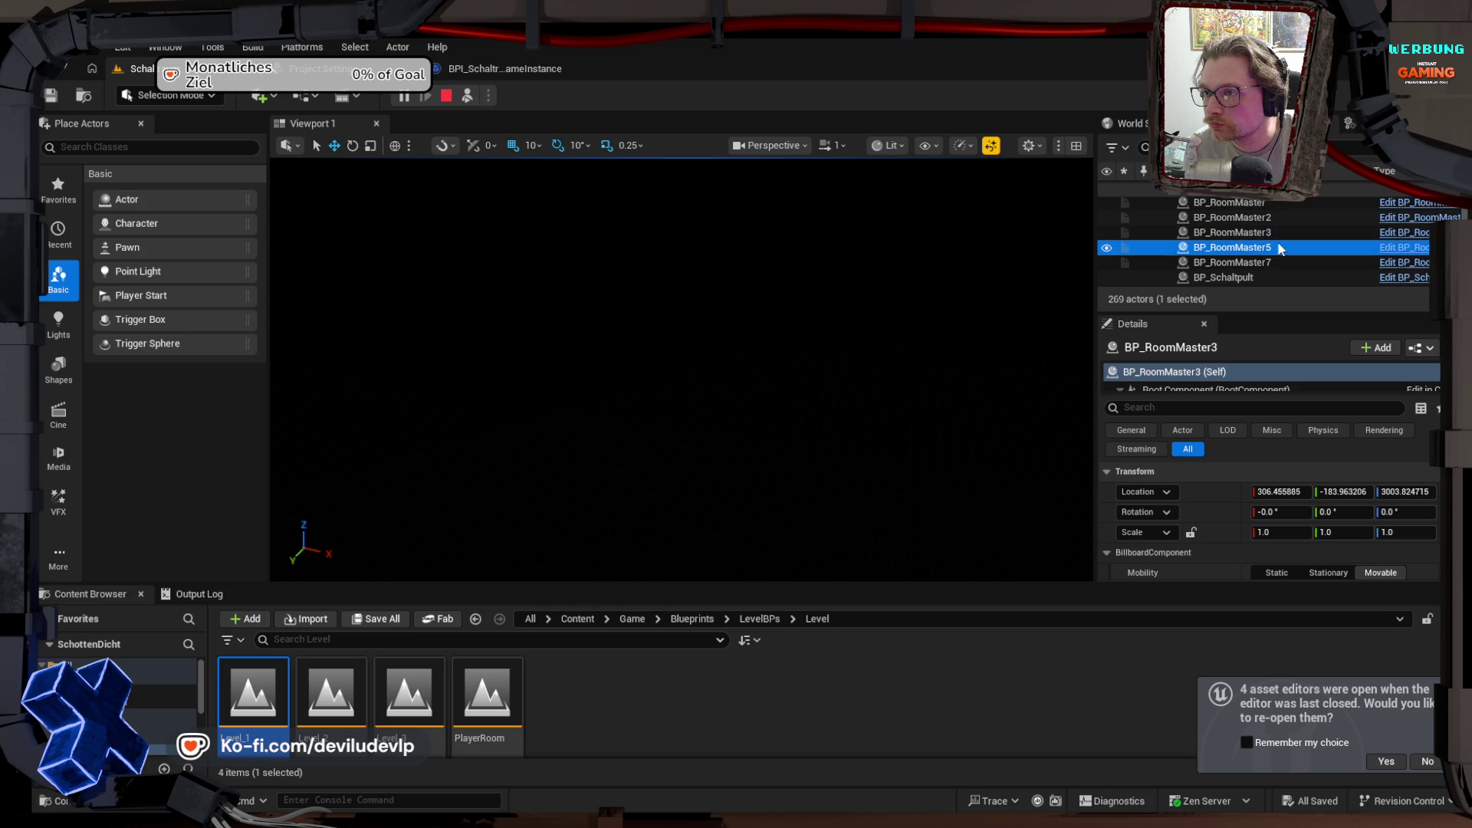
left_click(1272, 263)
scroll(1272, 265, "down", 2)
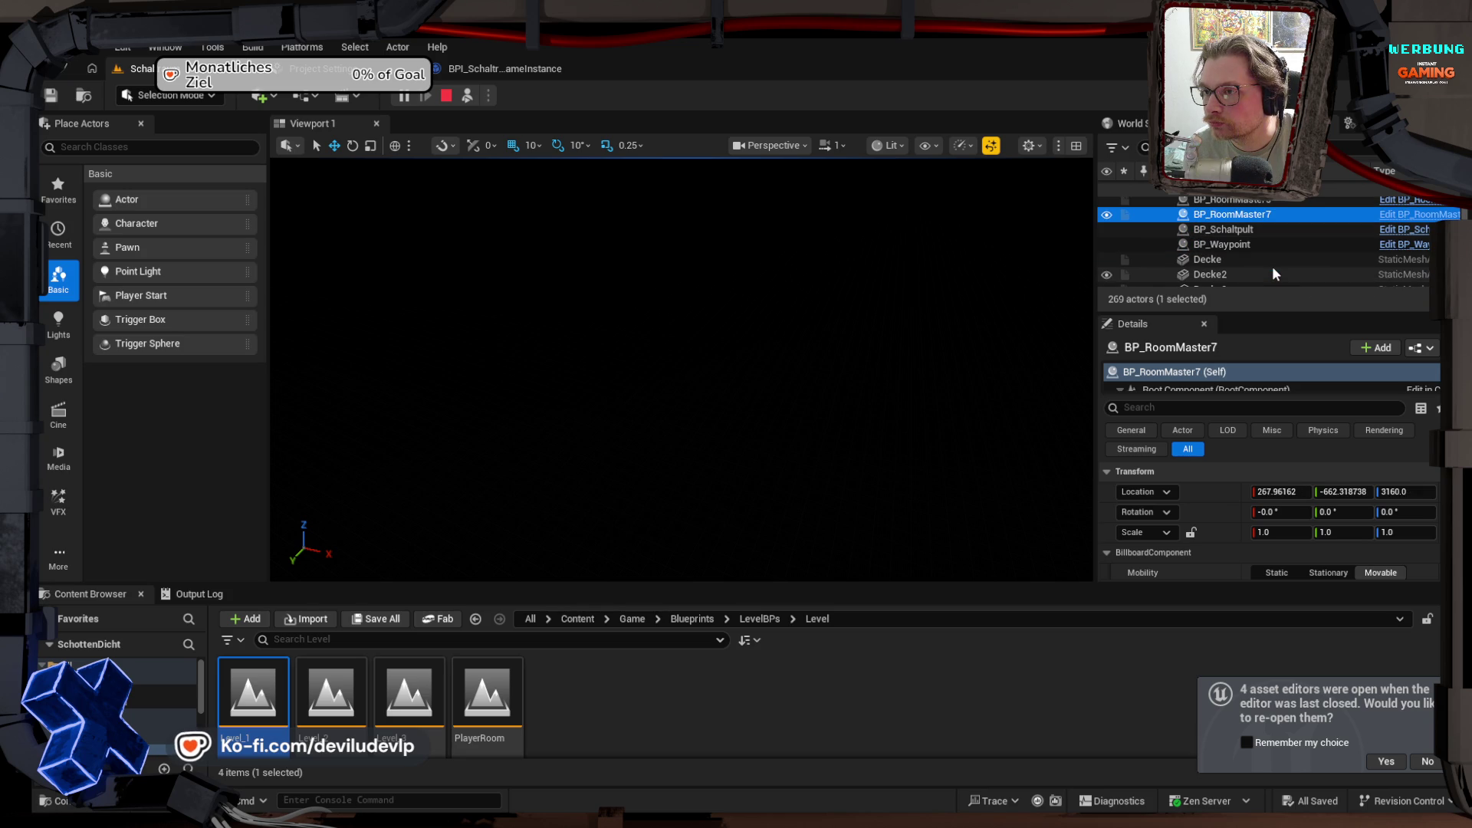
scroll(1272, 269, "down", 4)
scroll(1273, 266, "down", 10)
scroll(1273, 265, "down", 6)
scroll(1272, 268, "down", 3)
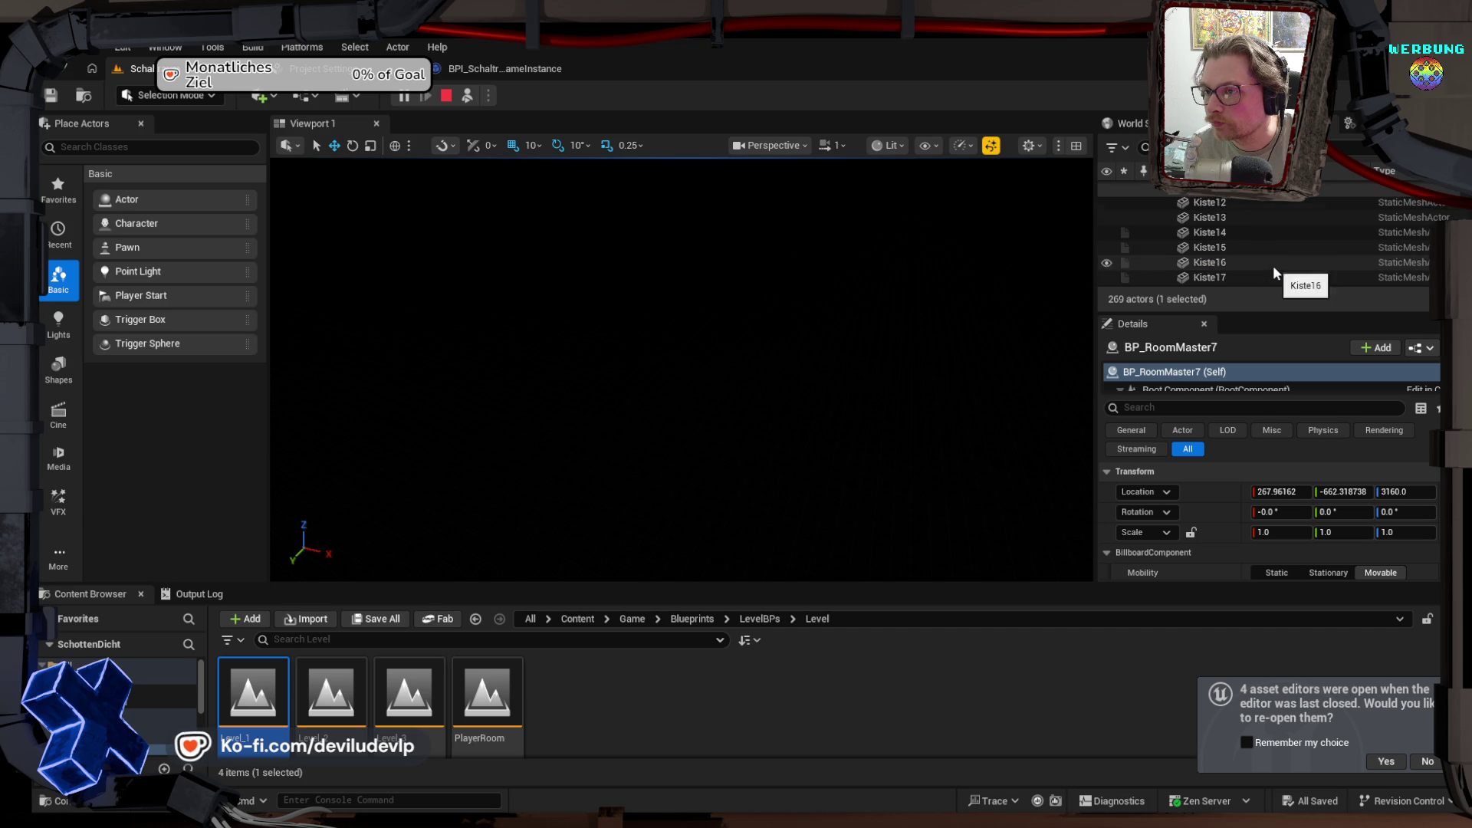
scroll(1272, 266, "down", 8)
scroll(1273, 266, "down", 5)
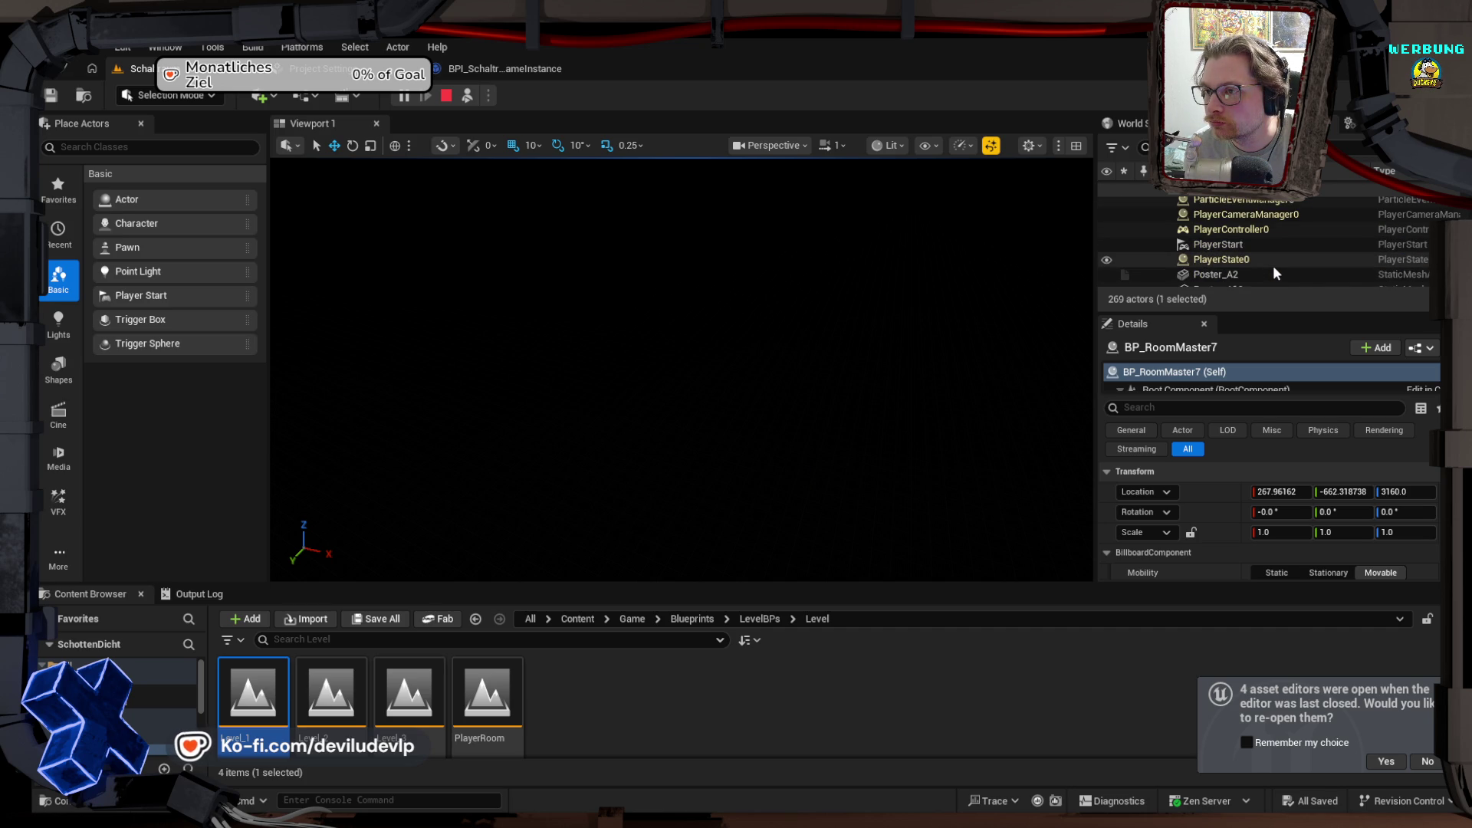
scroll(1273, 267, "down", 6)
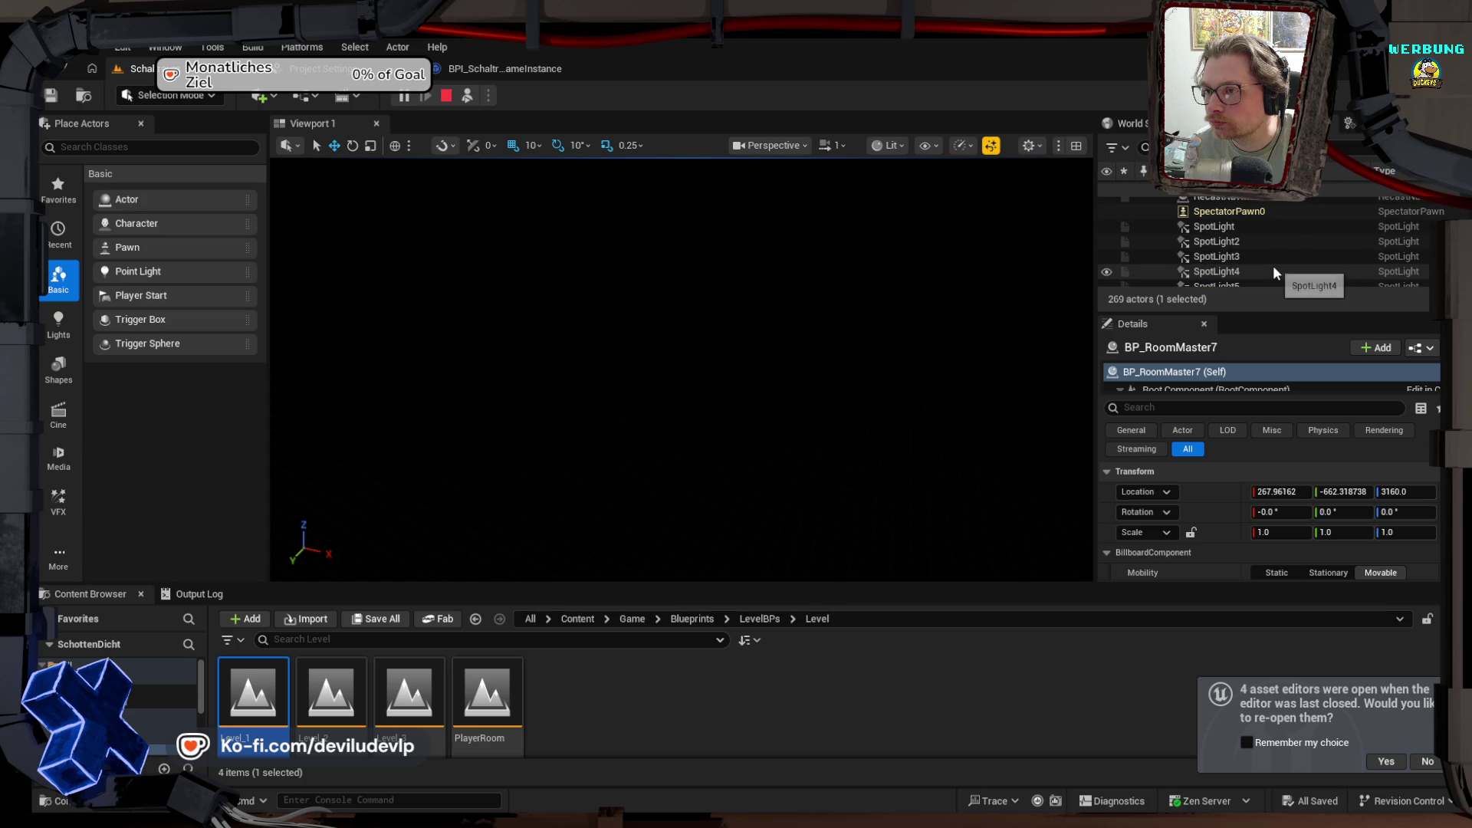
scroll(1272, 265, "down", 6)
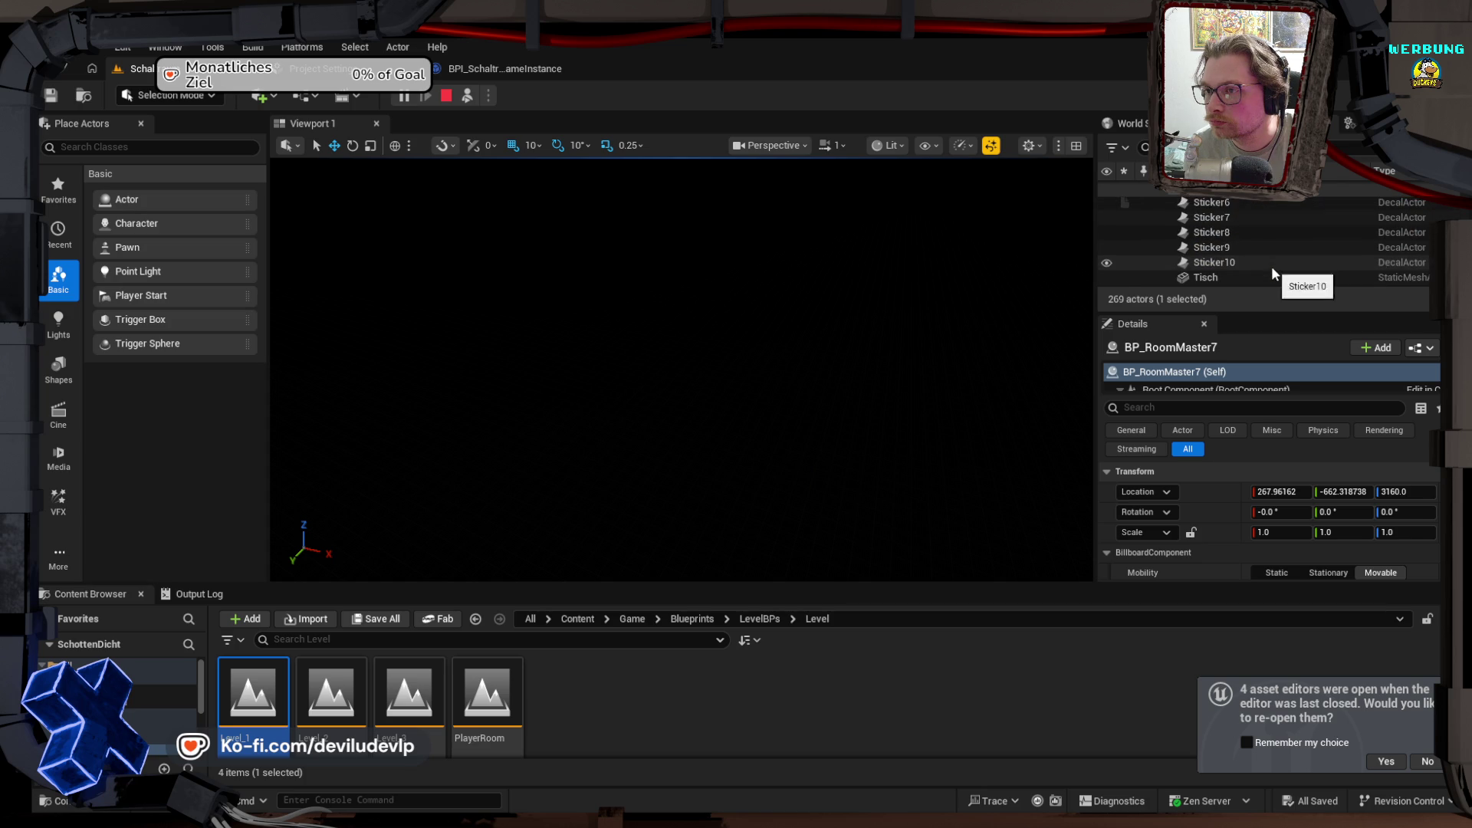
scroll(1273, 265, "down", 6)
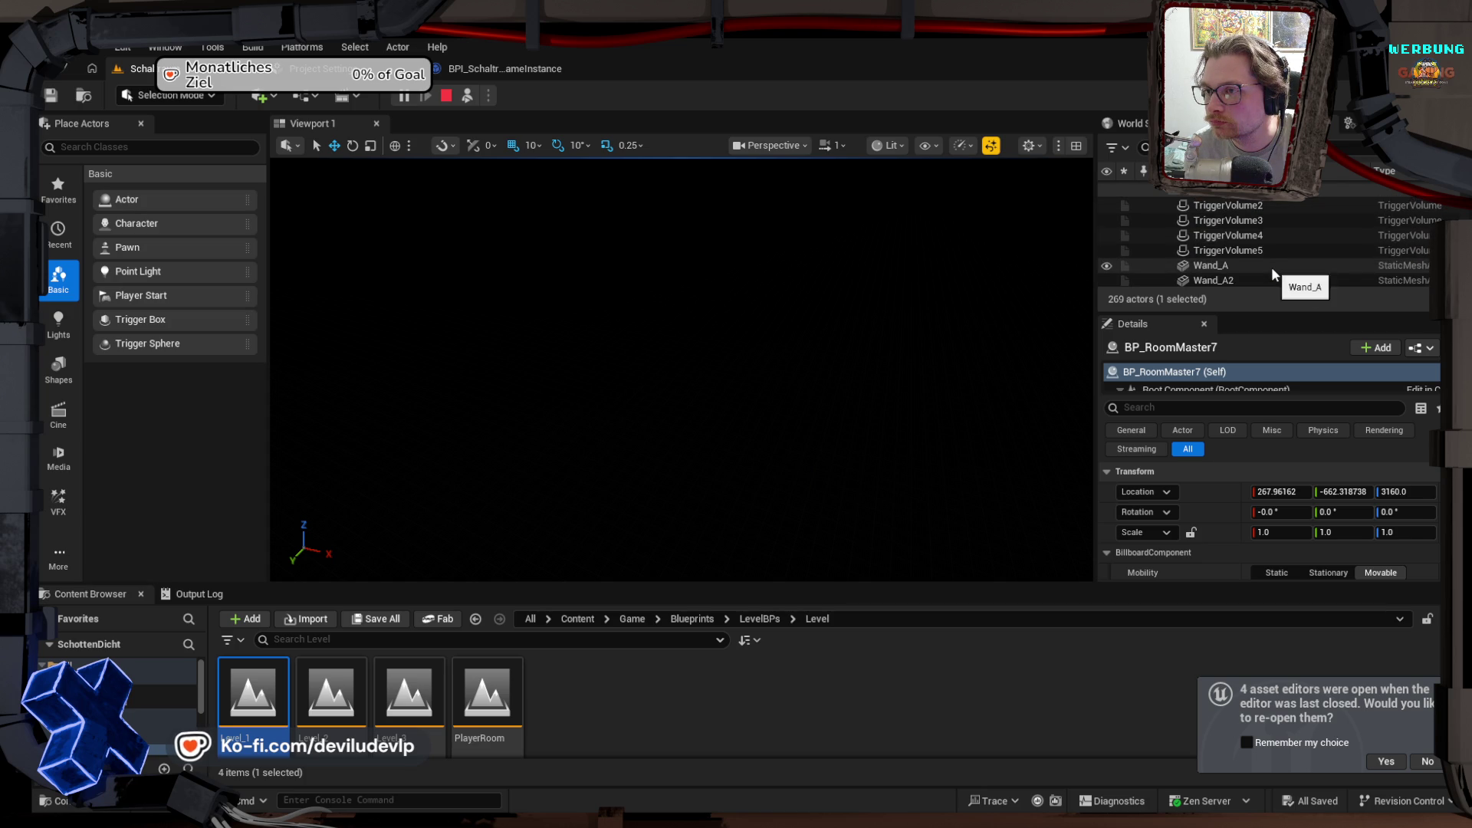
scroll(1271, 266, "down", 3)
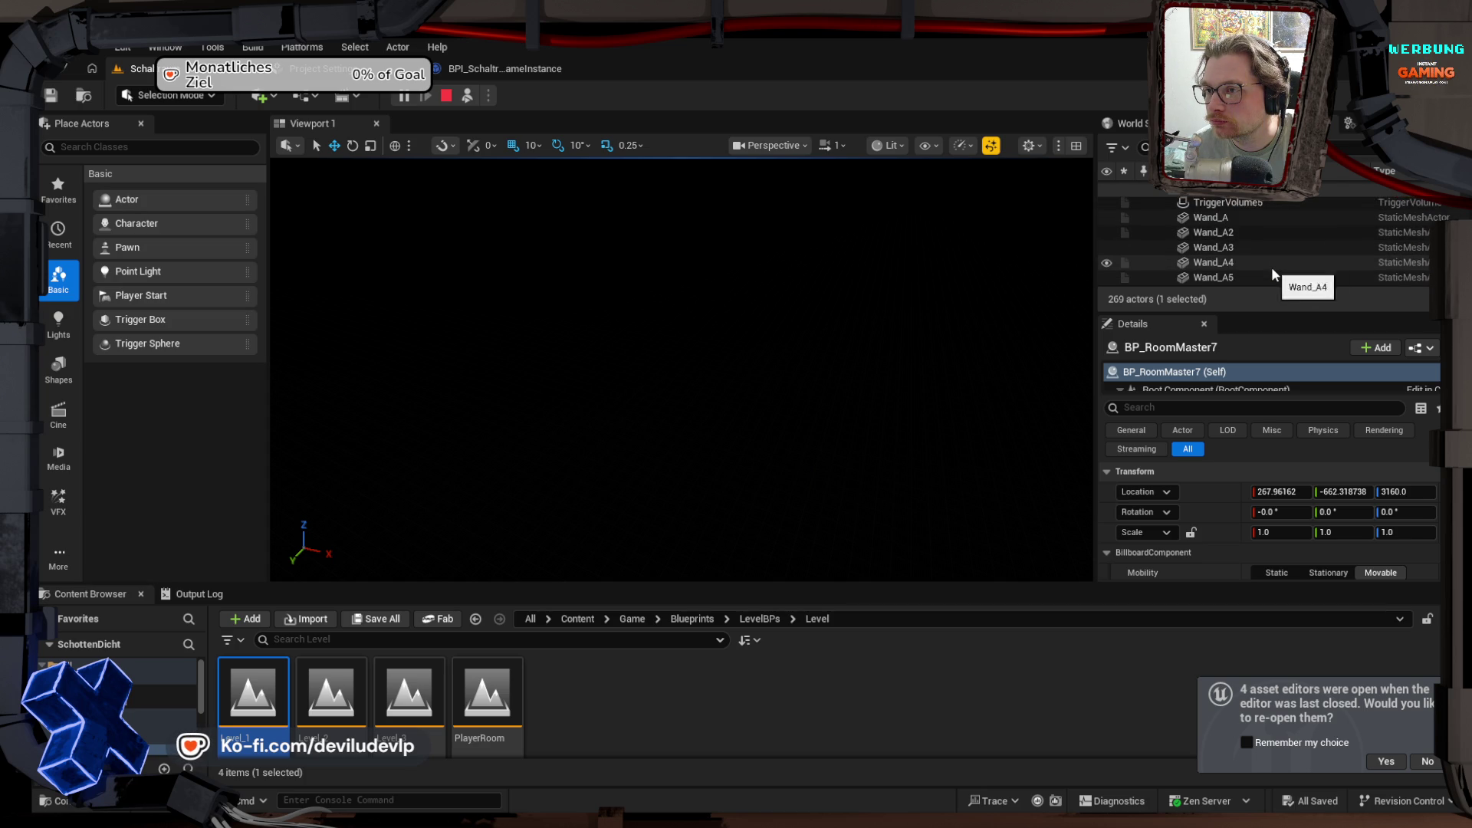
scroll(1271, 267, "down", 12)
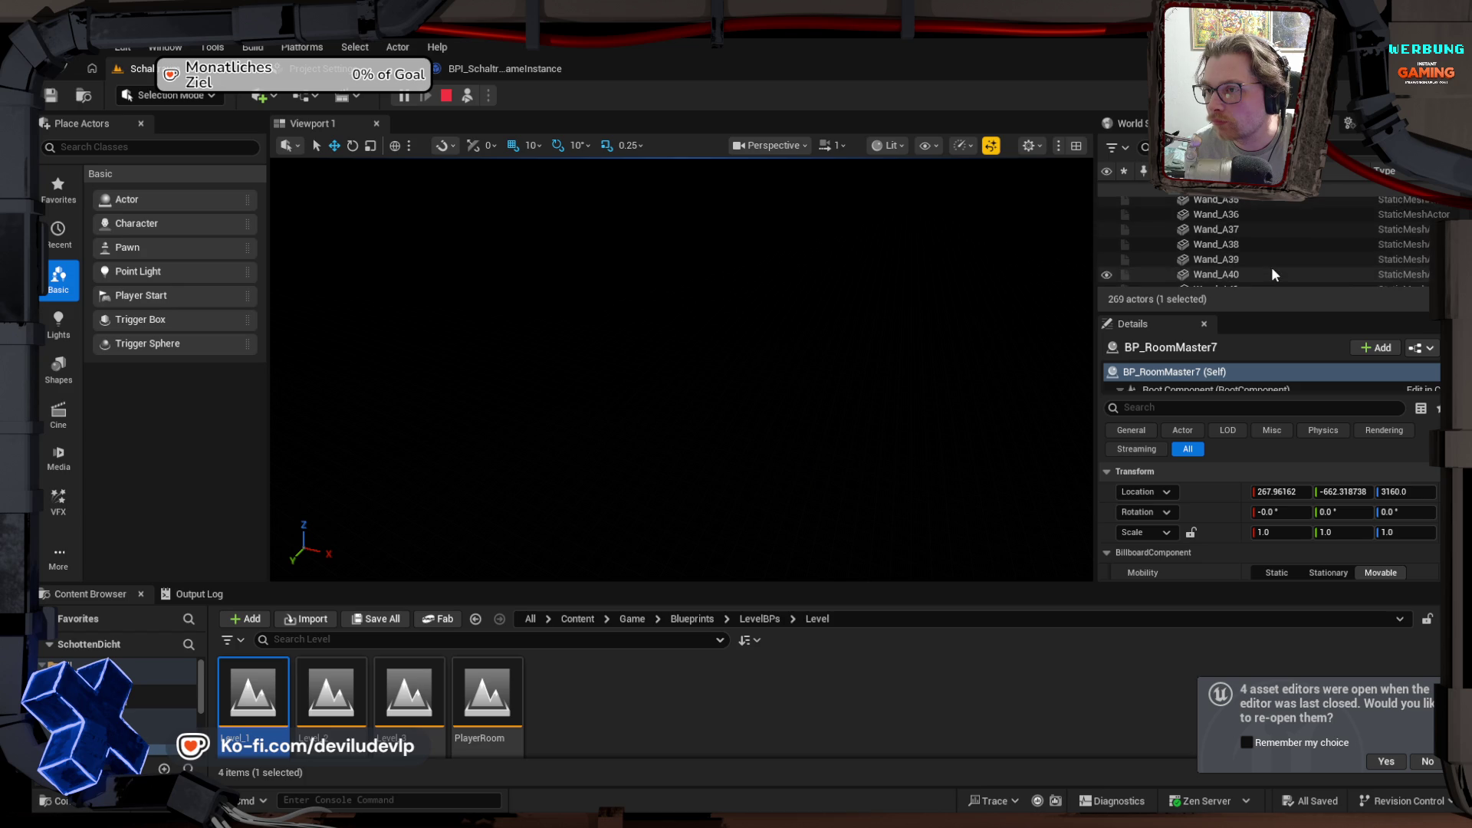
scroll(1271, 267, "up", 3)
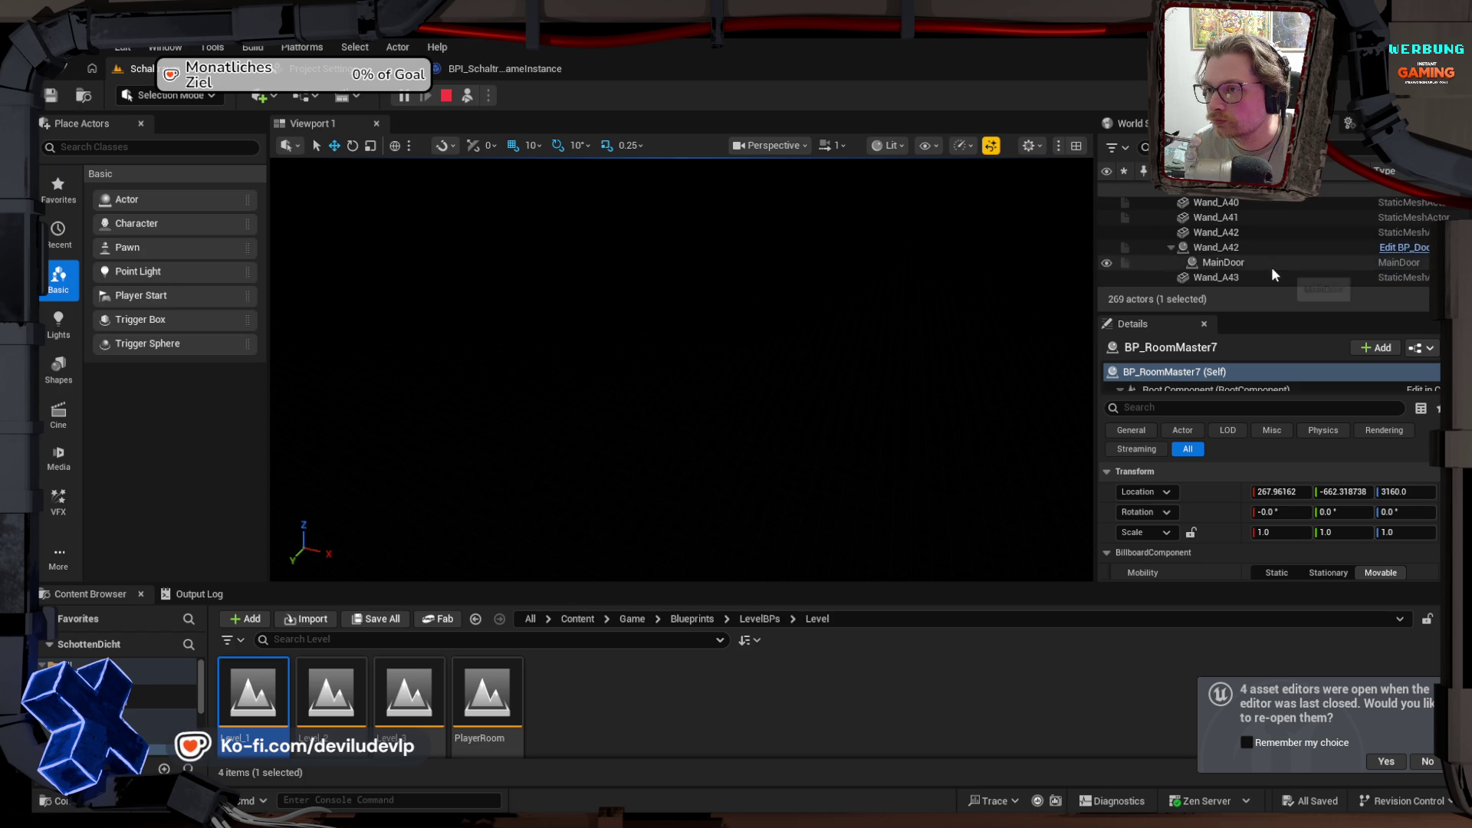
scroll(1271, 267, "down", 5)
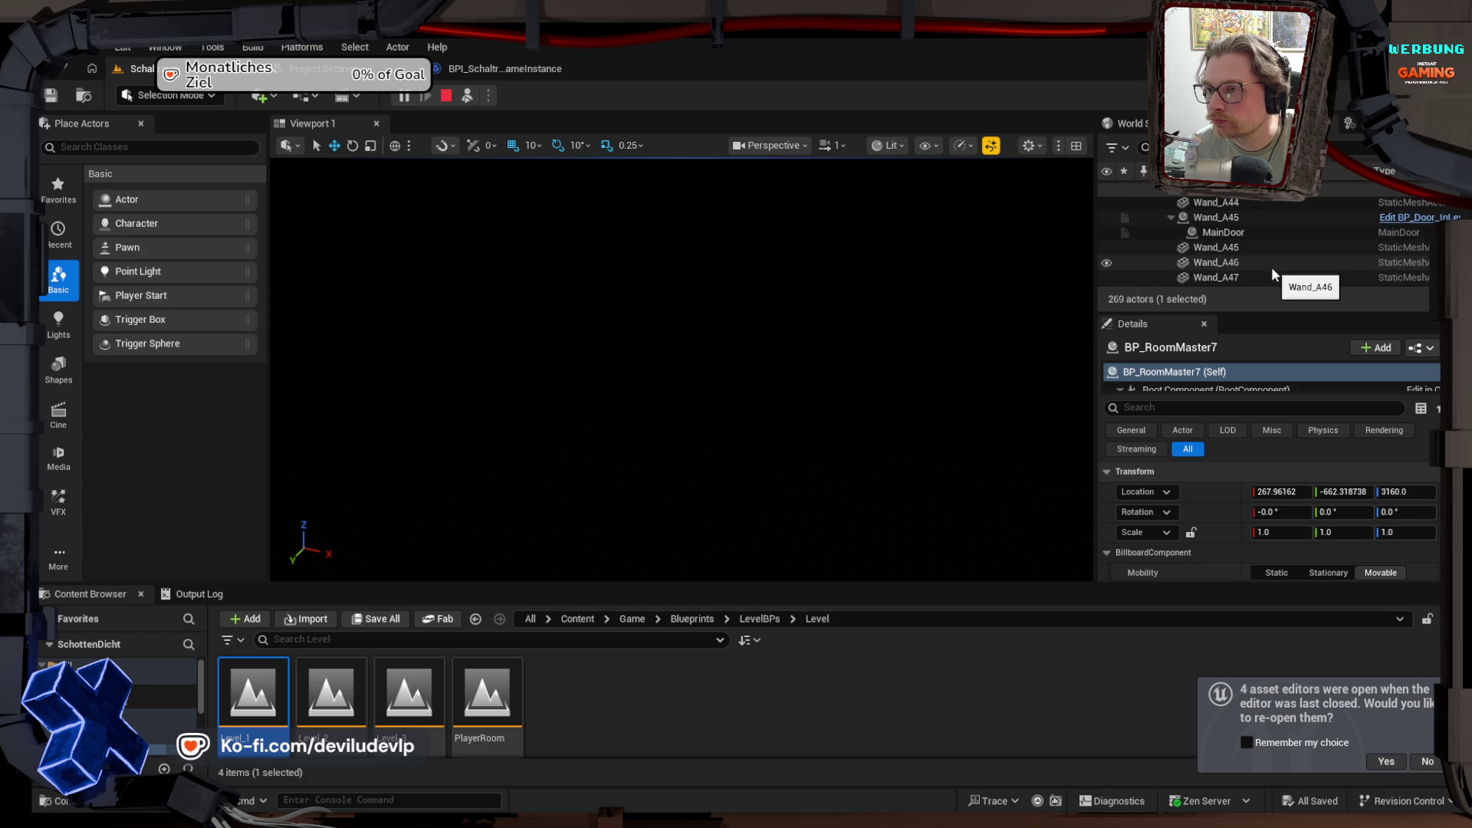
scroll(1271, 267, "down", 10)
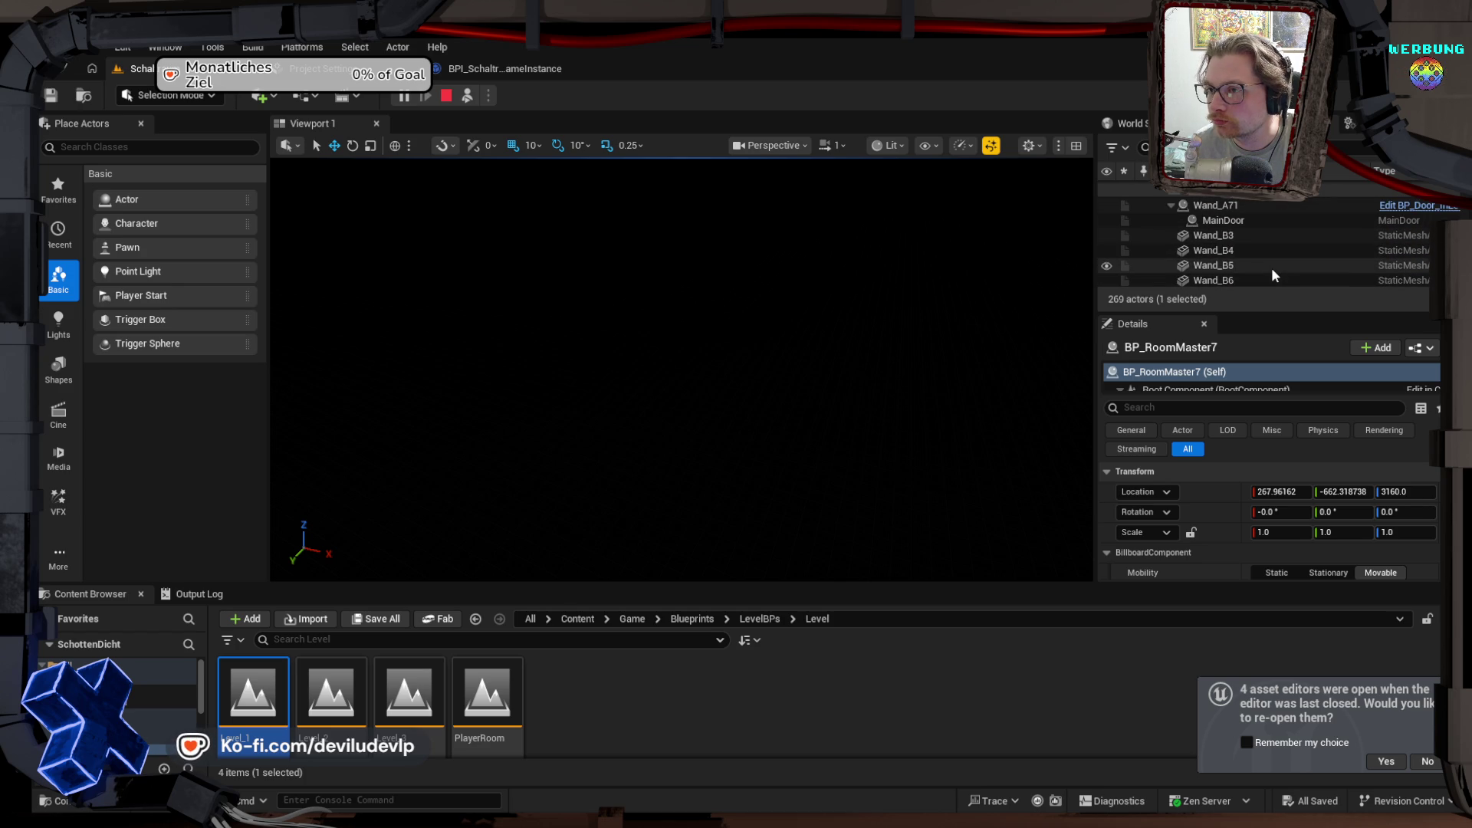
scroll(1272, 269, "down", 3)
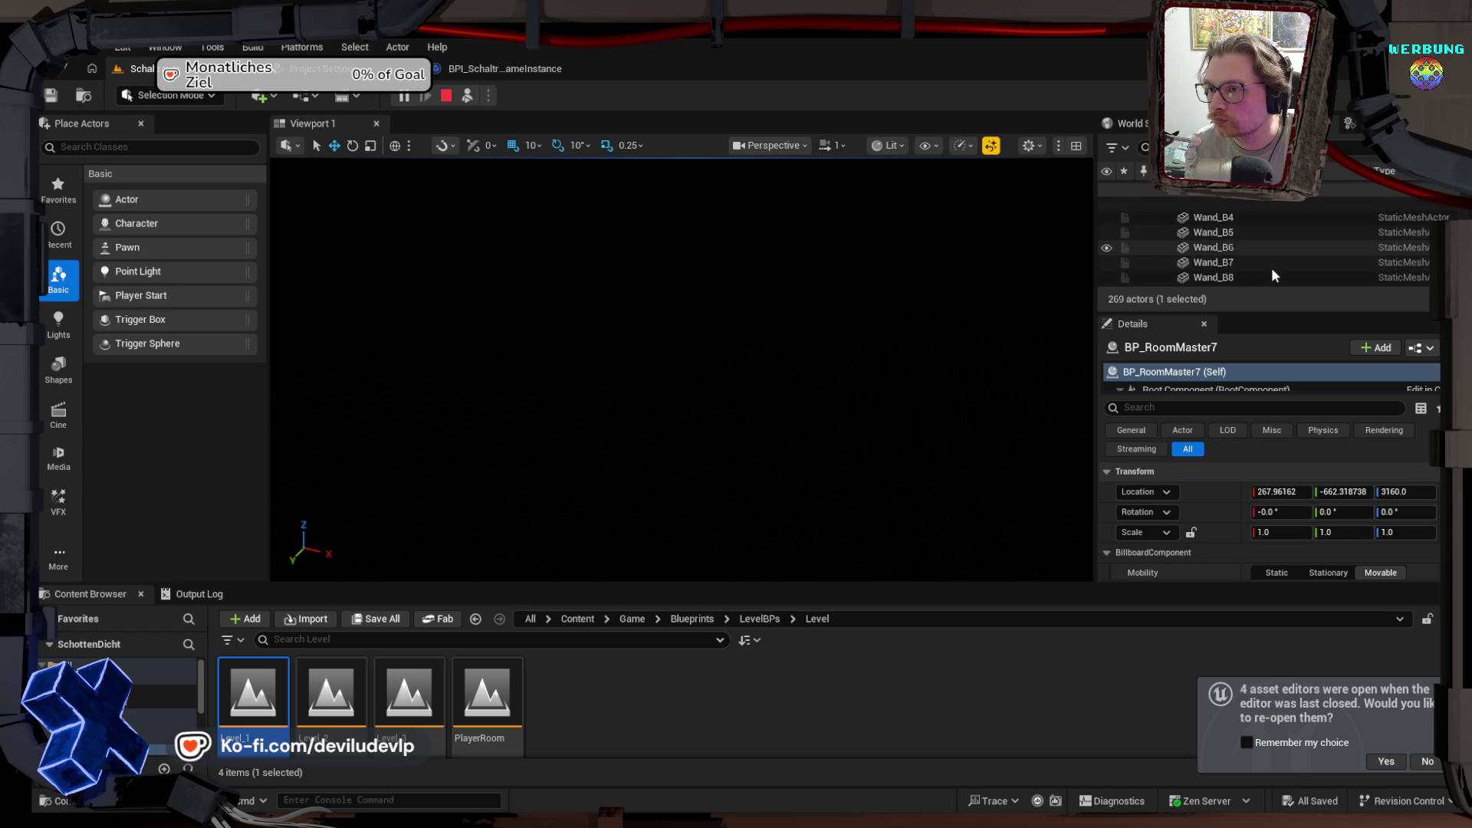
scroll(1271, 268, "down", 2)
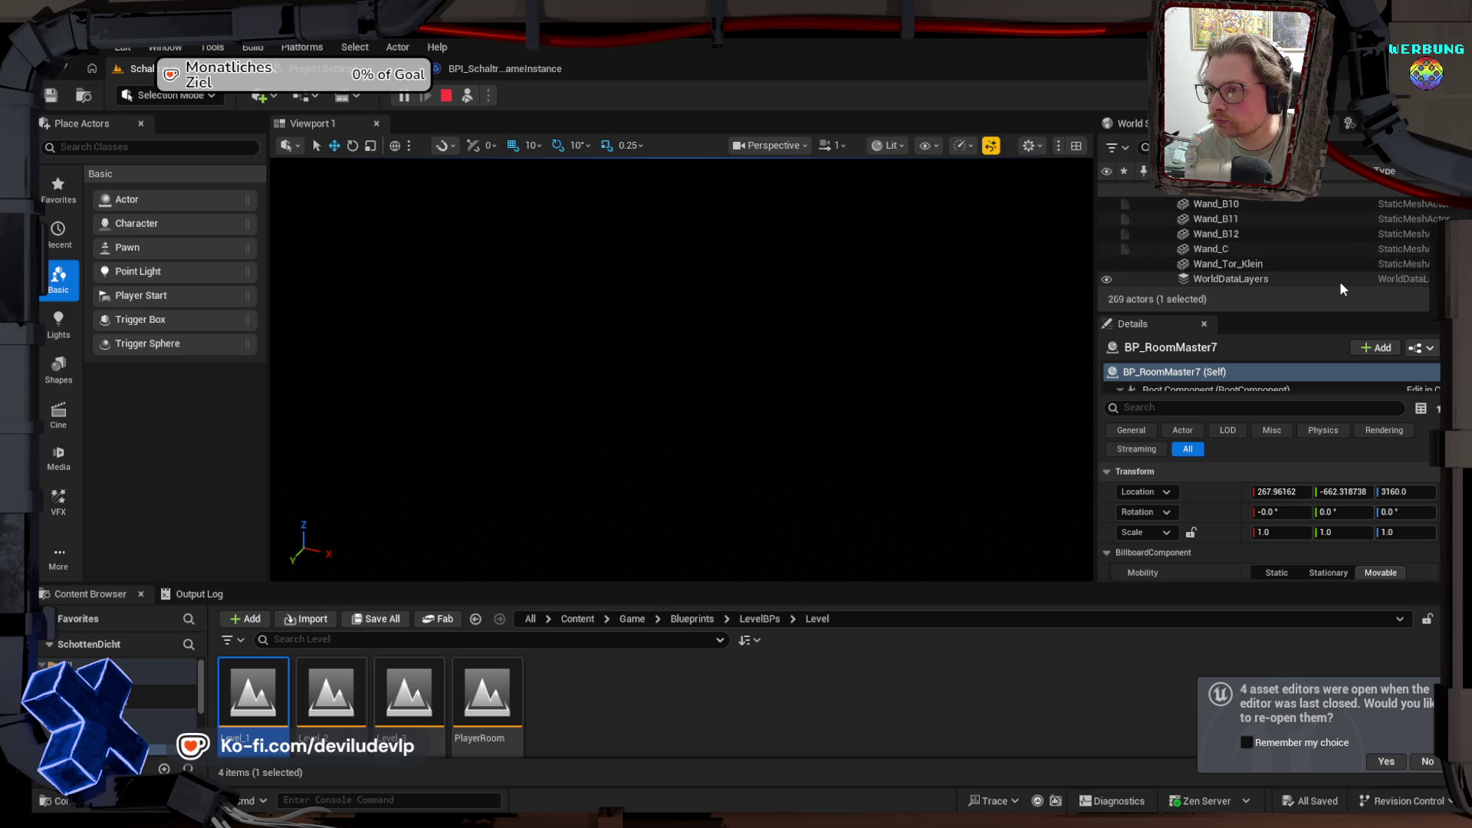
scroll(1261, 243, "up", 5)
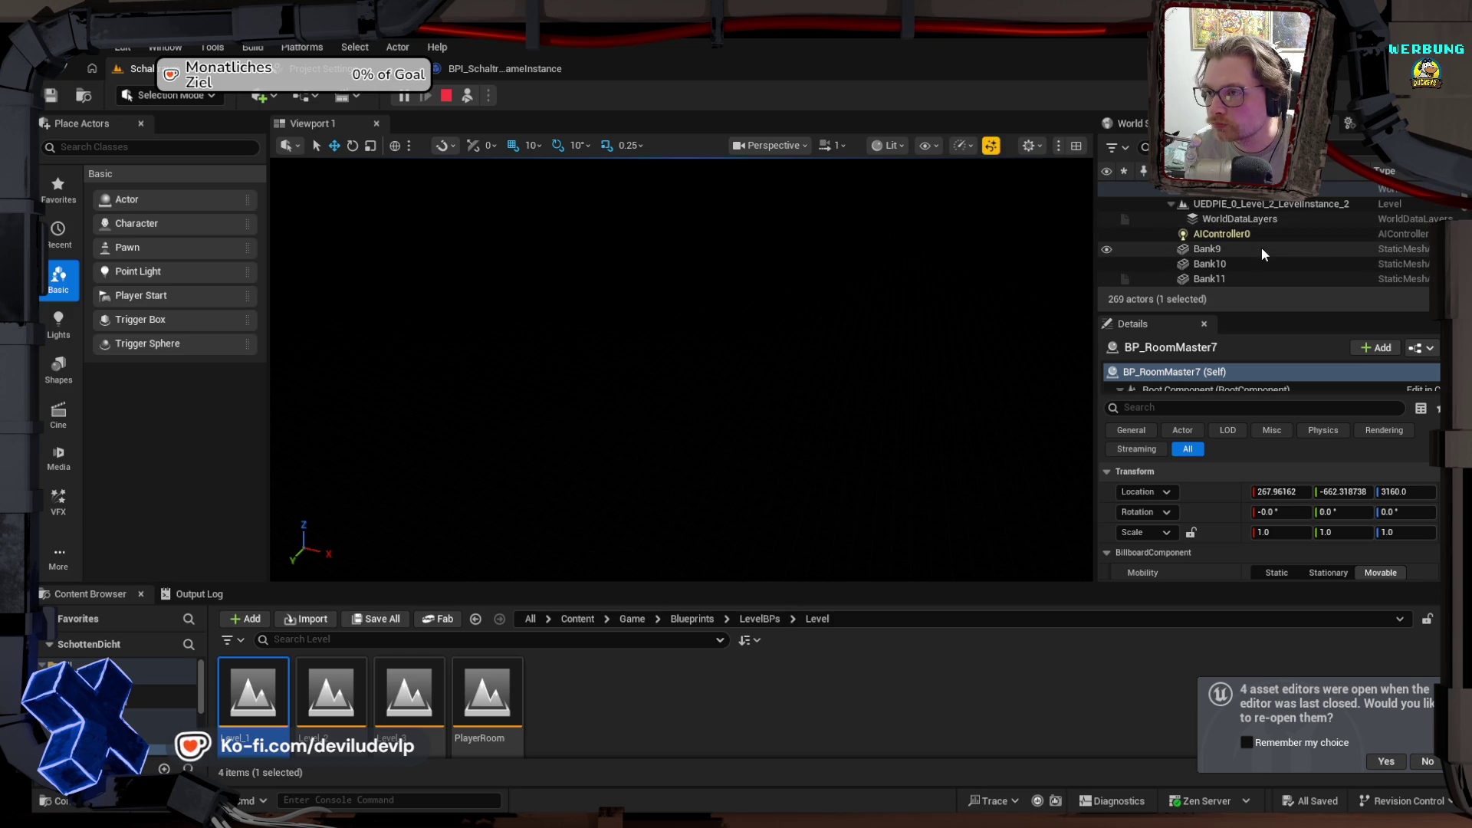
scroll(1262, 254, "down", 10)
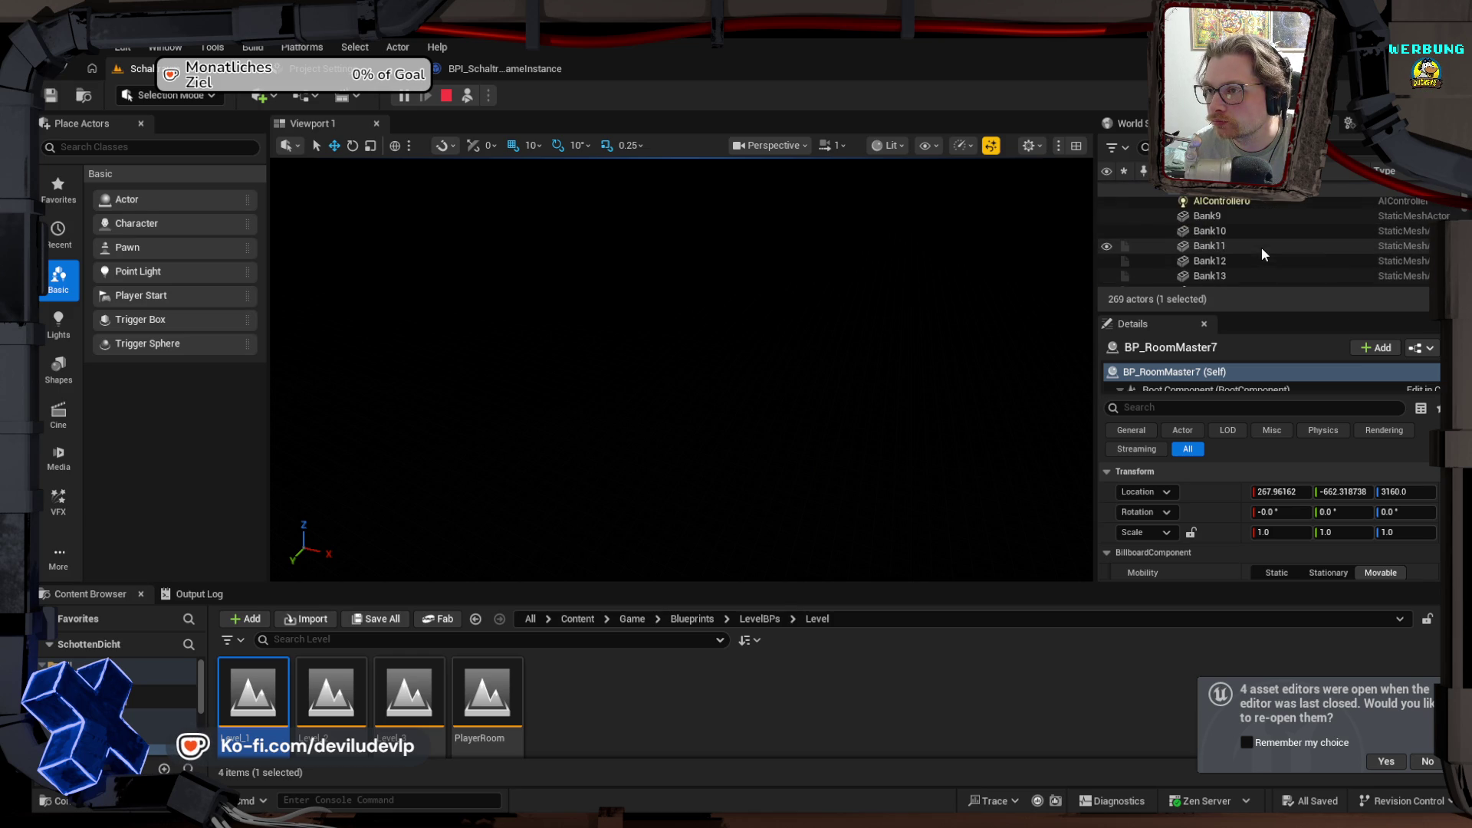
scroll(1263, 254, "down", 10)
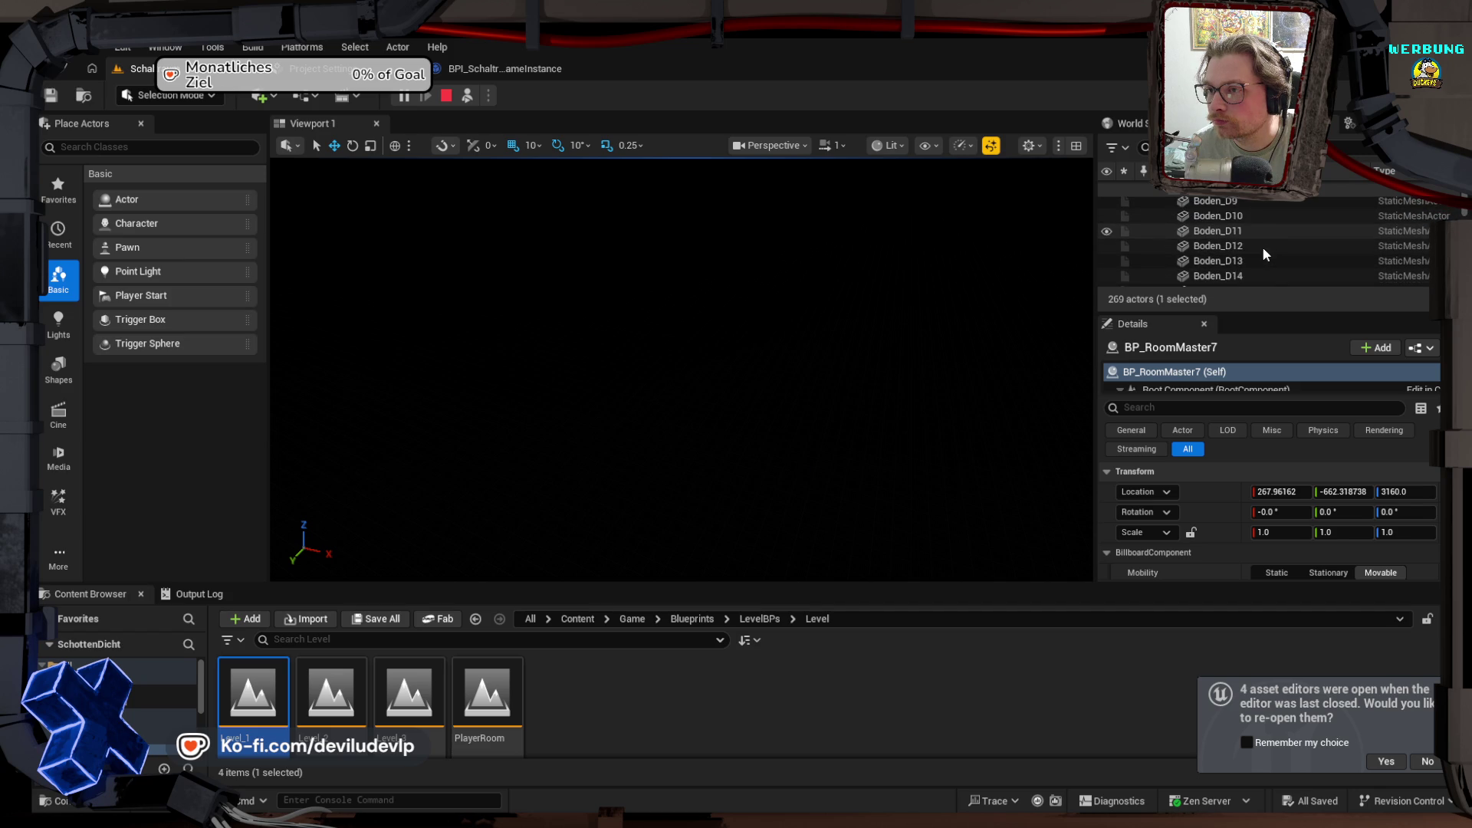
scroll(1263, 250, "down", 10)
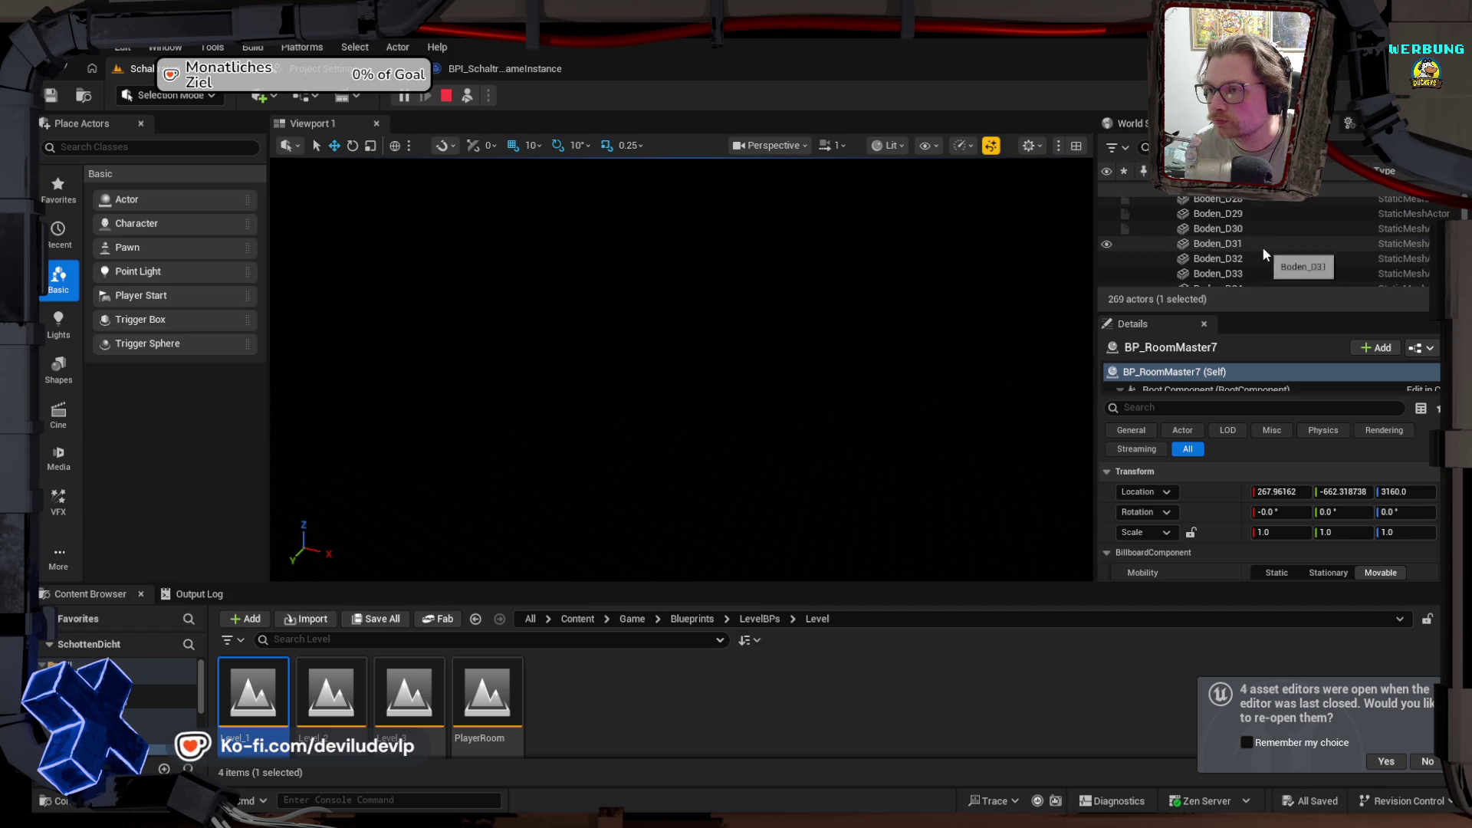
scroll(1264, 253, "down", 10)
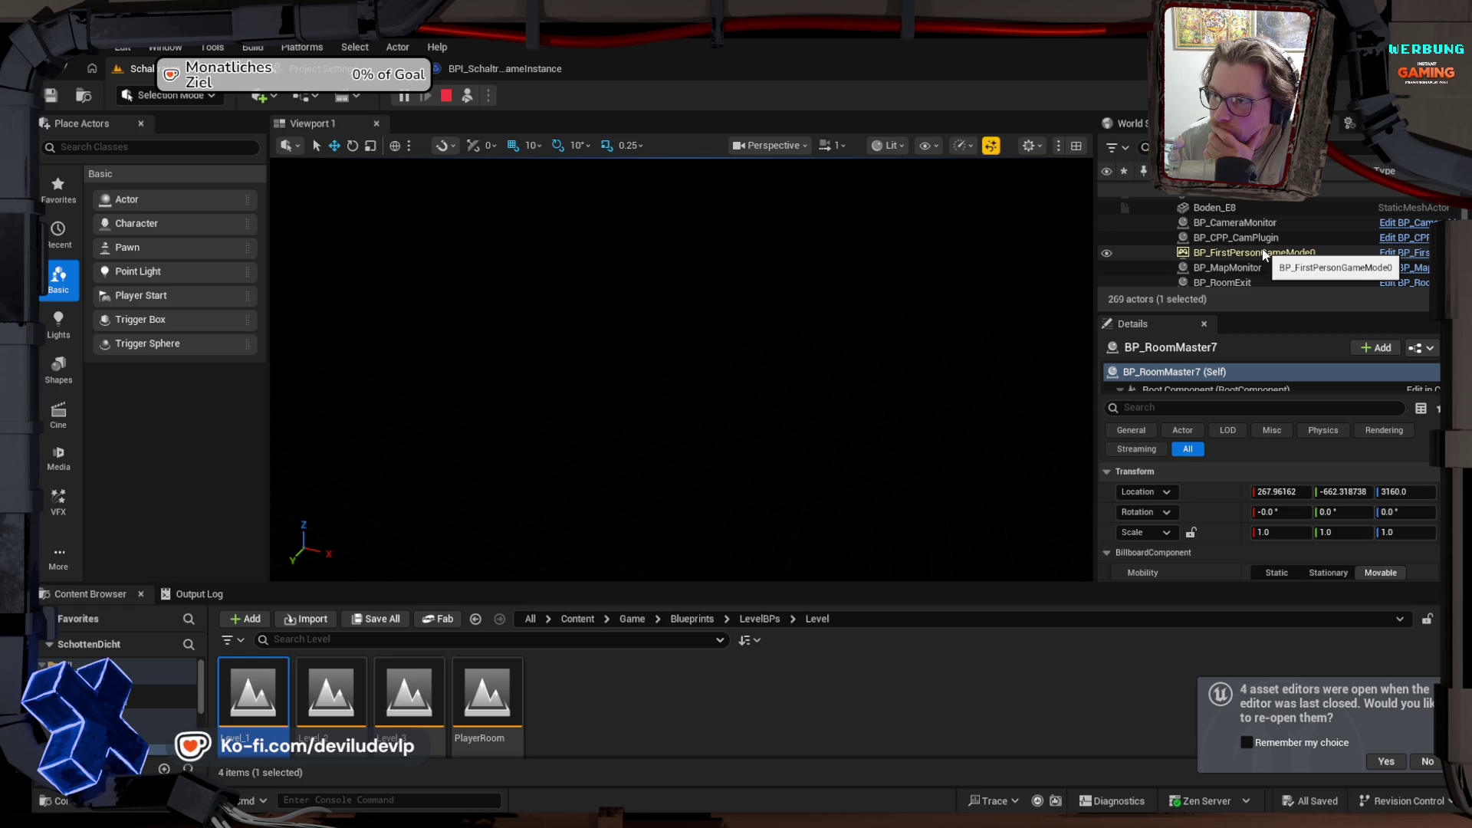
scroll(1263, 253, "down", 2)
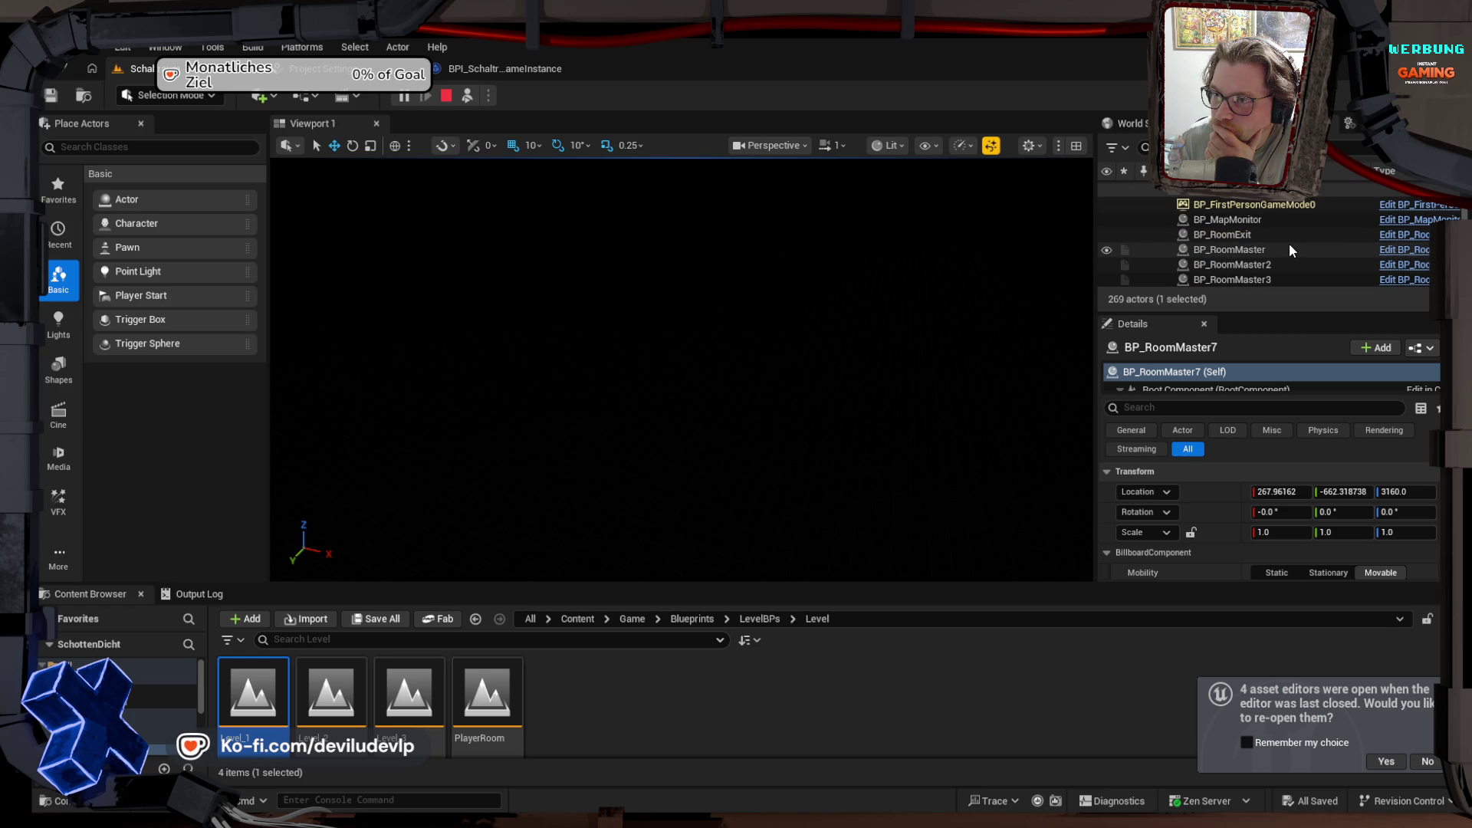
scroll(1289, 250, "up", 2)
scroll(1291, 249, "down", 4)
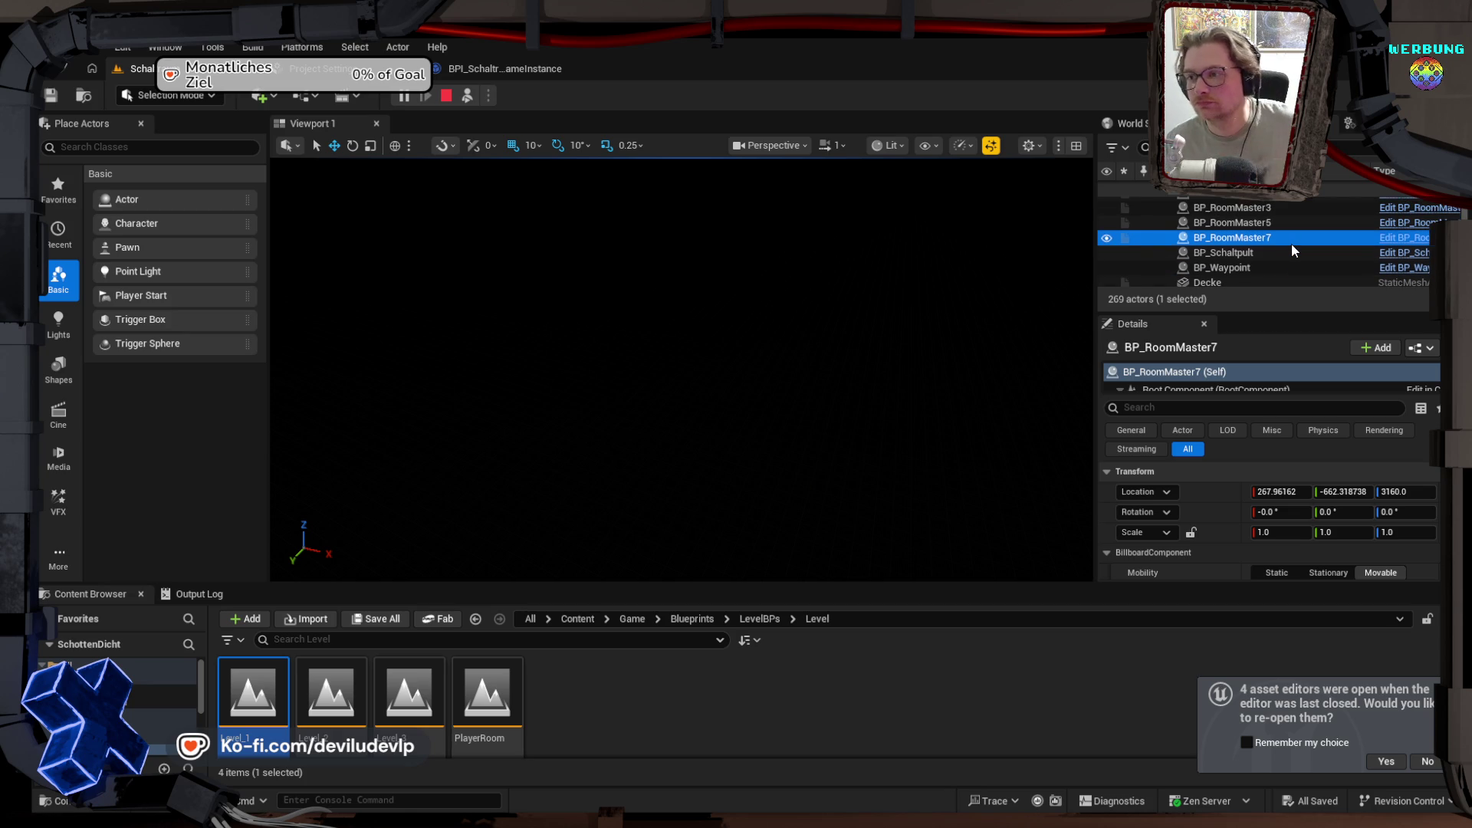
scroll(1291, 243, "down", 1)
scroll(1291, 241, "down", 2)
scroll(1291, 239, "down", 8)
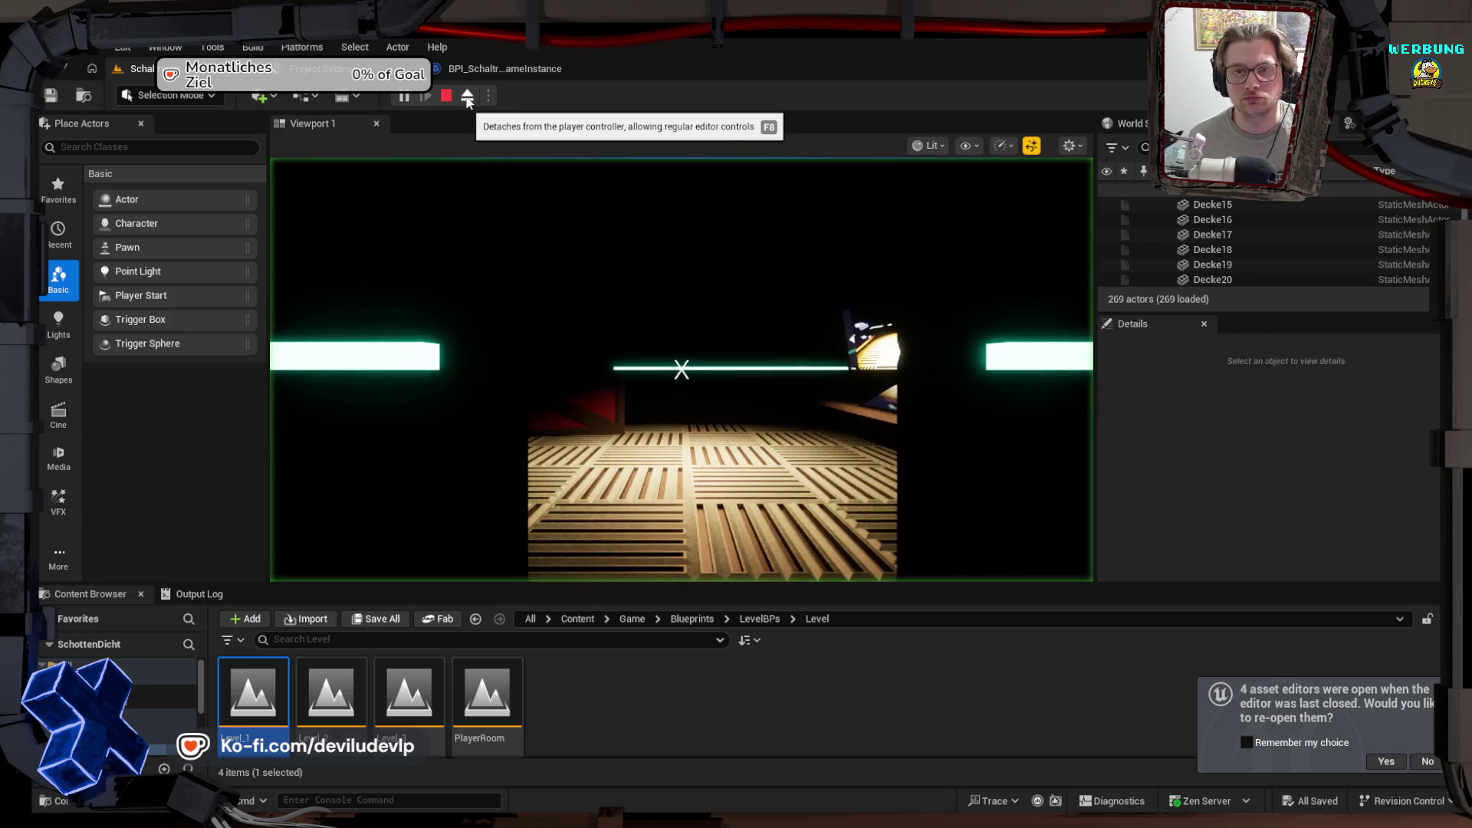
Step: Stop the running play-test and dismiss the RegisterRoom error log
left_click(799, 338)
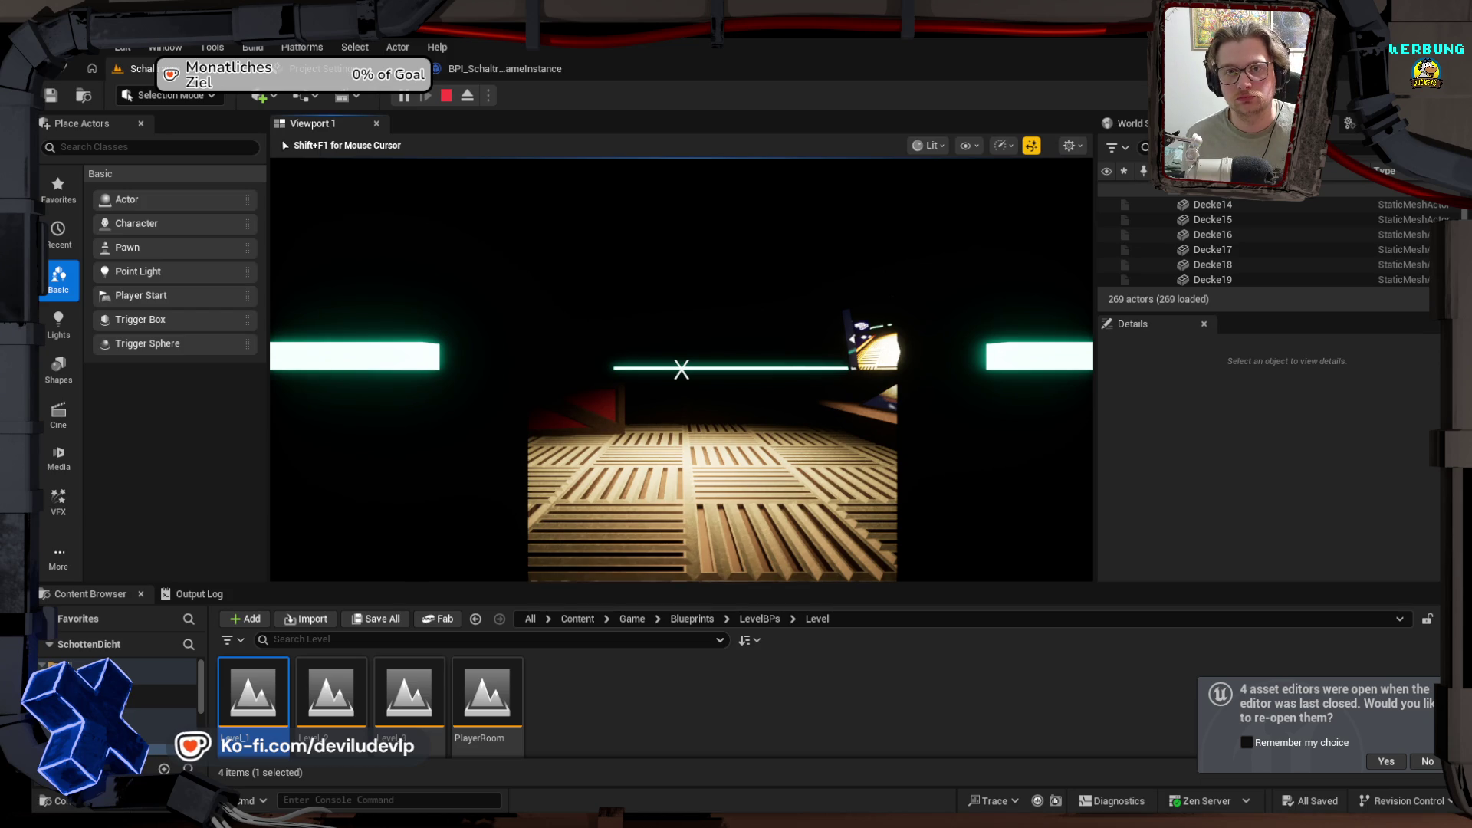
key("Escape")
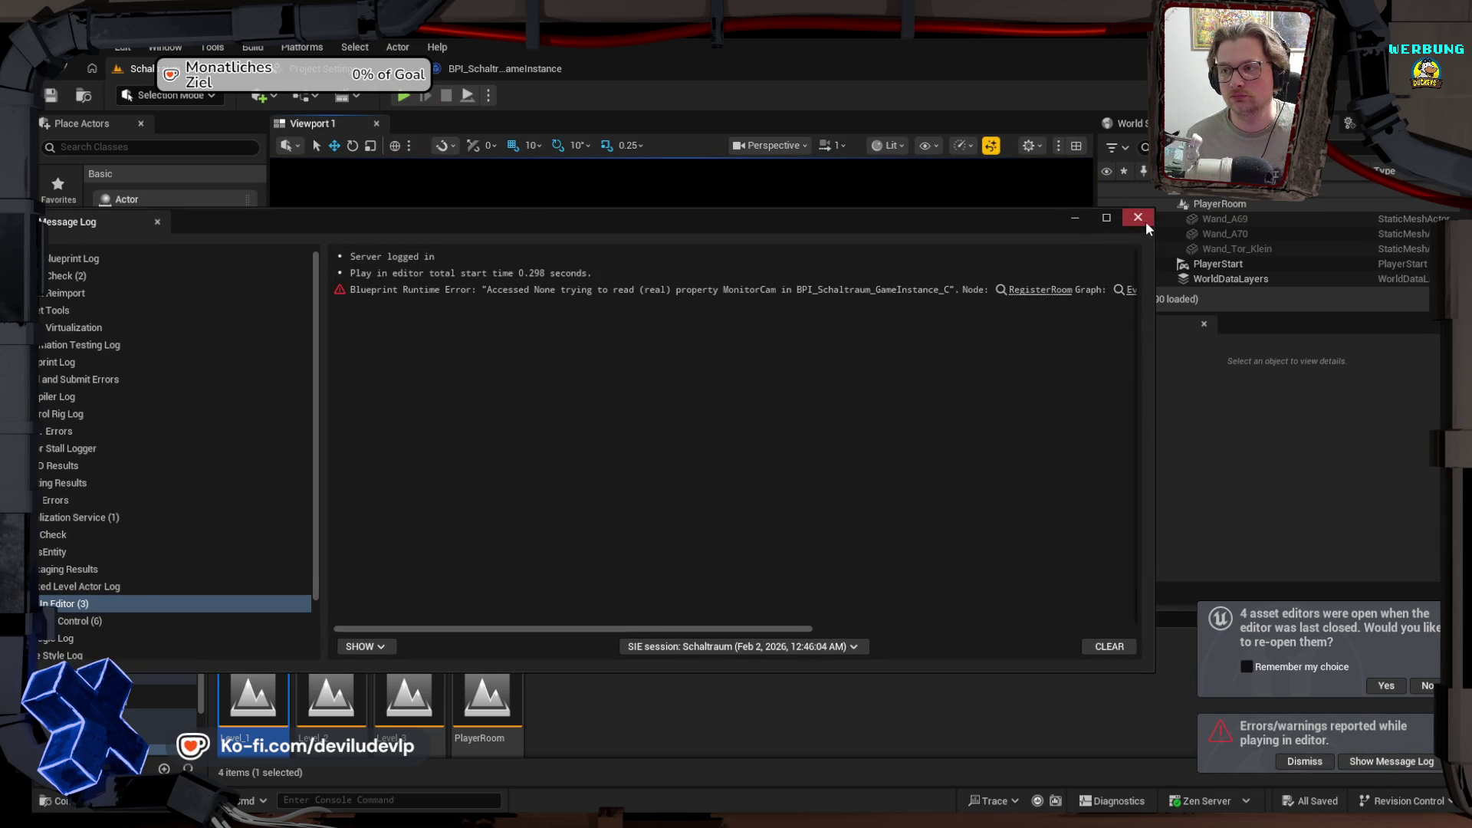
left_click(1138, 217)
Step: Play-test again with Alt+P, stop it, review the NextCamera Accessed None errors and close the log
key("alt+p")
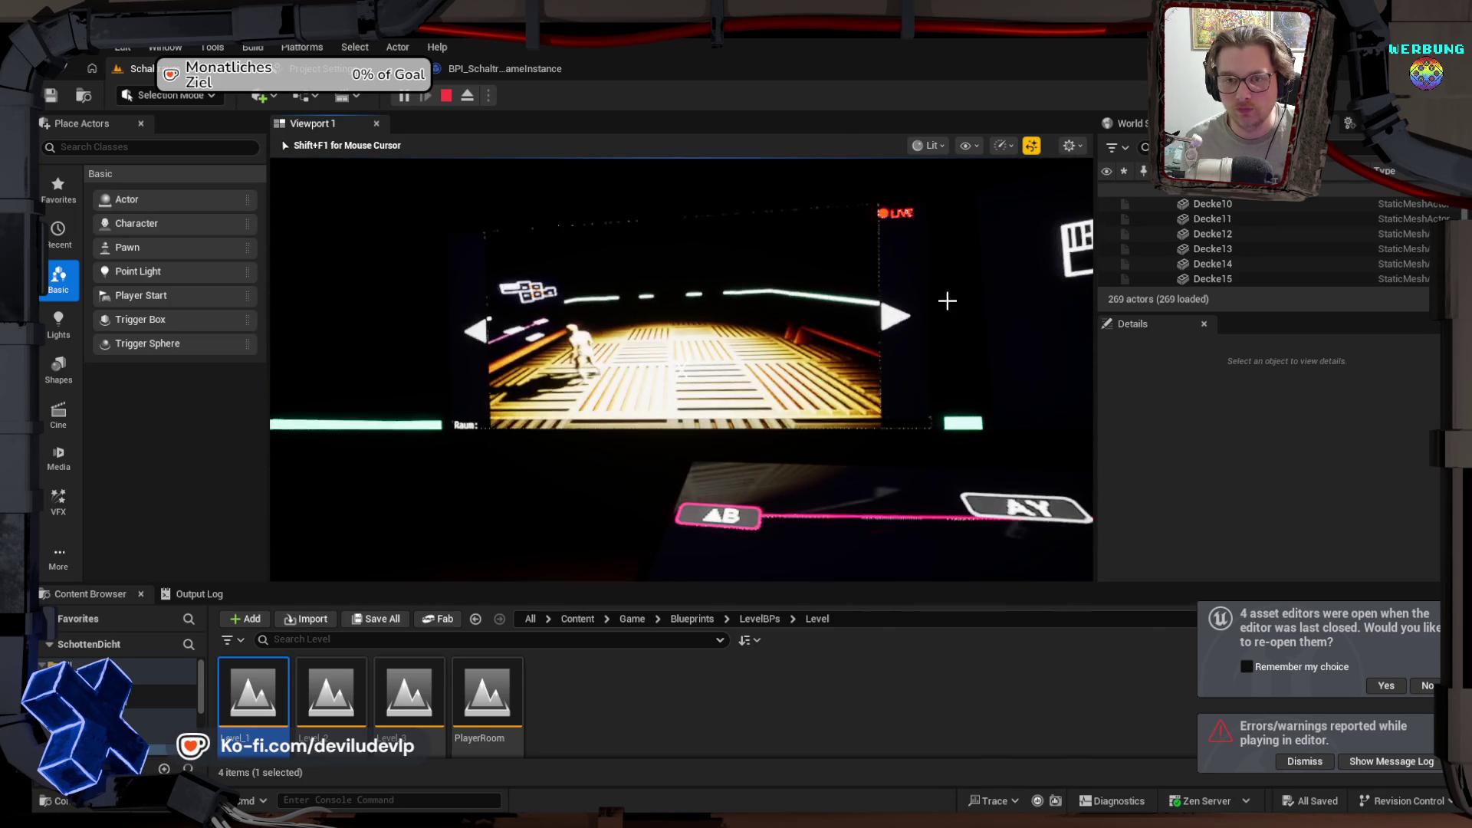
key("Escape")
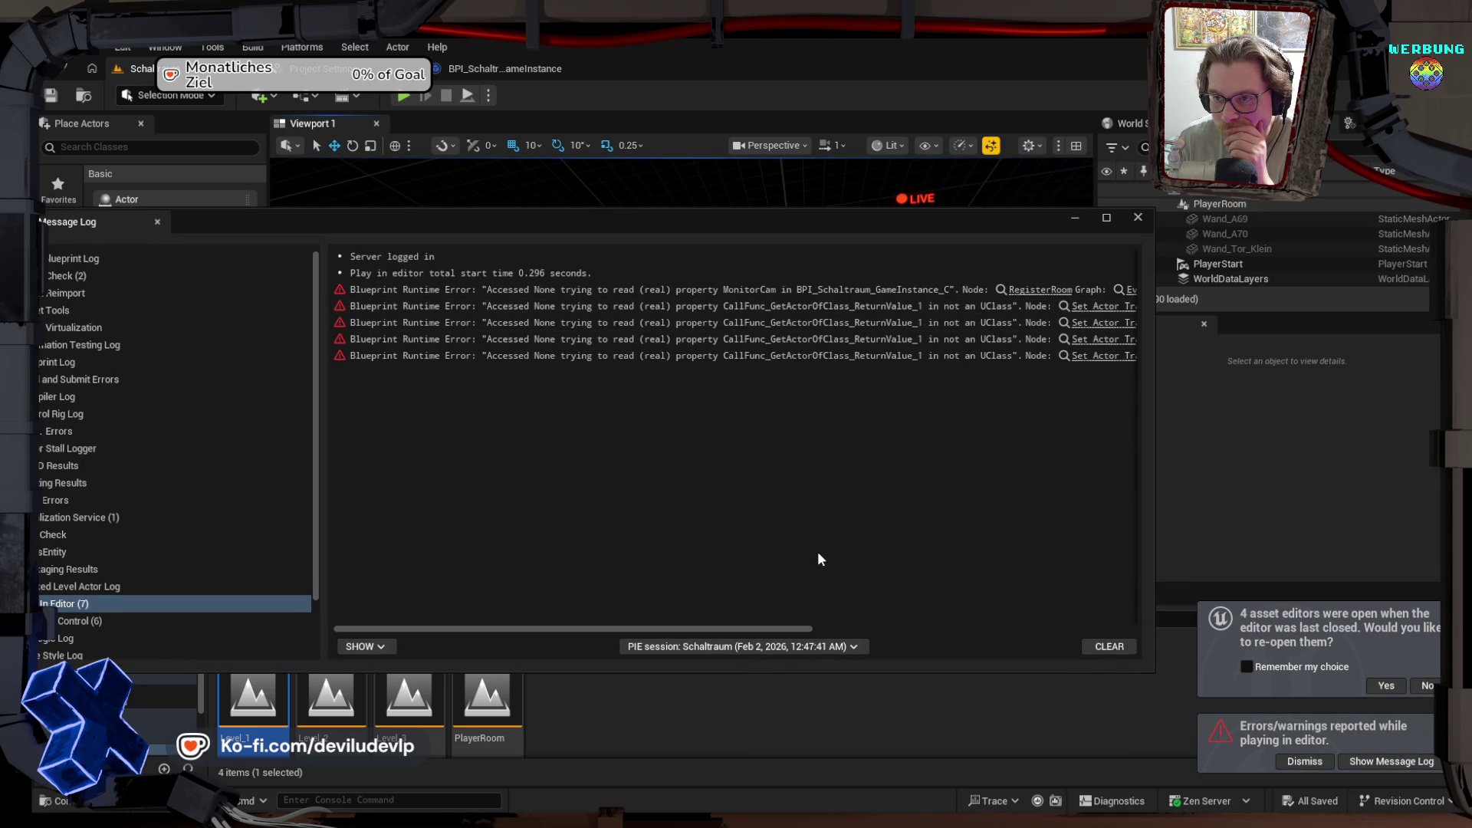
mouse_move(732, 627)
left_mouse_down()
mouse_move(1027, 617)
mouse_move(954, 618)
mouse_move(1017, 614)
mouse_move(990, 618)
left_mouse_up()
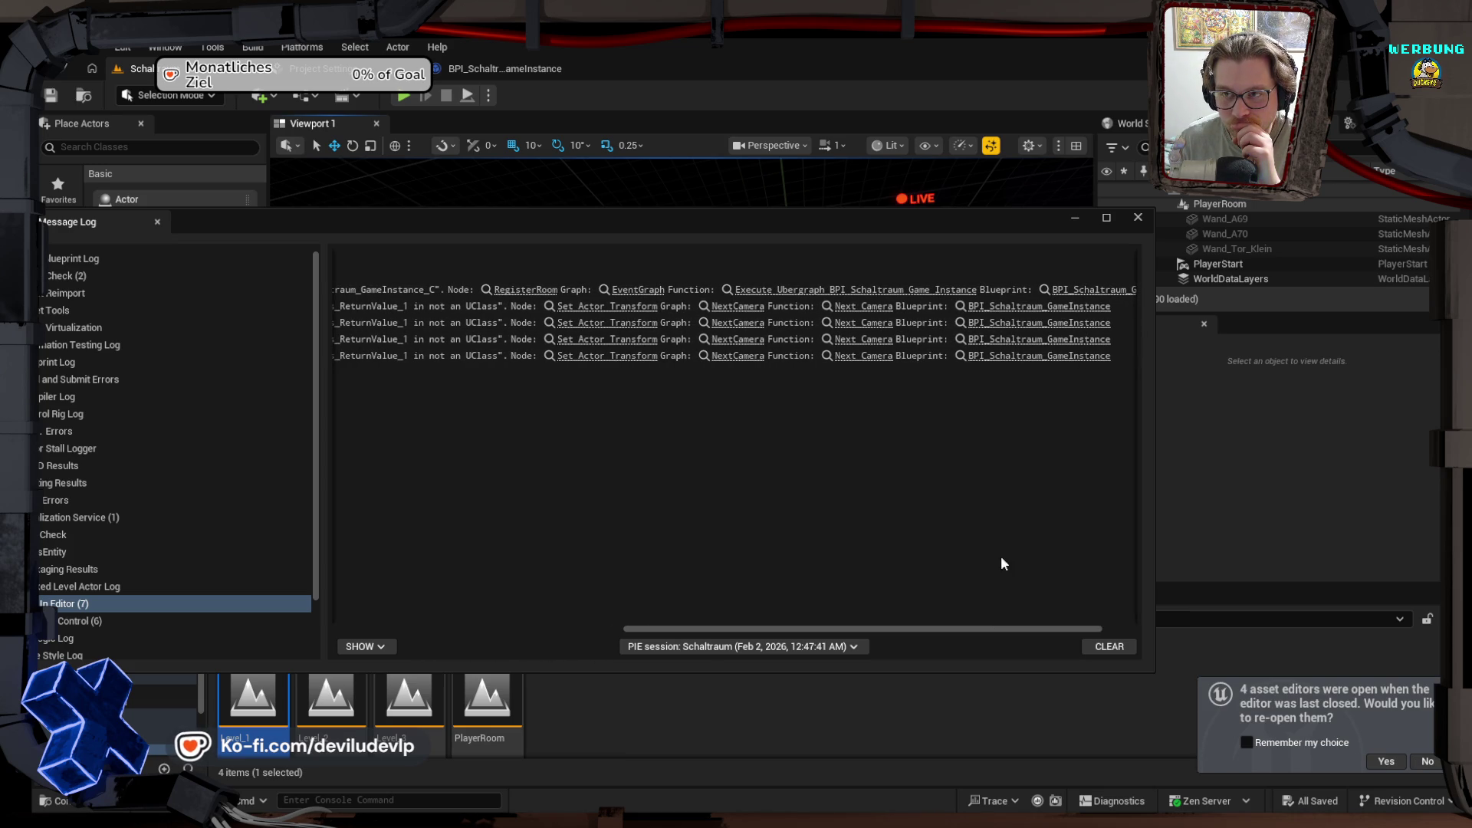
left_click(1138, 217)
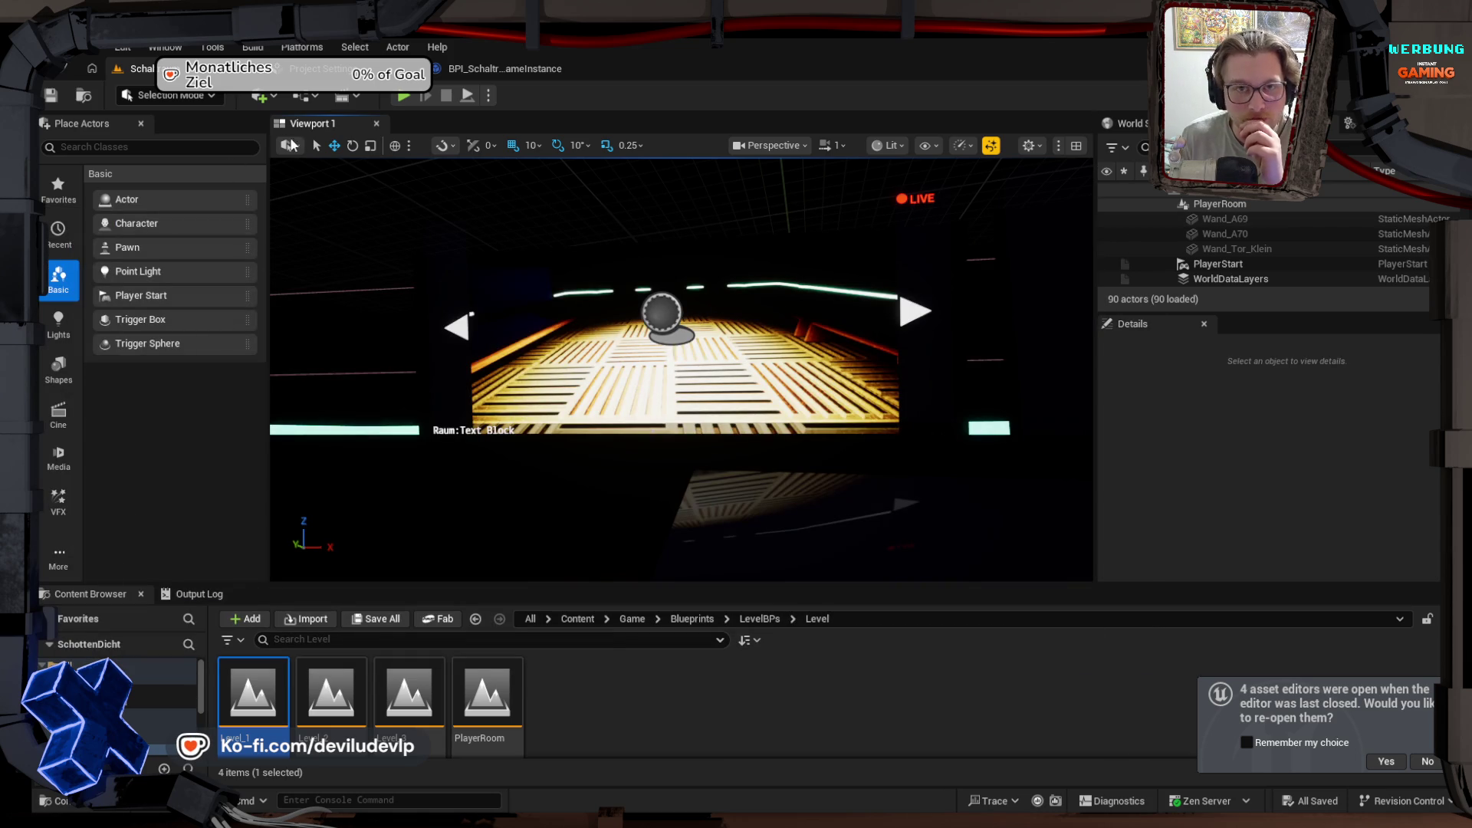
Step: Open the game instance's NextCamera graph and nudge the Get Actor Of Class node left and back
left_click(500, 68)
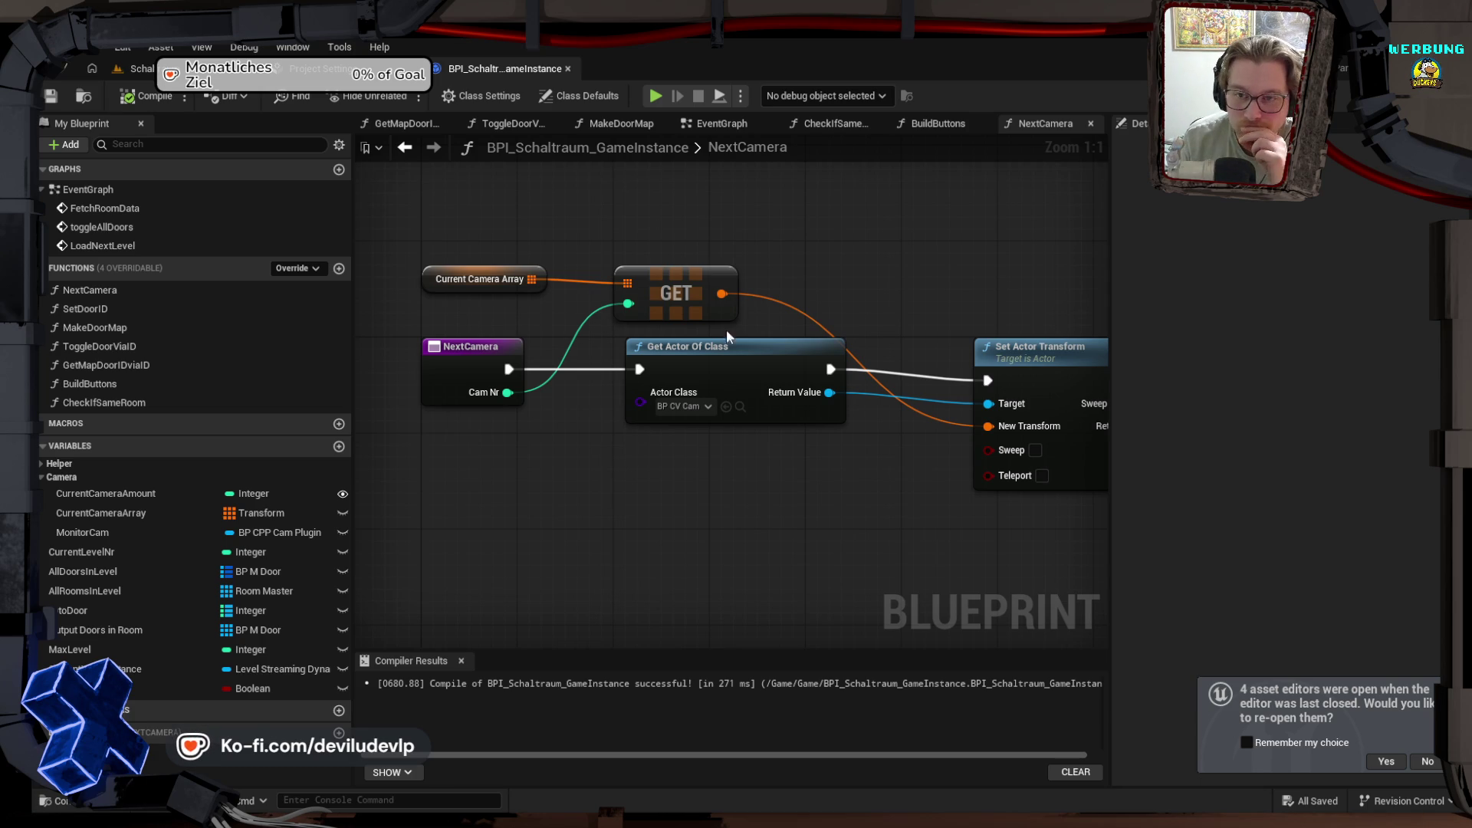
left_click_drag(719, 346, 656, 349)
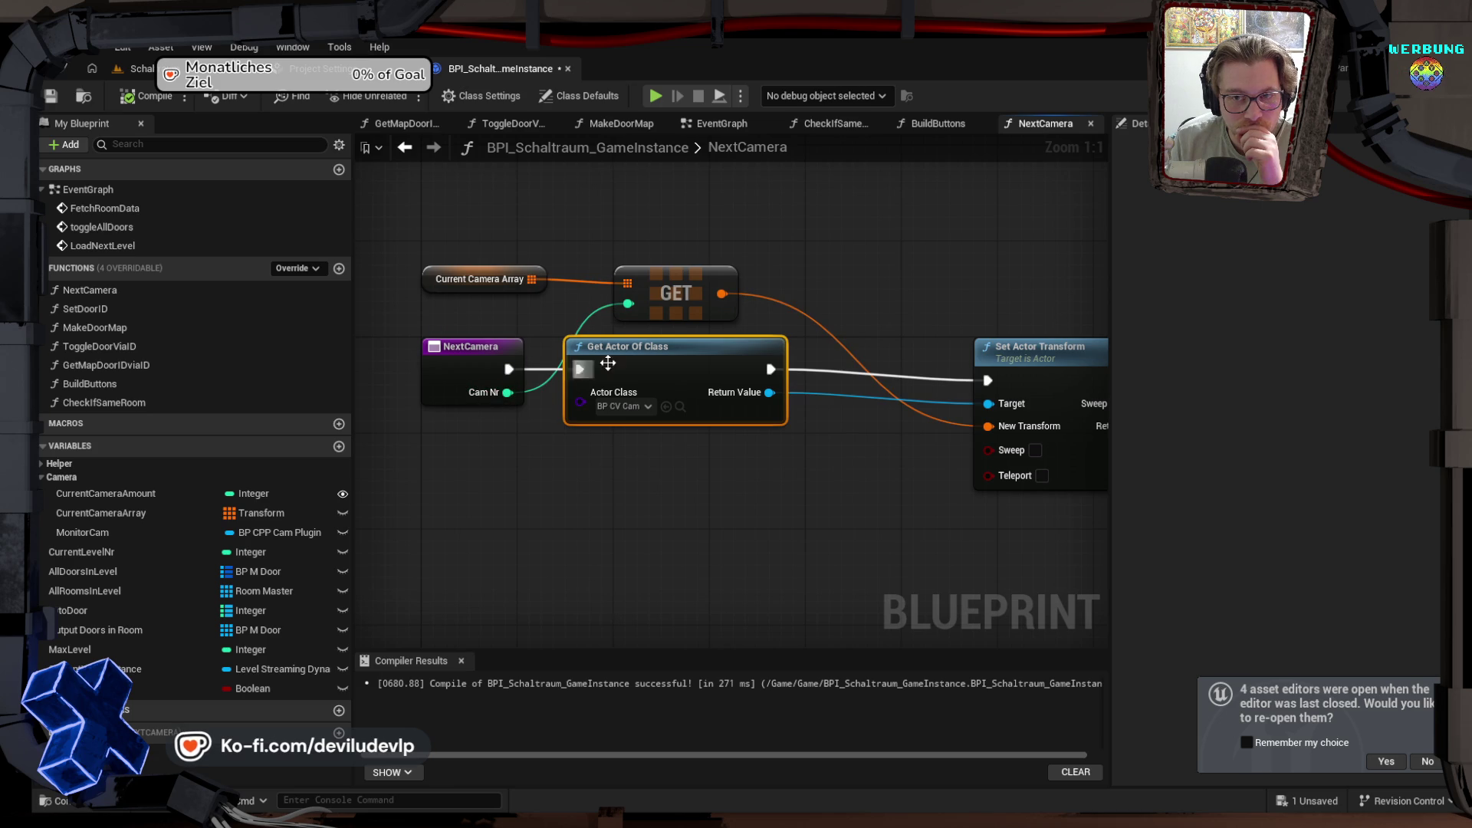
mouse_move(651, 348)
left_mouse_down()
mouse_move(725, 345)
mouse_move(687, 348)
left_mouse_up()
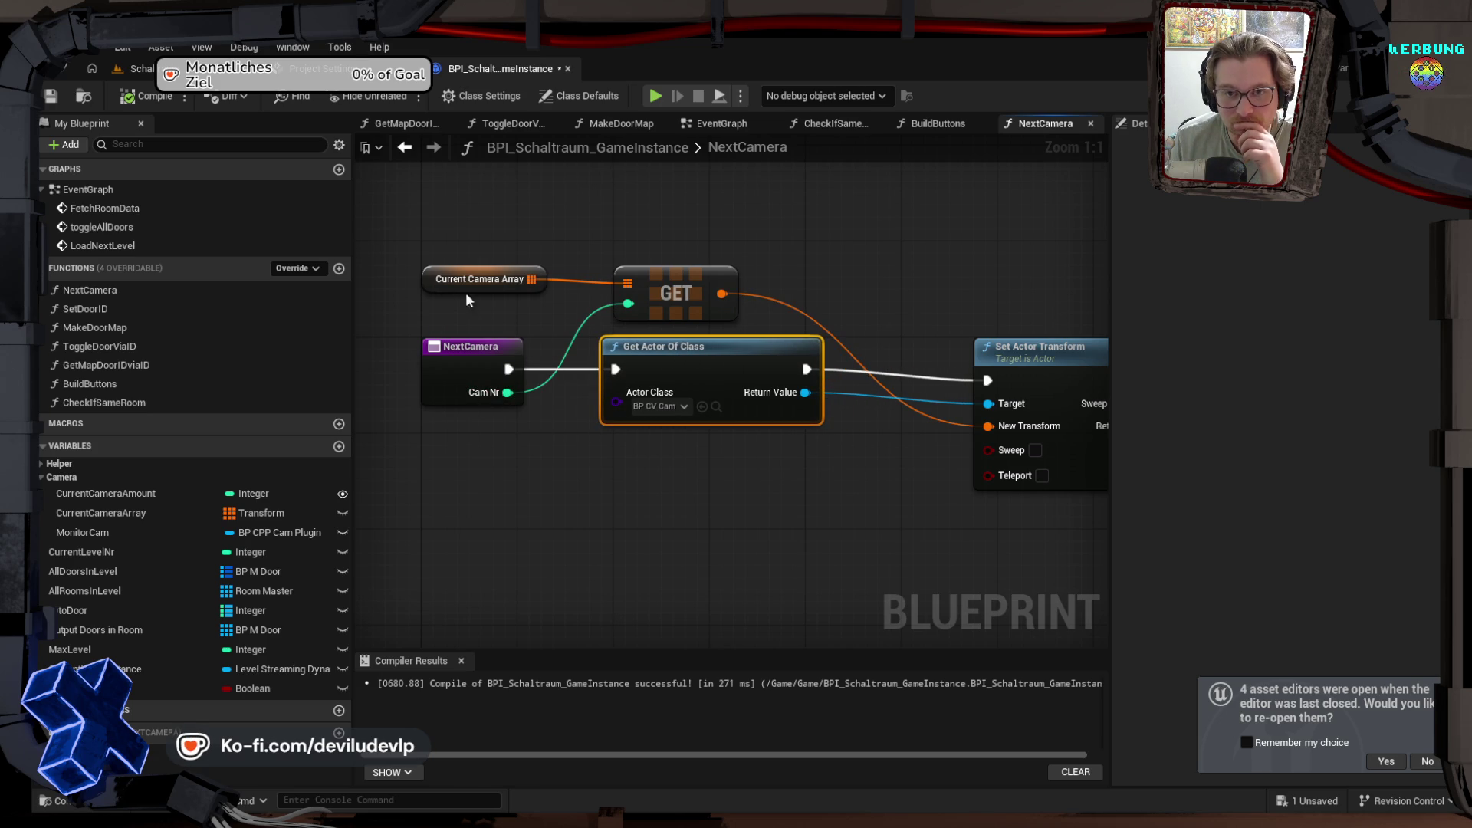
Step: Replace the Current Camera Array nodes with an All Rooms in Level GET indexed by Cam Nr
left_click_drag(440, 241, 689, 319)
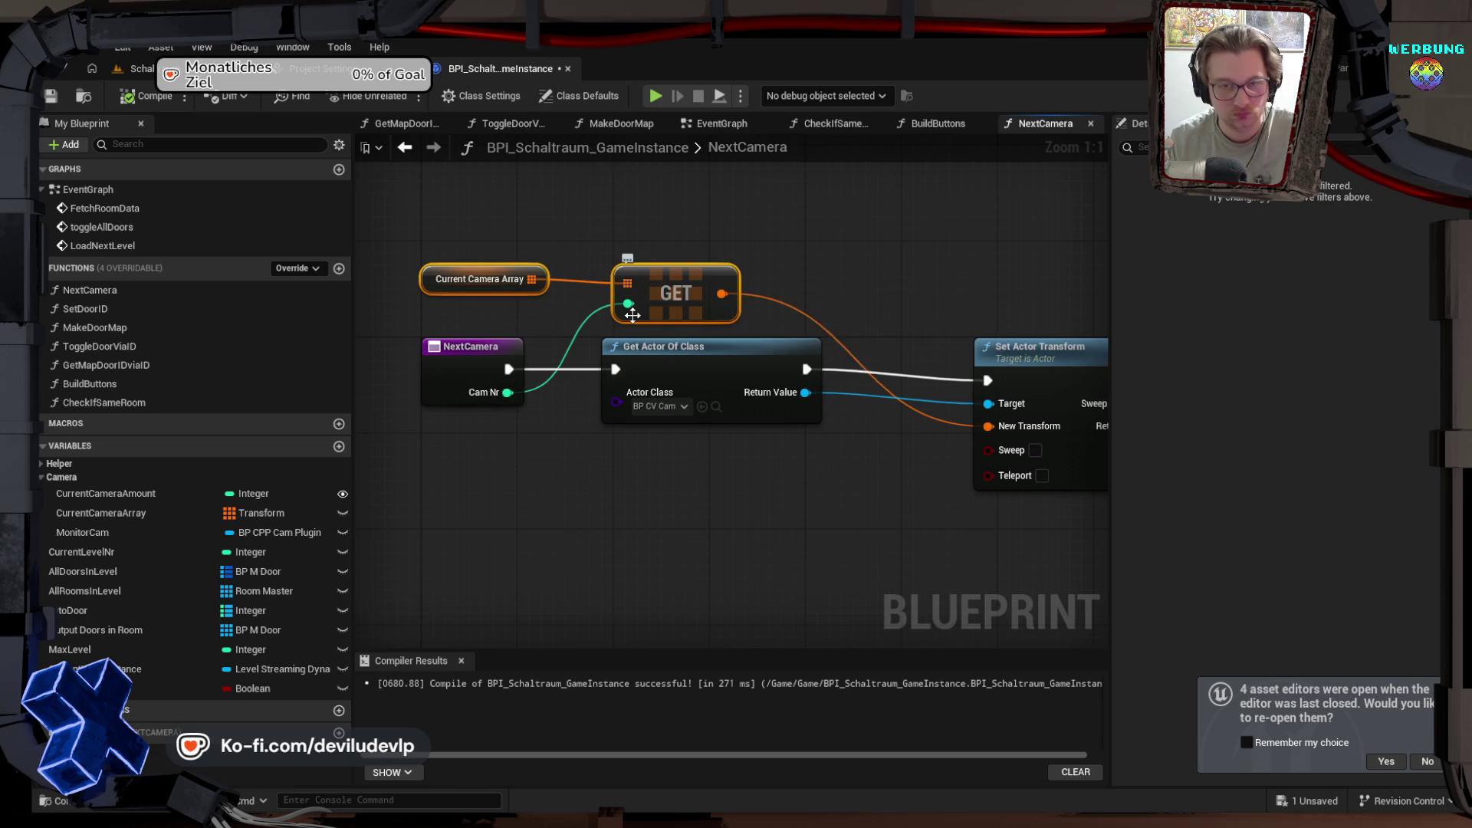
key("Delete")
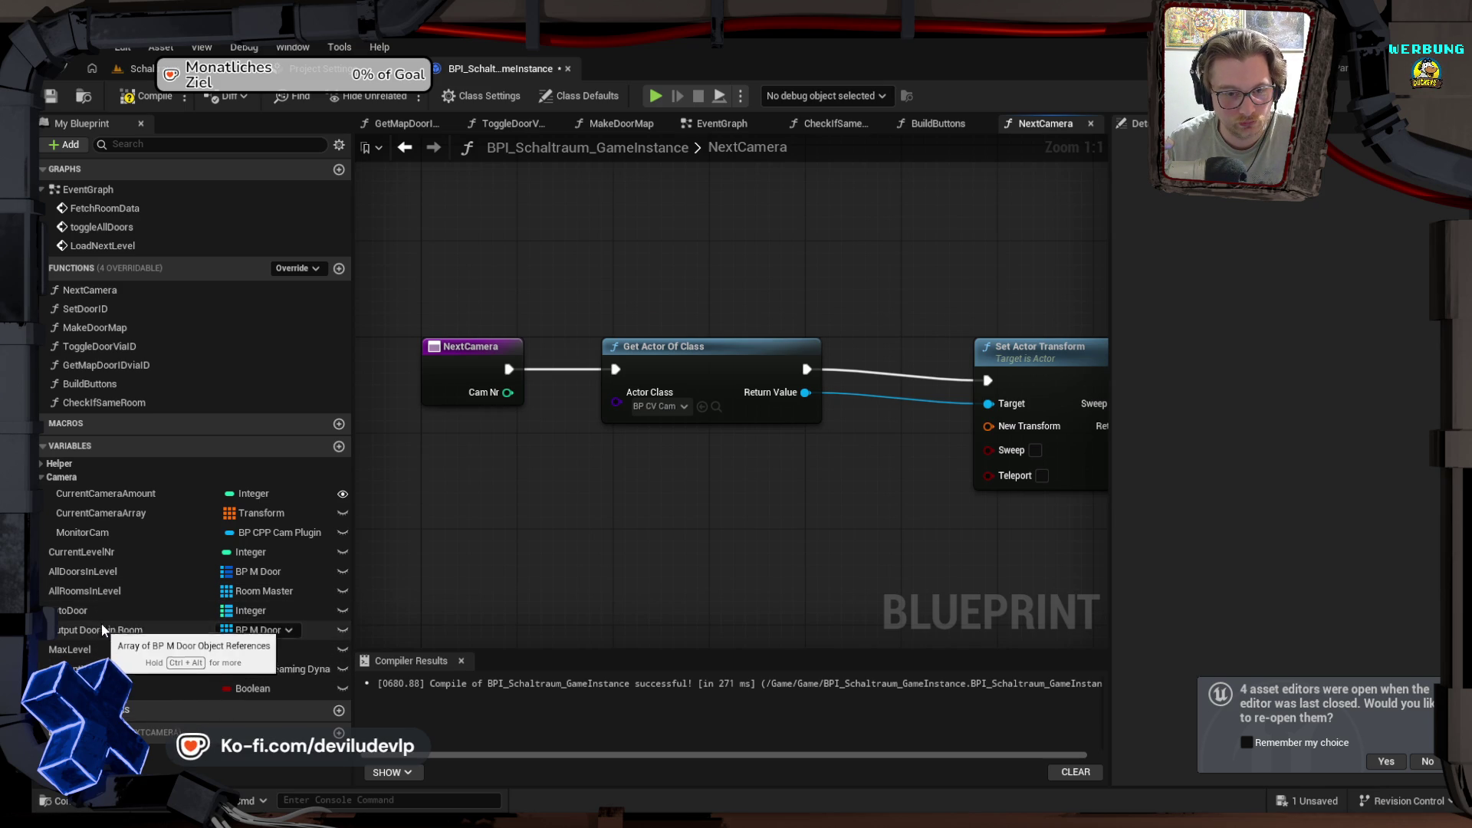
left_click(86, 592)
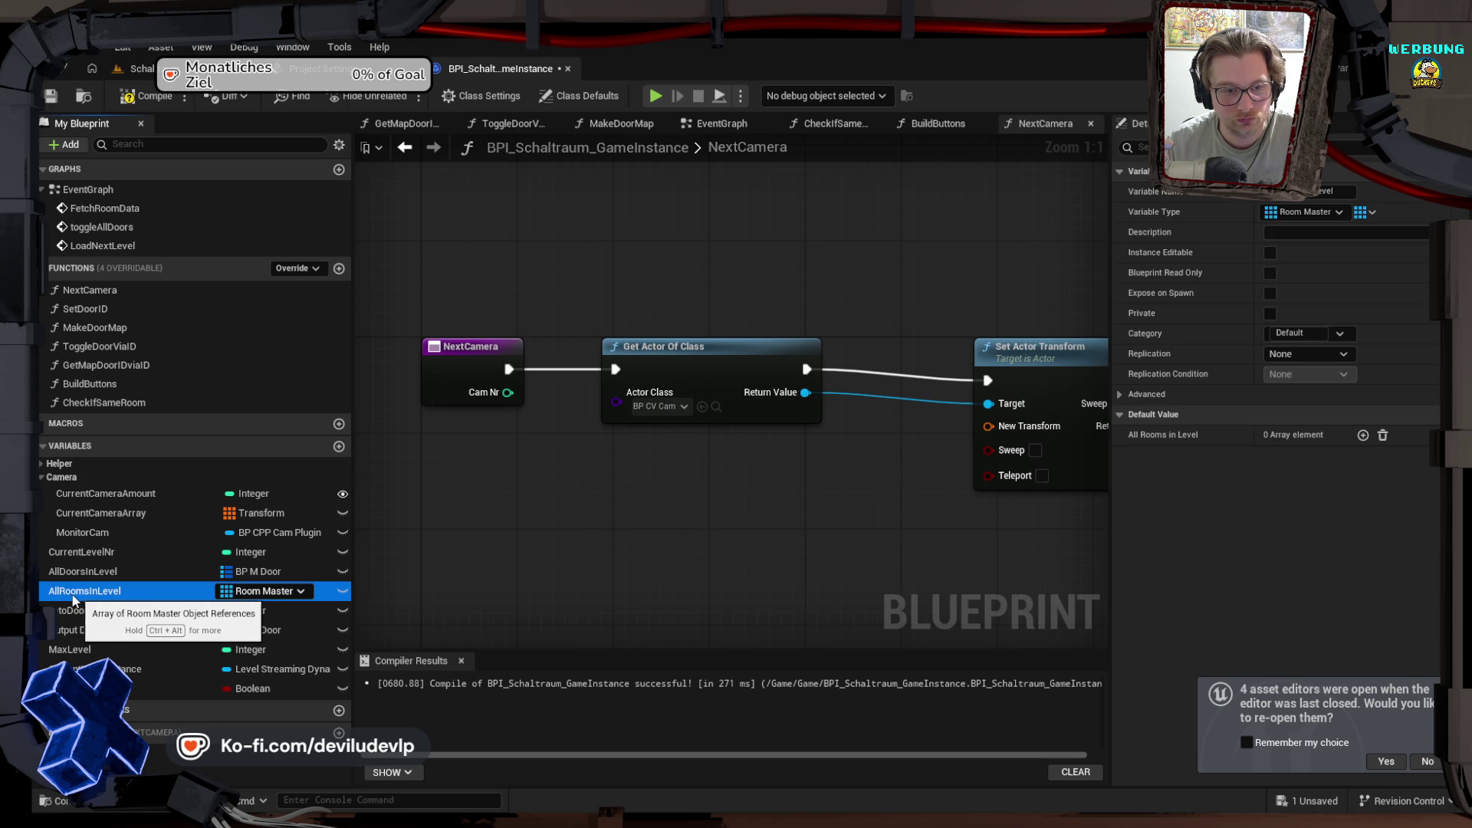
mouse_move(74, 599)
left_mouse_down()
mouse_move(472, 178)
mouse_move(411, 285)
left_mouse_up()
left_click(449, 275)
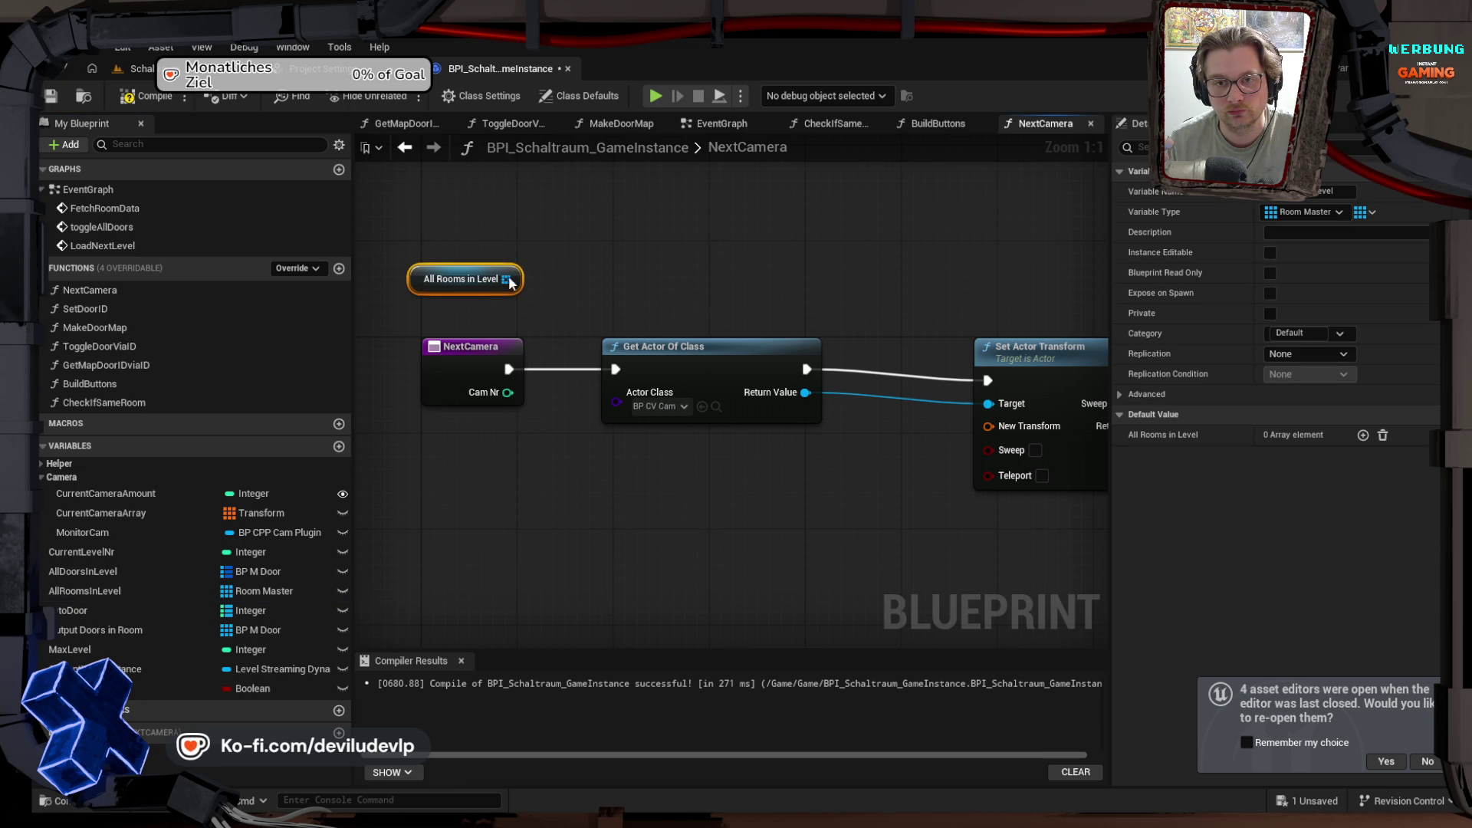
left_click_drag(517, 279, 596, 270)
type("get")
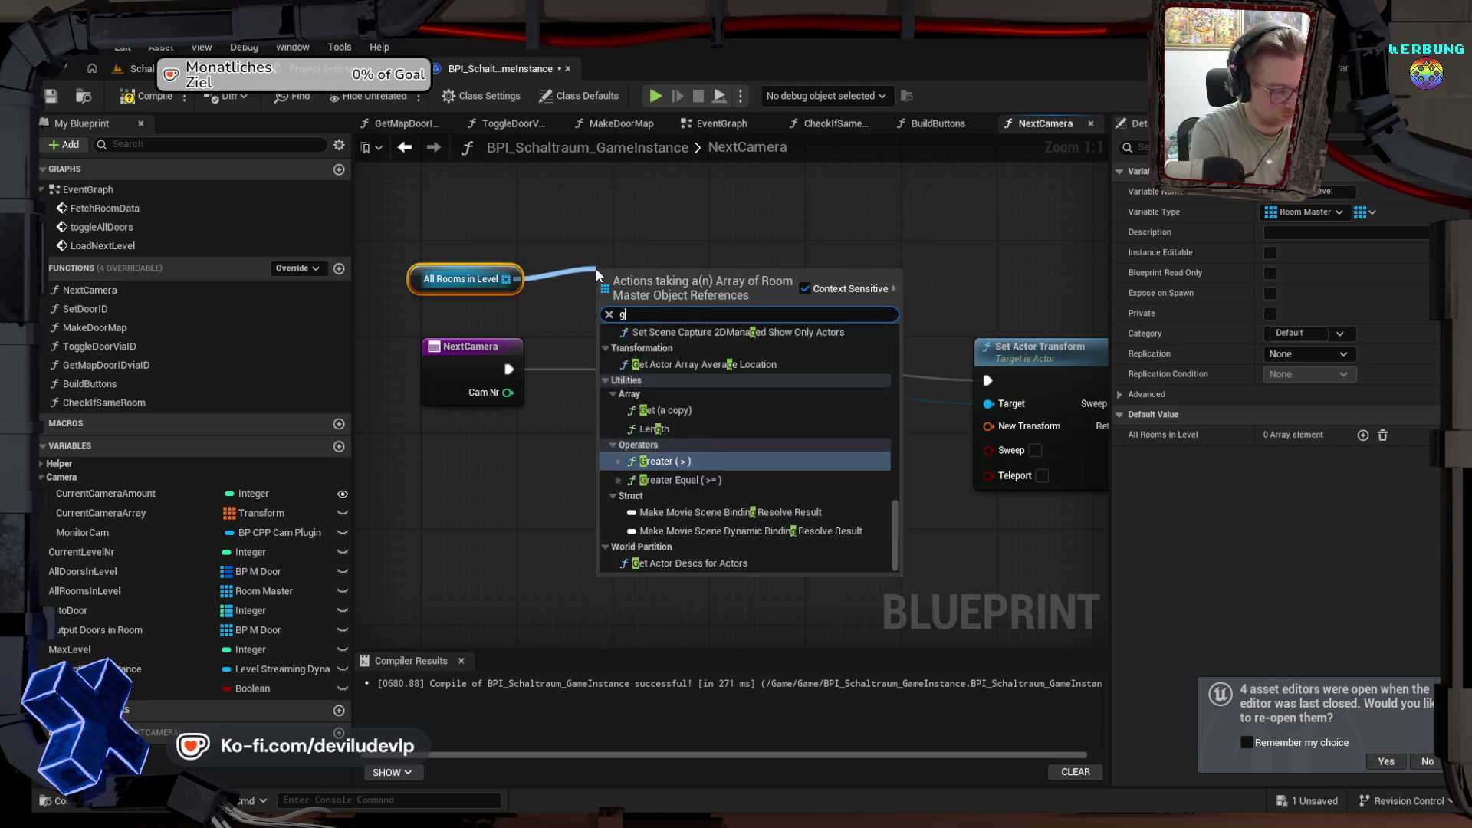
key("Return")
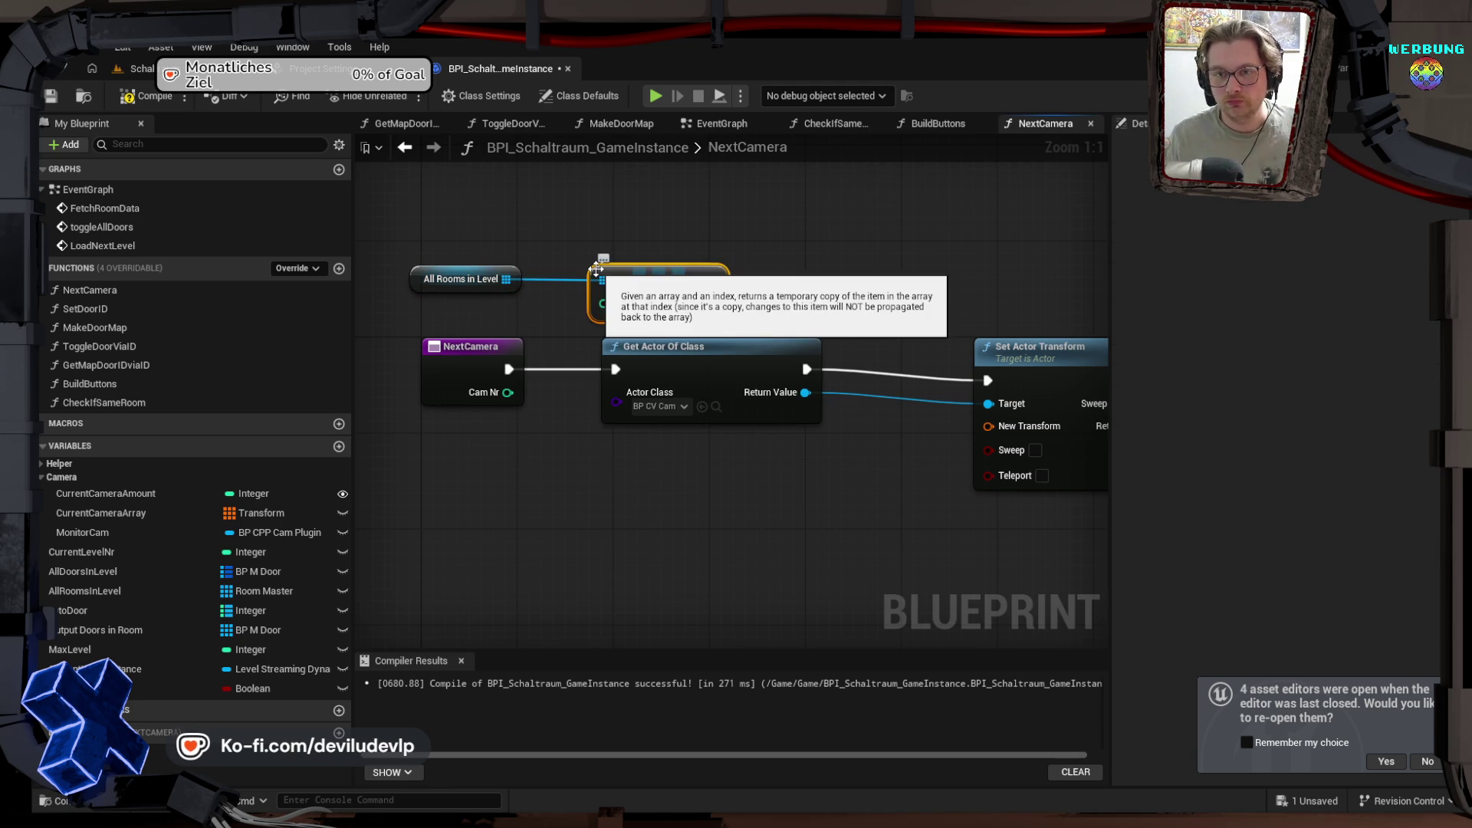
left_click_drag(507, 392, 663, 279)
Step: Set Get Actor Of Class to find BP_CPP_CamPlugin
mouse_move(875, 282)
left_mouse_down()
mouse_move(696, 269)
mouse_move(656, 283)
left_mouse_up()
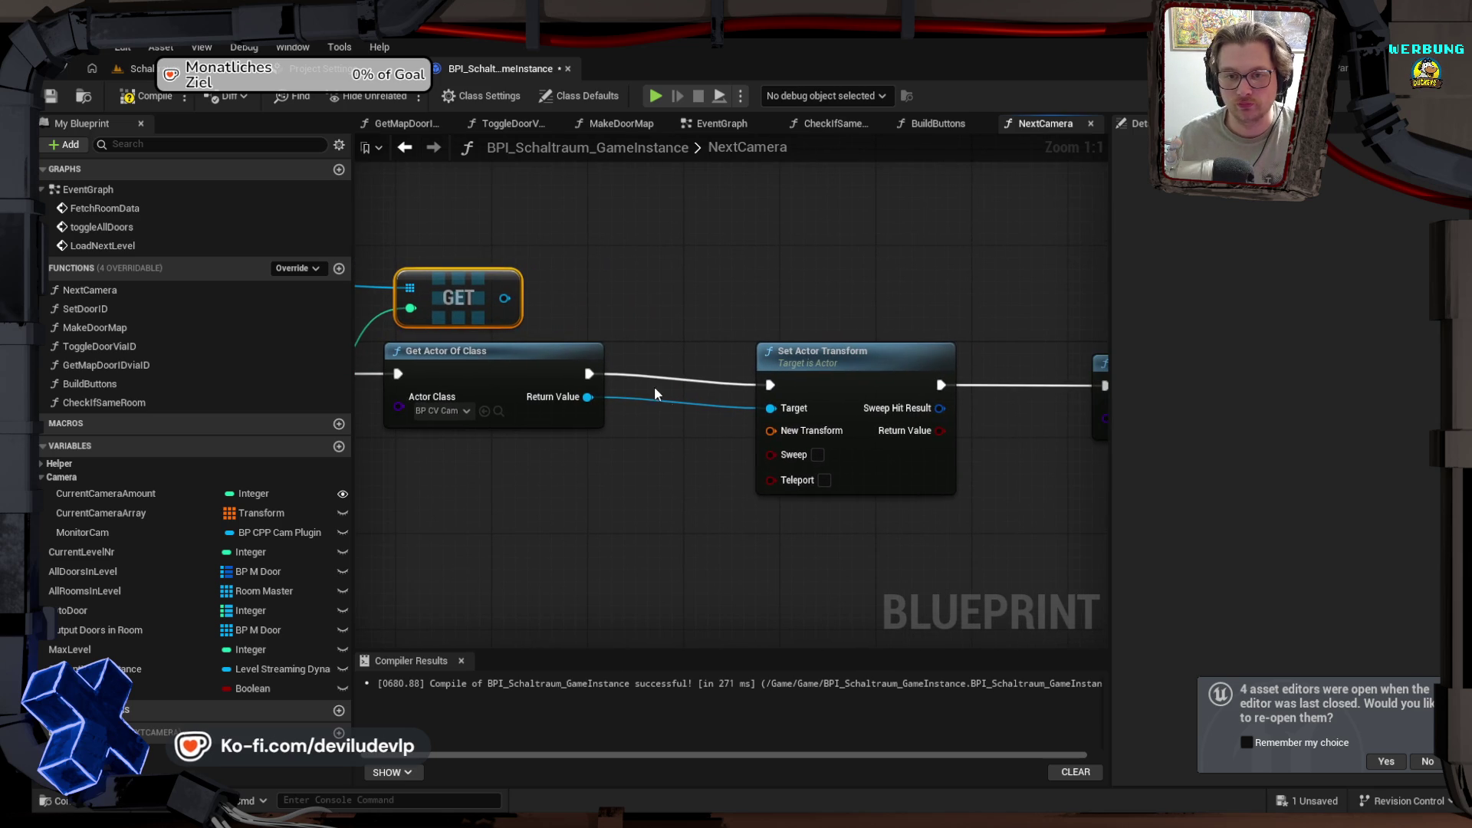
left_click(466, 412)
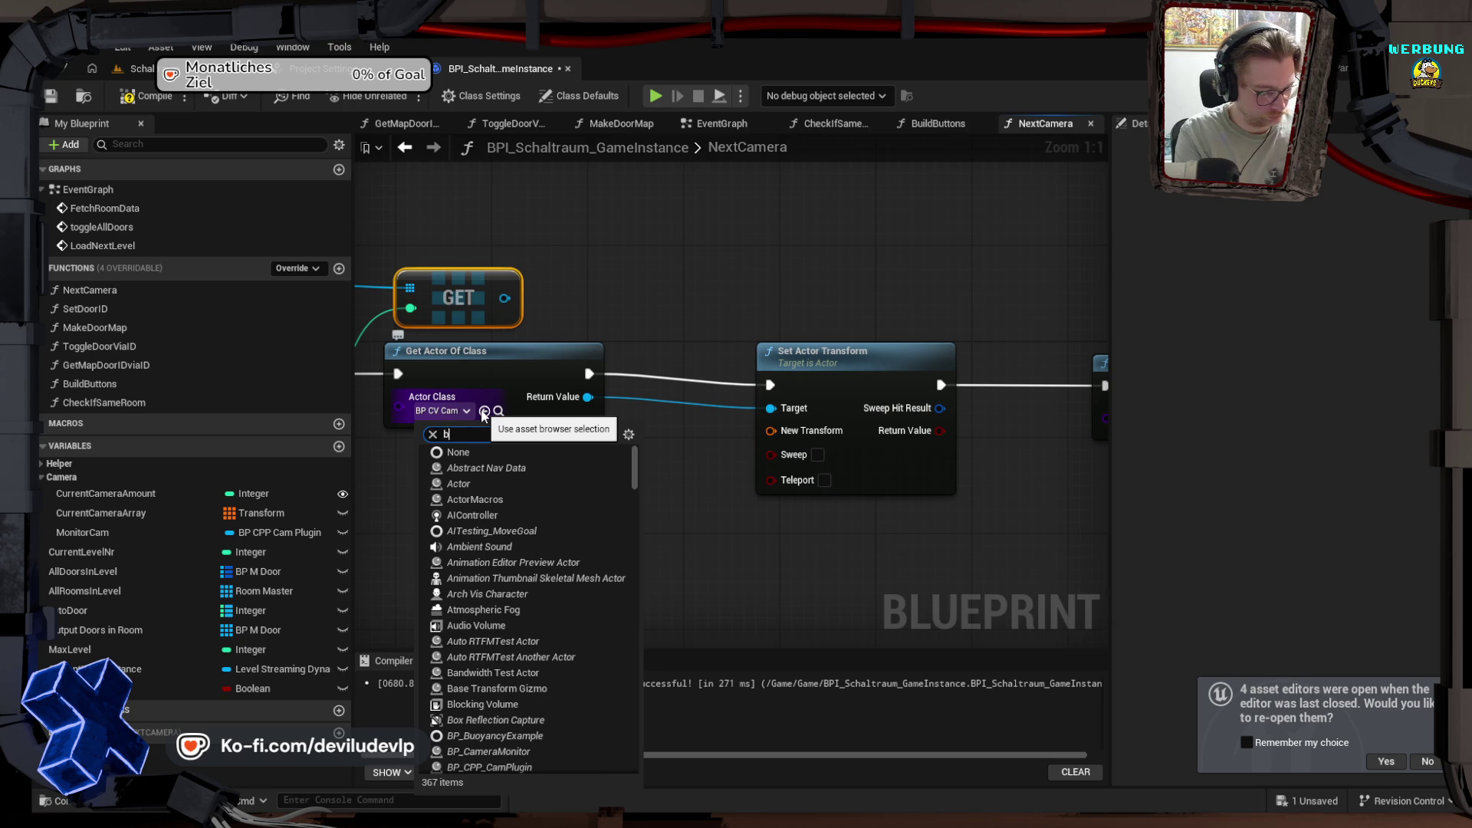
type("p cpp")
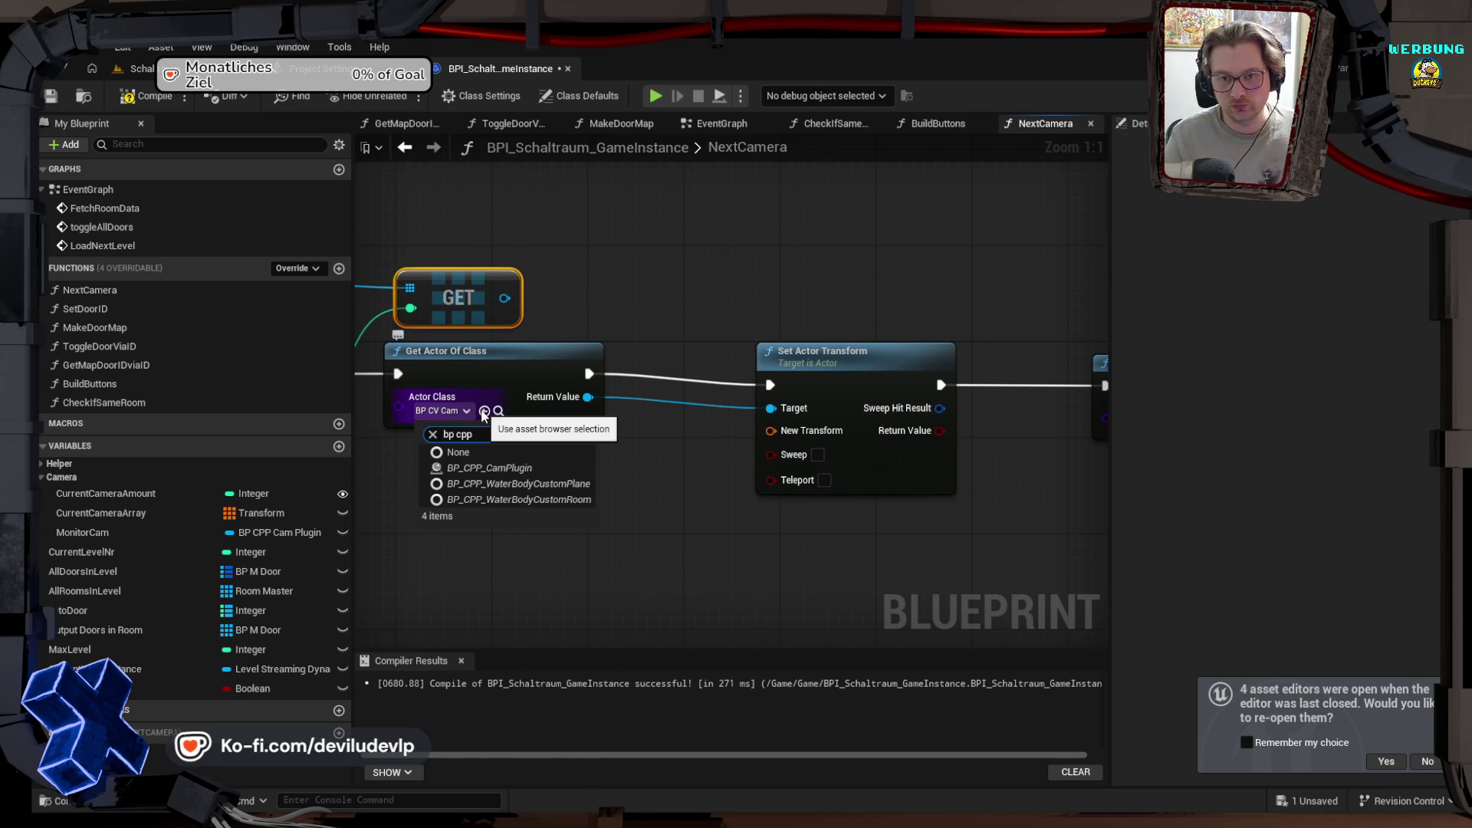
left_click(503, 467)
Step: Delete Set Actor Transform and add a Register Room node from the camera plugin output
left_click_drag(673, 430, 585, 429)
left_click(741, 359)
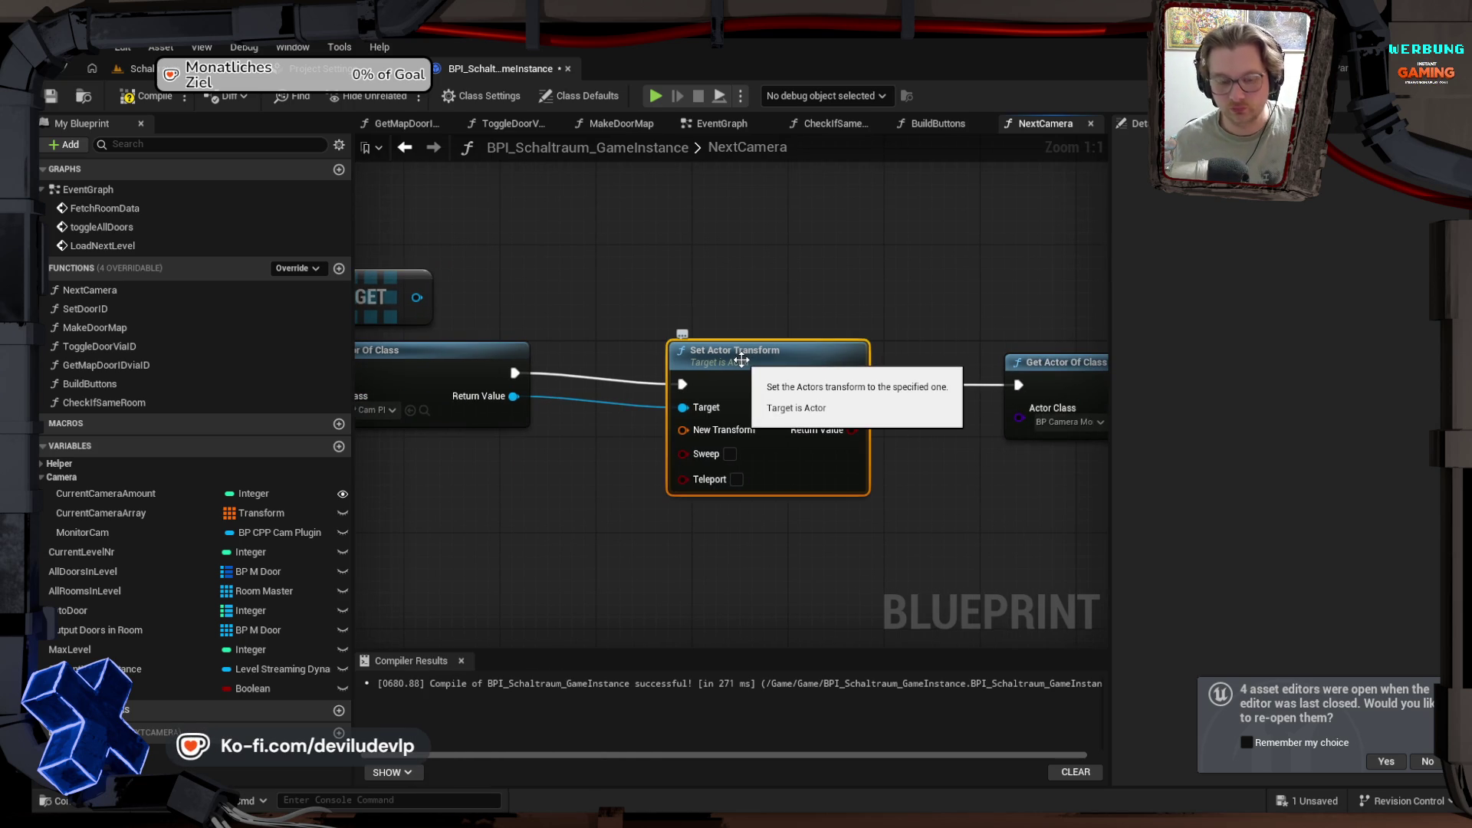
key("Delete")
mouse_move(524, 371)
left_mouse_down()
mouse_move(602, 371)
mouse_move(723, 333)
left_mouse_up()
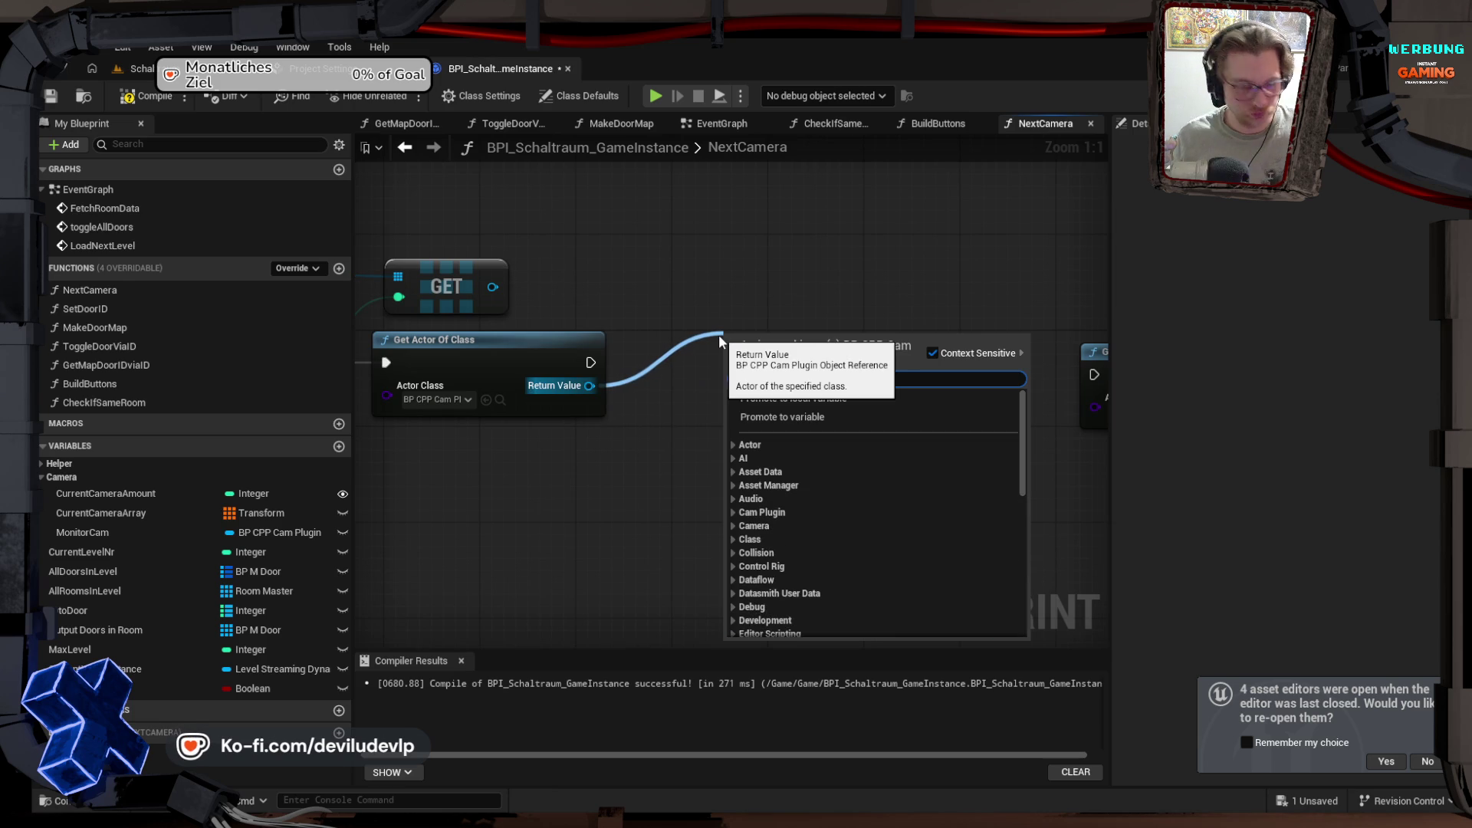
type("re")
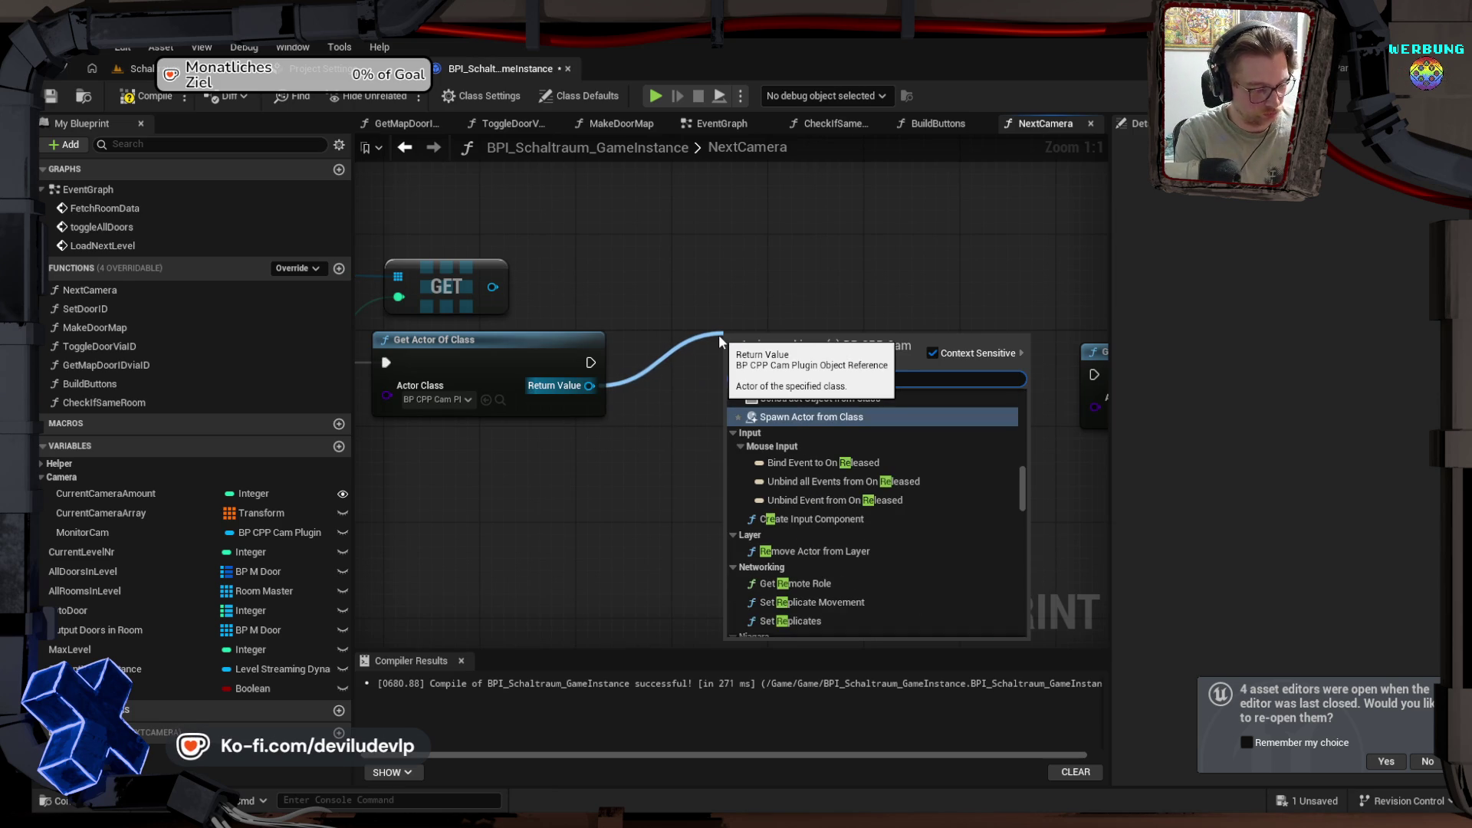
type("gi")
key("Return")
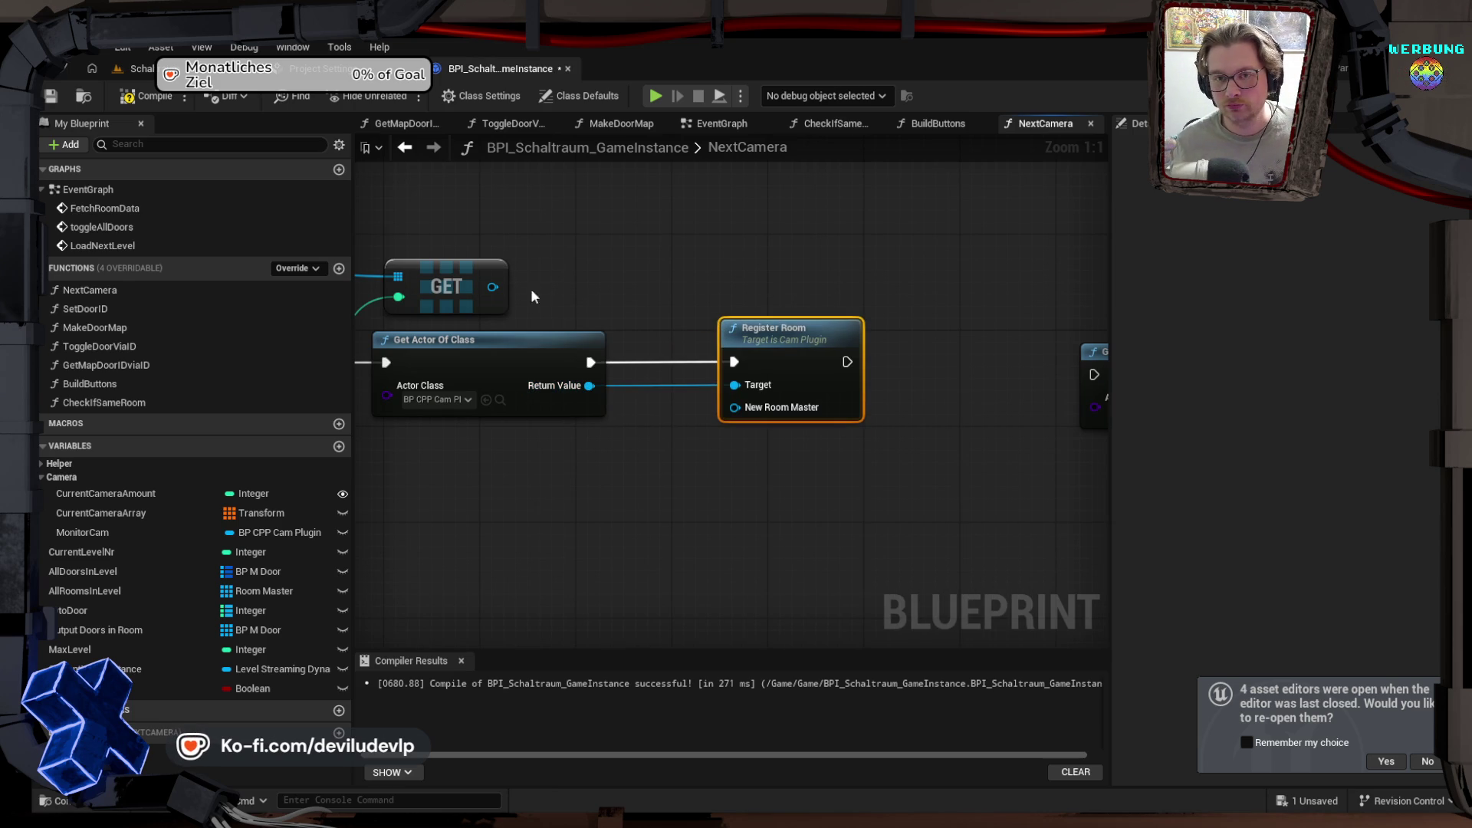
Step: Wire the indexed room into Register Room's New Room Master and chain it into the next Get Actor Of Class
mouse_move(492, 288)
left_mouse_down()
mouse_move(558, 288)
mouse_move(734, 407)
left_mouse_up()
left_click_drag(626, 360, 872, 371)
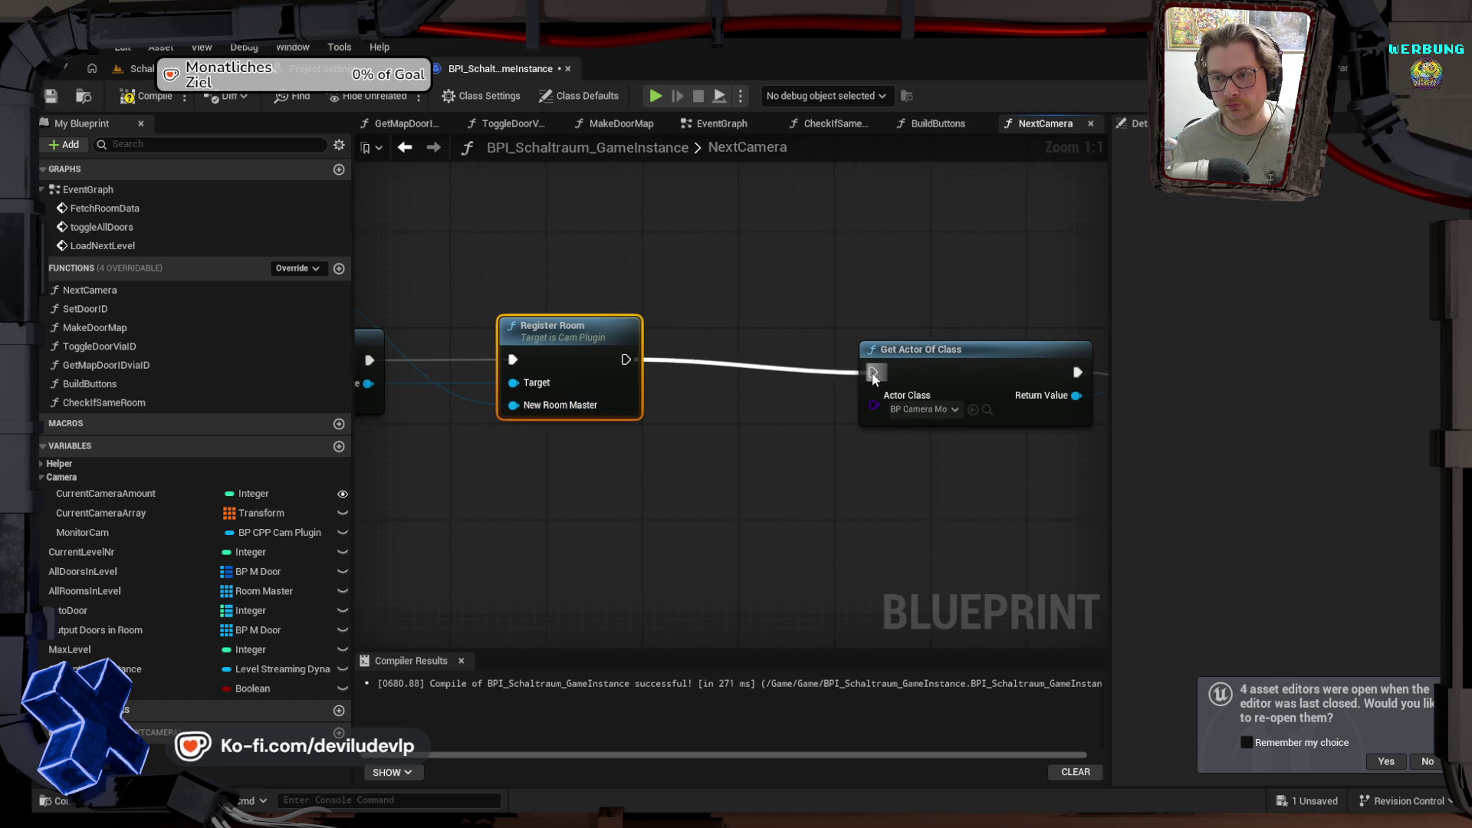
left_click_drag(783, 437, 597, 438)
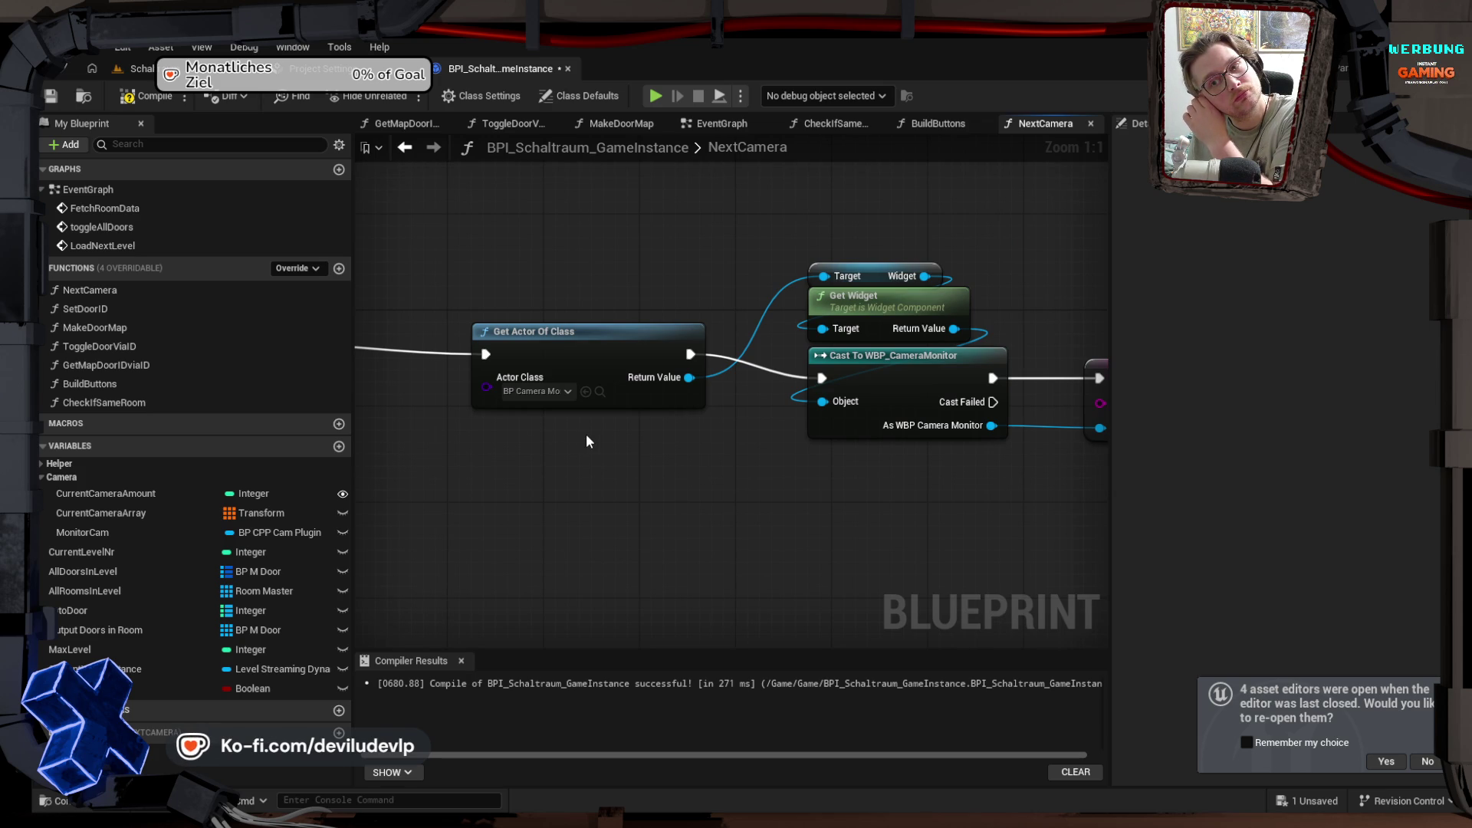
left_click_drag(853, 450, 622, 460)
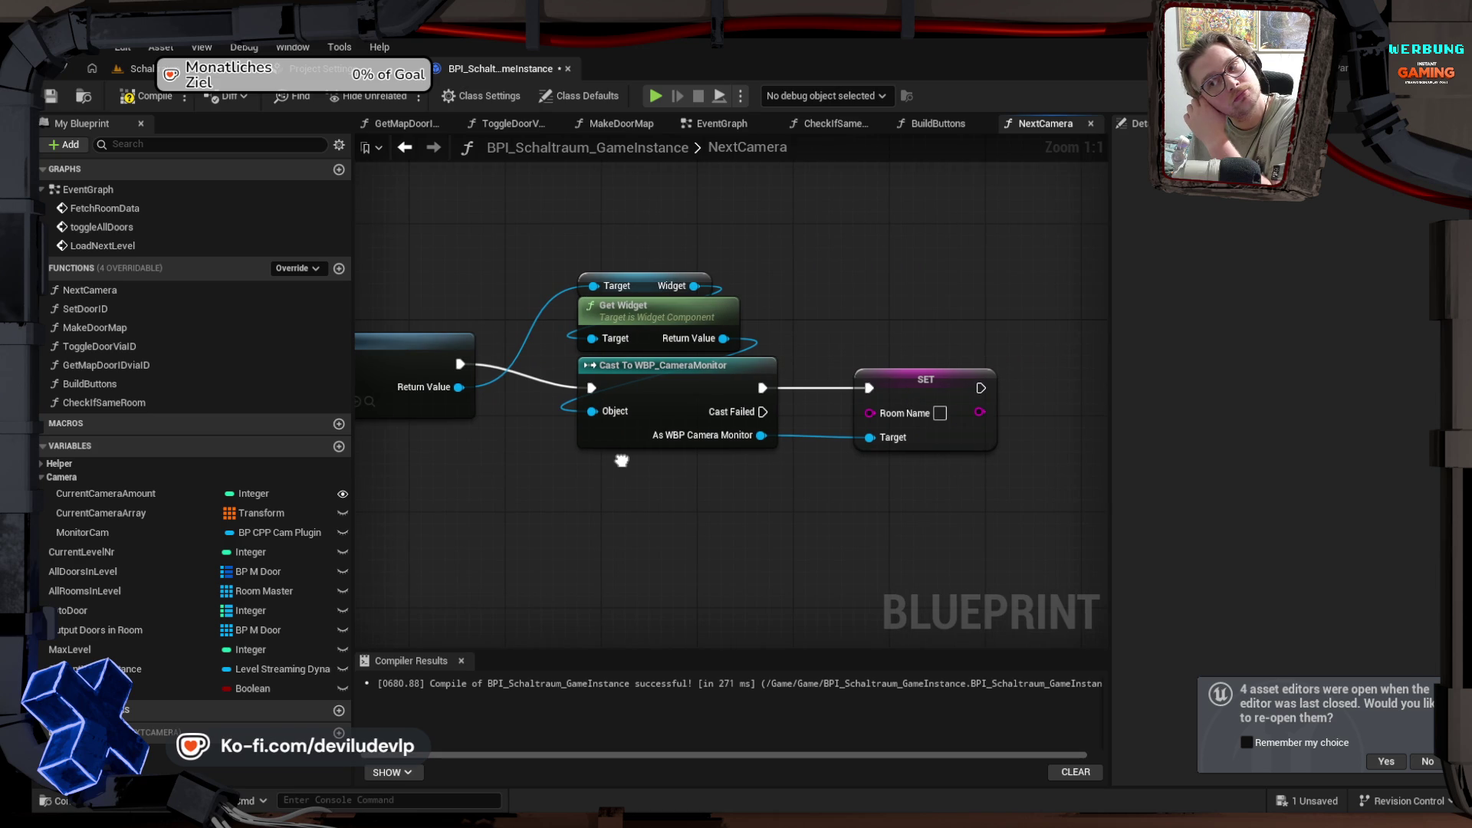
left_click_drag(622, 460, 951, 457)
mouse_move(506, 462)
left_mouse_down()
mouse_move(761, 444)
mouse_move(729, 447)
left_mouse_up()
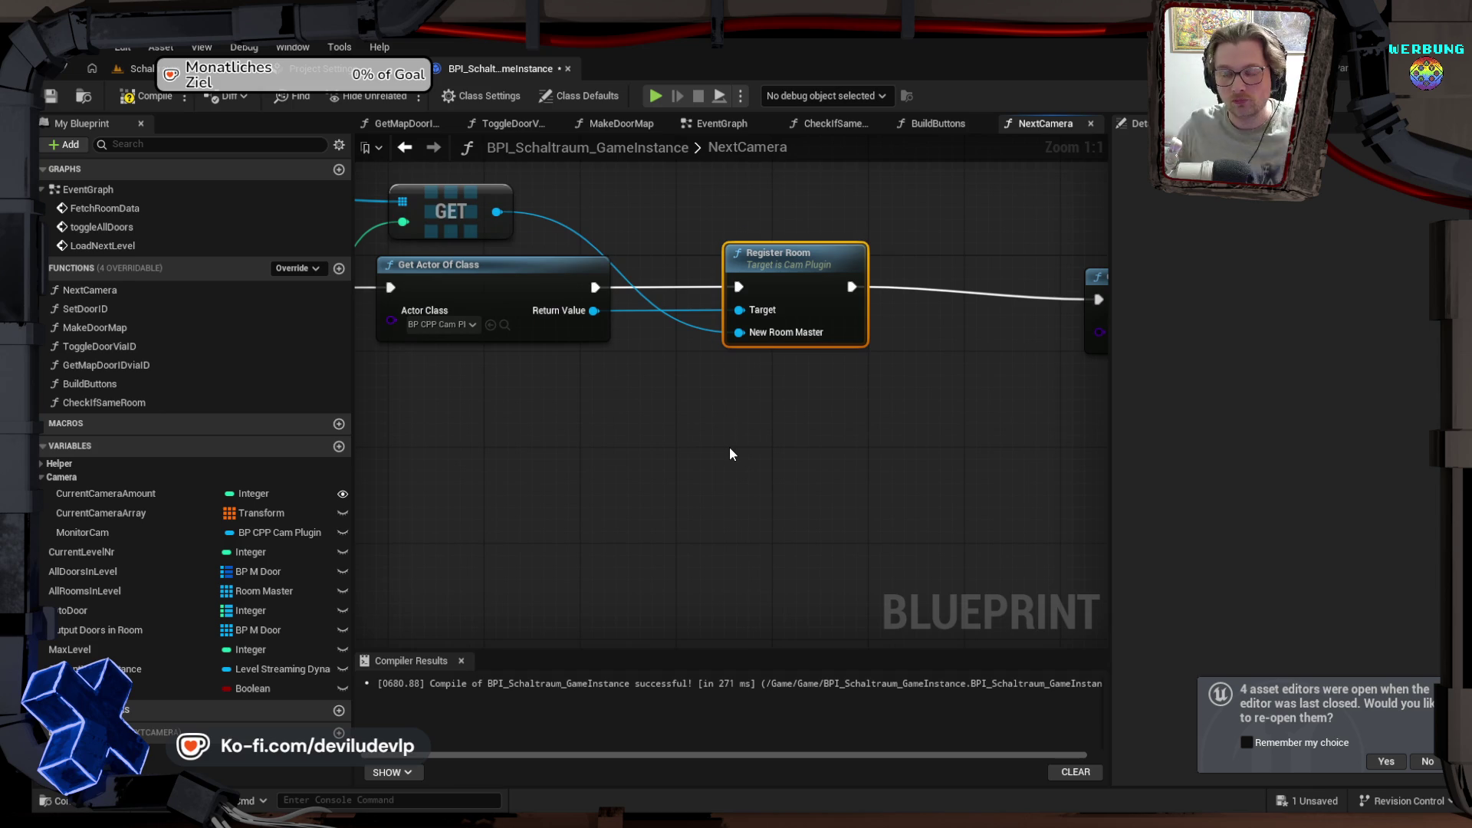
scroll(666, 325, "down", 4)
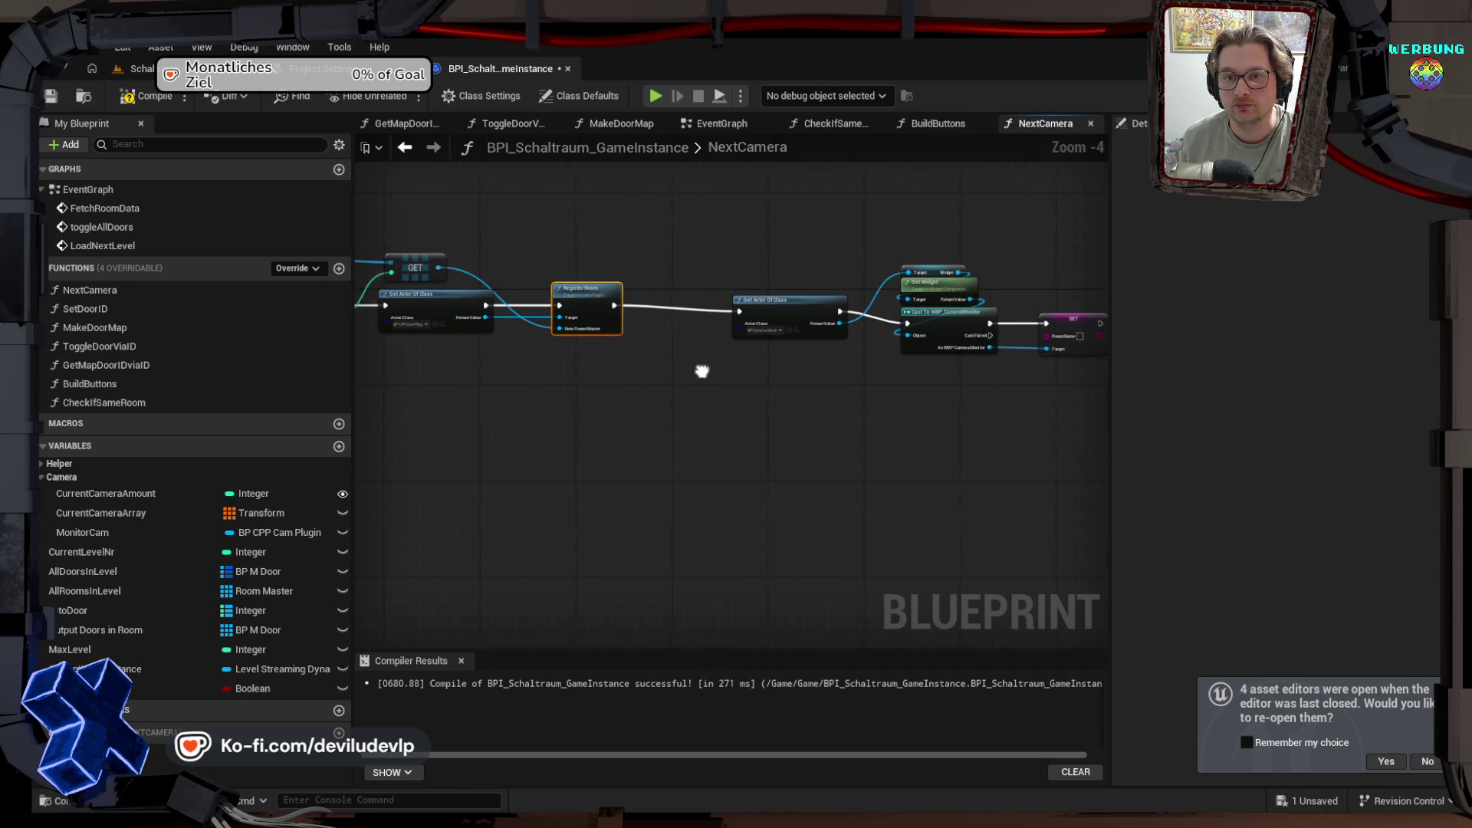
left_click_drag(702, 371, 659, 373)
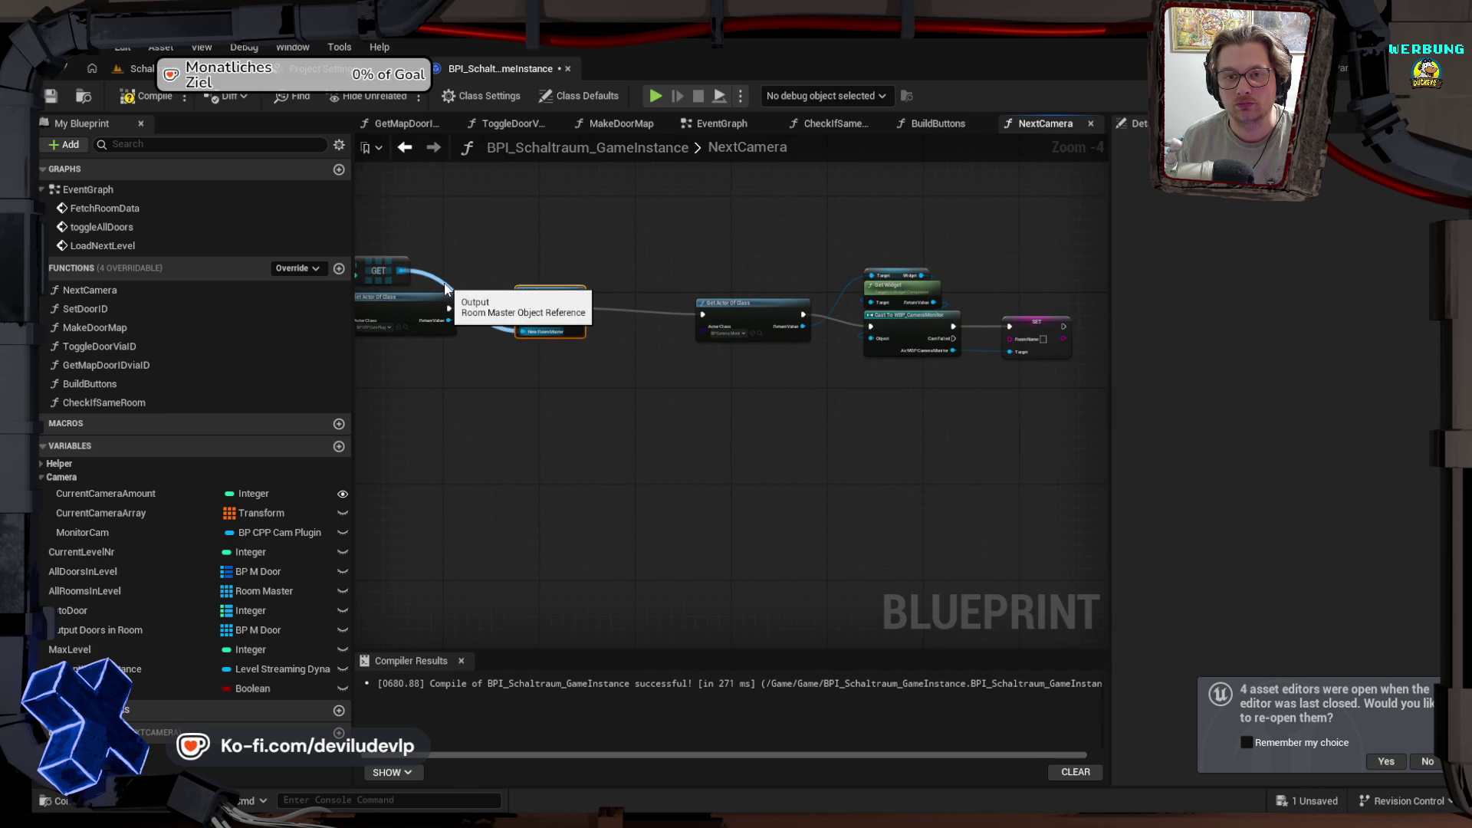
Step: Add a Get Room Name node on the indexed room and feed it into SET Room Name
mouse_move(400, 271)
left_mouse_down()
mouse_move(582, 237)
mouse_move(1036, 305)
mouse_move(843, 301)
mouse_move(723, 269)
left_mouse_up()
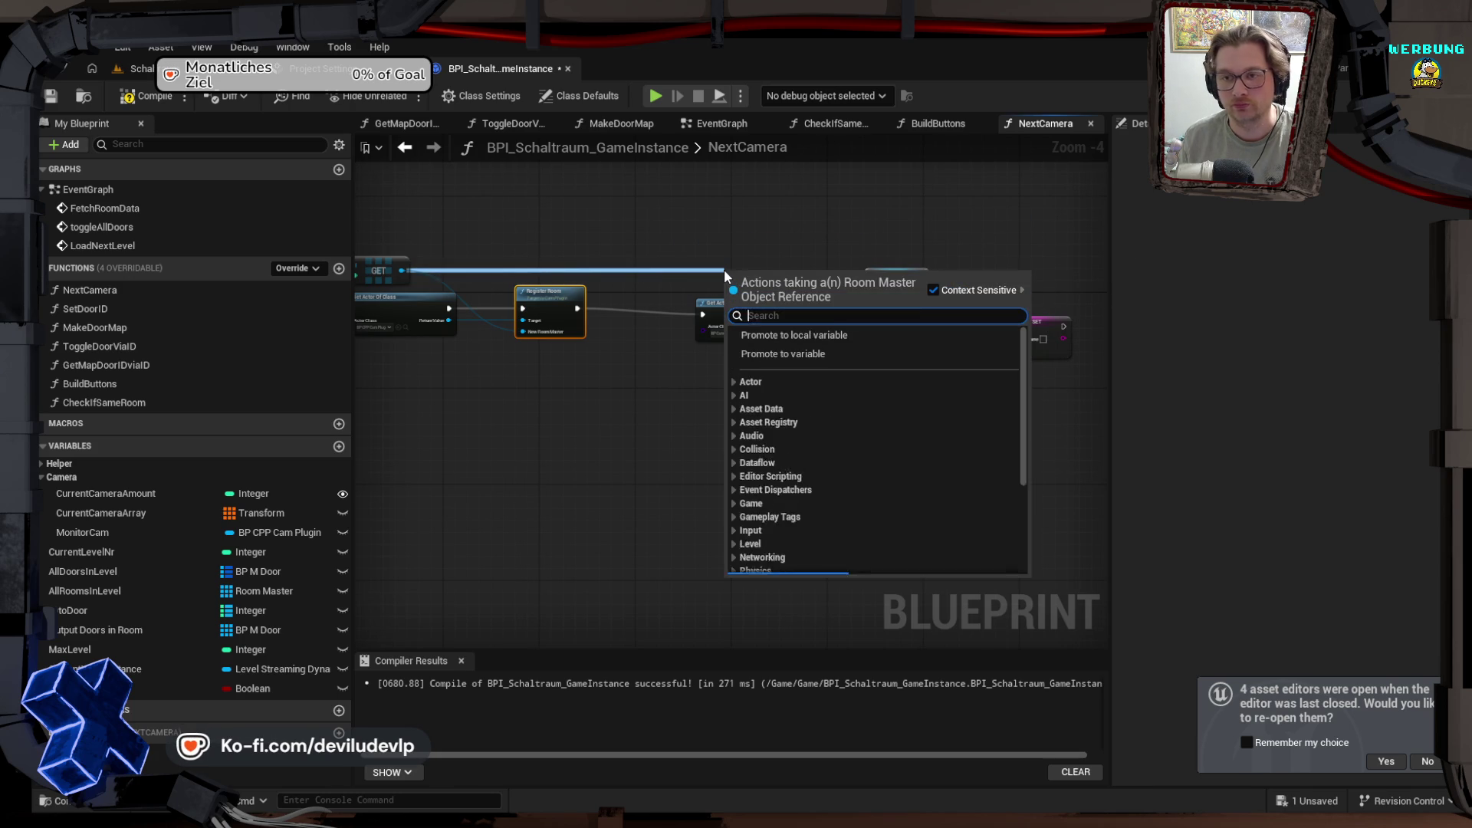
type("ge")
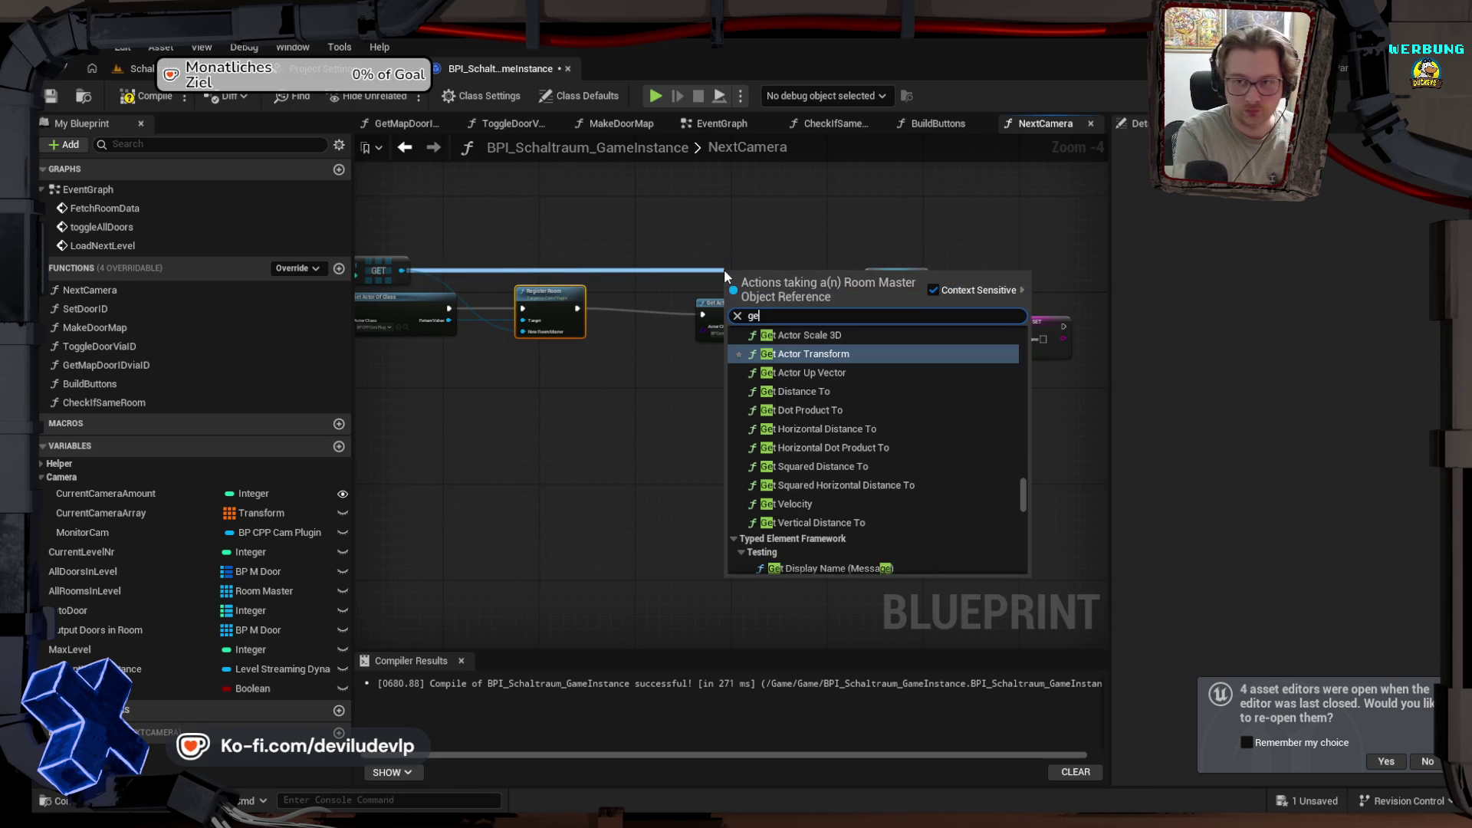
type("t ro")
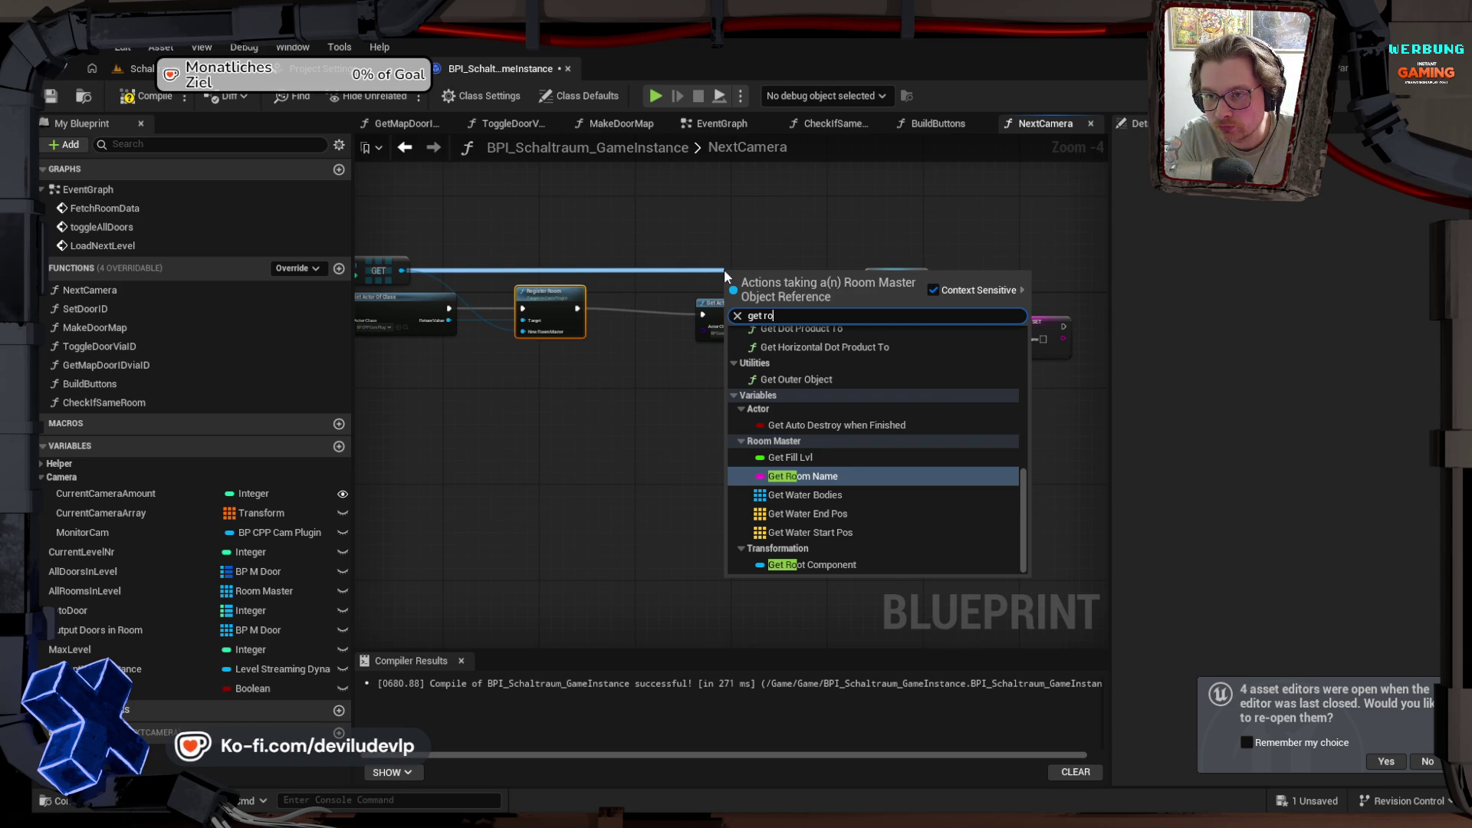
key("Return")
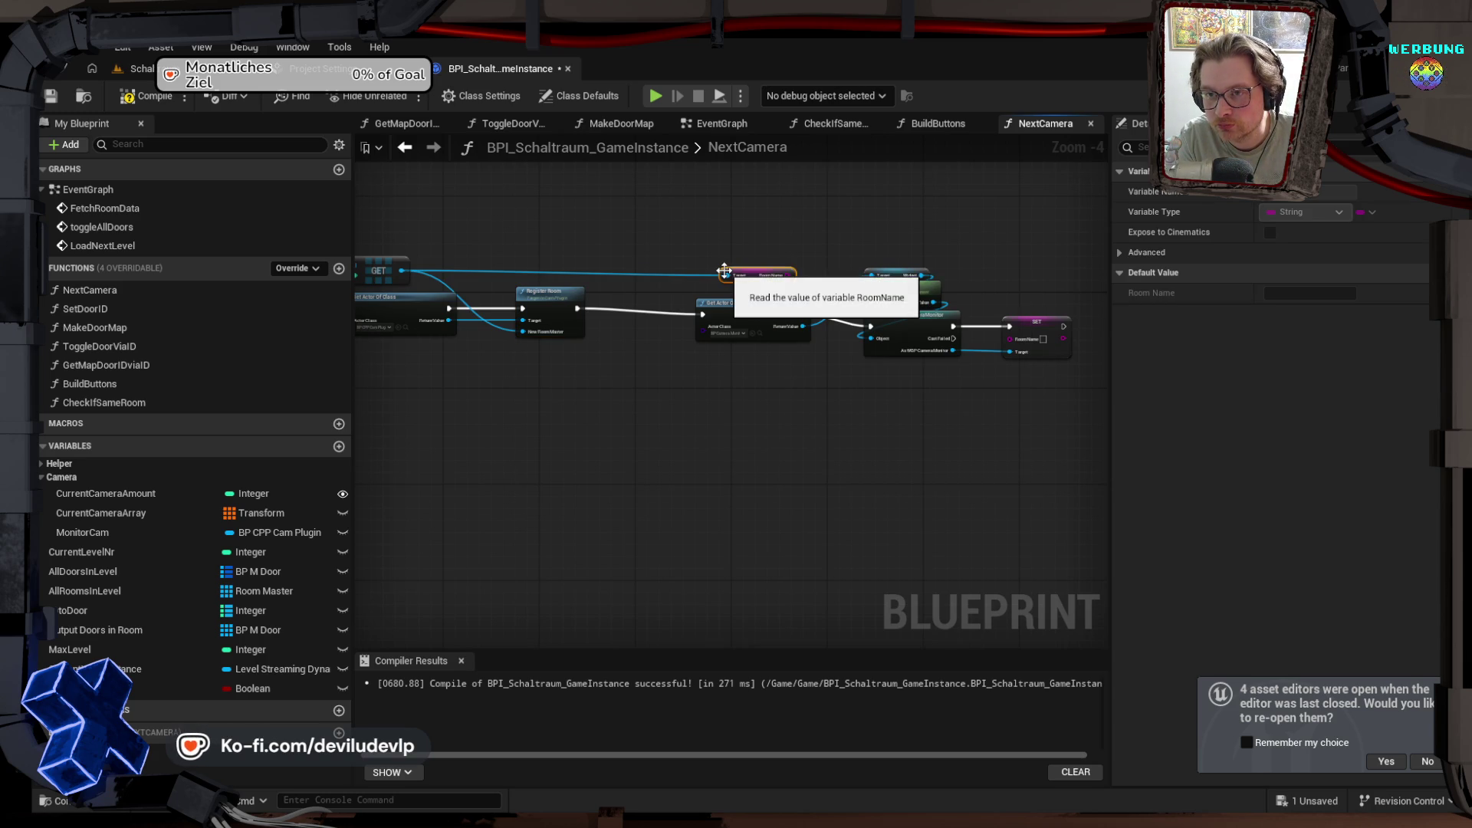
mouse_move(787, 275)
left_mouse_down()
mouse_move(1024, 349)
mouse_move(1012, 339)
left_mouse_up()
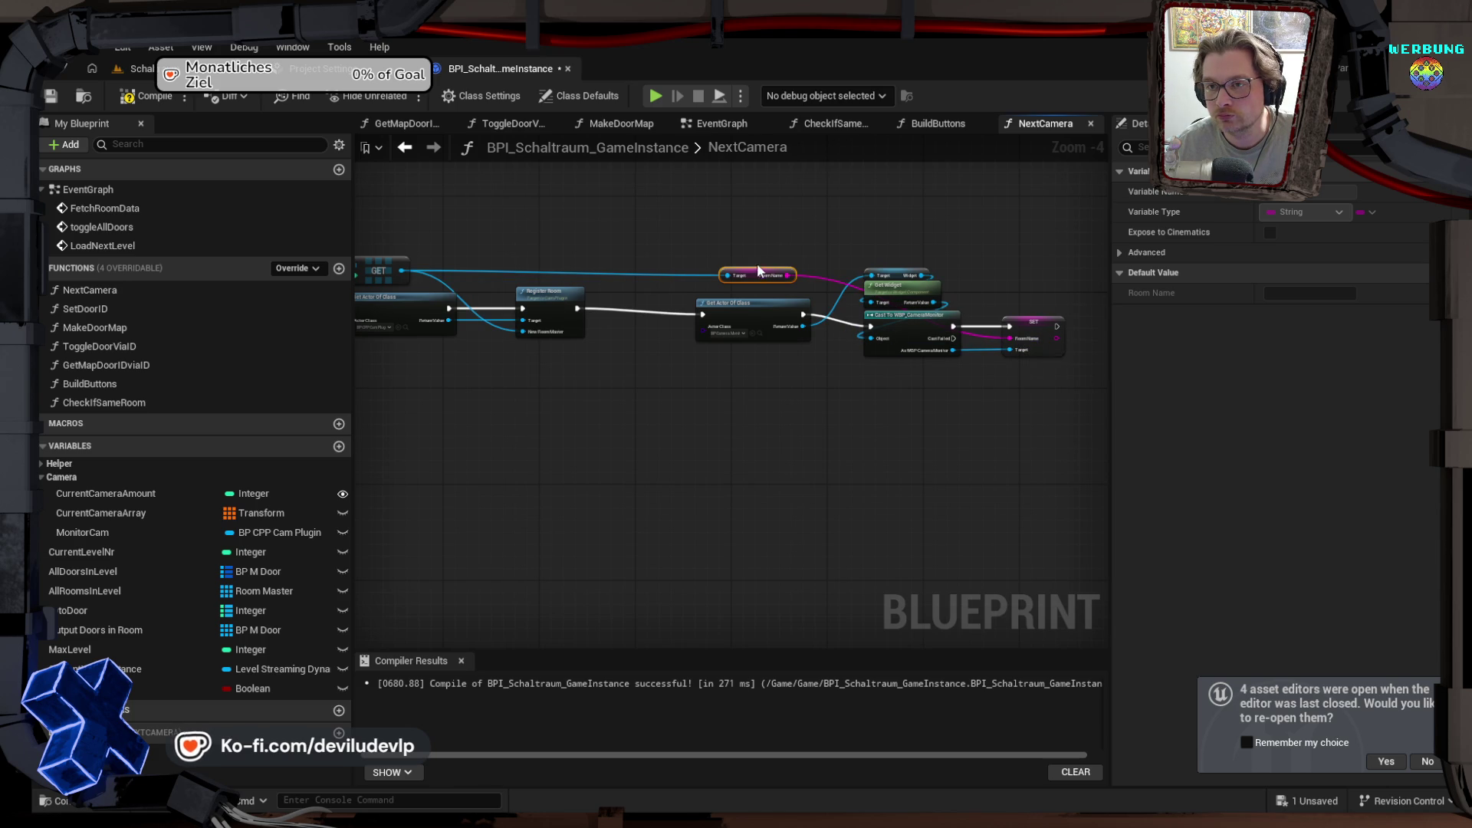
left_click_drag(758, 270, 891, 254)
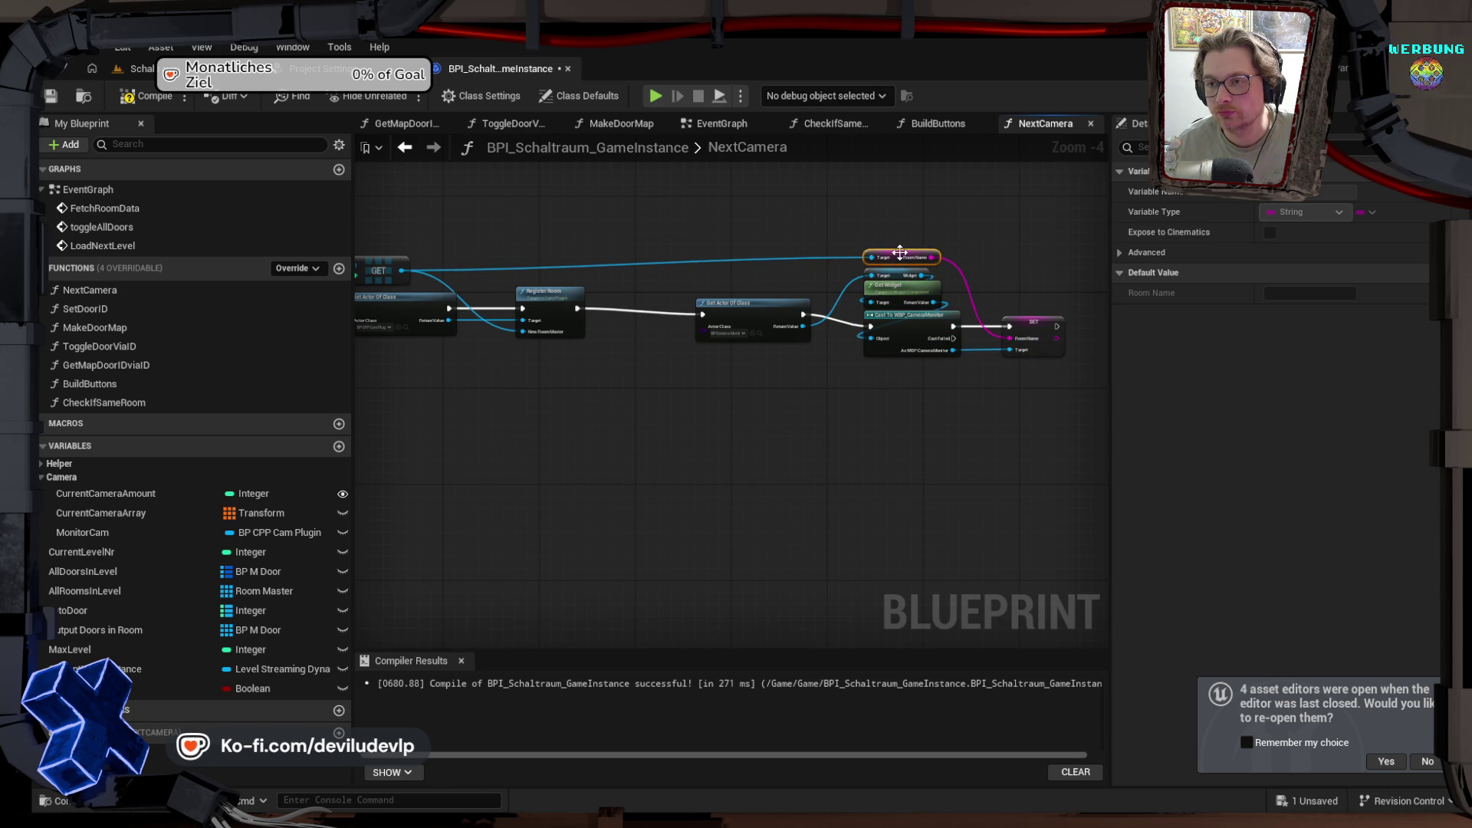
left_click_drag(591, 224, 862, 218)
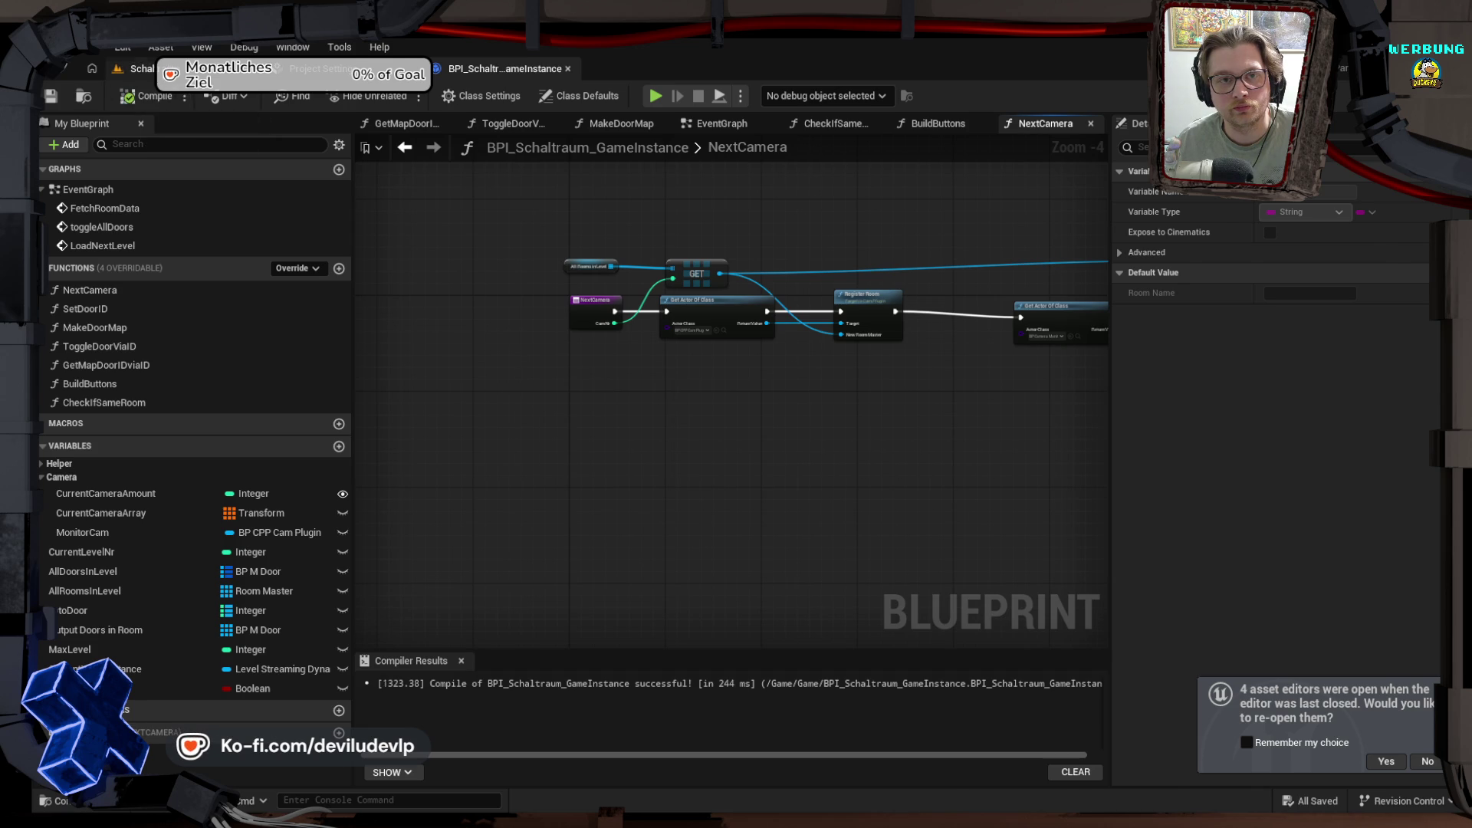
Step: Play-test the level, trigger the in-game camera-switch button, then stop the session
left_click(138, 69)
left_click(404, 97)
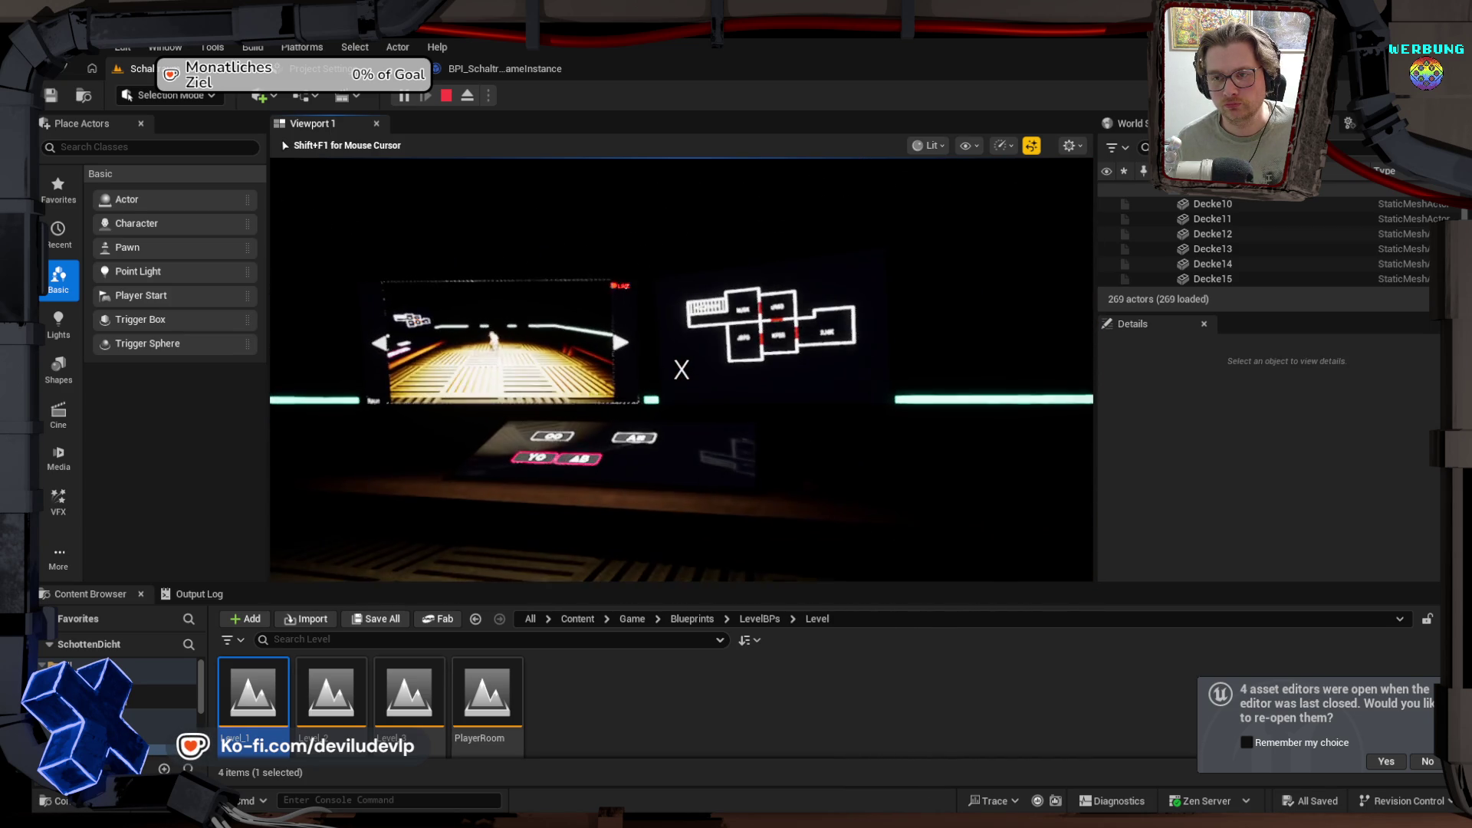
left_click(680, 366)
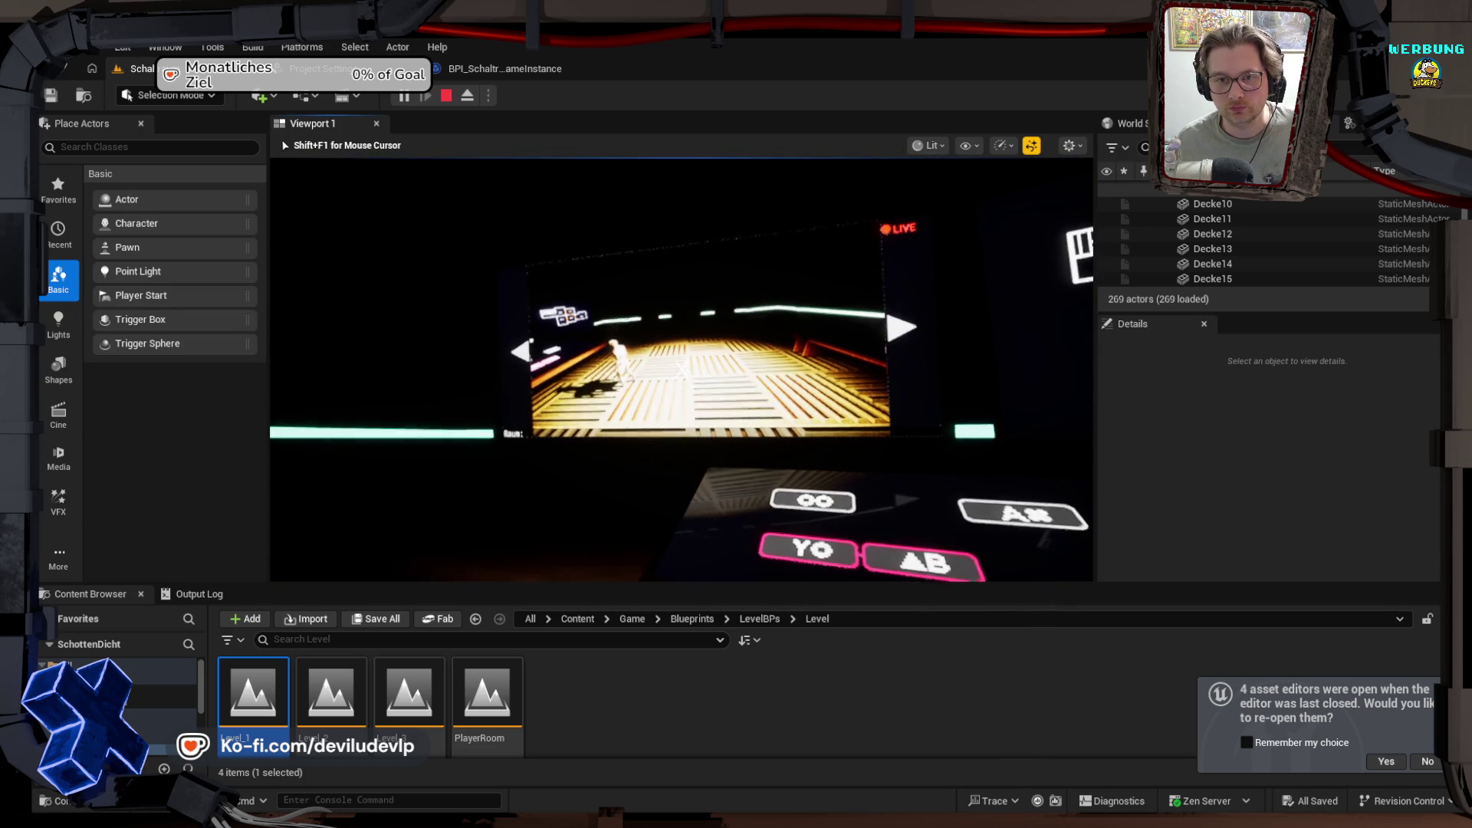
key("Escape")
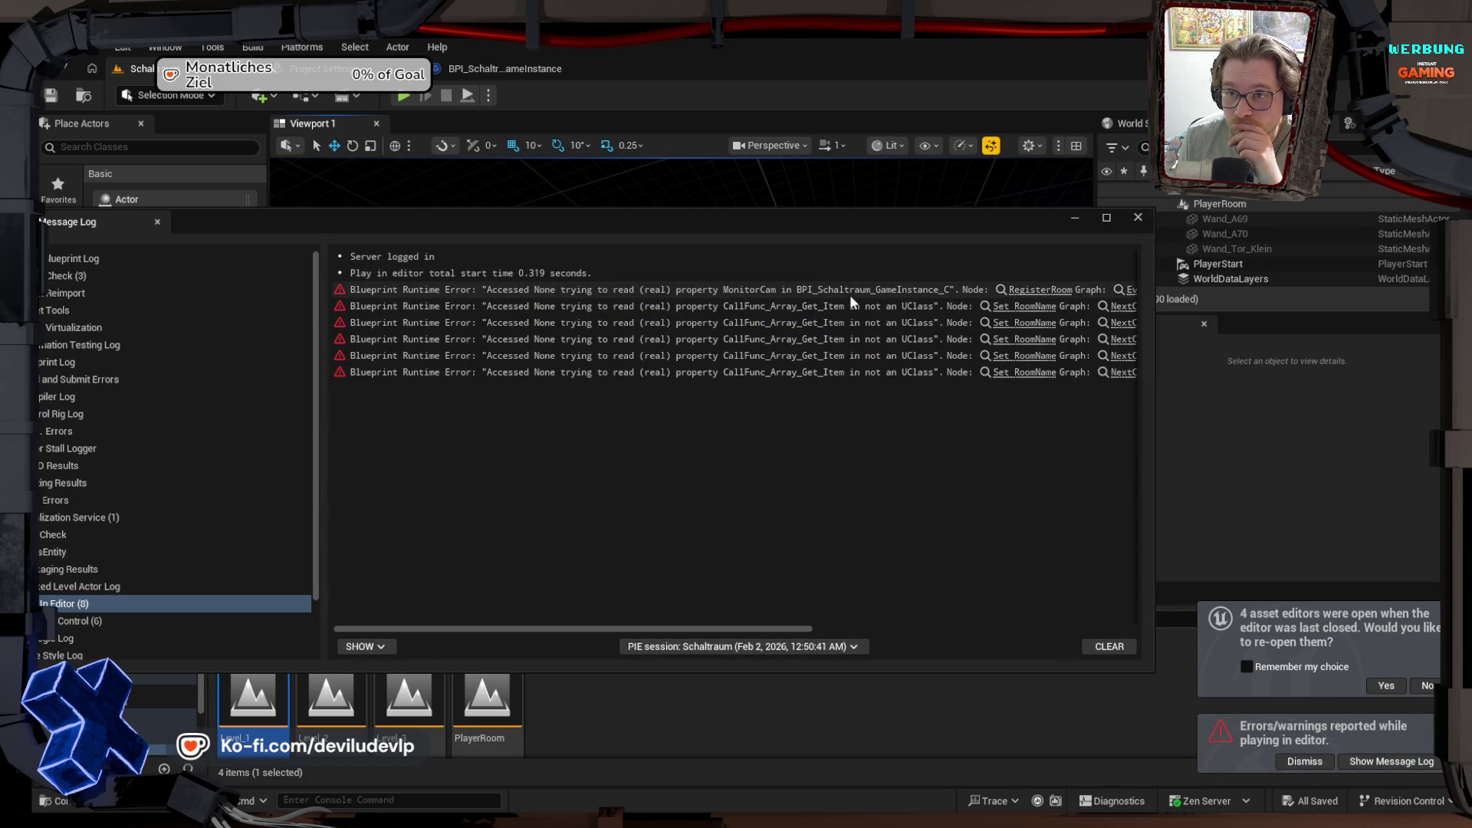
Step: Follow the Set RoomName and RegisterRoom error links, moving the Message Log down out of the way
left_click_drag(679, 625, 923, 600)
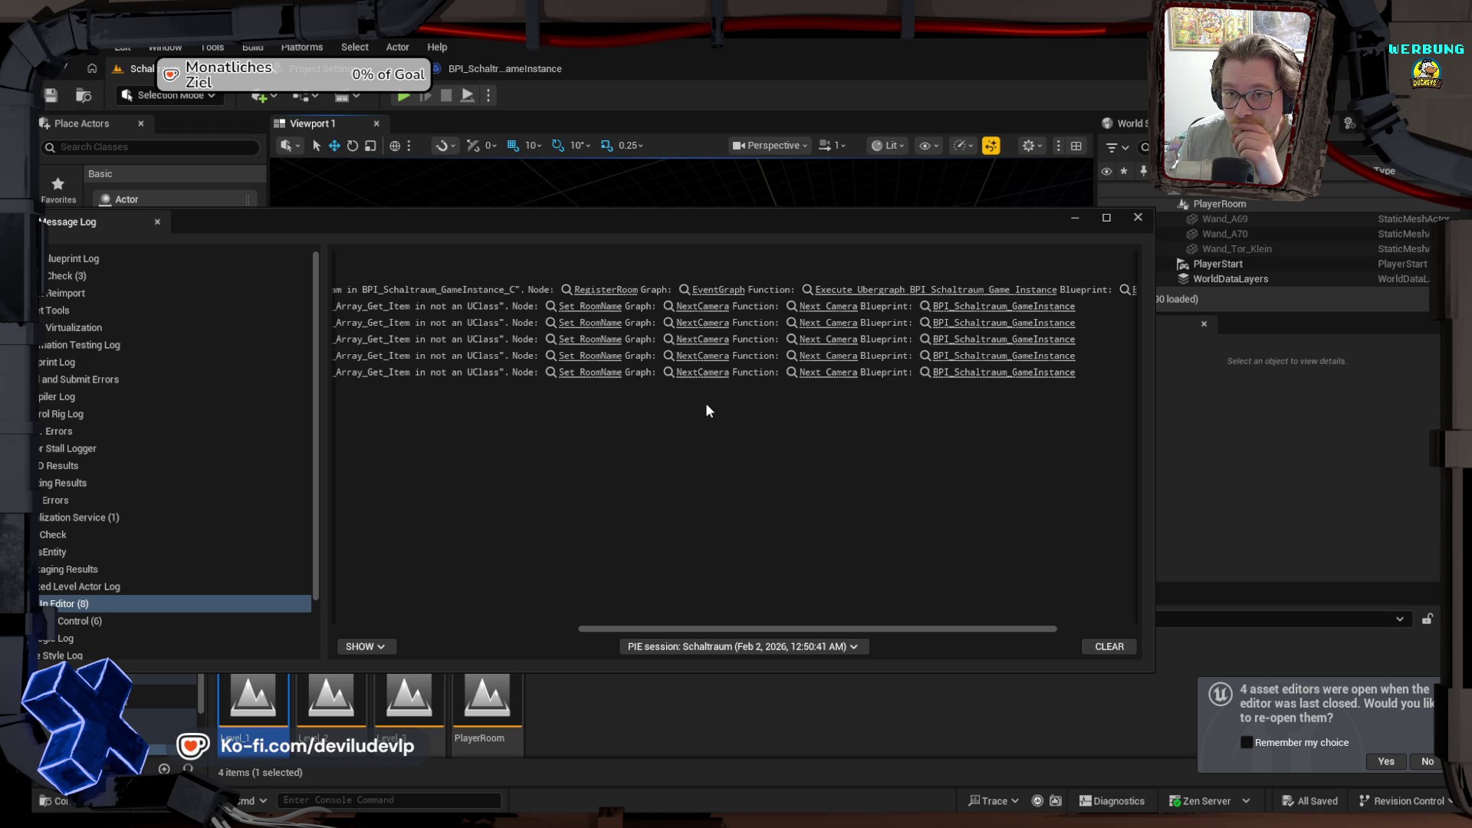
left_click(596, 308)
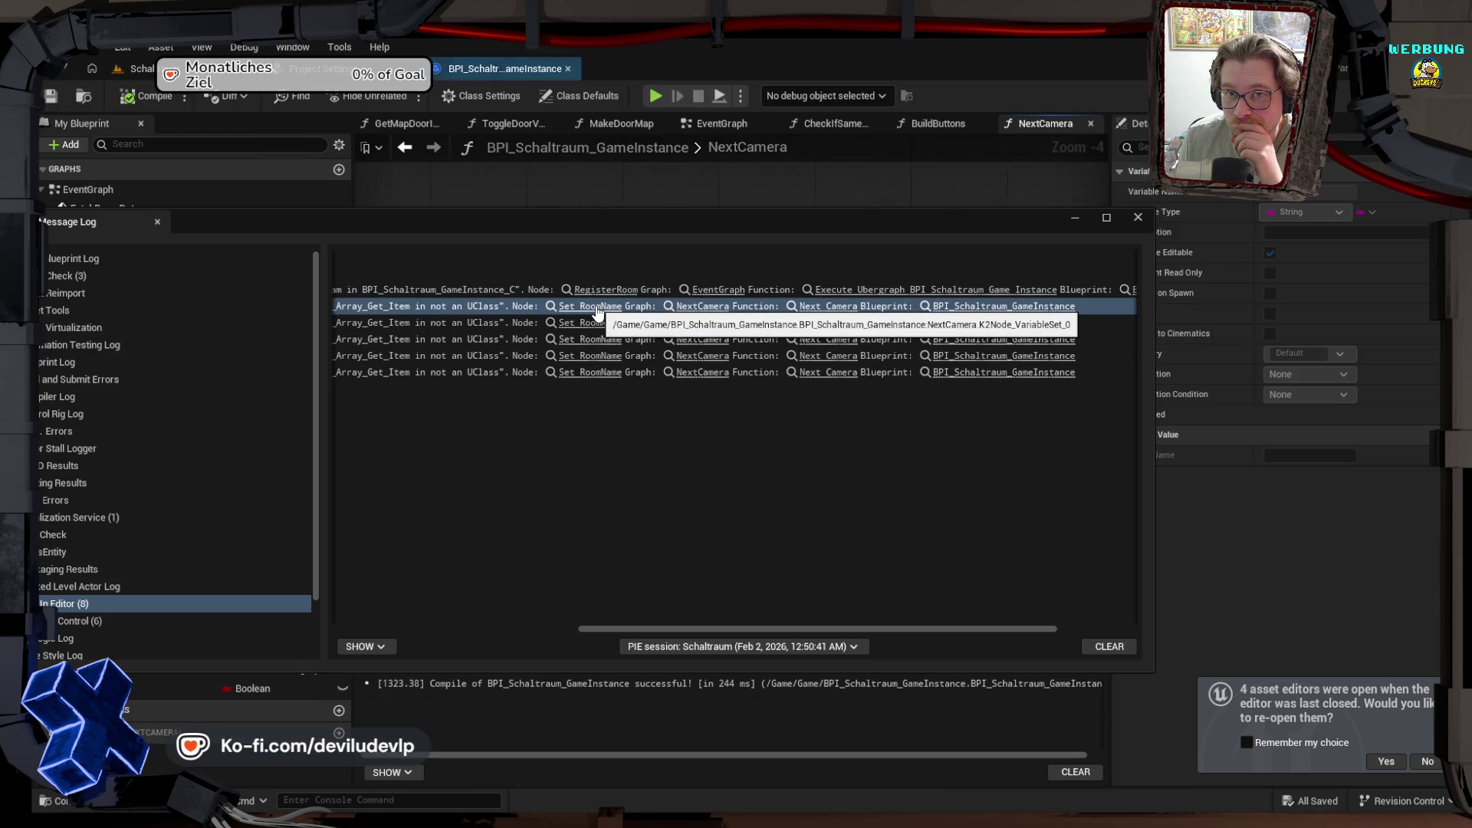
mouse_move(621, 218)
left_mouse_down()
mouse_move(526, 611)
mouse_move(543, 417)
left_mouse_up()
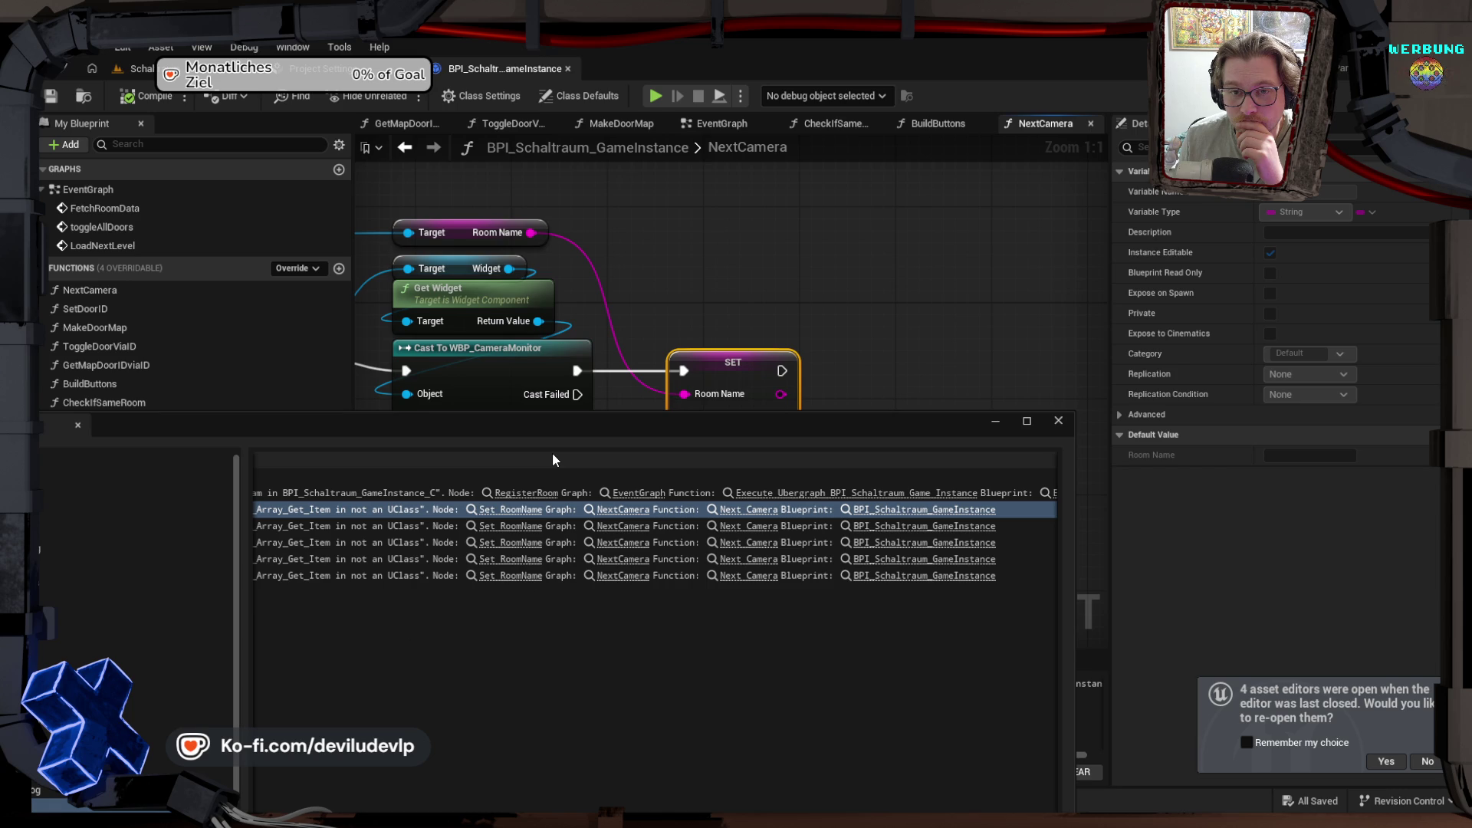
mouse_move(599, 420)
left_mouse_down()
mouse_move(568, 509)
mouse_move(600, 449)
left_mouse_up()
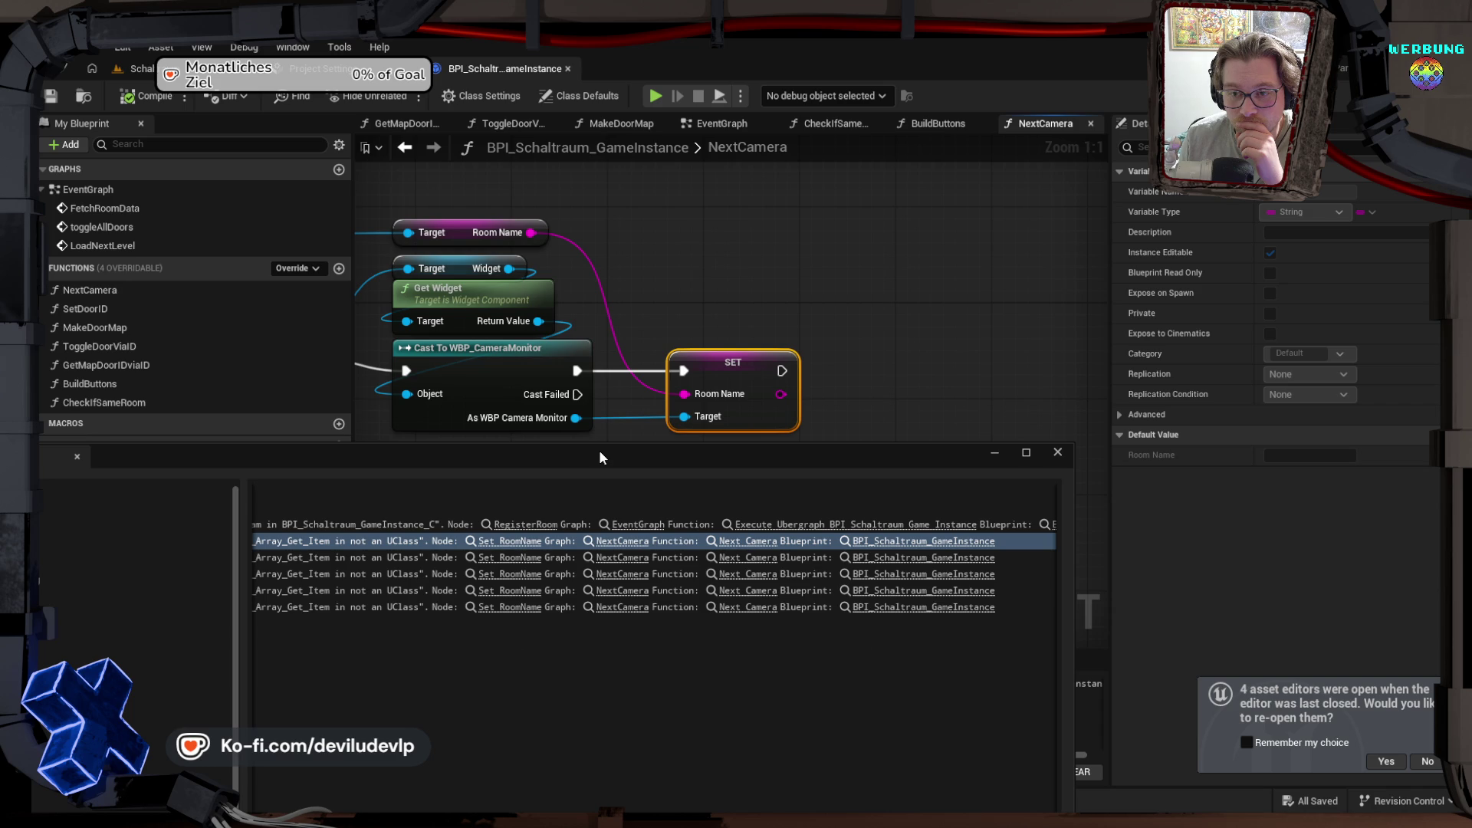
left_click(904, 547)
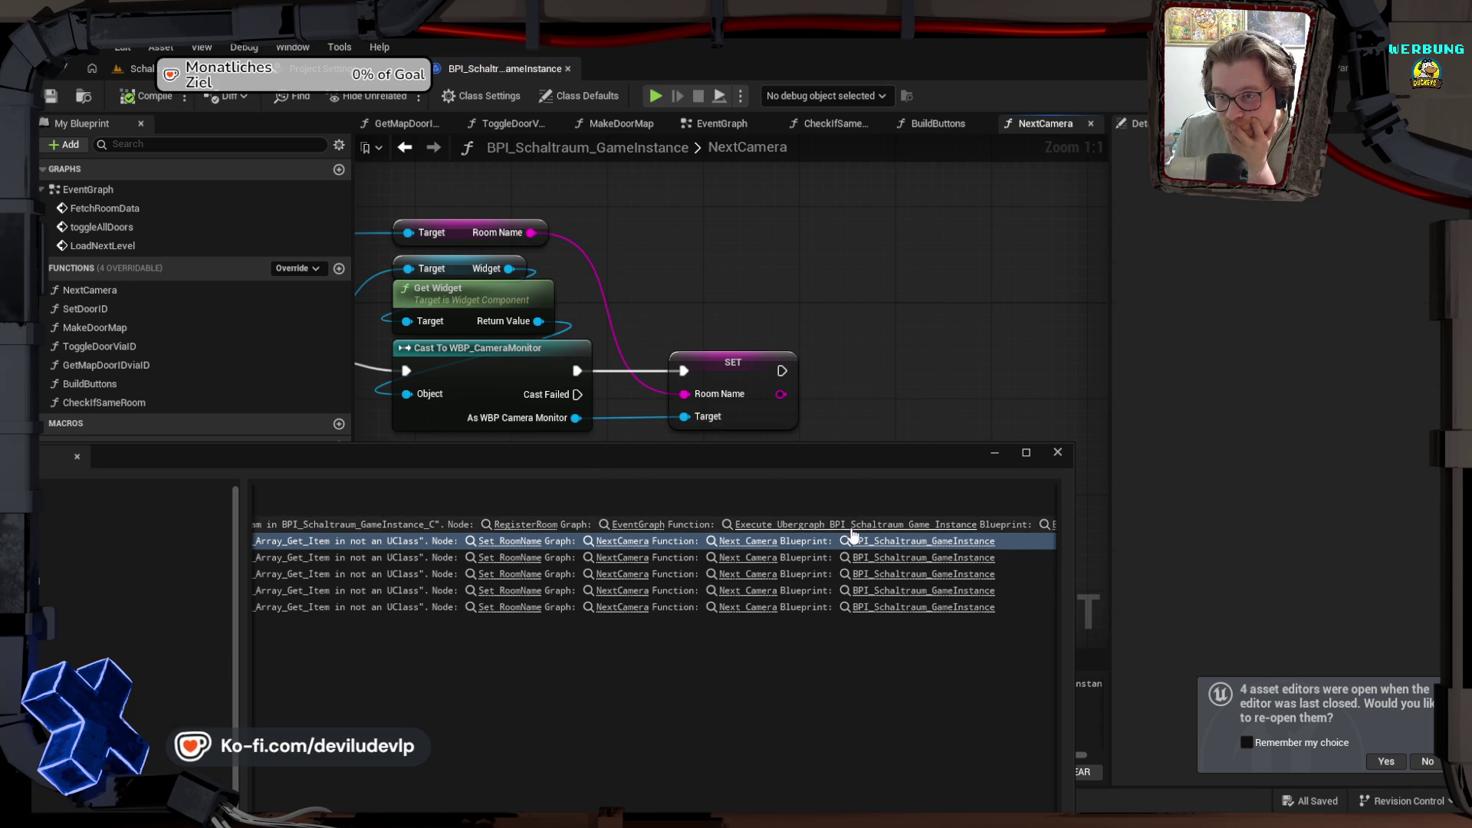
left_click(828, 525)
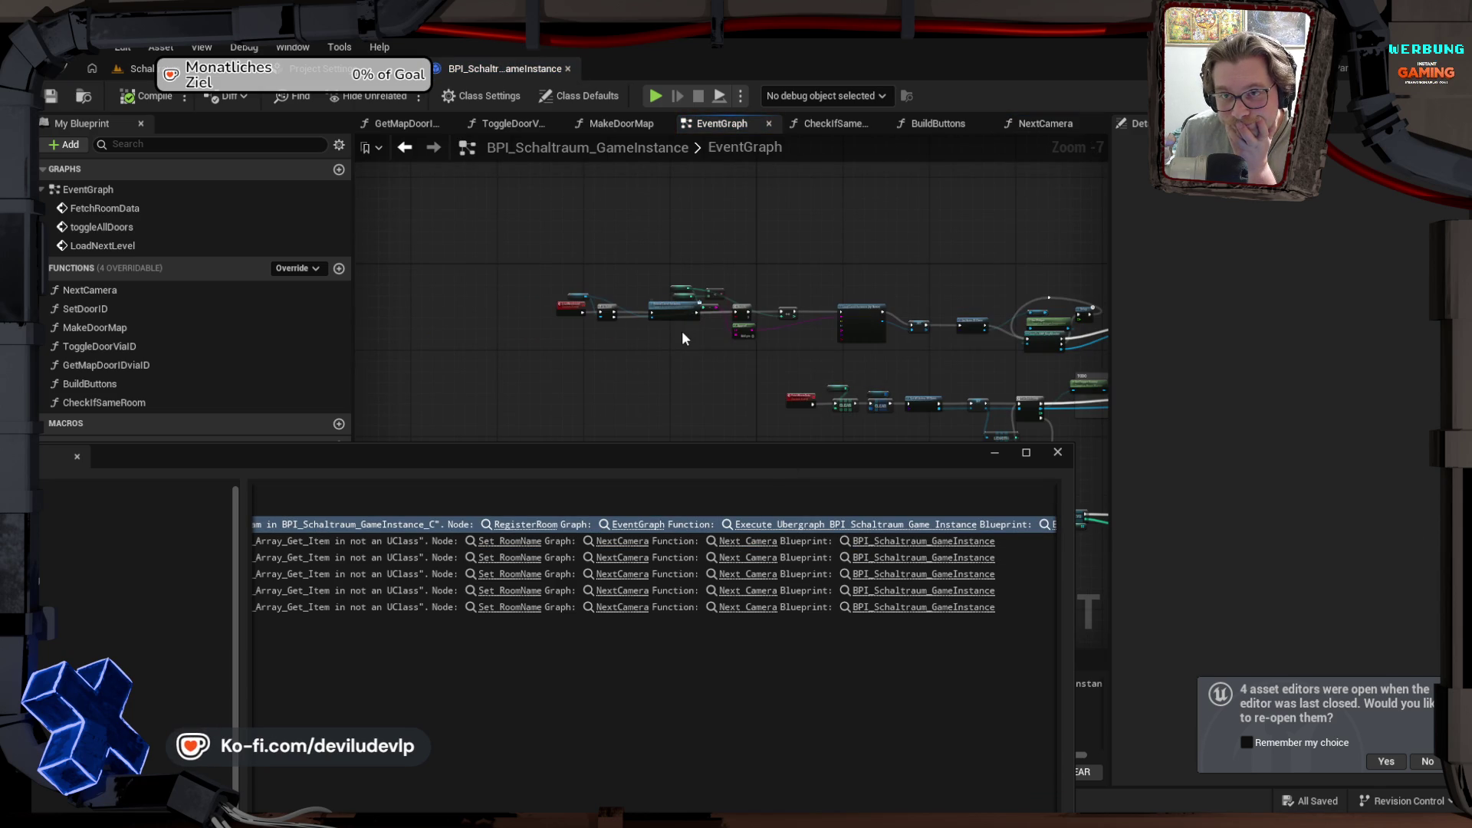
Step: Jump from the Message Log to the RegisterRoom node in the EventGraph
scroll(682, 329, "up", 7)
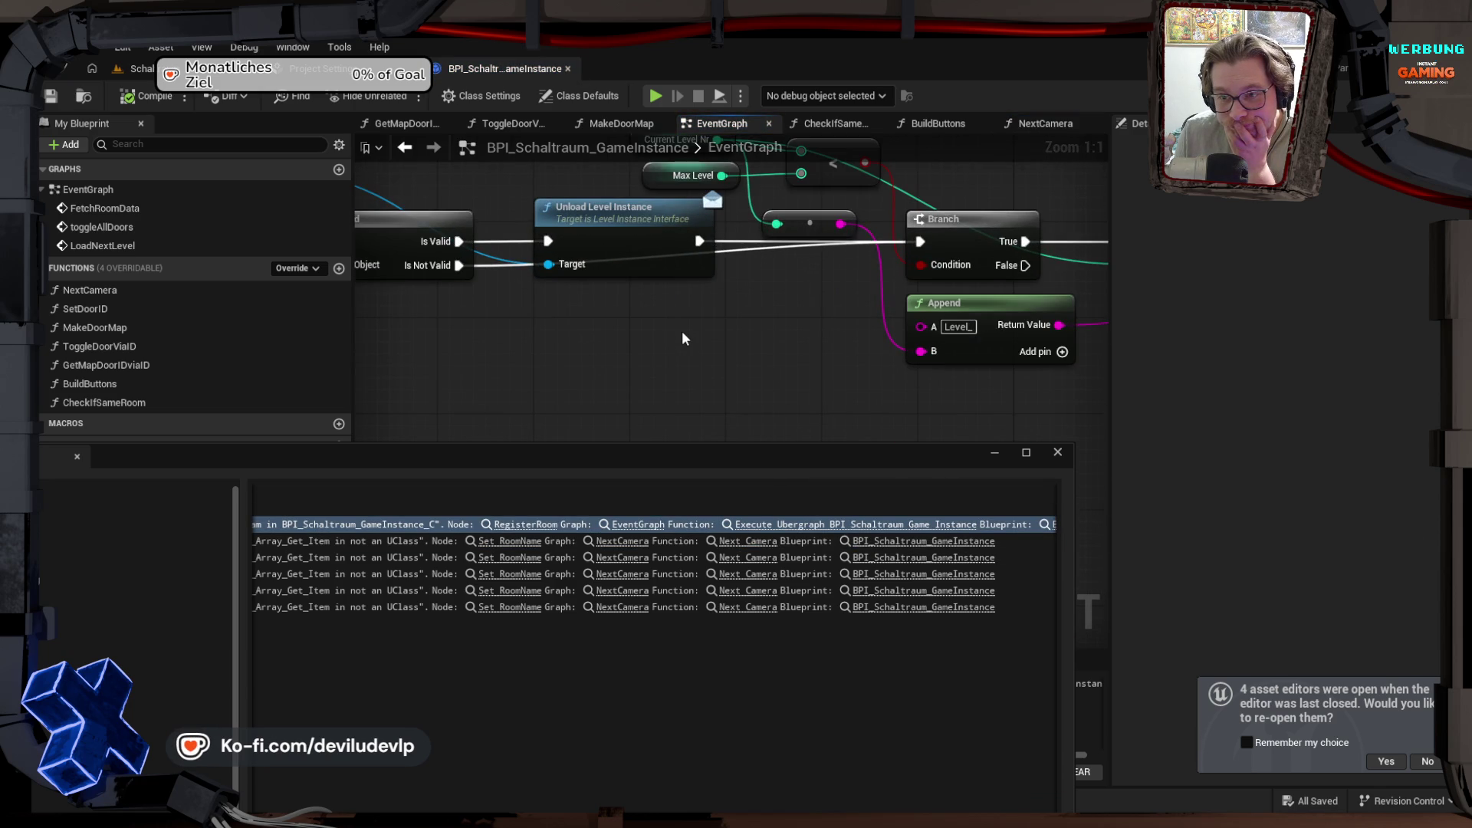
scroll(682, 338, "down", 2)
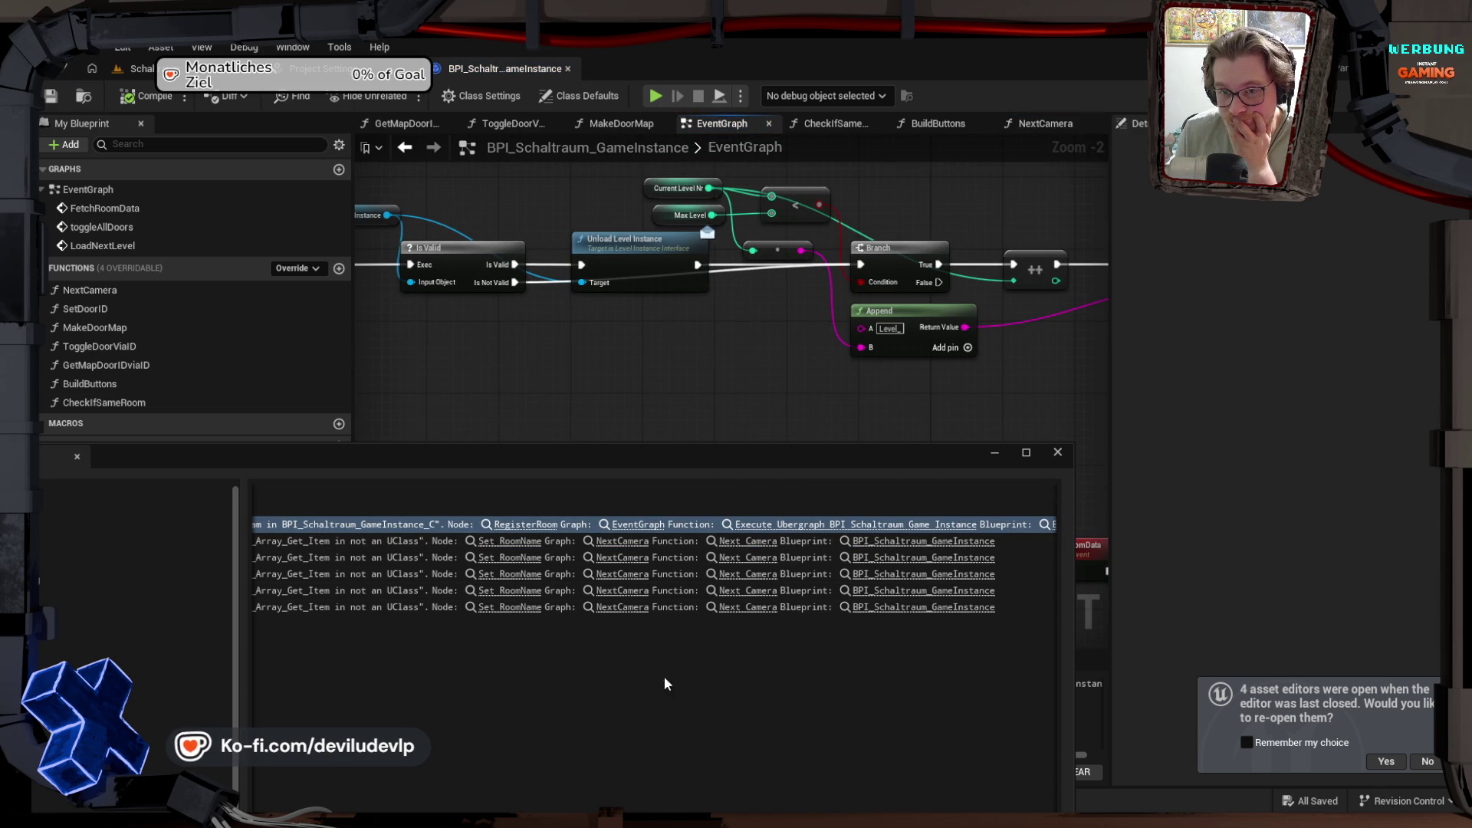
left_click_drag(601, 449, 627, 361)
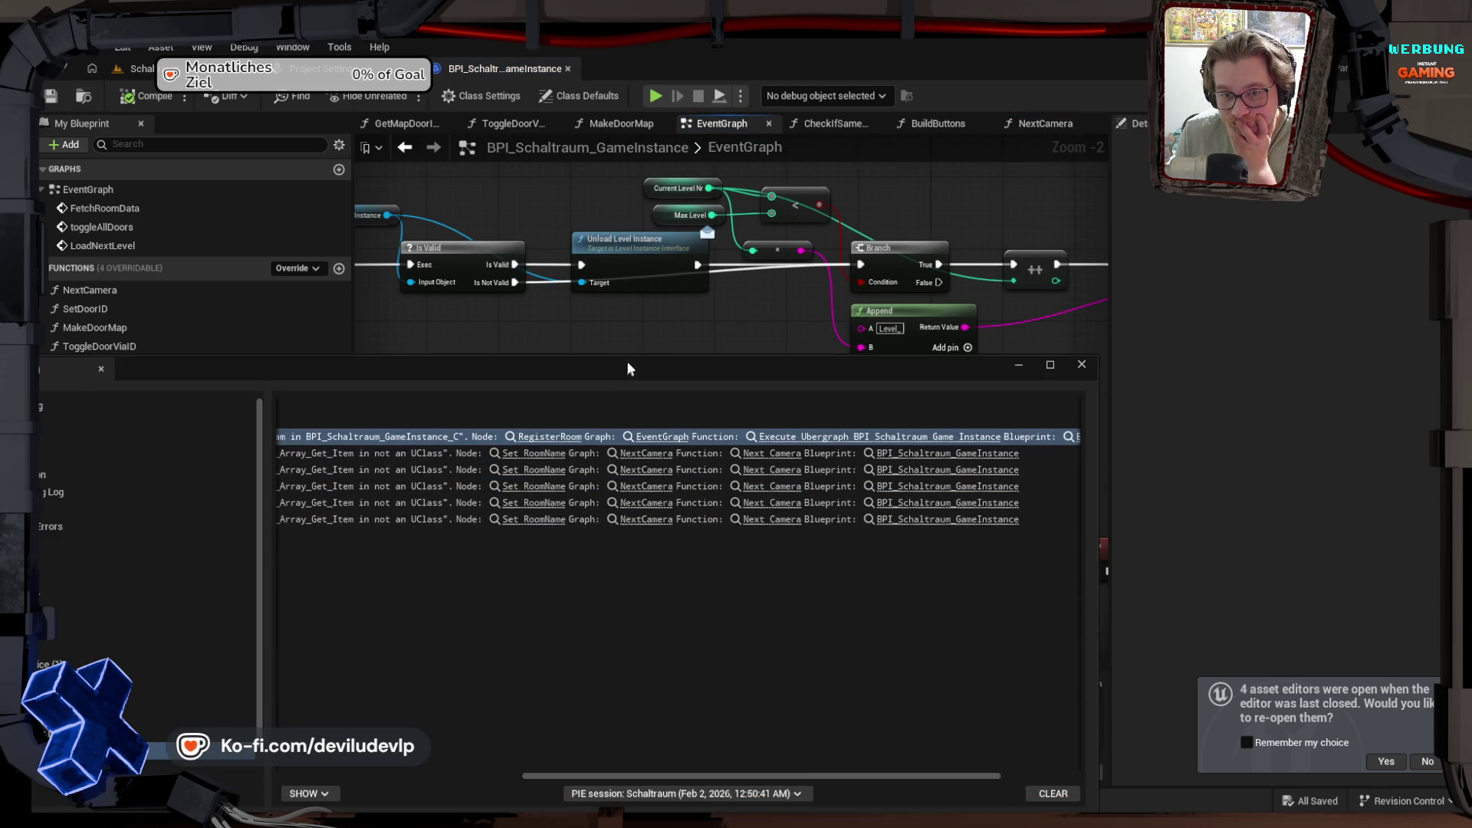
left_click(546, 435)
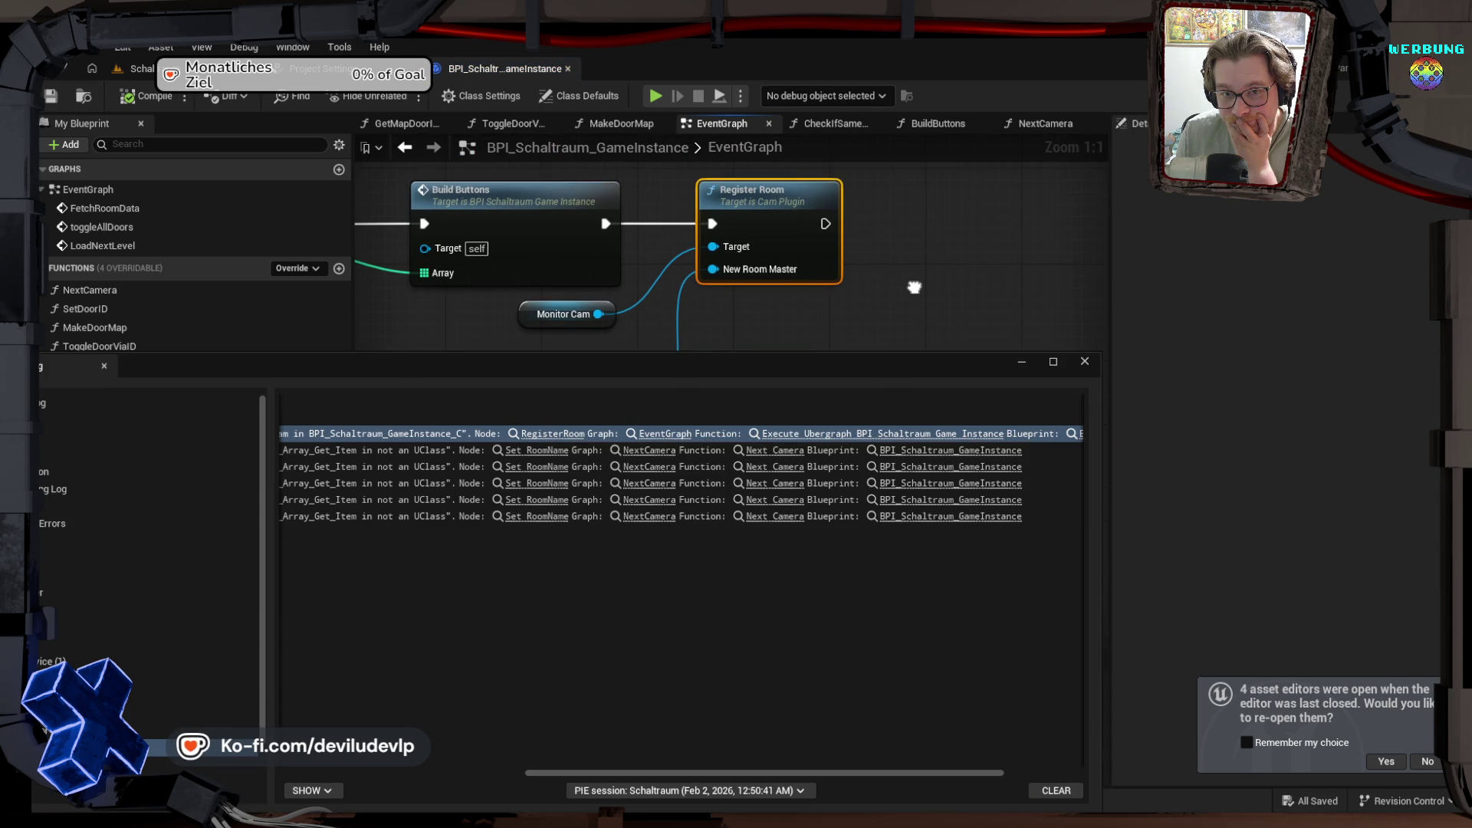
mouse_move(765, 330)
left_mouse_down()
mouse_move(785, 216)
mouse_move(801, 344)
mouse_move(779, 289)
mouse_move(706, 263)
mouse_move(663, 305)
left_mouse_up()
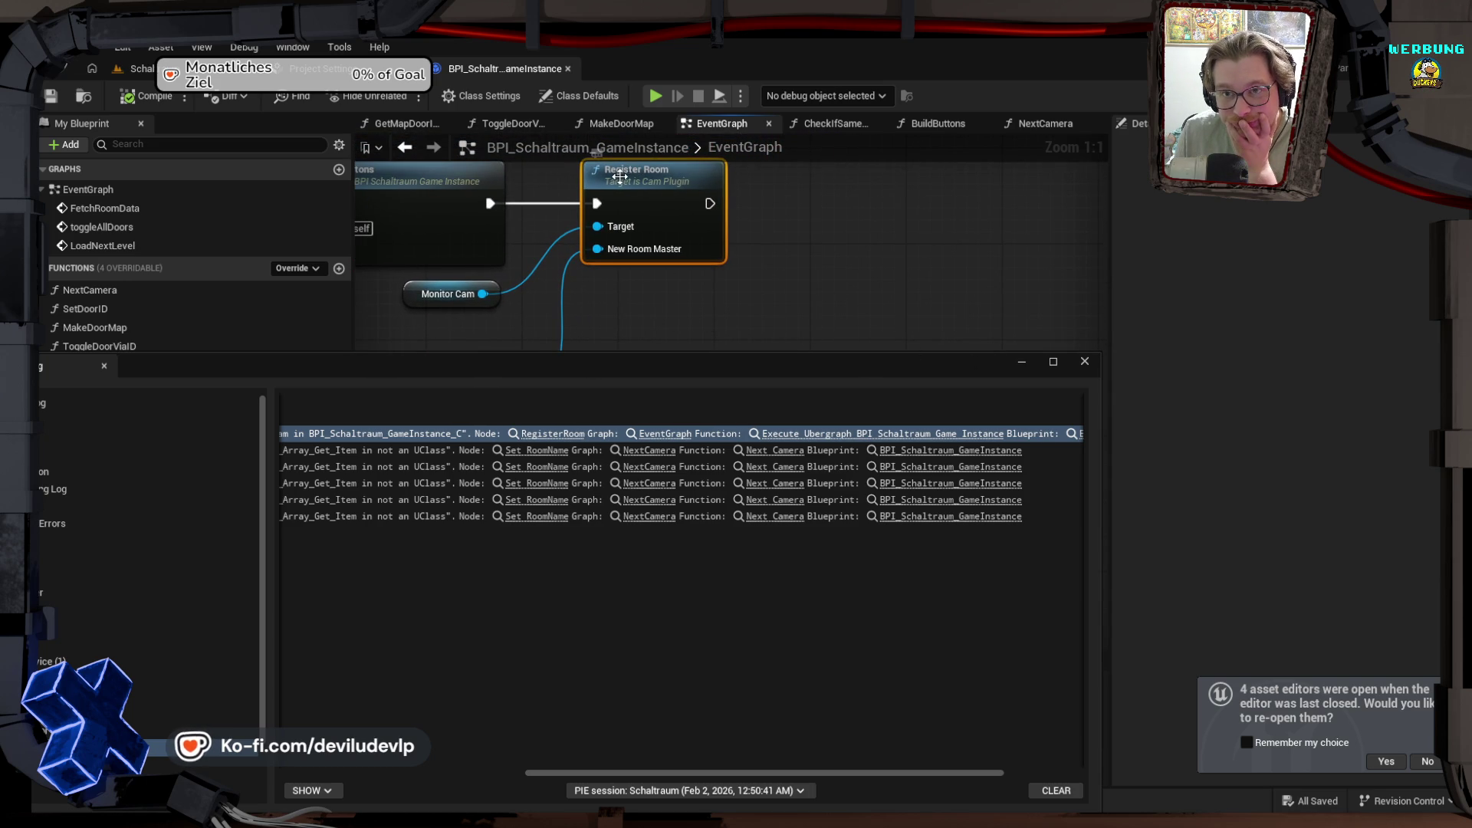
Step: Insert a 0.2-second Delay between Build Buttons and Register Room, then compile and save
left_click_drag(629, 183, 761, 184)
left_click_drag(490, 203, 542, 209)
type("dela")
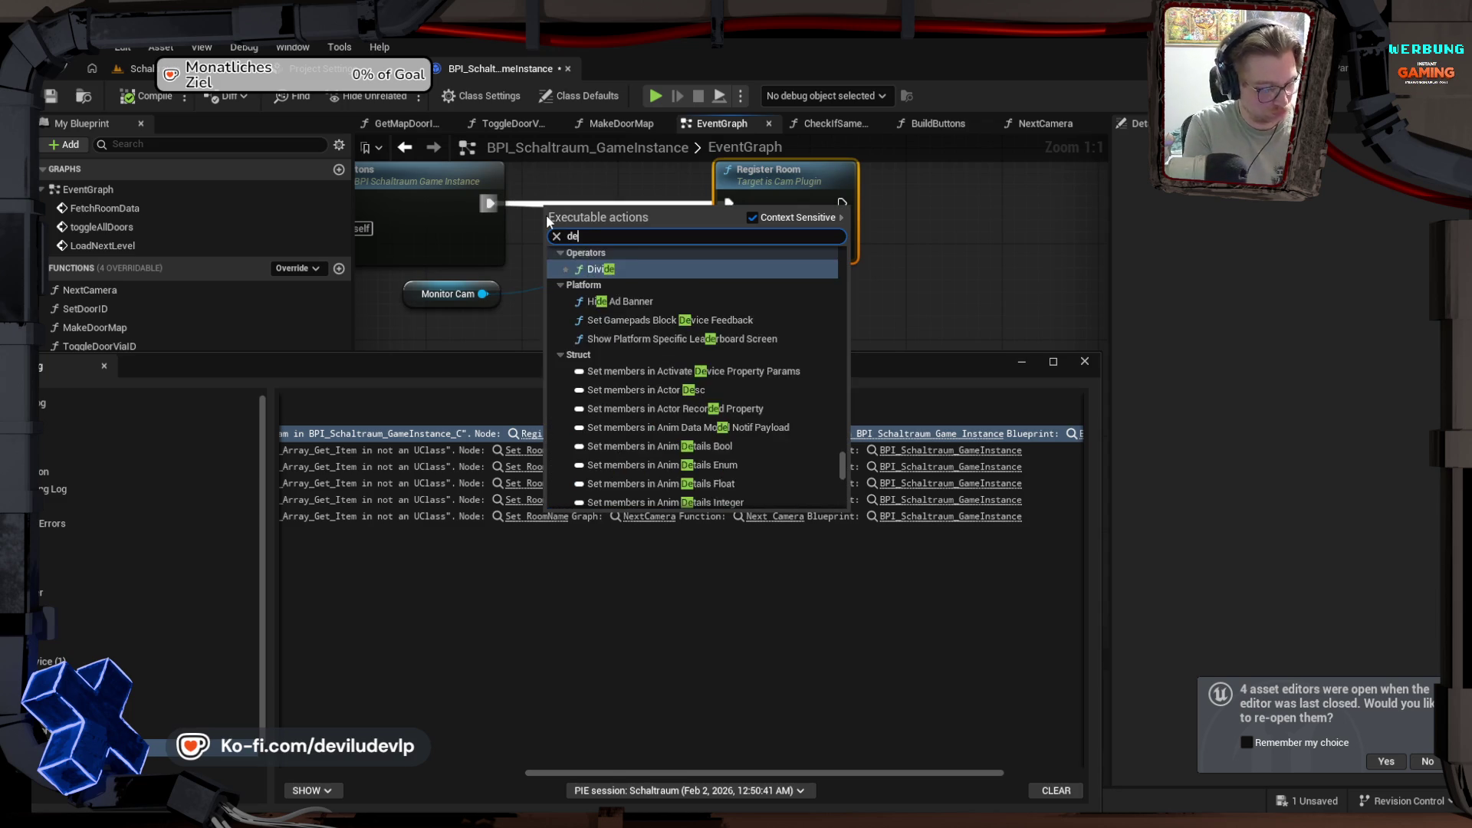
key("Return")
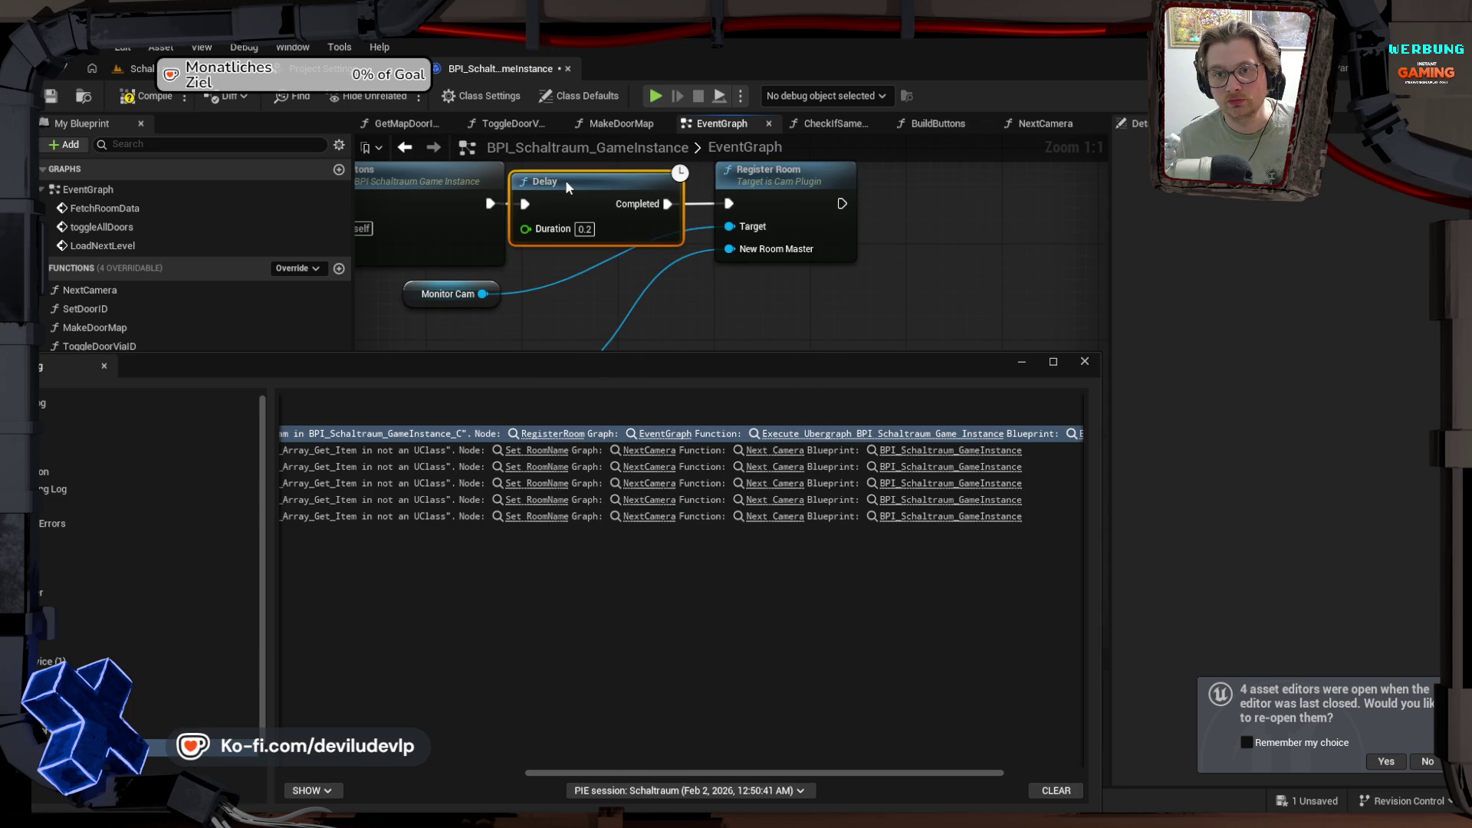
left_click(784, 176)
left_click_drag(783, 181, 767, 181)
left_click(150, 94)
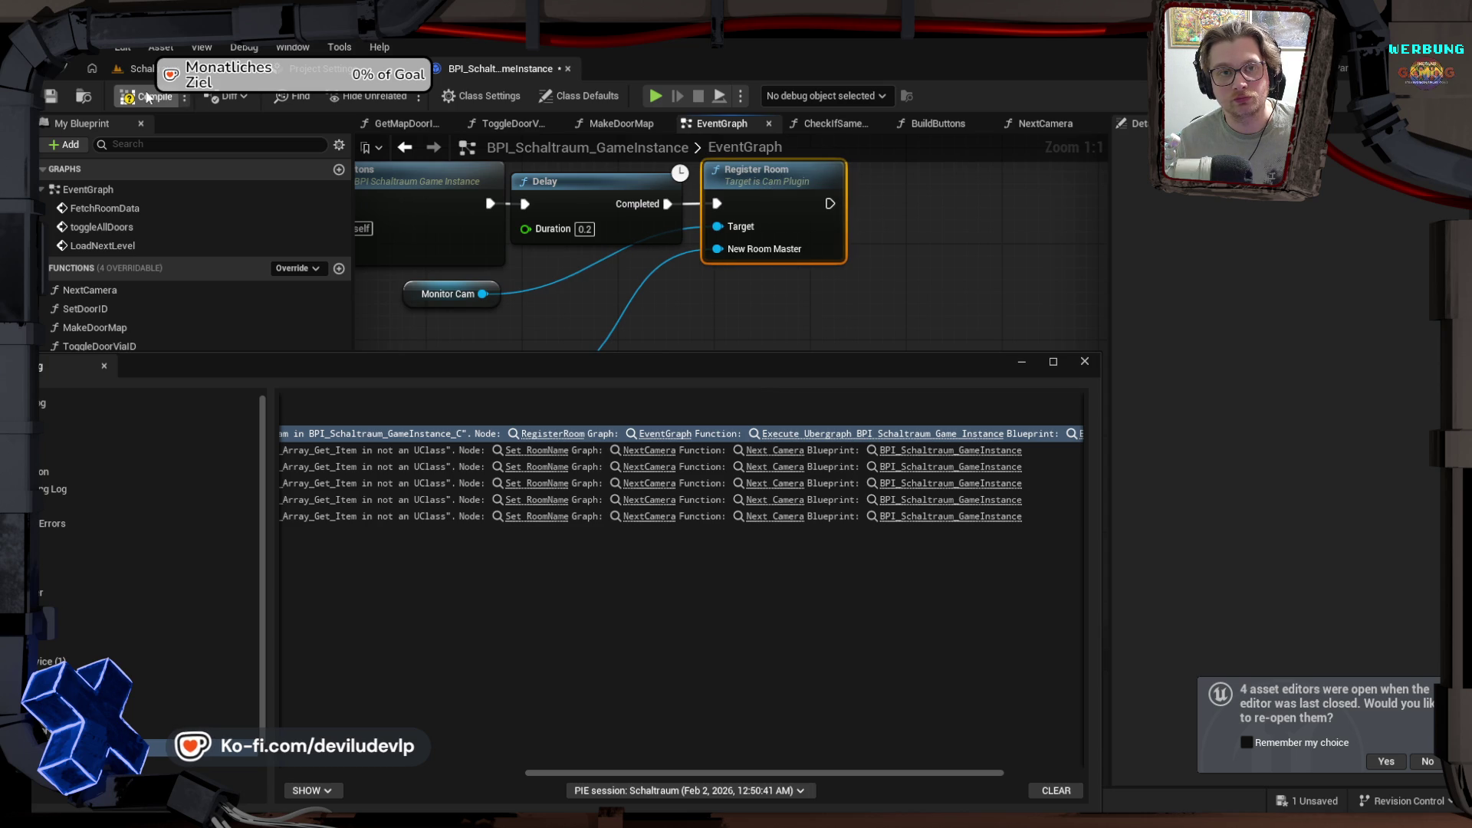
left_click(139, 69)
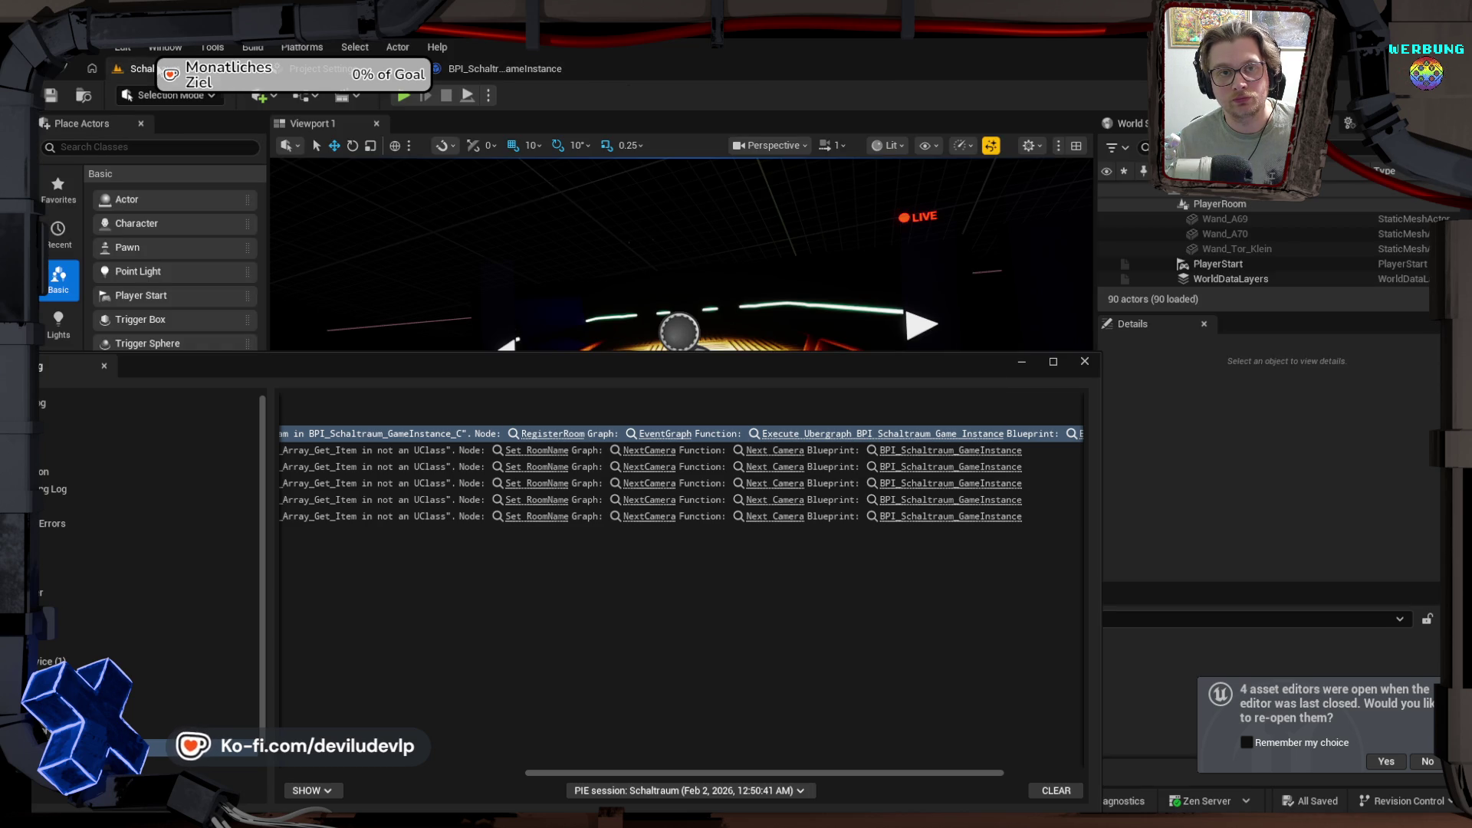
Step: Play-test the level twice, ejecting with F8 and possessing the player again before stopping
left_click(404, 95)
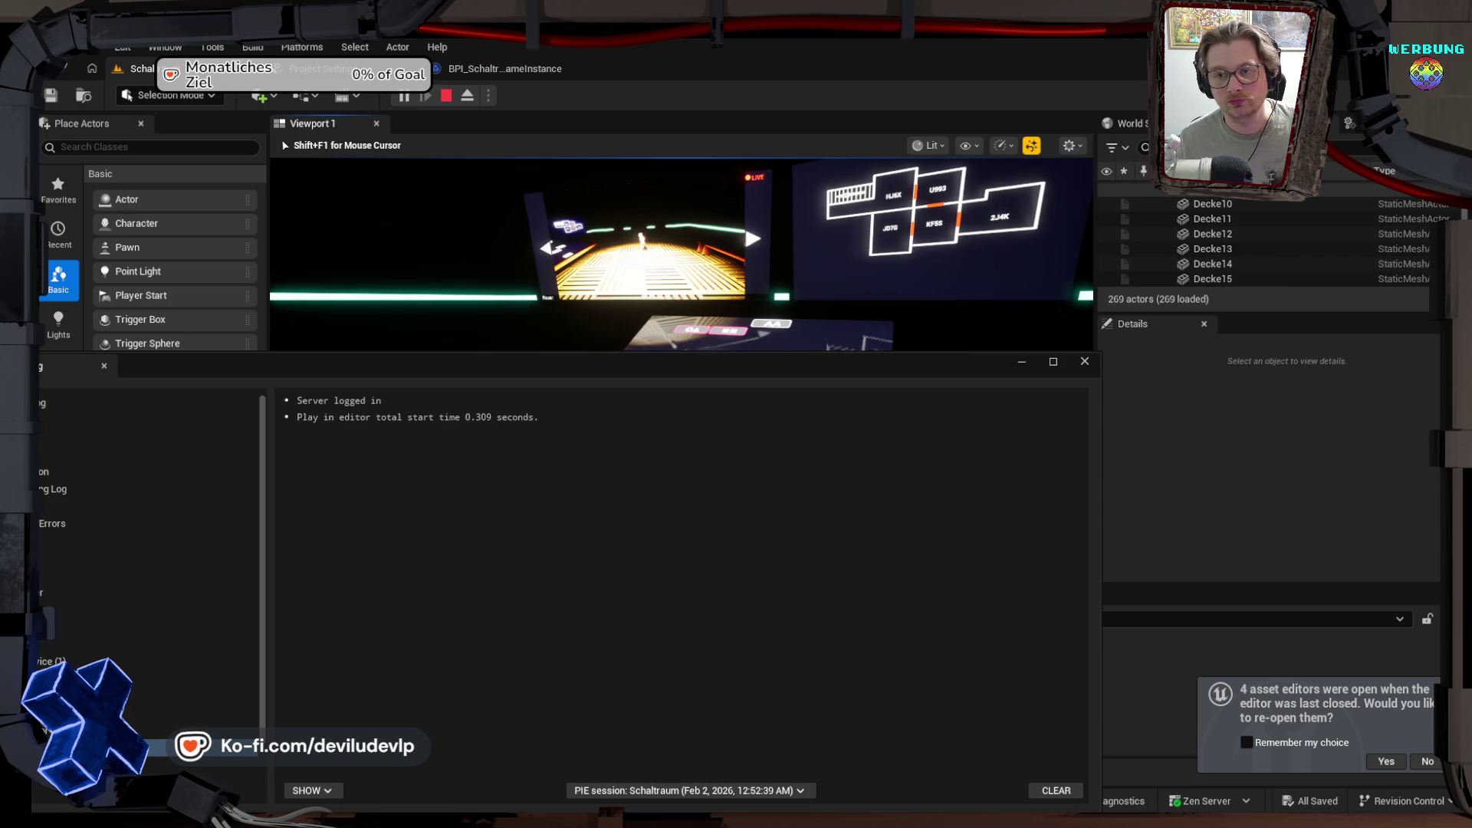
key("Escape")
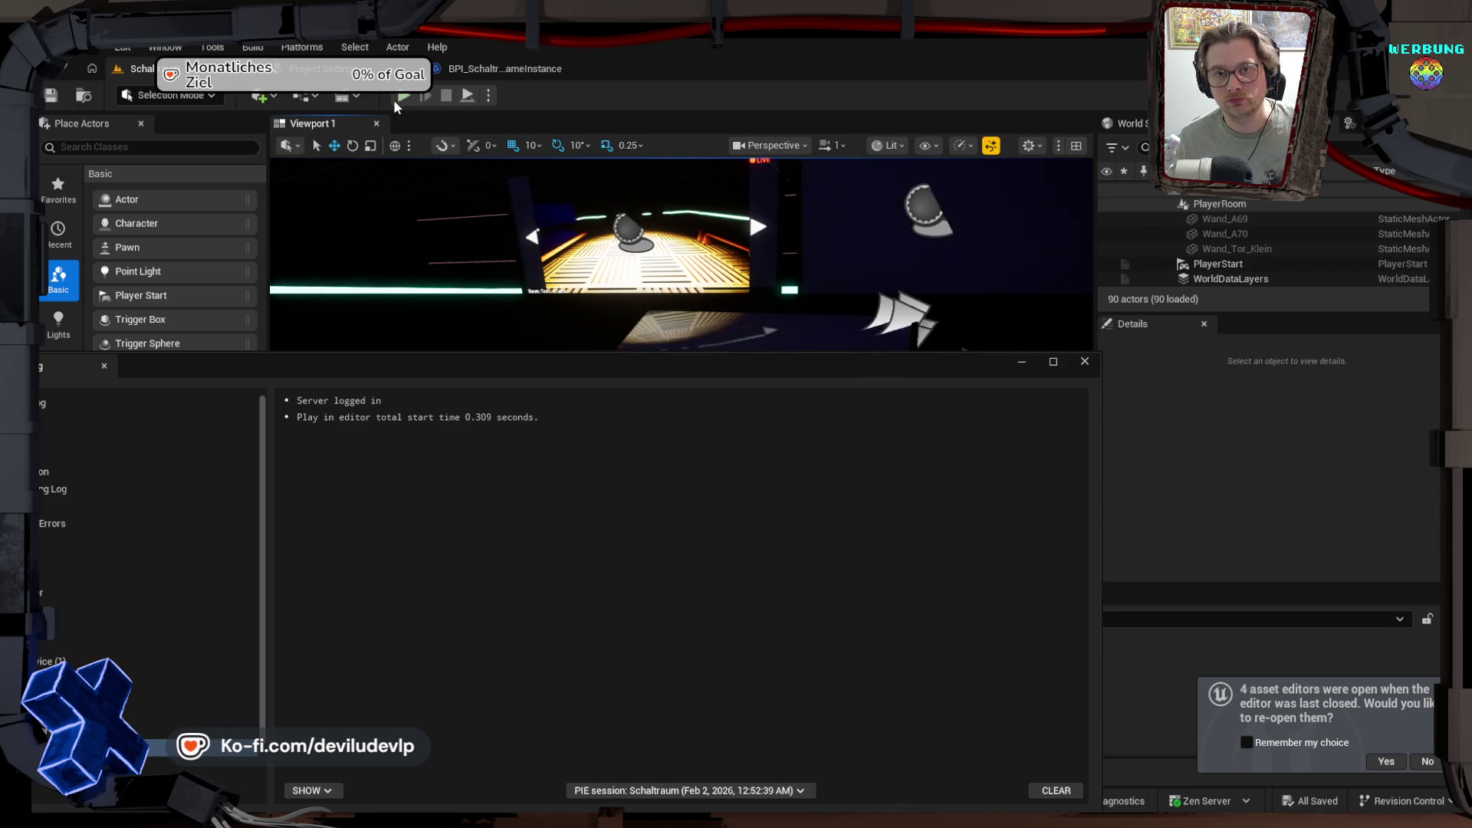
left_click(403, 93)
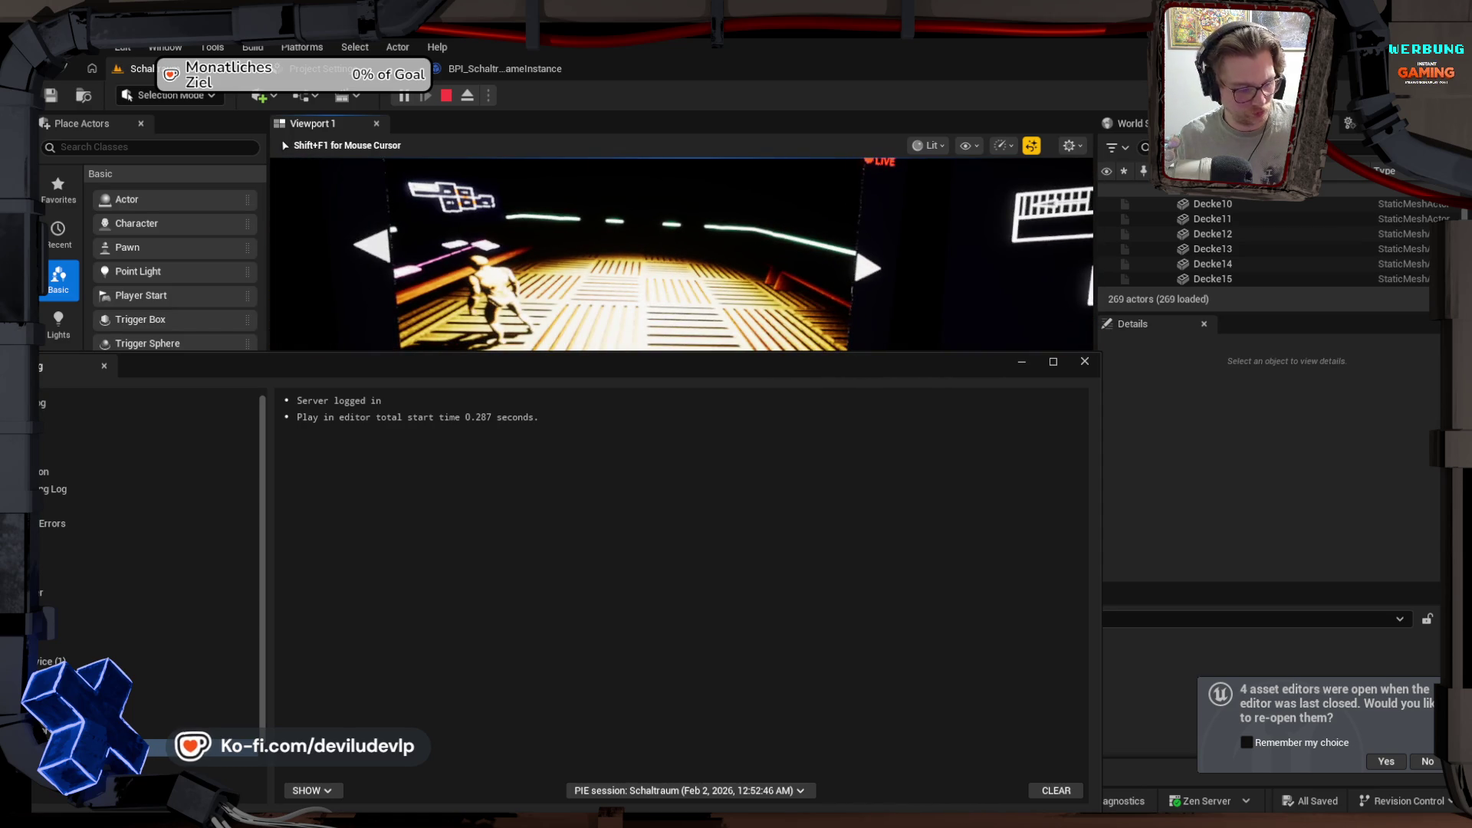
key("F8")
left_click(1022, 361)
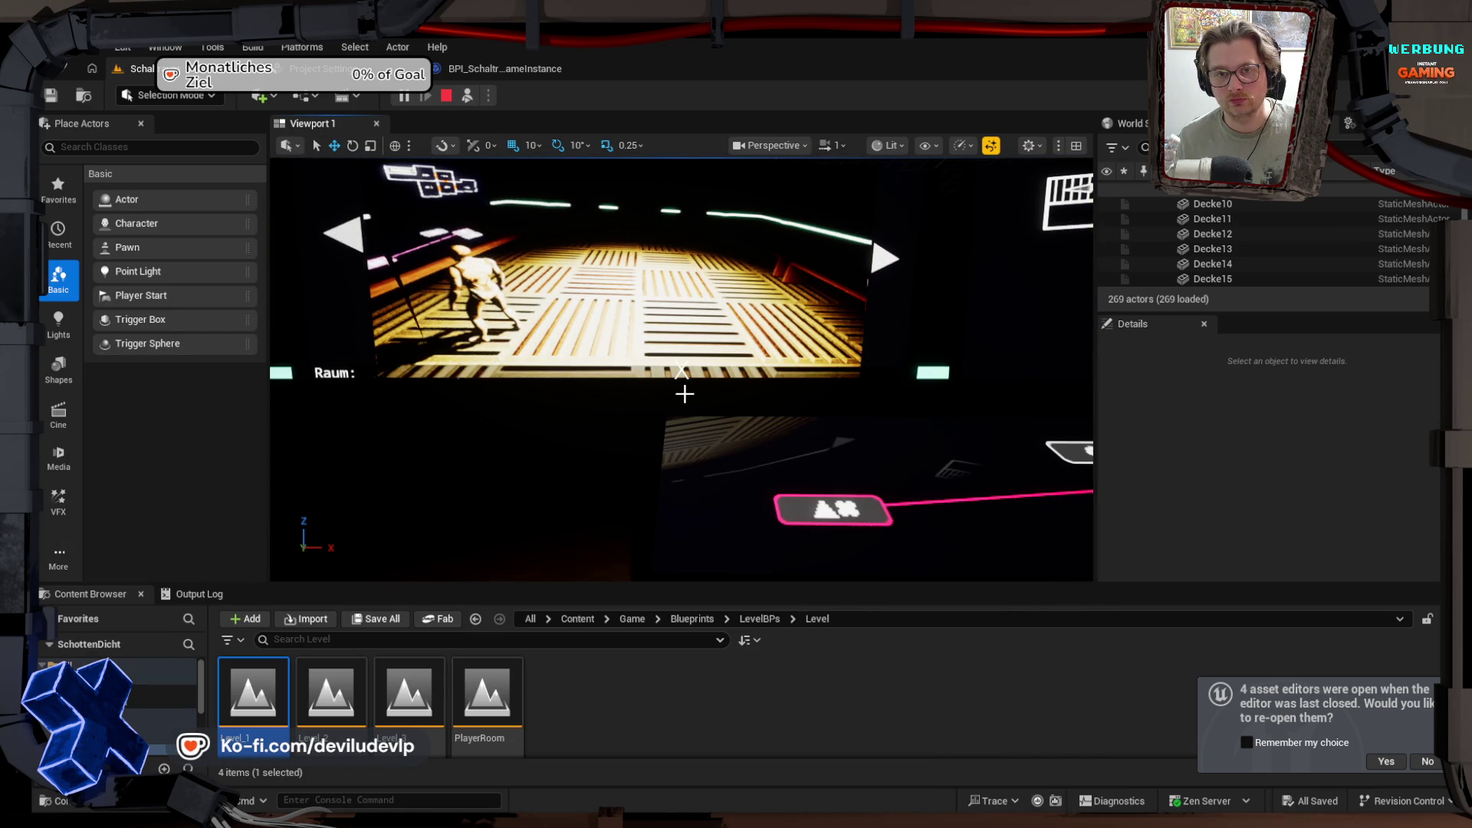
left_click(468, 97)
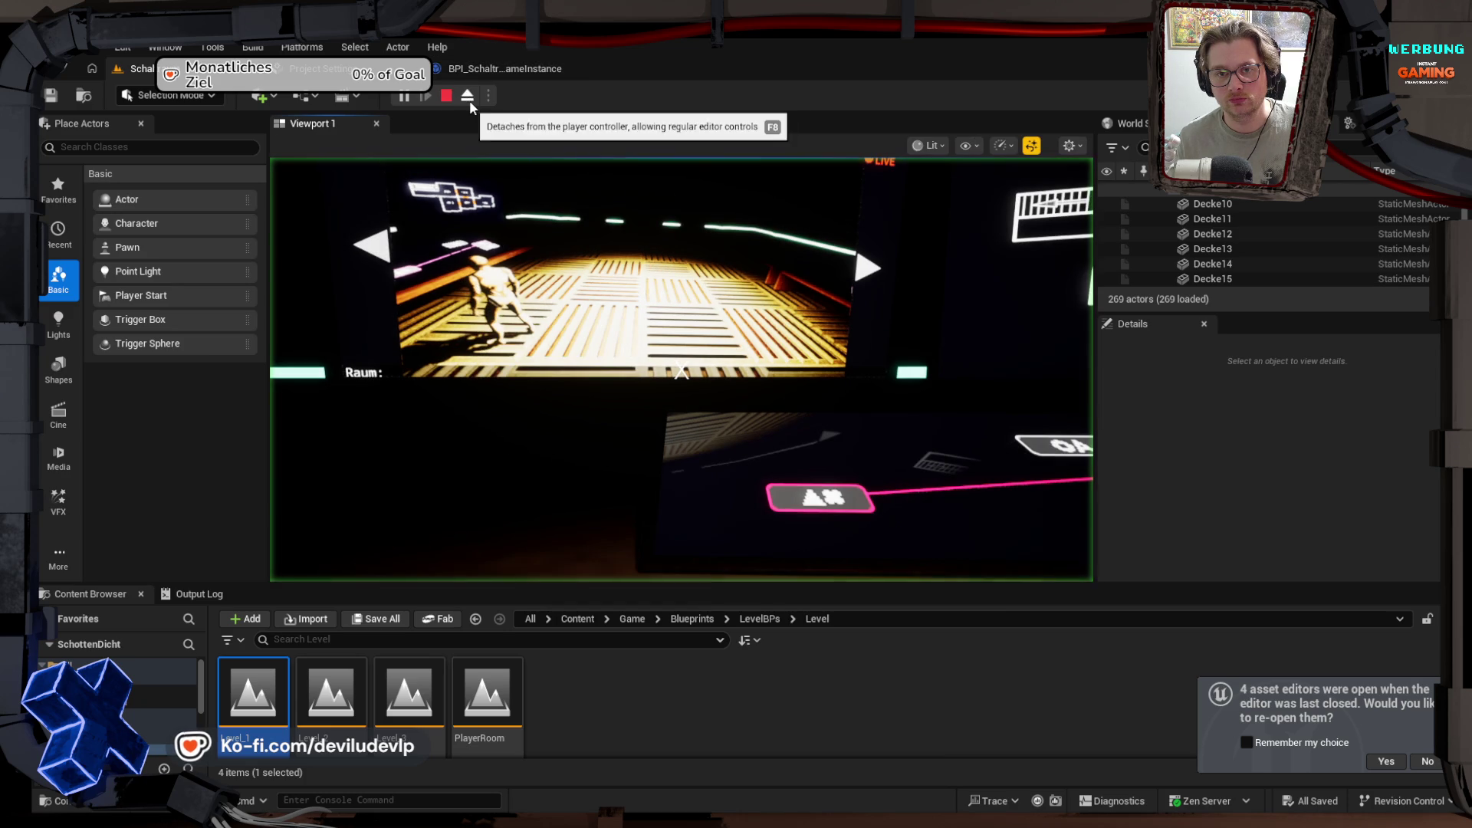
left_click(469, 157)
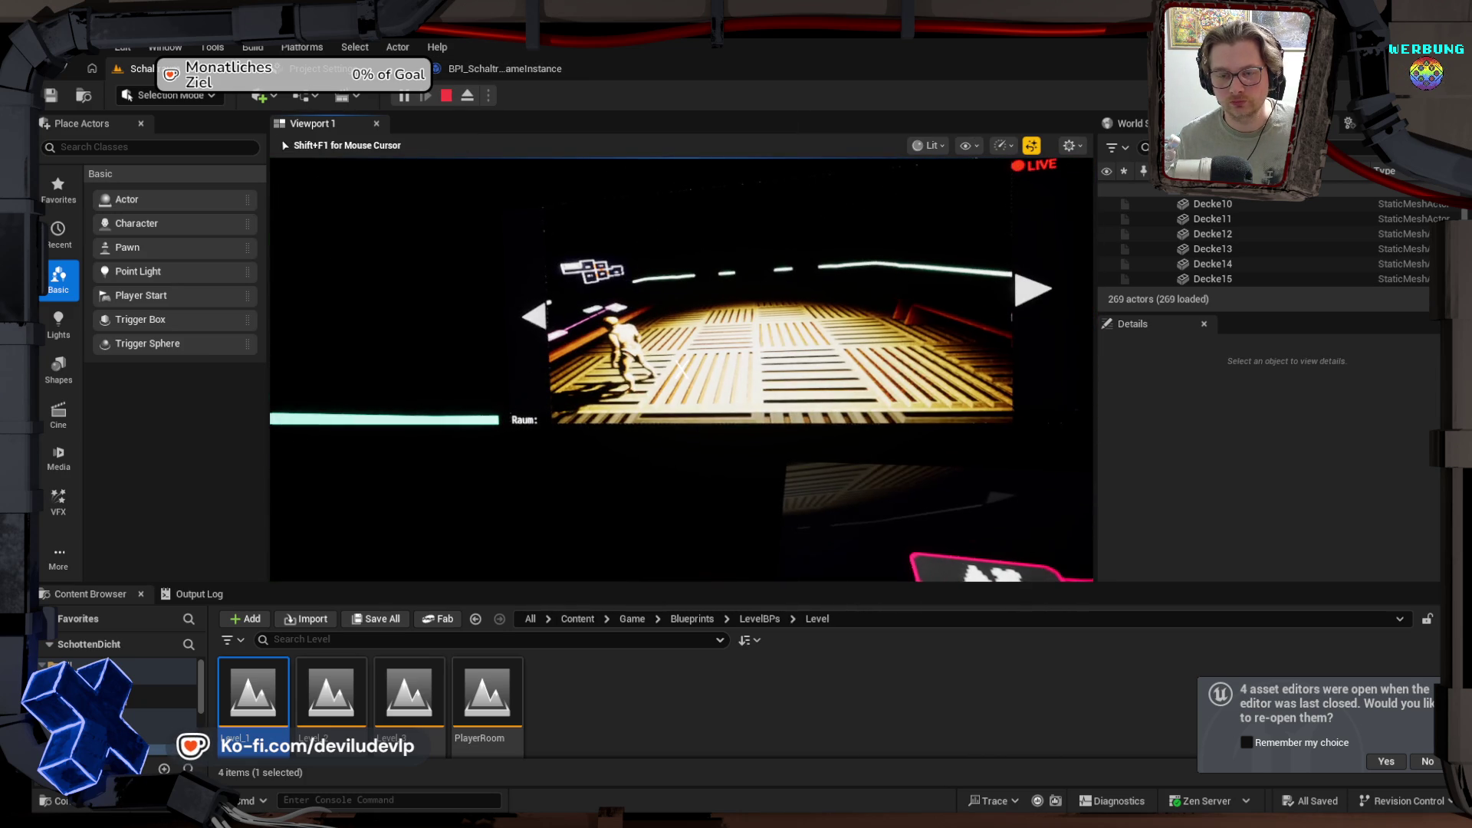
key("Escape")
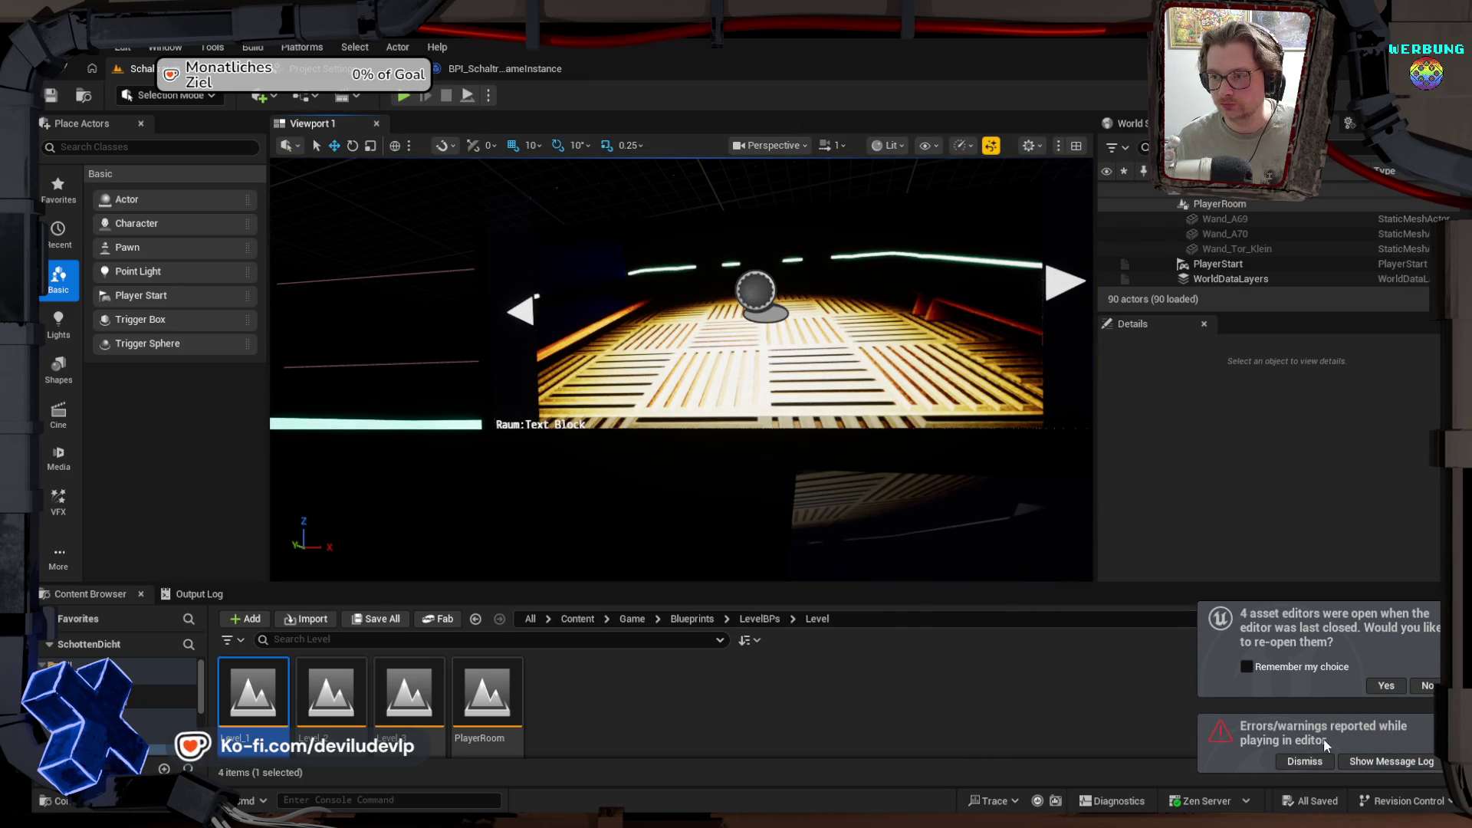
Step: Check the Set RoomName Accessed None error in the Message Log, then open JetBrains Toolbox from the tray
left_click(1369, 763)
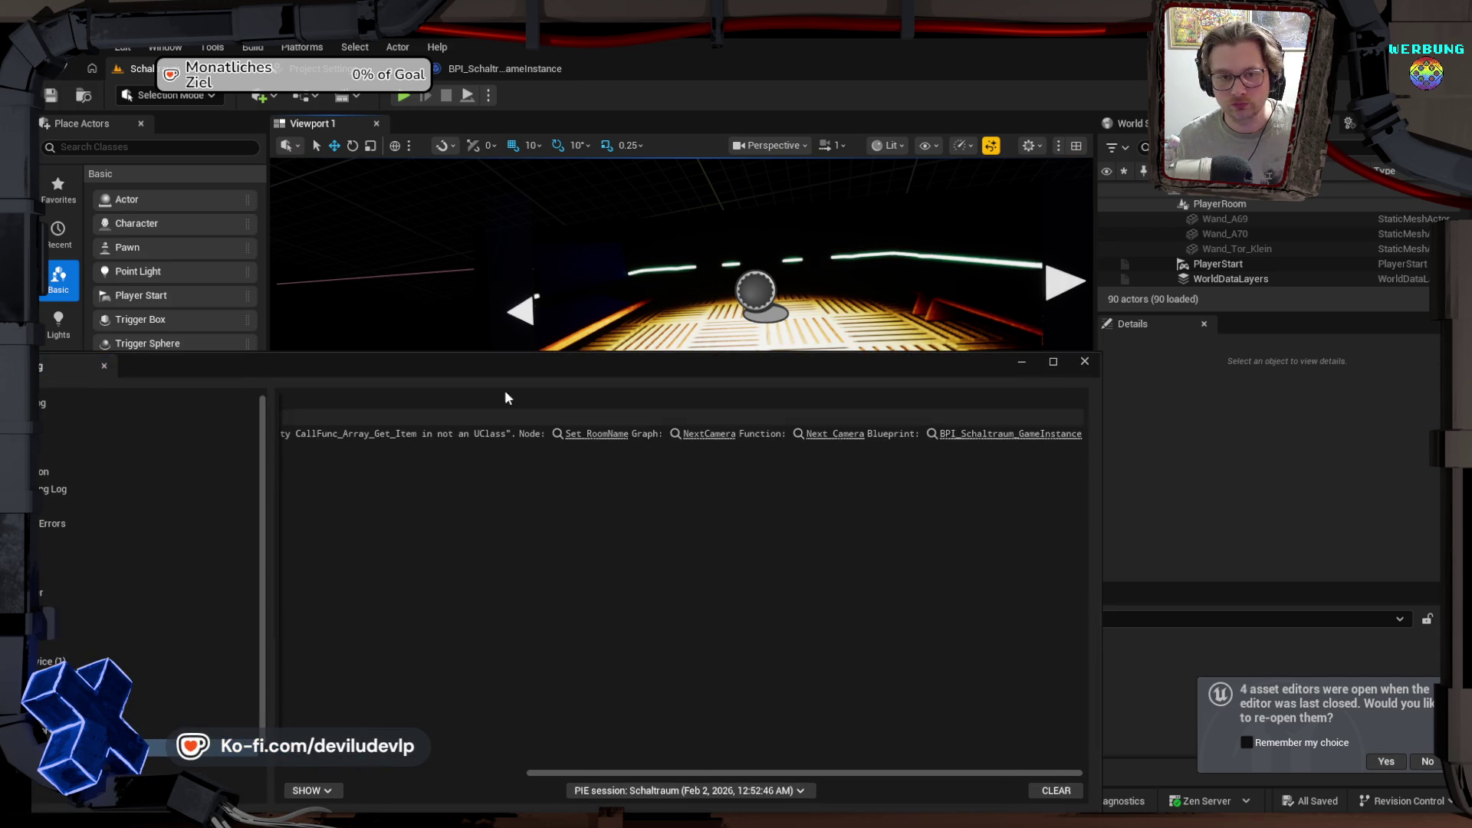
mouse_move(461, 358)
left_mouse_down()
mouse_move(619, 296)
mouse_move(579, 292)
left_mouse_up()
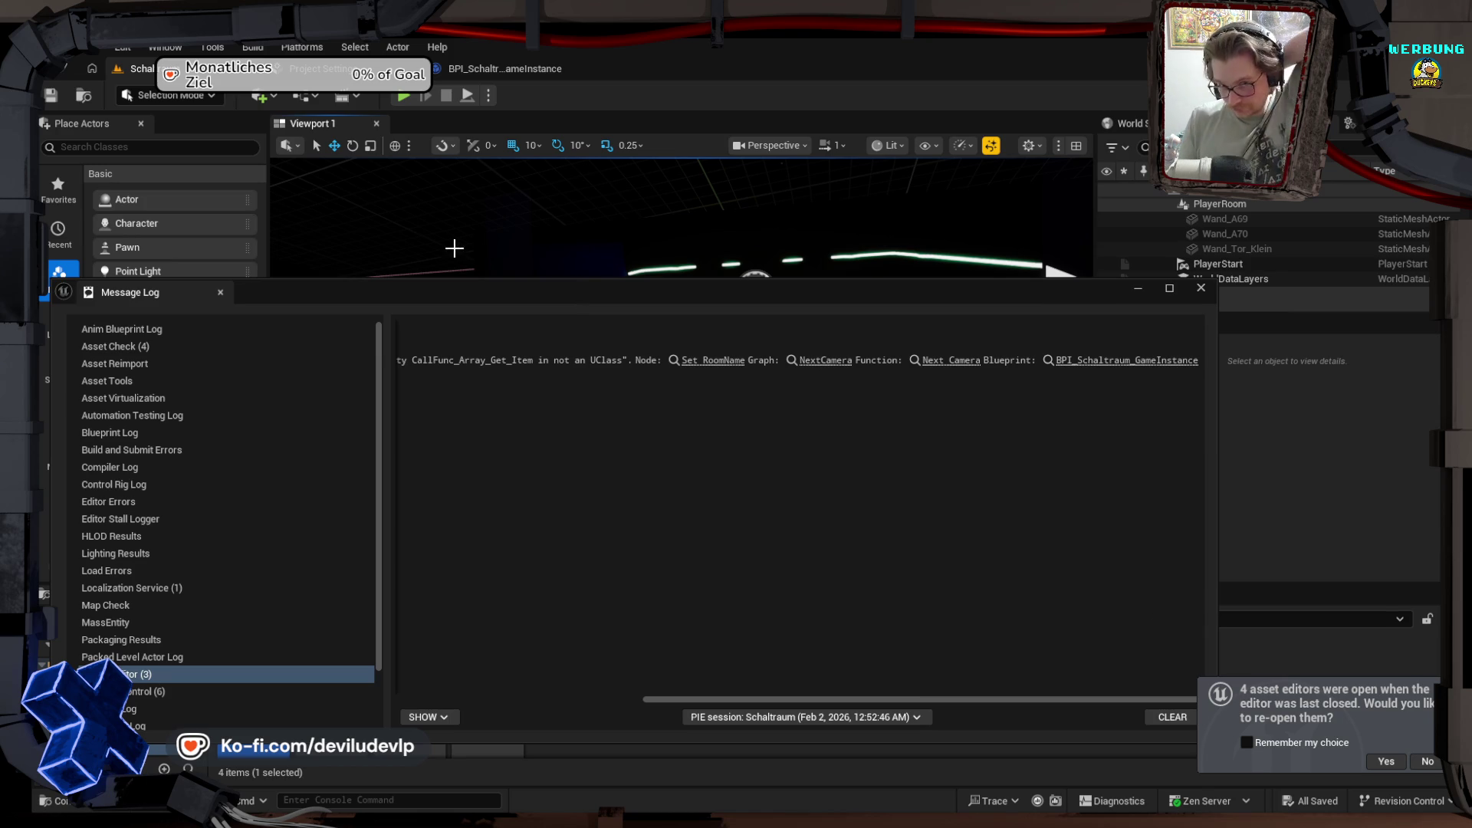
left_click_drag(684, 700, 359, 696)
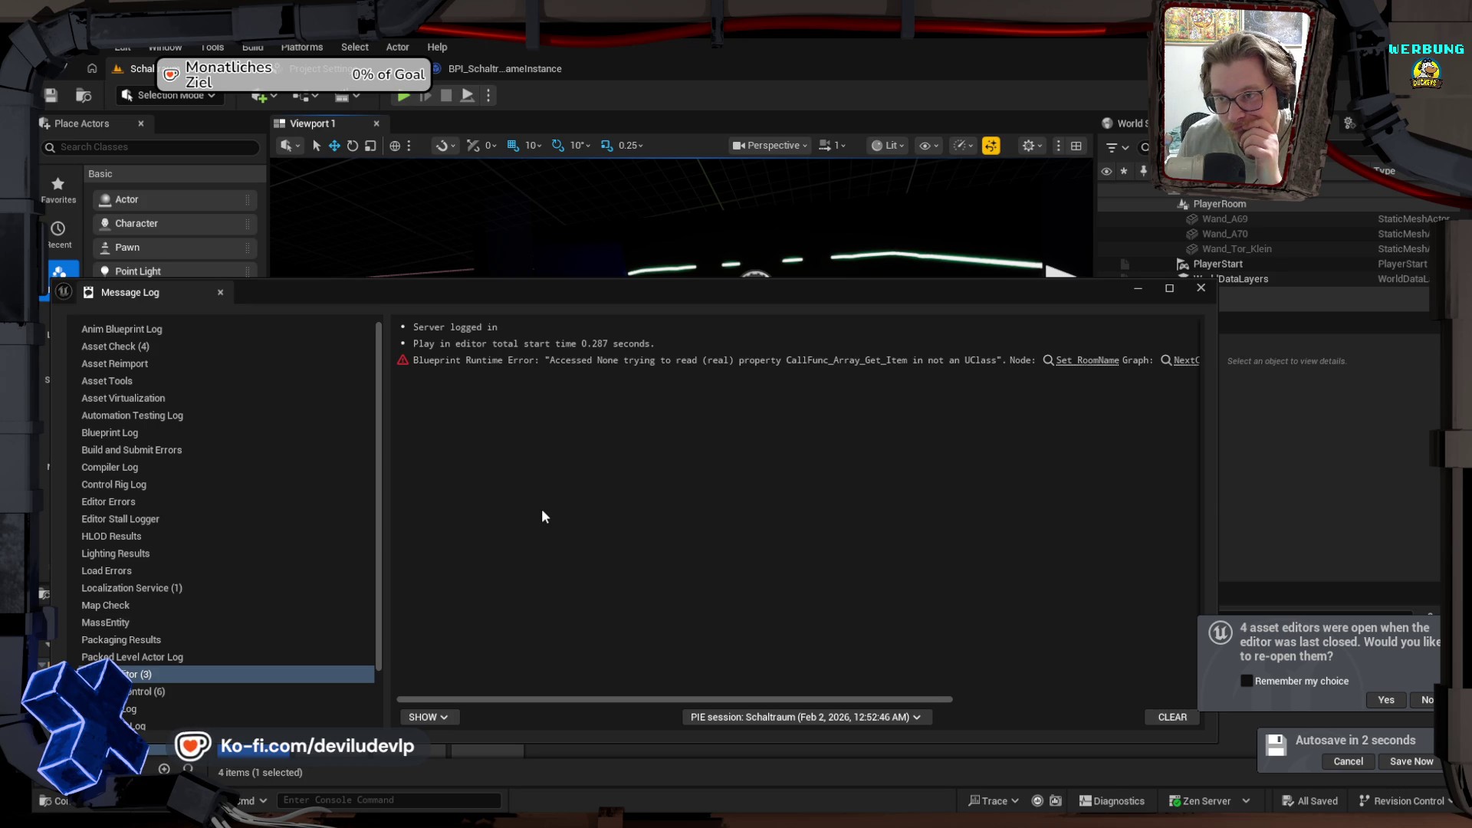
mouse_move(1085, 824)
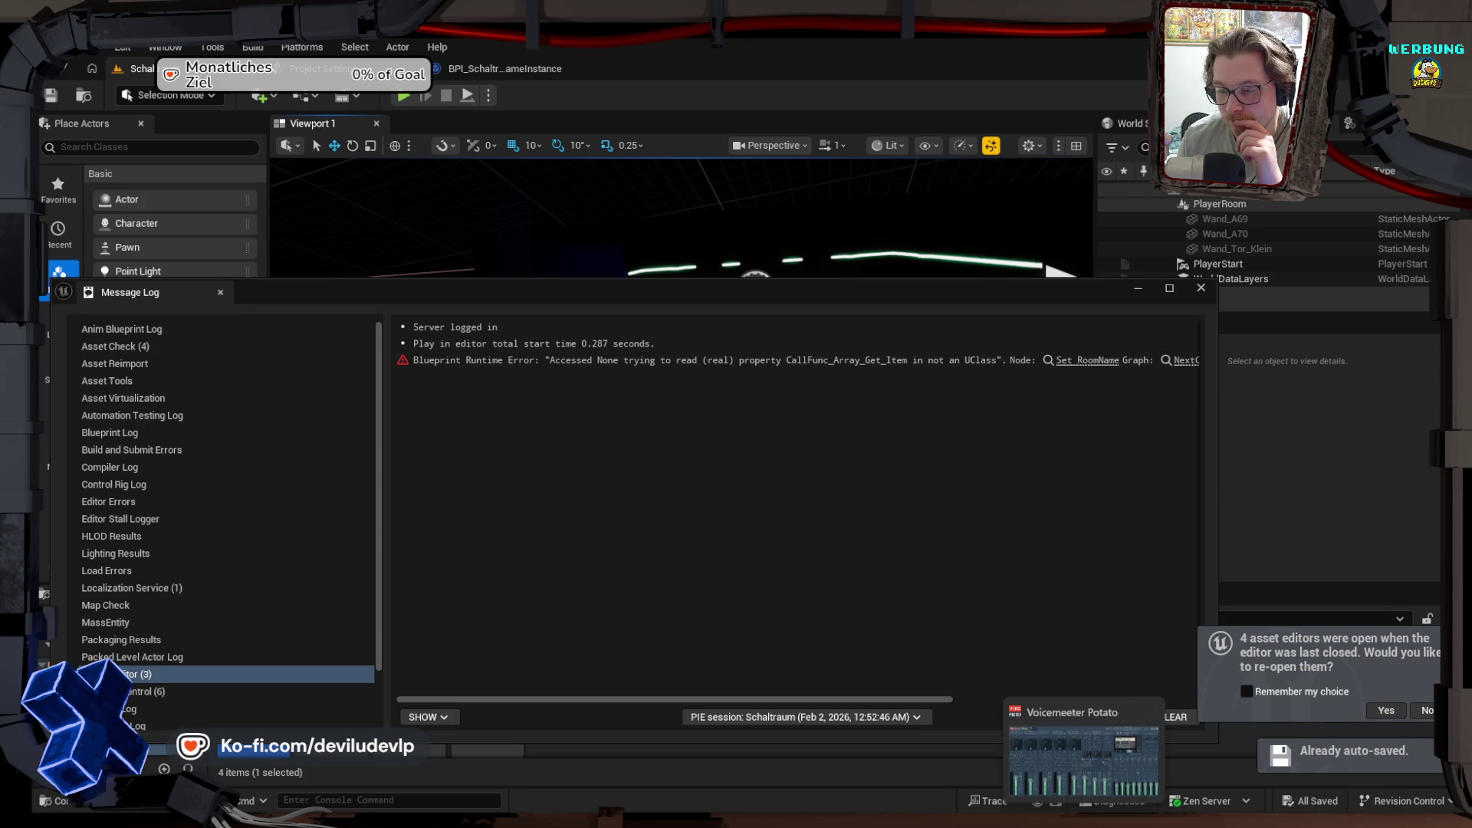
mouse_move(1183, 824)
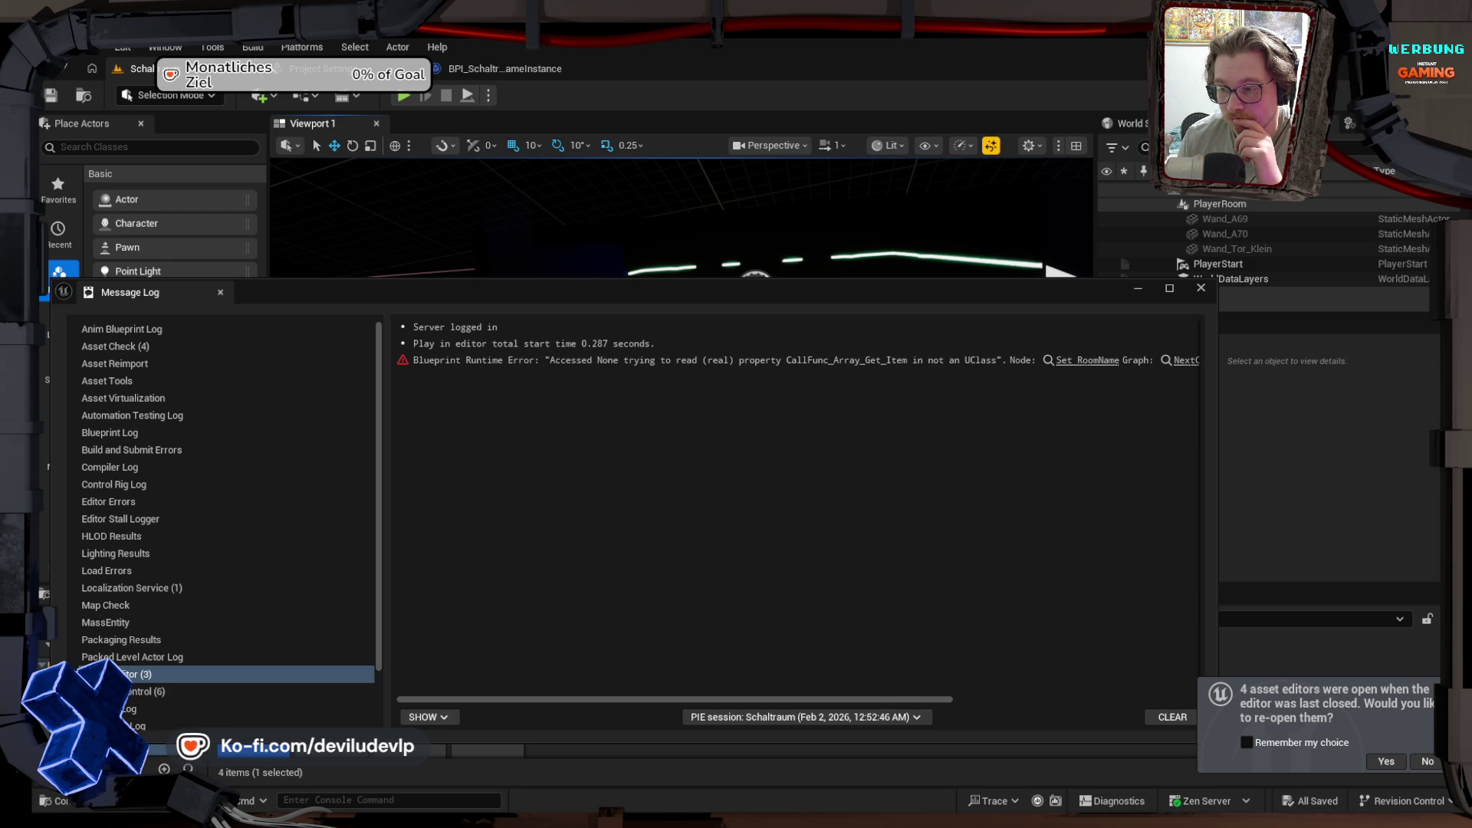
left_click(1331, 814)
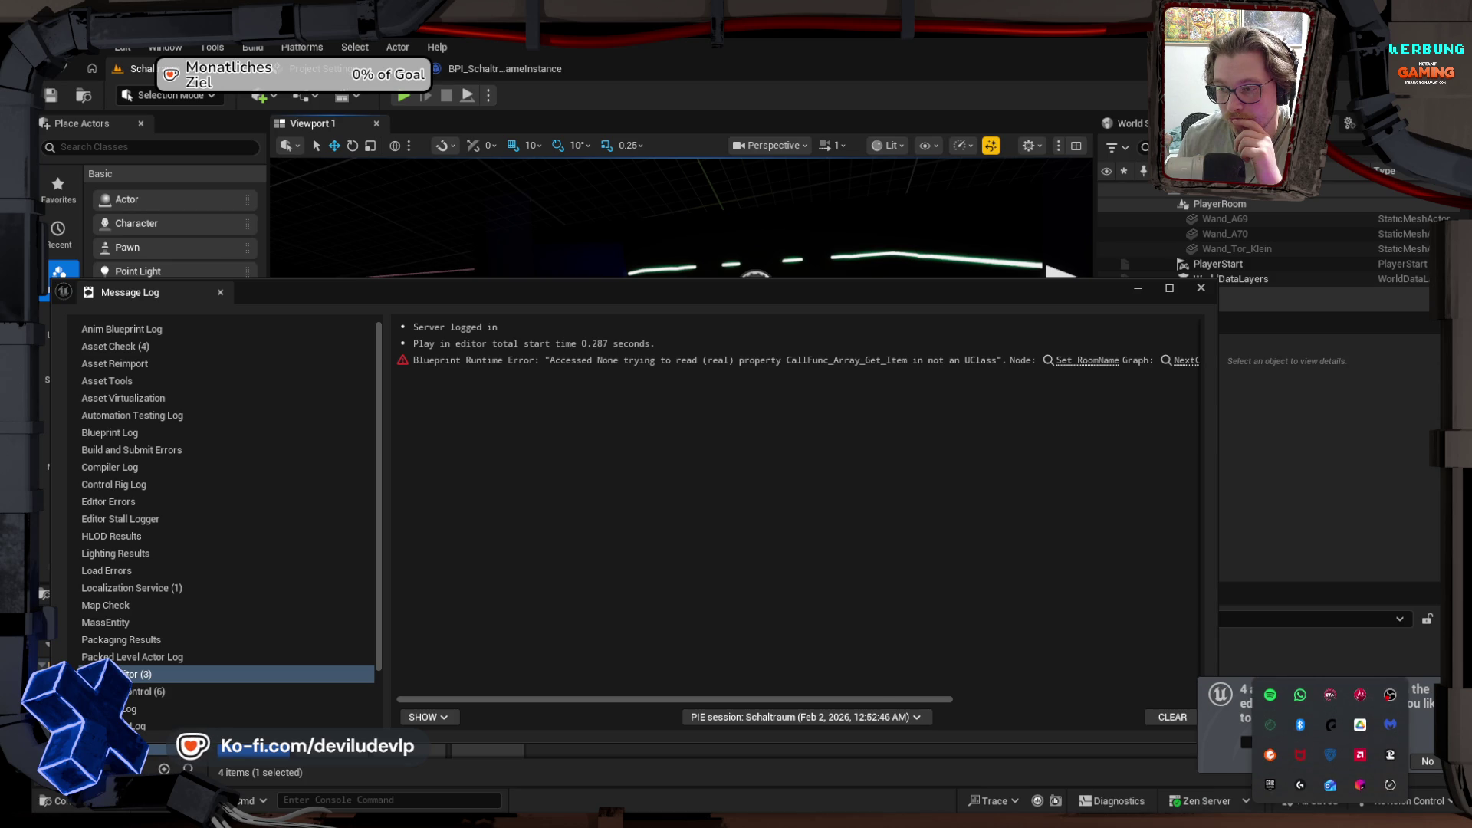
left_click(1360, 785)
Step: Launch Rider and open the SchottenDichtCPP project from the recent list
left_click(1250, 490)
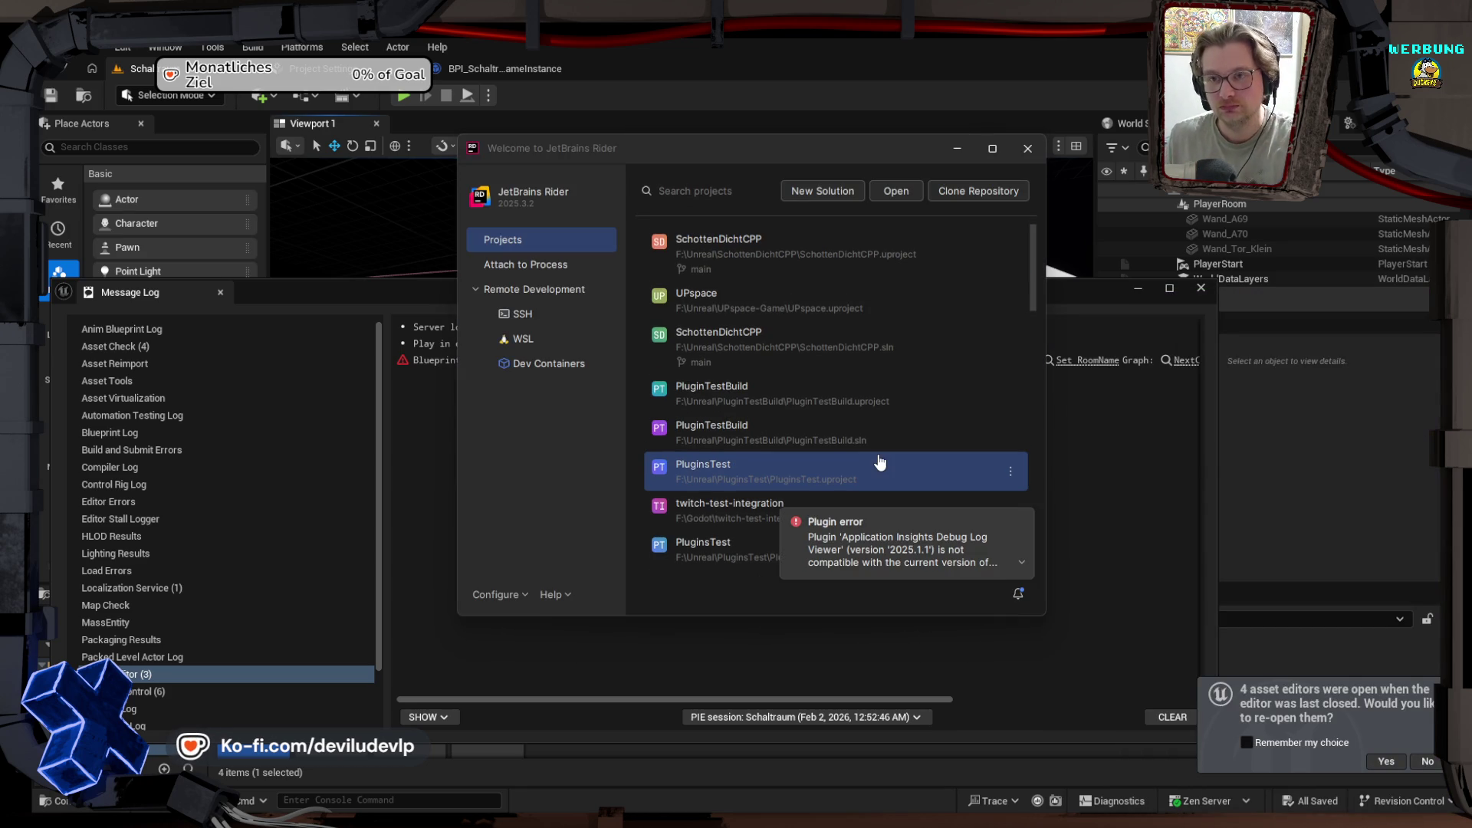
left_click(781, 247)
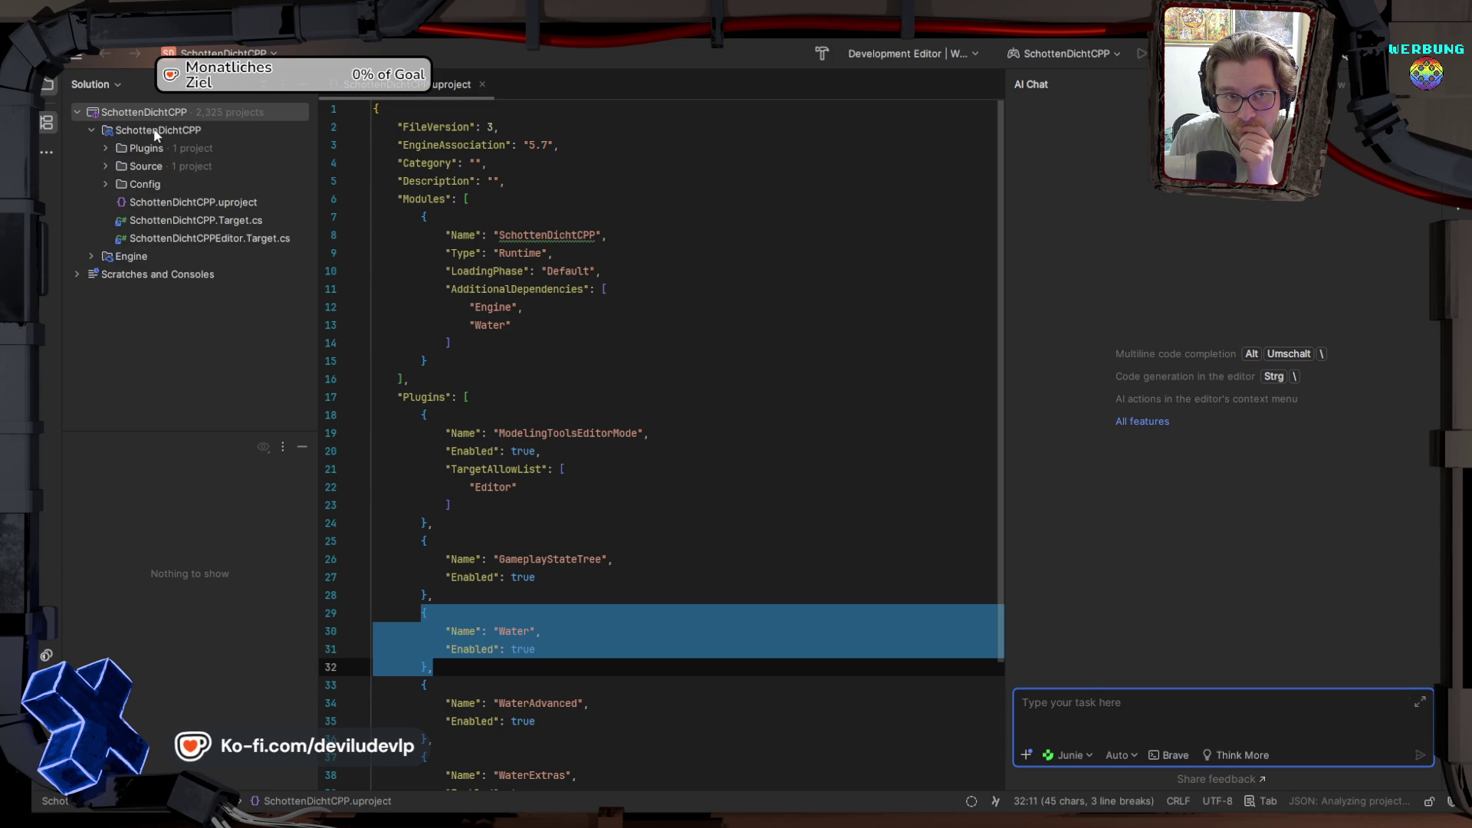
Step: Open RoomMaster.h from the SchottenDichtGameJam plugin's Source/Public folder
left_click(106, 148)
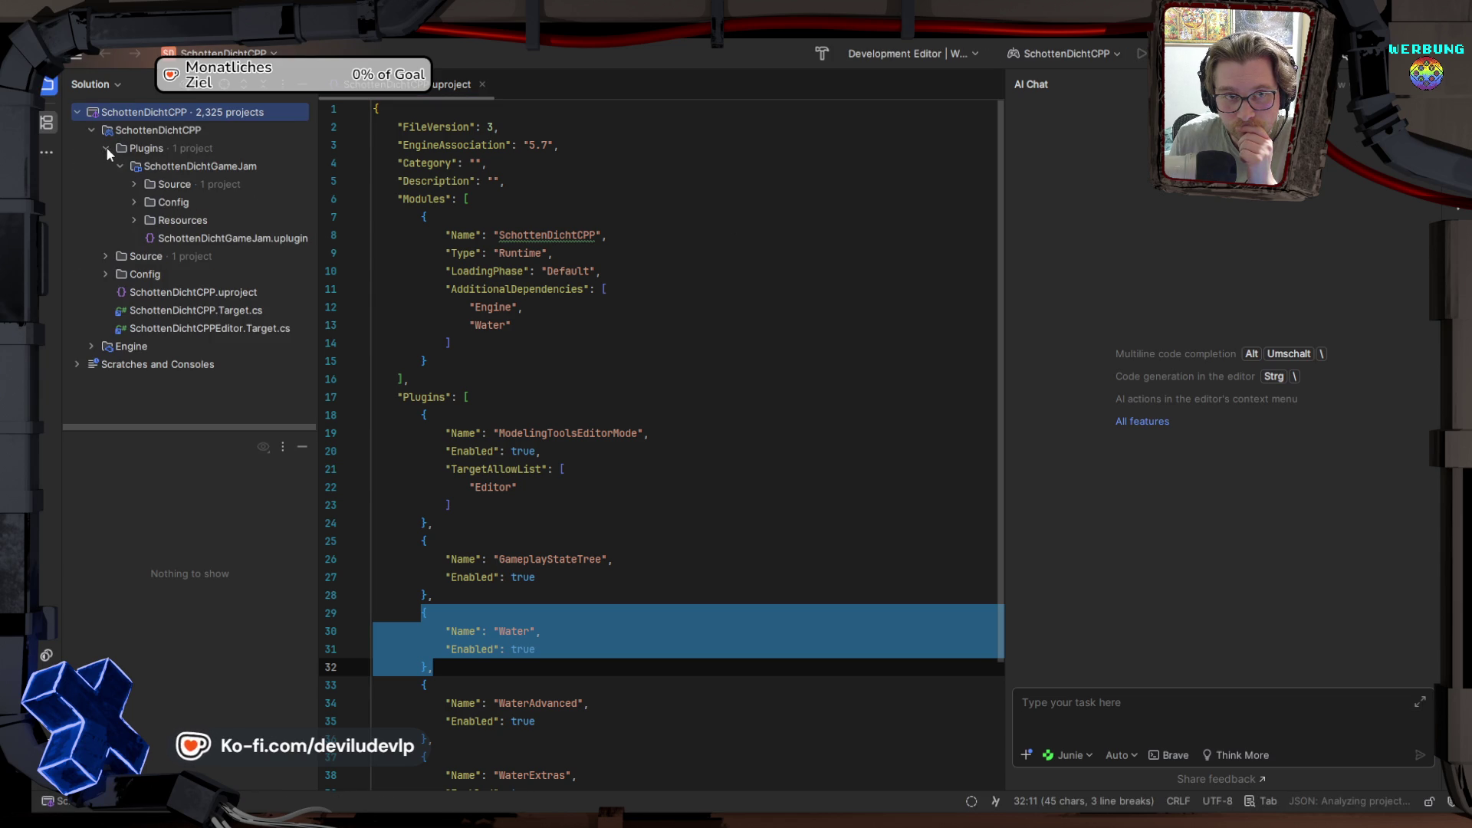
left_click(133, 184)
left_click(162, 239)
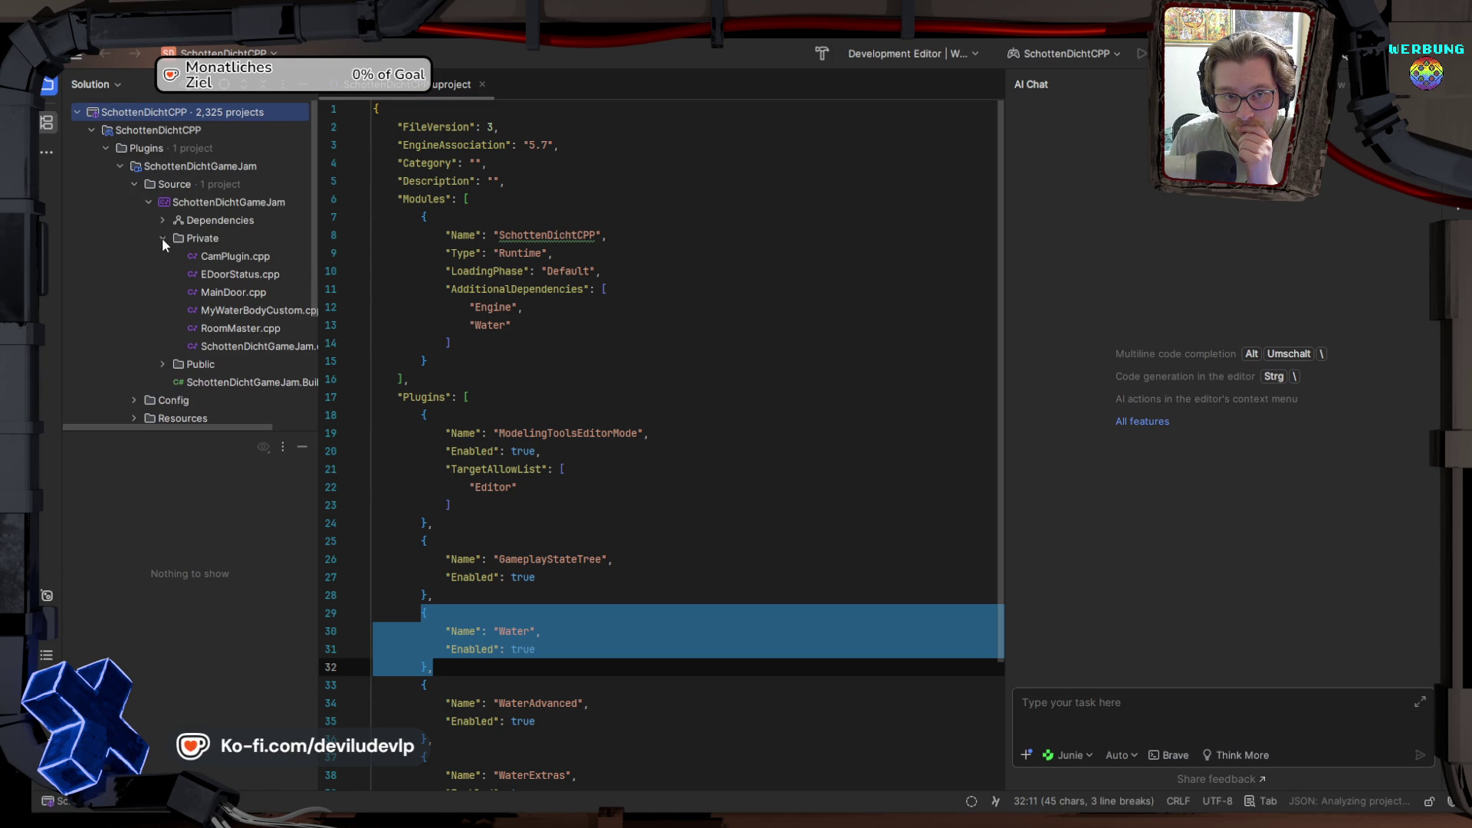
left_click(163, 364)
scroll(230, 268, "down", 5)
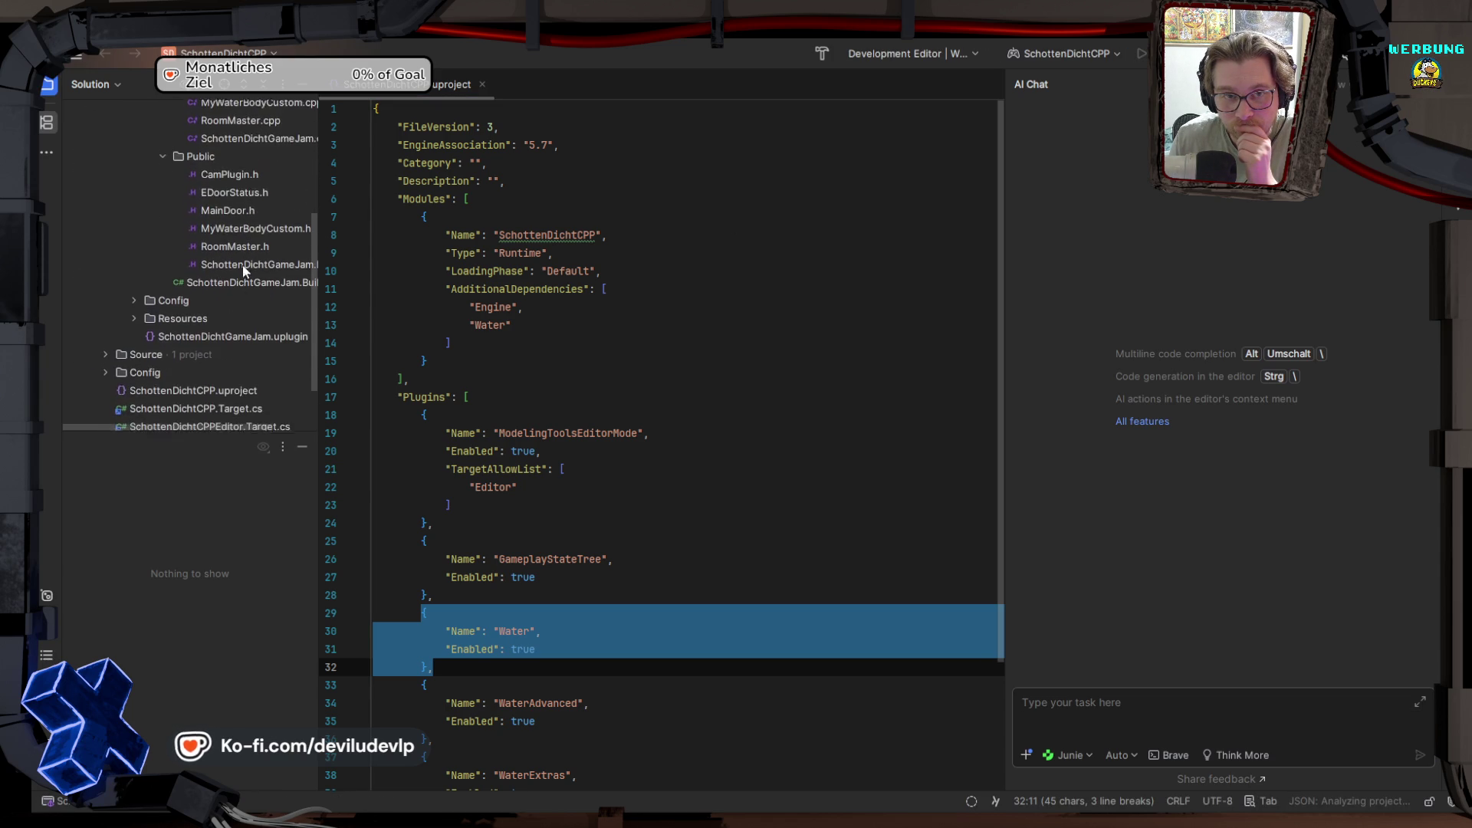
scroll(244, 191, "up", 3)
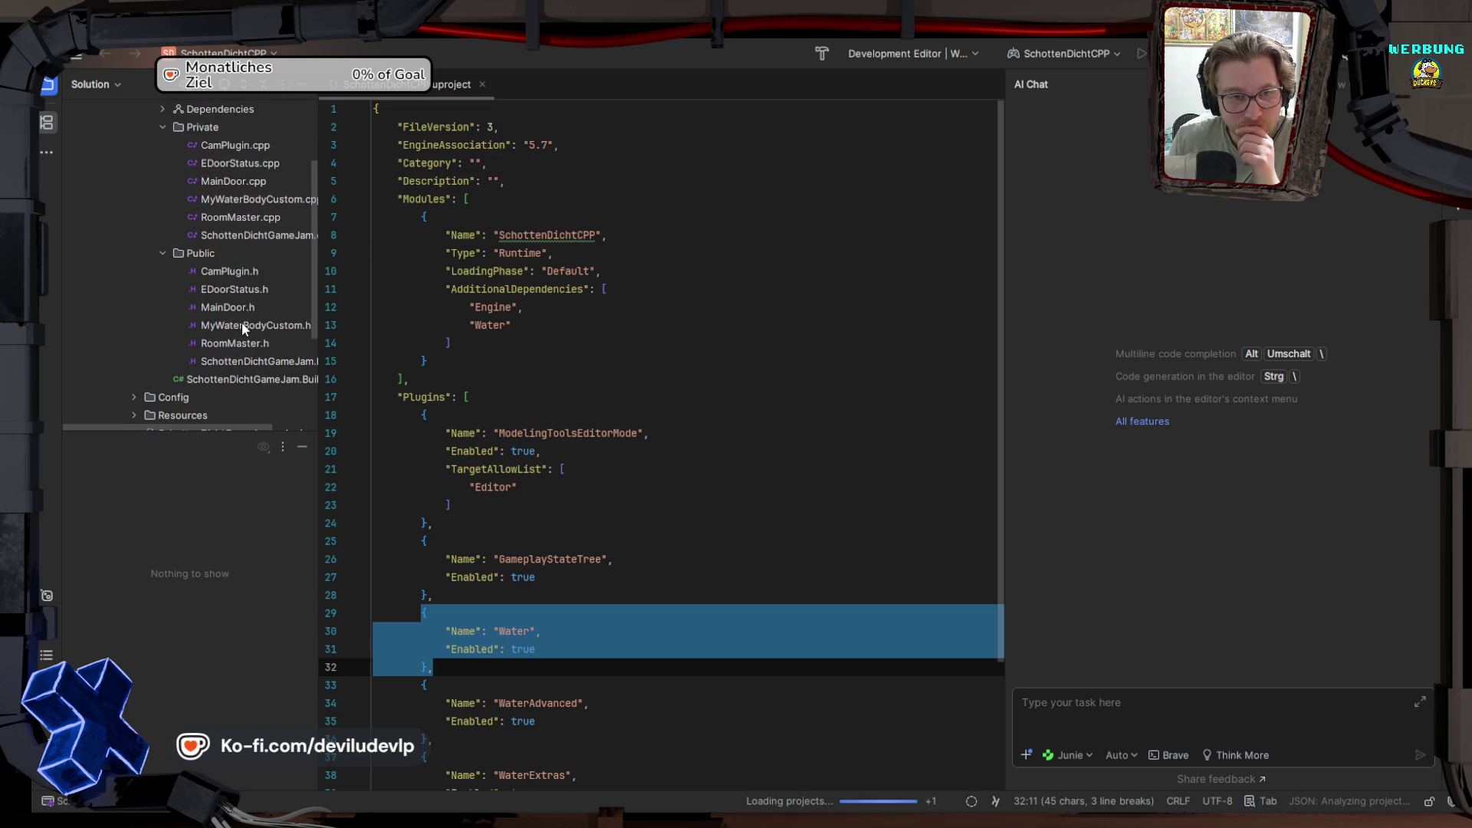
left_click(236, 343)
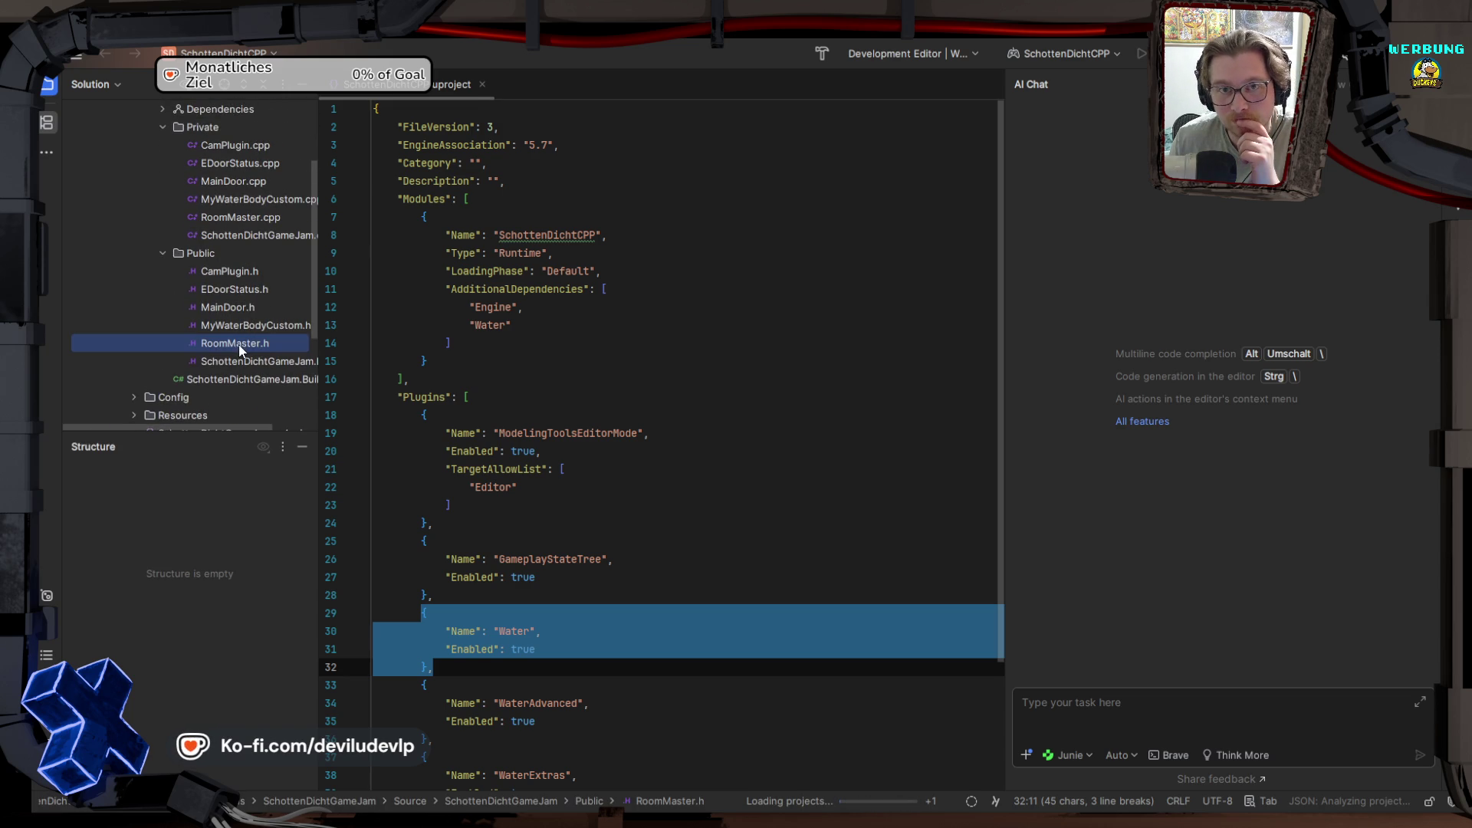
double_click(238, 343)
Step: Close the .uproject tab, review RoomMaster.h's RoomName property, and return to Unreal
left_click(482, 84)
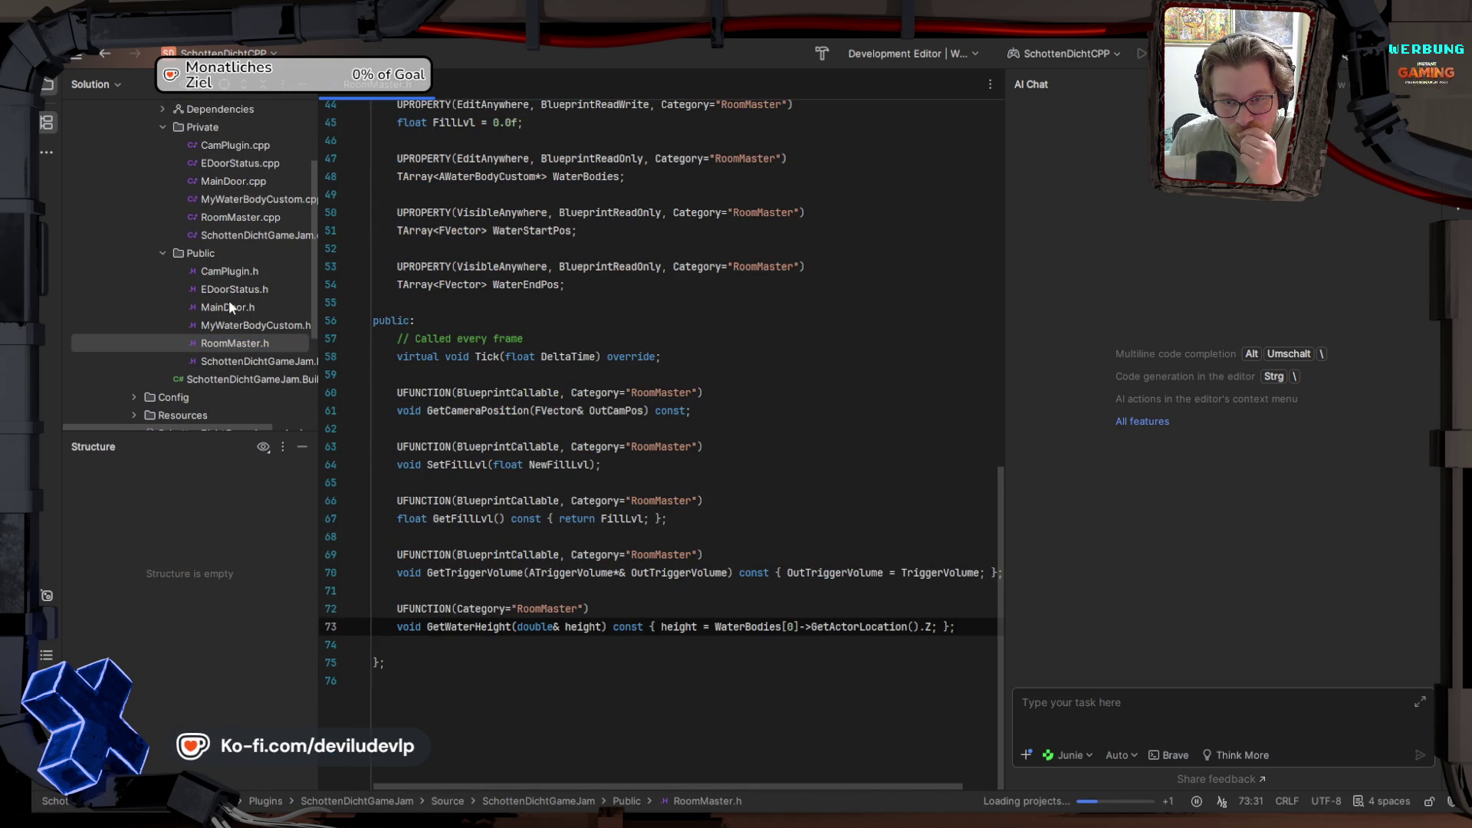
scroll(482, 439, "up", 2)
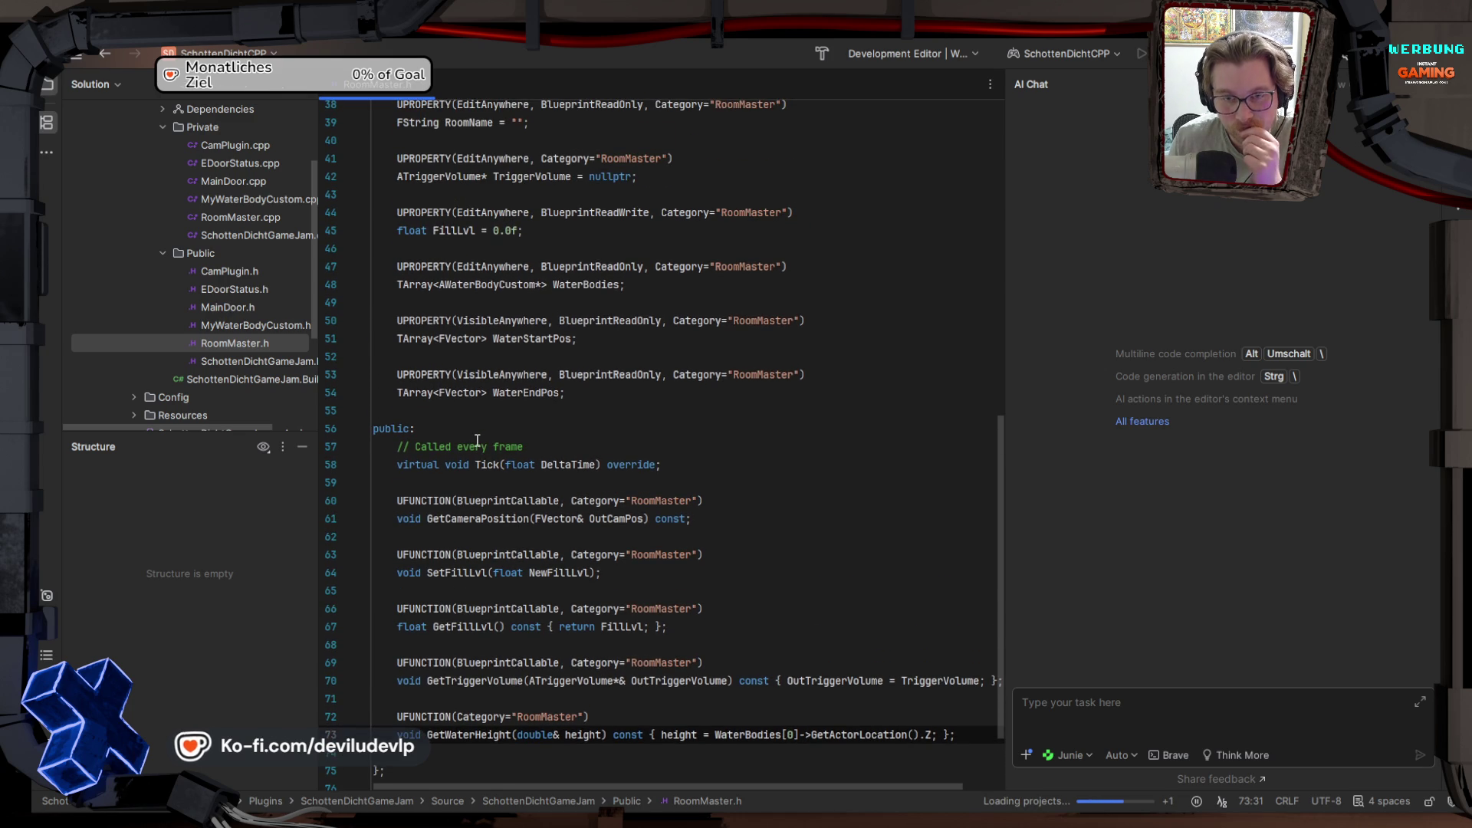
scroll(477, 441, "up", 5)
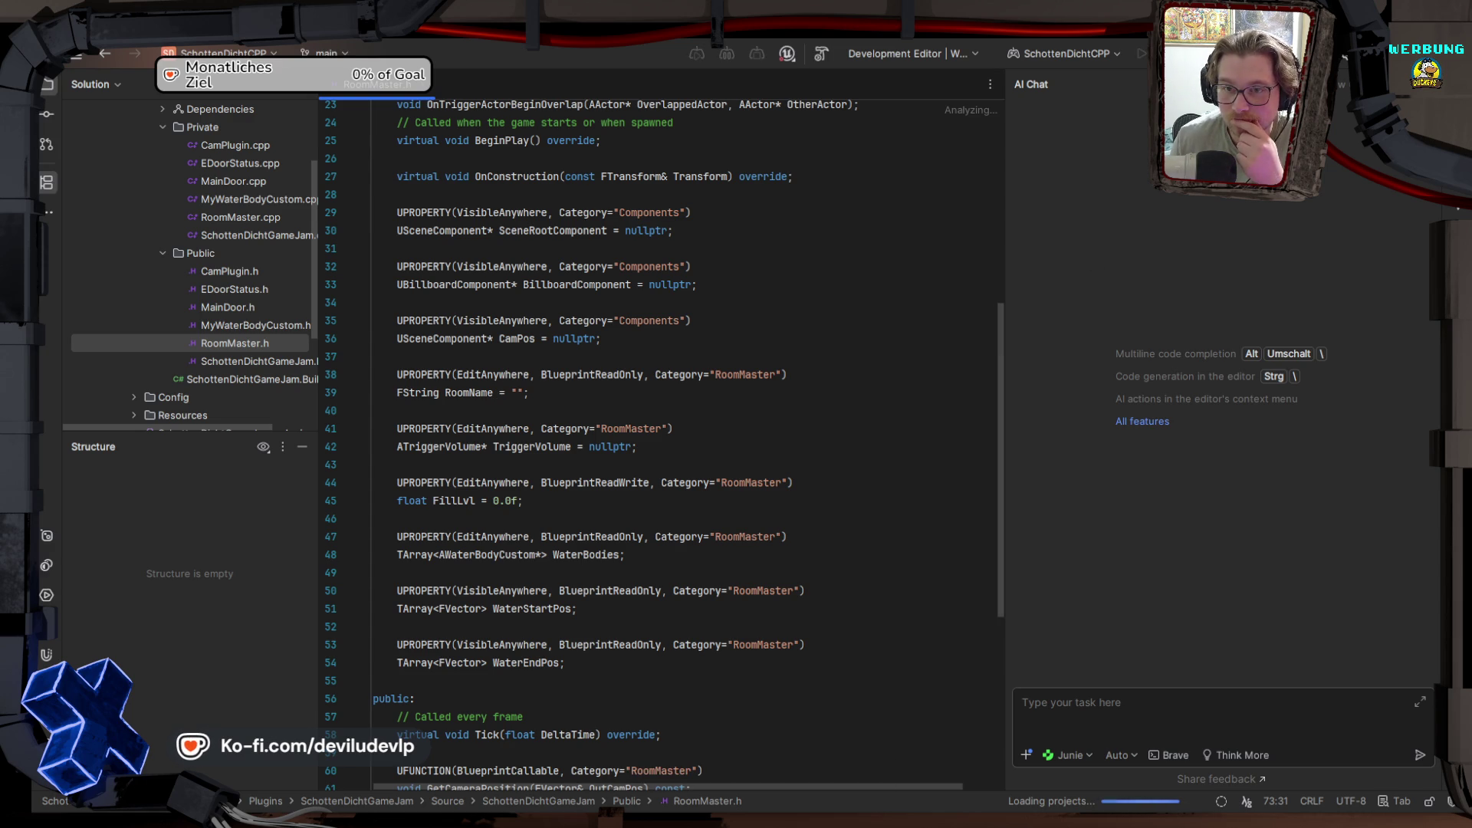
key("alt+Tab")
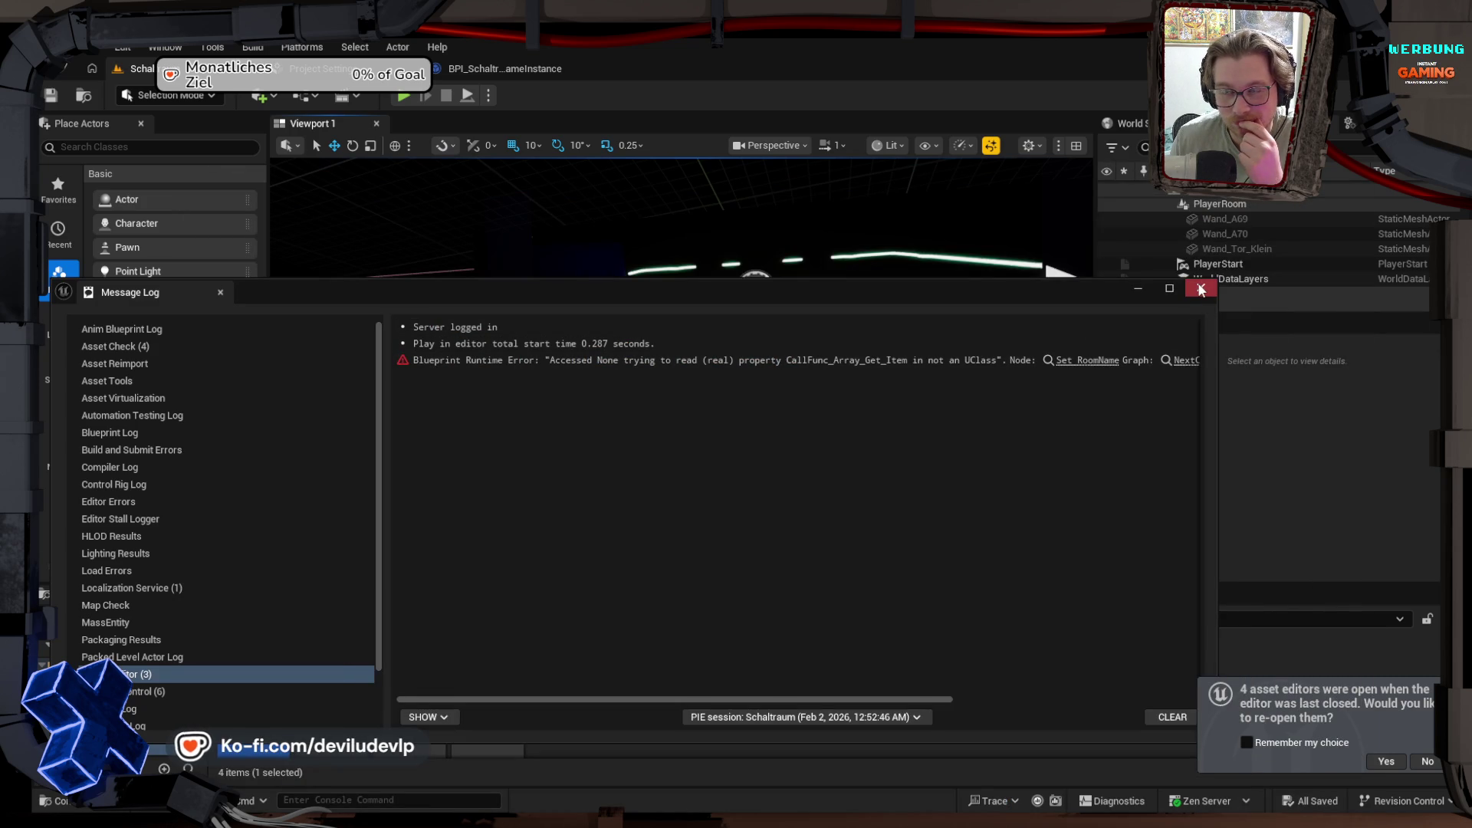
Step: Bring the game instance blueprint forward, close the Message Log, and revisit the Build Buttons area
left_click(492, 66)
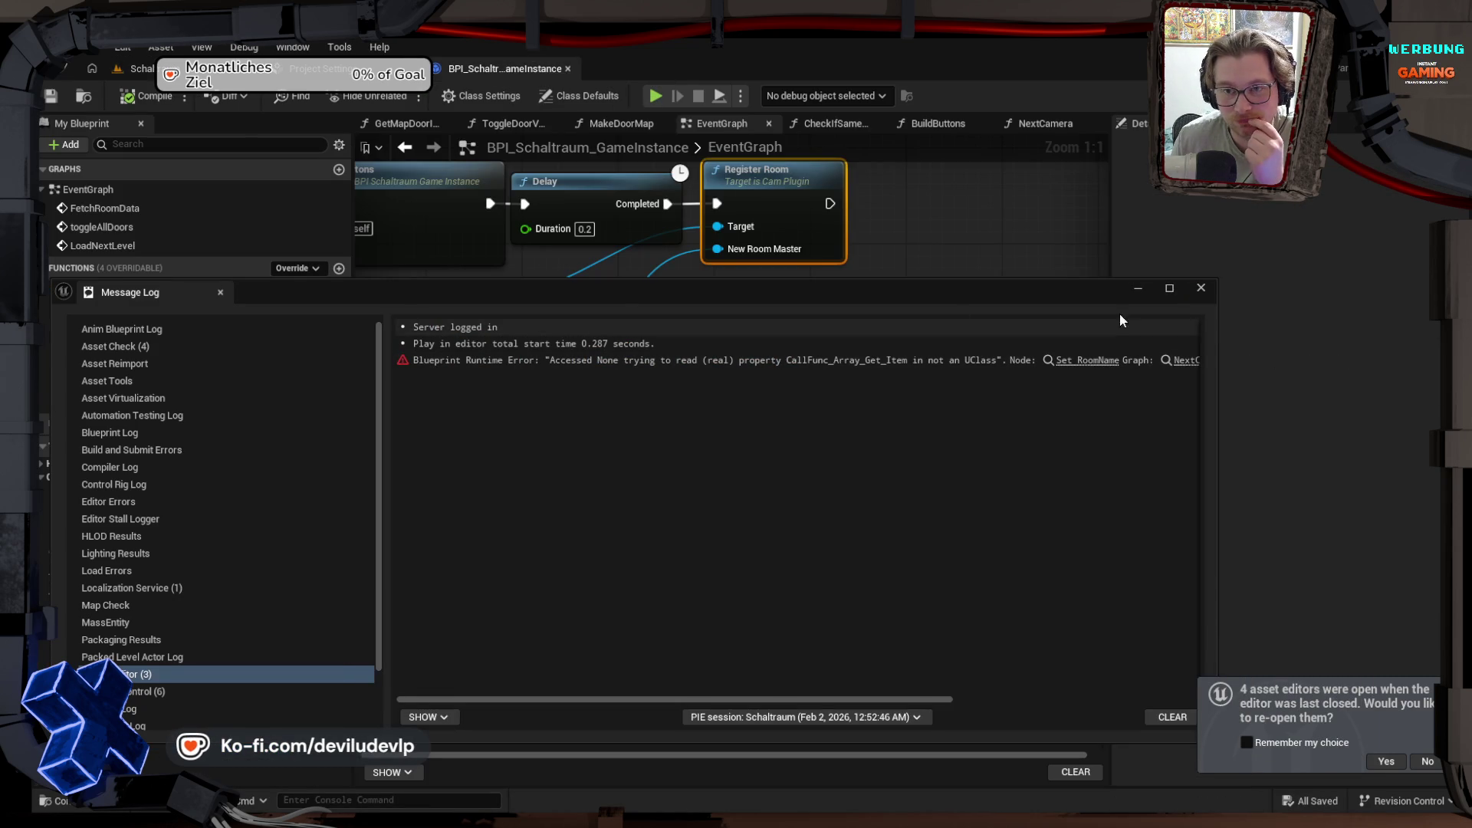
left_click(1200, 287)
scroll(675, 337, "up", 1)
mouse_move(559, 170)
left_mouse_down()
mouse_move(720, 241)
mouse_move(848, 354)
mouse_move(964, 394)
left_mouse_up()
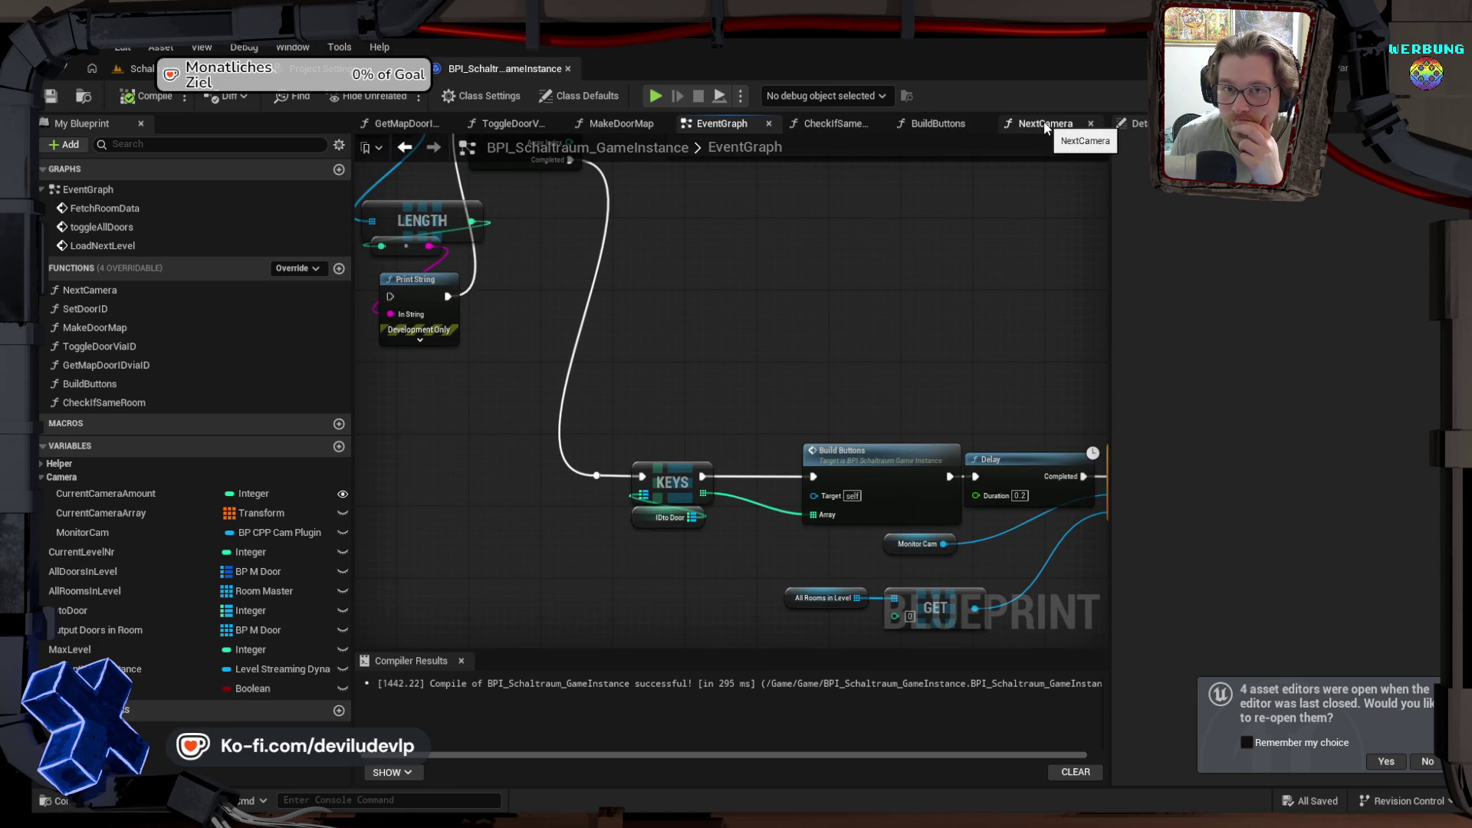
left_click(405, 148)
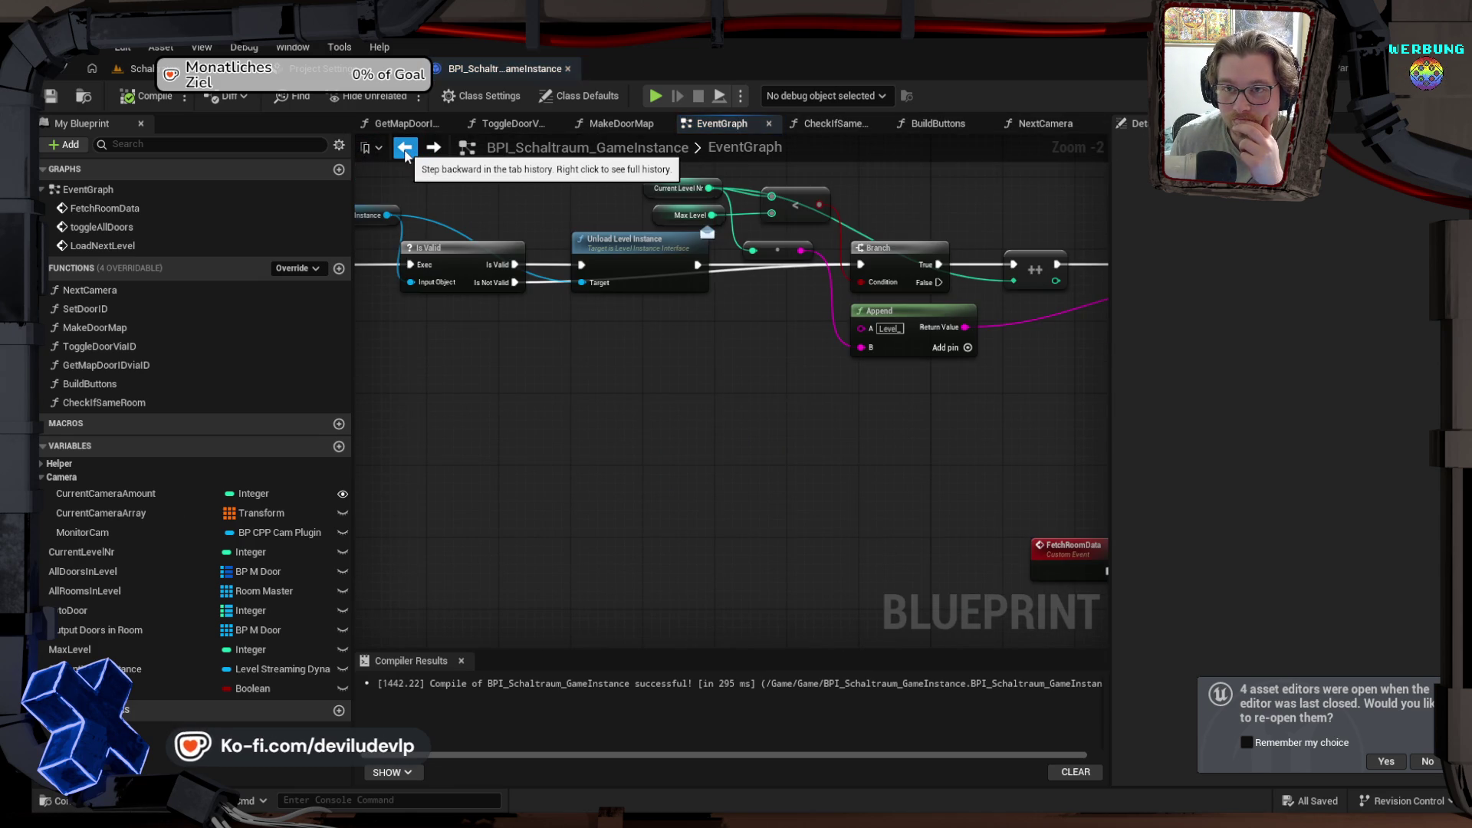
left_click(434, 148)
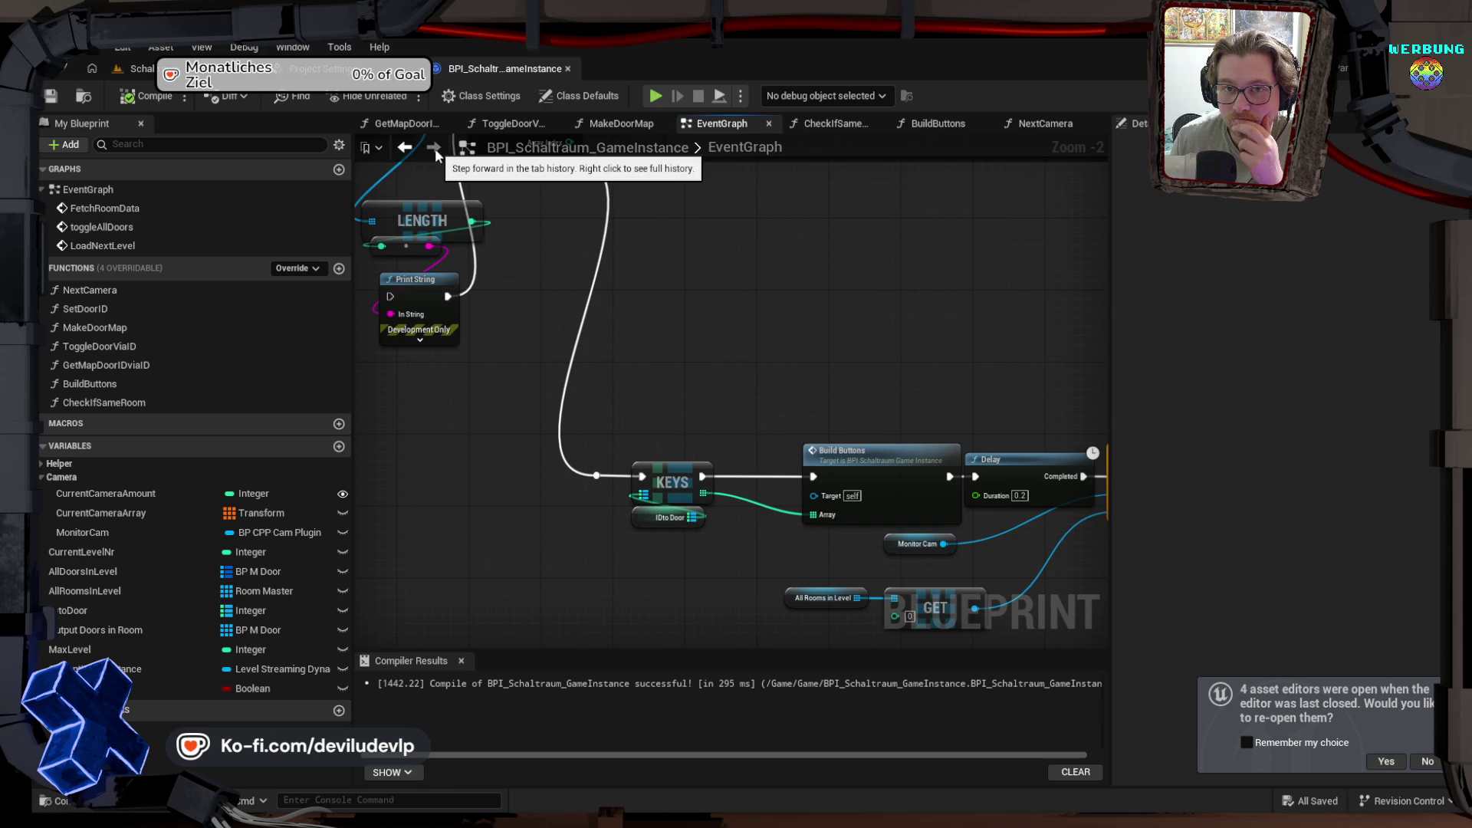
left_click(406, 149)
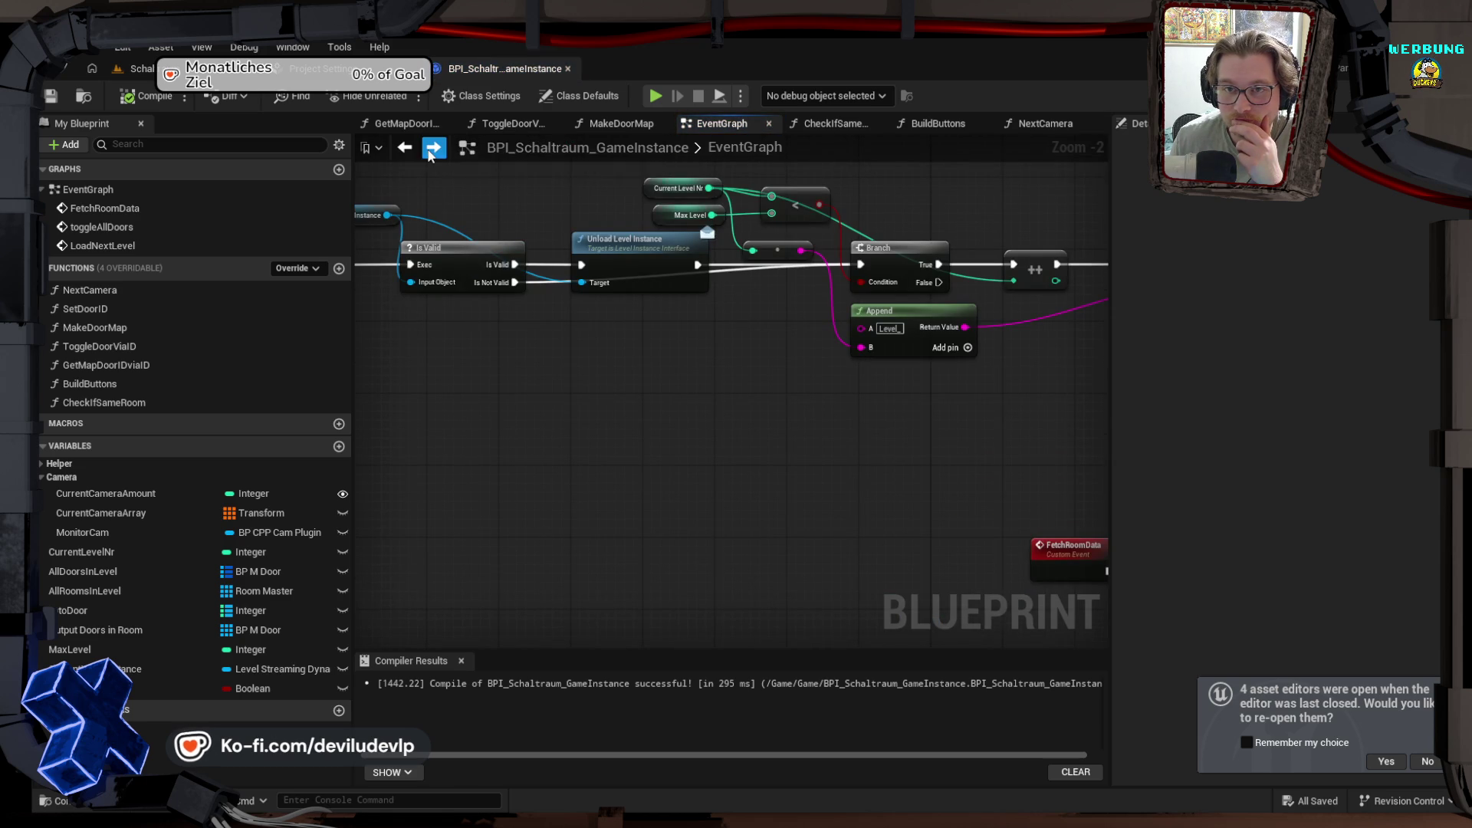
left_click(432, 150)
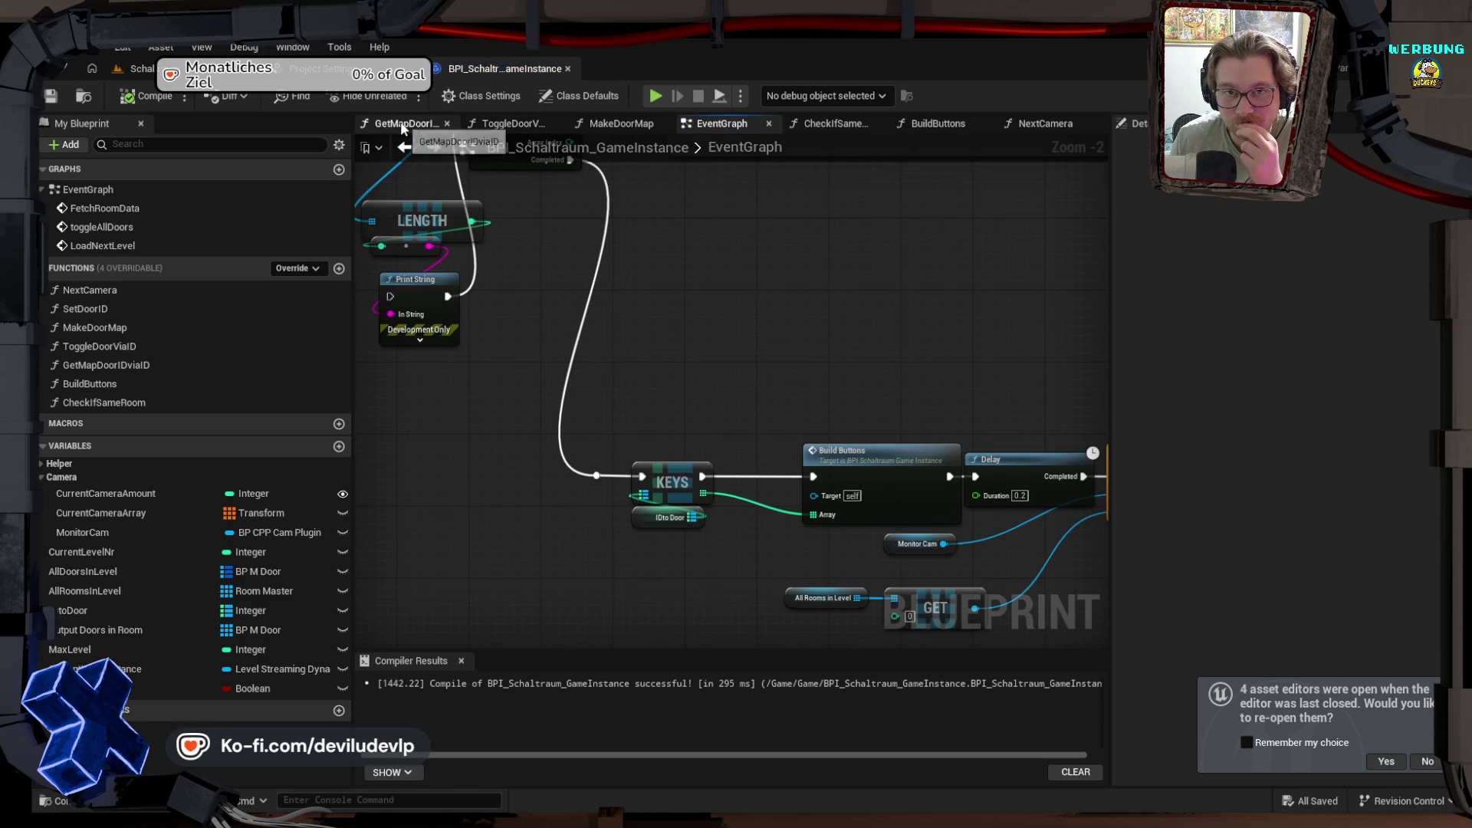
Step: In the NextCamera graph, disconnect Cam Nr so the room GET uses fixed index 0
left_click(1055, 125)
scroll(620, 253, "down", 1)
mouse_move(619, 253)
left_mouse_down()
mouse_move(716, 230)
mouse_move(995, 279)
mouse_move(710, 236)
left_mouse_up()
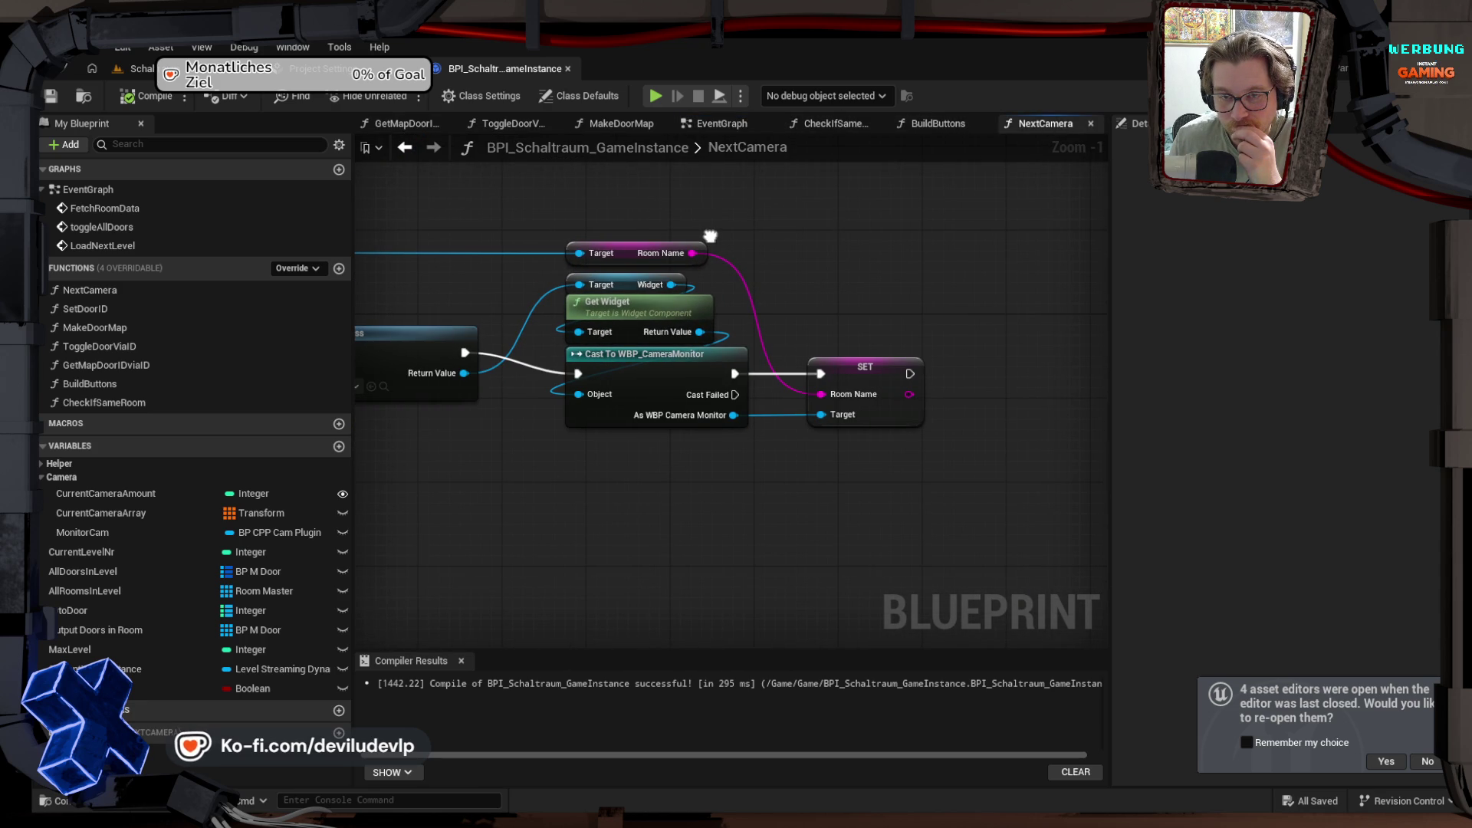
mouse_move(710, 237)
left_mouse_down()
mouse_move(918, 236)
mouse_move(762, 217)
mouse_move(1062, 217)
left_mouse_up()
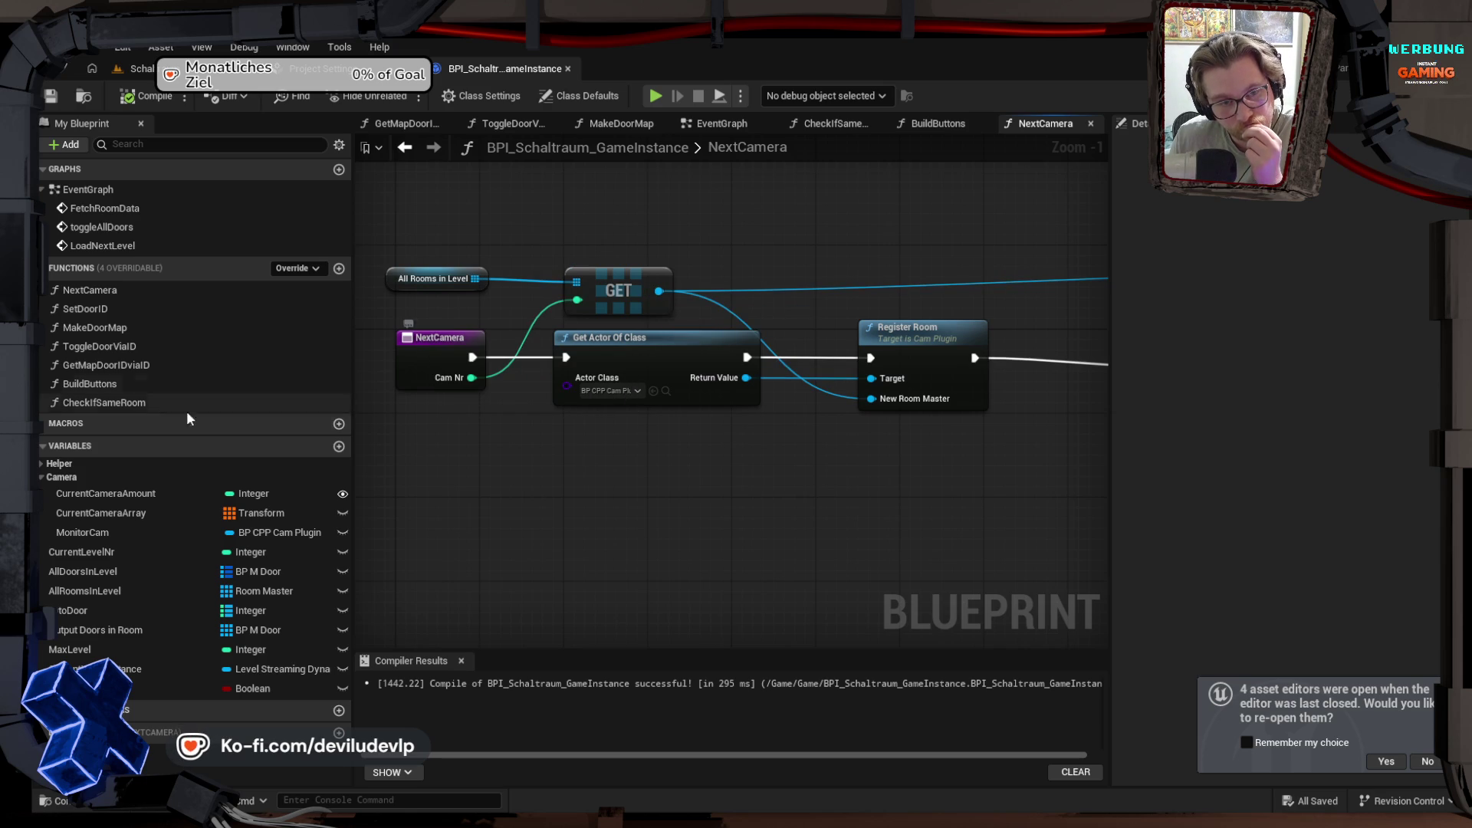
left_click(41, 463)
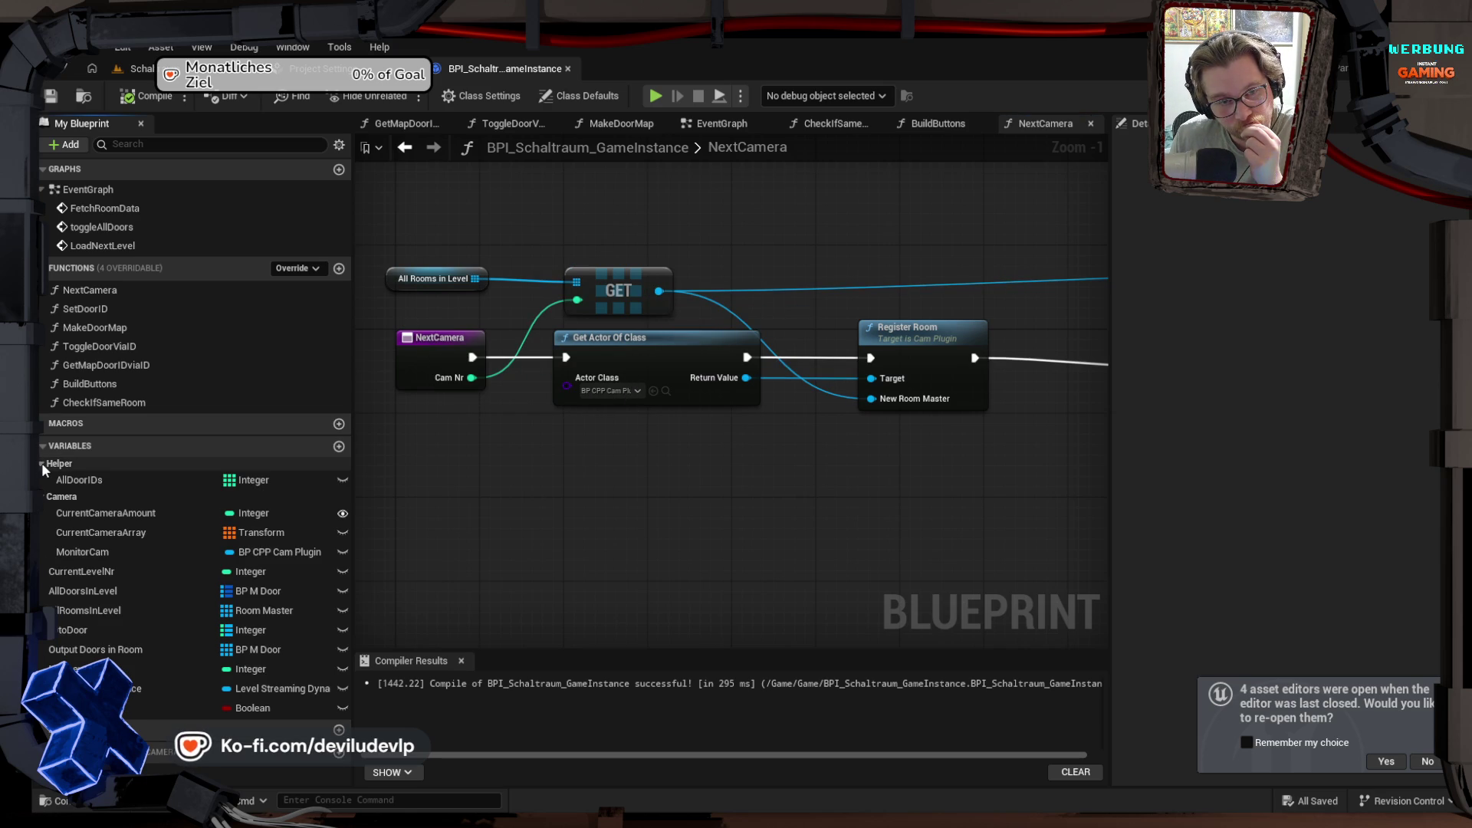
left_click(42, 462)
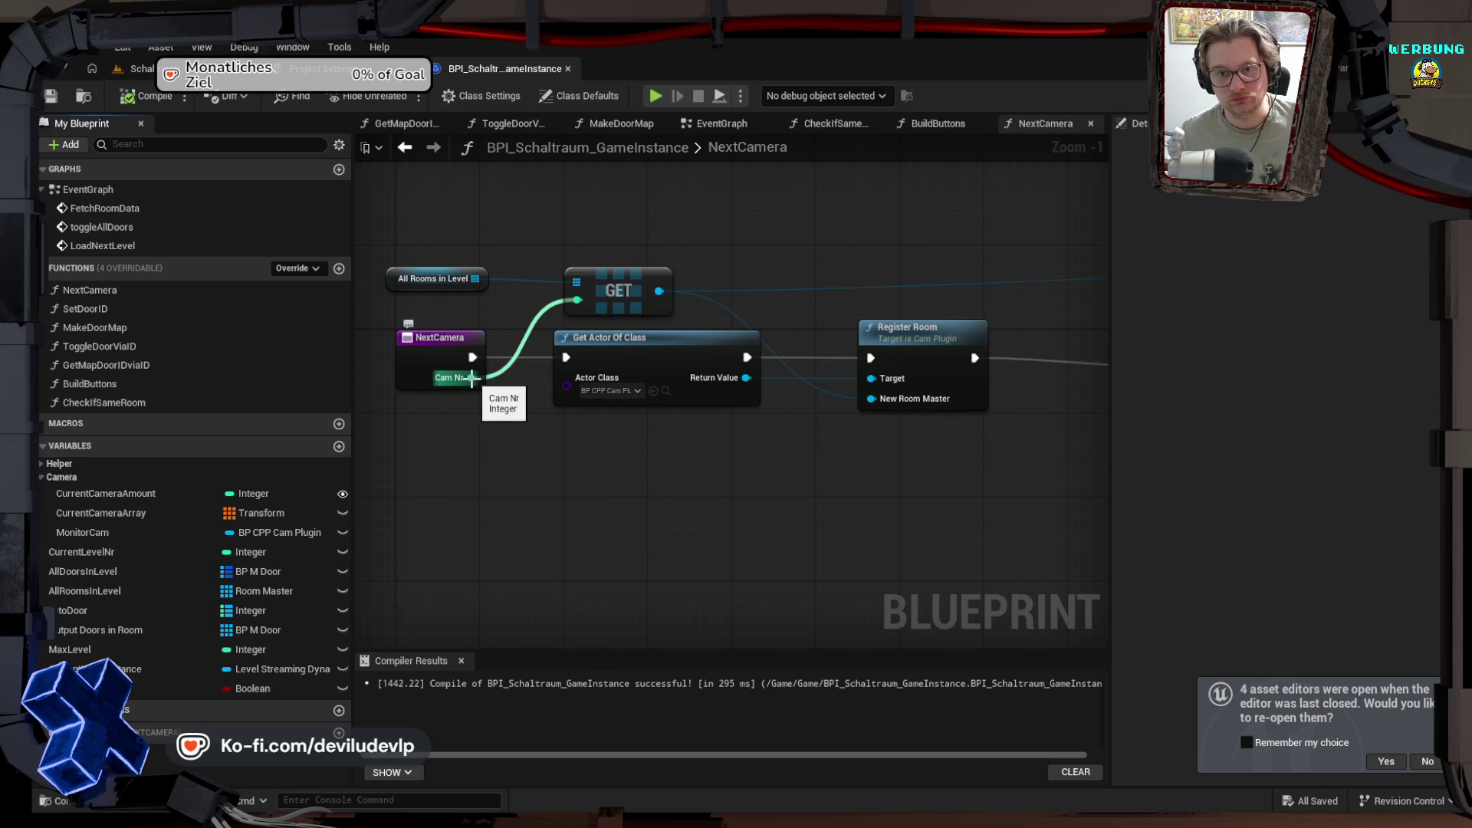
left_click(470, 378, "alt")
Step: Save the blueprint with Cam Nr disconnected, play-test the level, then return to the game instance
key("ctrl+s")
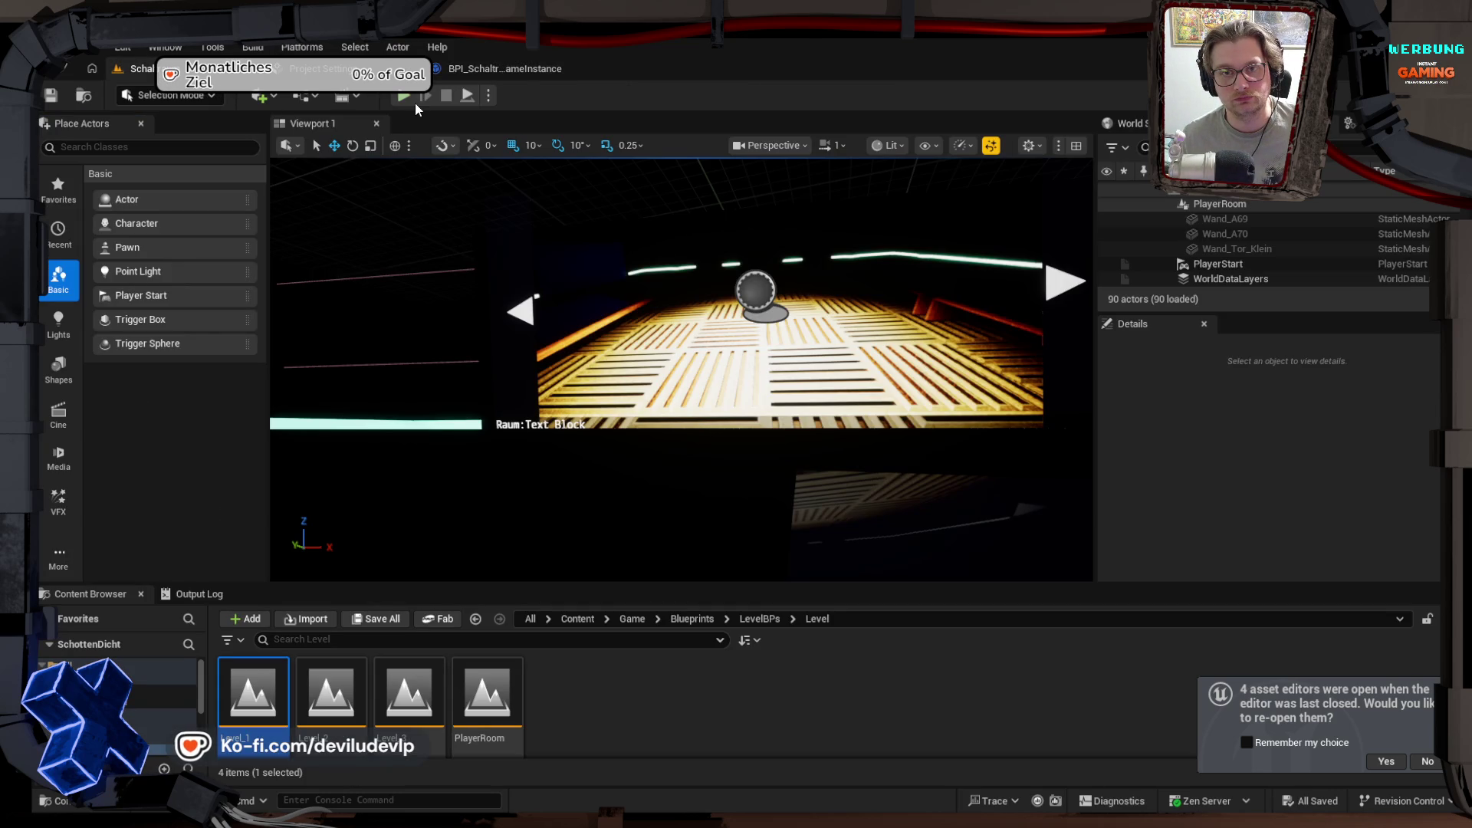
left_click(407, 93)
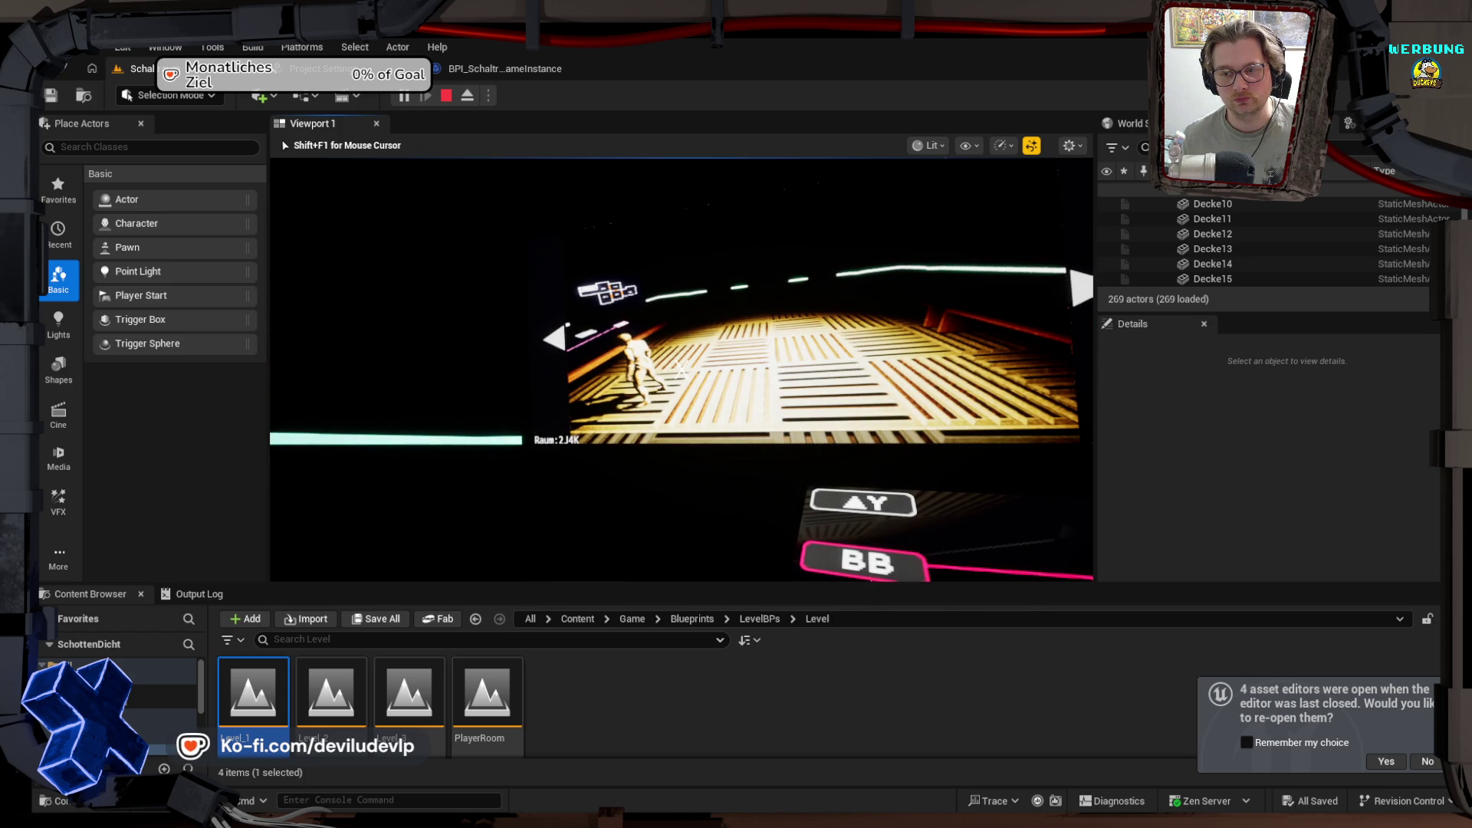
key("Escape")
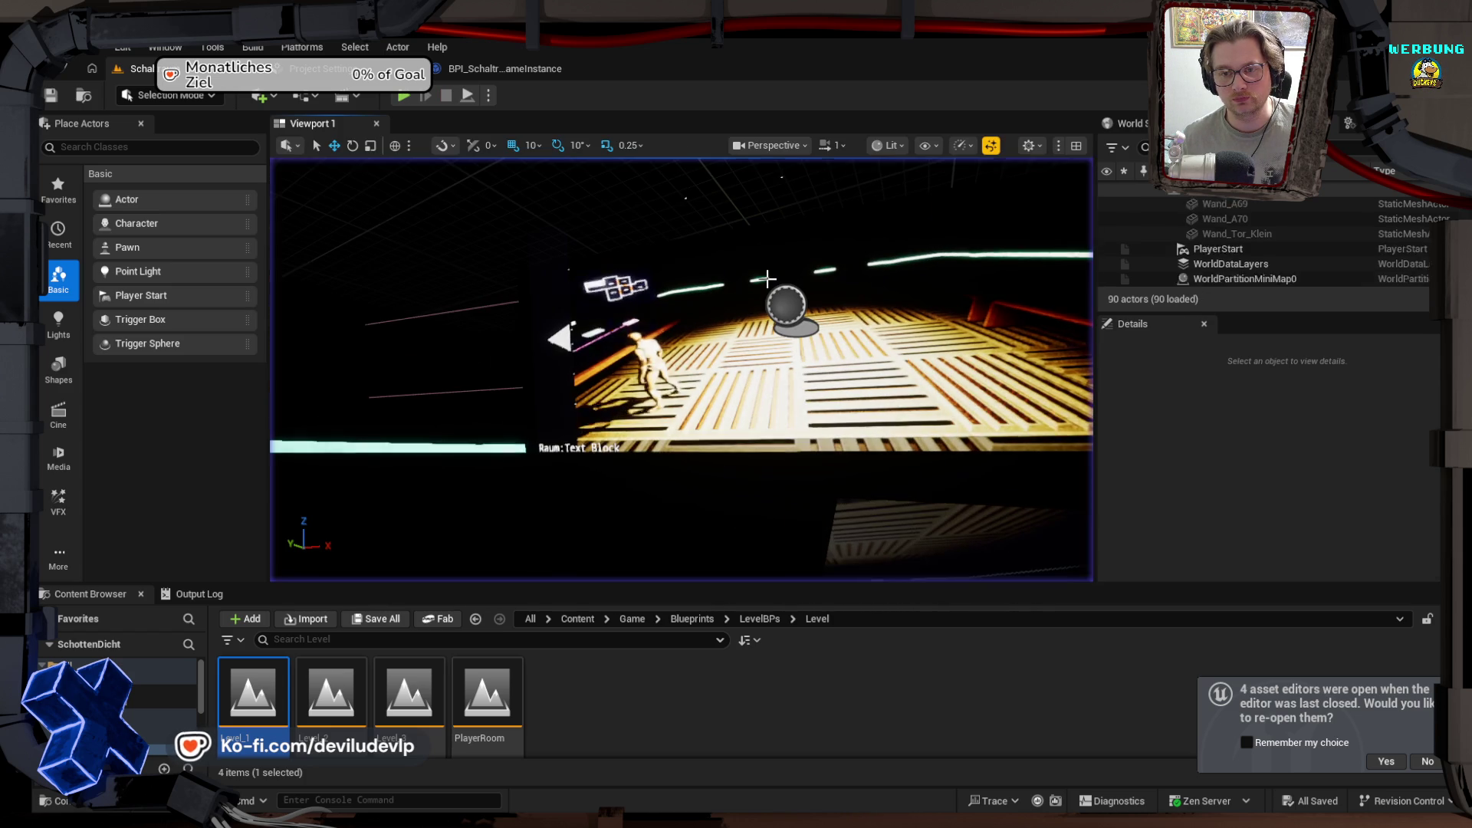
left_click(479, 74)
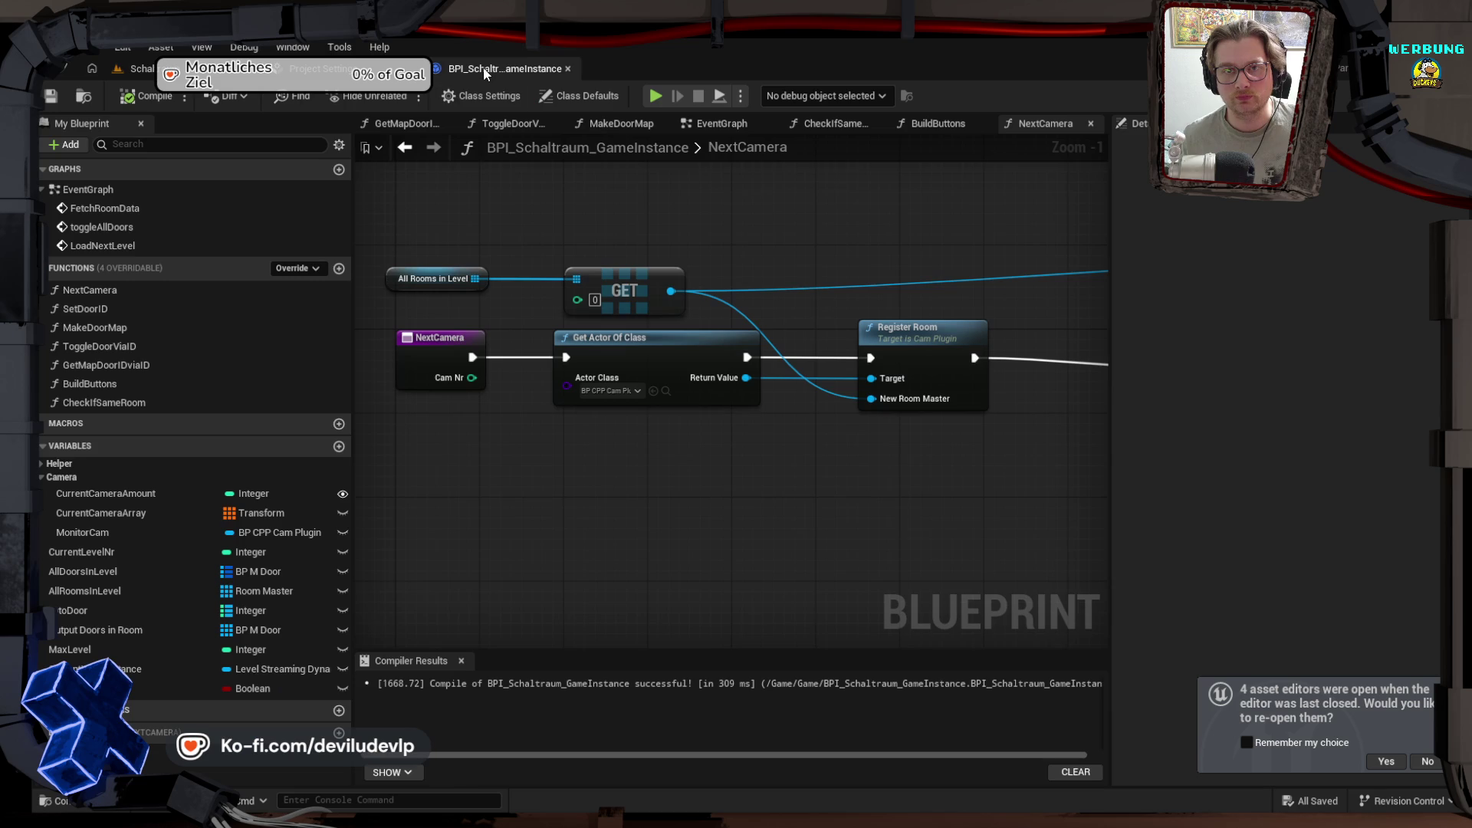
Step: Rewire Cam Nr into the GET index, compile and save, then play-test to surface Accessed None errors
left_click_drag(472, 377, 578, 299)
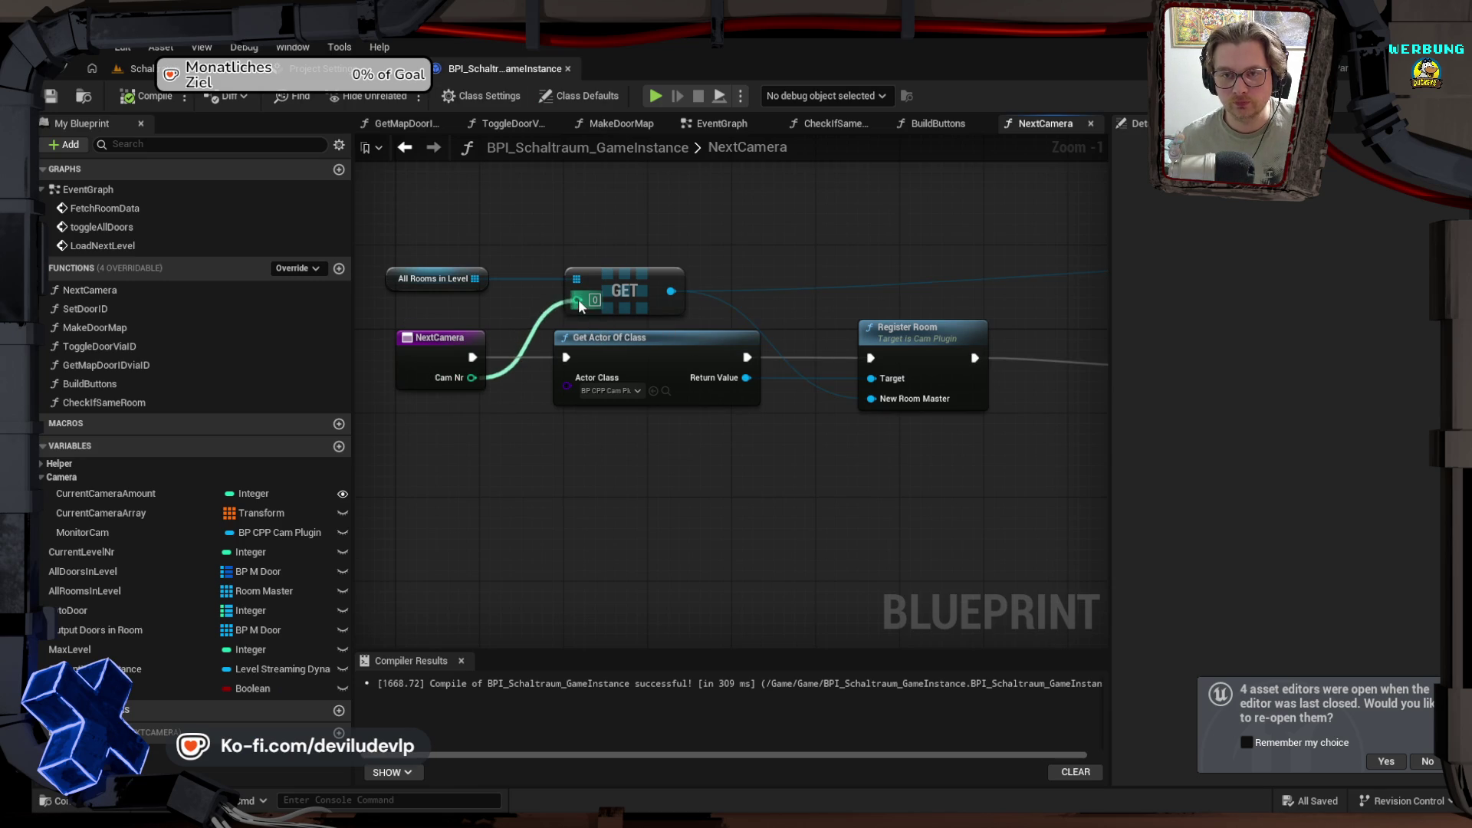
left_click(141, 100)
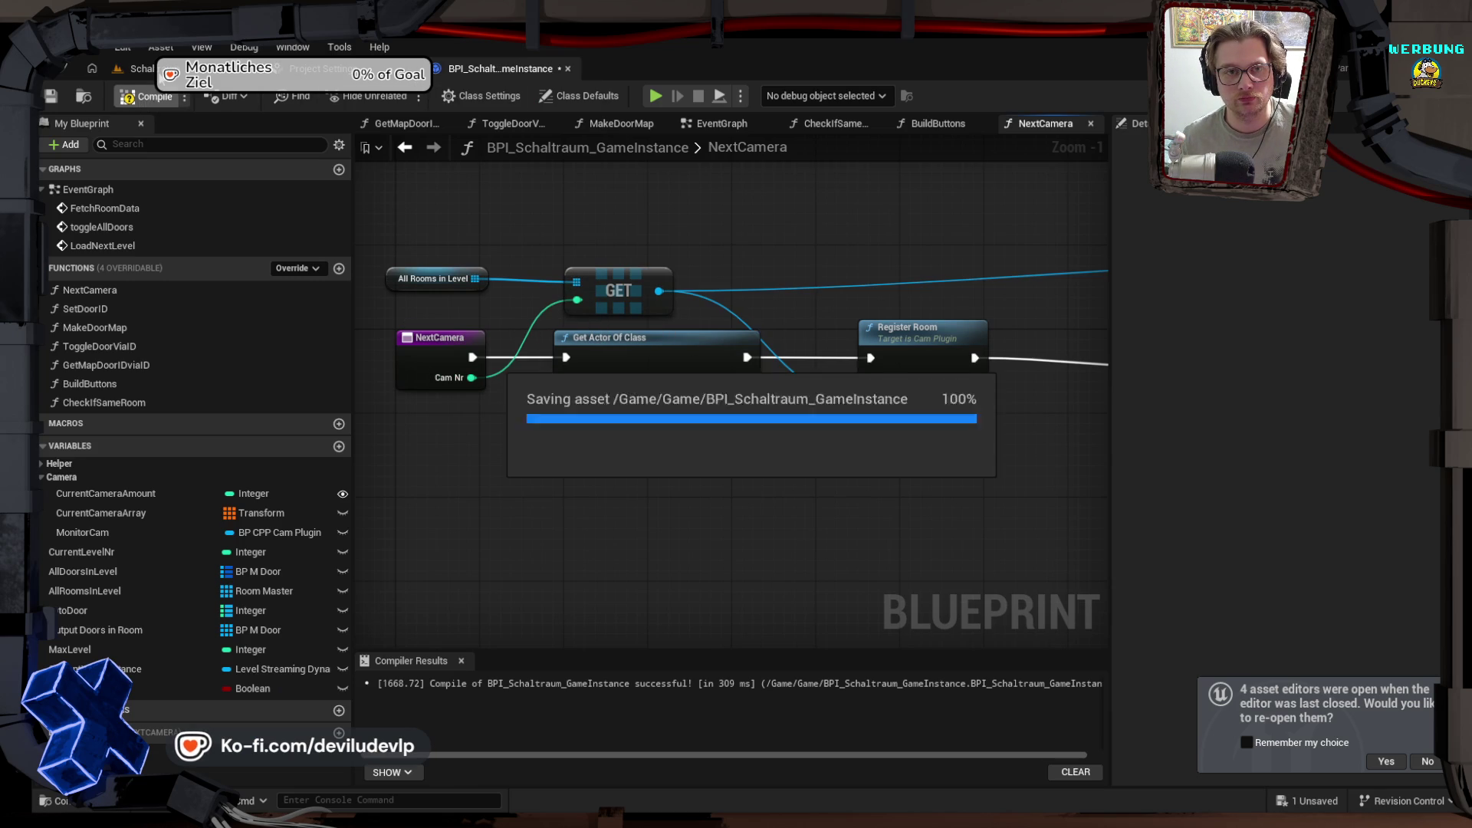
left_click(137, 68)
left_click(402, 95)
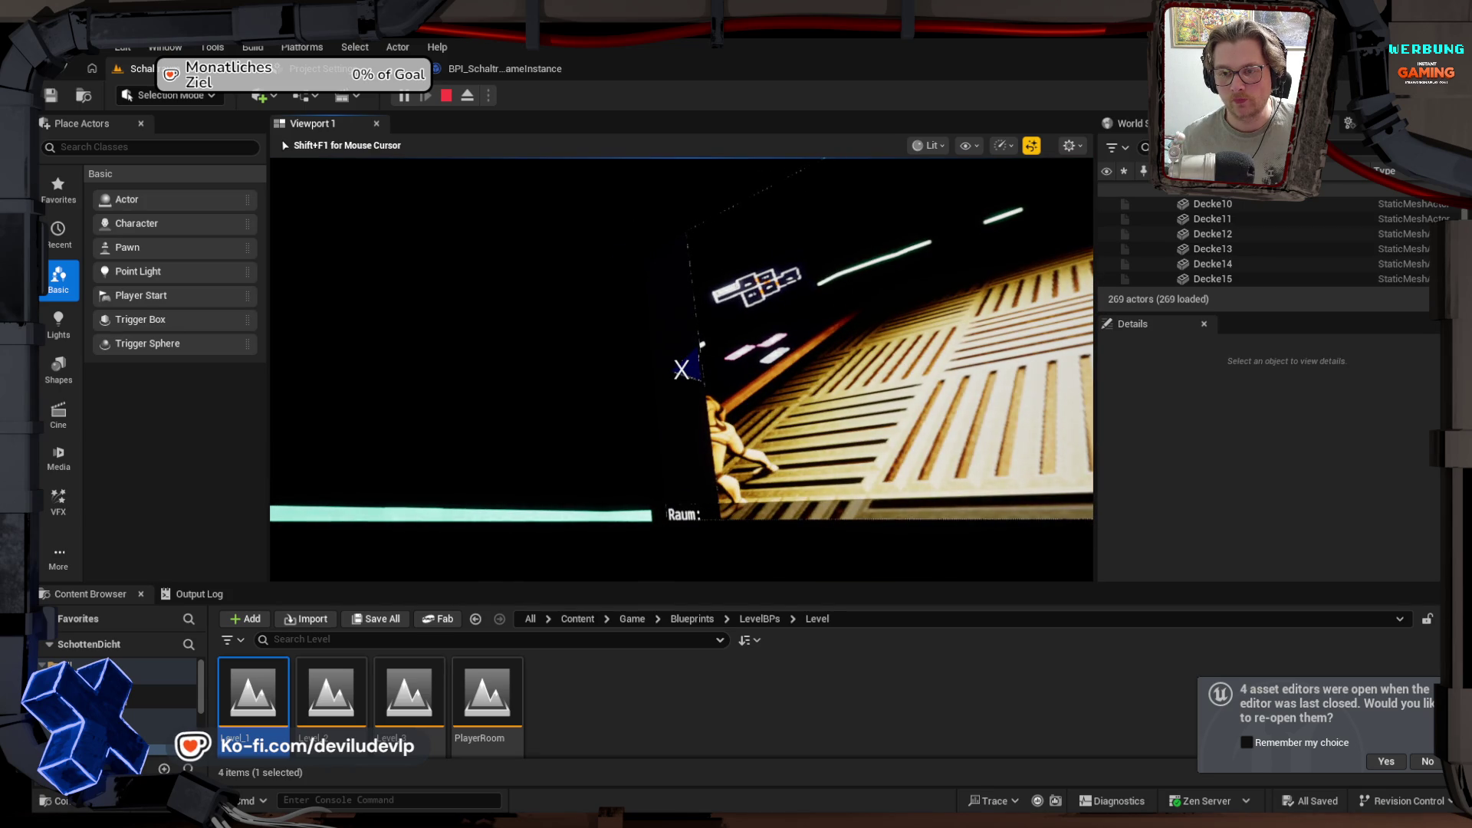
key("Escape")
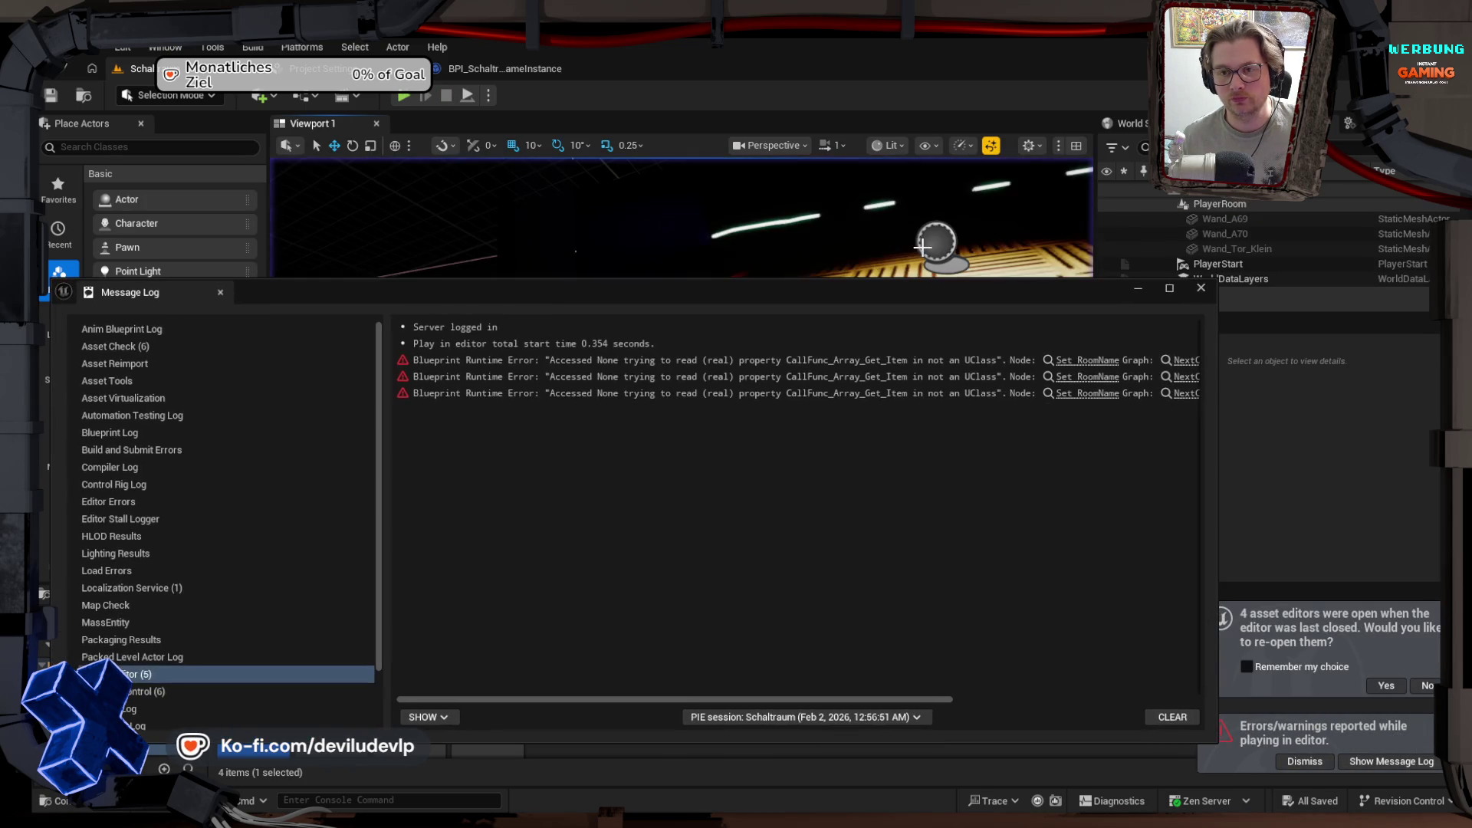
Step: Close the Message Log, reframe the whole room, and go back from LevelBPs to the BPI_Schaltraum_GameInstance graph
left_click(1201, 289)
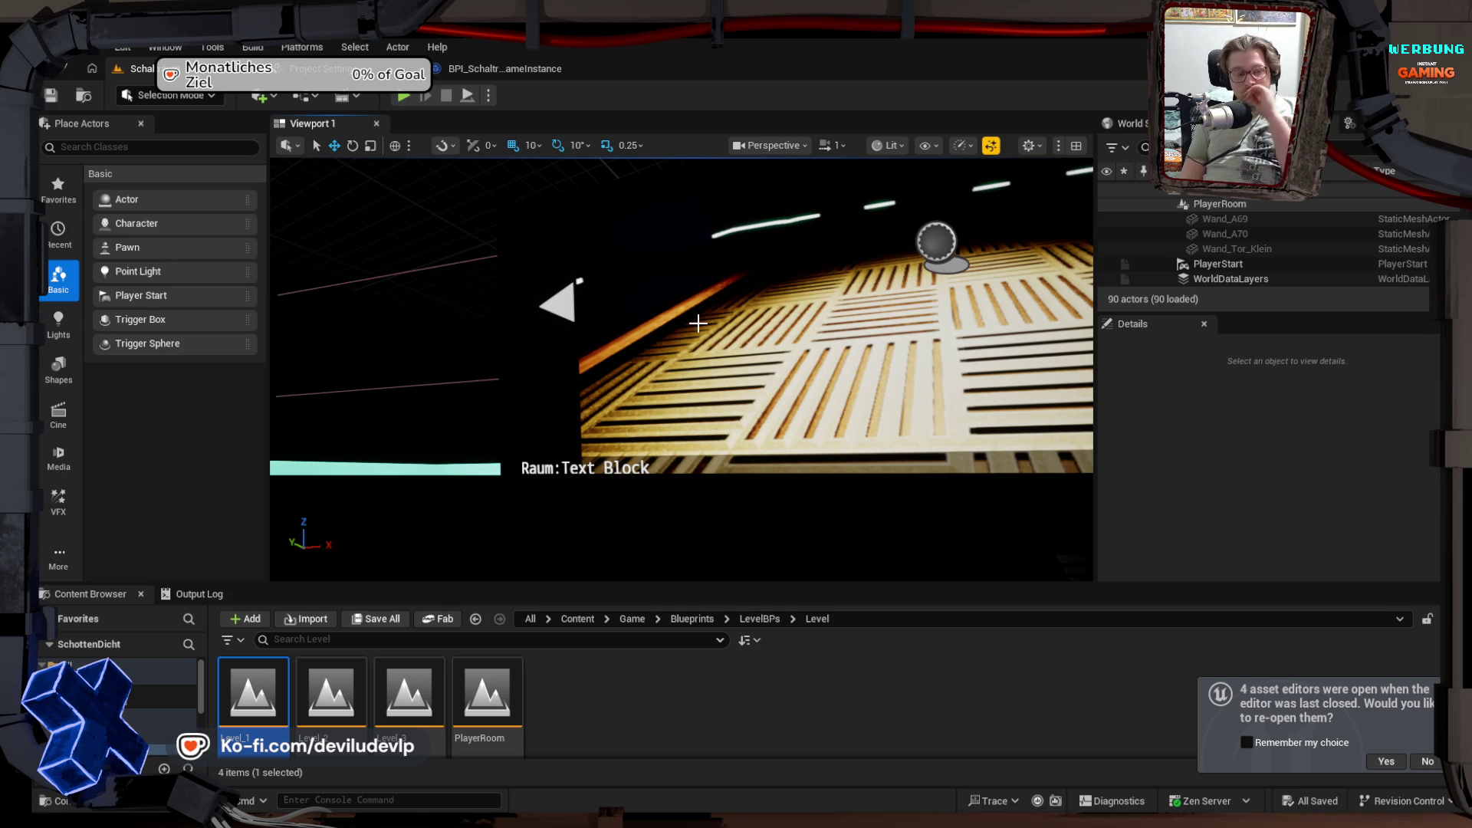
mouse_move(697, 322)
left_mouse_down()
mouse_move(637, 330)
mouse_move(583, 412)
left_mouse_up()
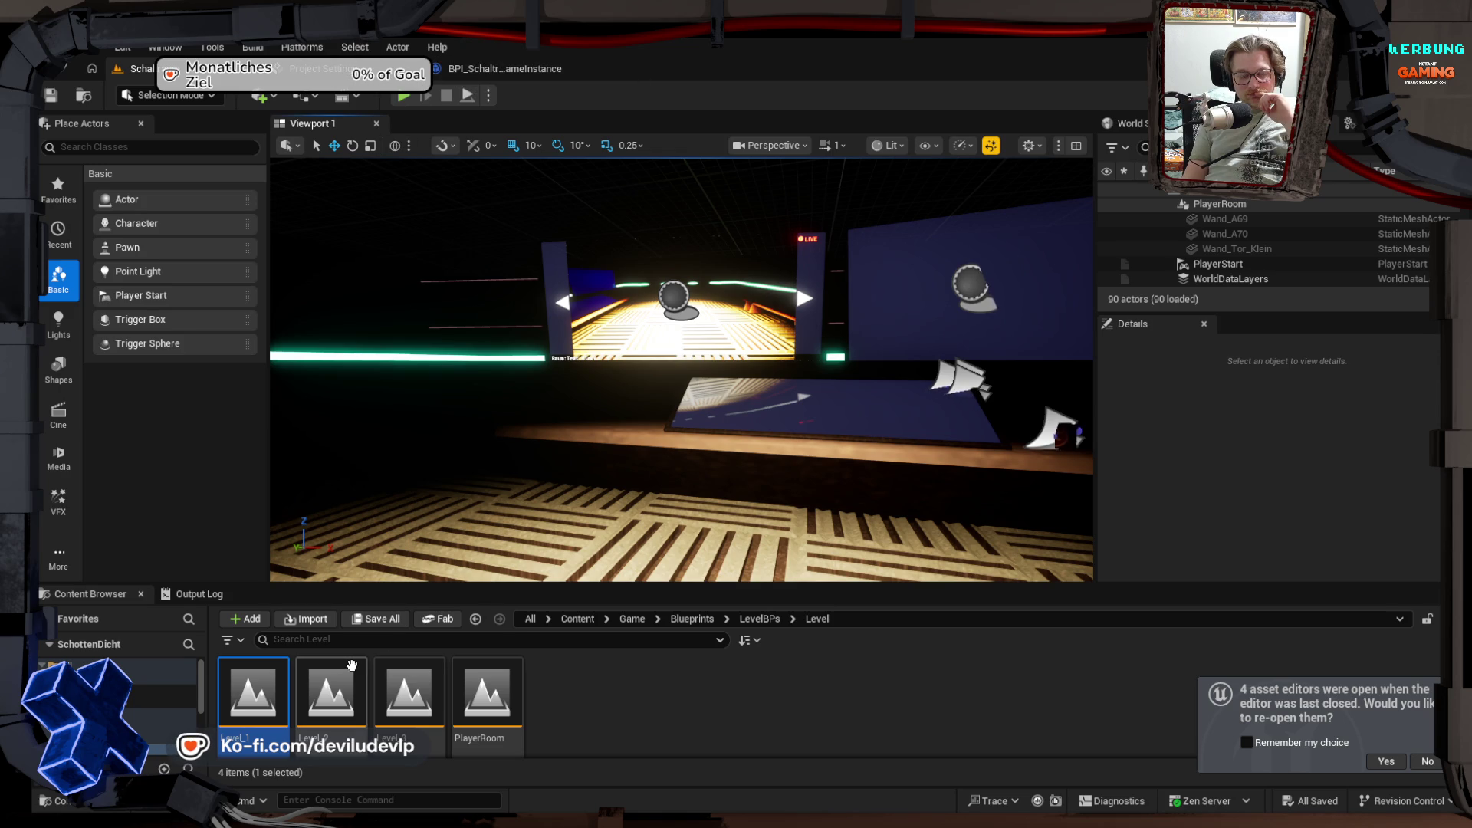
mouse_move(343, 667)
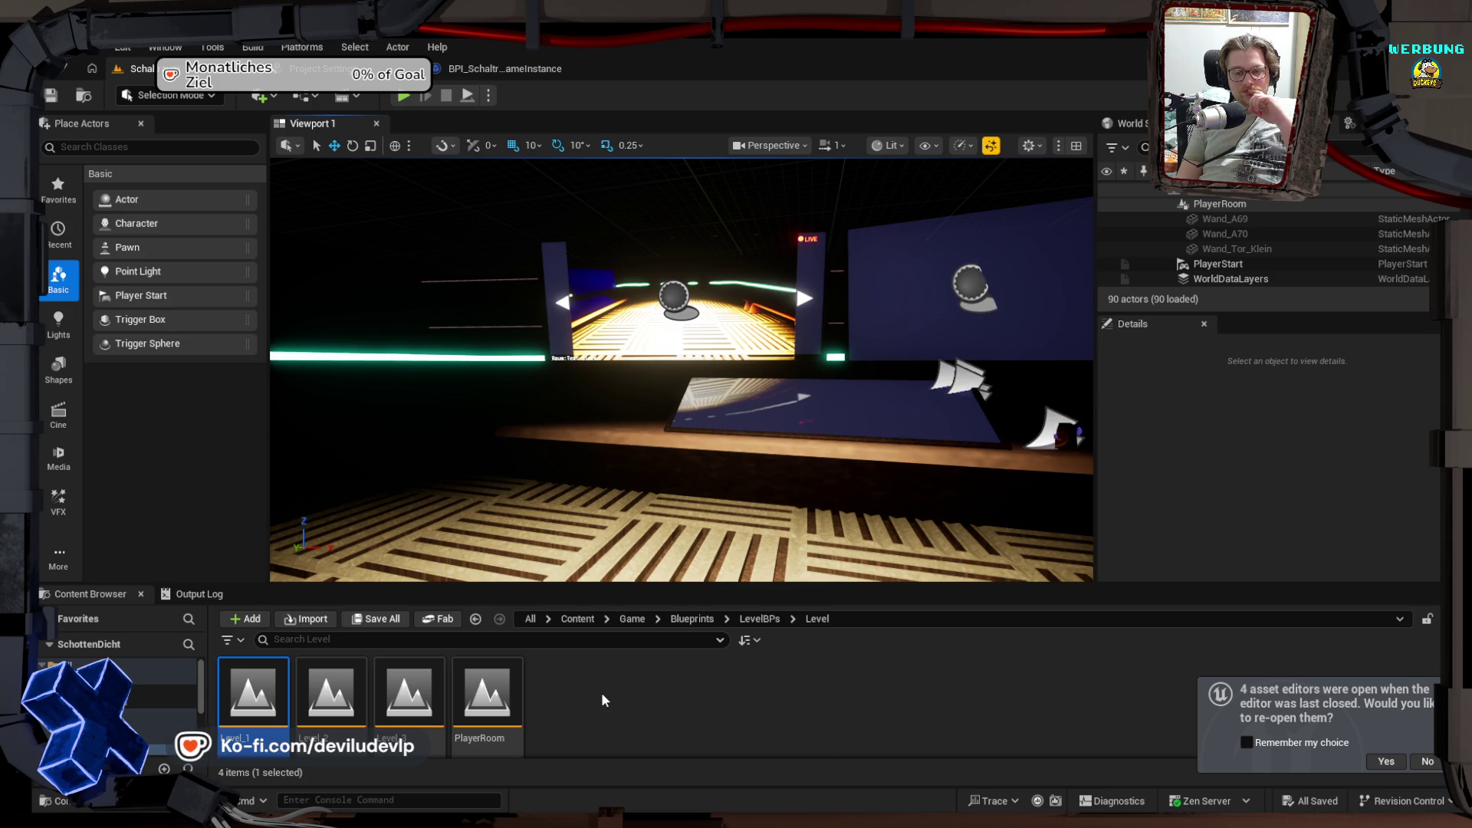
key("alt+Left")
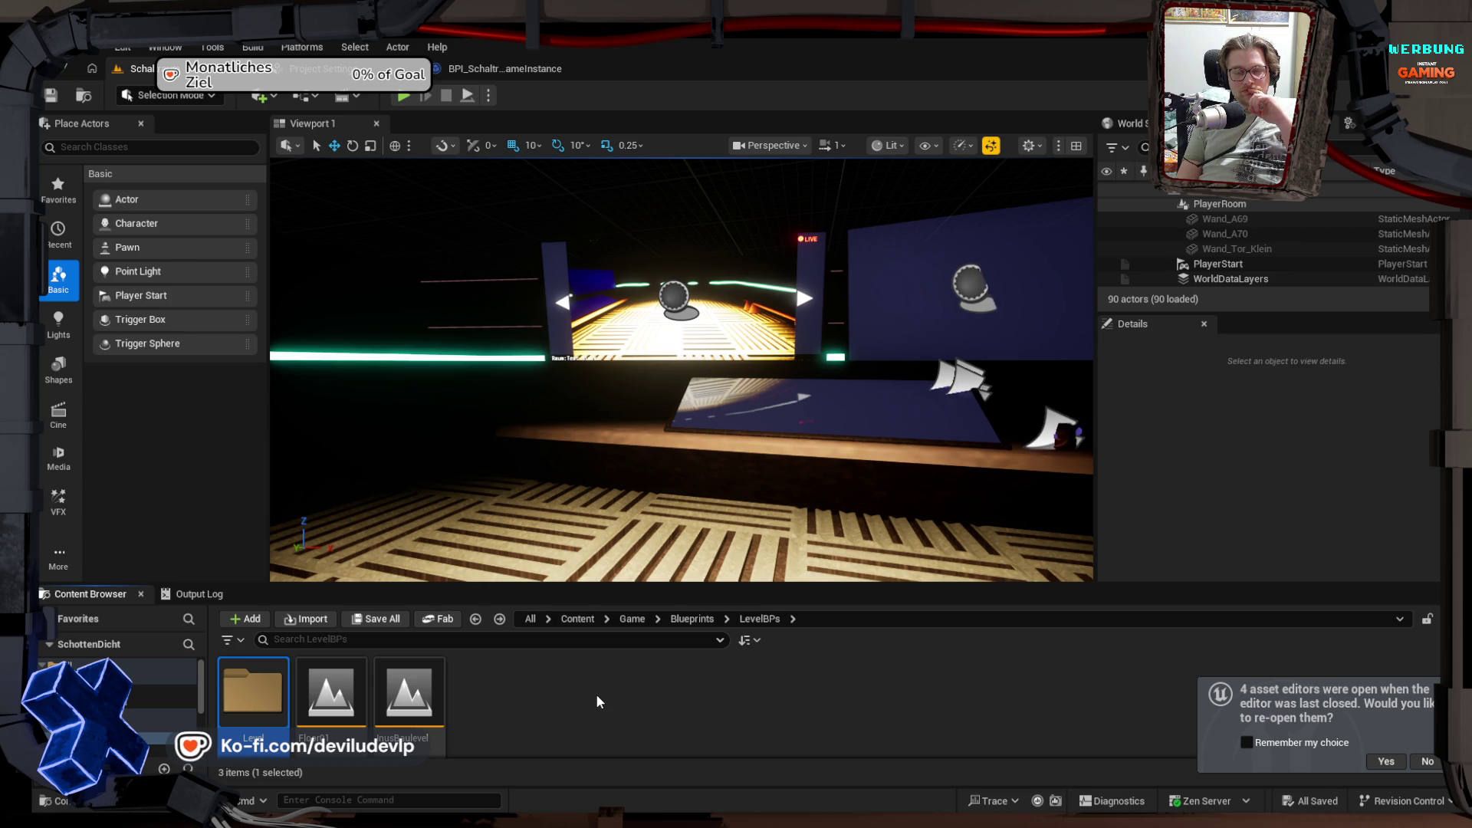
left_click(505, 69)
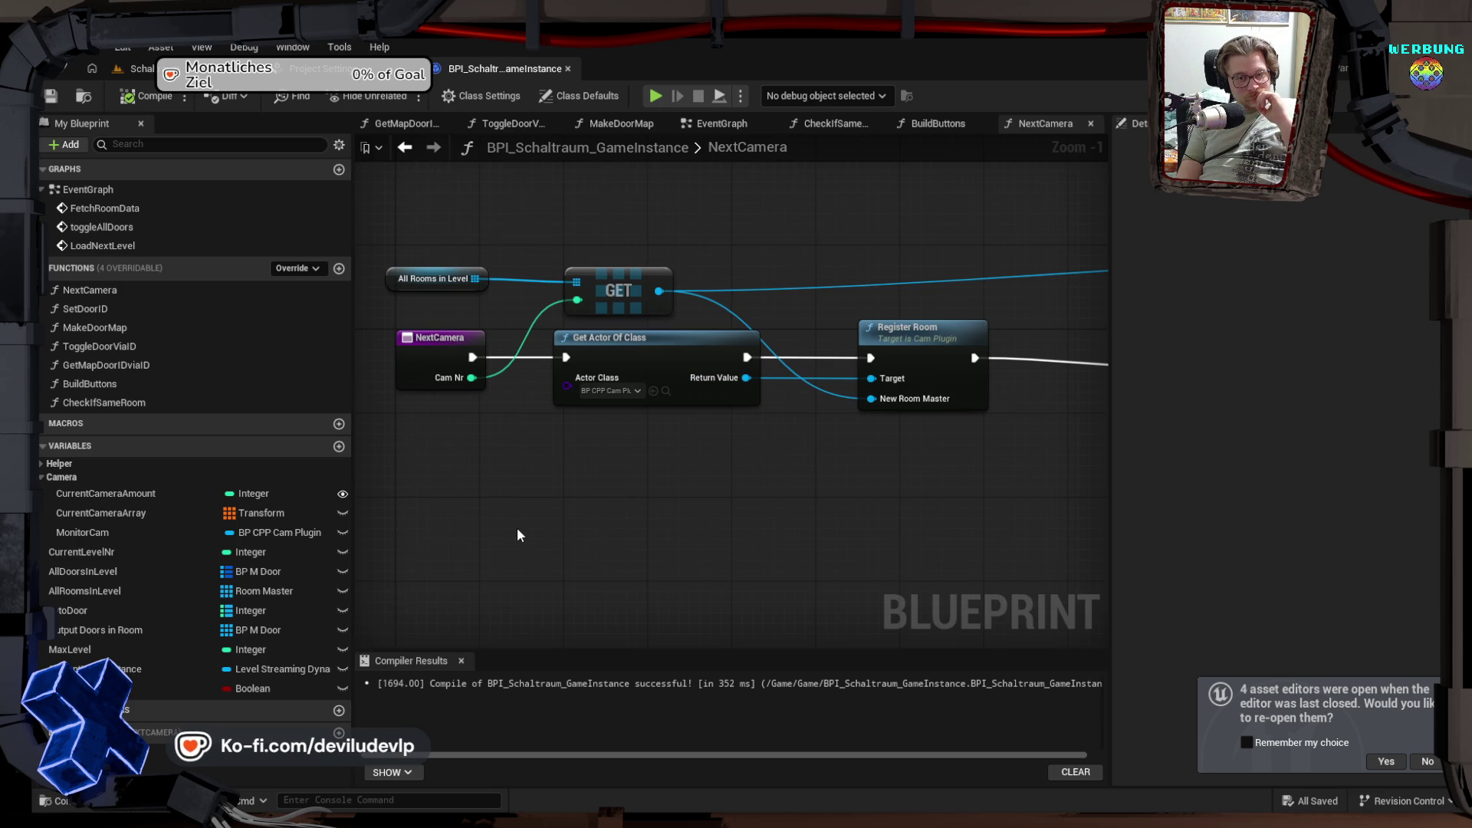
Step: Delete the unused CurrentCameraArray variable, compile and save the game instance, and start a play test
left_click(133, 494)
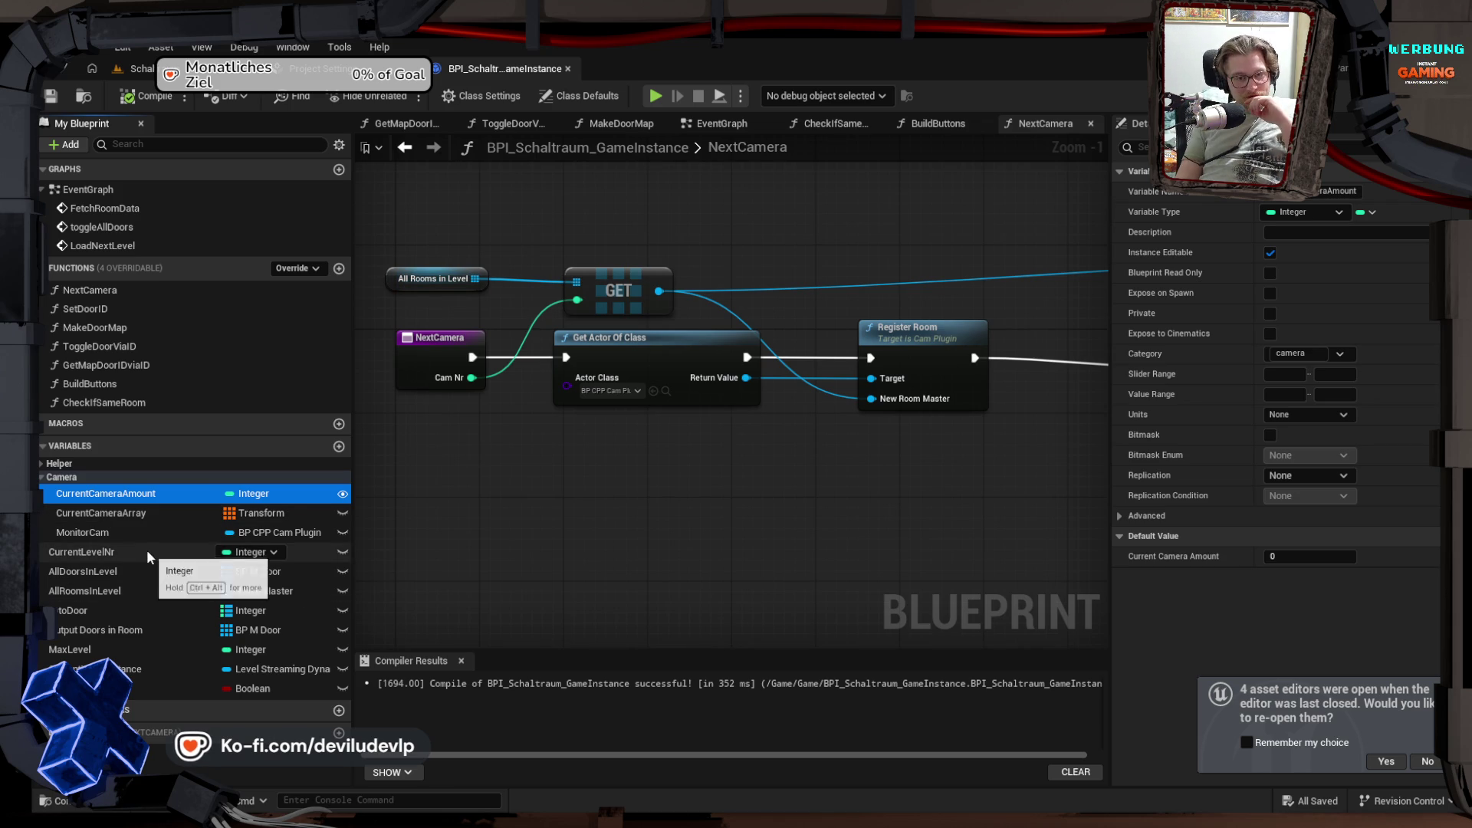
left_click(113, 514)
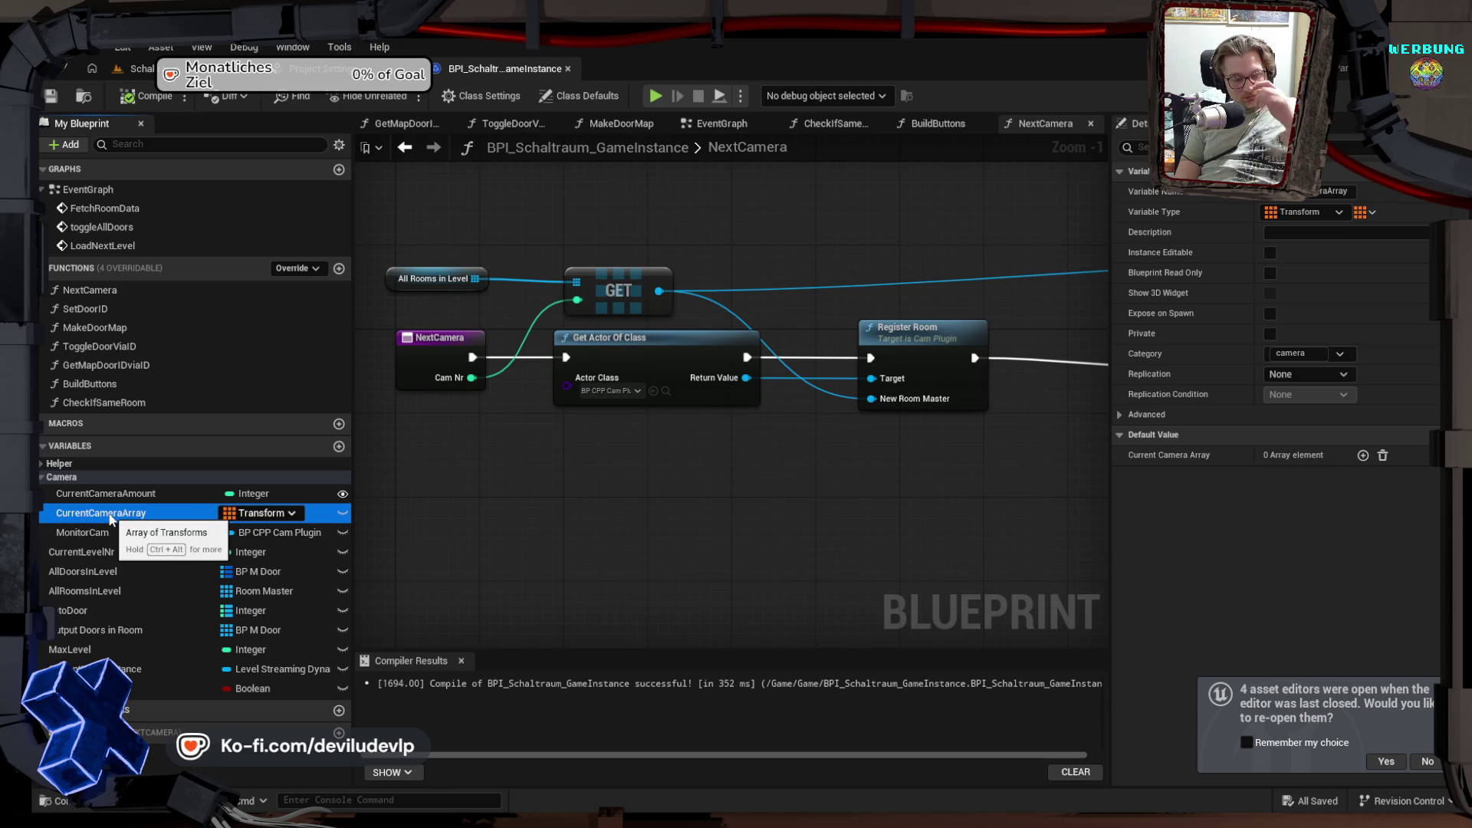
key("Delete")
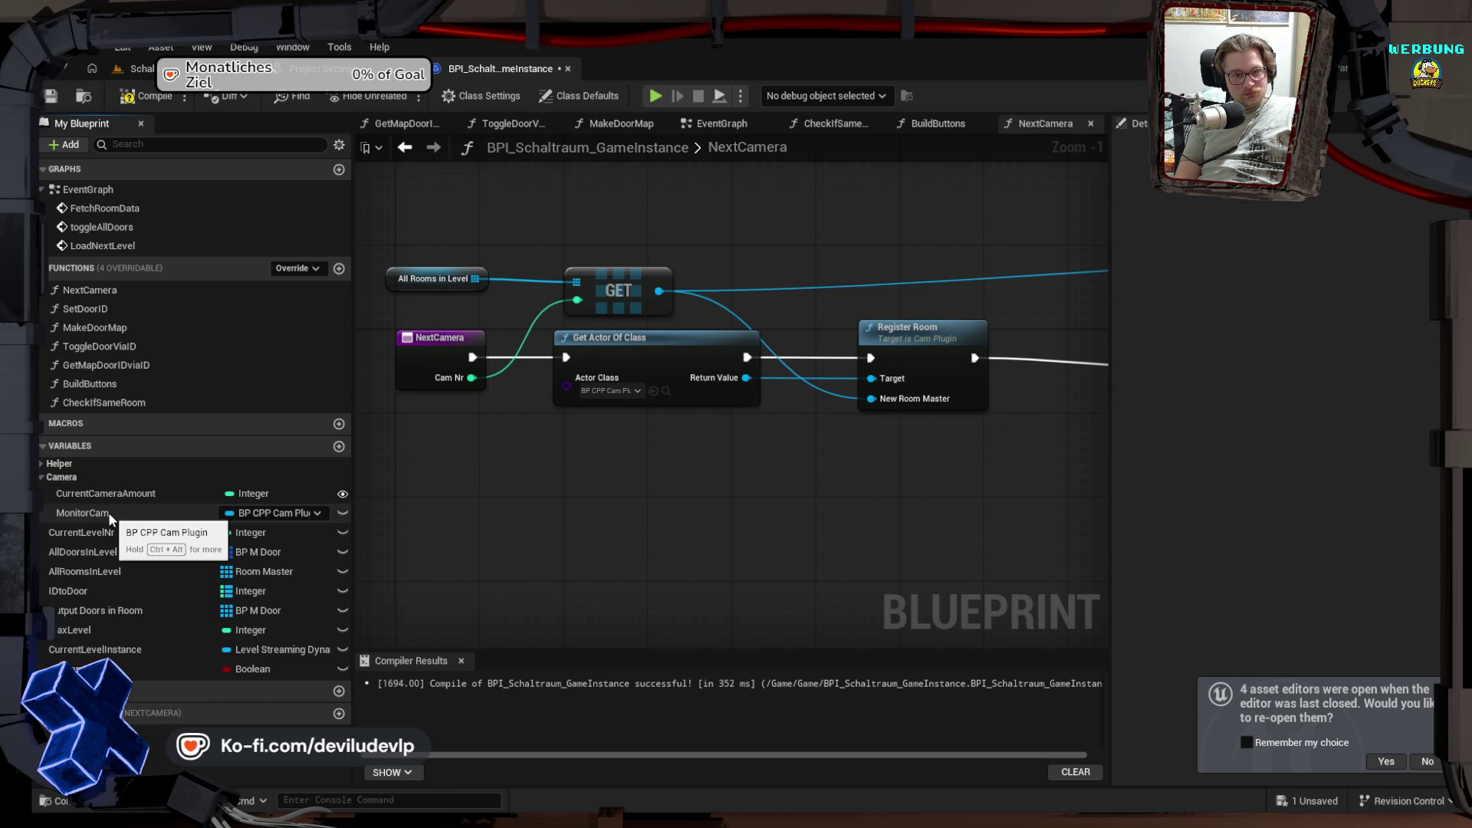
left_click(153, 98)
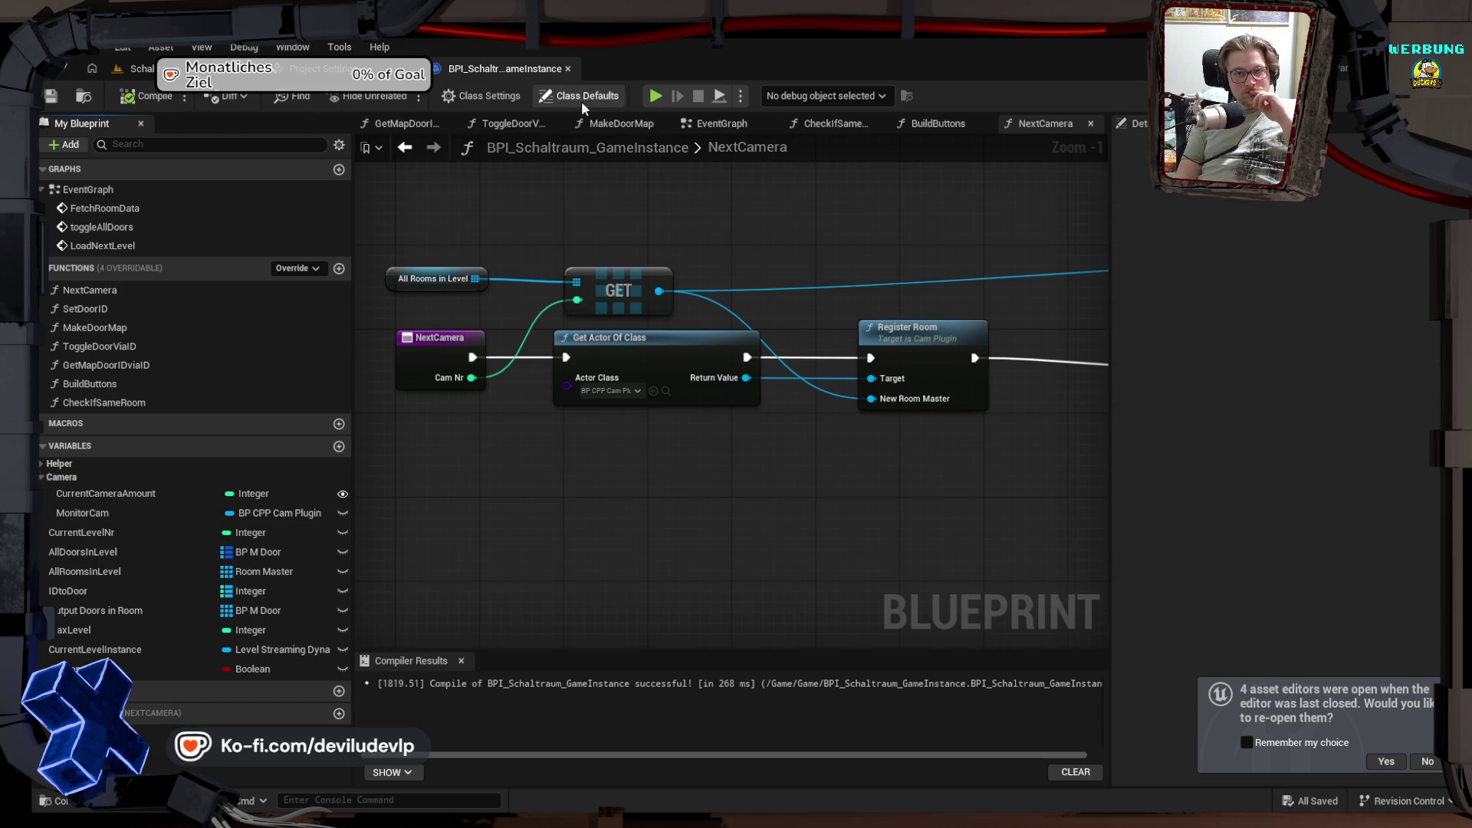
left_click(657, 95)
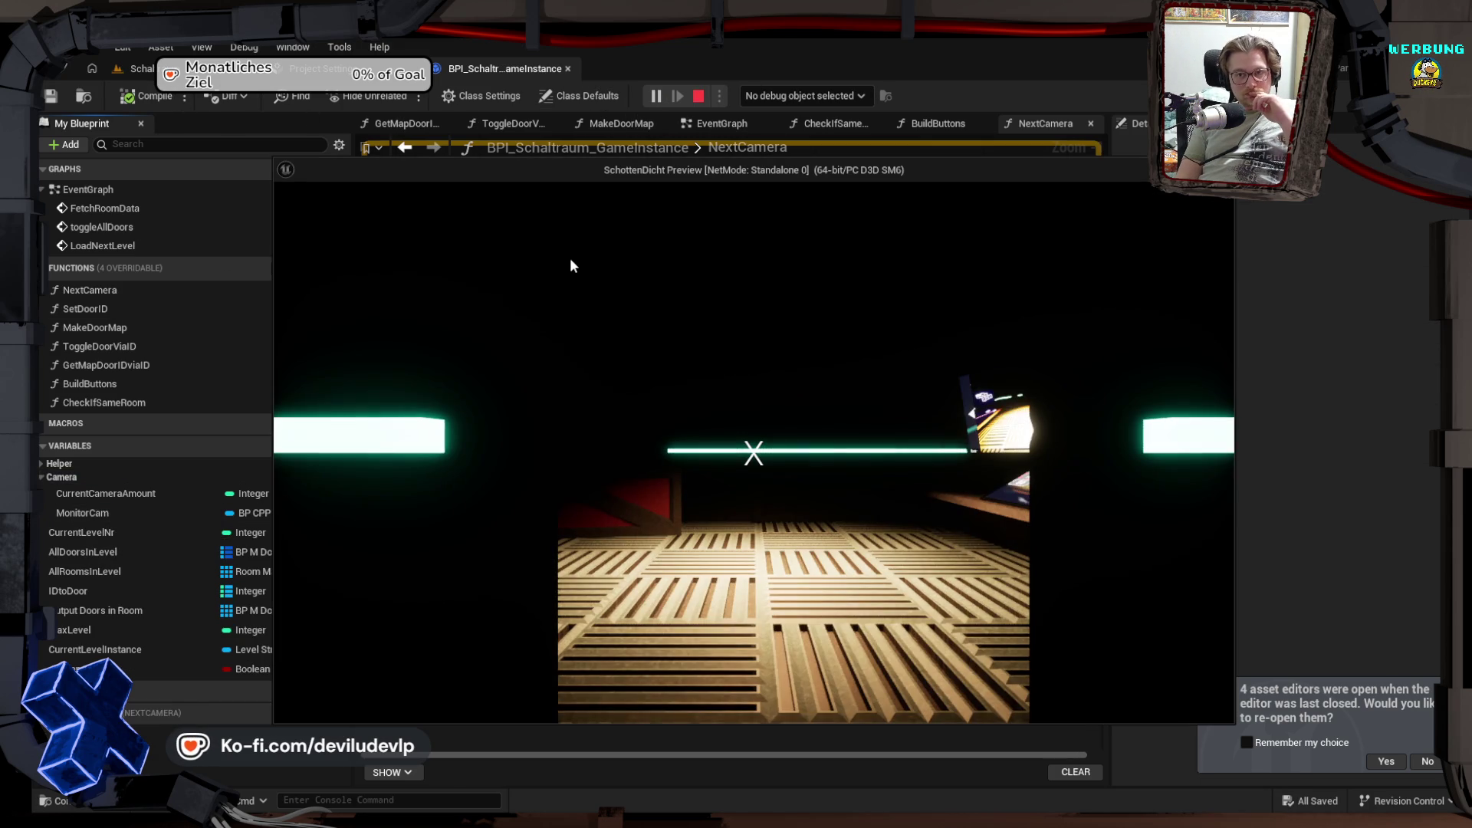
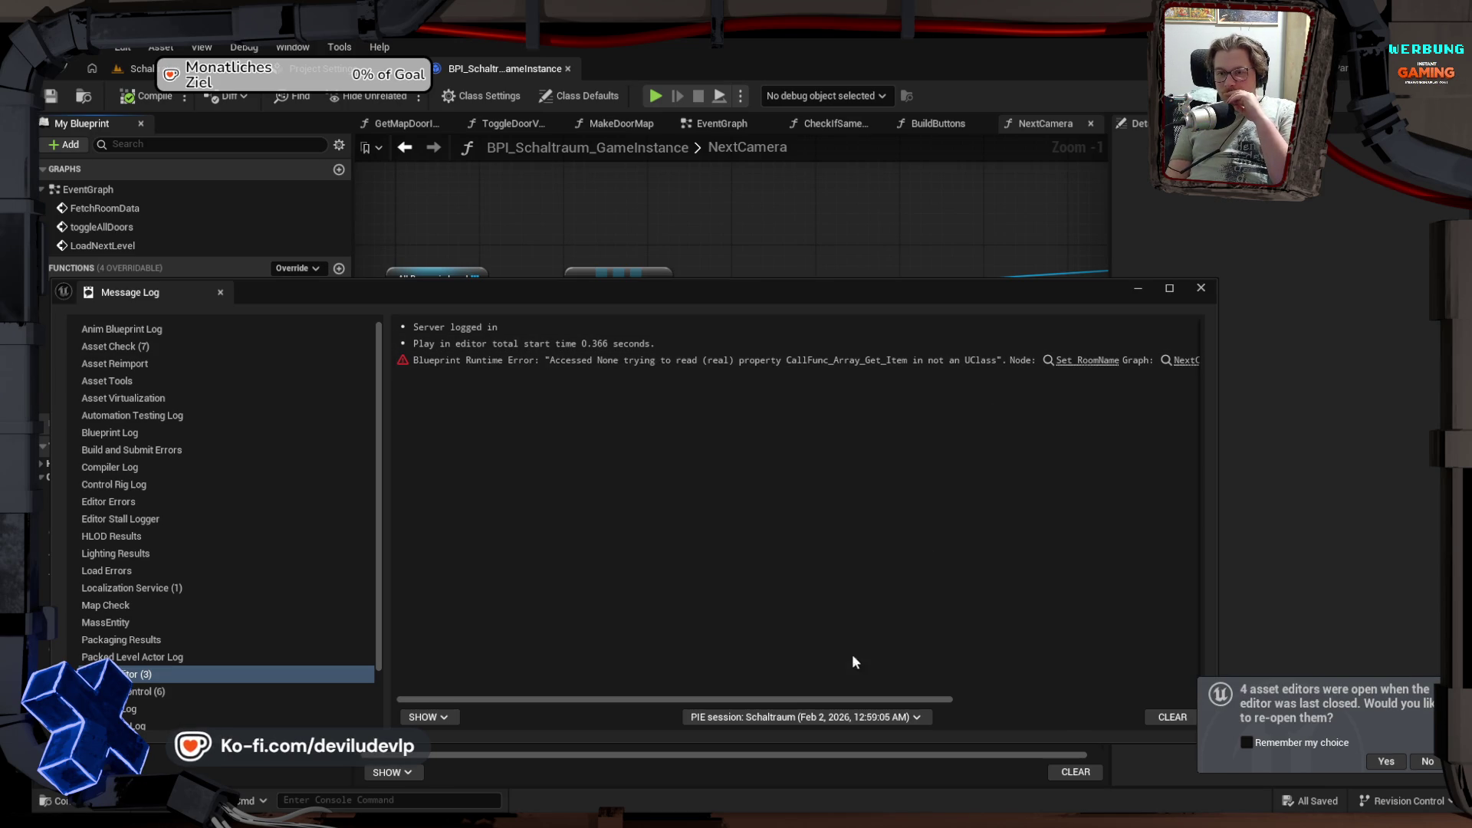
Step: Read the error in the Message Log, close it, and return to the level editor
left_click_drag(707, 700, 983, 683)
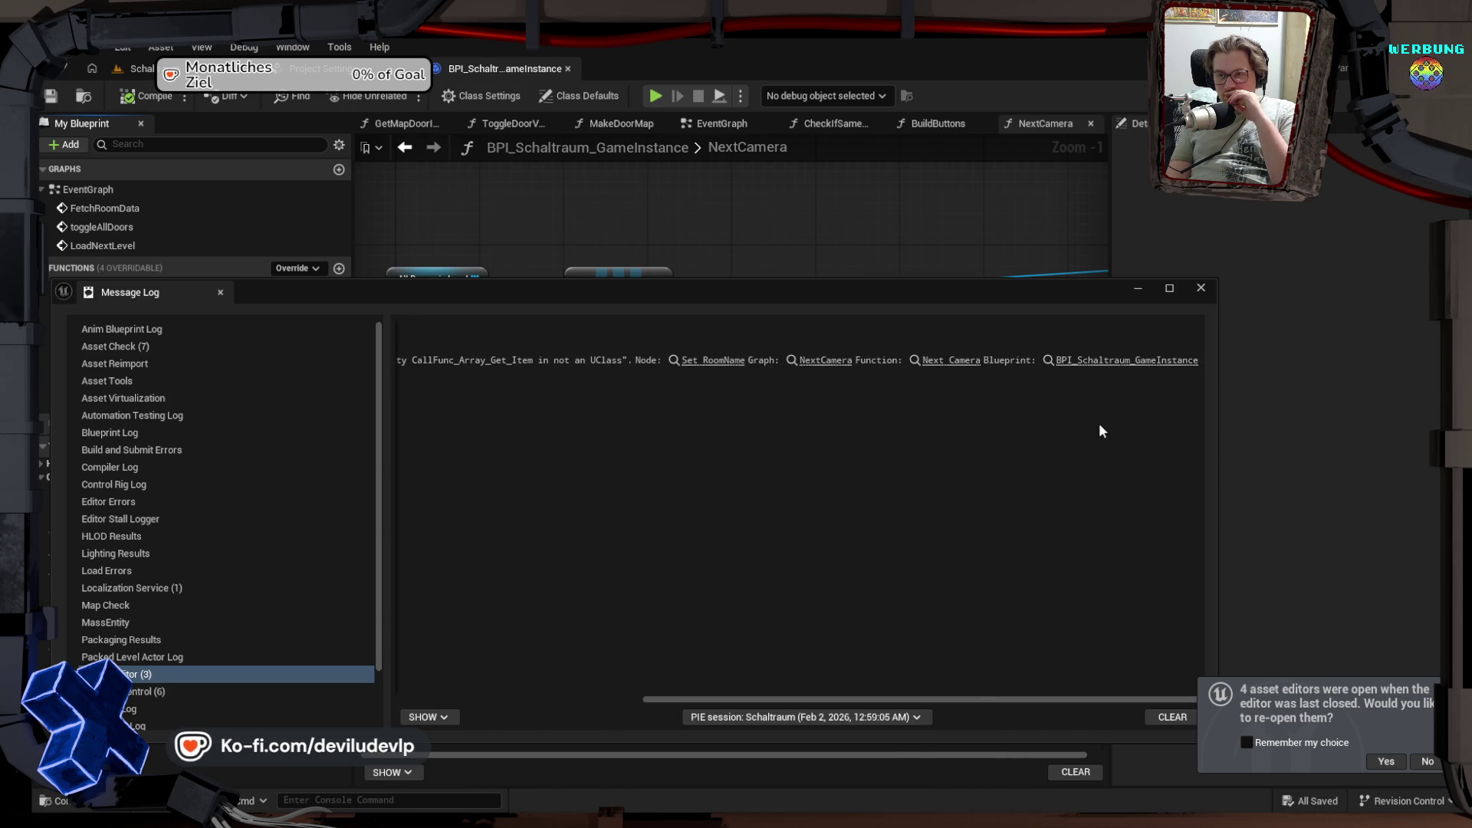
left_click(1204, 289)
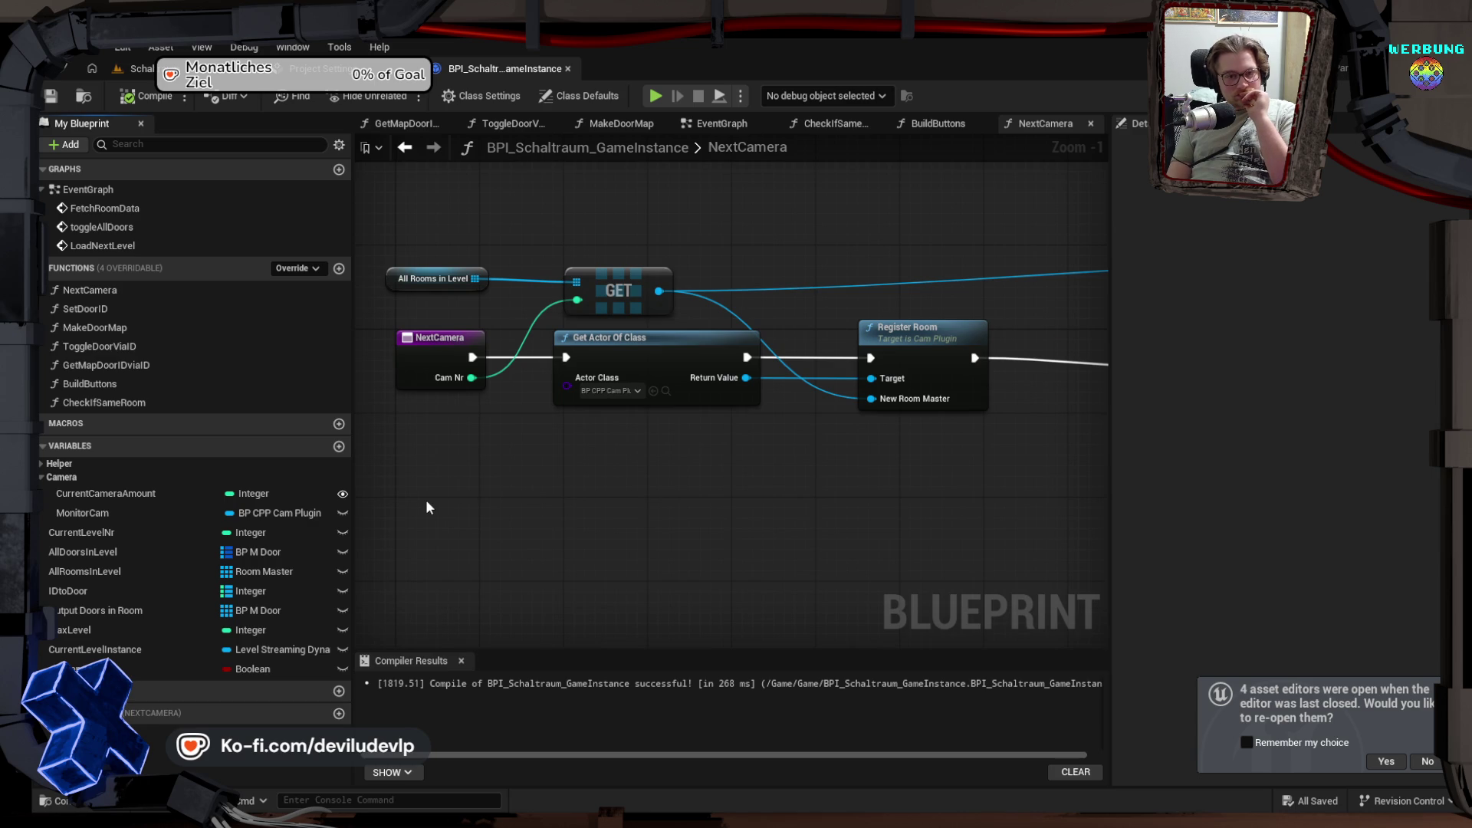
left_click(137, 68)
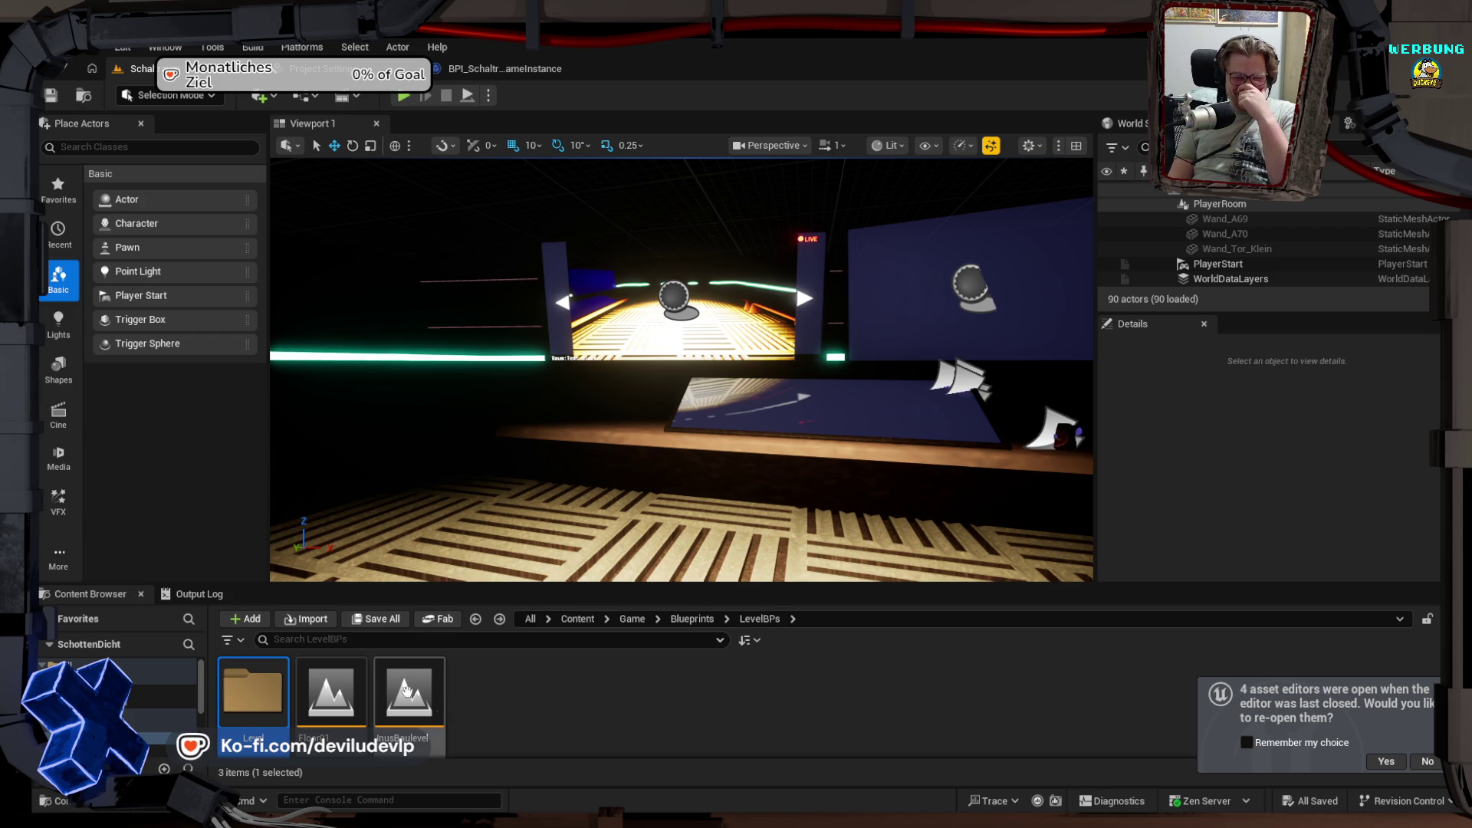
Step: Open the WBP_CameraMonitor widget blueprint from the Game/UI folder in the Content Browser
left_click(535, 712)
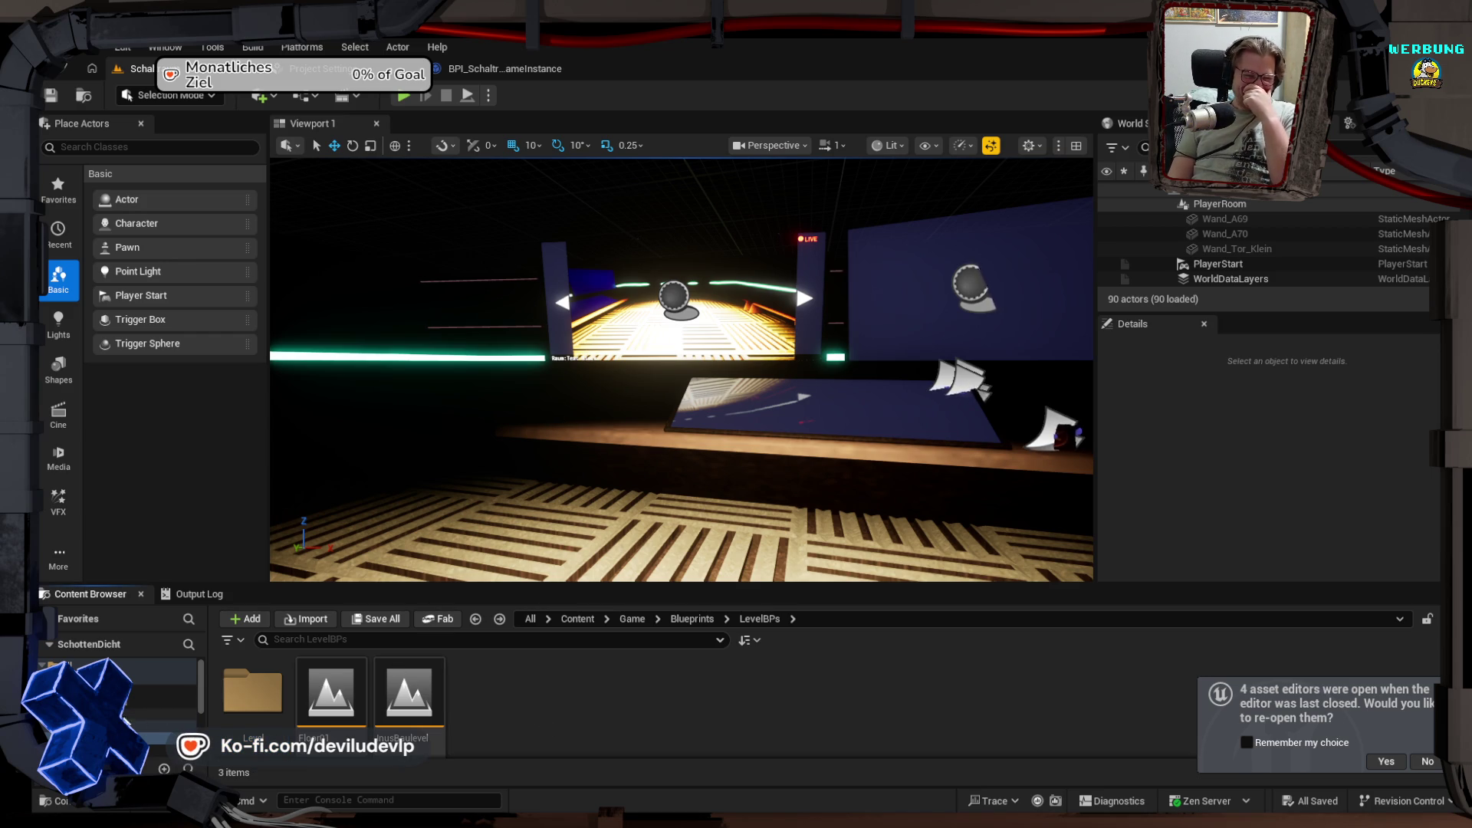
left_click(164, 714)
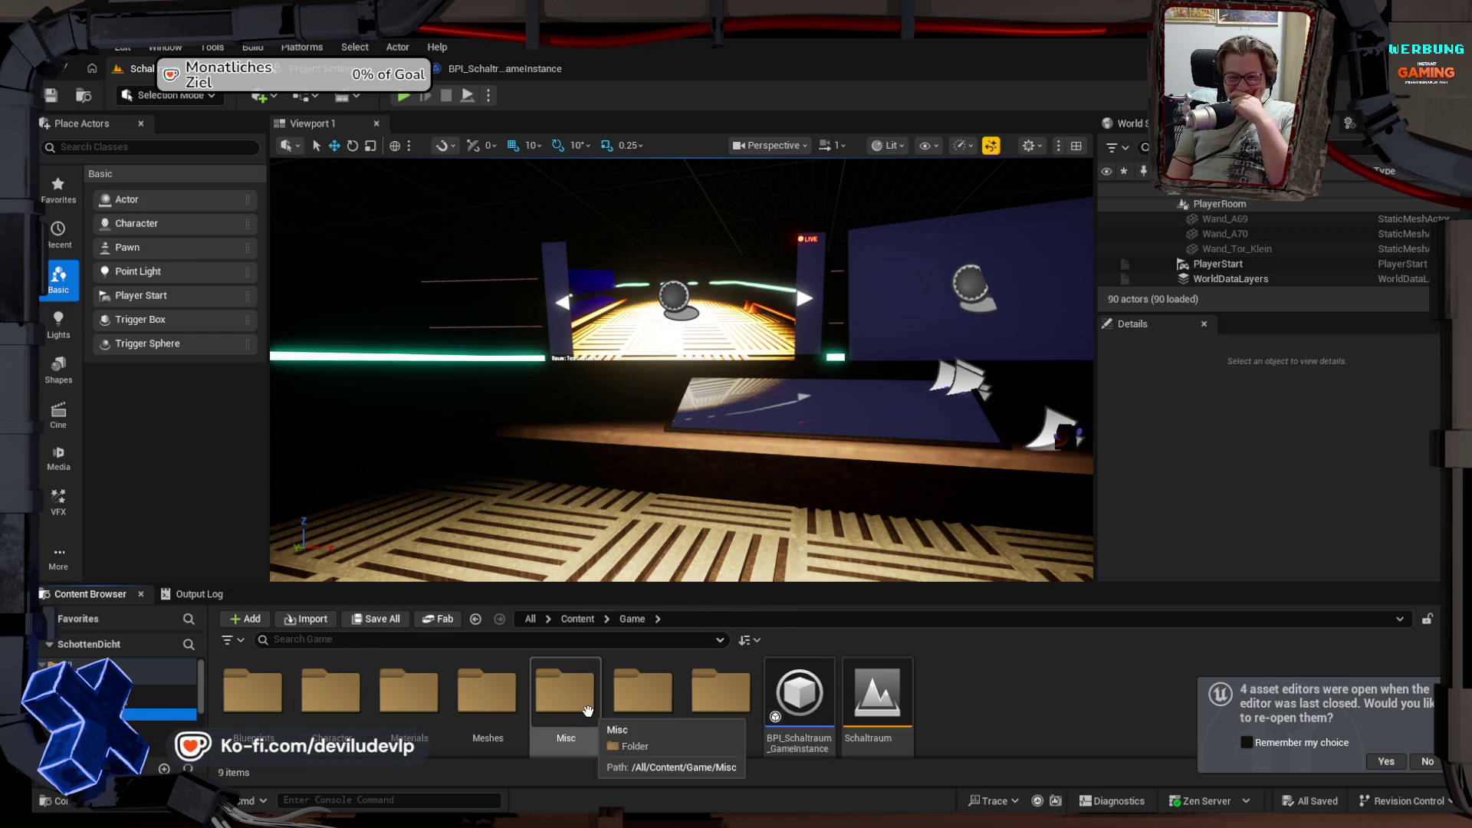
double_click(725, 693)
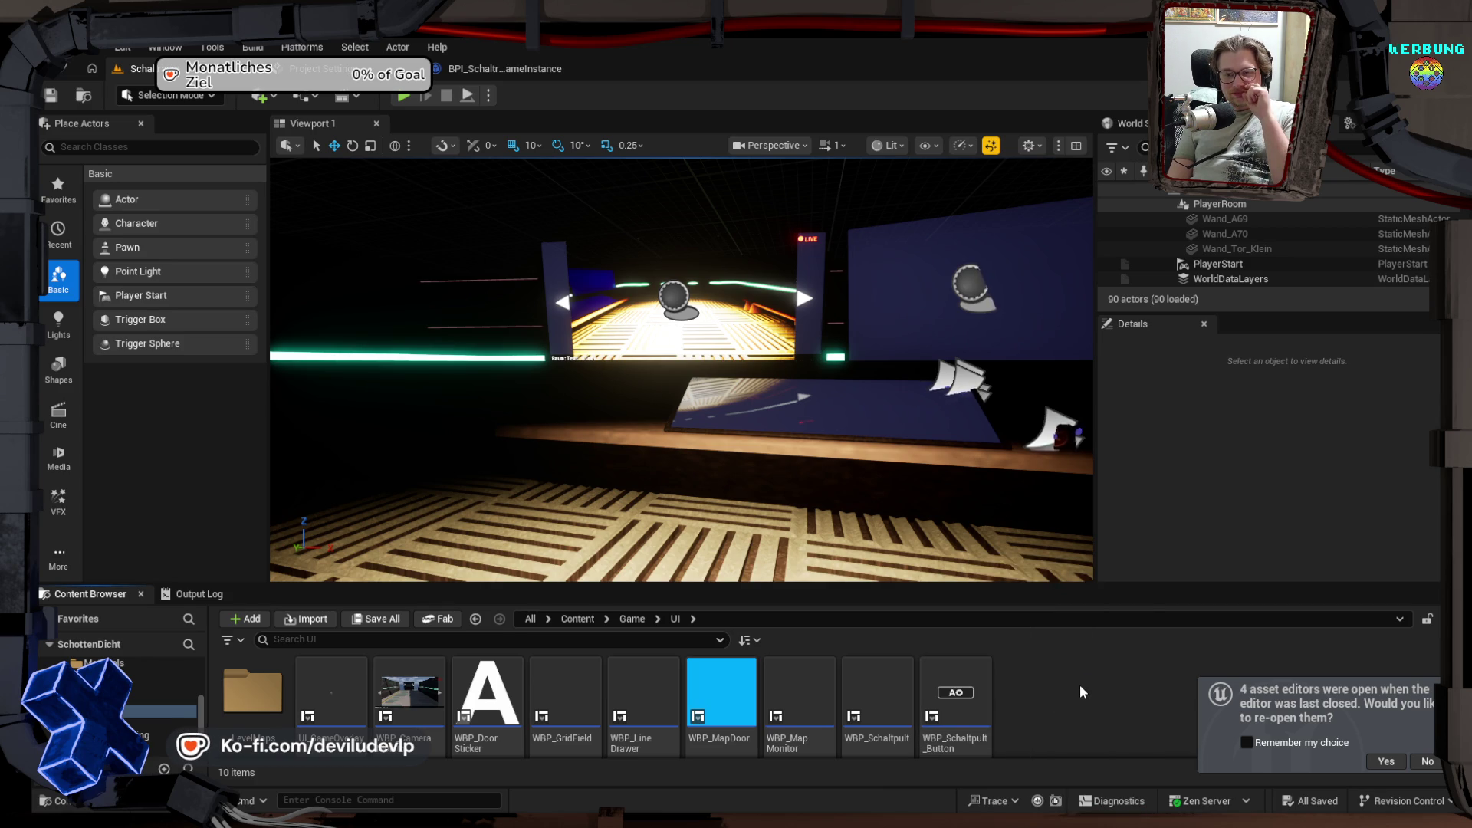
double_click(413, 701)
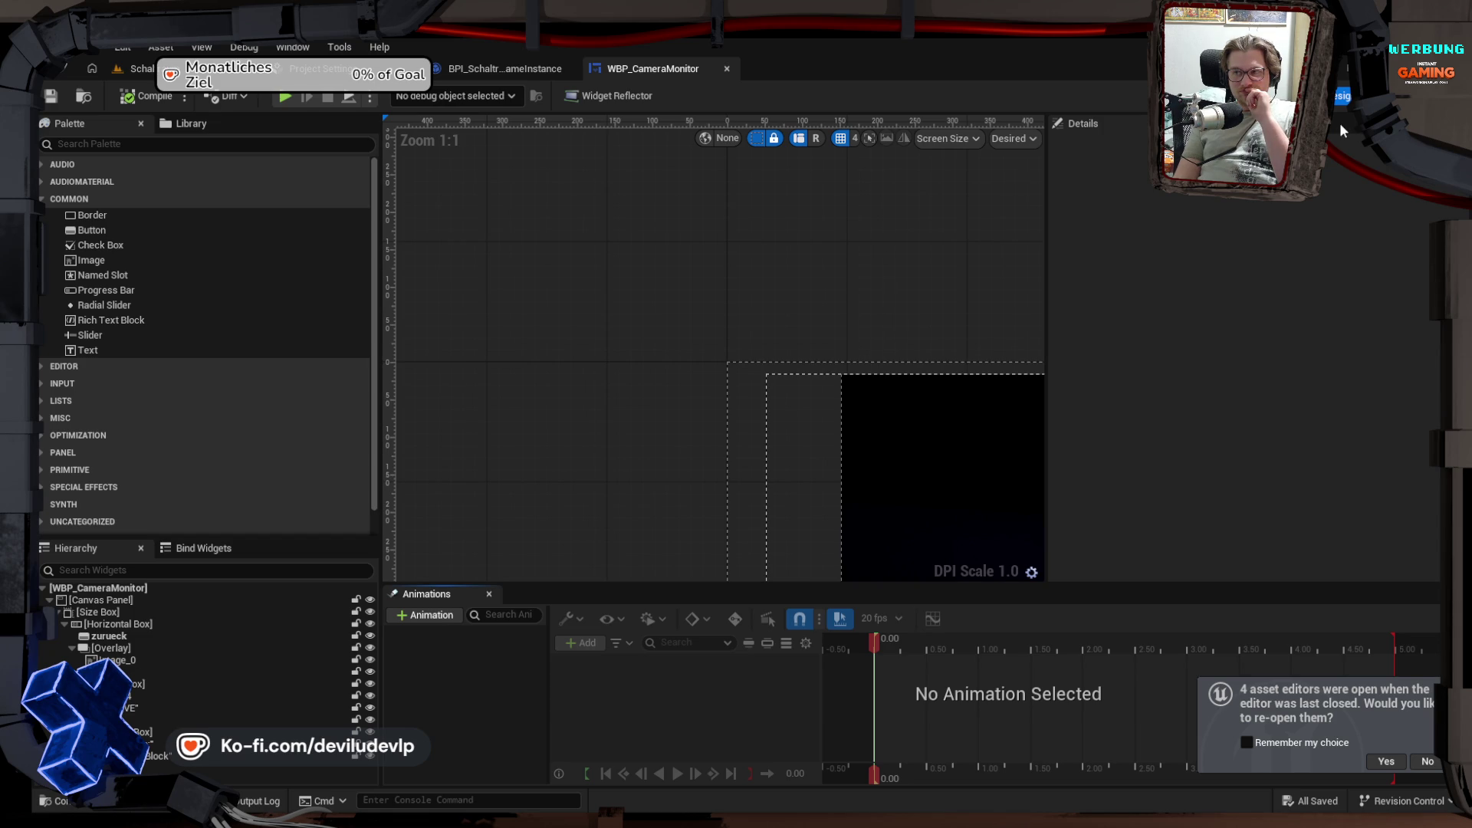
Step: Show WBP_CameraMonitor's Event Graph and pan across the weiter/zurueck Next Camera logic
left_click(1395, 96)
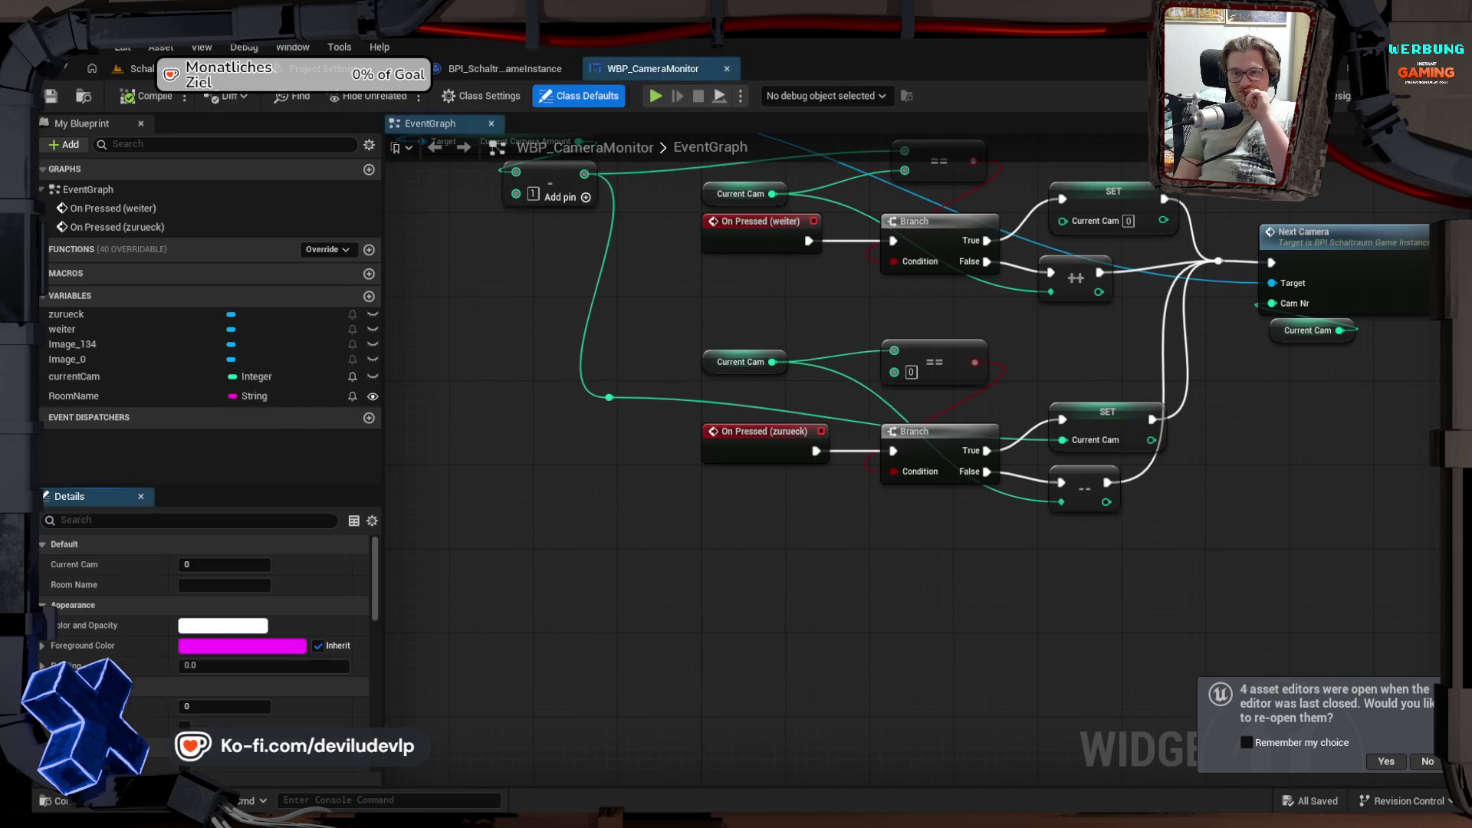
mouse_move(680, 216)
left_mouse_down()
mouse_move(709, 421)
mouse_move(786, 447)
left_mouse_up()
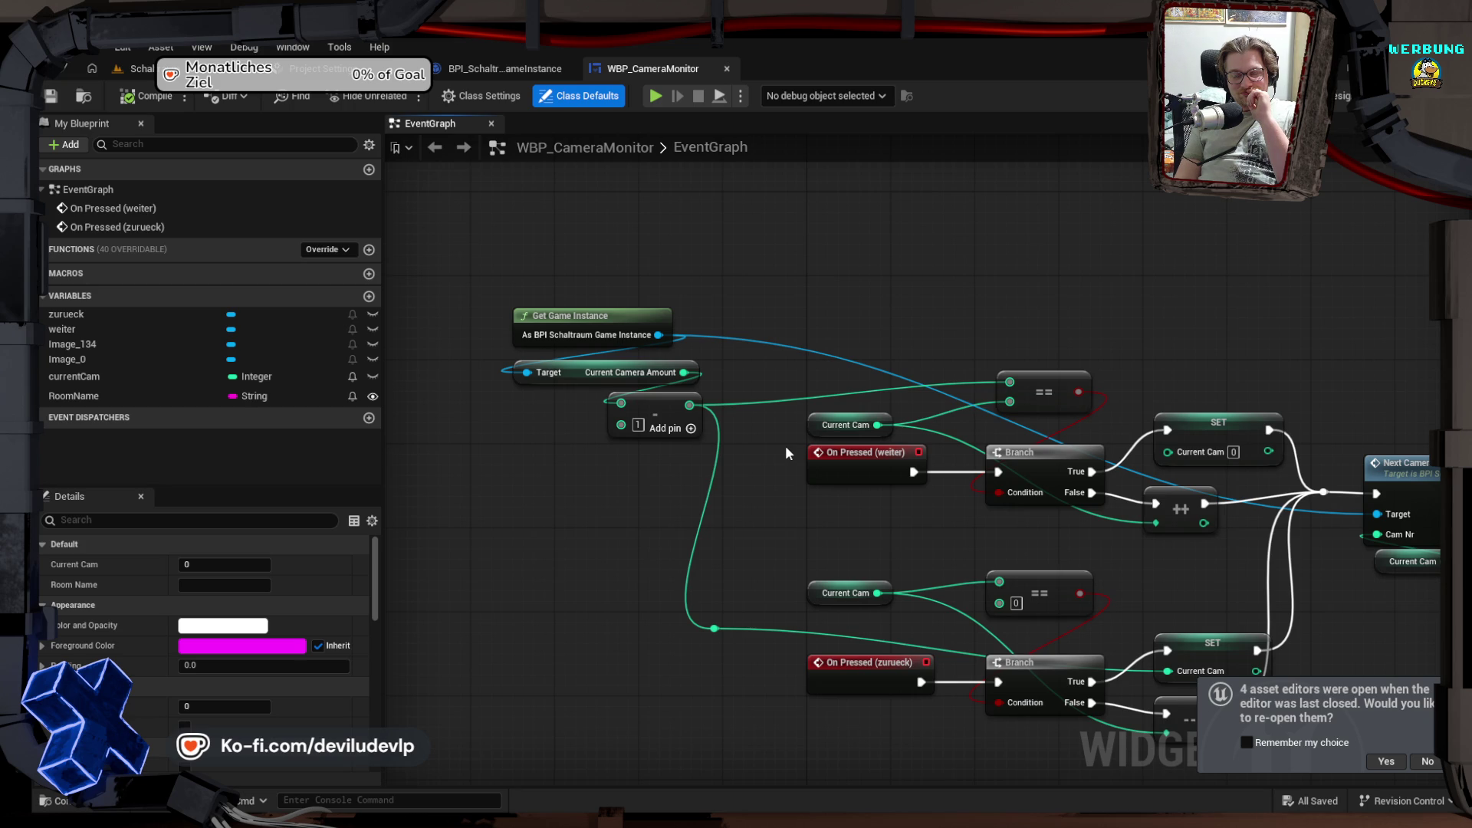
left_click_drag(963, 523, 848, 453)
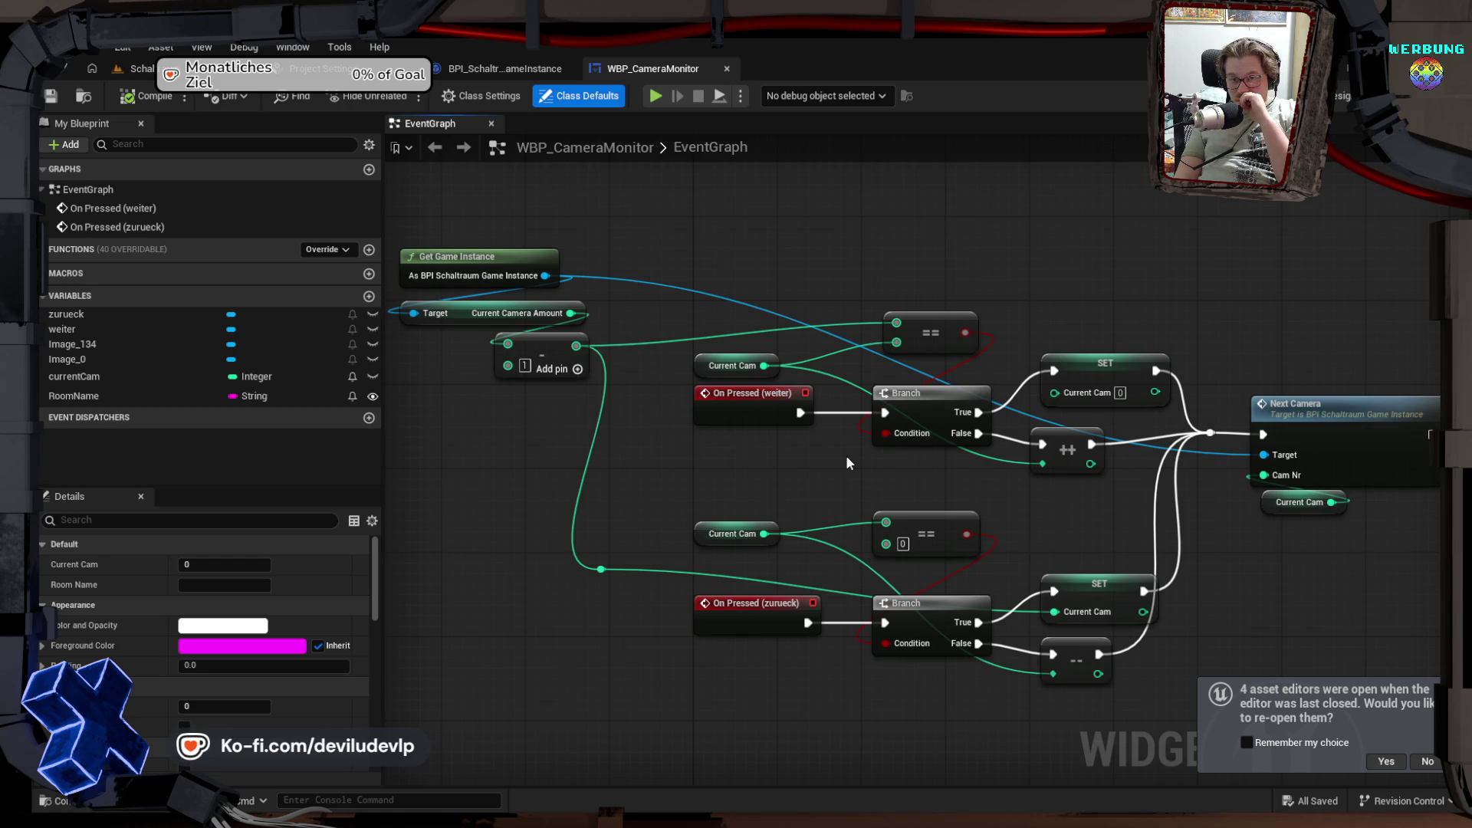
mouse_move(679, 464)
left_mouse_down()
mouse_move(871, 480)
mouse_move(719, 465)
left_mouse_up()
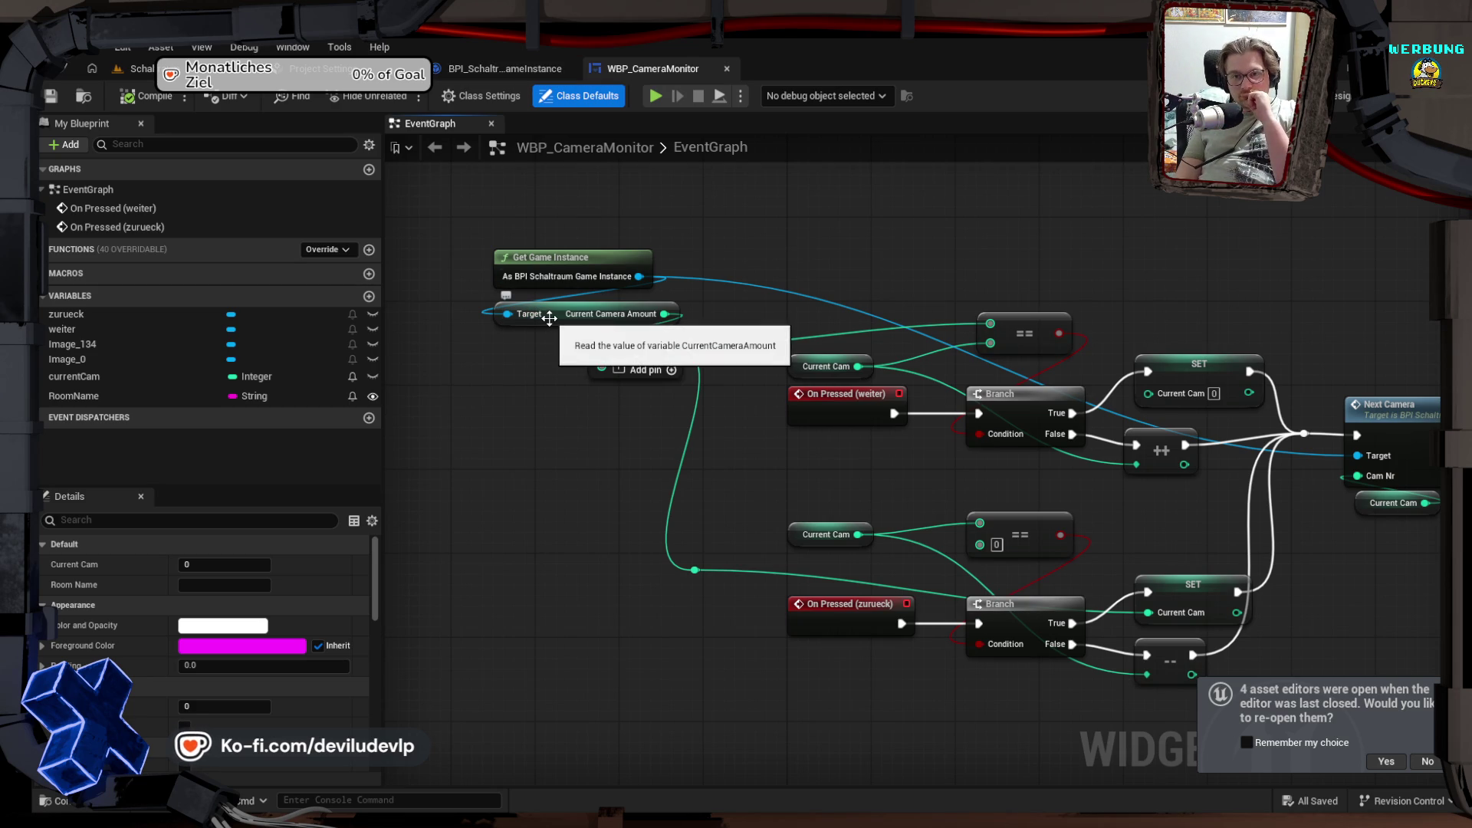
mouse_move(718, 314)
left_mouse_down()
mouse_move(684, 276)
mouse_move(658, 276)
mouse_move(746, 273)
left_mouse_up()
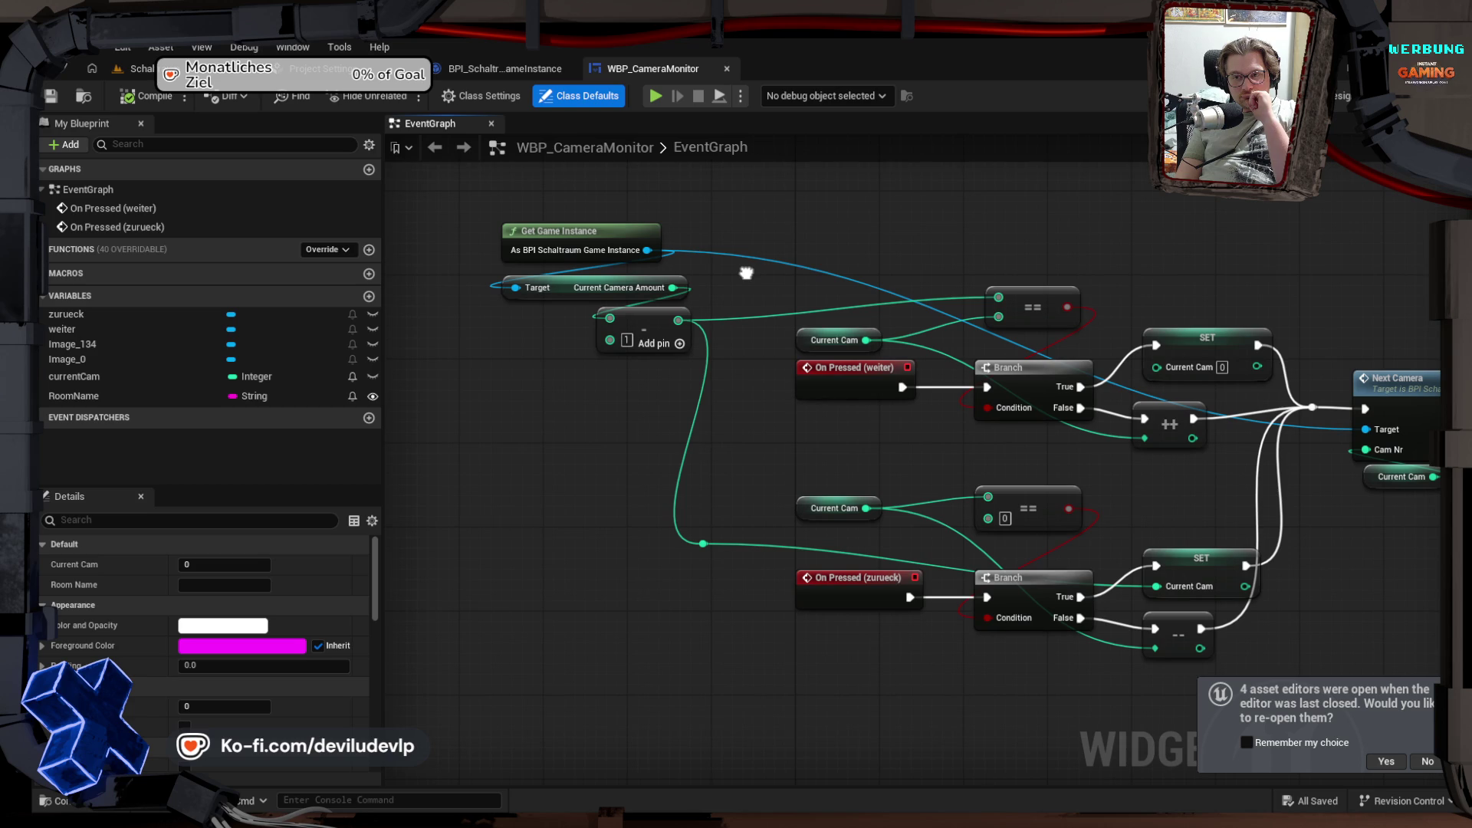
left_click_drag(746, 273, 695, 272)
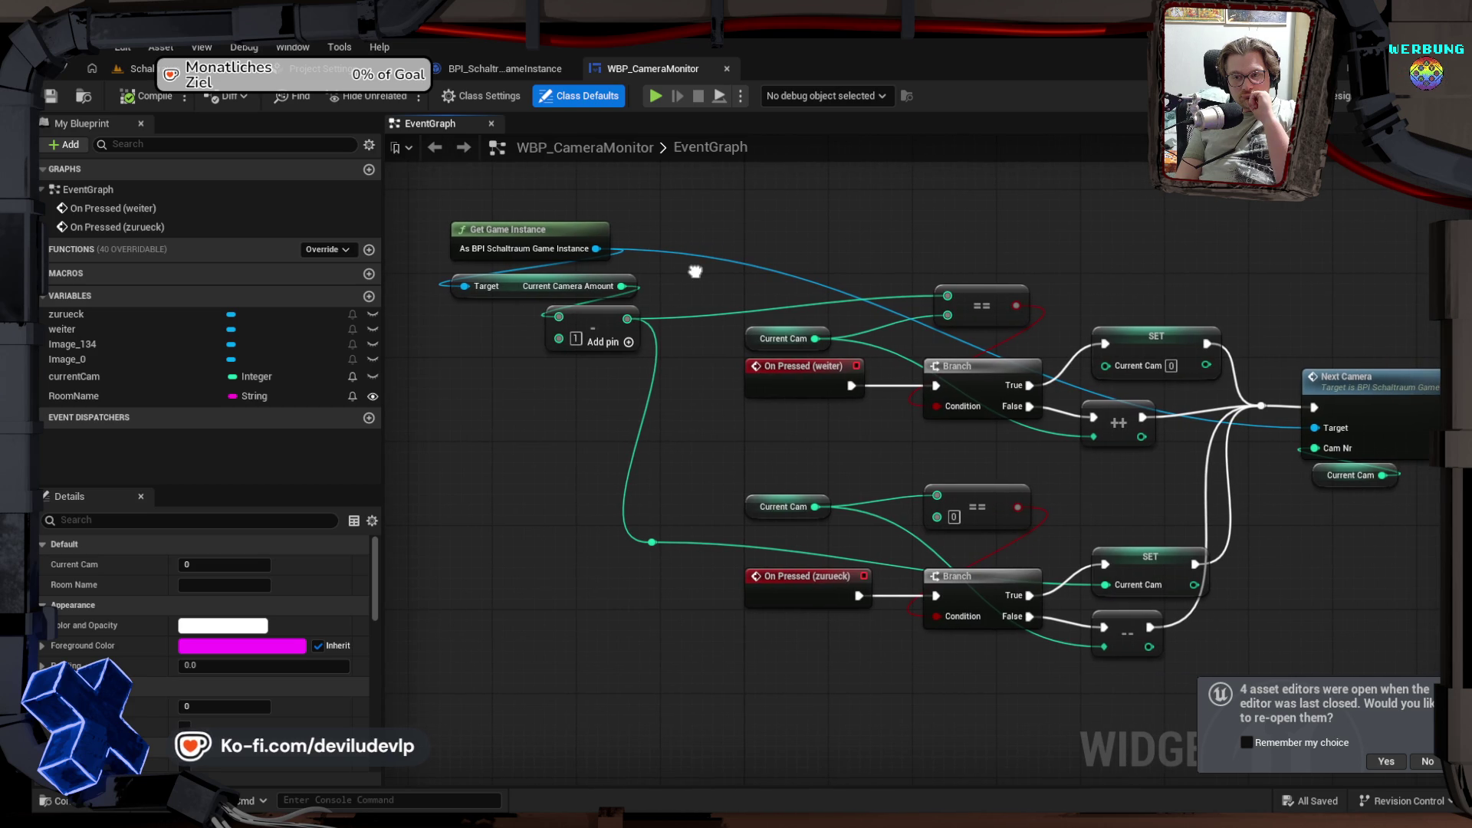
left_click_drag(695, 272, 633, 287)
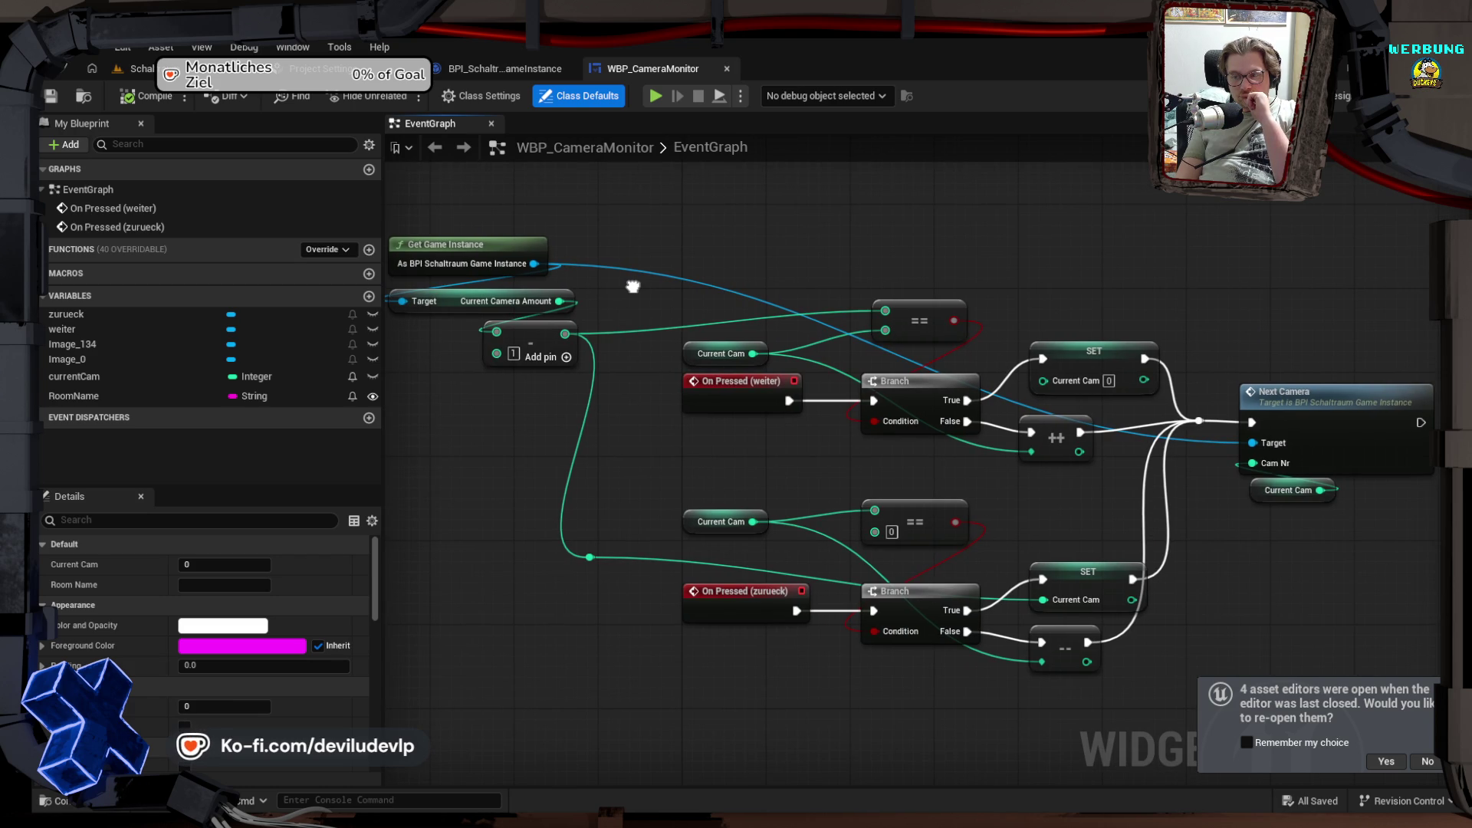
left_click_drag(632, 286, 631, 286)
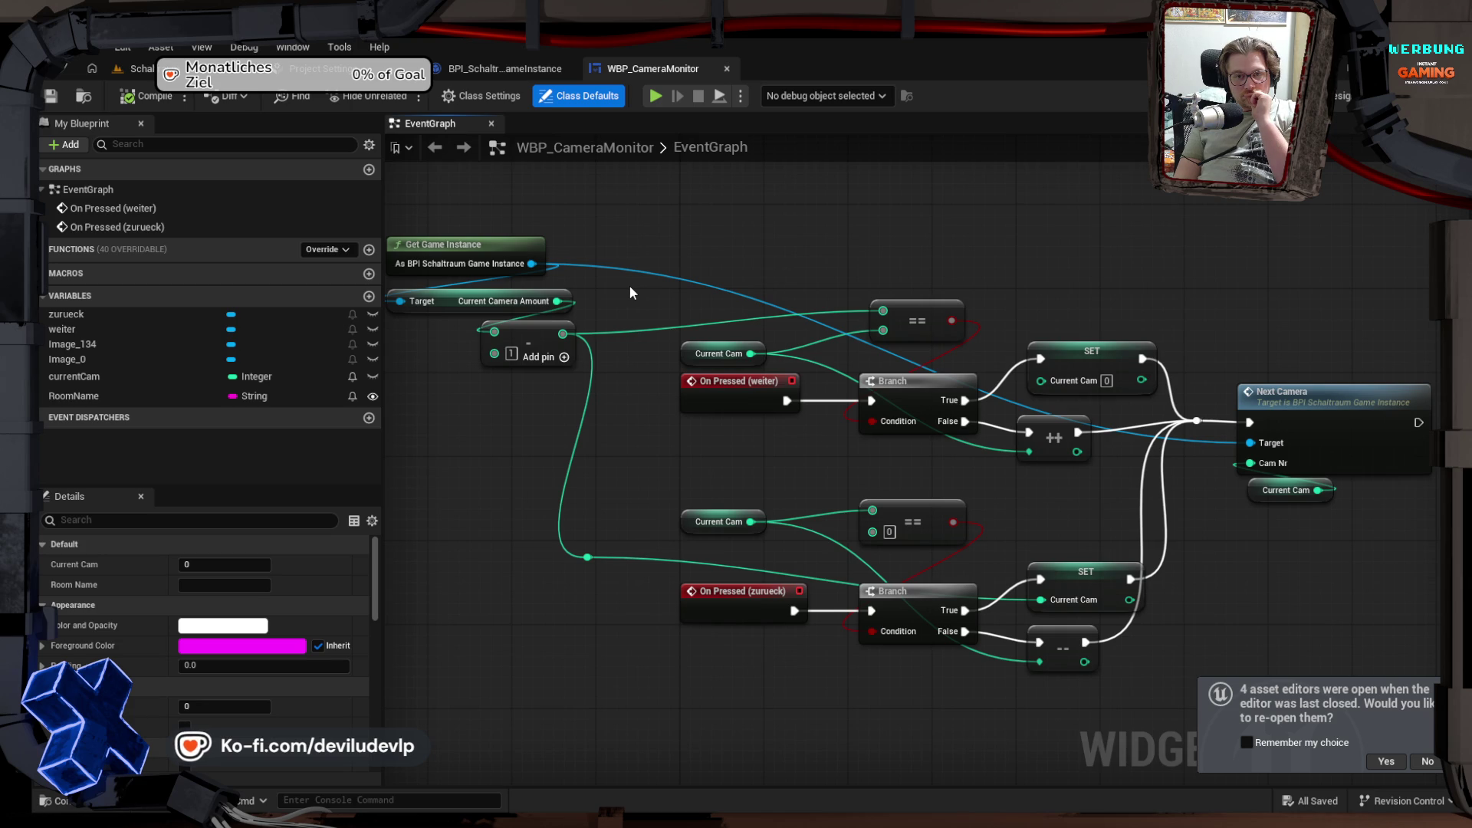
mouse_move(630, 288)
left_mouse_down()
mouse_move(733, 283)
mouse_move(661, 301)
left_mouse_up()
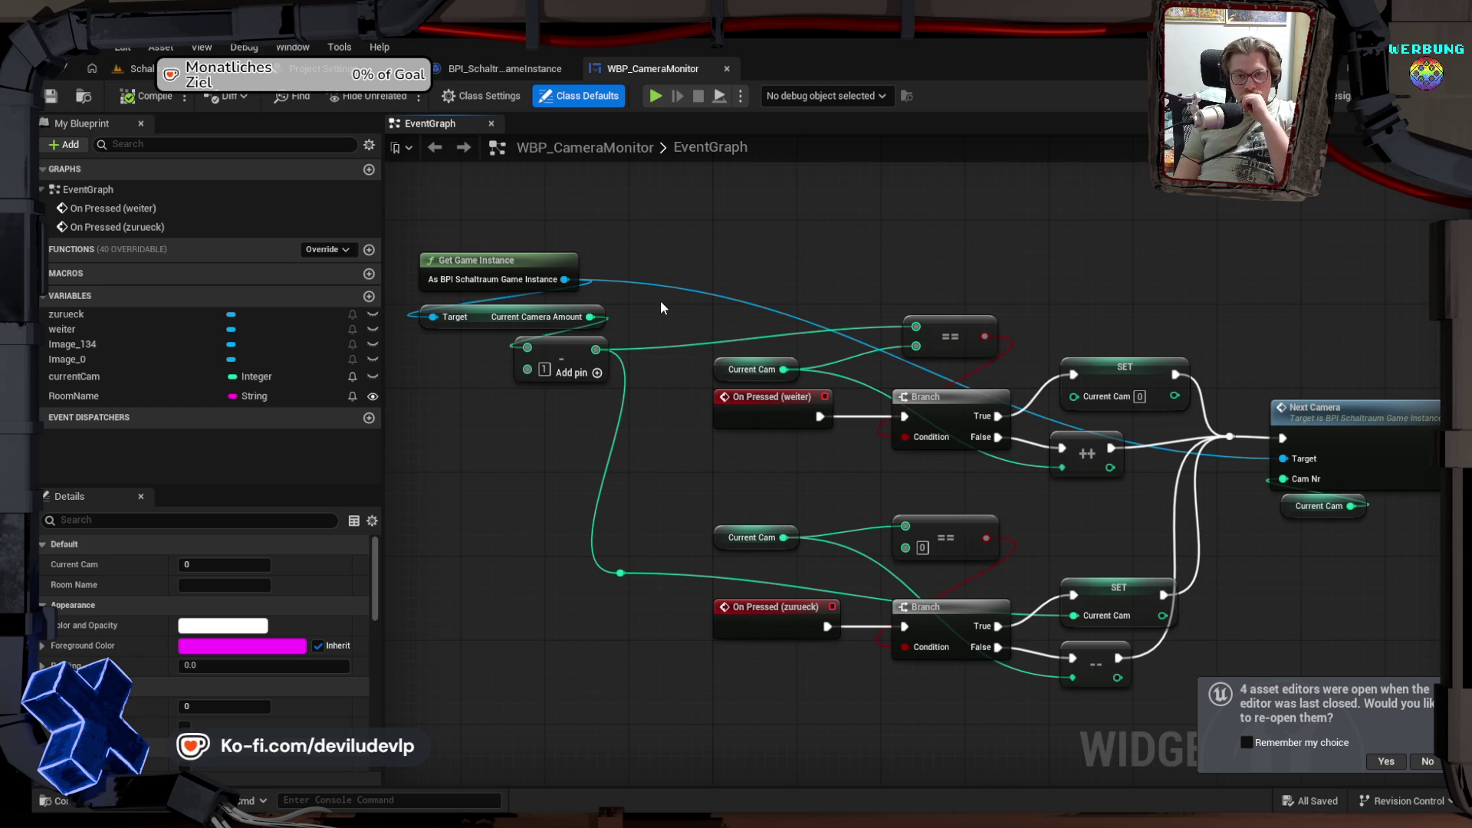
left_click_drag(642, 256, 798, 264)
mouse_move(660, 268)
left_mouse_down()
mouse_move(506, 241)
mouse_move(464, 210)
mouse_move(456, 447)
mouse_move(472, 469)
left_mouse_up()
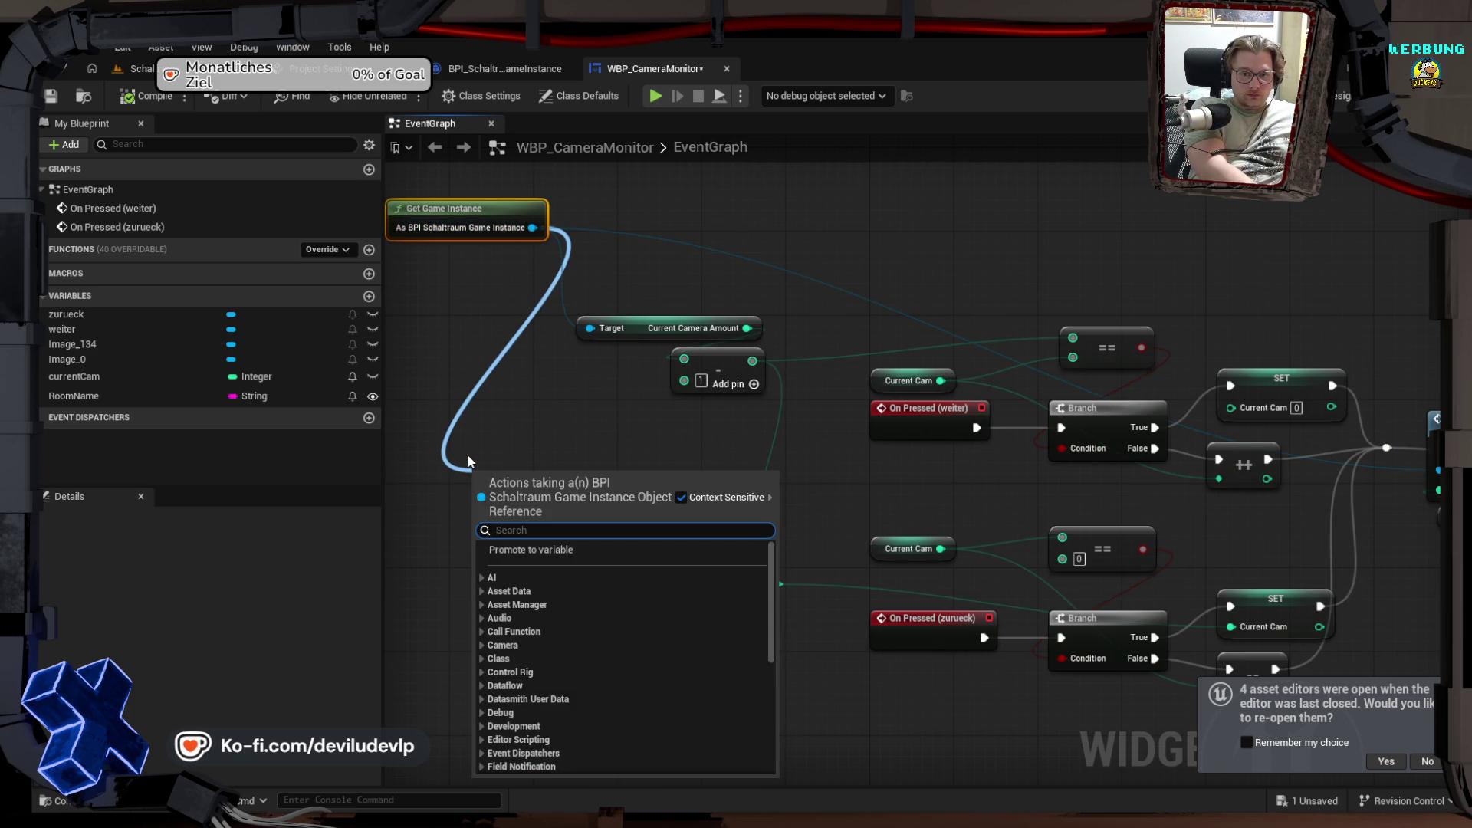
Step: Add a Get All Rooms in Level node from the game instance, with Current Camera Amount placed beside it
type("get")
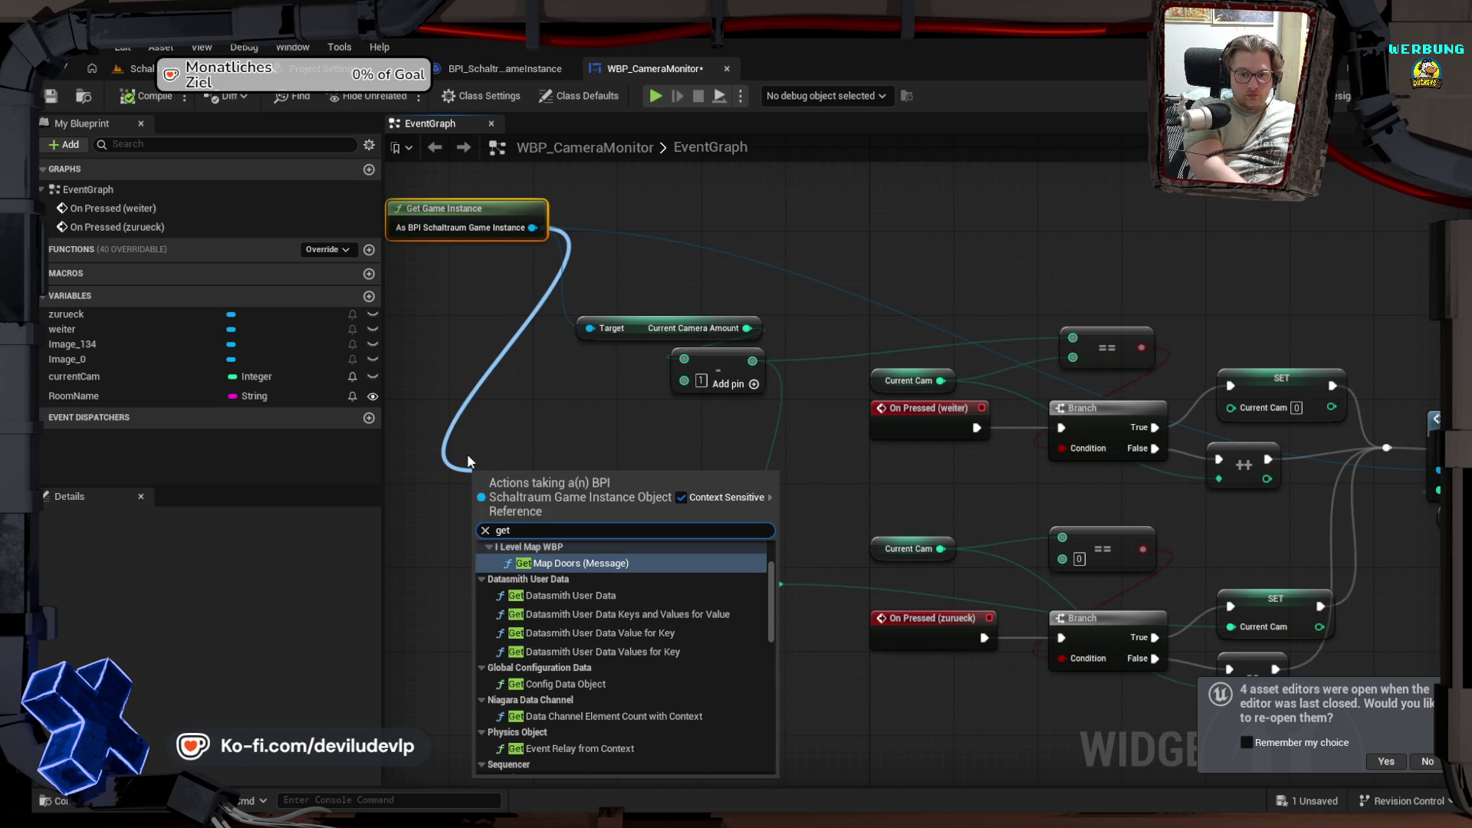
type(" all")
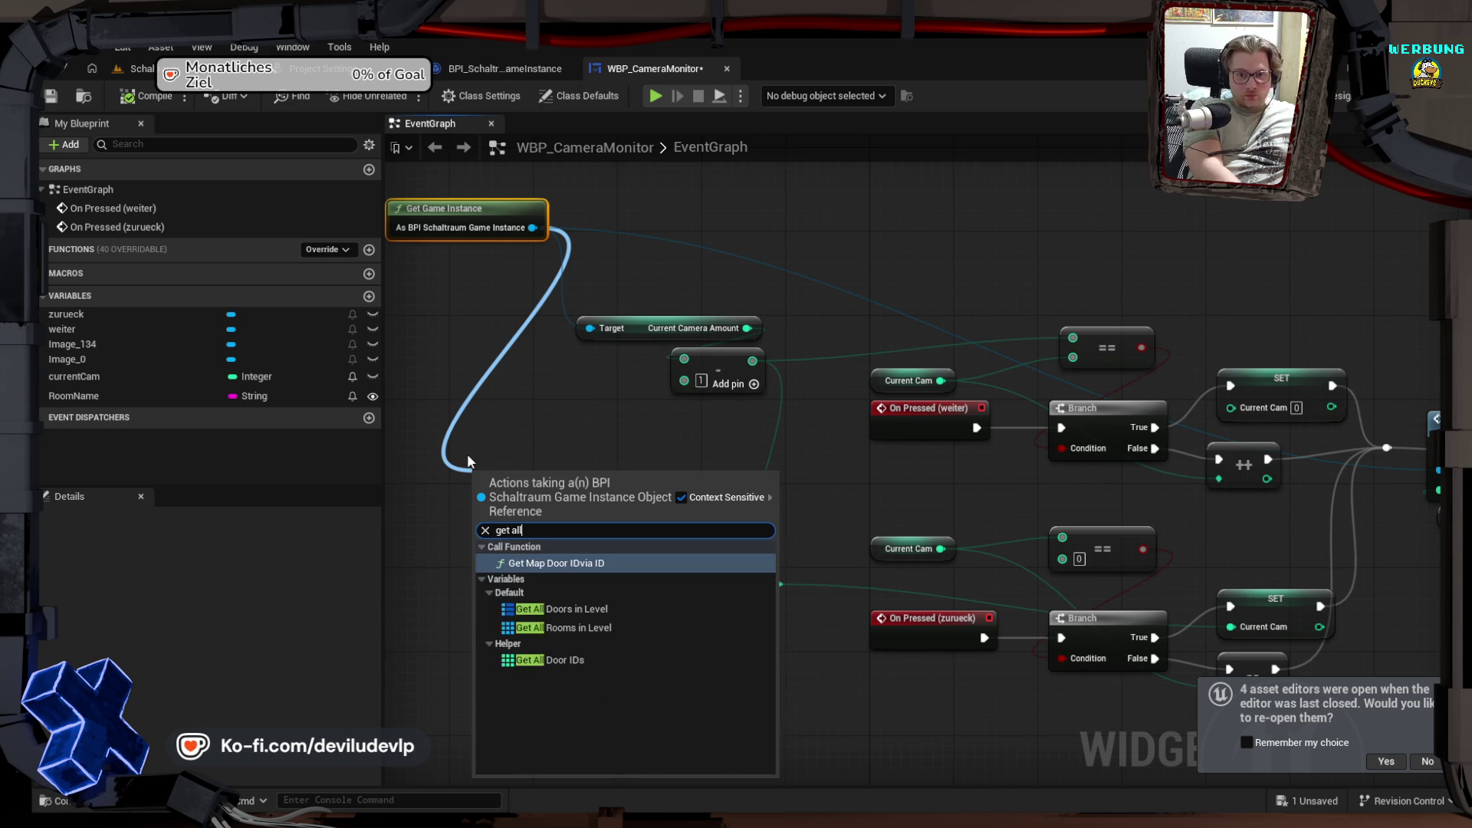
key("Down")
key("Down")
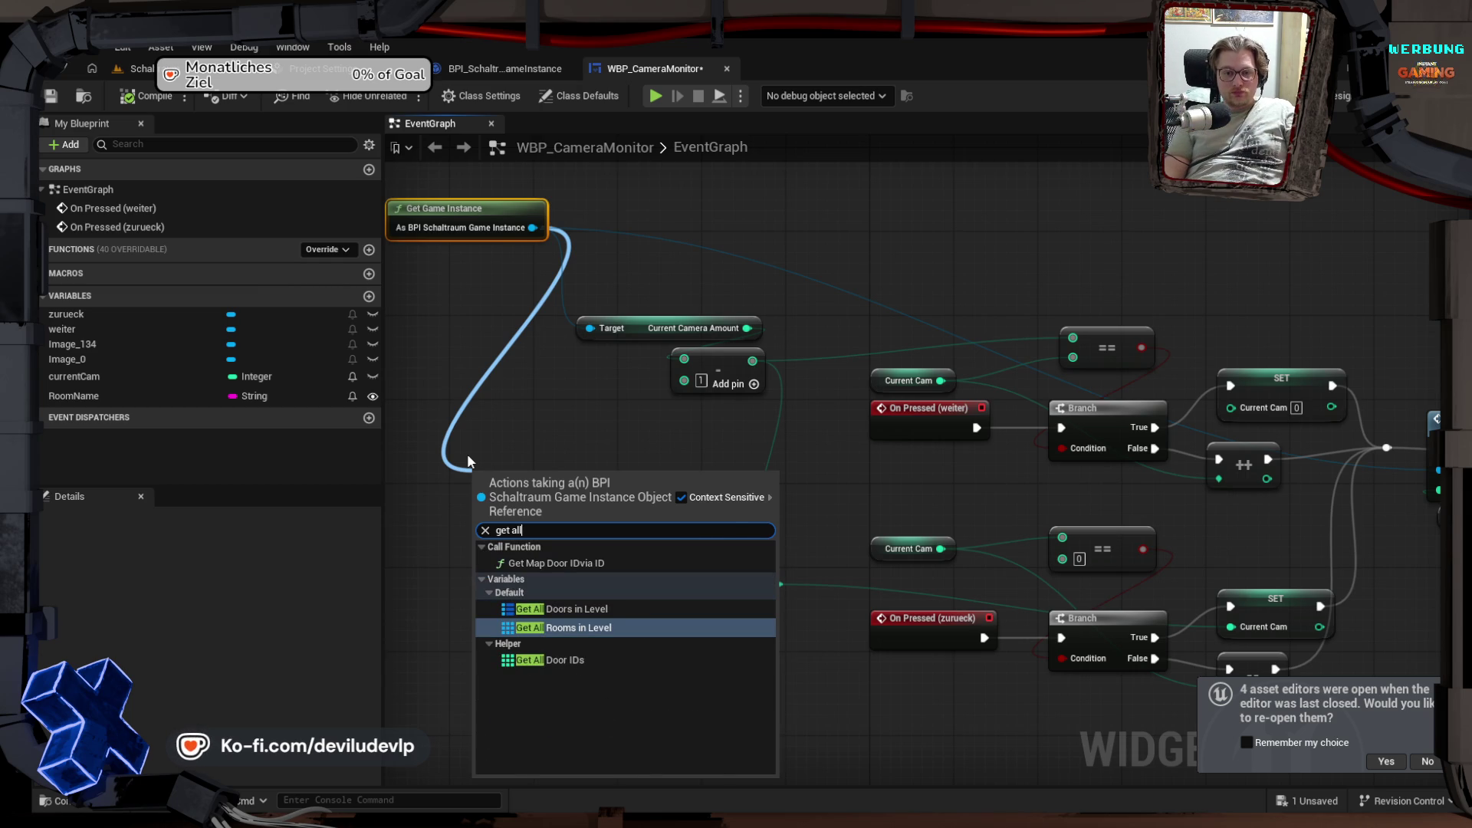
left_click(583, 625)
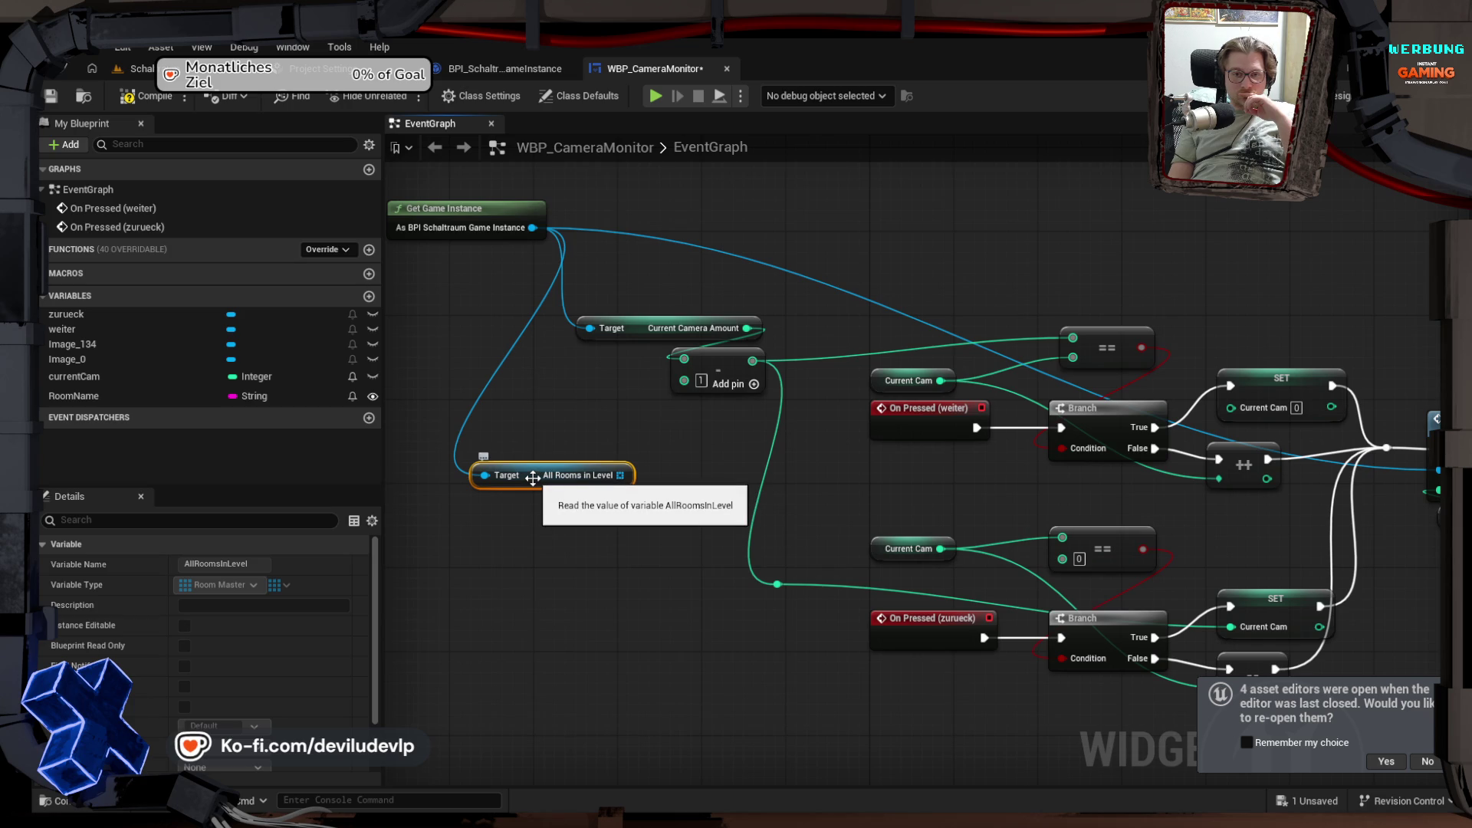
mouse_move(641, 417)
left_mouse_down()
mouse_move(534, 442)
mouse_move(509, 430)
mouse_move(601, 411)
left_mouse_up()
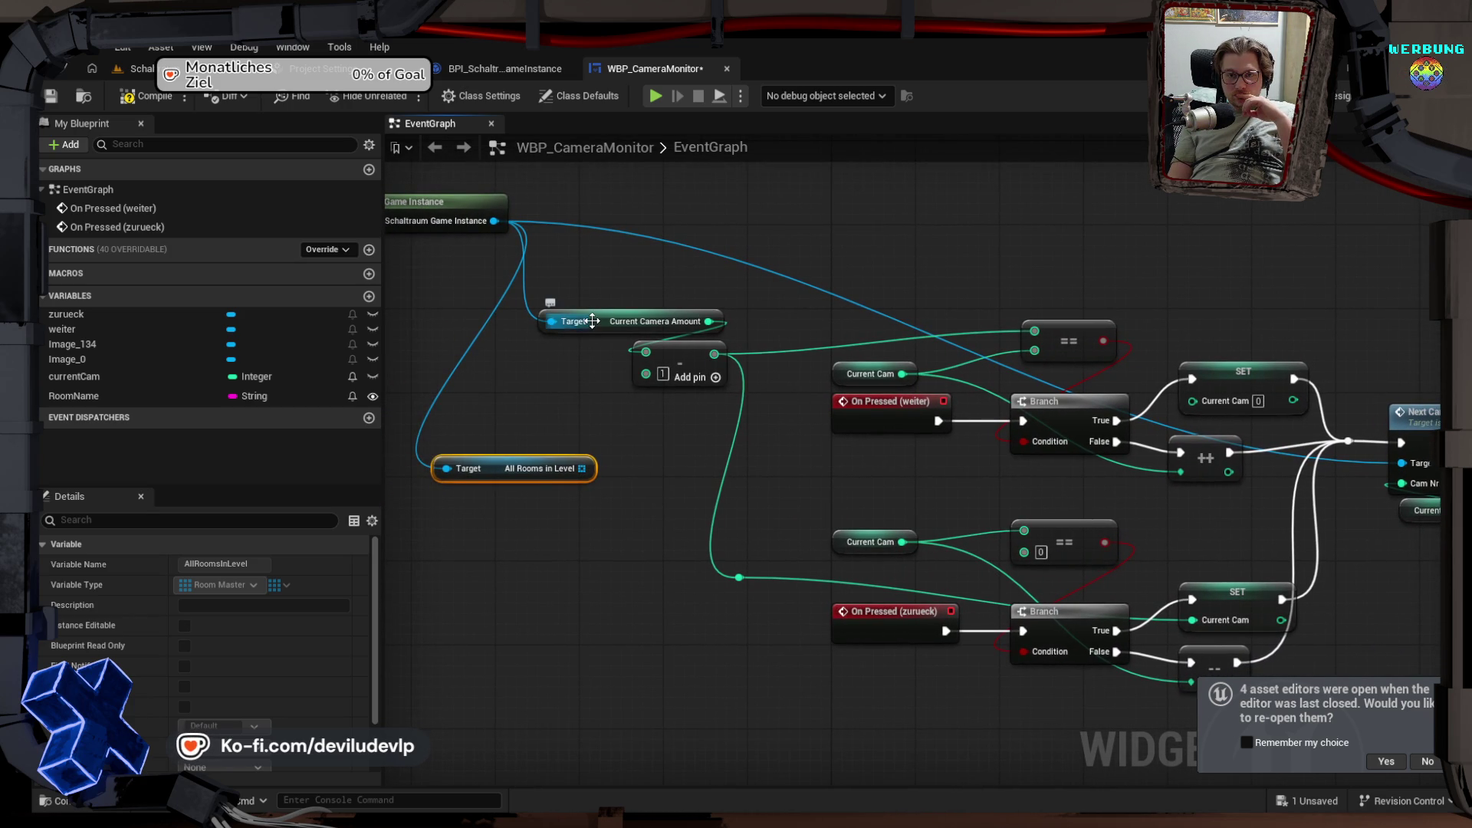
mouse_move(593, 320)
left_mouse_down()
mouse_move(543, 331)
mouse_move(470, 428)
left_mouse_up()
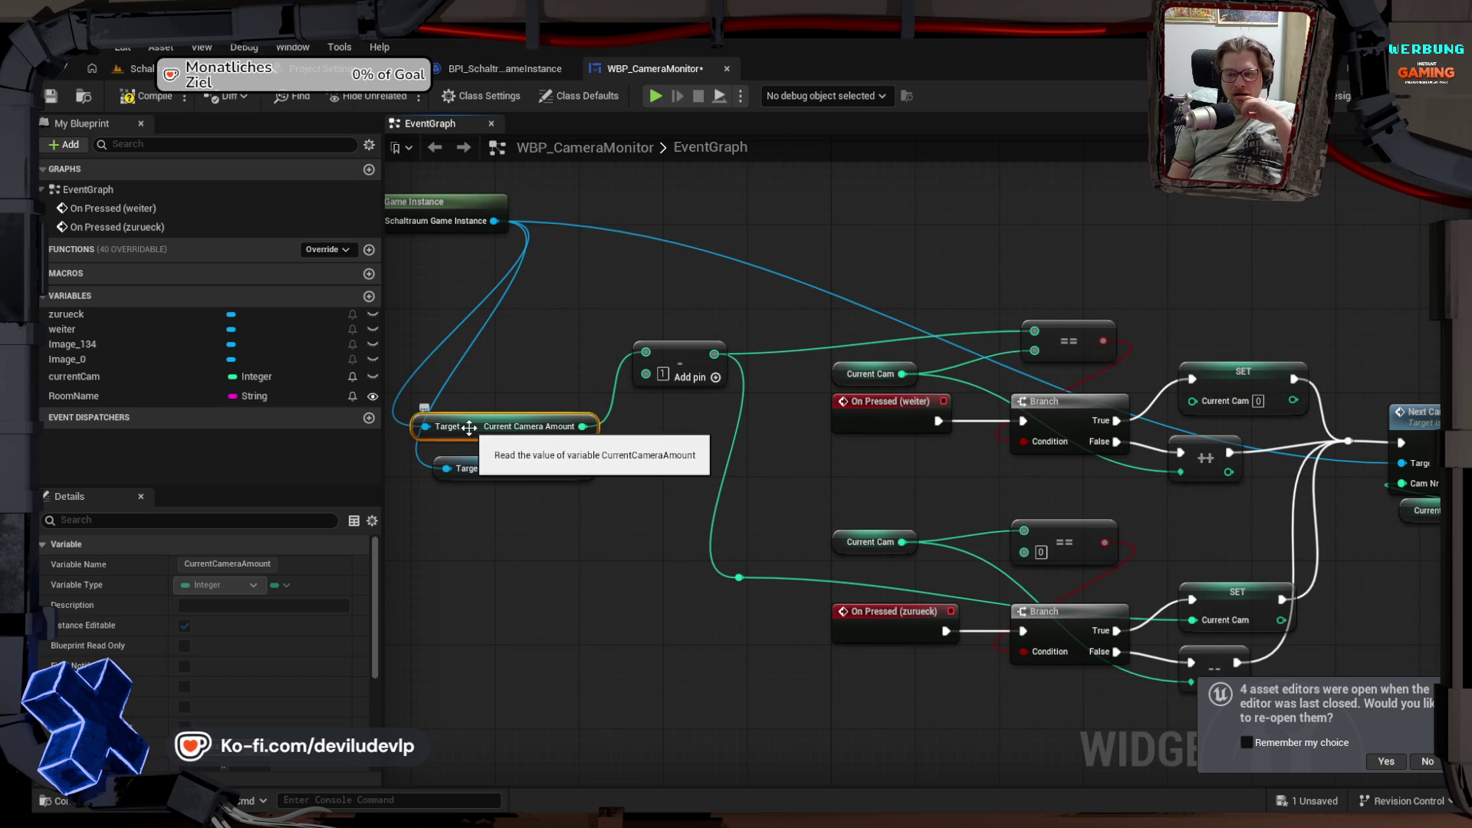
left_click_drag(842, 457, 671, 411)
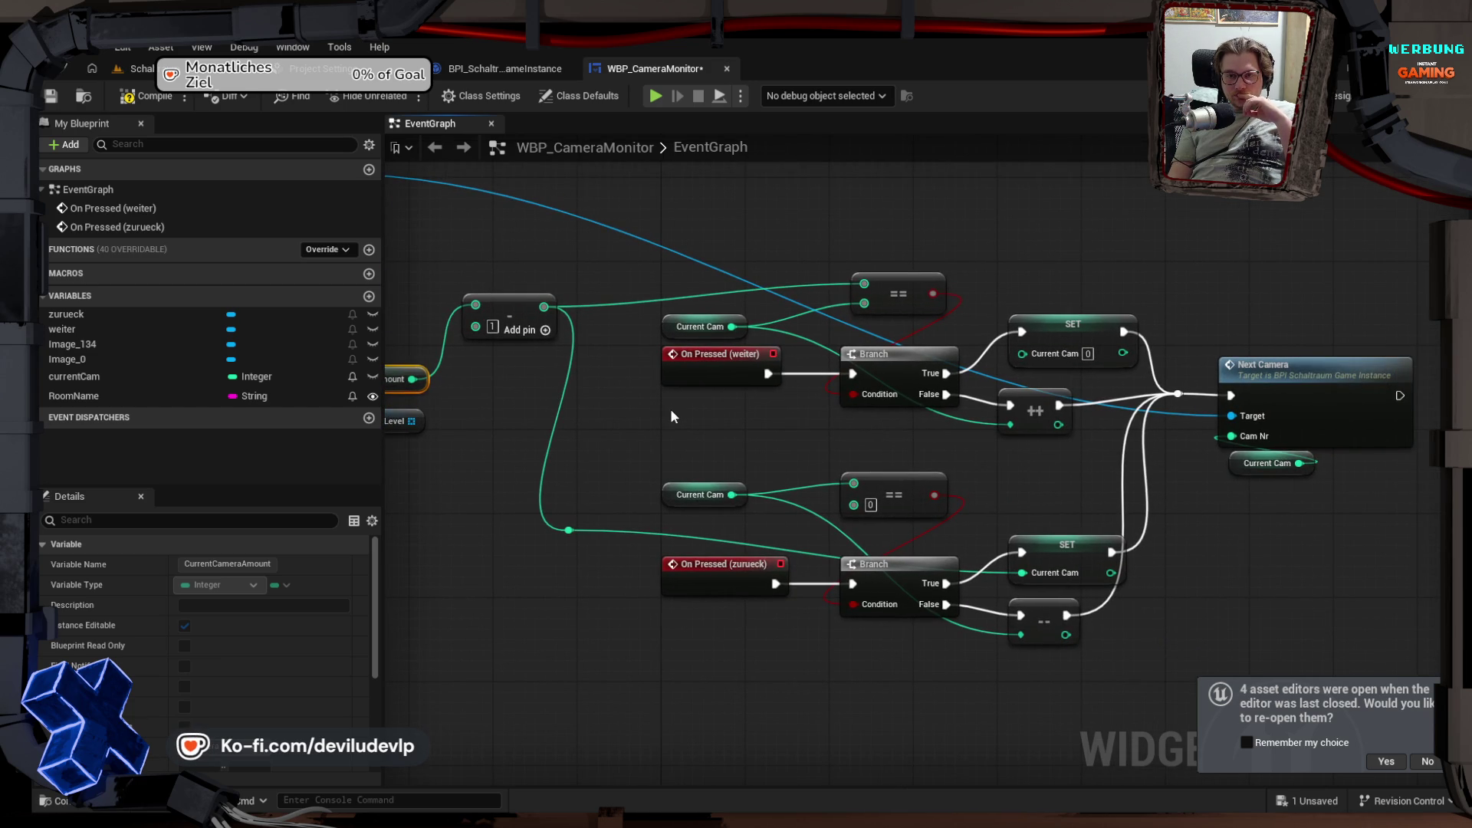
mouse_move(637, 412)
left_mouse_down()
mouse_move(844, 435)
mouse_move(795, 465)
left_mouse_up()
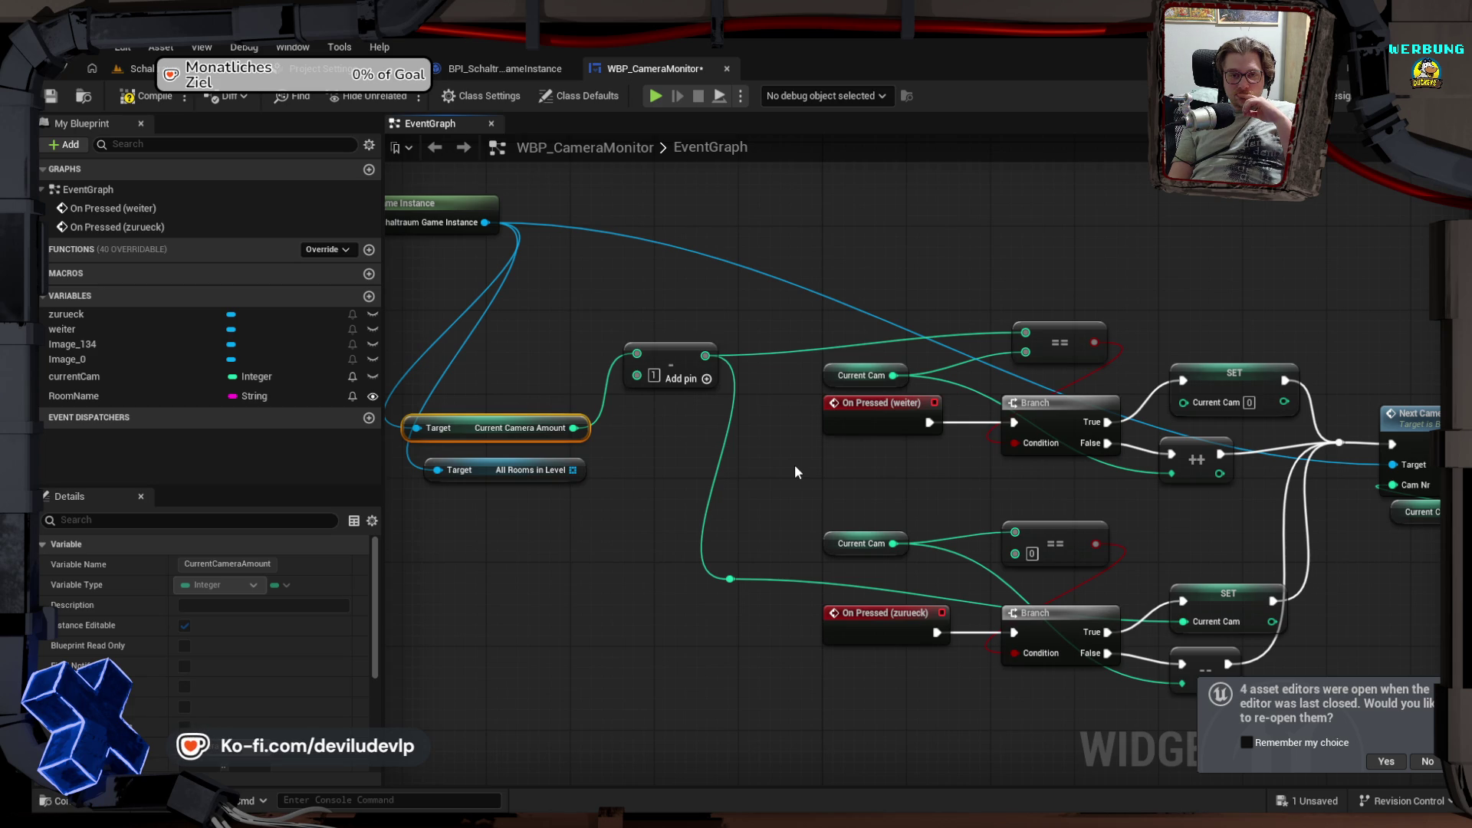
scroll(622, 449, "down", 2)
scroll(799, 421, "up", 2)
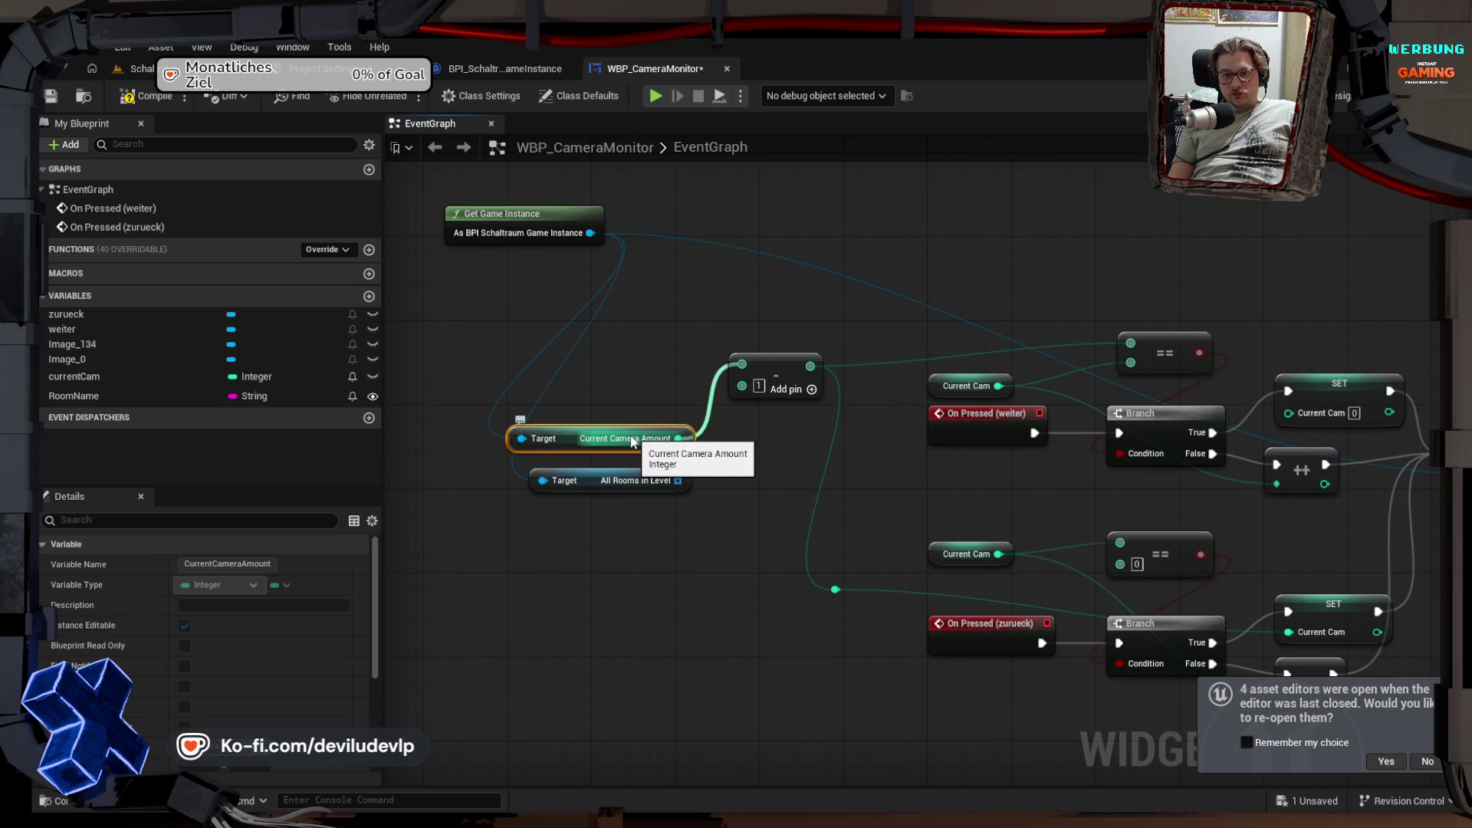
Step: Replace the Current Camera Amount getter with All Rooms in Level's Length feeding the subtract node
key("Delete")
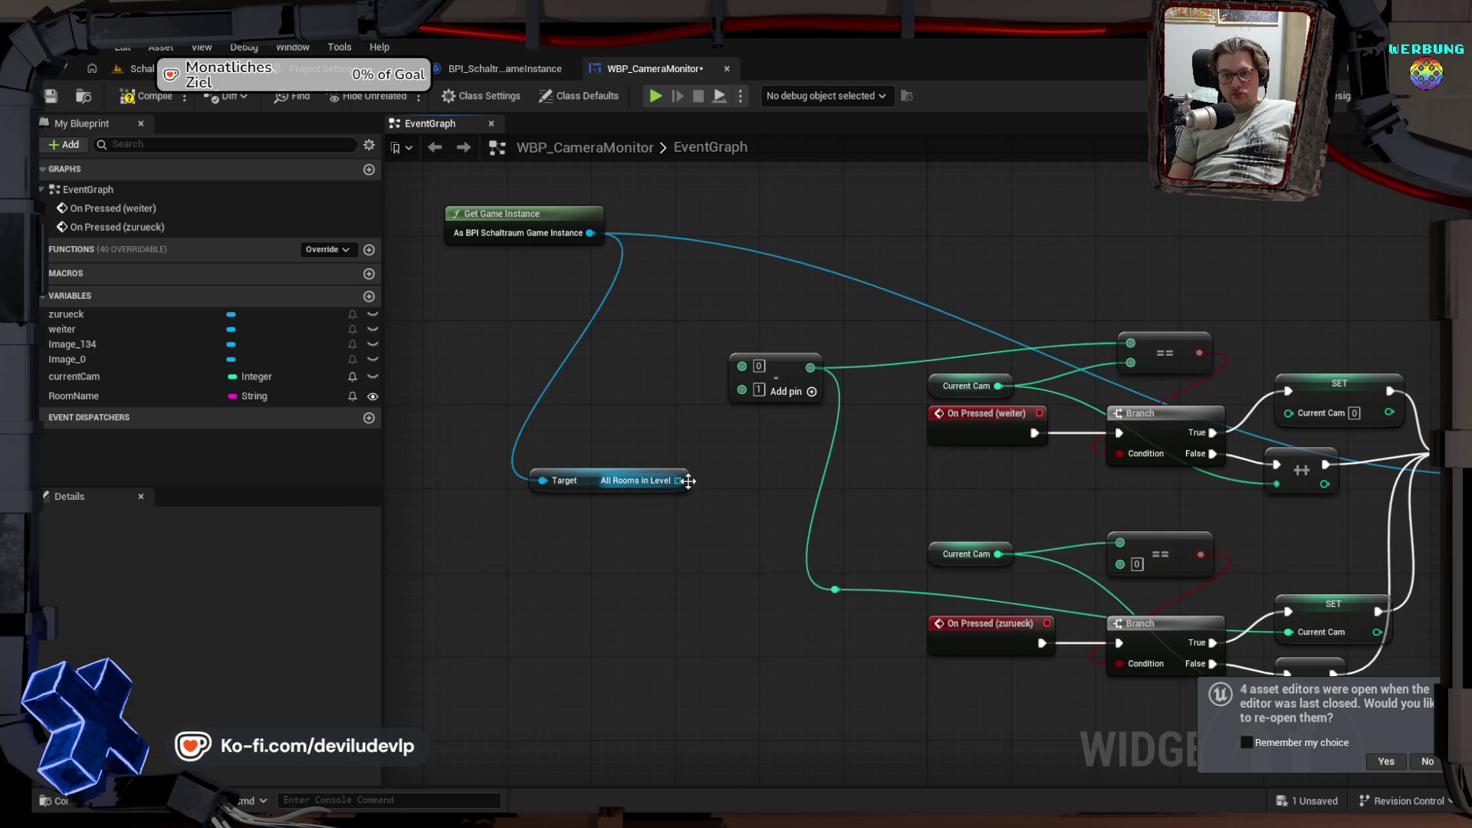
mouse_move(677, 480)
left_mouse_down()
mouse_move(597, 480)
mouse_move(557, 397)
left_mouse_up()
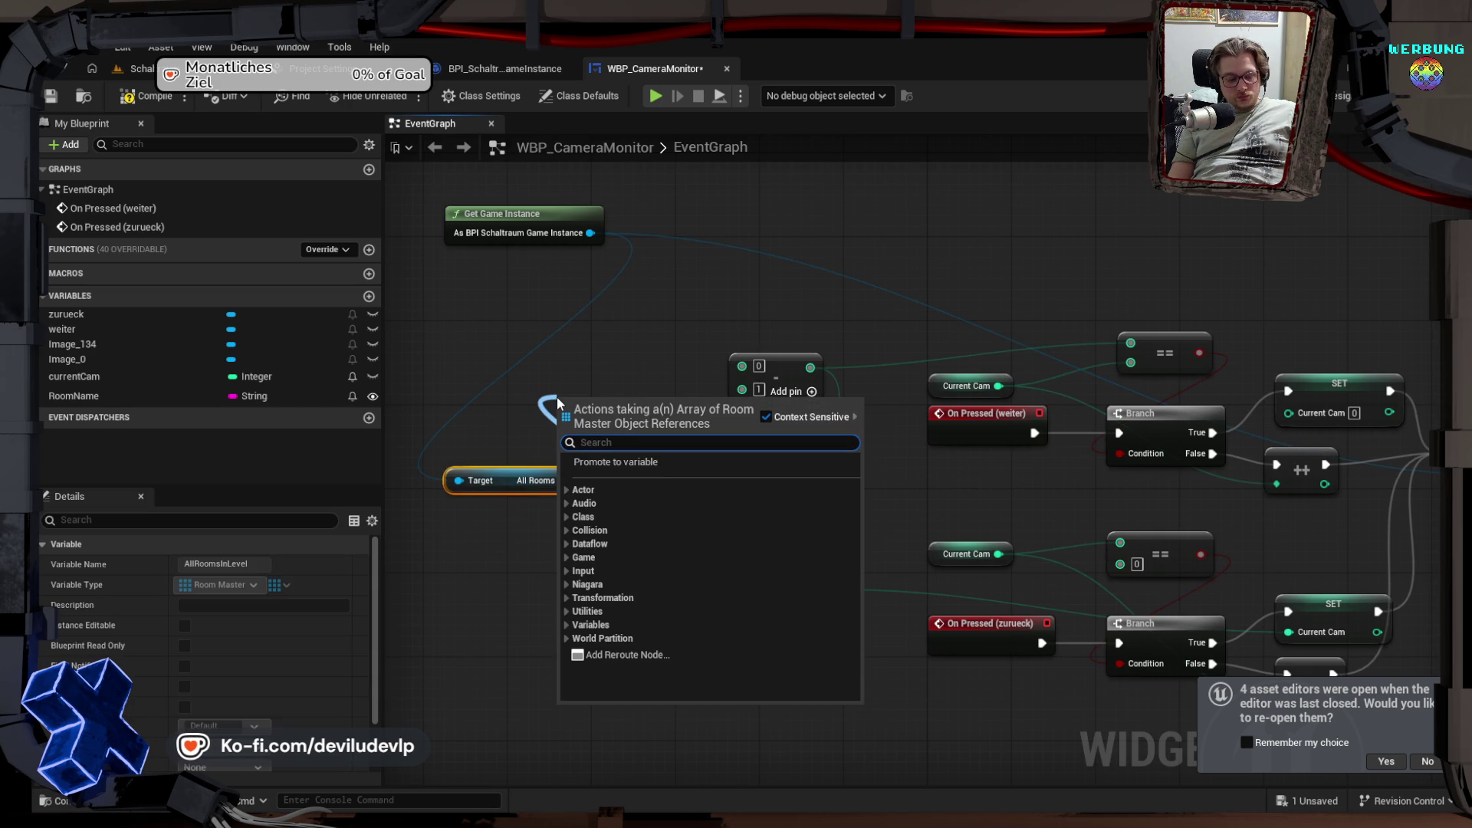
type("leng")
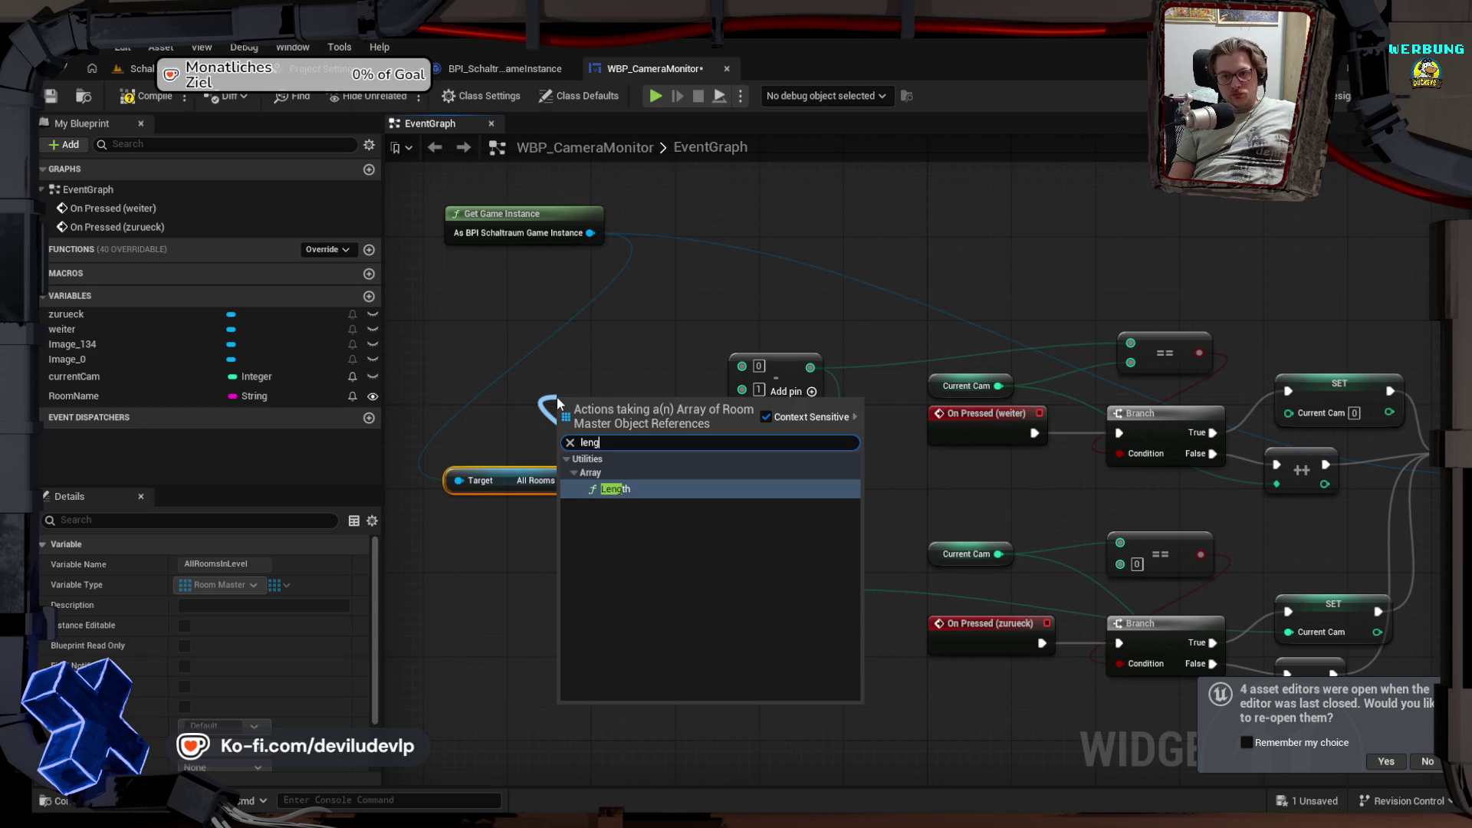
key("Return")
mouse_move(610, 424)
left_mouse_down()
mouse_move(587, 396)
mouse_move(741, 368)
left_mouse_up()
left_click_drag(615, 391, 646, 371)
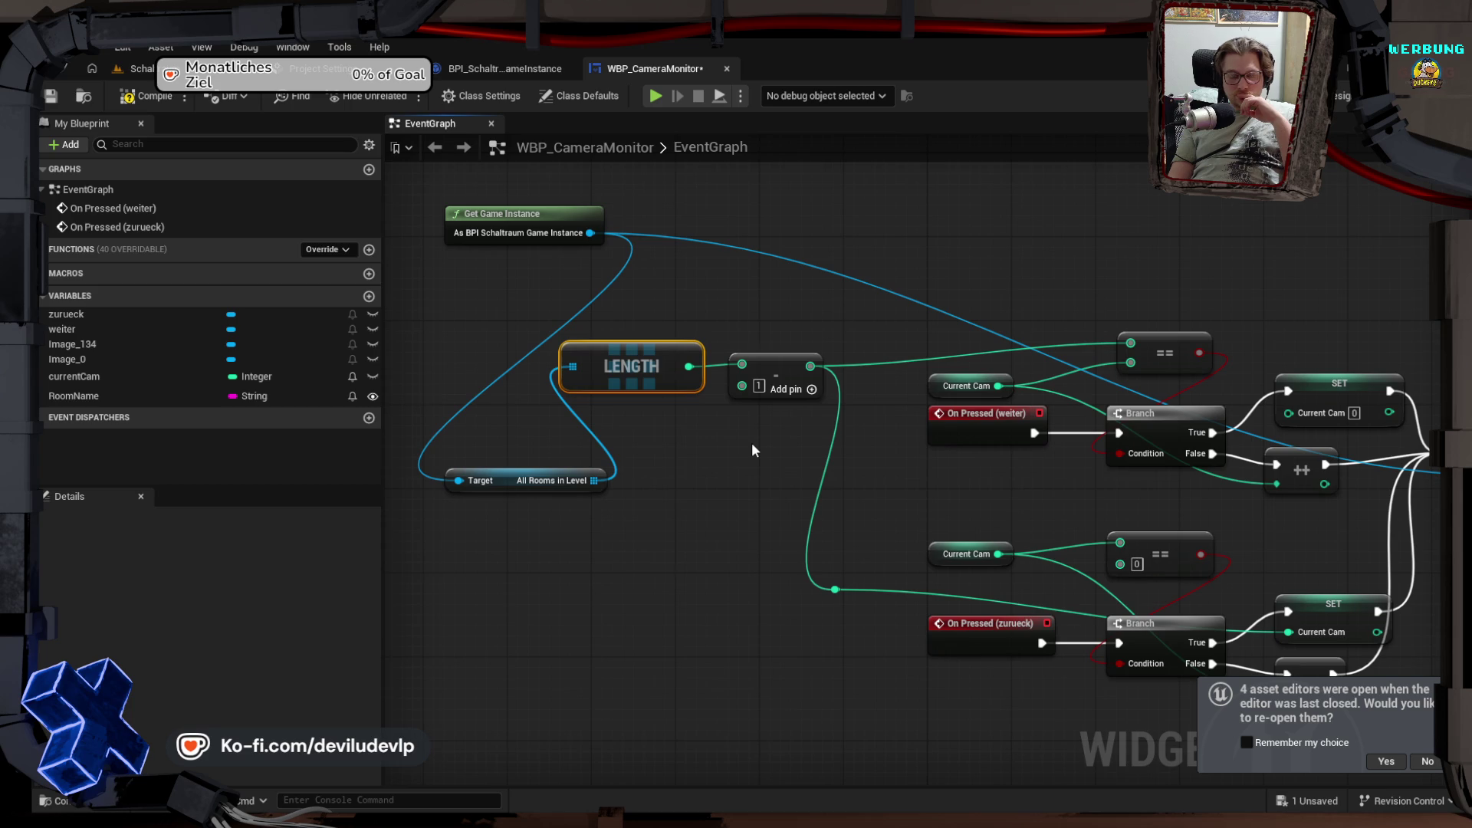
Step: Look over the rest of the graph, then save and start a test play
left_click_drag(751, 450, 633, 441)
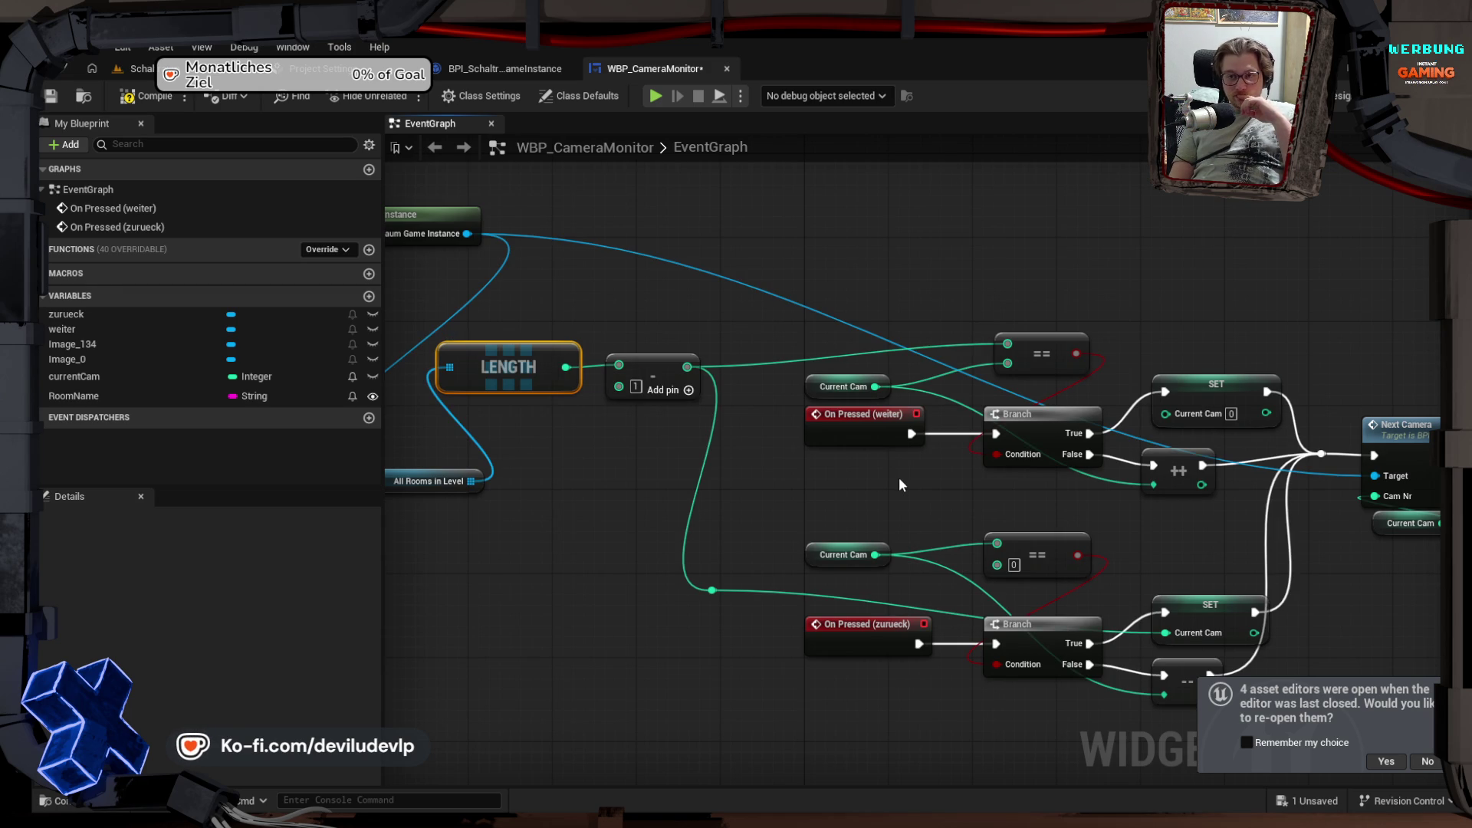
mouse_move(893, 497)
left_mouse_down()
mouse_move(775, 504)
mouse_move(756, 487)
mouse_move(1045, 530)
left_mouse_up()
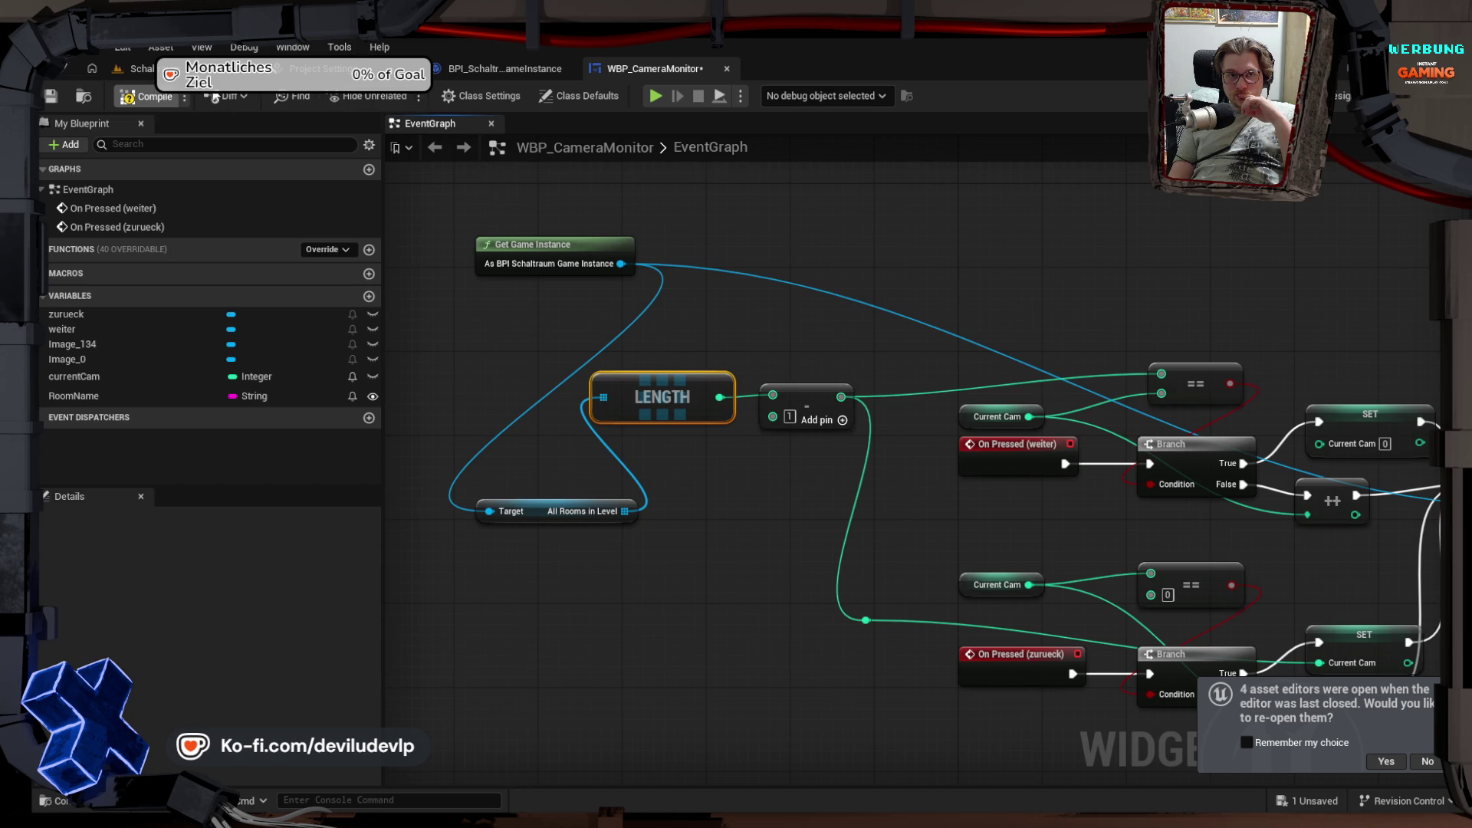
left_click(655, 95)
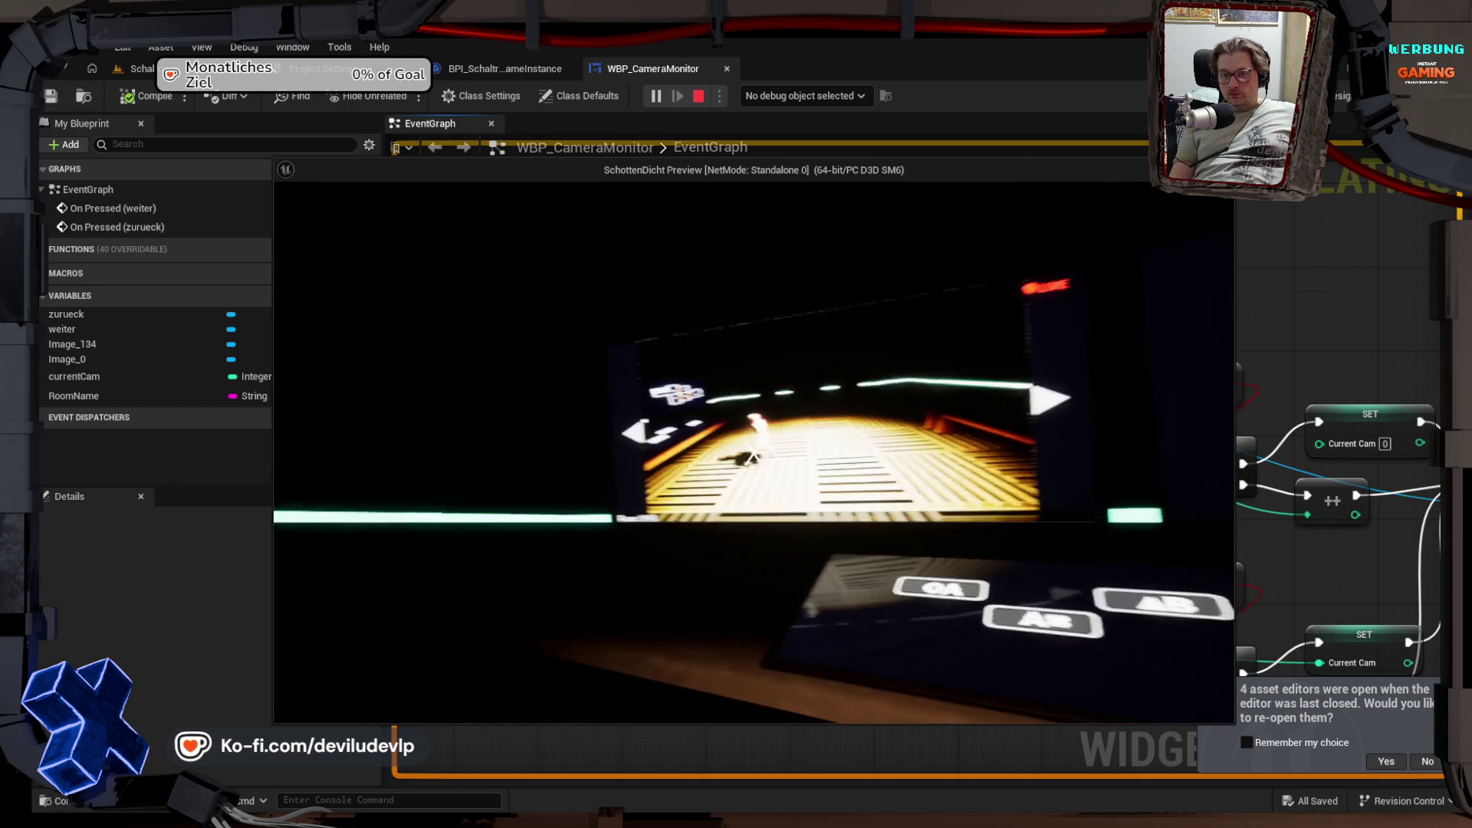
Step: Stop the test play and return to the level editor's view of the rooms
key("Escape")
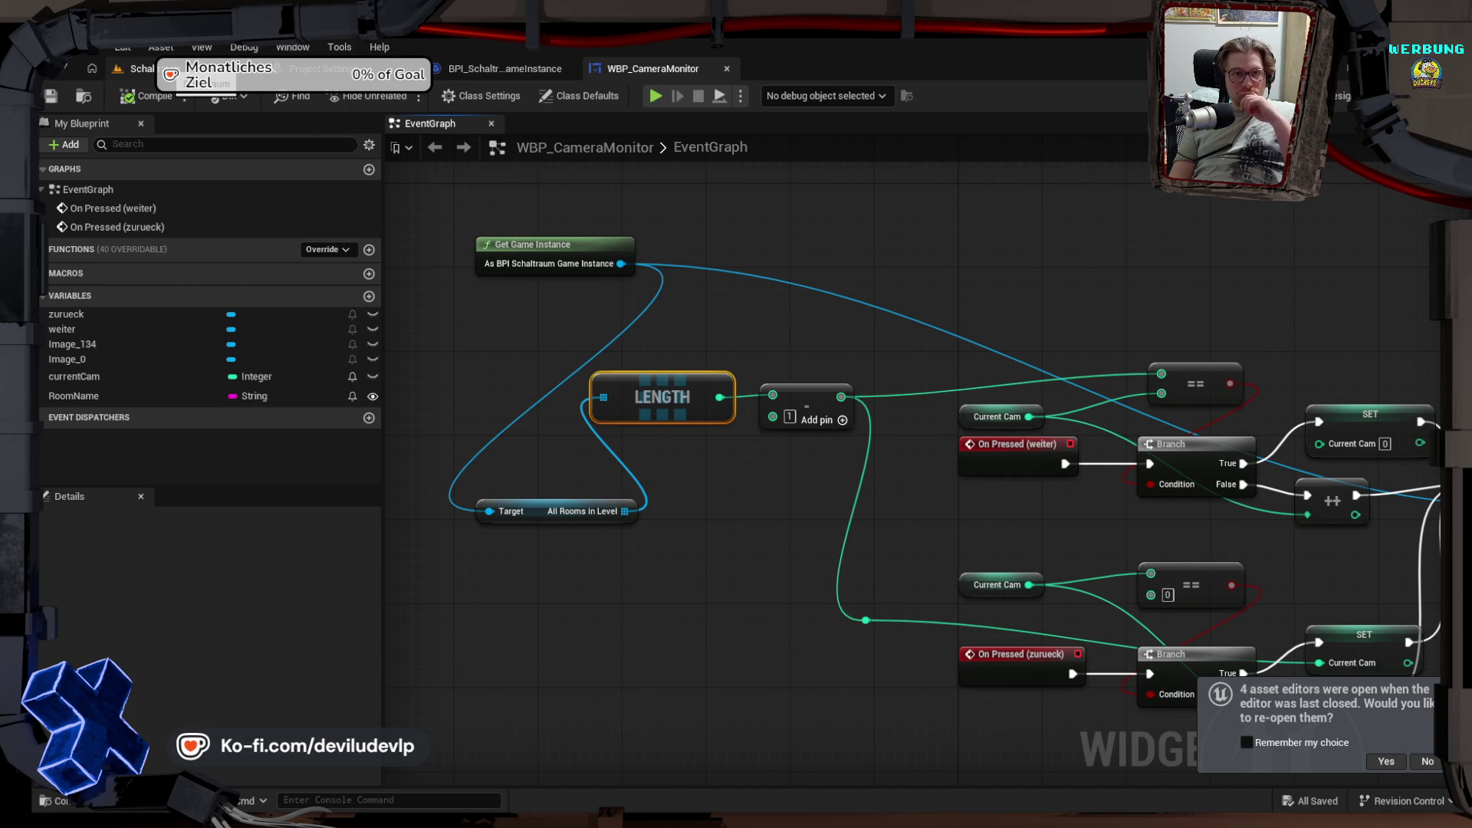
left_click(137, 68)
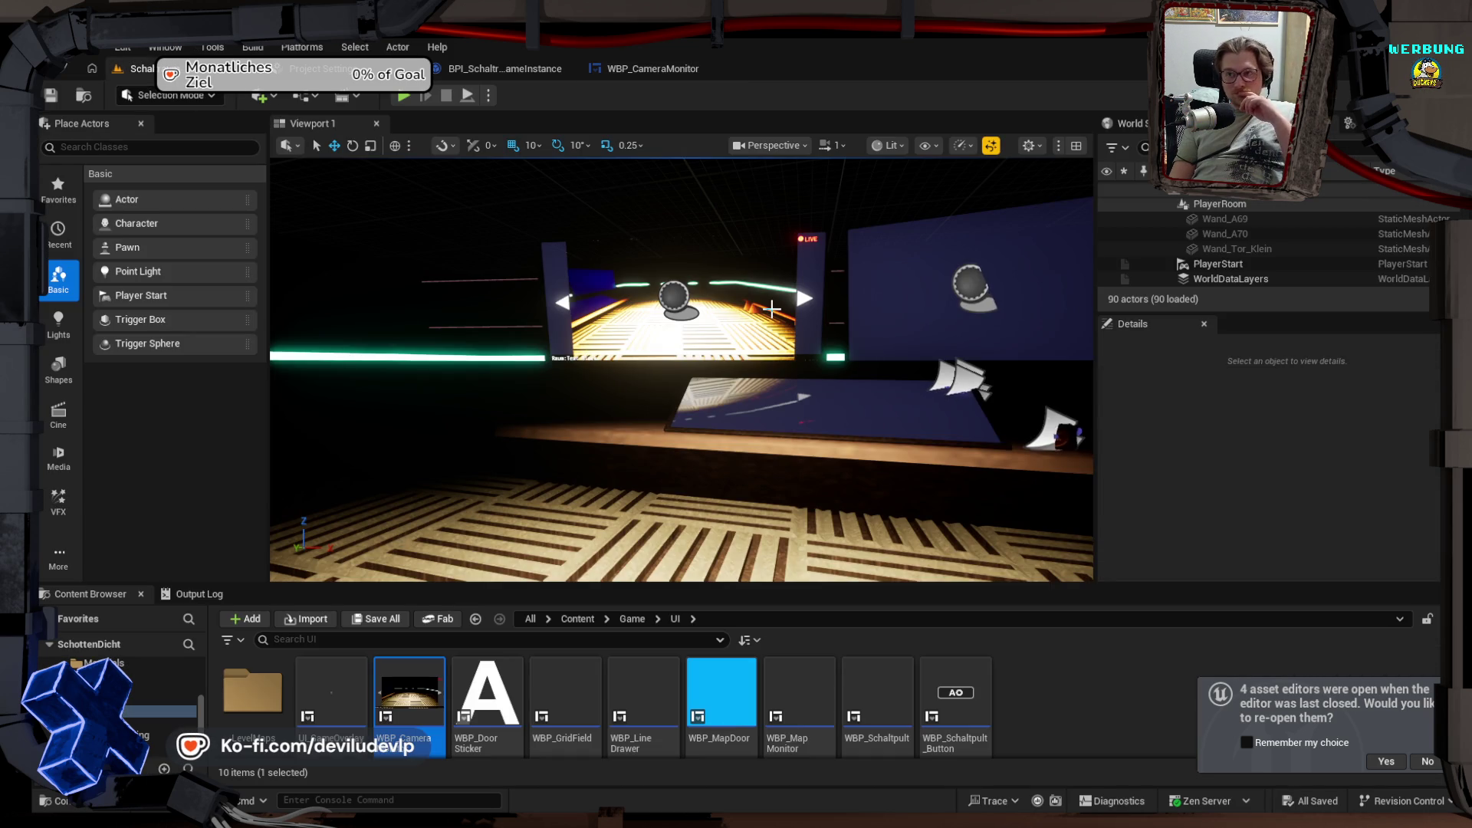
mouse_move(772, 308)
left_mouse_down()
mouse_move(755, 353)
mouse_move(865, 386)
left_mouse_up()
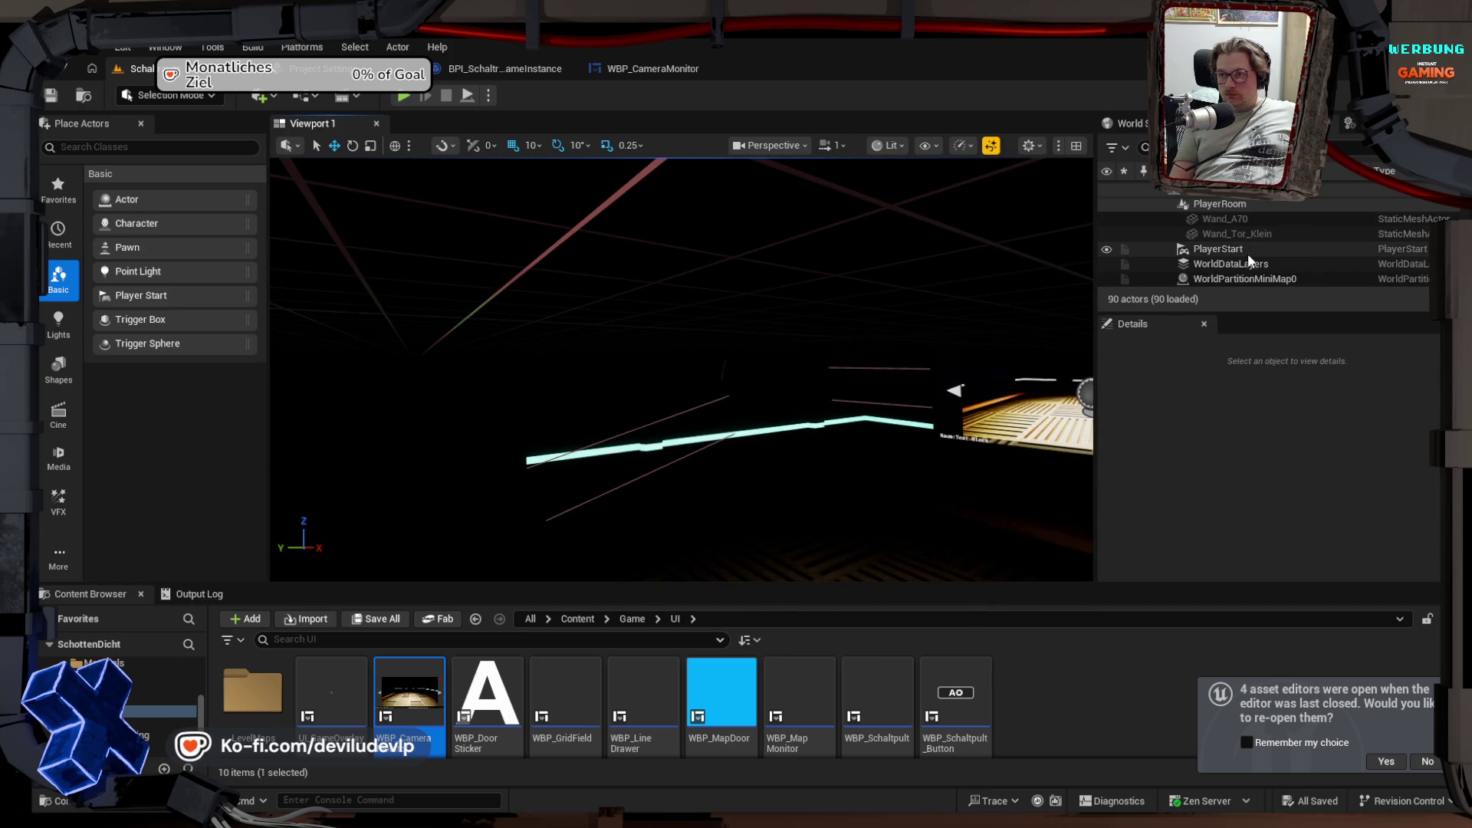
Step: Filter the World Outliner down to camera actors with 'cam'
scroll(1251, 264, "up", 3)
scroll(1251, 264, "up", 10)
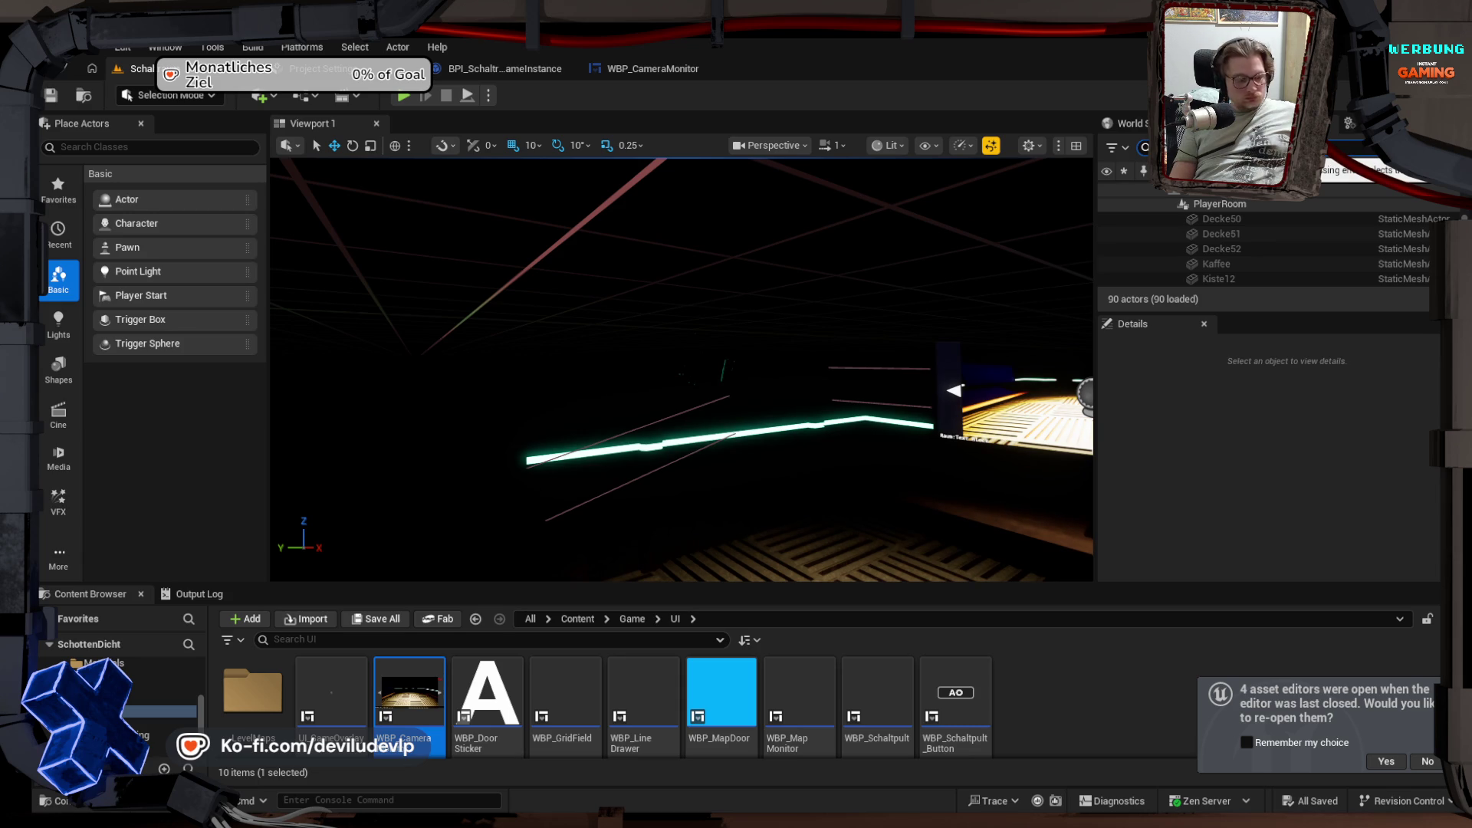
type("cal")
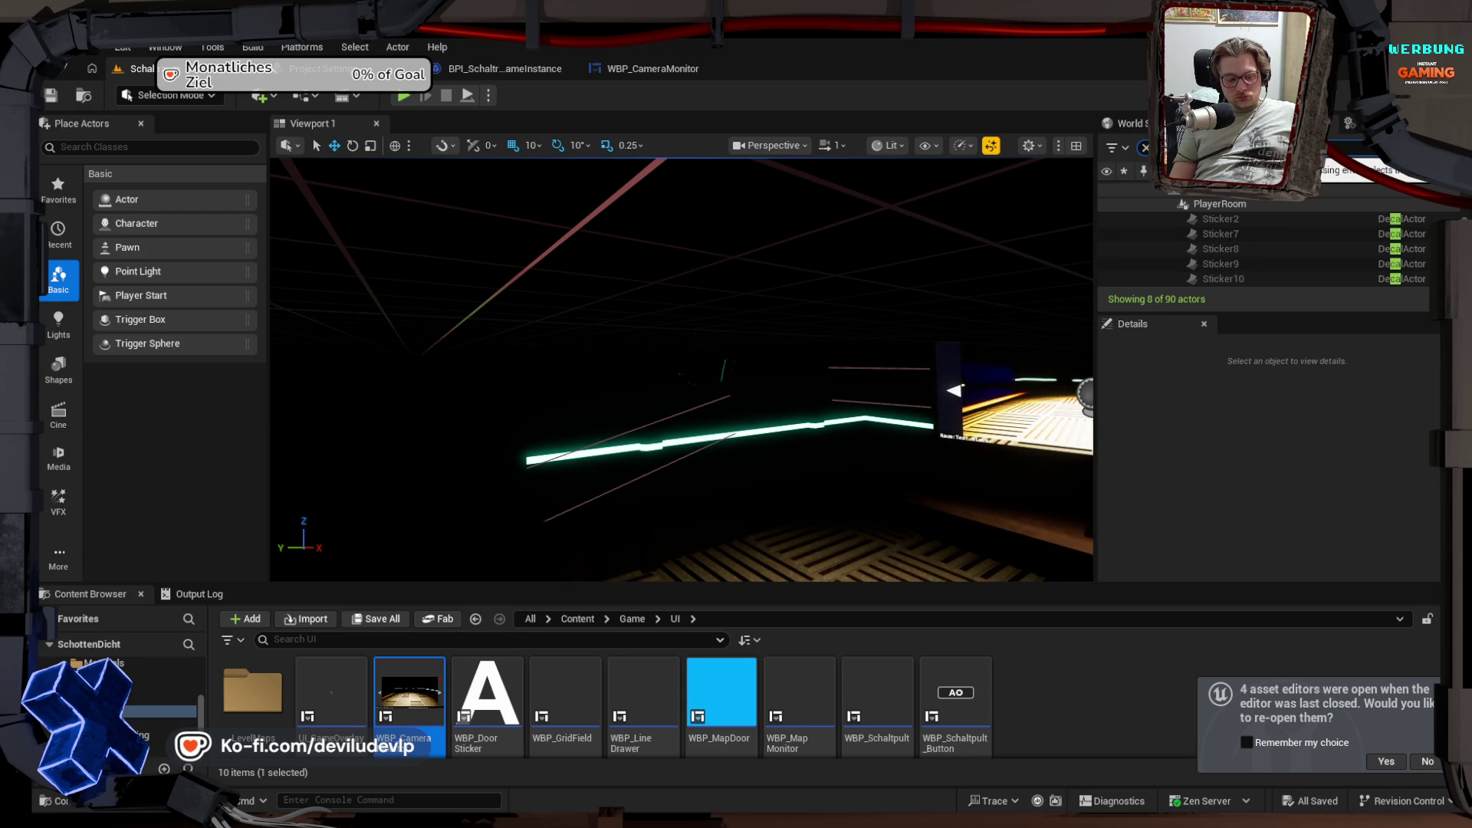
key("BackSpace")
type("m")
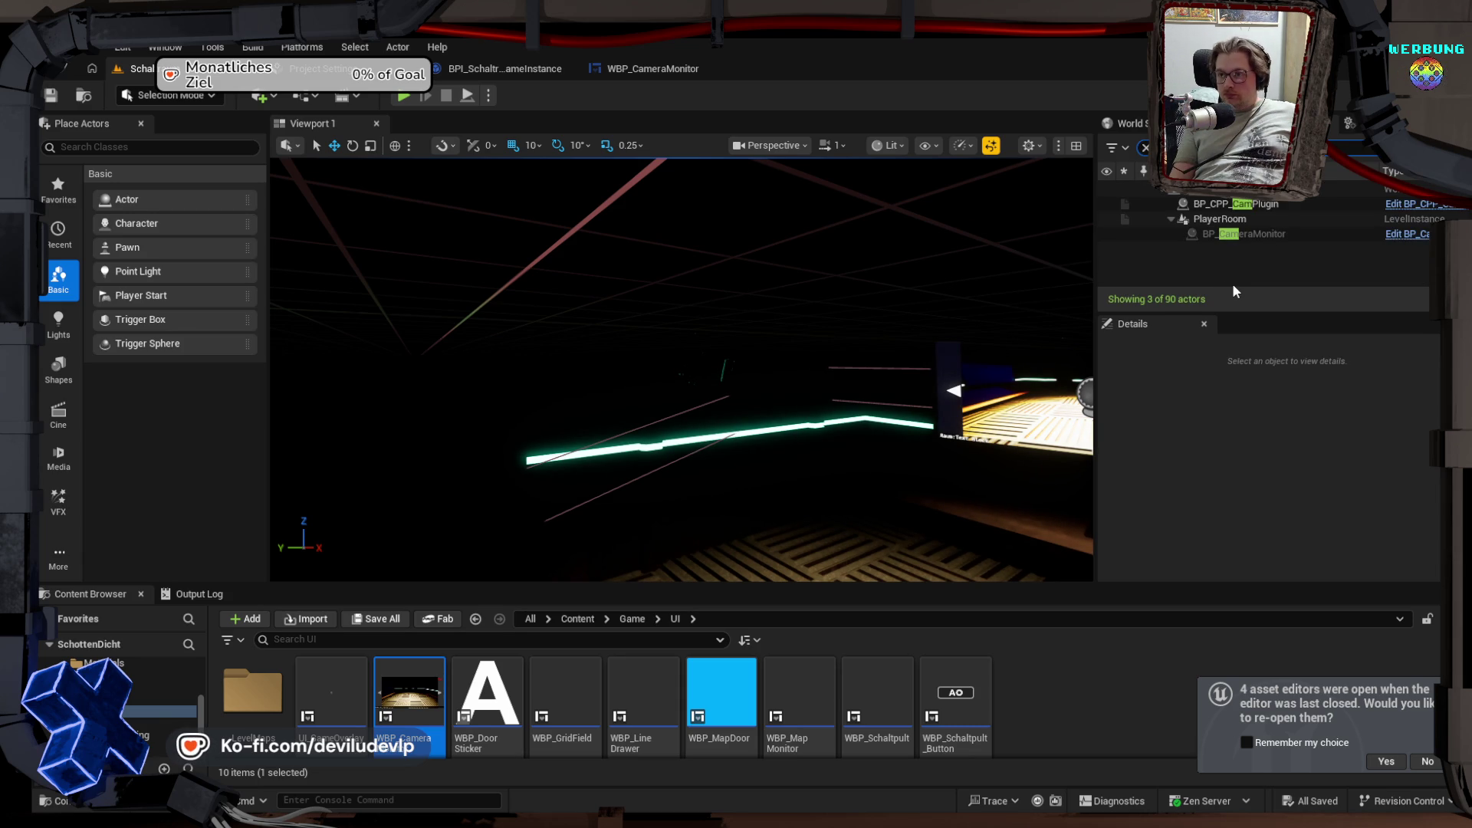
Step: Delete the BP_CPP_CamPlugin actor from the level and start a play session
left_click(1249, 205)
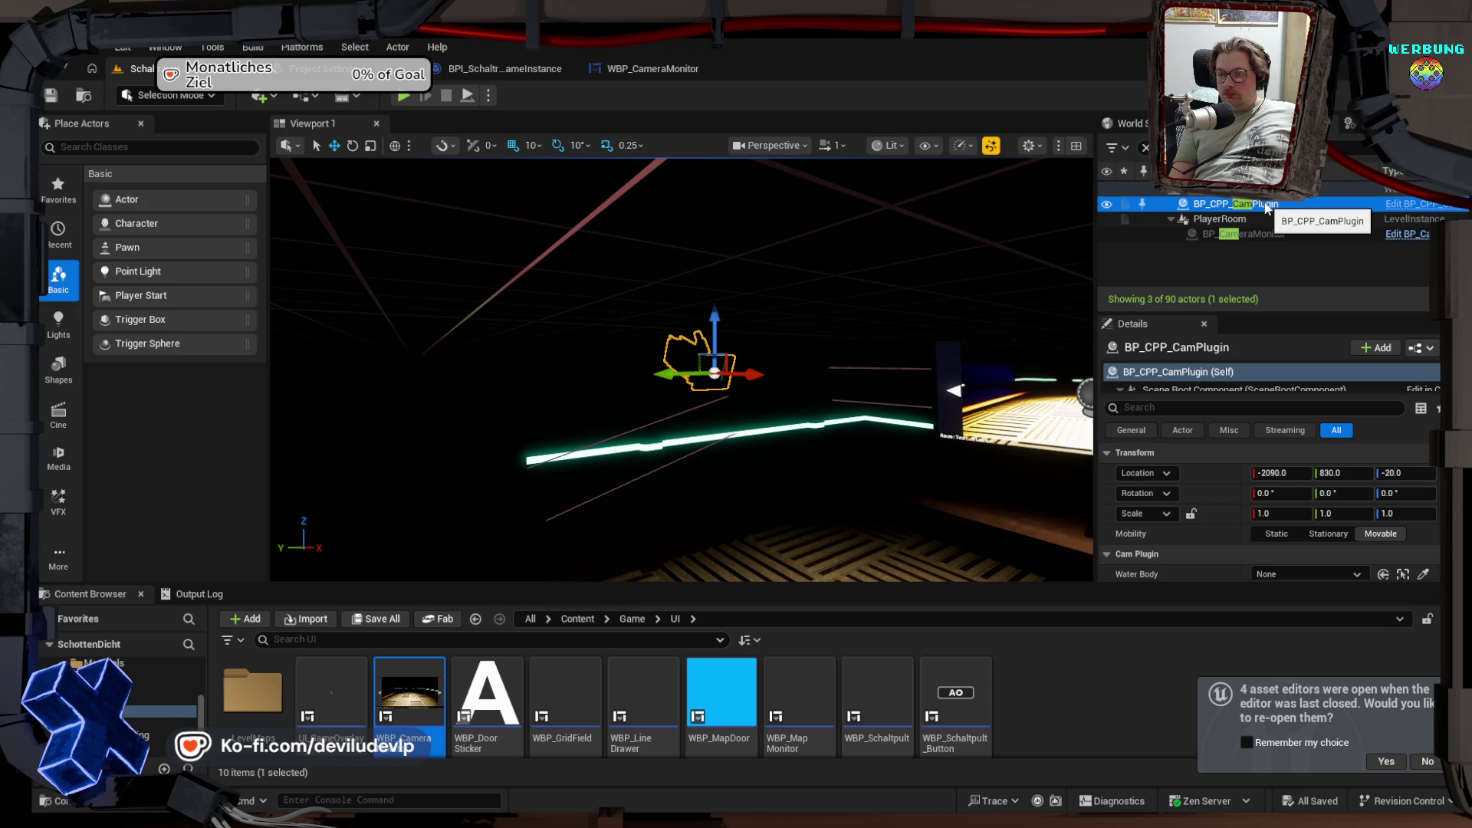
left_click(1107, 205)
left_click(1108, 205)
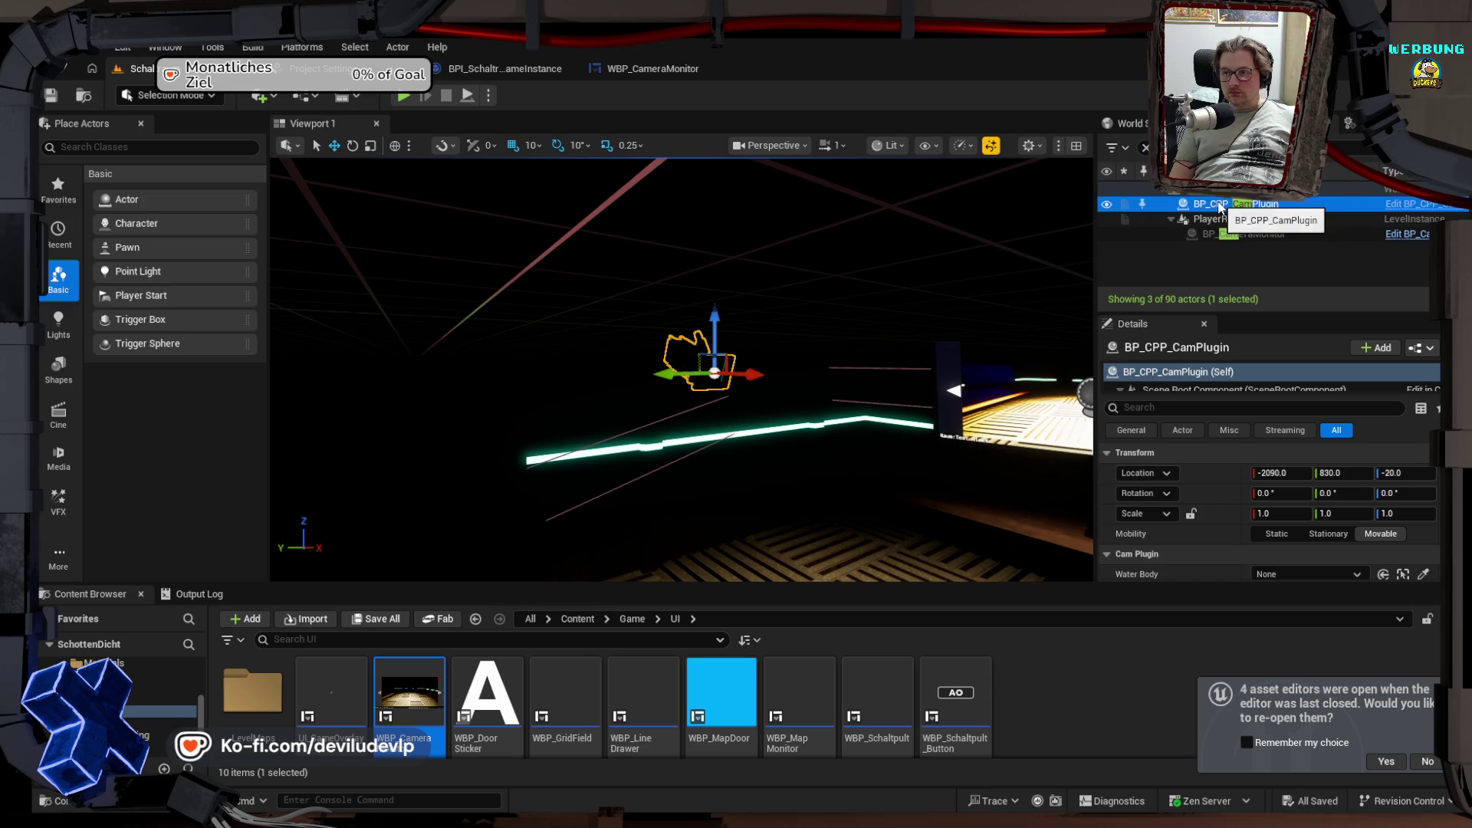
key("Delete")
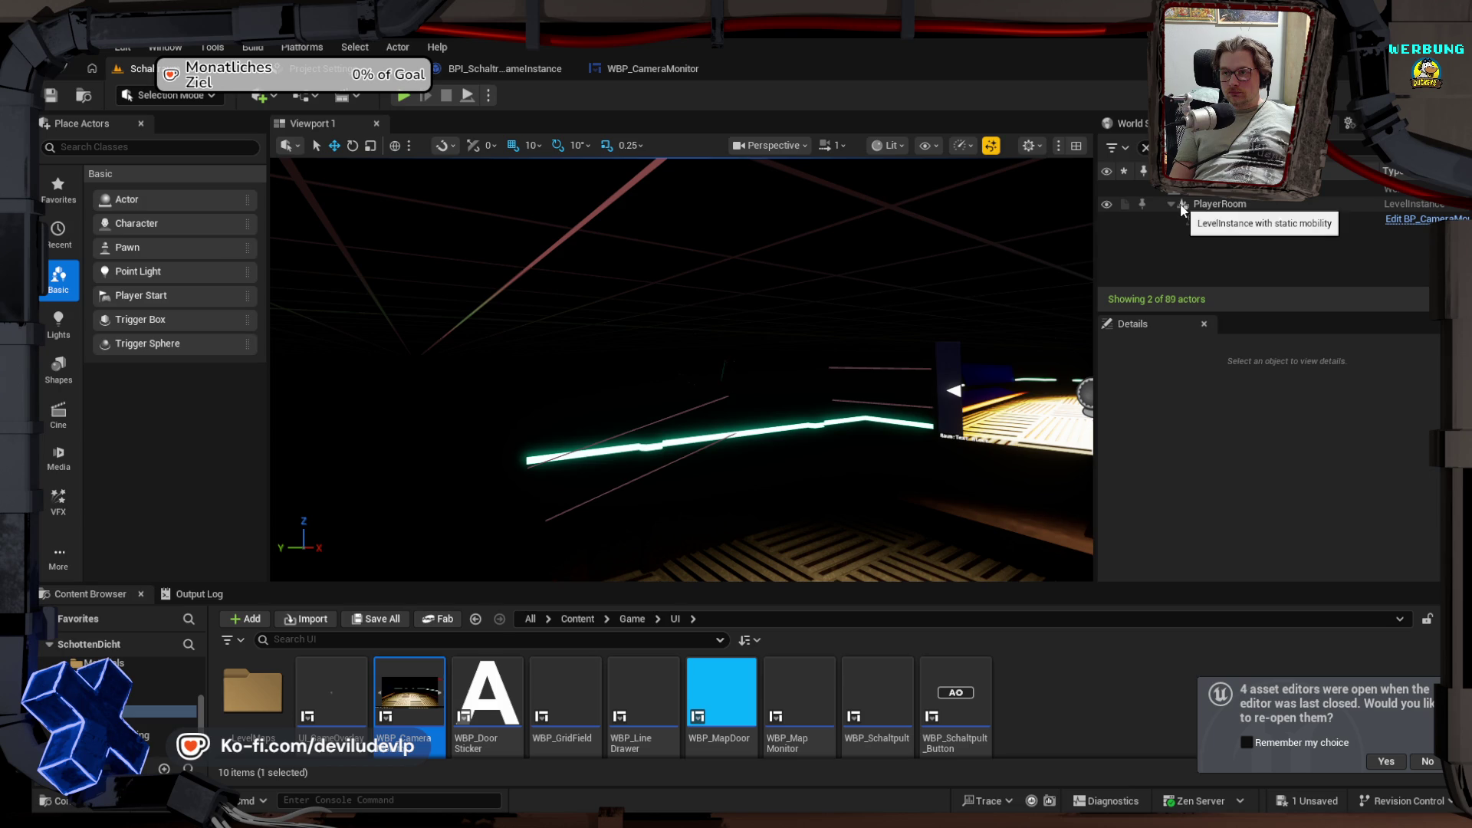
left_click_drag(823, 276, 823, 277)
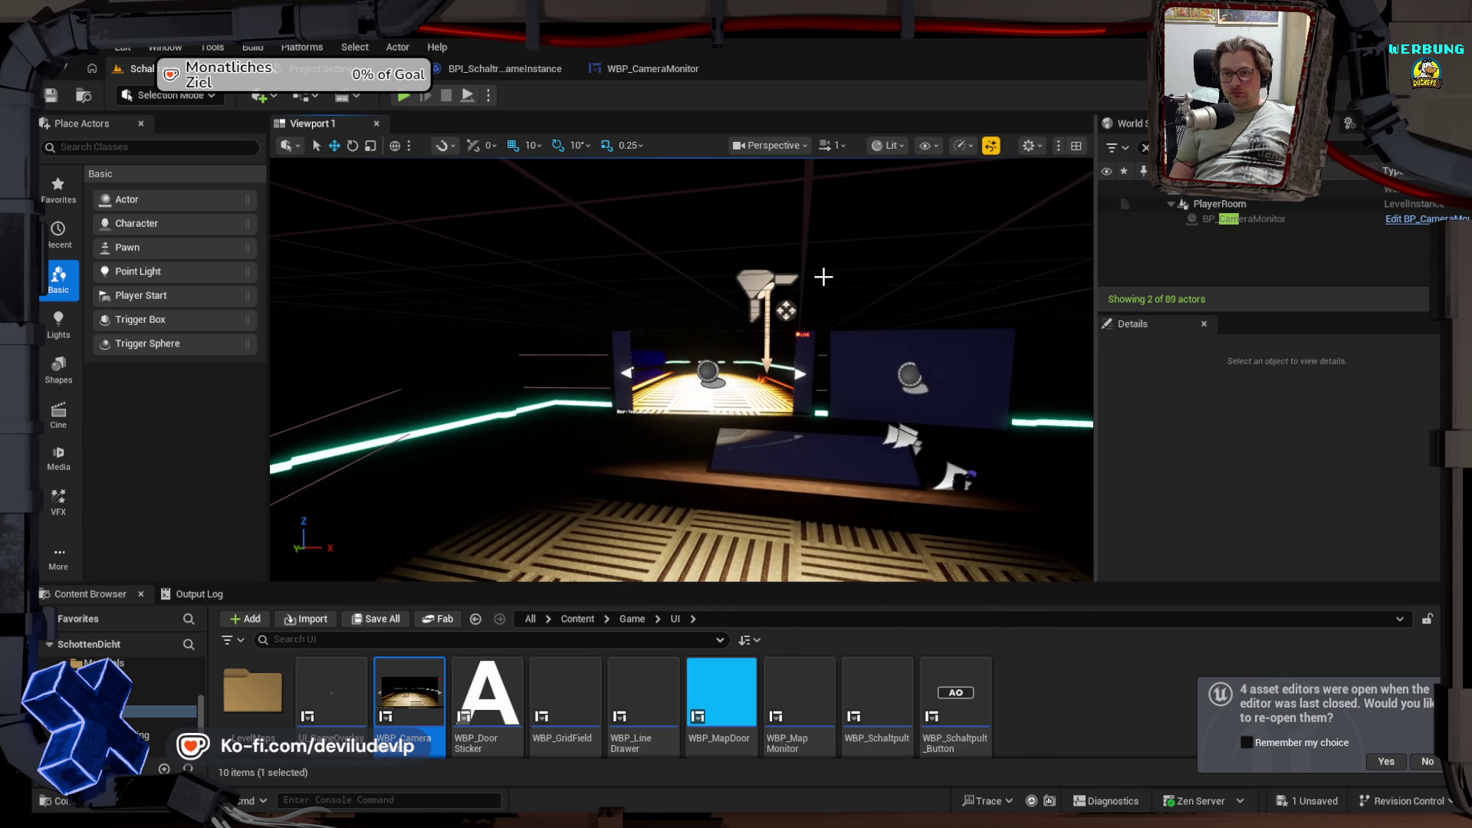
left_click(401, 97)
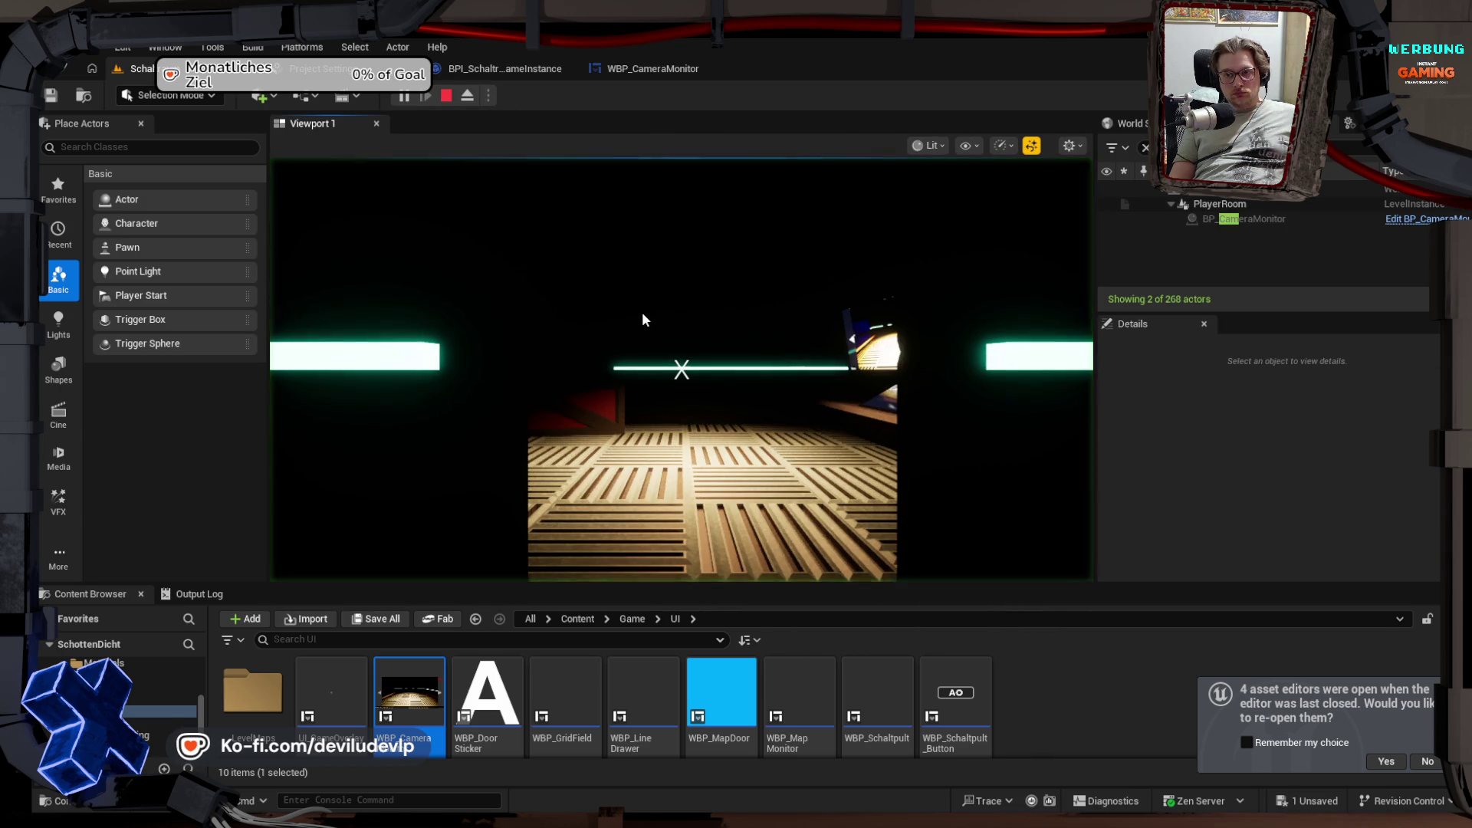
Step: Play-test by walking toward the monitor and back, then stop the session
left_click(642, 318)
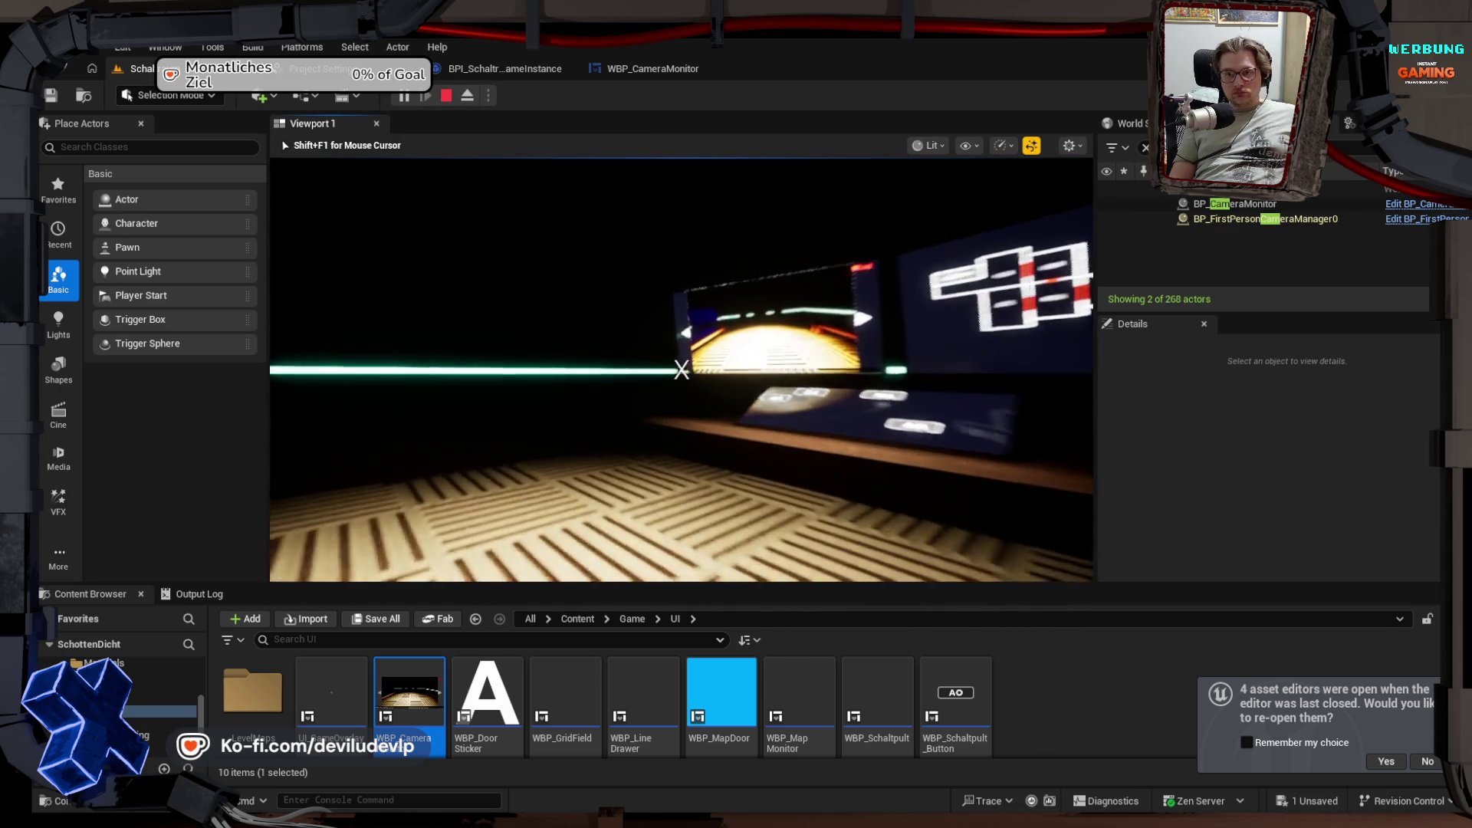
key("w")
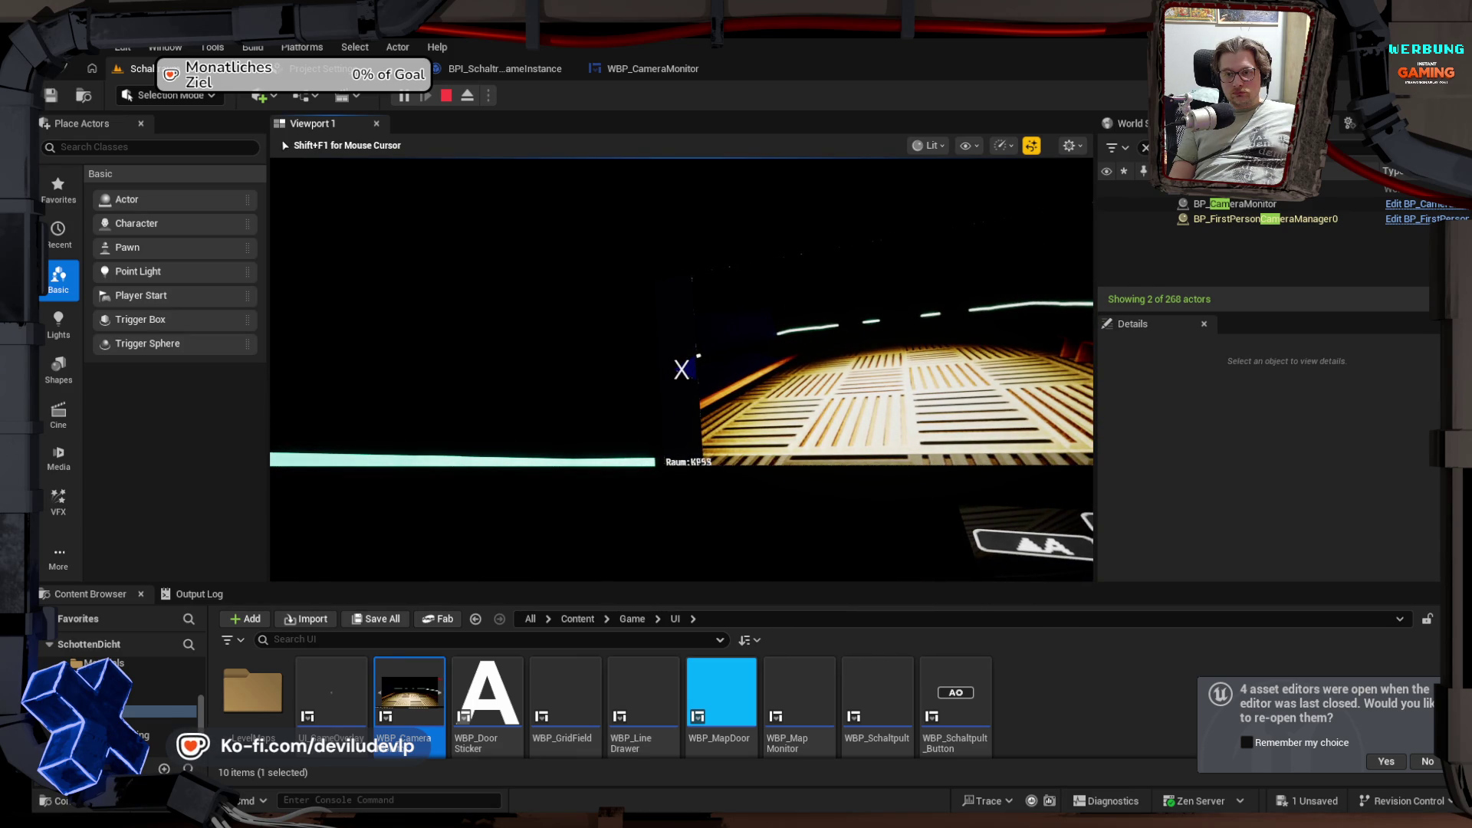
key("s")
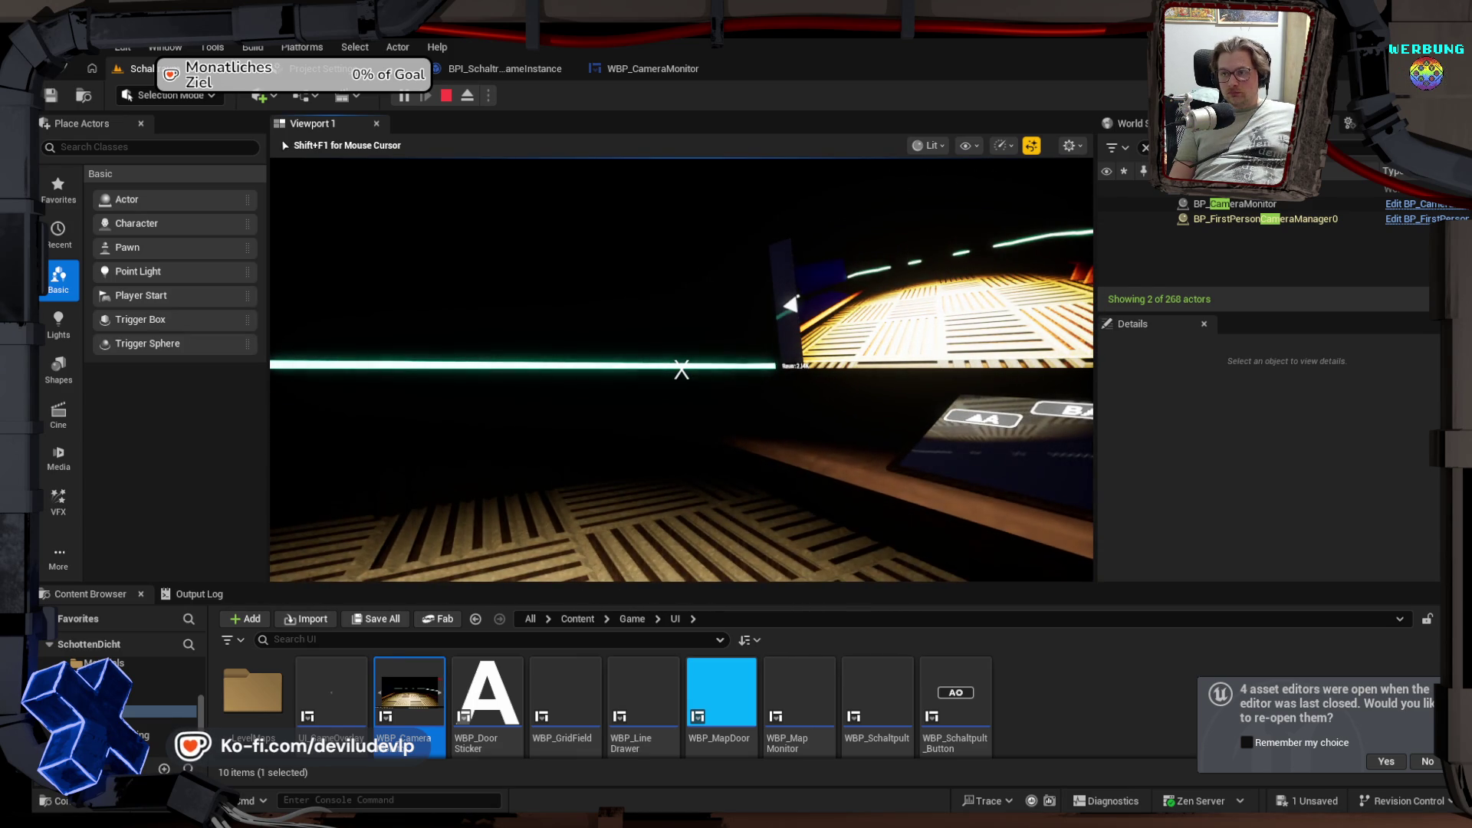
key("Escape")
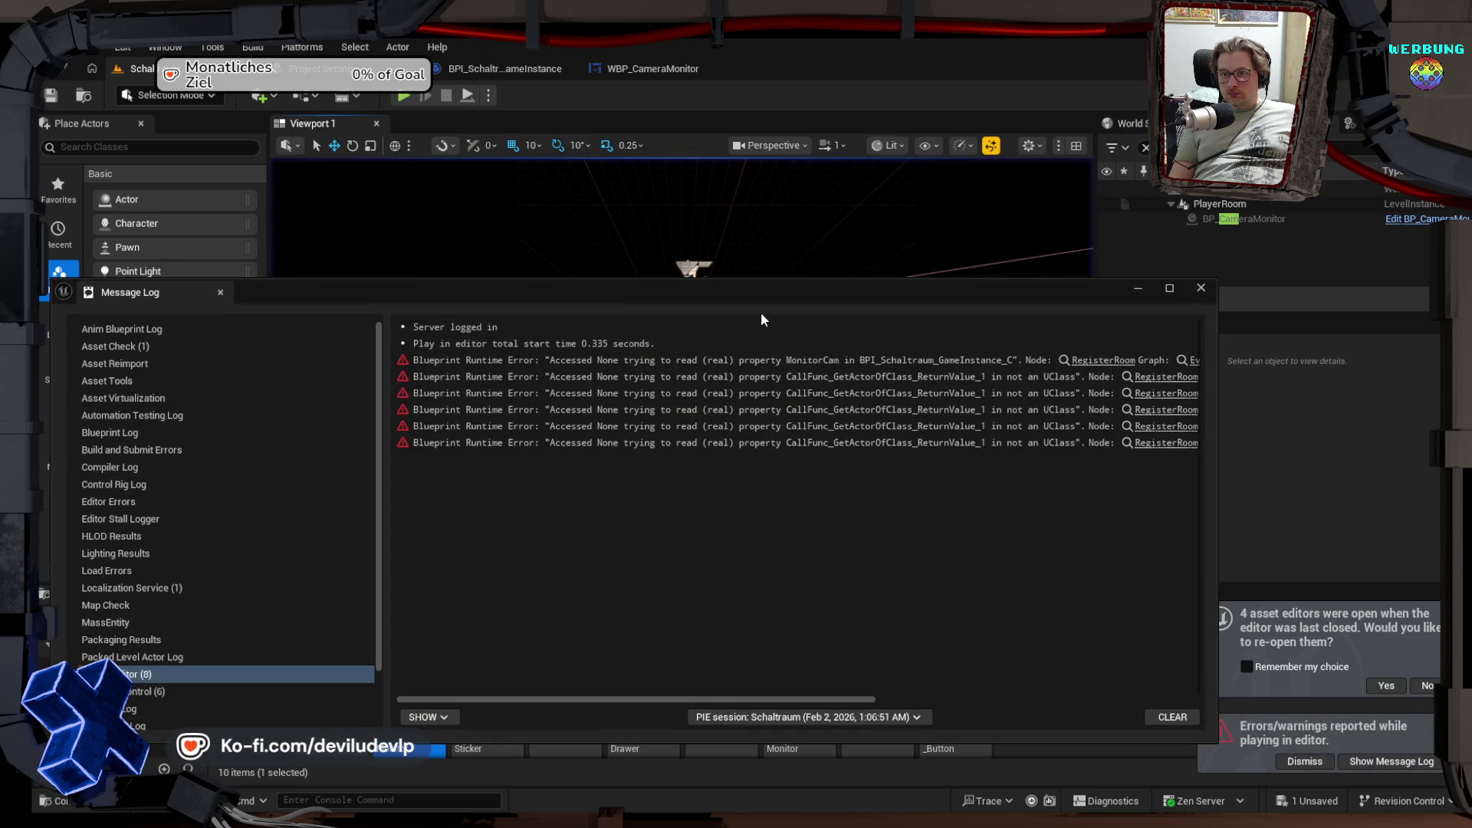
Step: Dismiss the runtime error log and switch over to Rider
left_click(1201, 288)
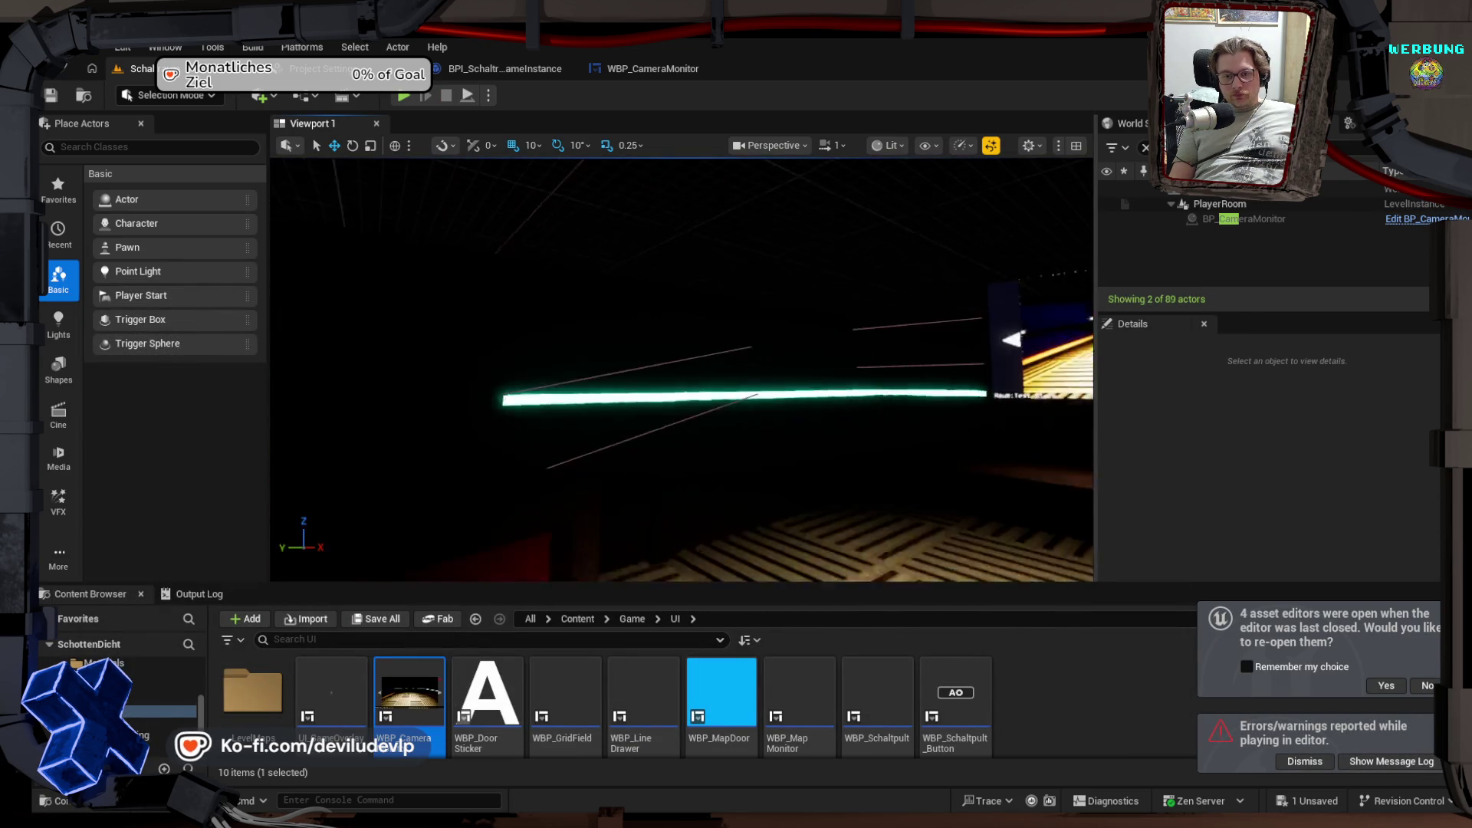
left_click_drag(590, 430, 647, 430)
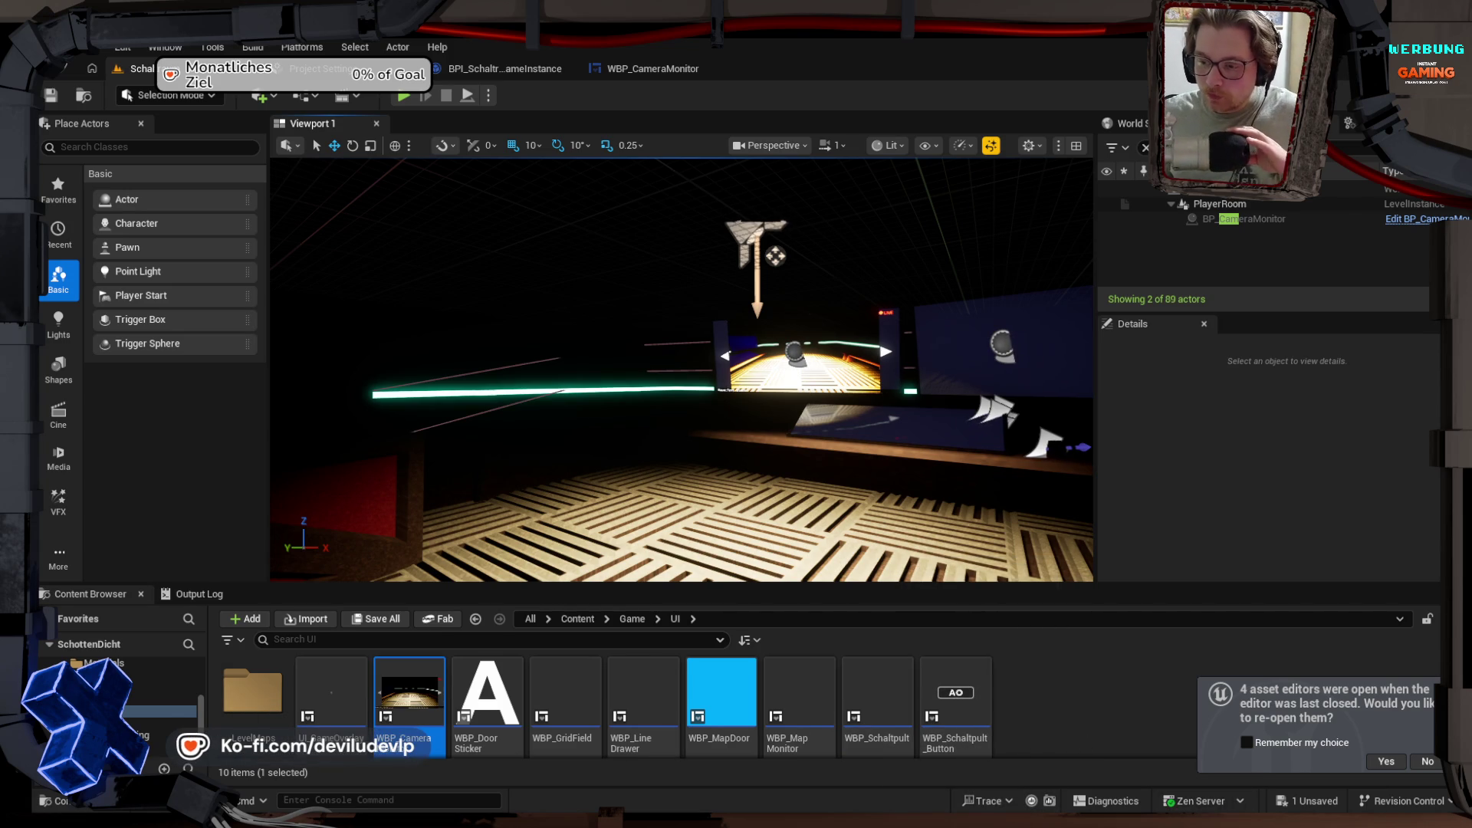
key("alt+Tab")
scroll(597, 546, "down", 6)
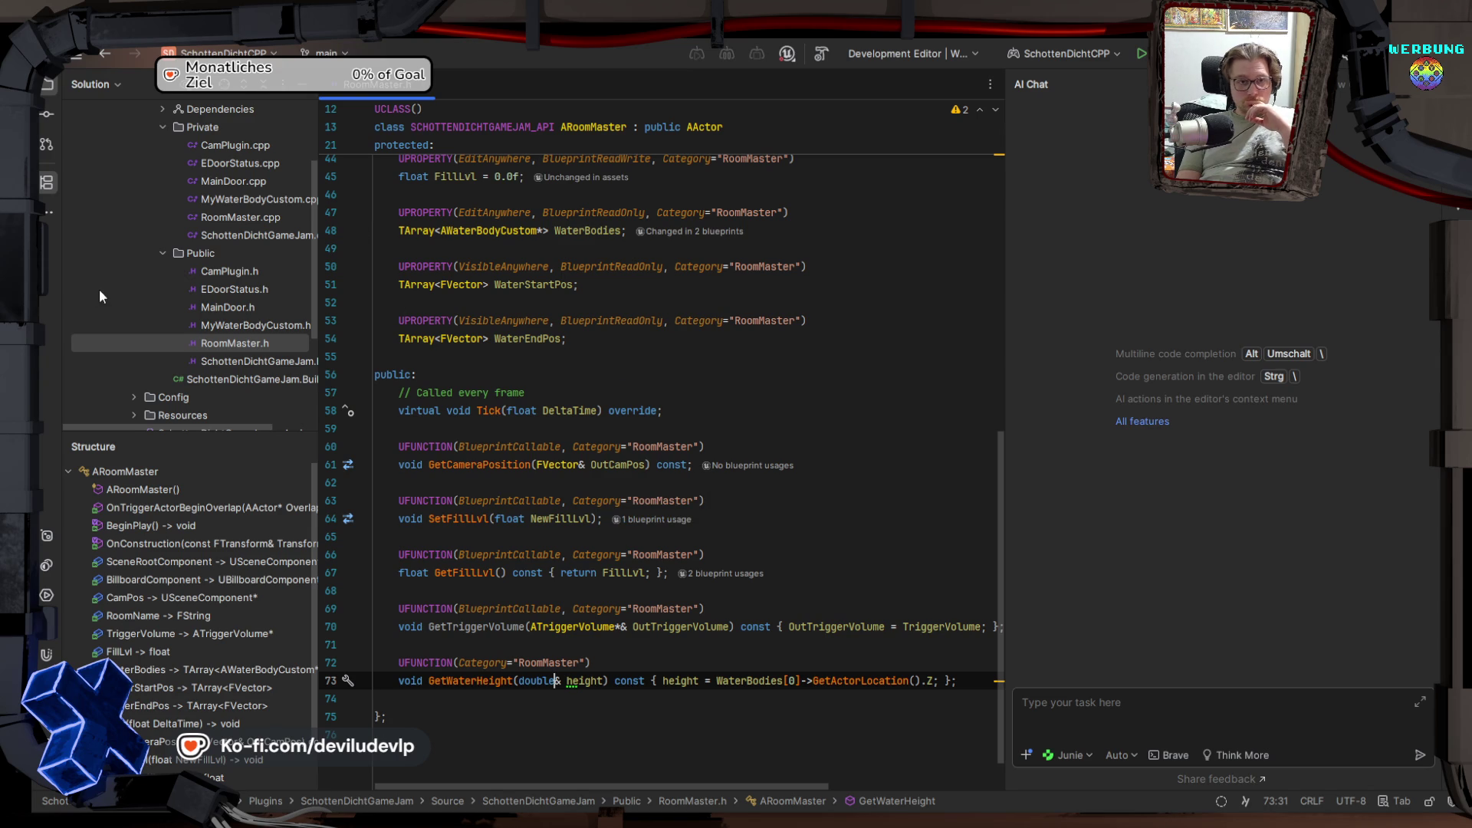
Step: Open CamPlugin.h and jump from RegisterRoom to its implementation in CamPlugin.cpp
scroll(224, 321, "up", 1)
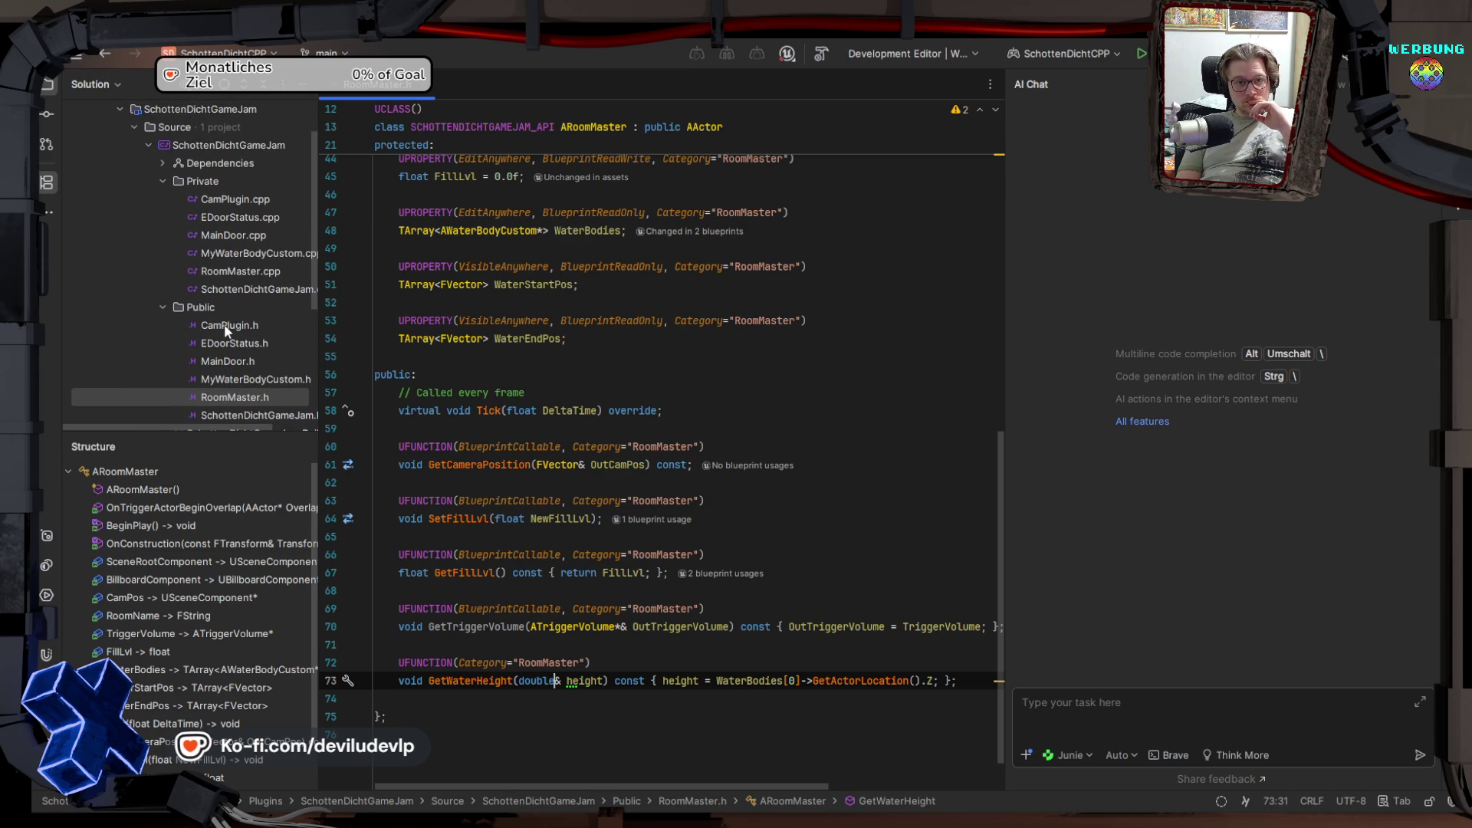
double_click(224, 324)
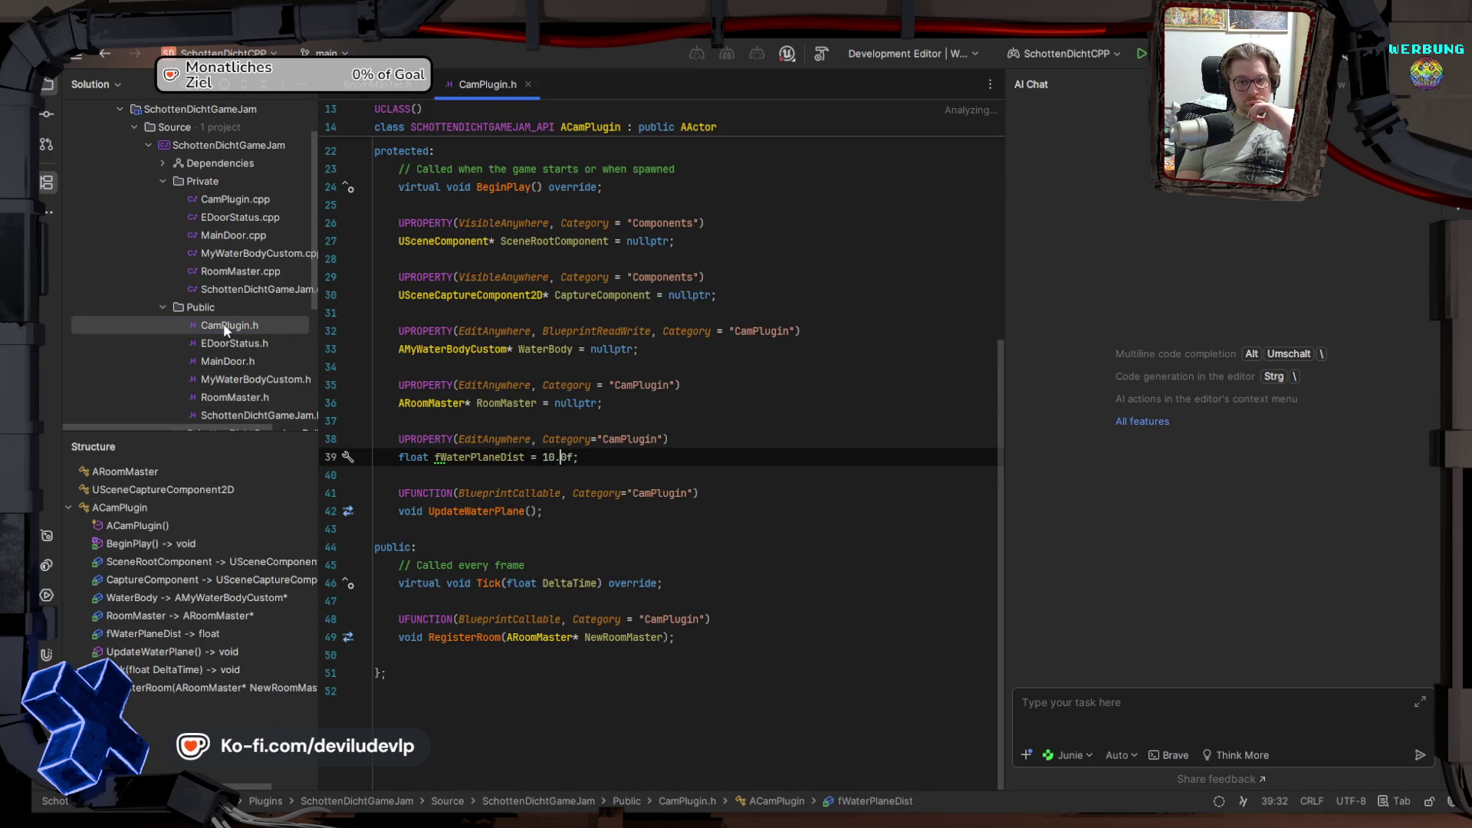
left_click(465, 638)
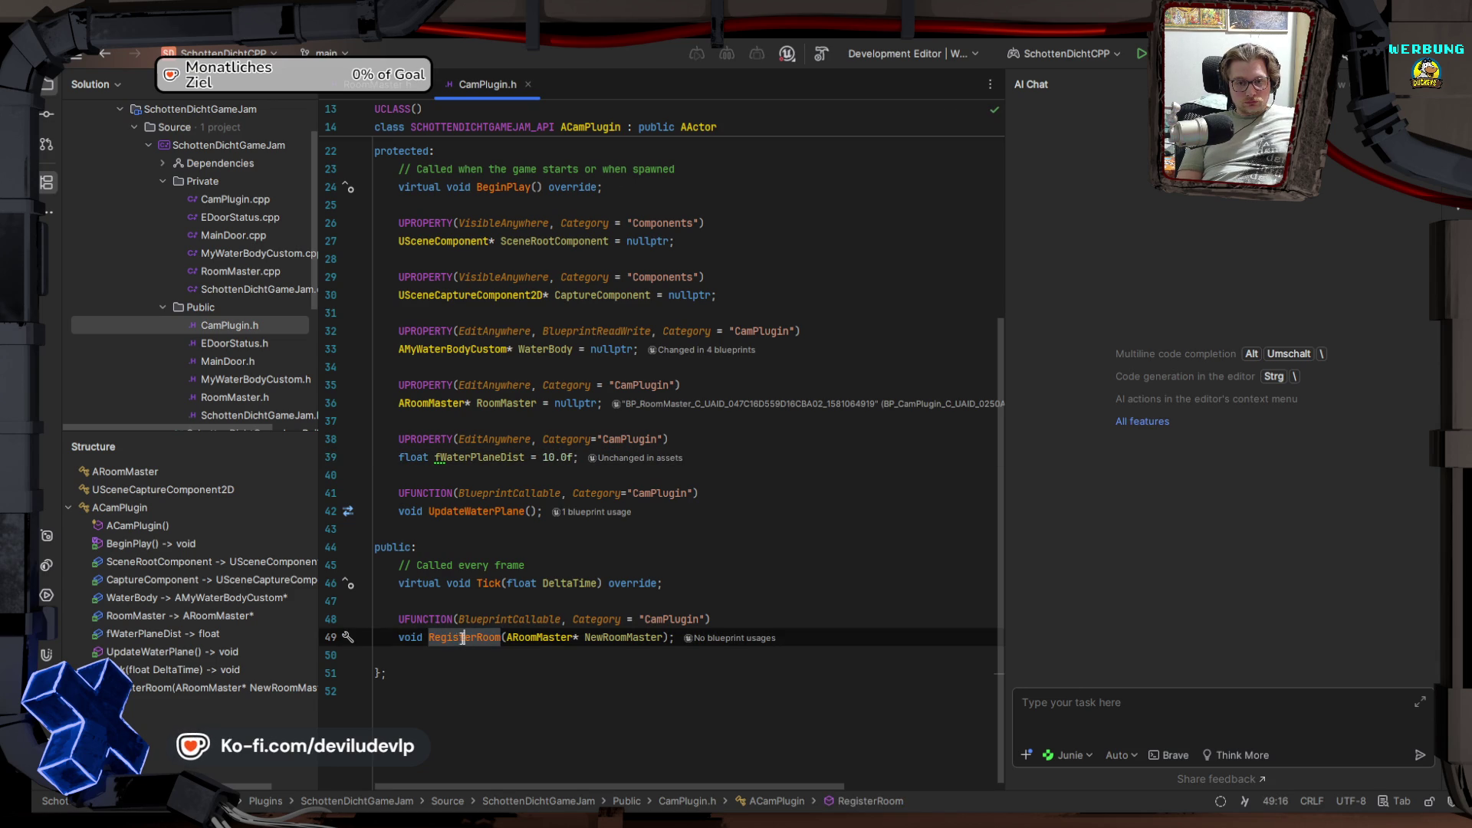
left_click(455, 641, "ctrl")
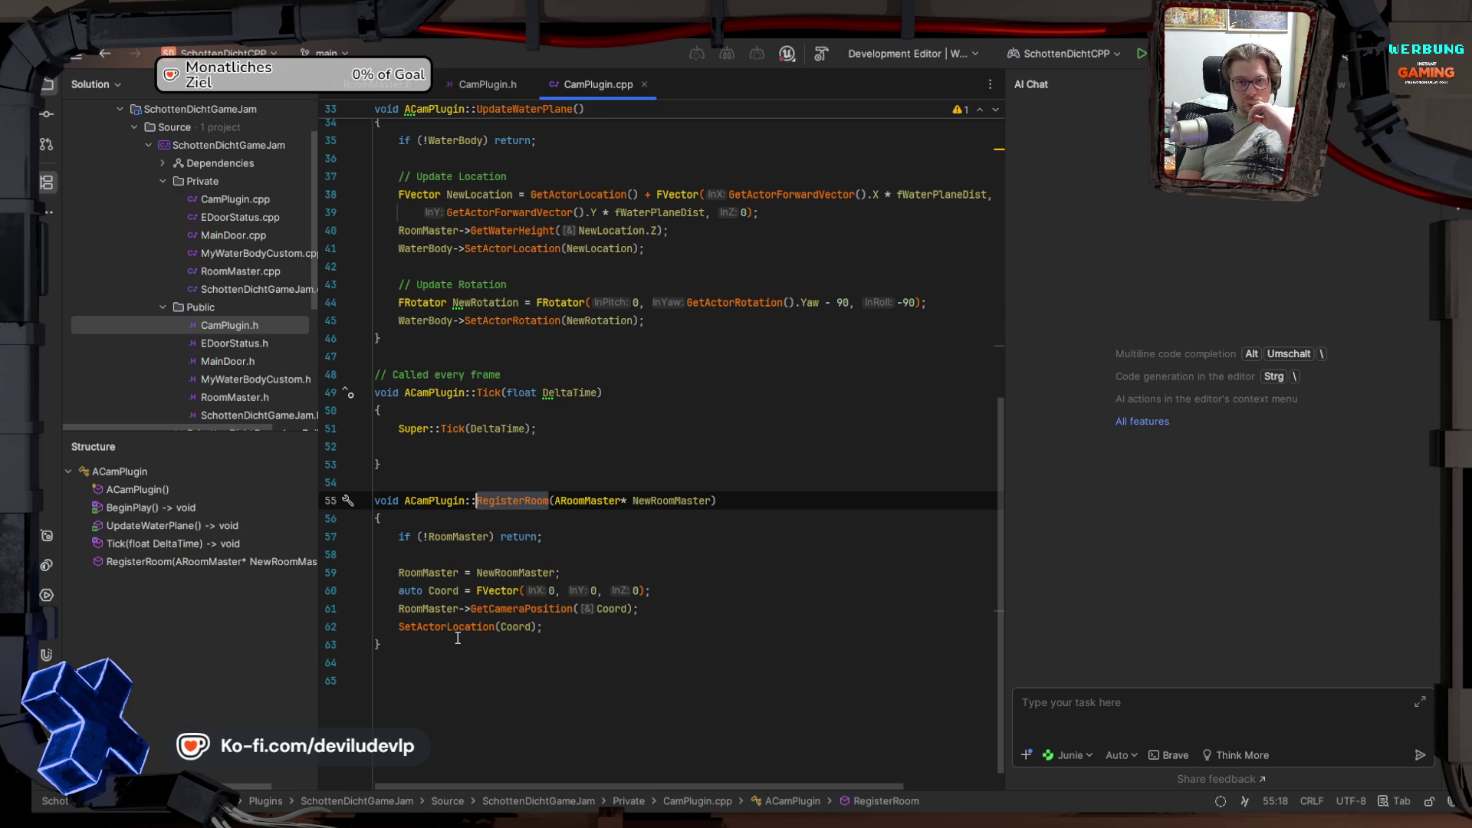
scroll(458, 637, "up", 5)
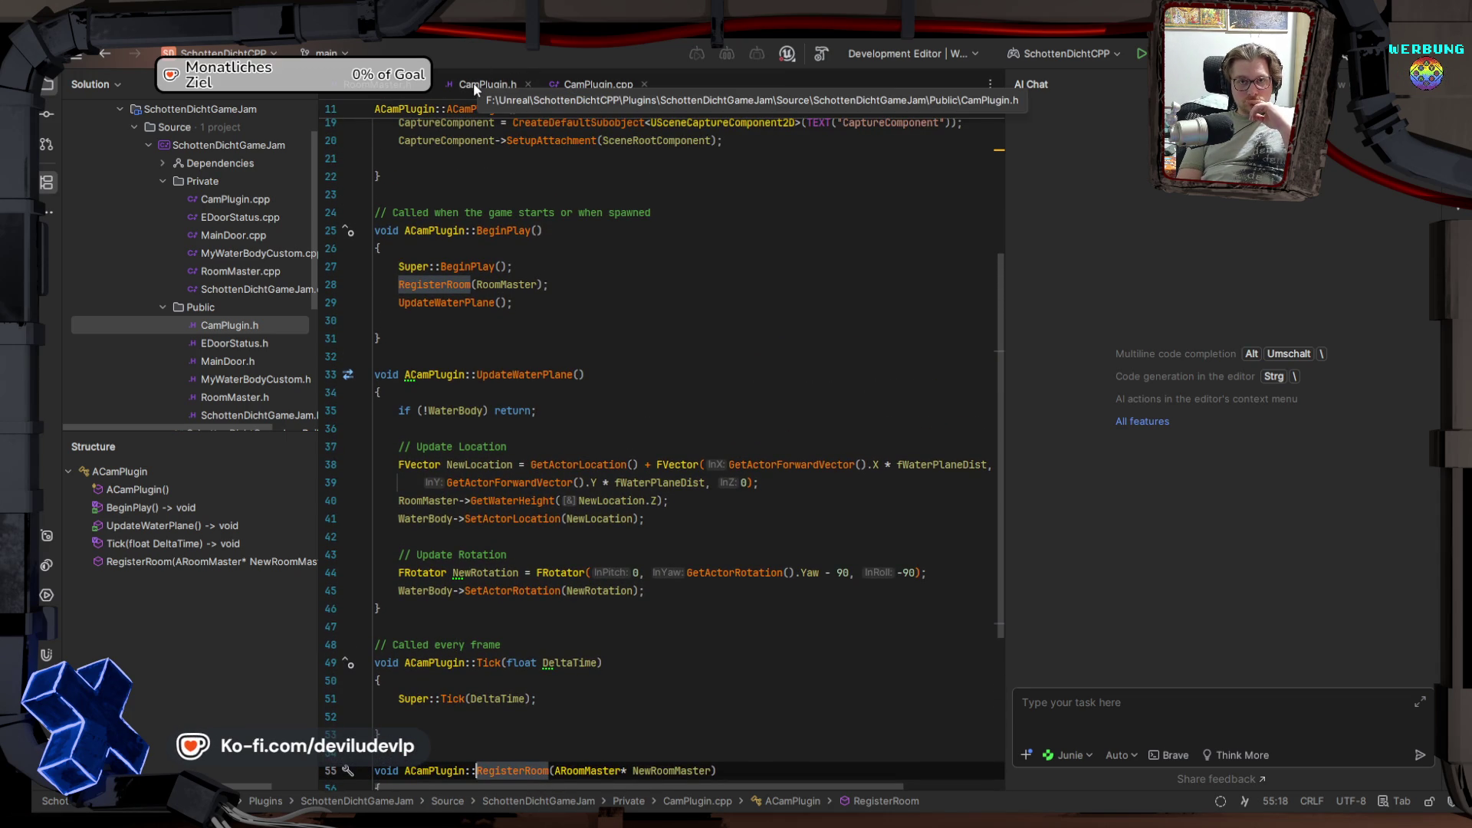
Step: Inspect RegisterRoom's RoomMaster null check and the GetCameraPosition declaration in RoomMaster.h
scroll(500, 302, "down", 5)
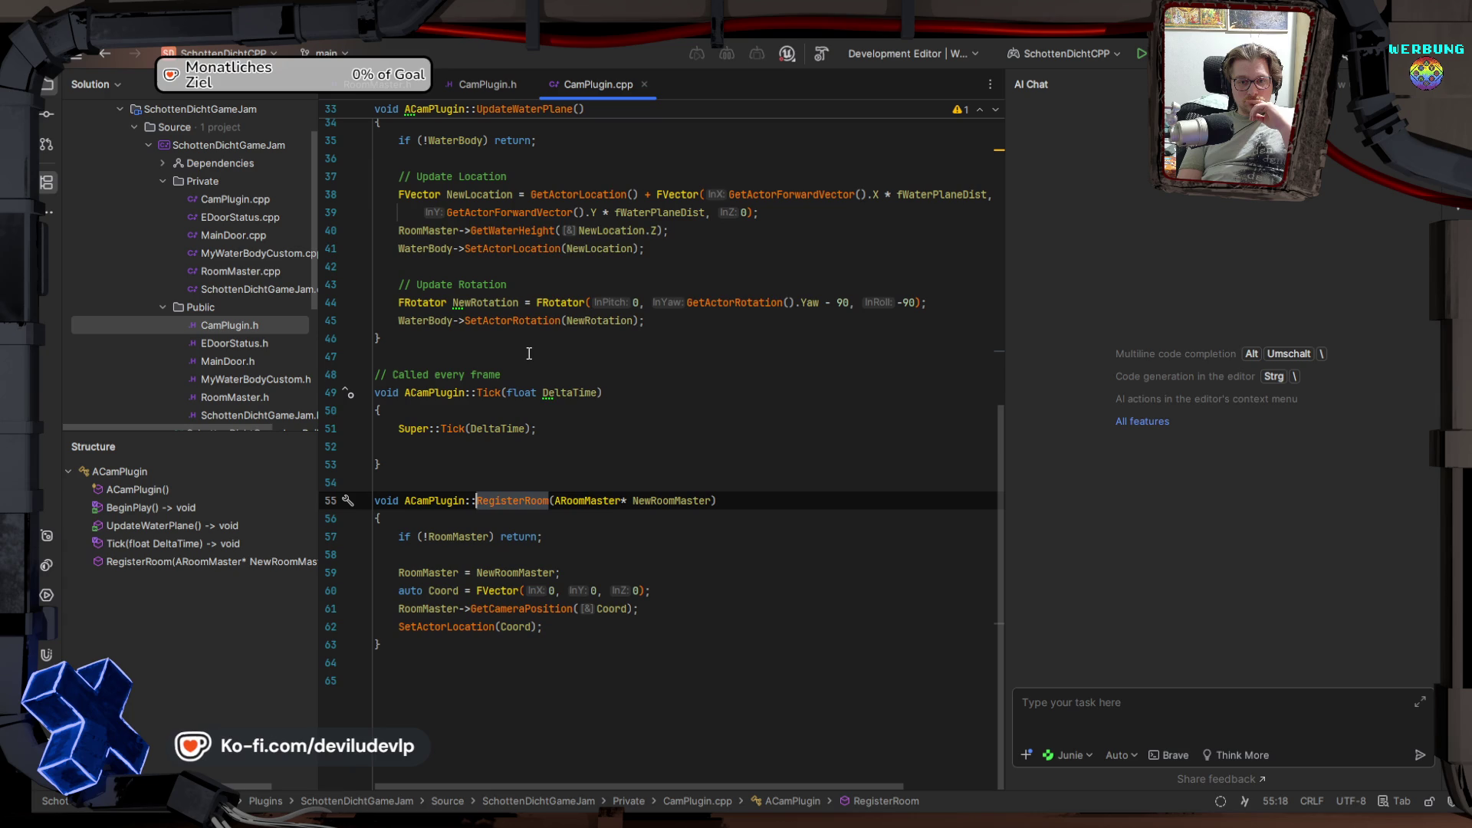
mouse_move(529, 215)
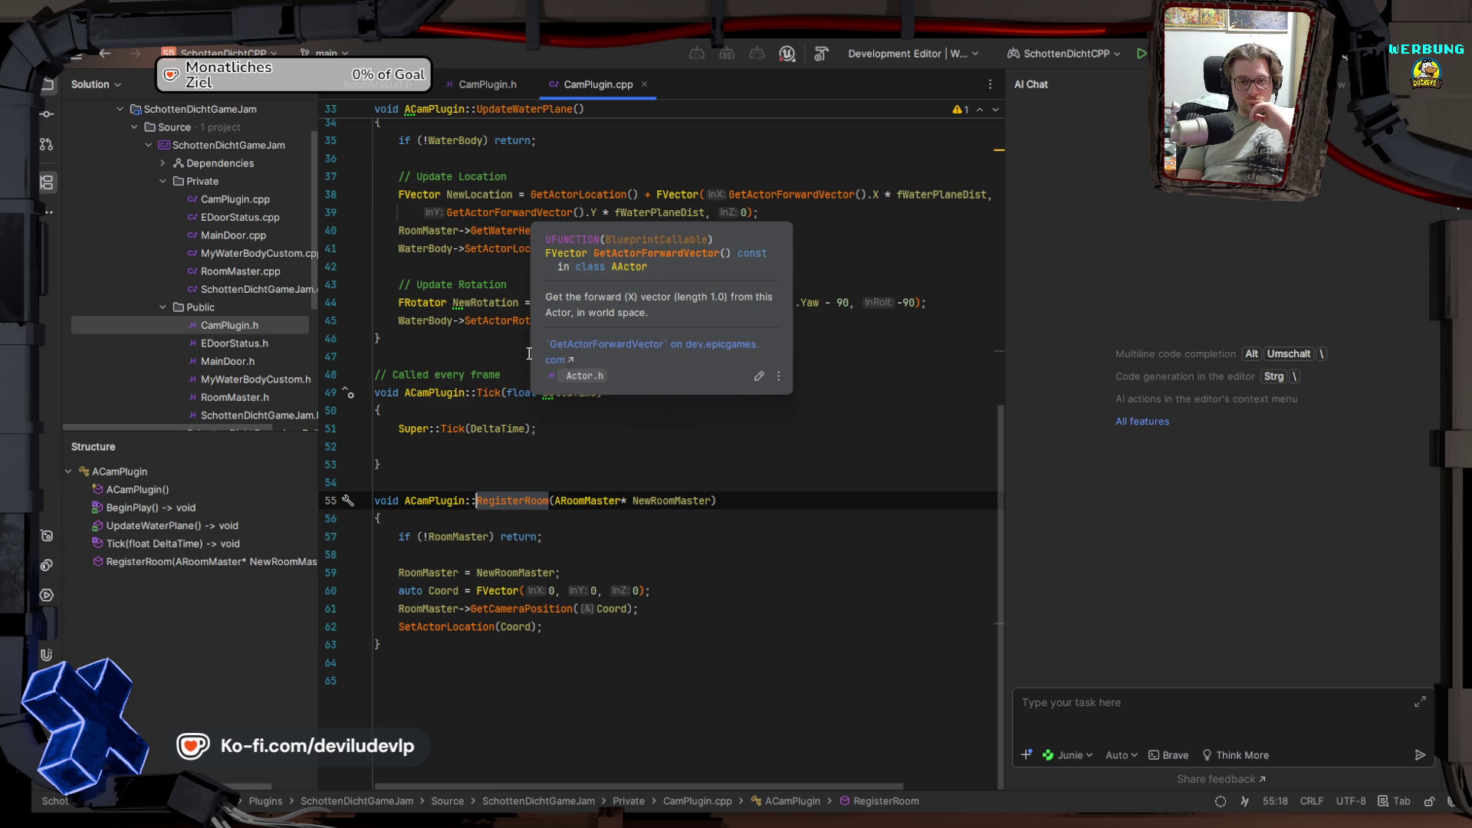
left_click(451, 538)
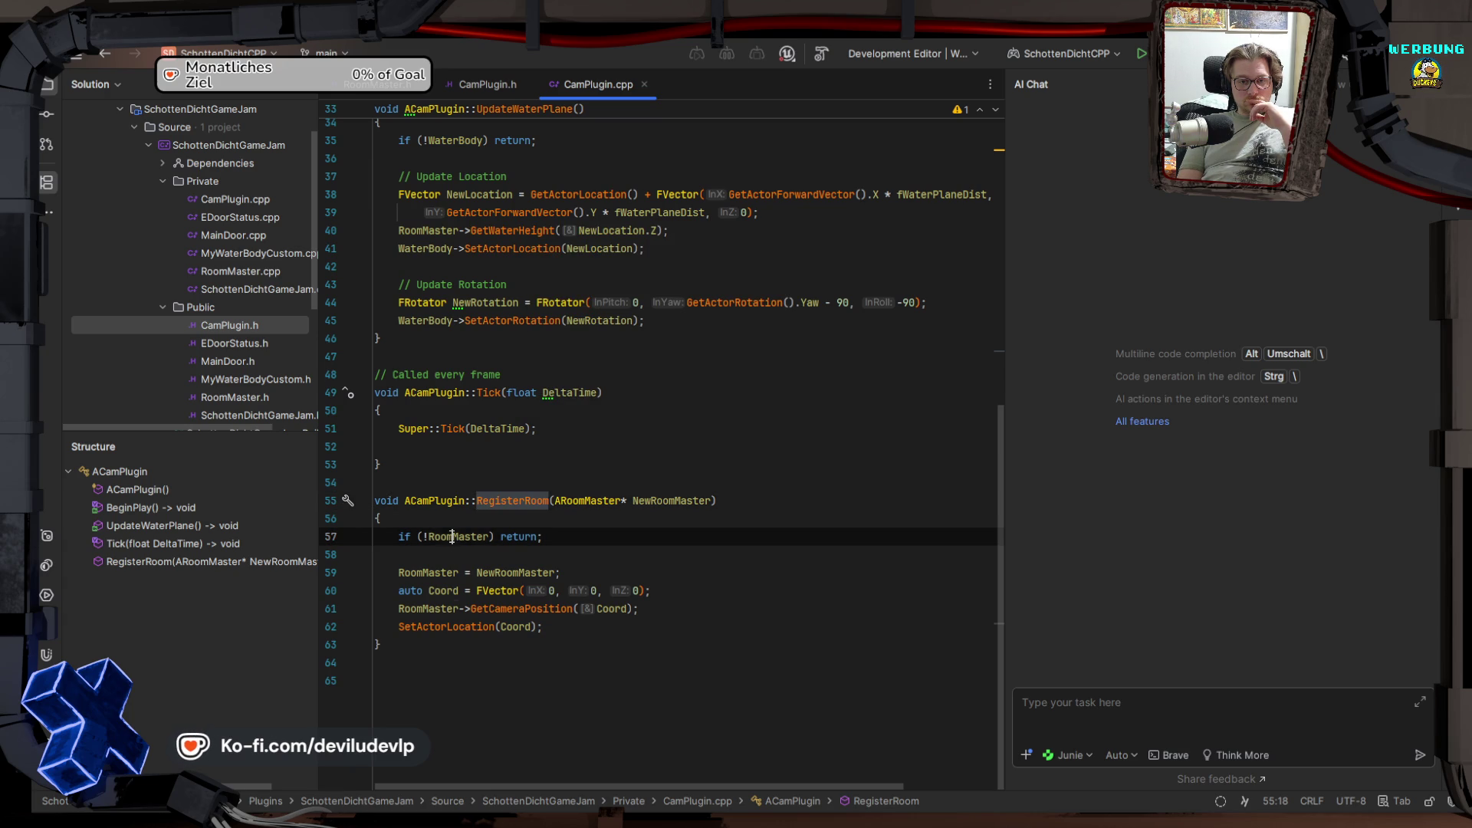
mouse_move(456, 537)
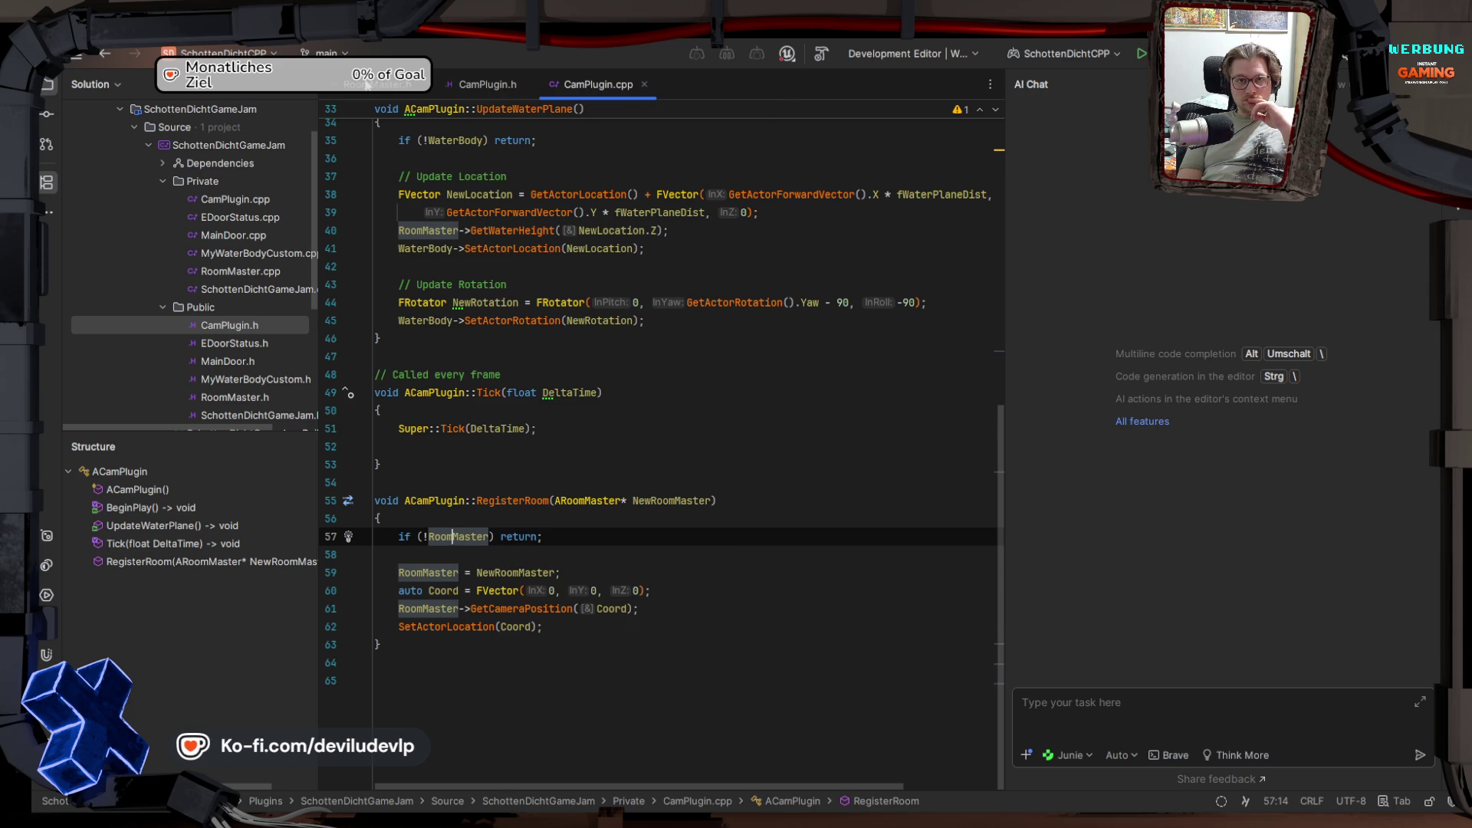
left_click(367, 85)
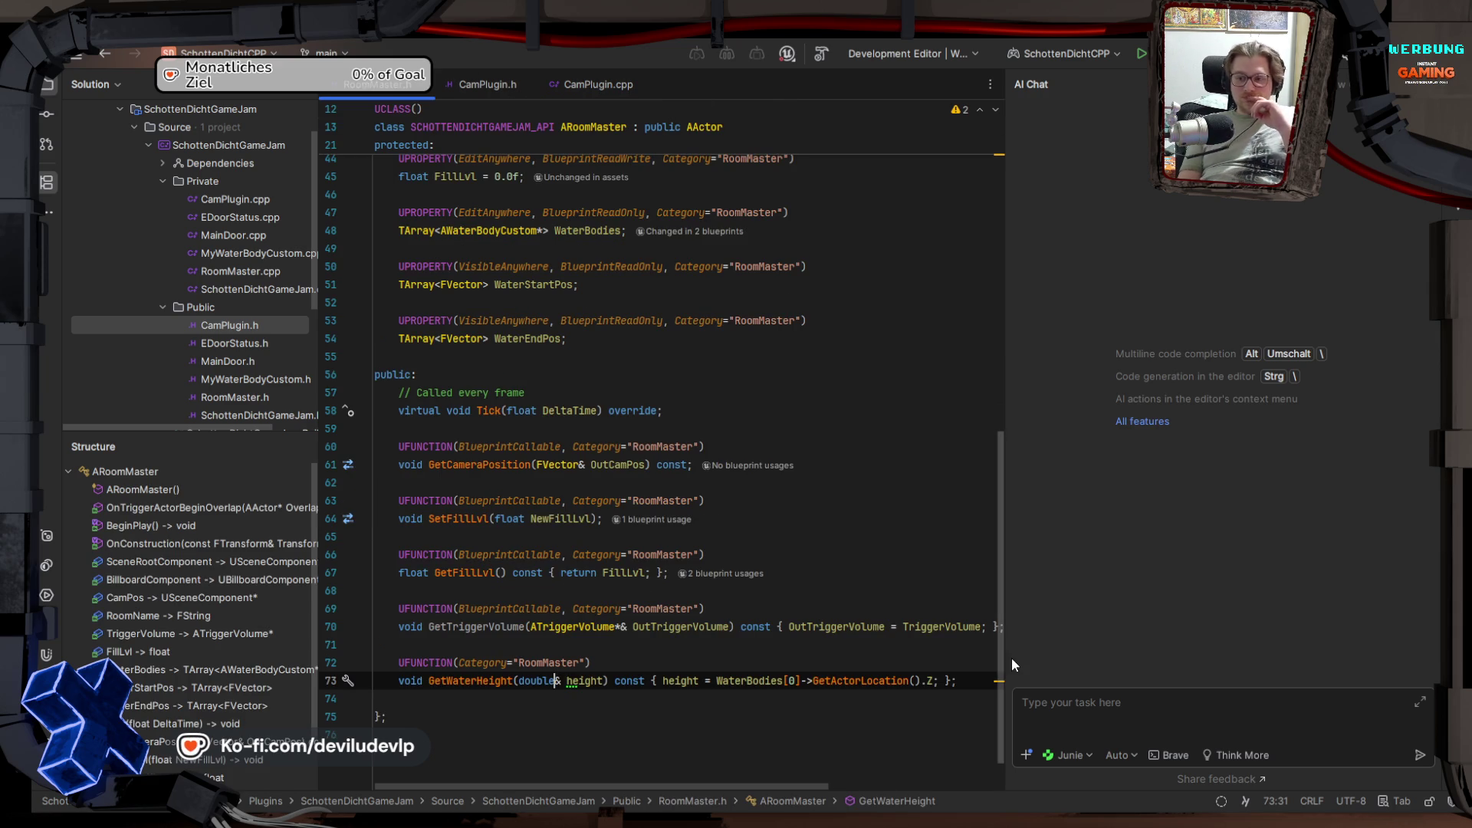
Step: Bring the Unreal Editor window back to the front from the taskbar
mouse_move(1133, 821)
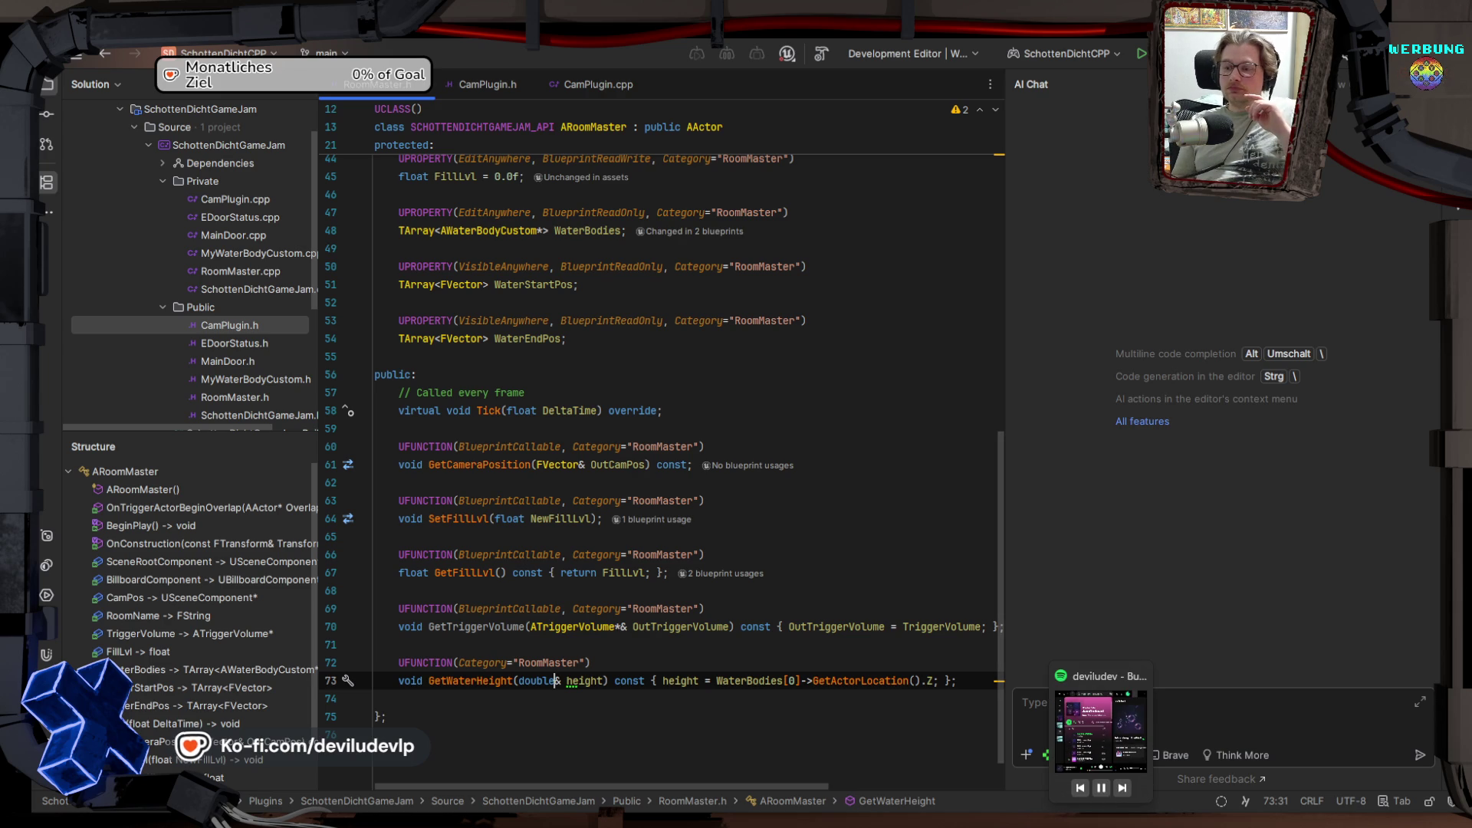
mouse_move(1200, 820)
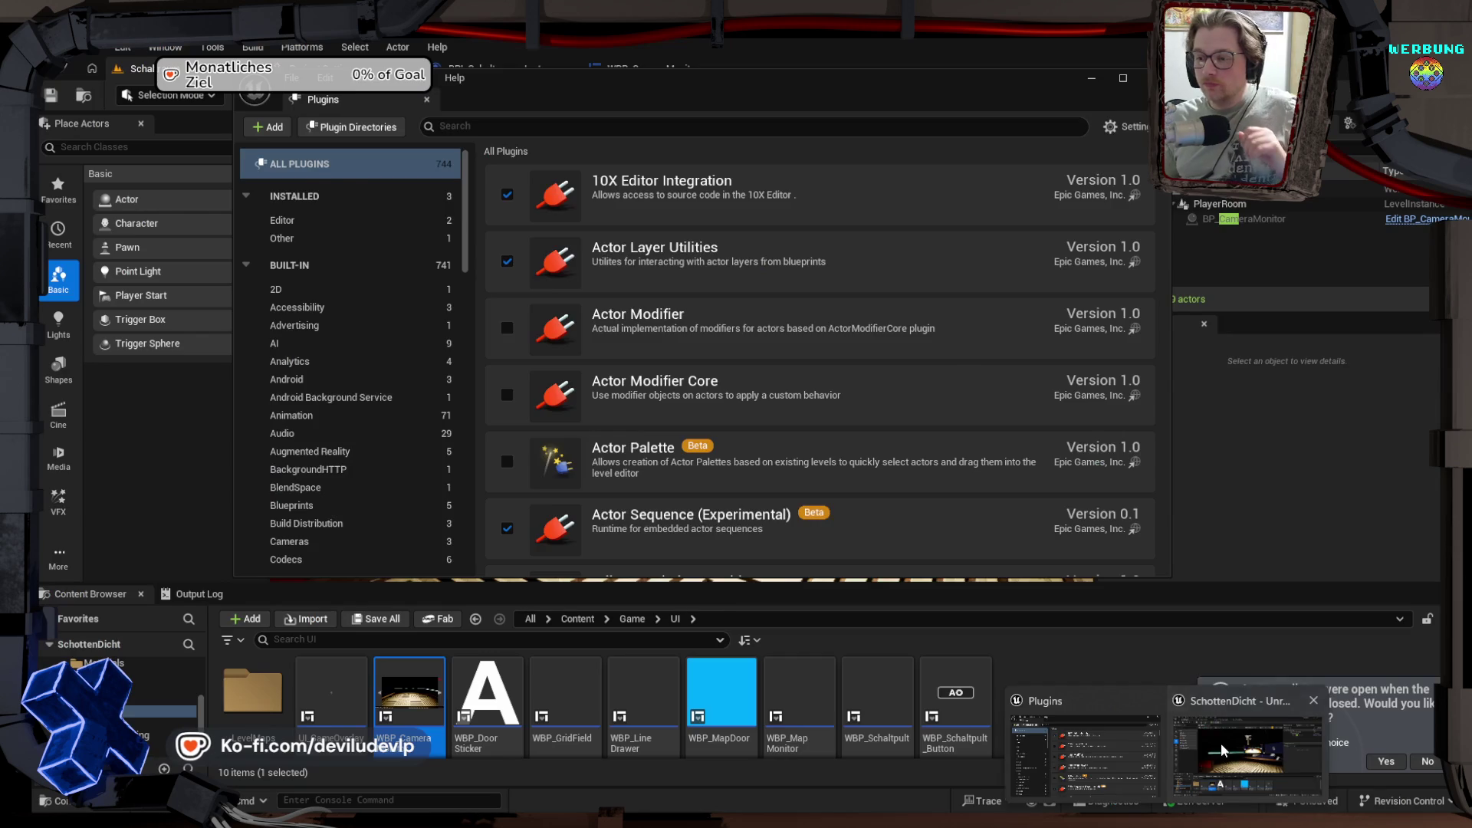
left_click(1225, 751)
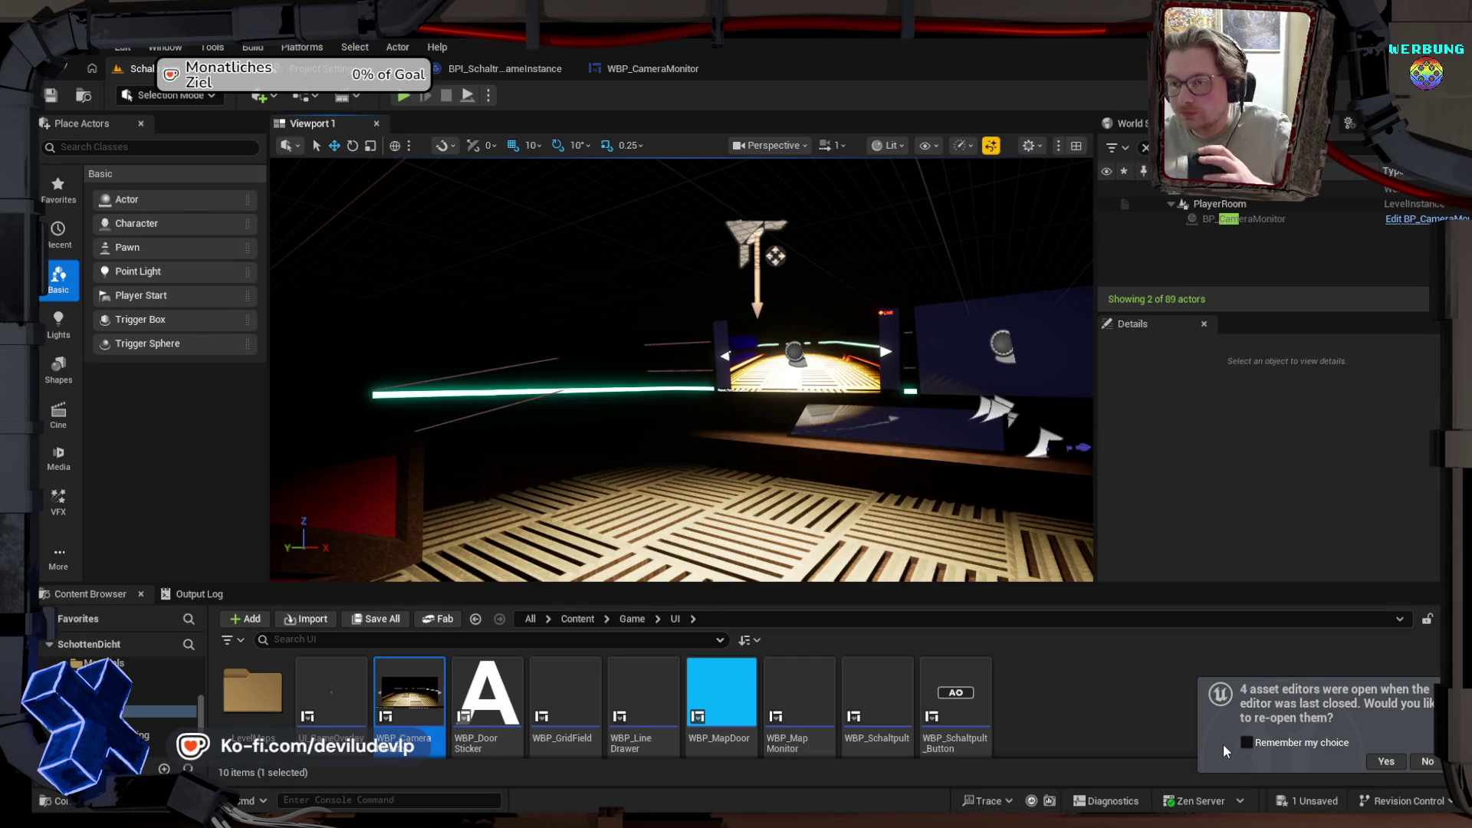
Step: Place BP_CPP_CamPlugin from Blueprints/ObjectBPs into the level and raise it to Z -30
scroll(138, 698, "up", 1)
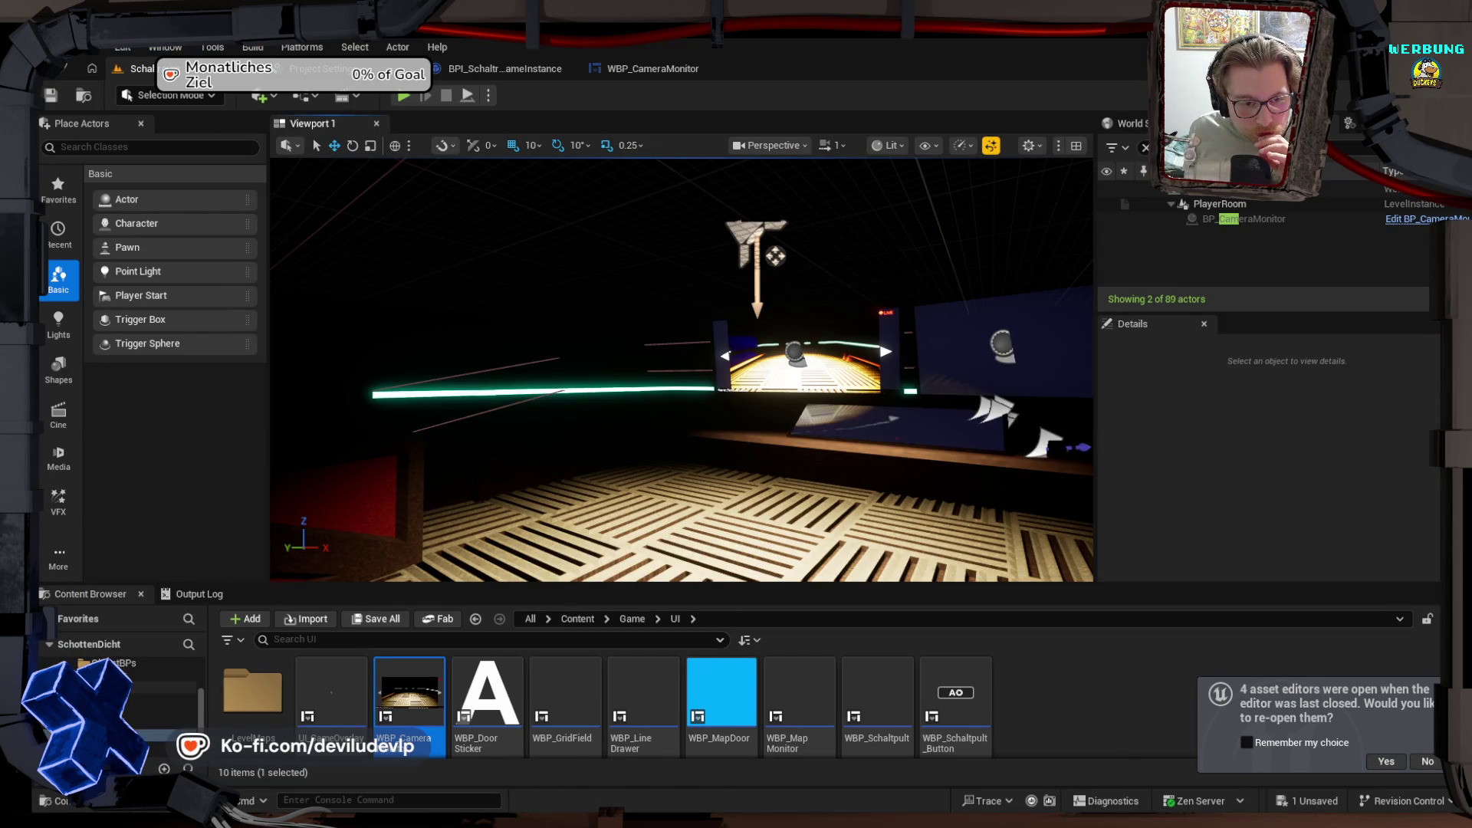
left_click(142, 687)
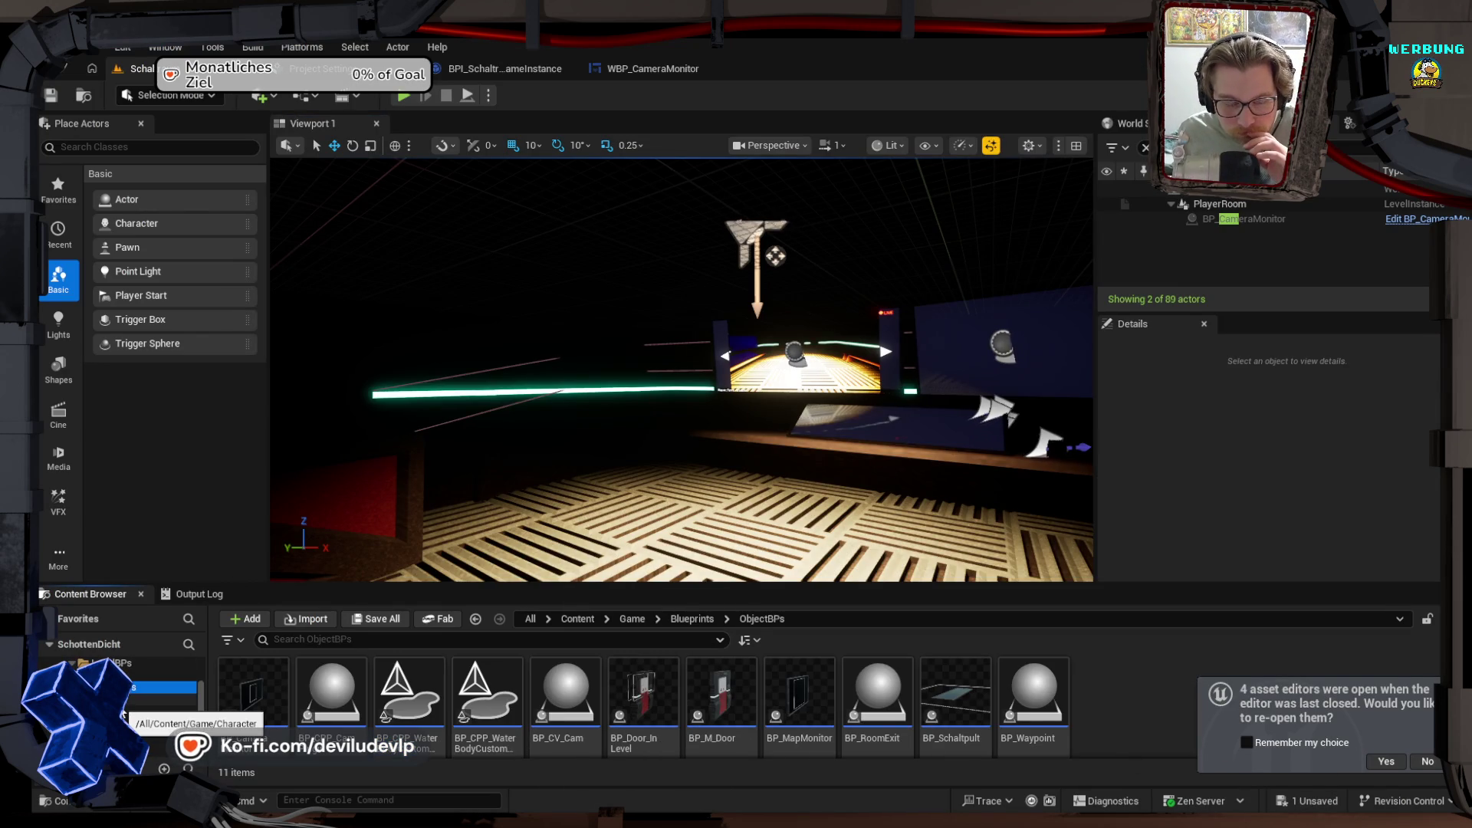
mouse_move(331, 693)
left_mouse_down()
mouse_move(406, 491)
mouse_move(566, 491)
left_mouse_up()
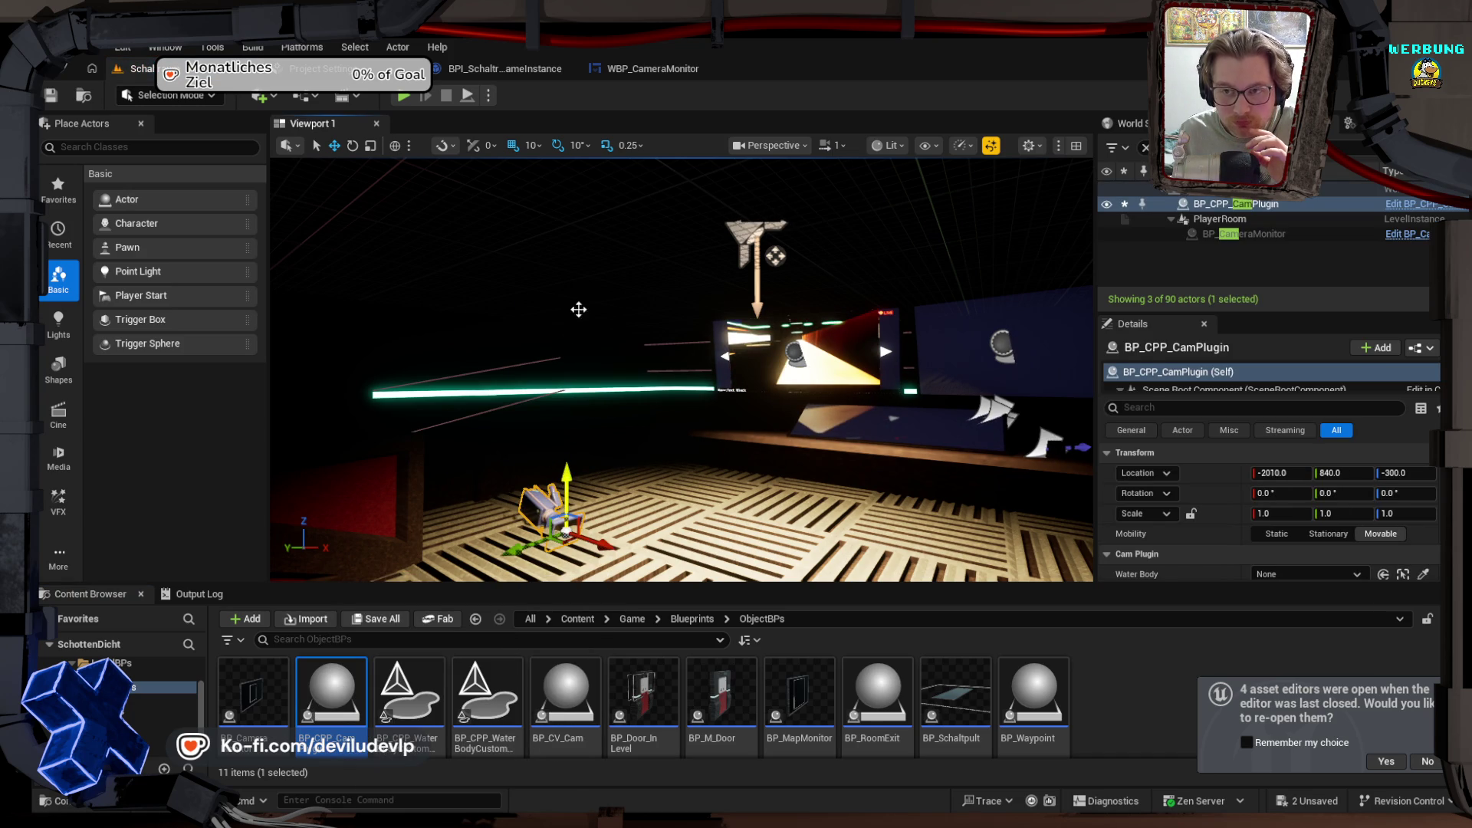
left_click(579, 345)
left_click(559, 491)
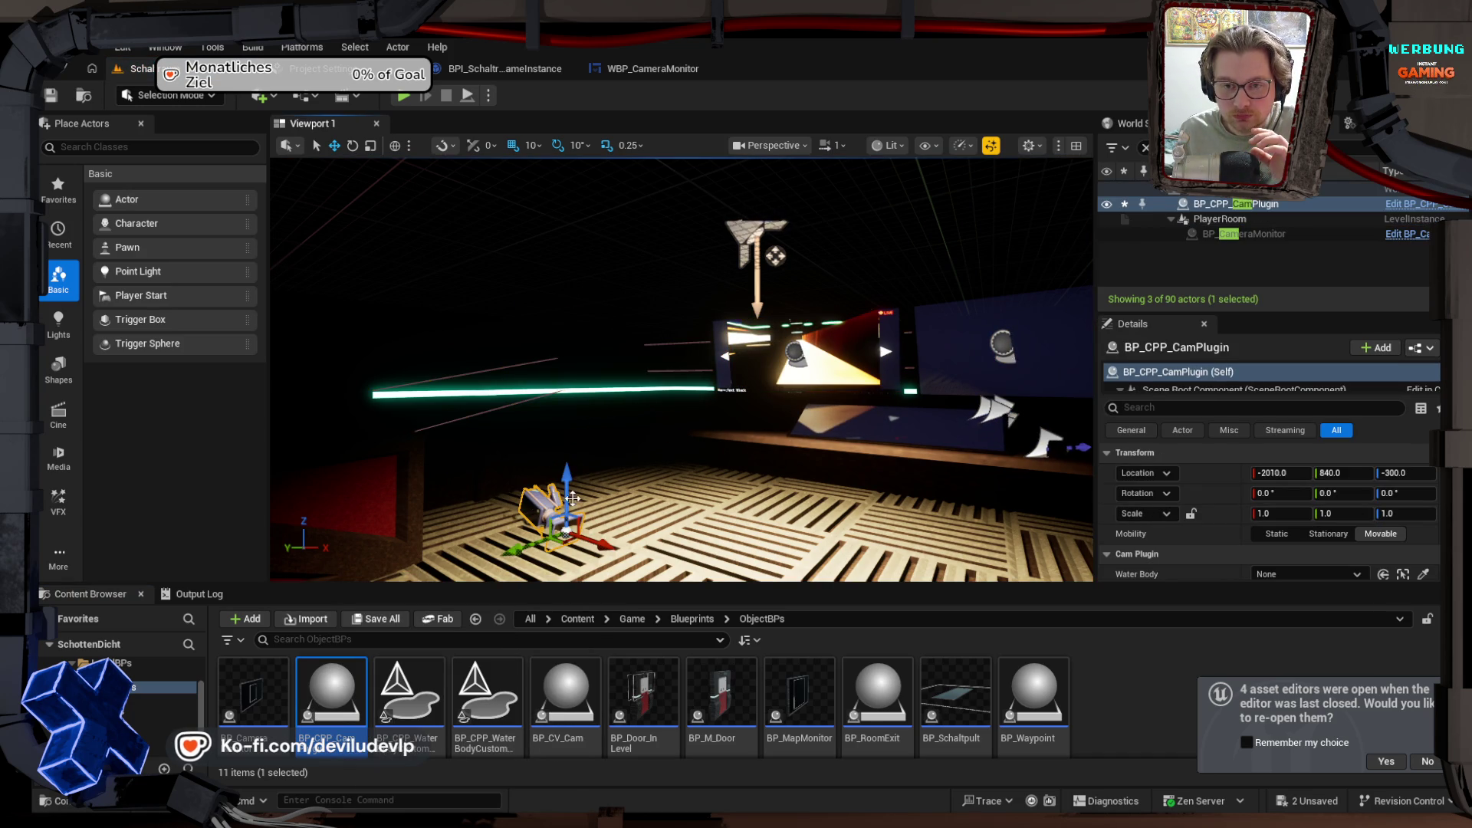
mouse_move(565, 479)
left_mouse_down()
mouse_move(565, 241)
mouse_move(565, 268)
left_mouse_up()
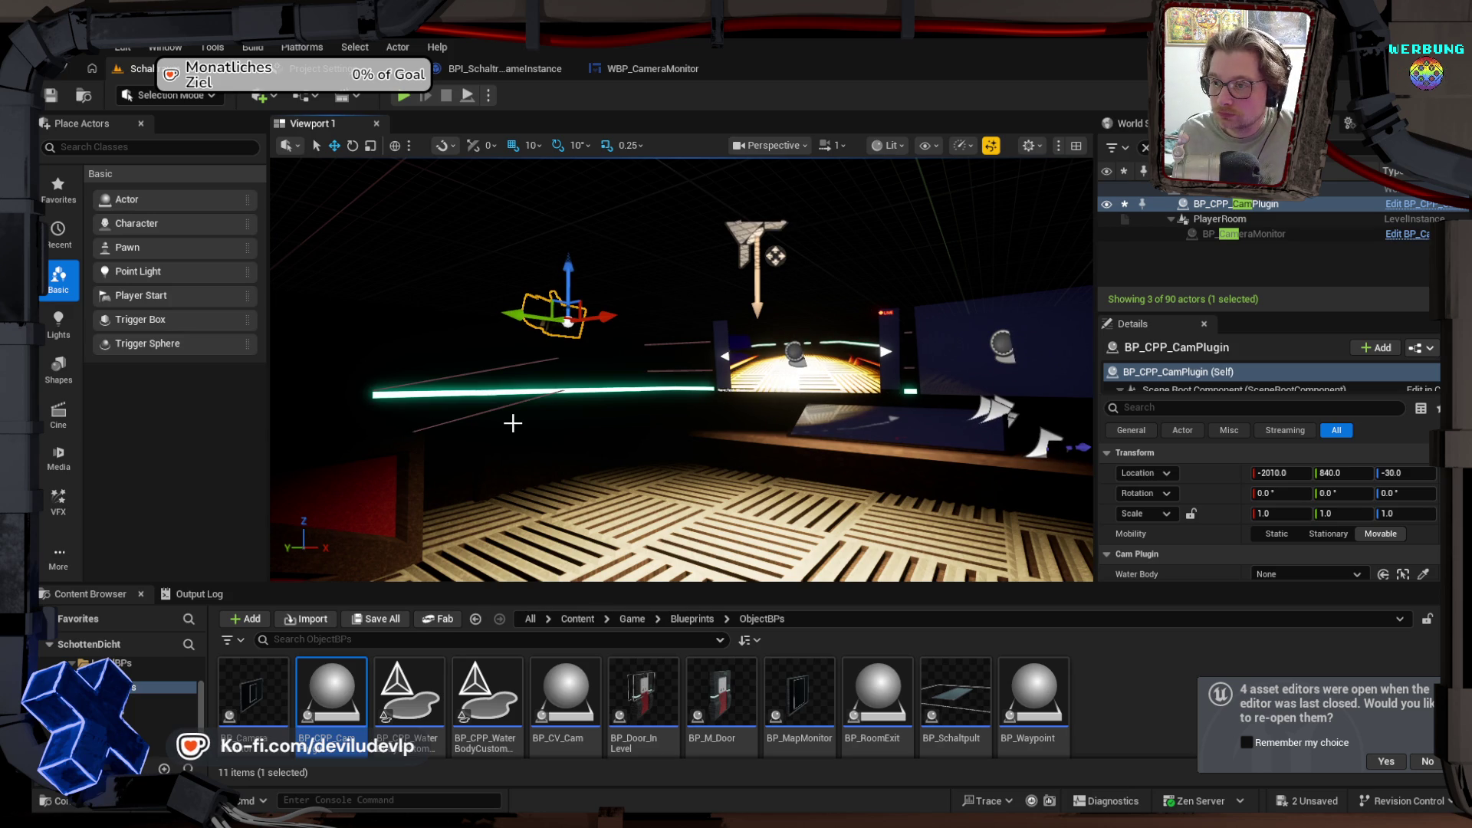
Step: Check the Room Master dropdown's available actors, leaving it set to None
scroll(1248, 495, "down", 2)
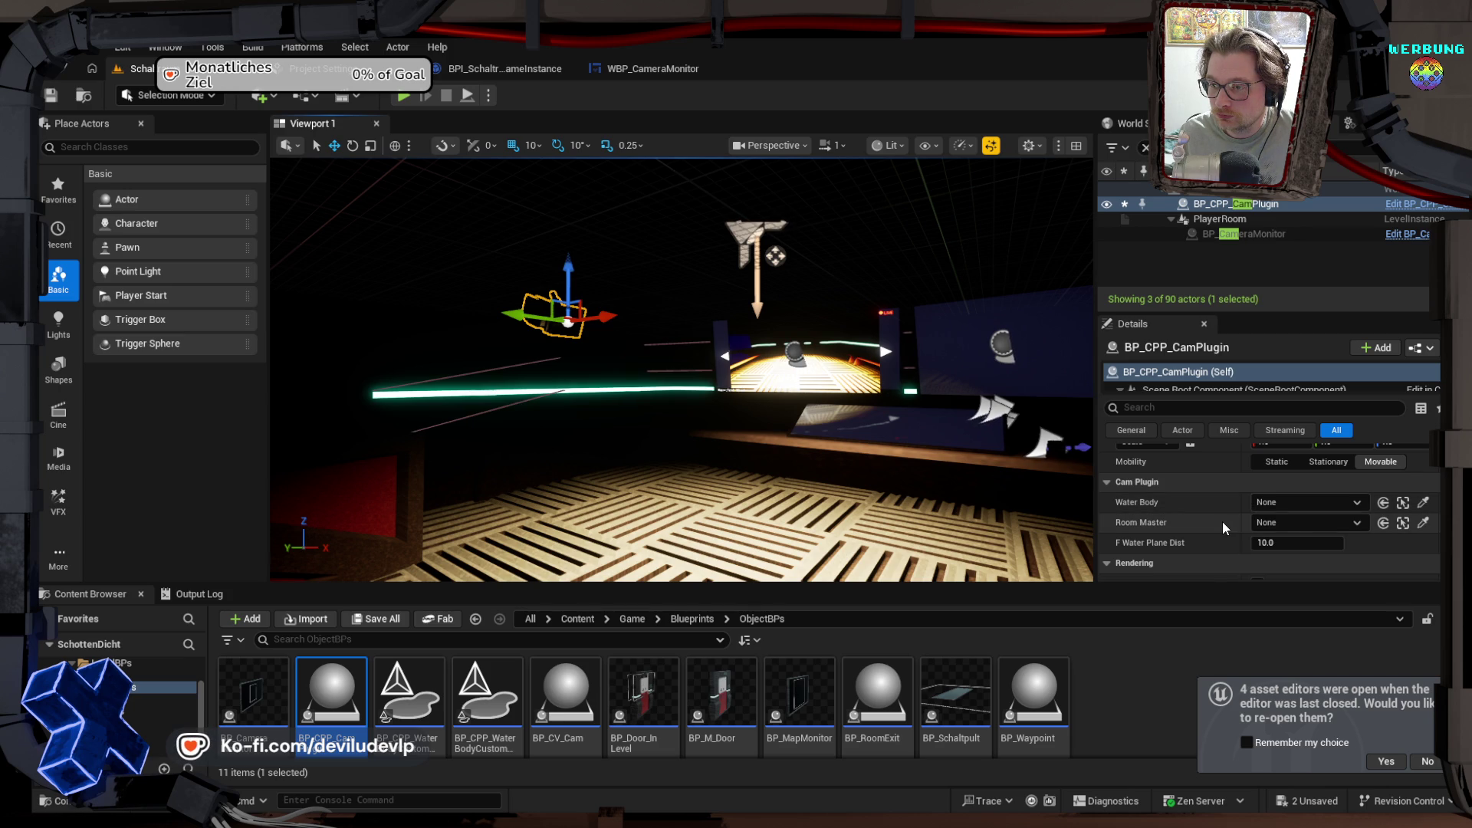
left_click(1294, 522)
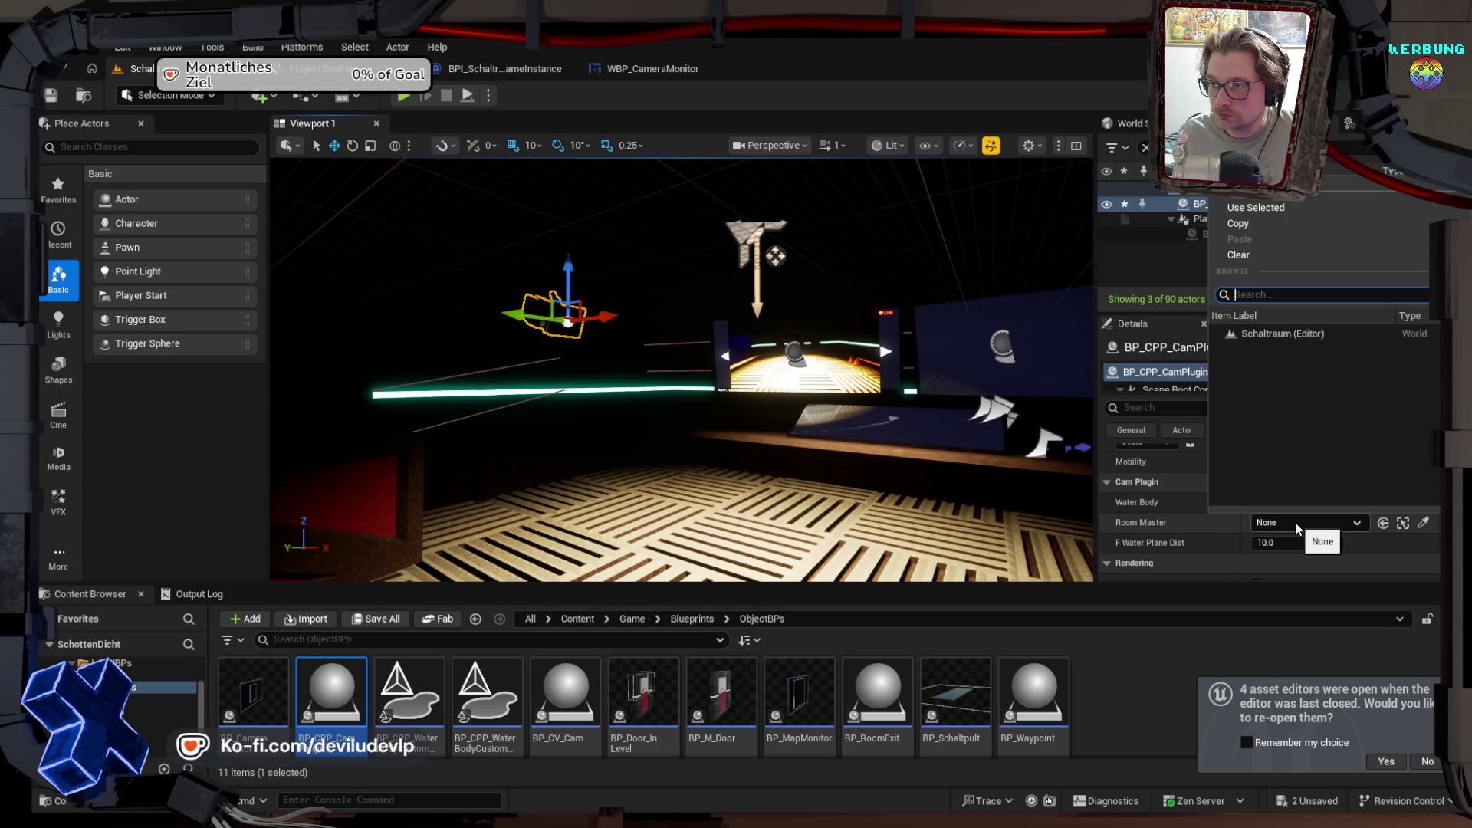
left_click(1296, 522)
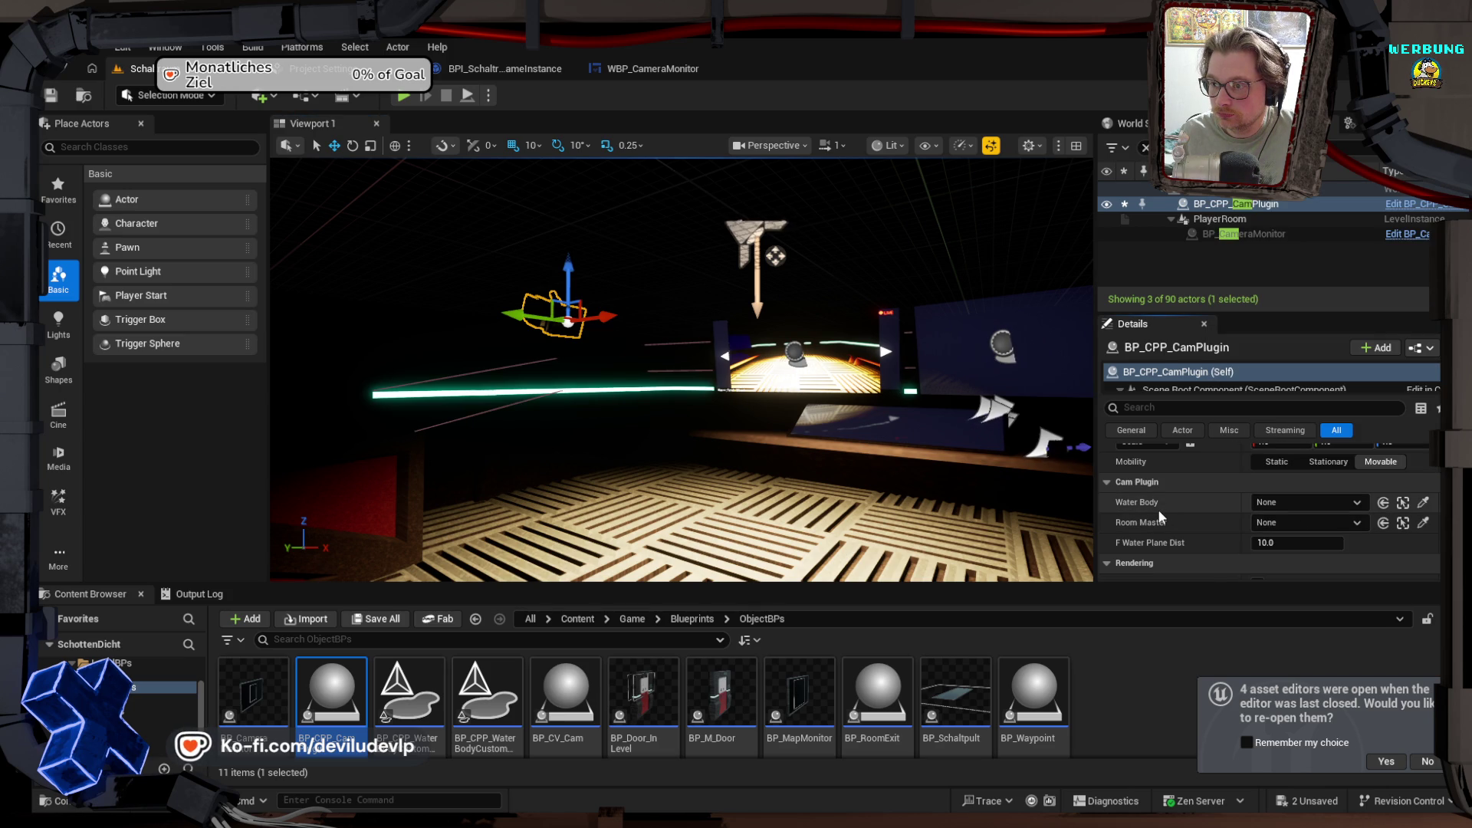
Step: Simulate the level and review the BP_RoomMaster choices in Room Master, leaving it None
left_click(467, 95)
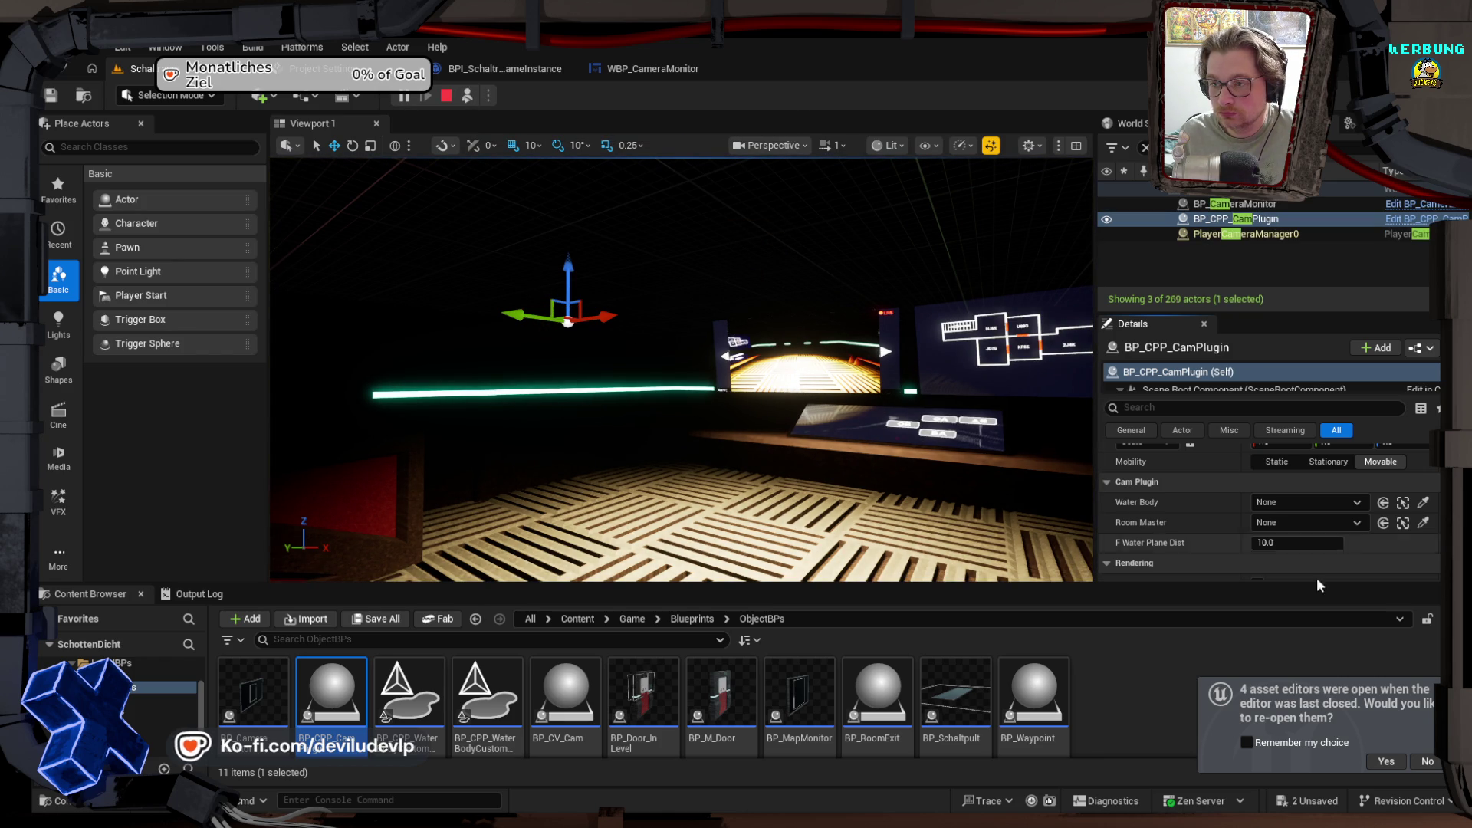
left_click(1326, 523)
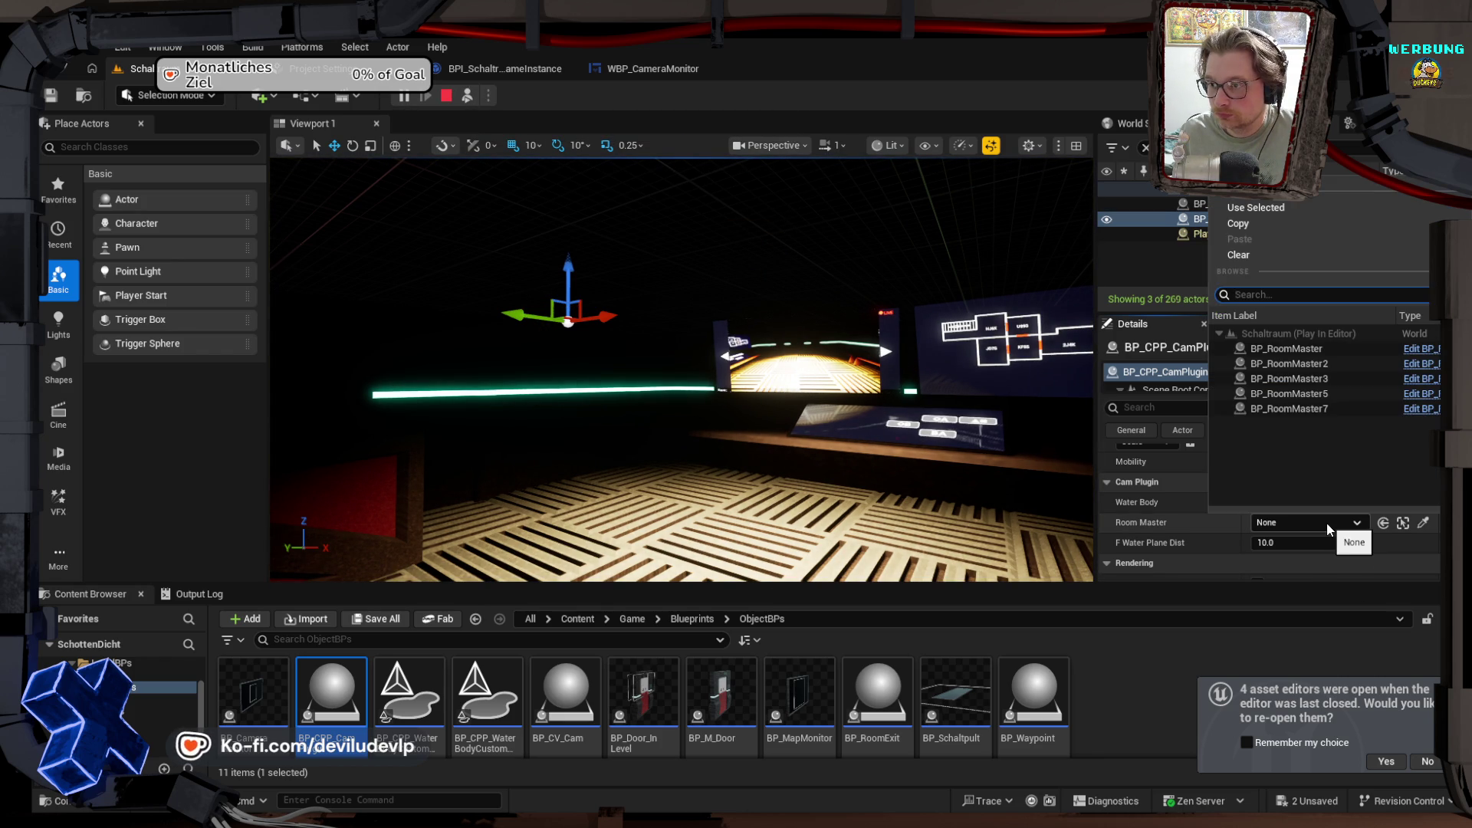
left_click(1294, 350)
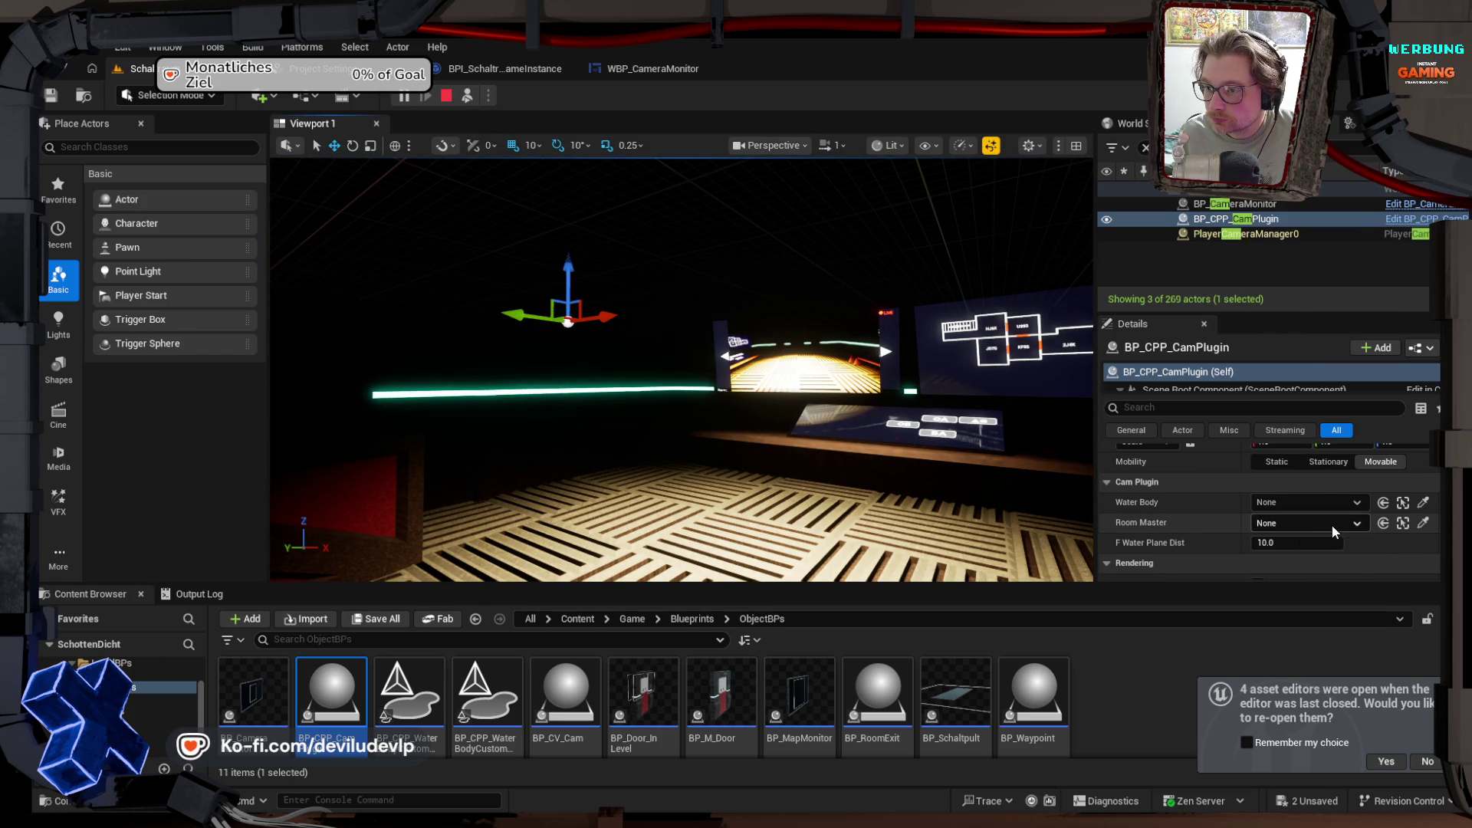
left_click(1334, 530)
left_click(1299, 361)
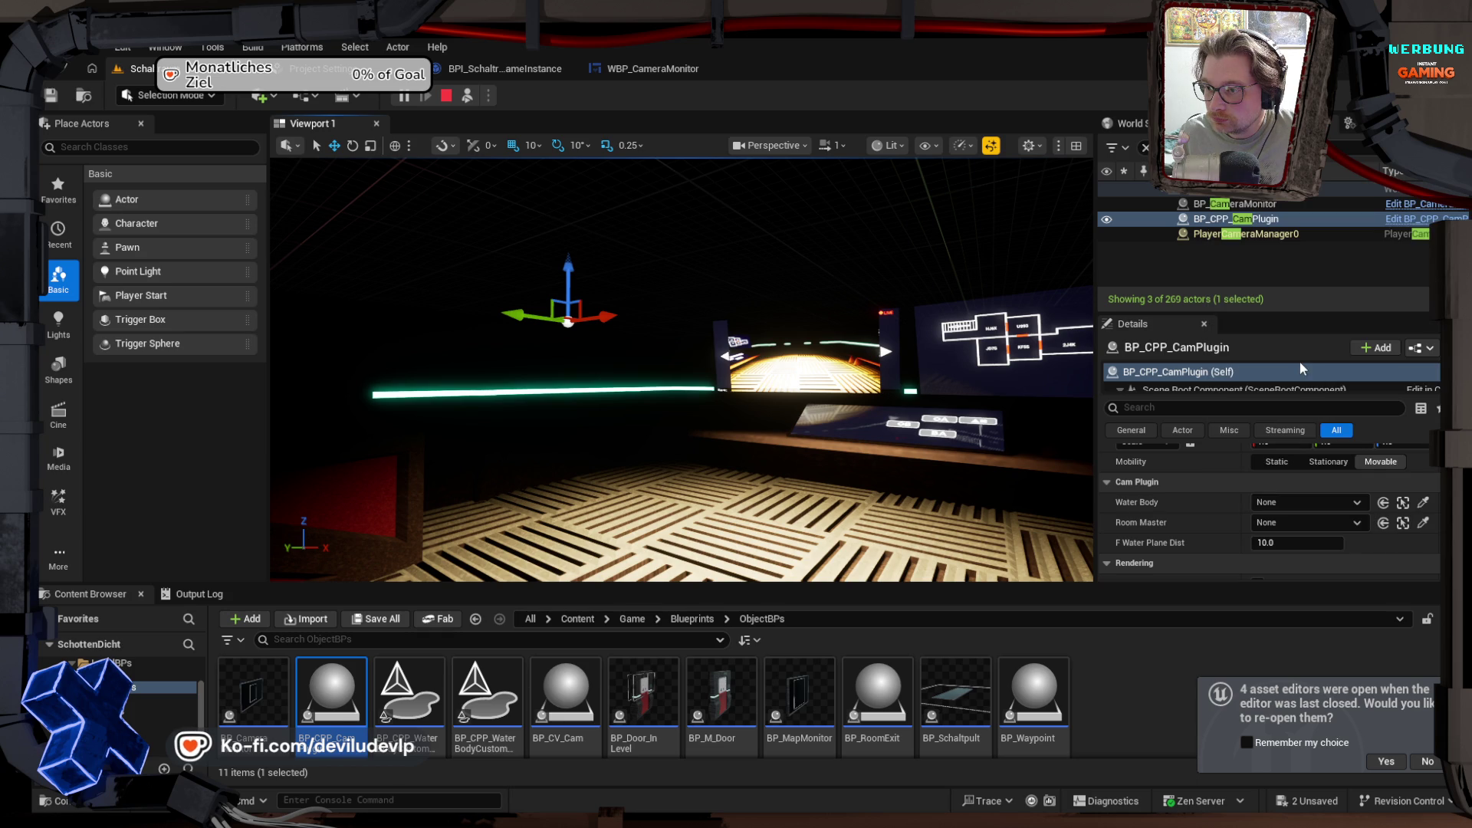
left_click(1353, 523)
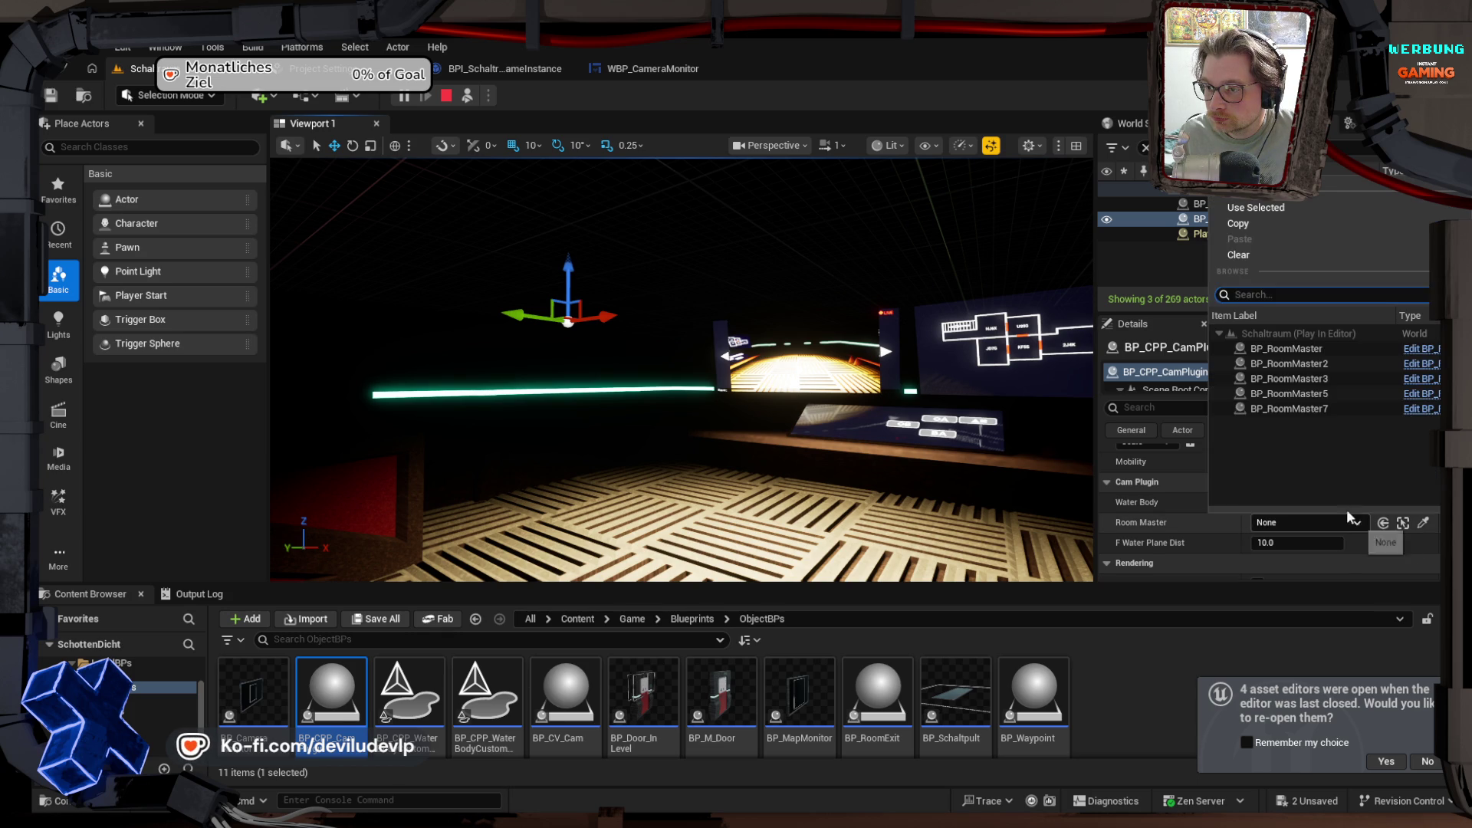
left_click(1291, 397)
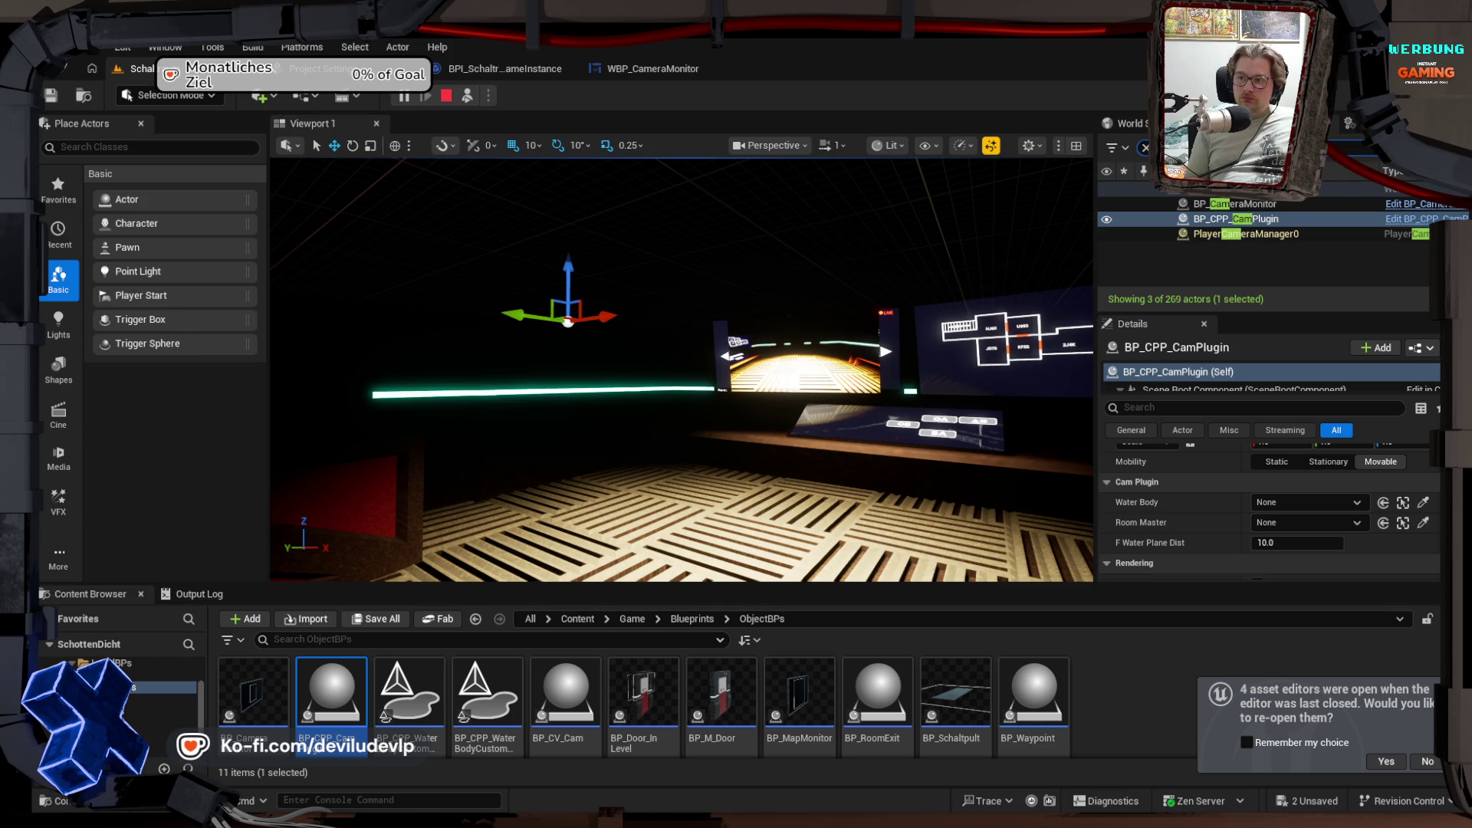
Step: Filter the World Outliner for 'Room' and select BP_RoomMaster2, then BP_RoomMaster3
left_click(1140, 150)
type("Room")
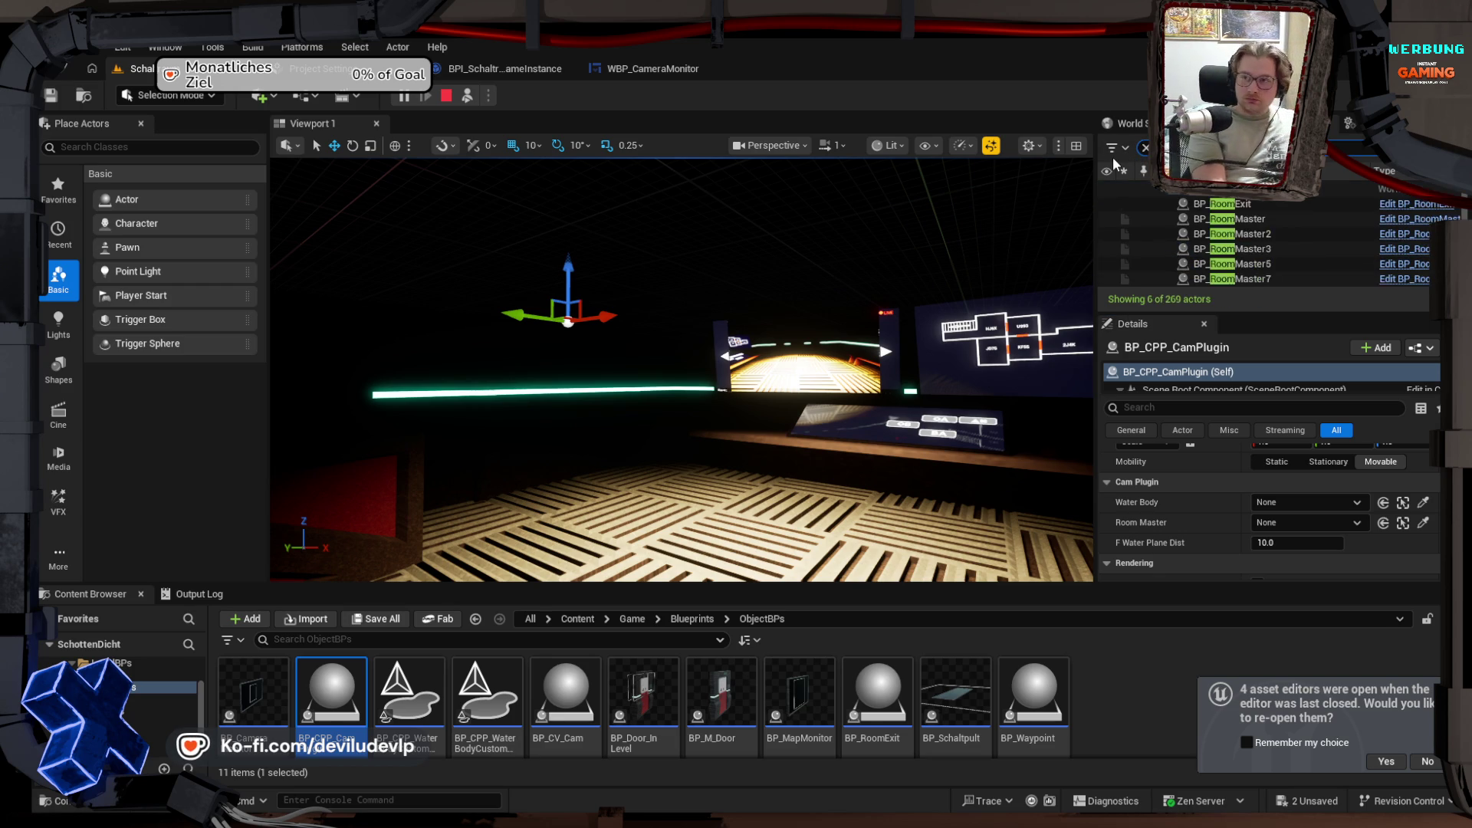
left_click(1274, 234)
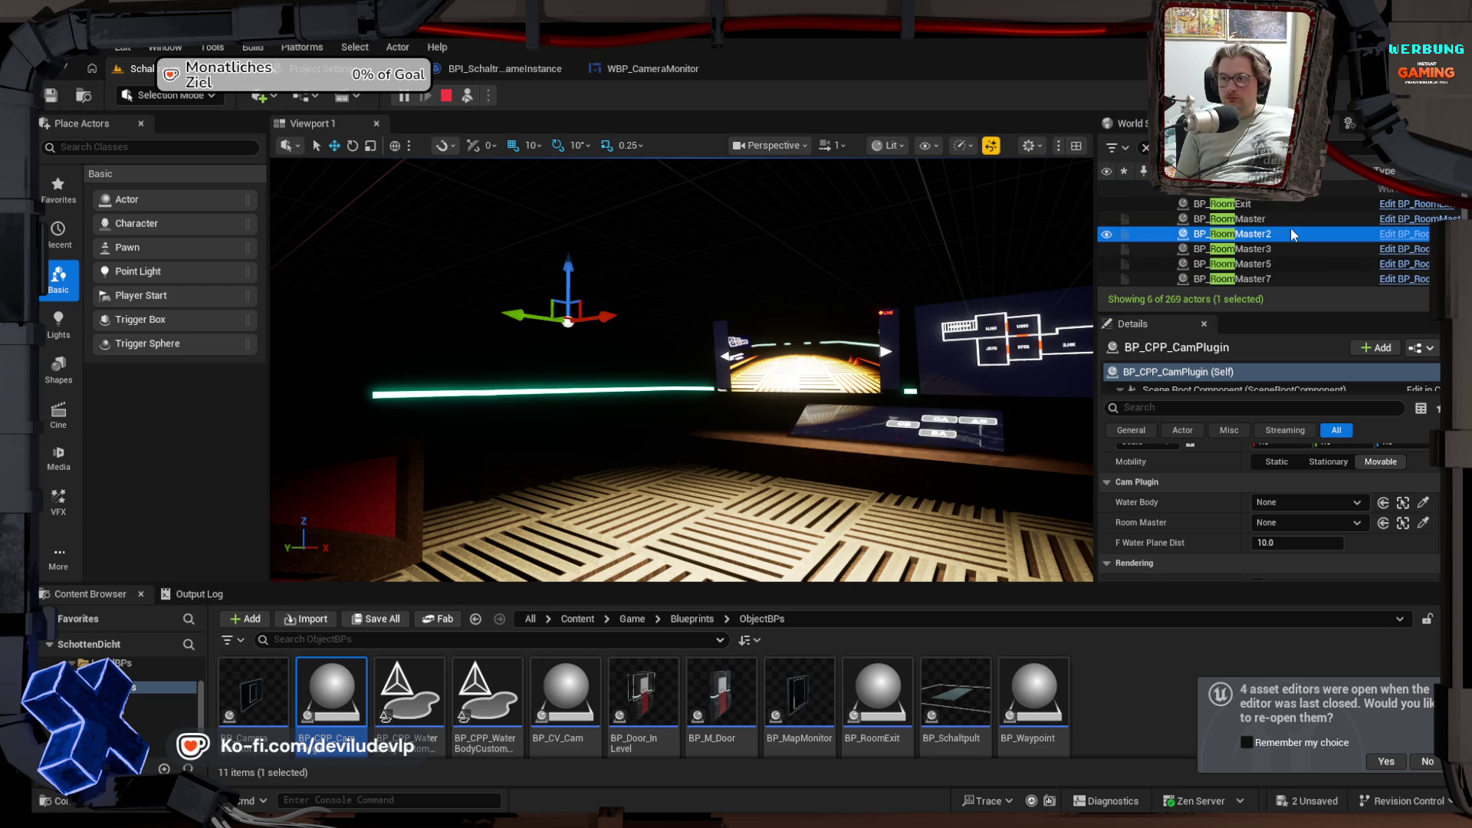
left_click(1268, 249)
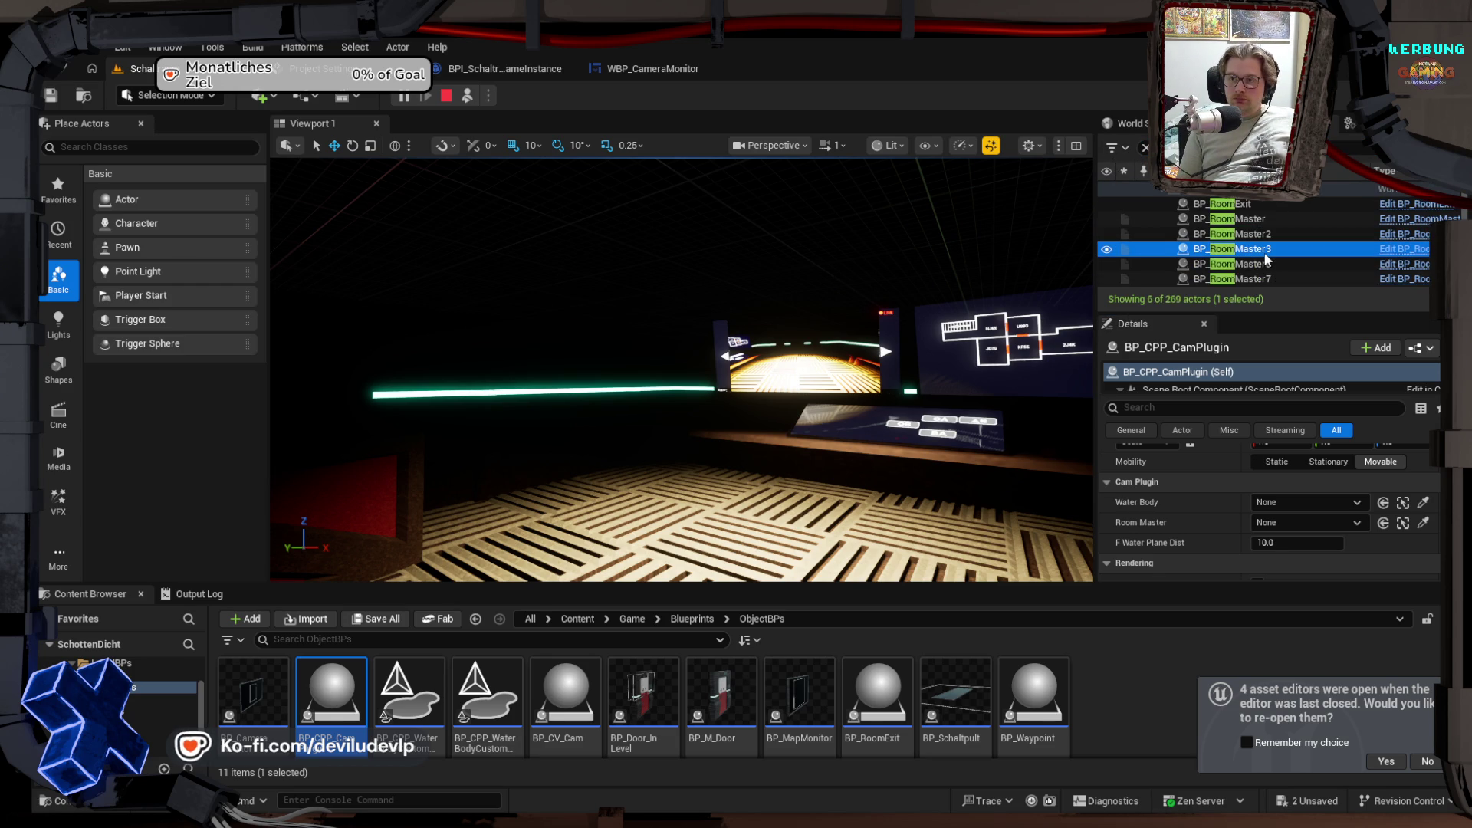
mouse_move(958, 498)
left_mouse_down()
mouse_move(958, 444)
mouse_move(743, 445)
mouse_move(743, 399)
mouse_move(744, 444)
mouse_move(728, 441)
mouse_move(894, 444)
left_mouse_up()
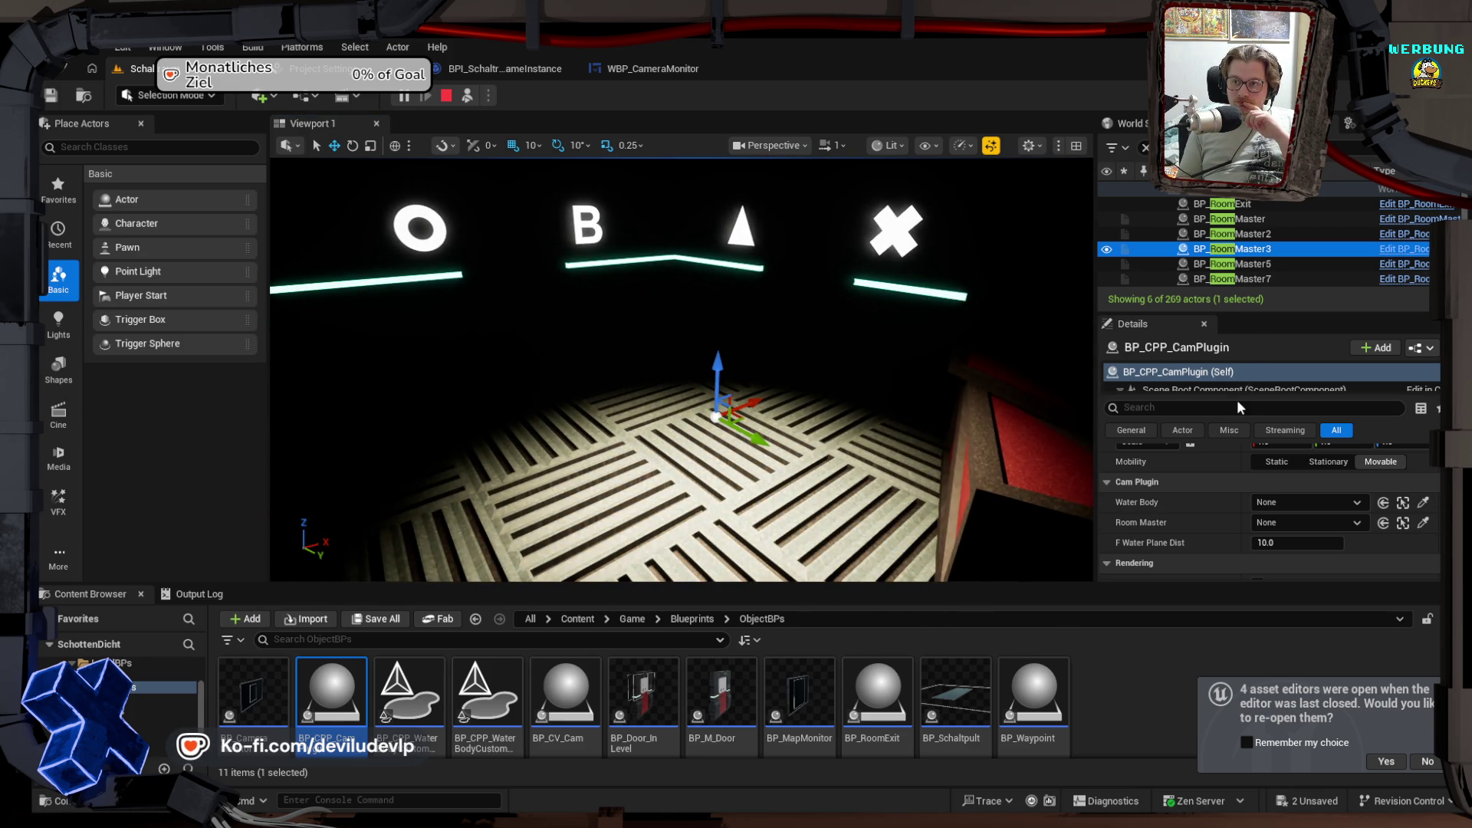
Step: Select BP_RoomMaster3's Cam Pos component and confirm its location of 0, 0, 160
left_click_drag(1243, 397, 1248, 439)
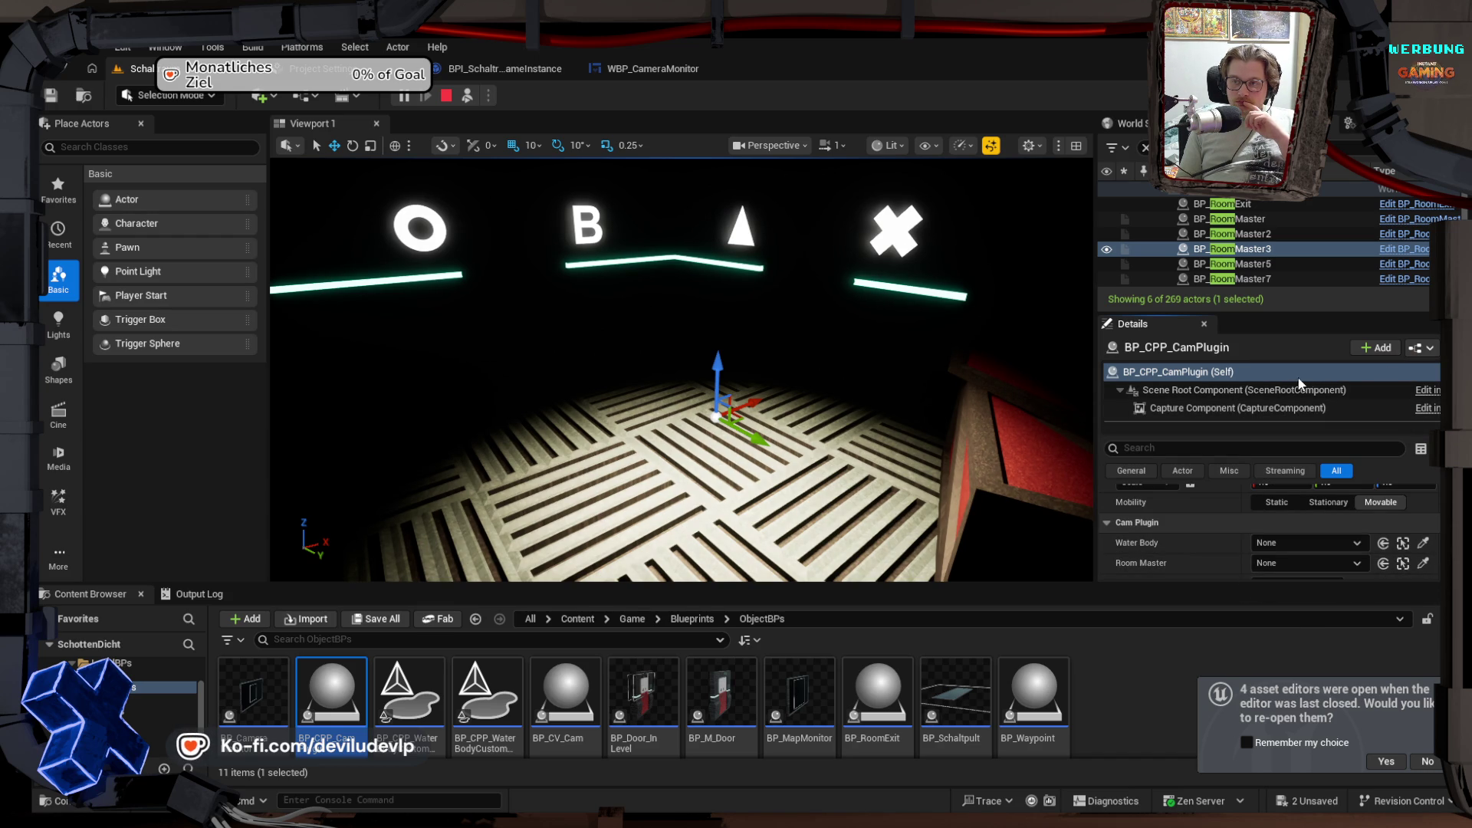
left_click(1238, 234)
left_click(1249, 251)
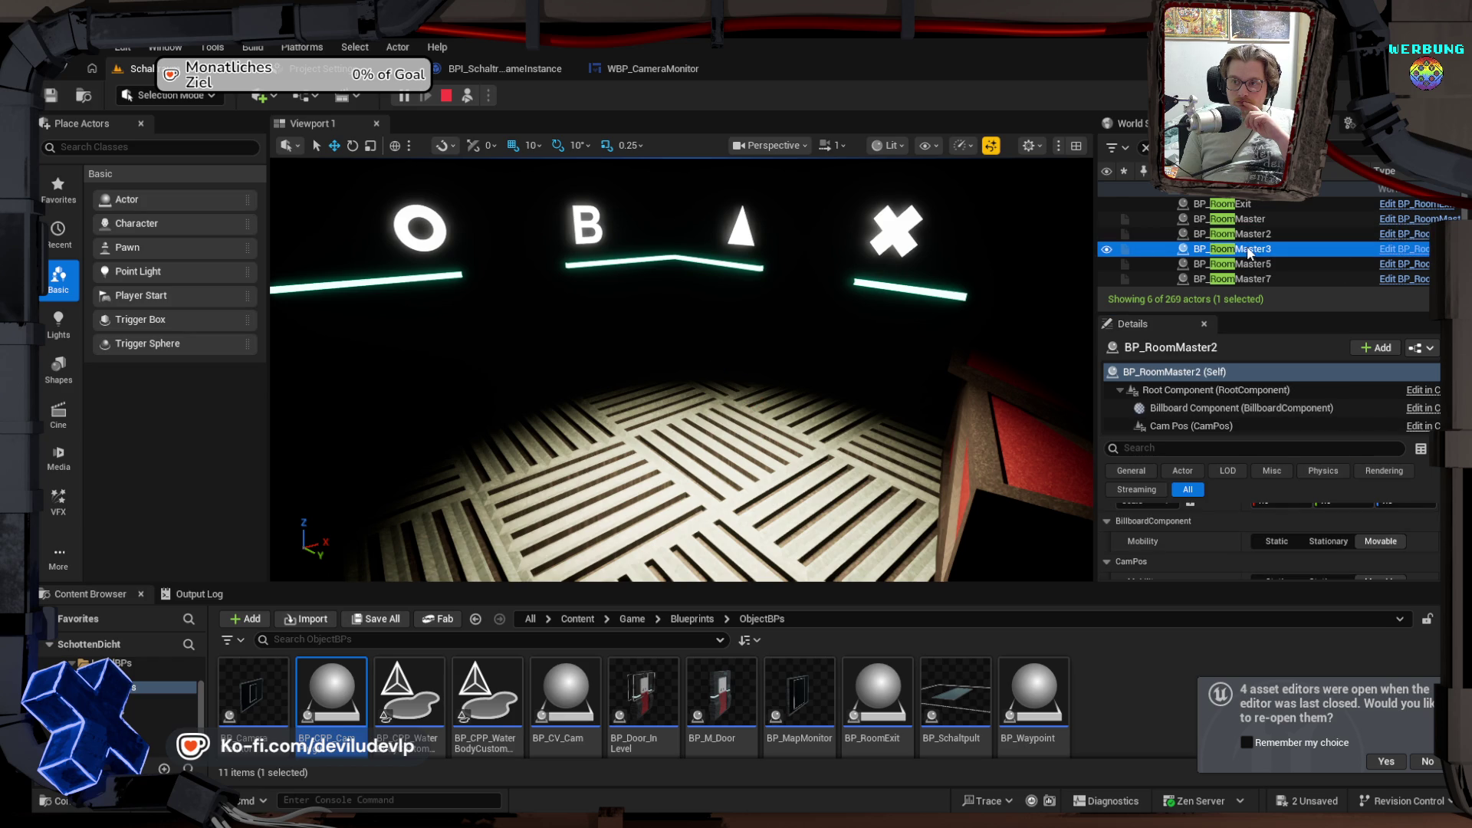
left_click(1226, 427)
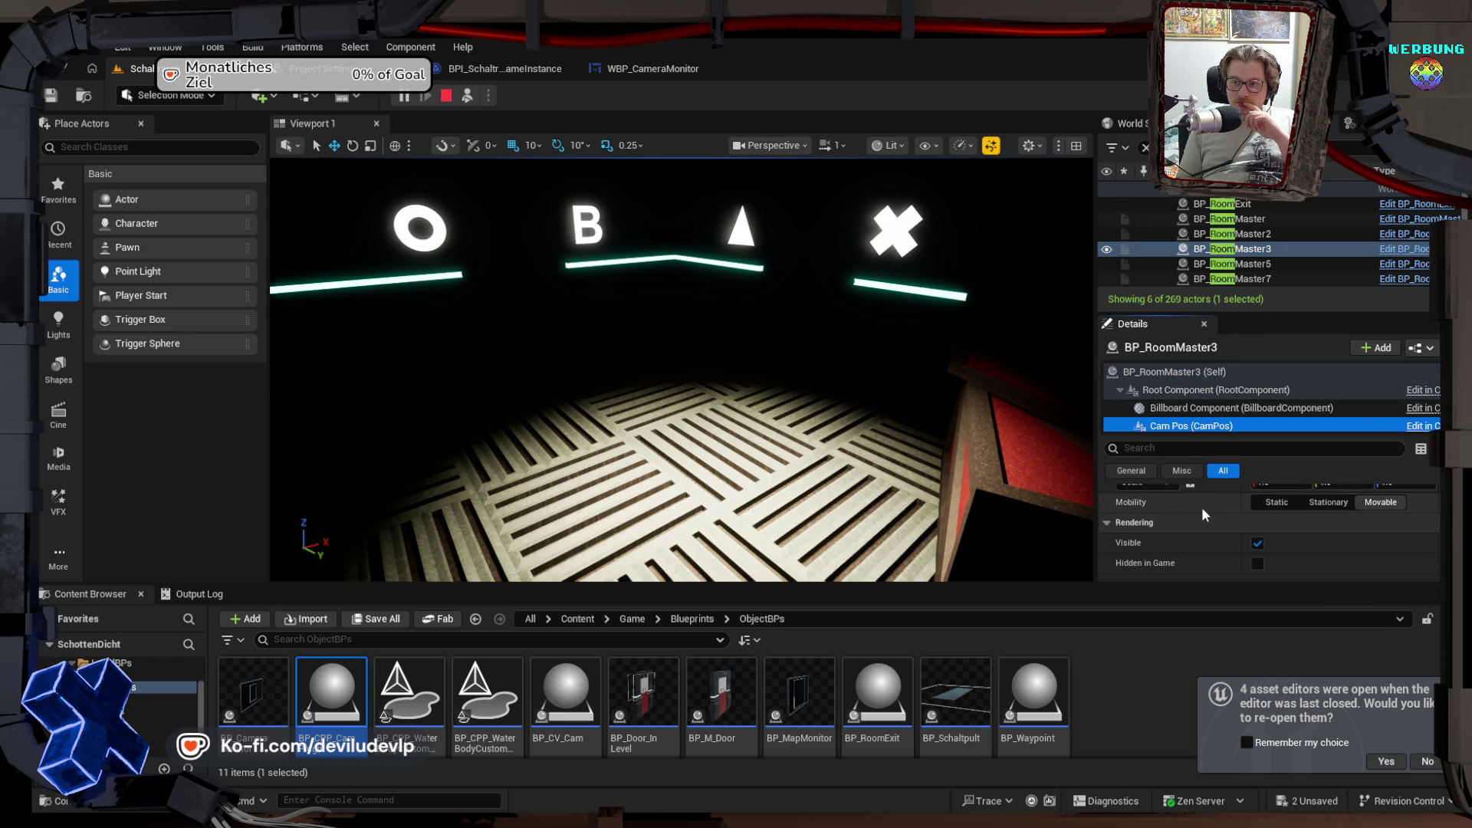
scroll(1200, 508, "up", 2)
mouse_move(690, 368)
left_mouse_down()
mouse_move(606, 310)
mouse_move(590, 276)
mouse_move(591, 307)
mouse_move(582, 261)
mouse_move(594, 295)
mouse_move(637, 307)
left_mouse_up()
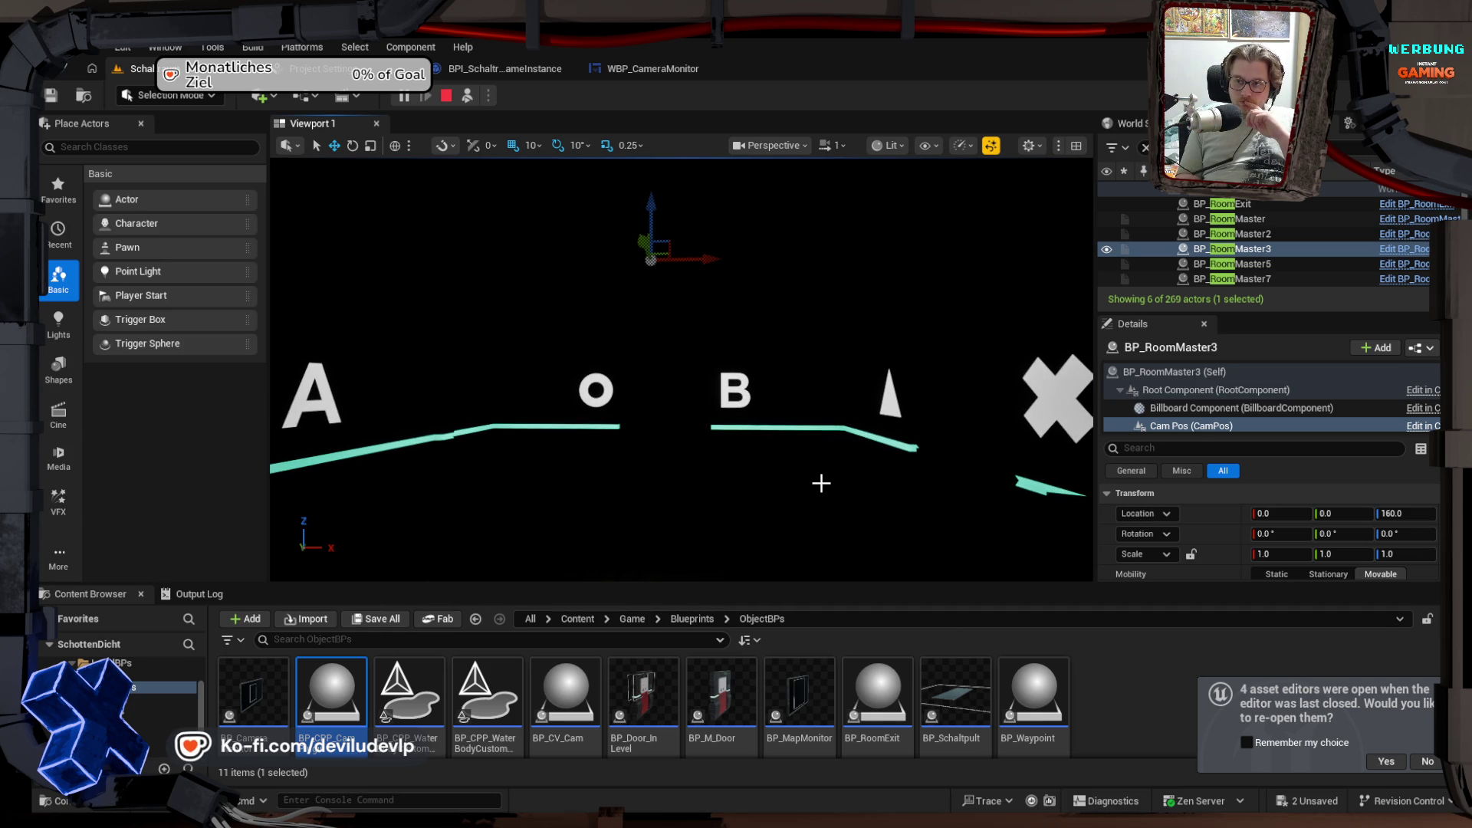
scroll(1255, 394, "down", 1)
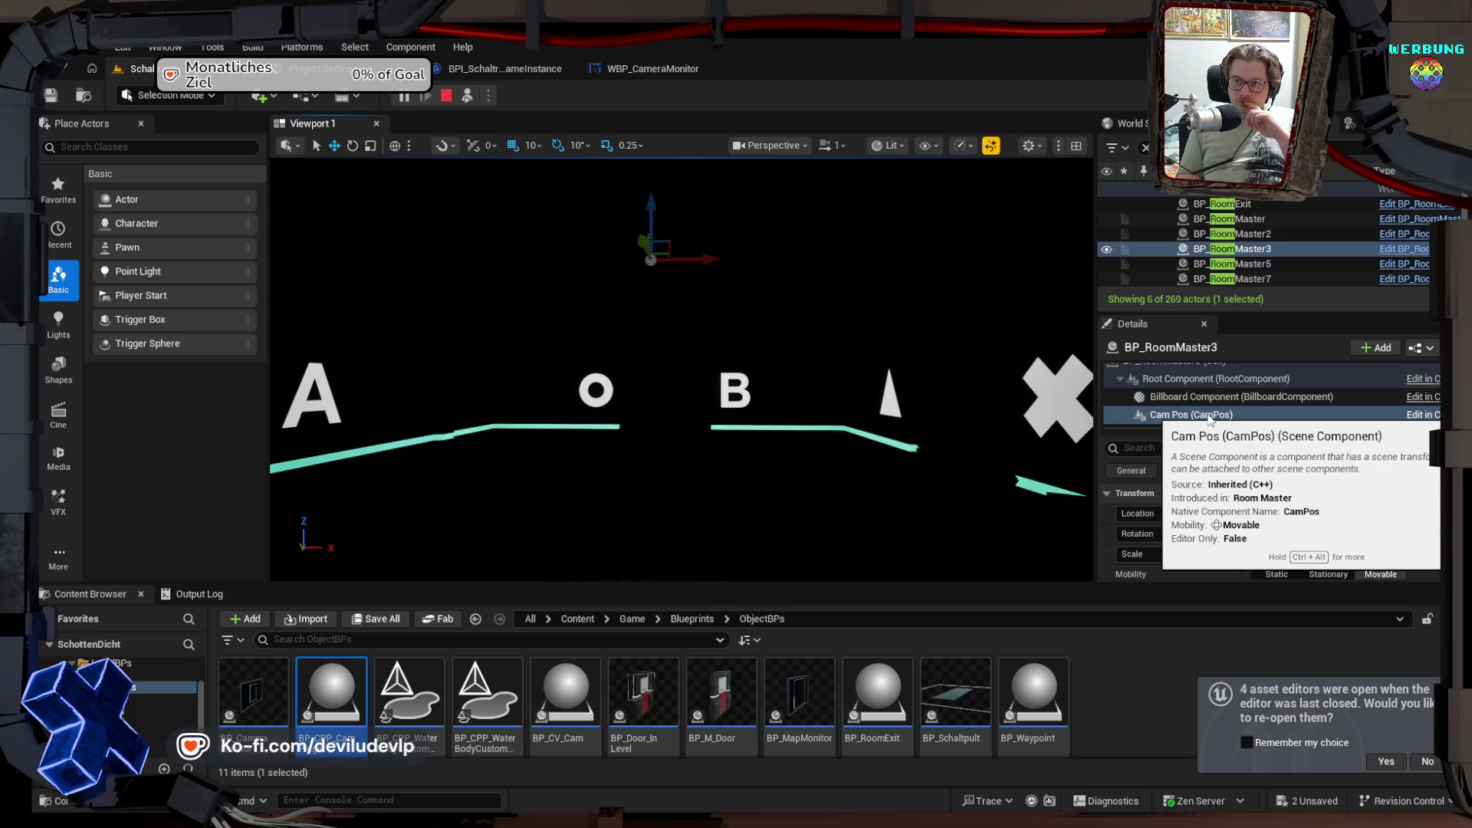
Step: Stop the simulation and bring up BPI_Schaltraum_GameInstance's NextCamera graph, panning across its nodes
left_click(498, 67)
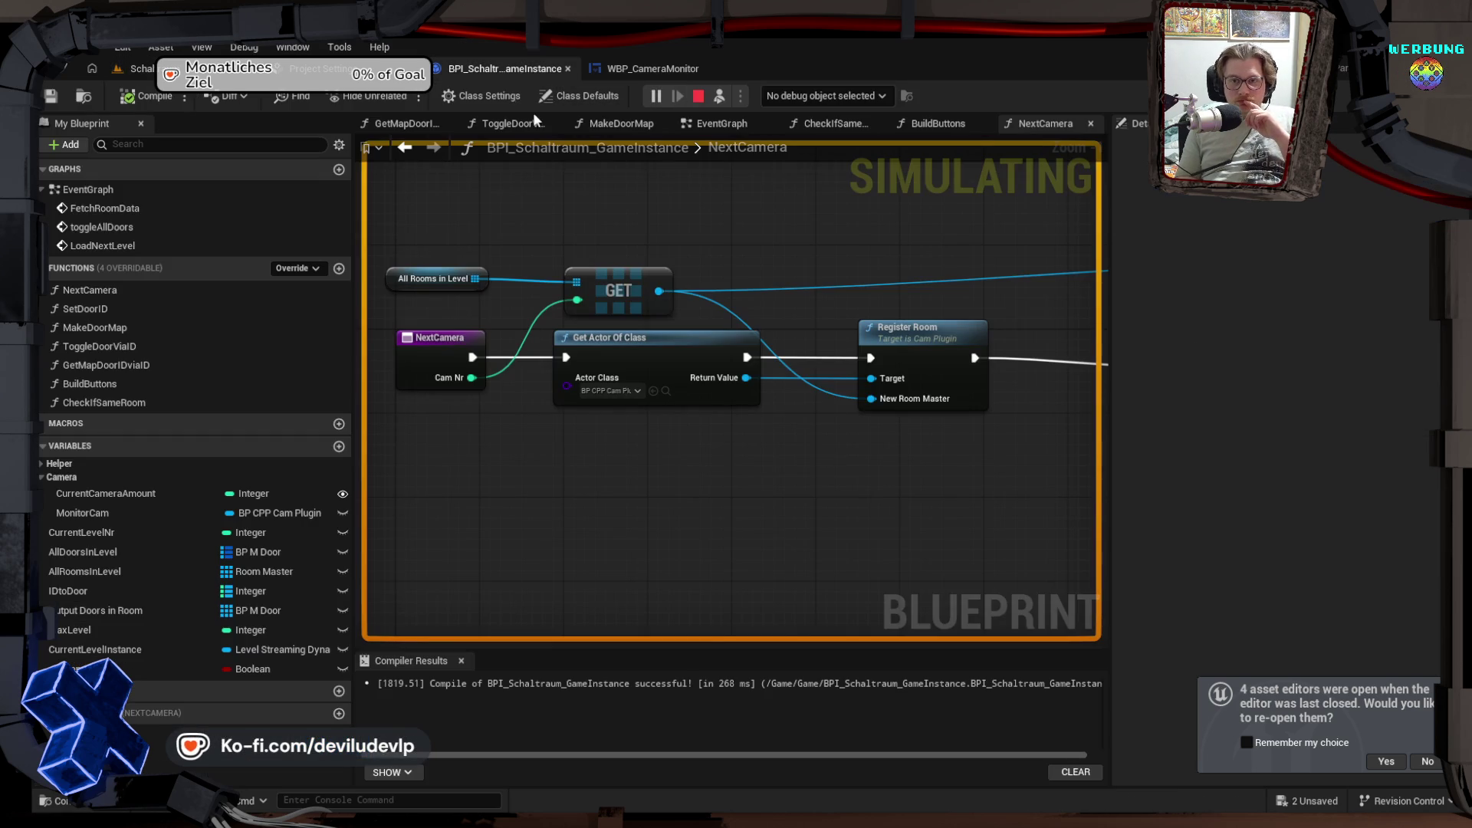
left_click(696, 96)
left_click(661, 70)
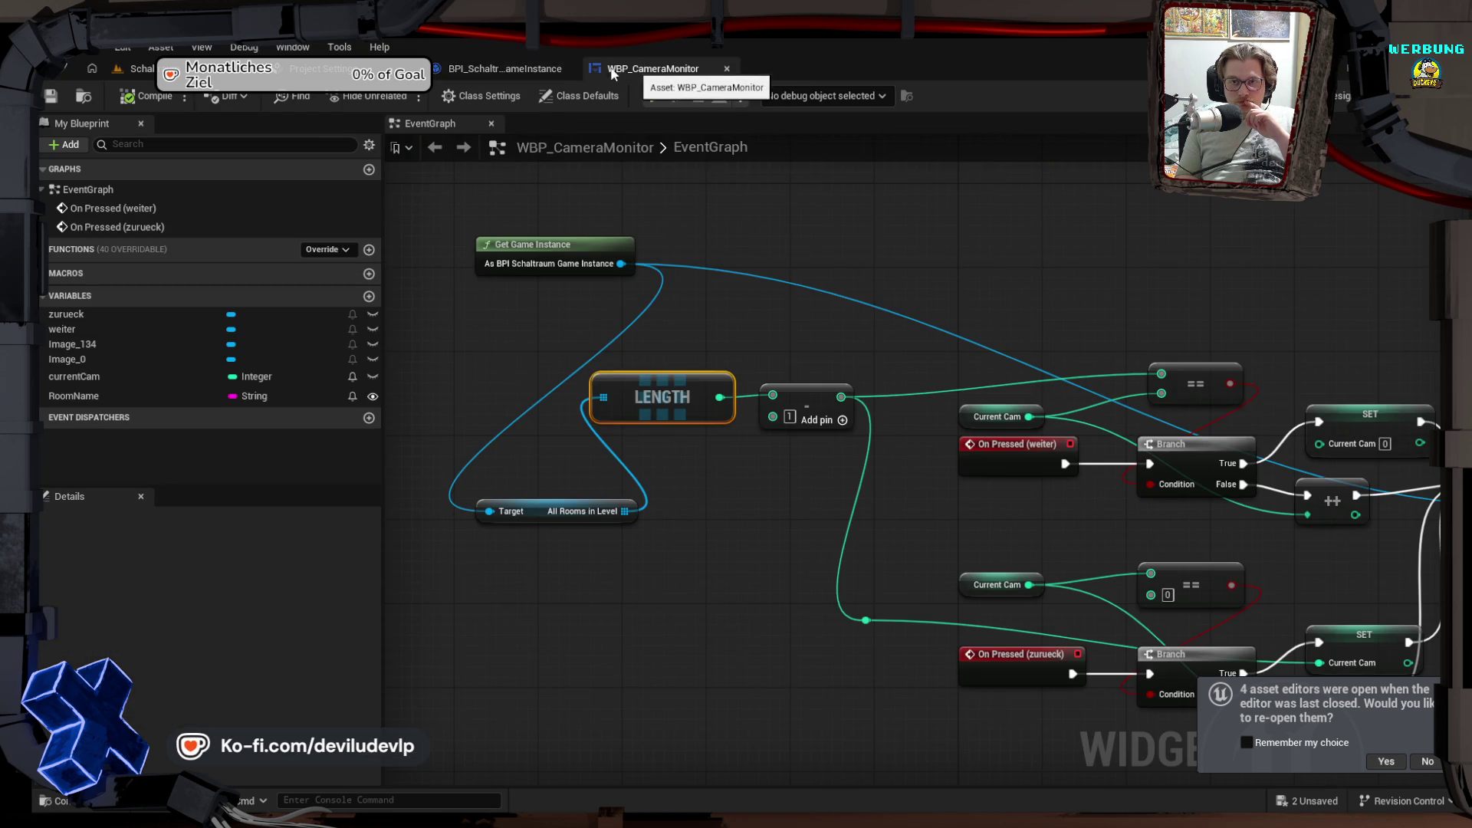
left_click(529, 71)
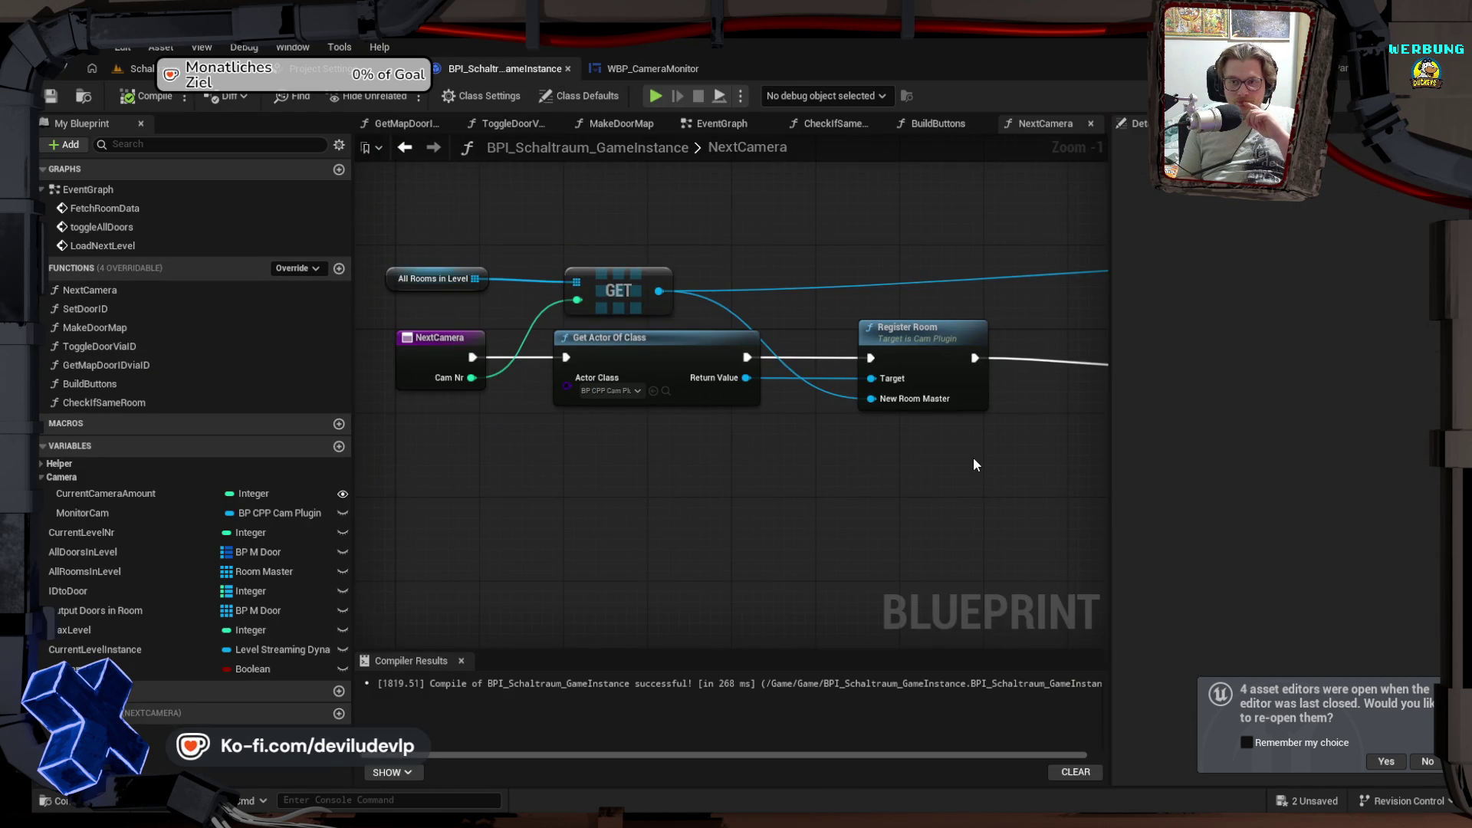
left_click_drag(996, 452, 757, 449)
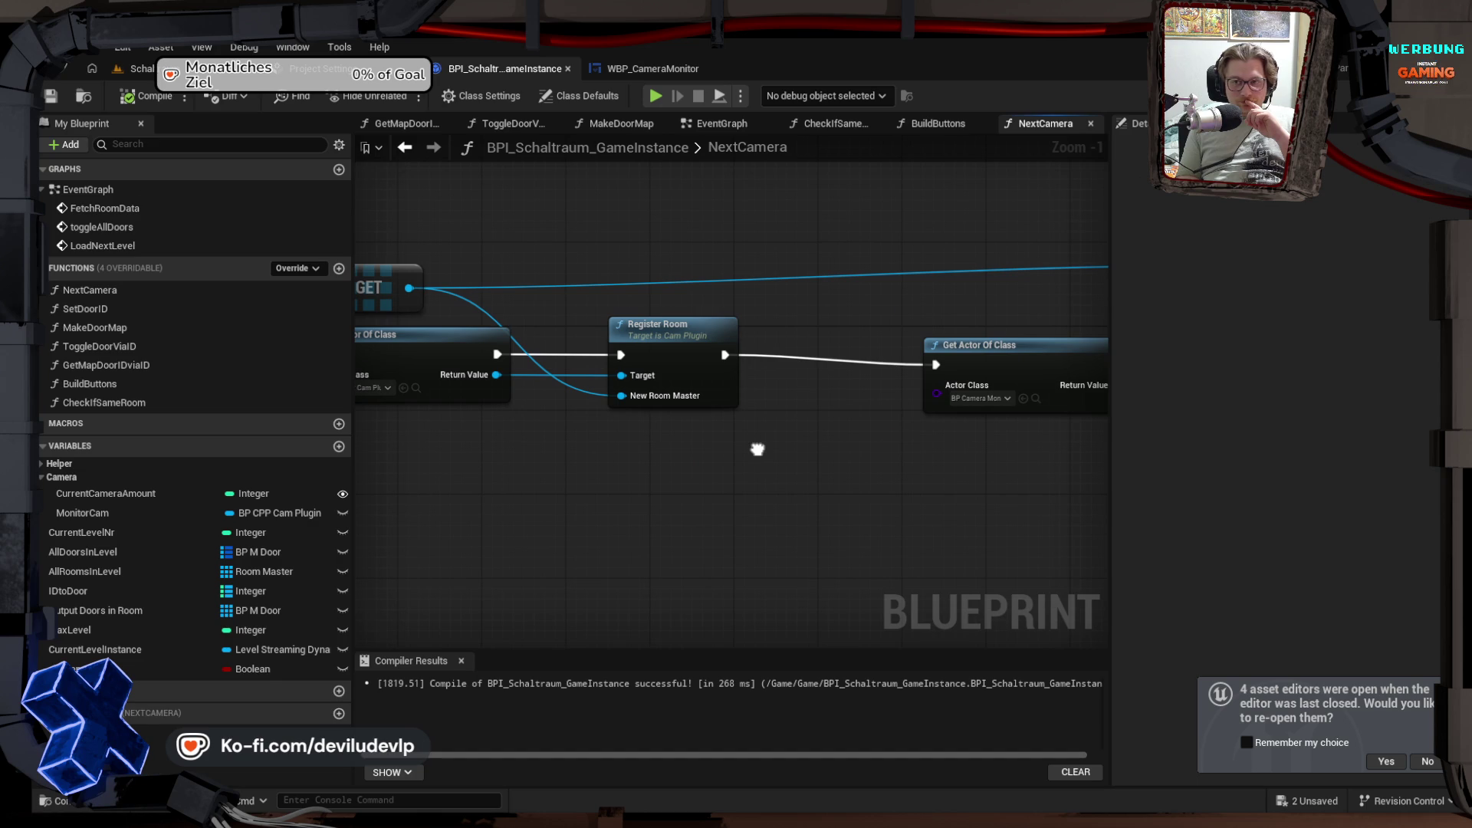
mouse_move(757, 449)
left_mouse_down()
mouse_move(913, 439)
mouse_move(918, 457)
left_mouse_up()
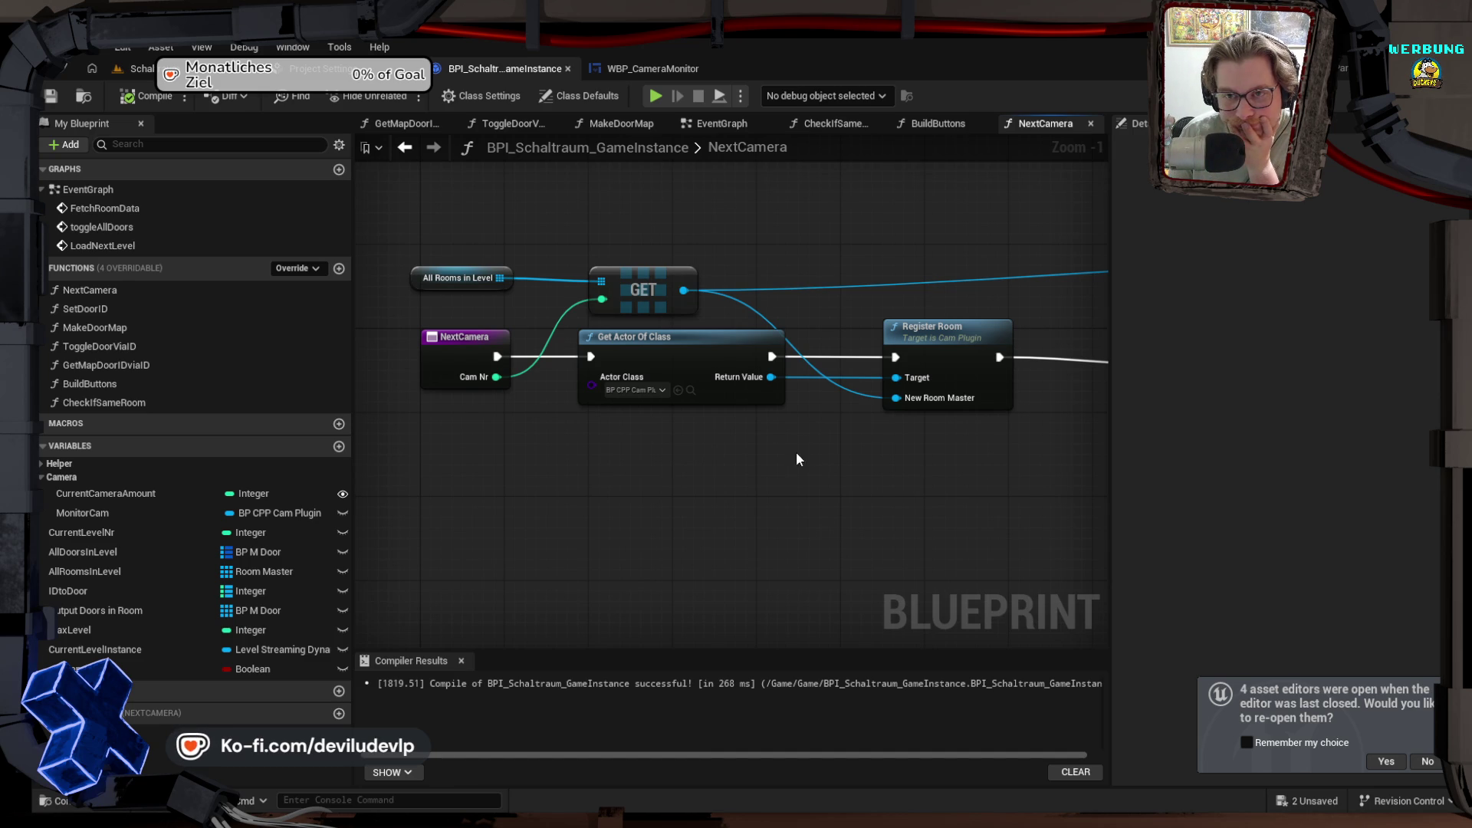
Step: Add a Get Camera Position node from the room reference below Get Actor Of Class
mouse_move(683, 291)
left_mouse_down()
mouse_move(774, 341)
mouse_move(751, 523)
left_mouse_up()
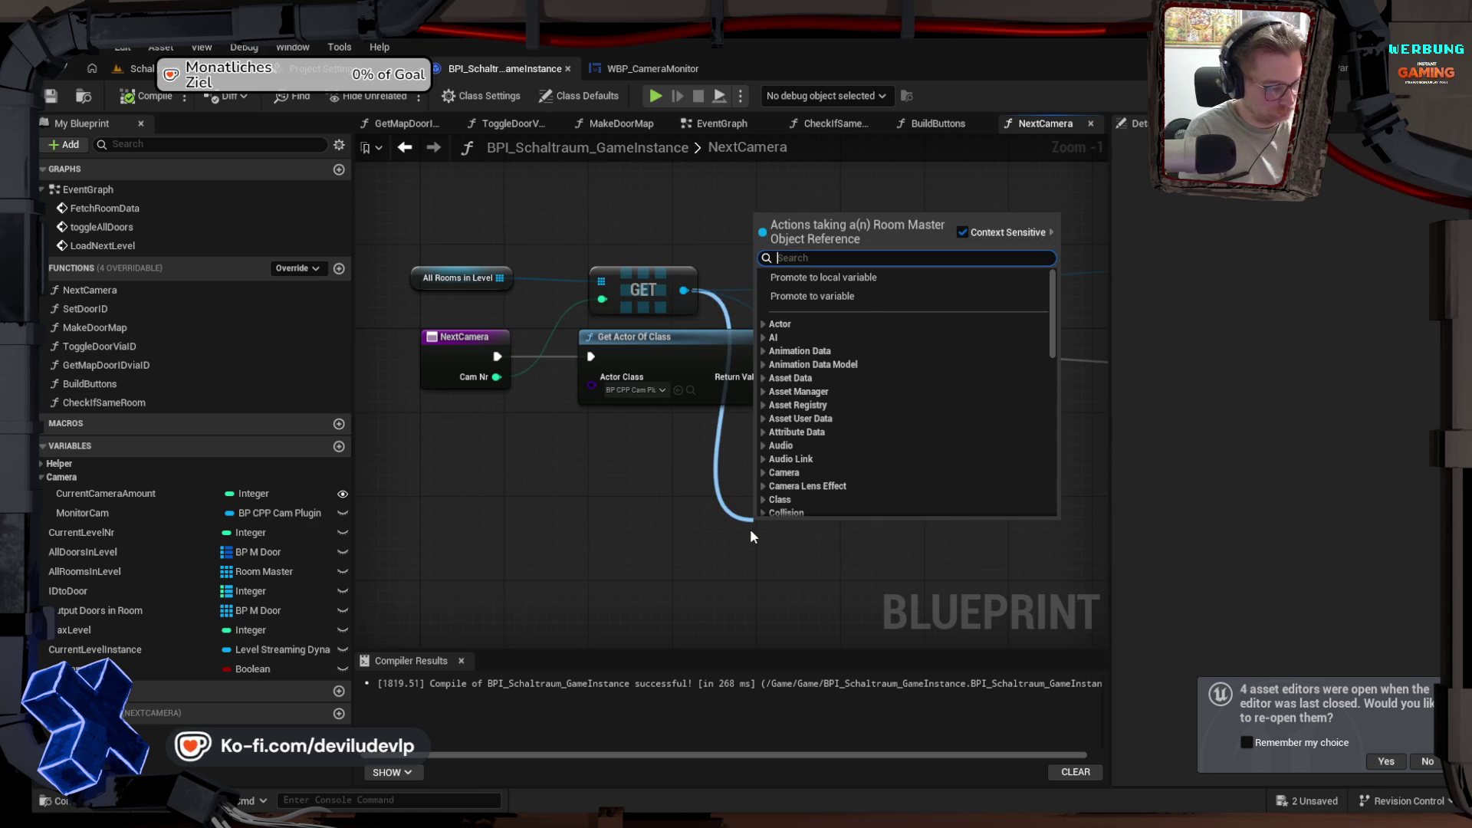
type("get cam")
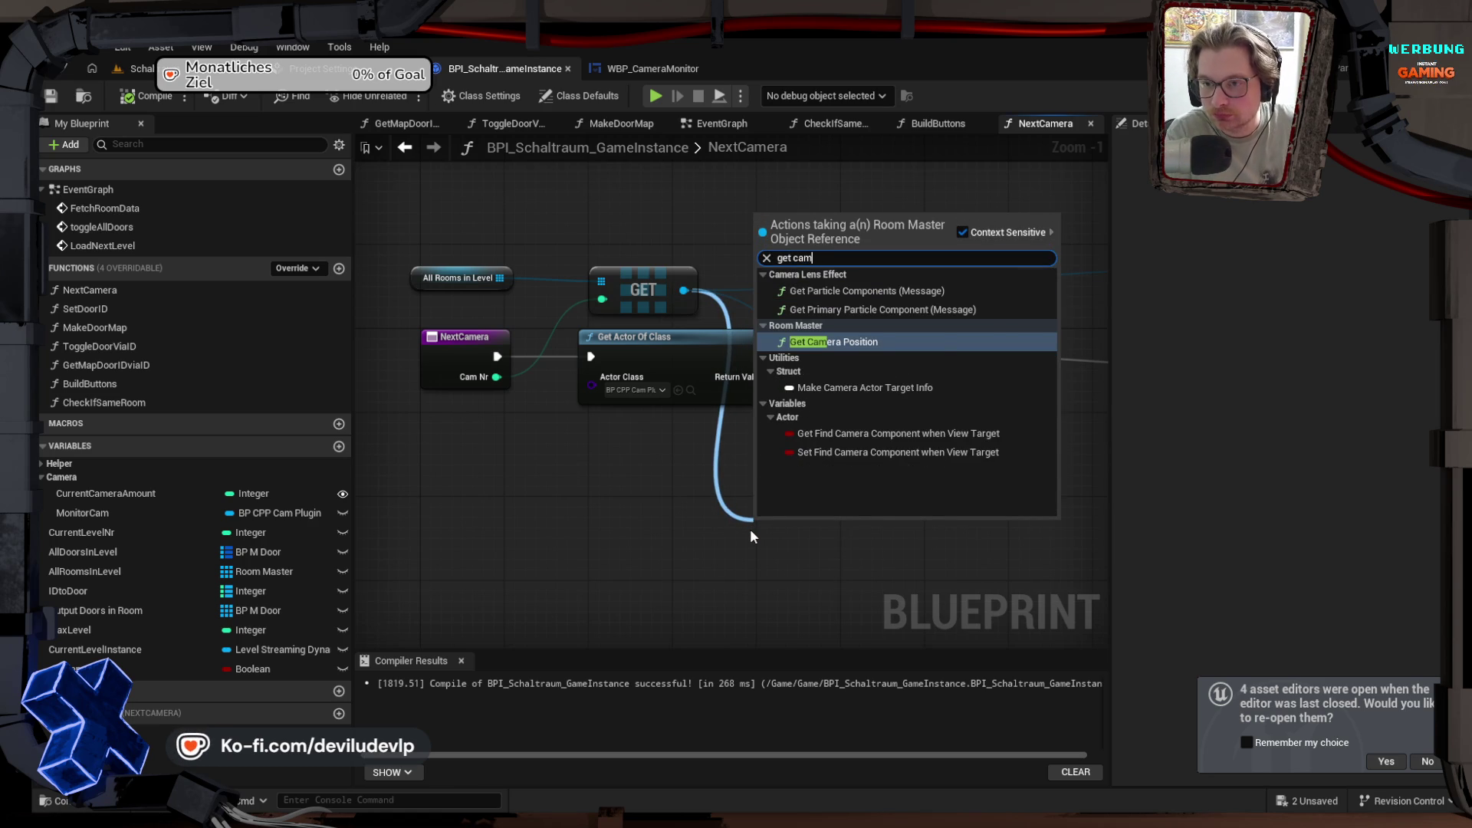
key("Return")
mouse_move(832, 524)
left_mouse_down()
mouse_move(759, 408)
mouse_move(731, 426)
left_mouse_up()
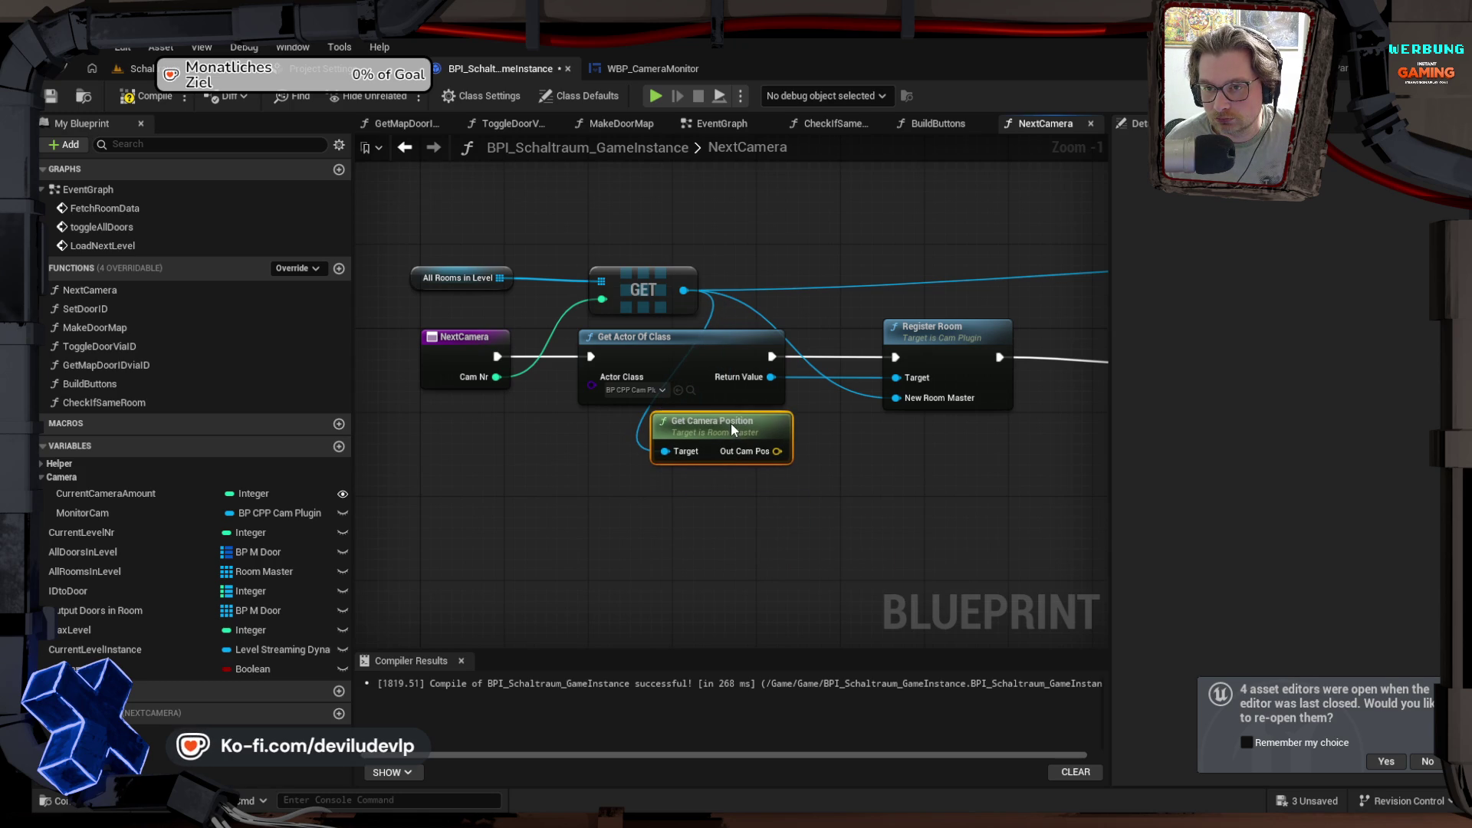
left_click_drag(937, 456, 762, 457)
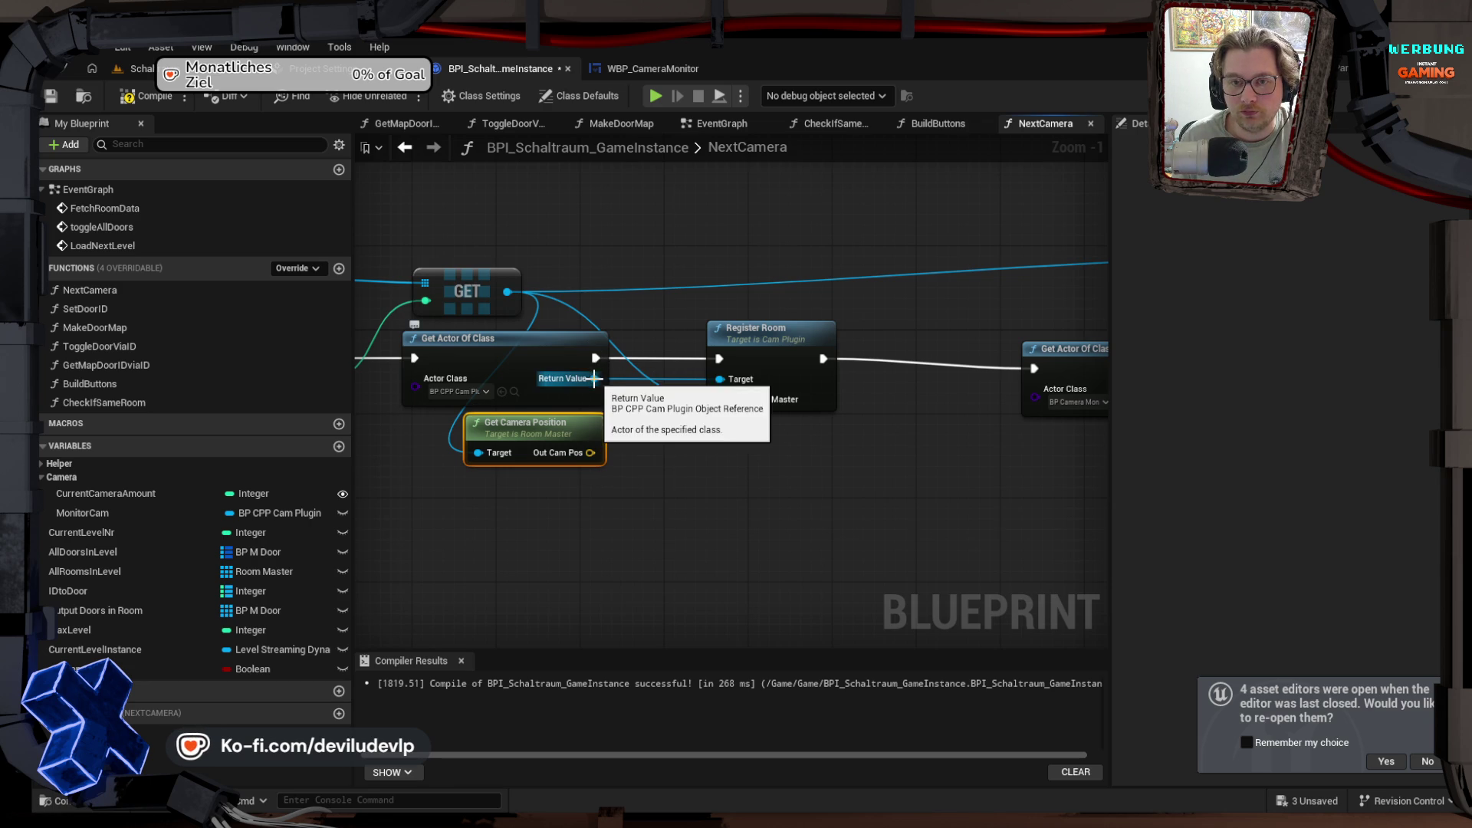
Step: Add Set Actor Location on the cam plugin using Out Cam Pos, chain it before Register Room, and compile
left_click_drag(592, 379, 665, 444)
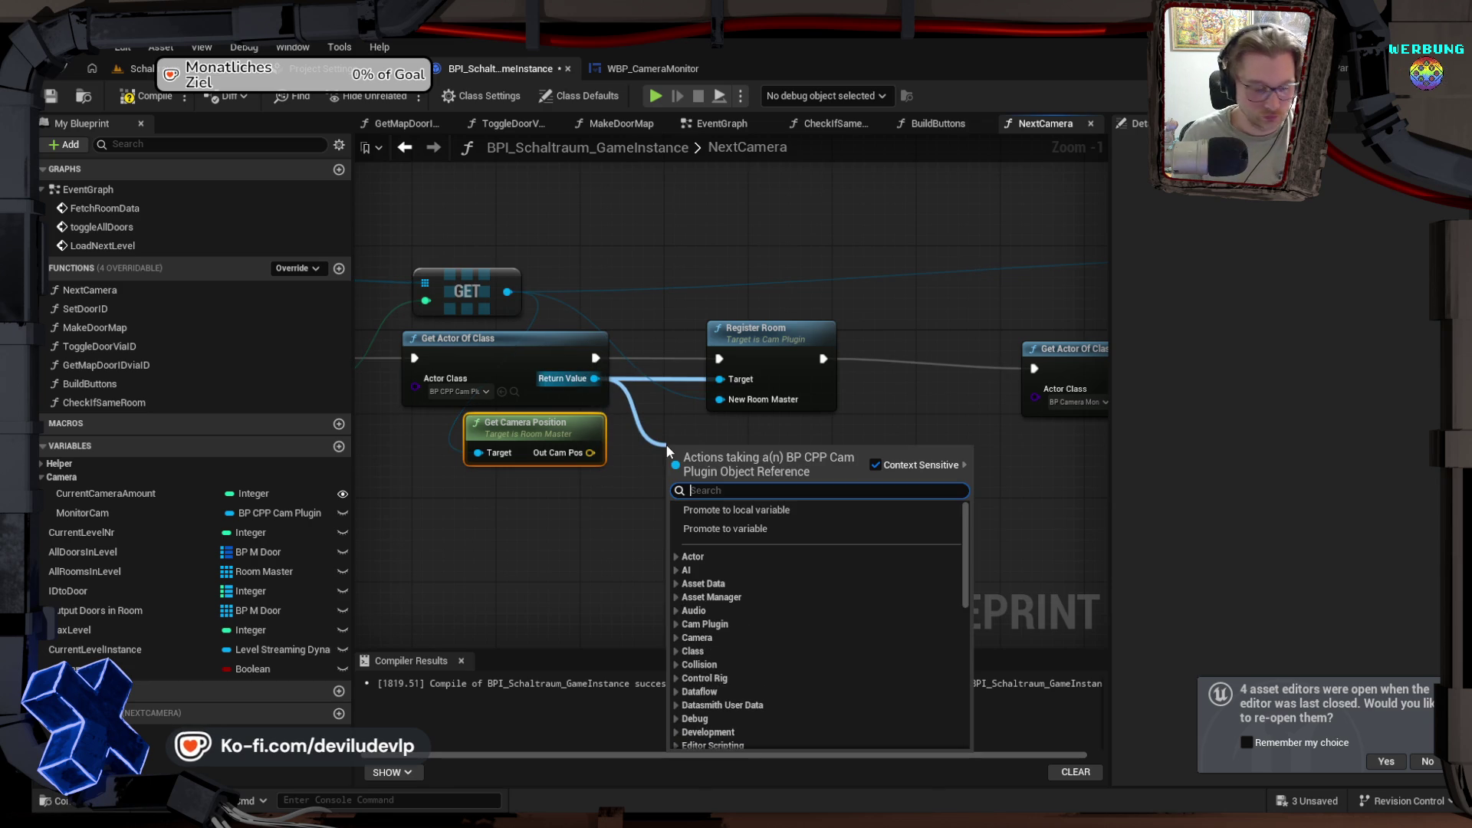
type("set ac")
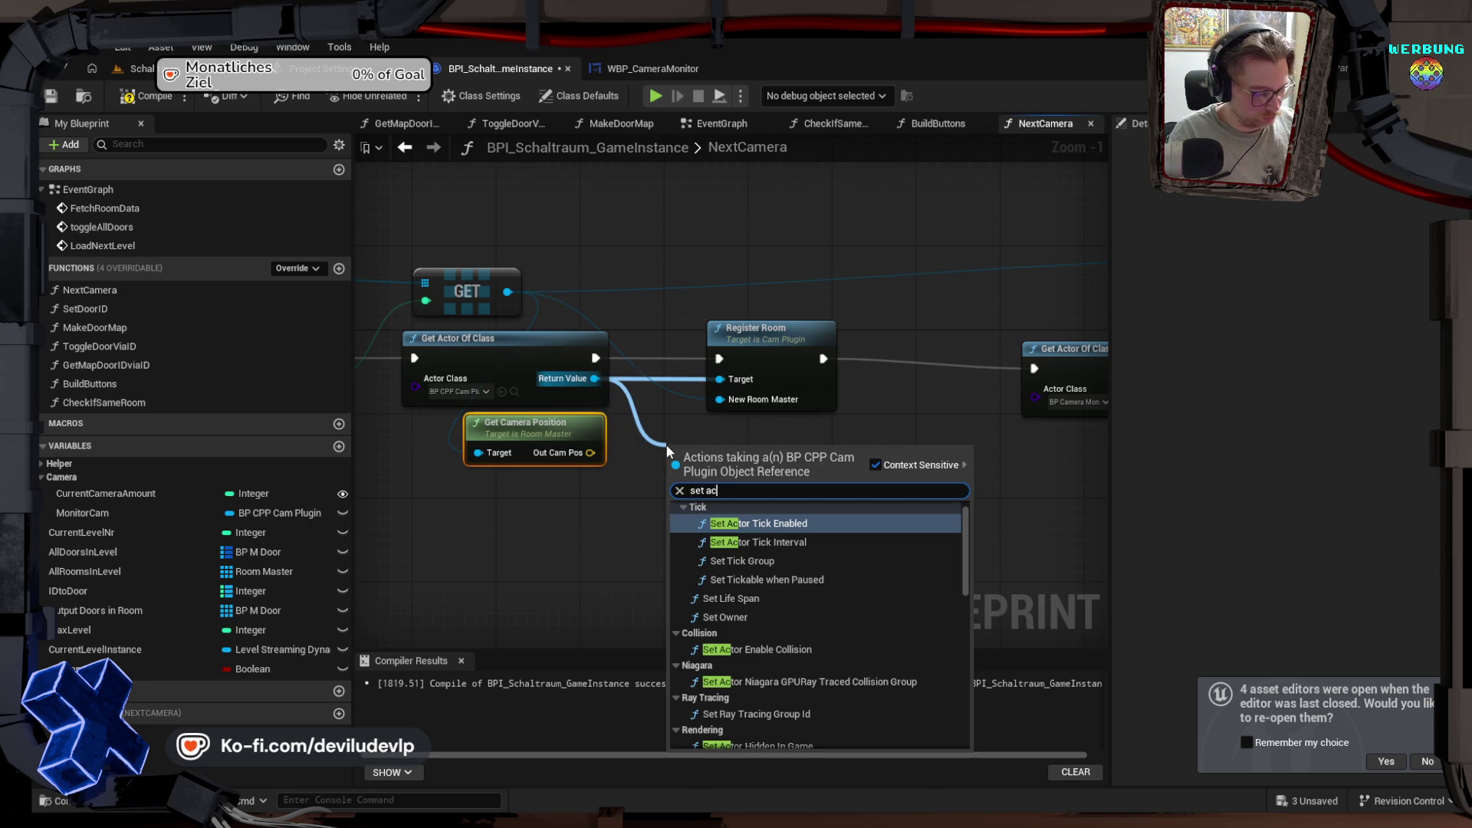
type("tor")
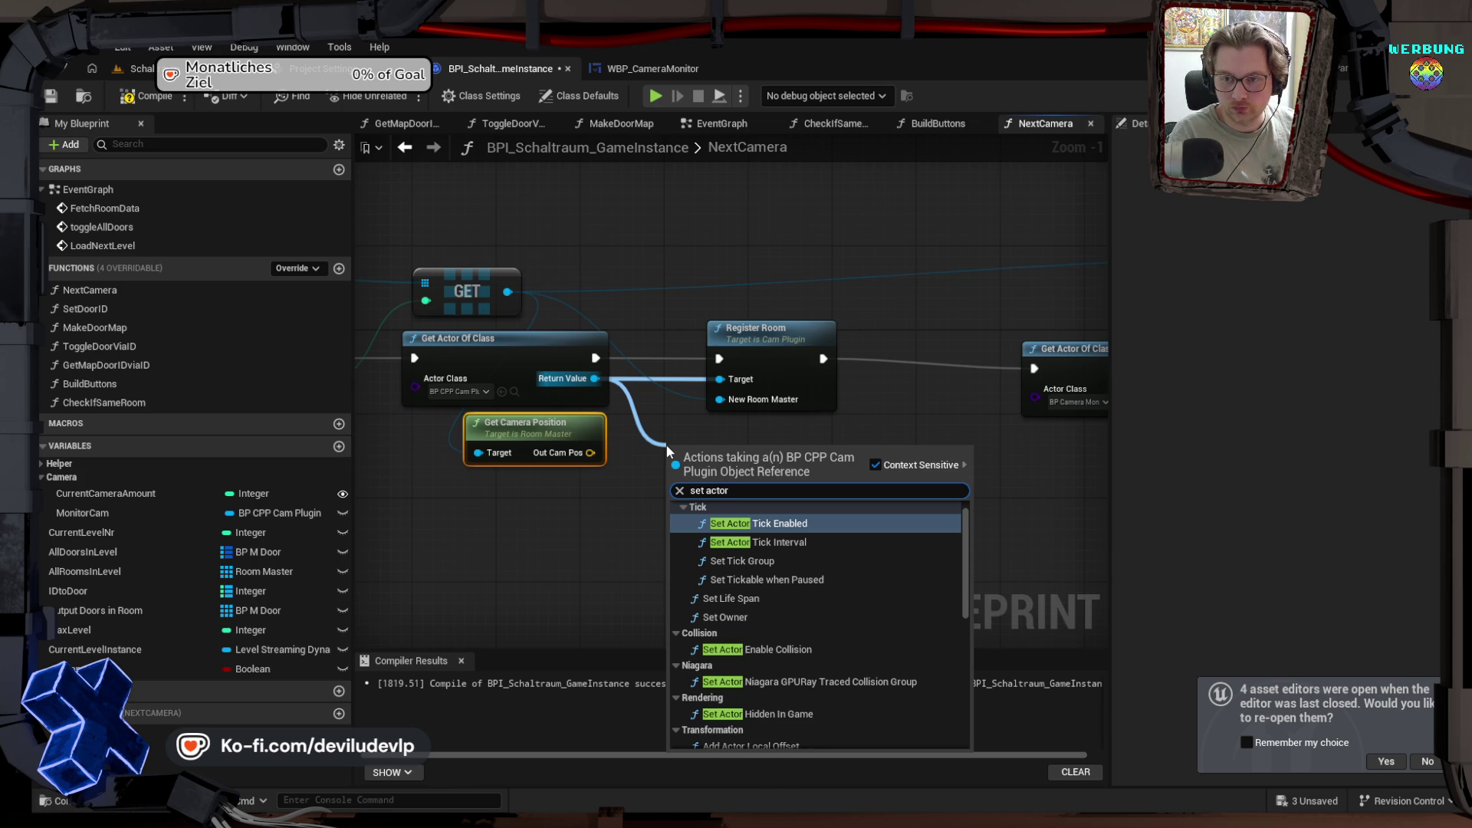
type("loc")
key("Down")
key("Down")
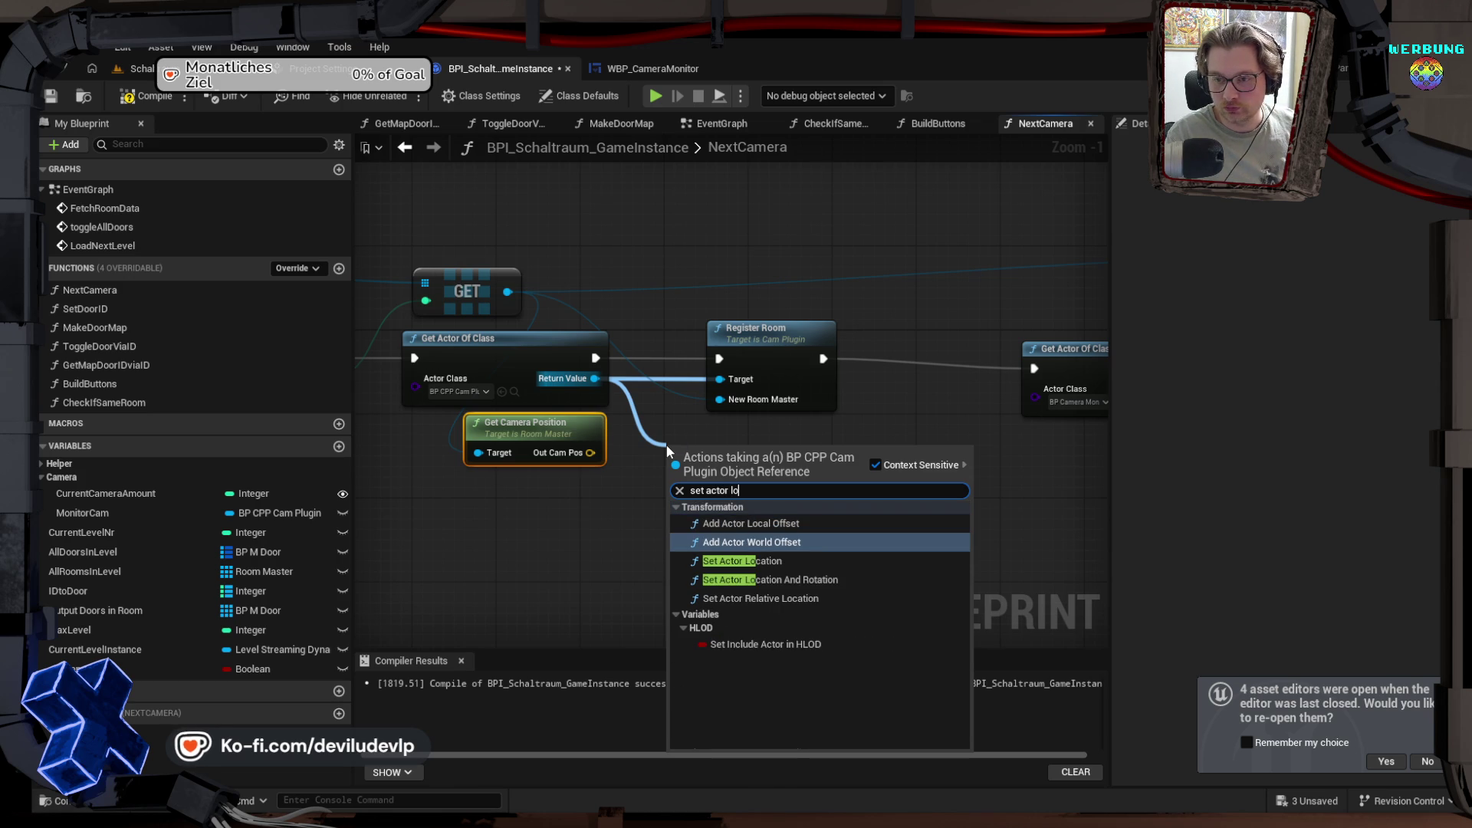
key("Return")
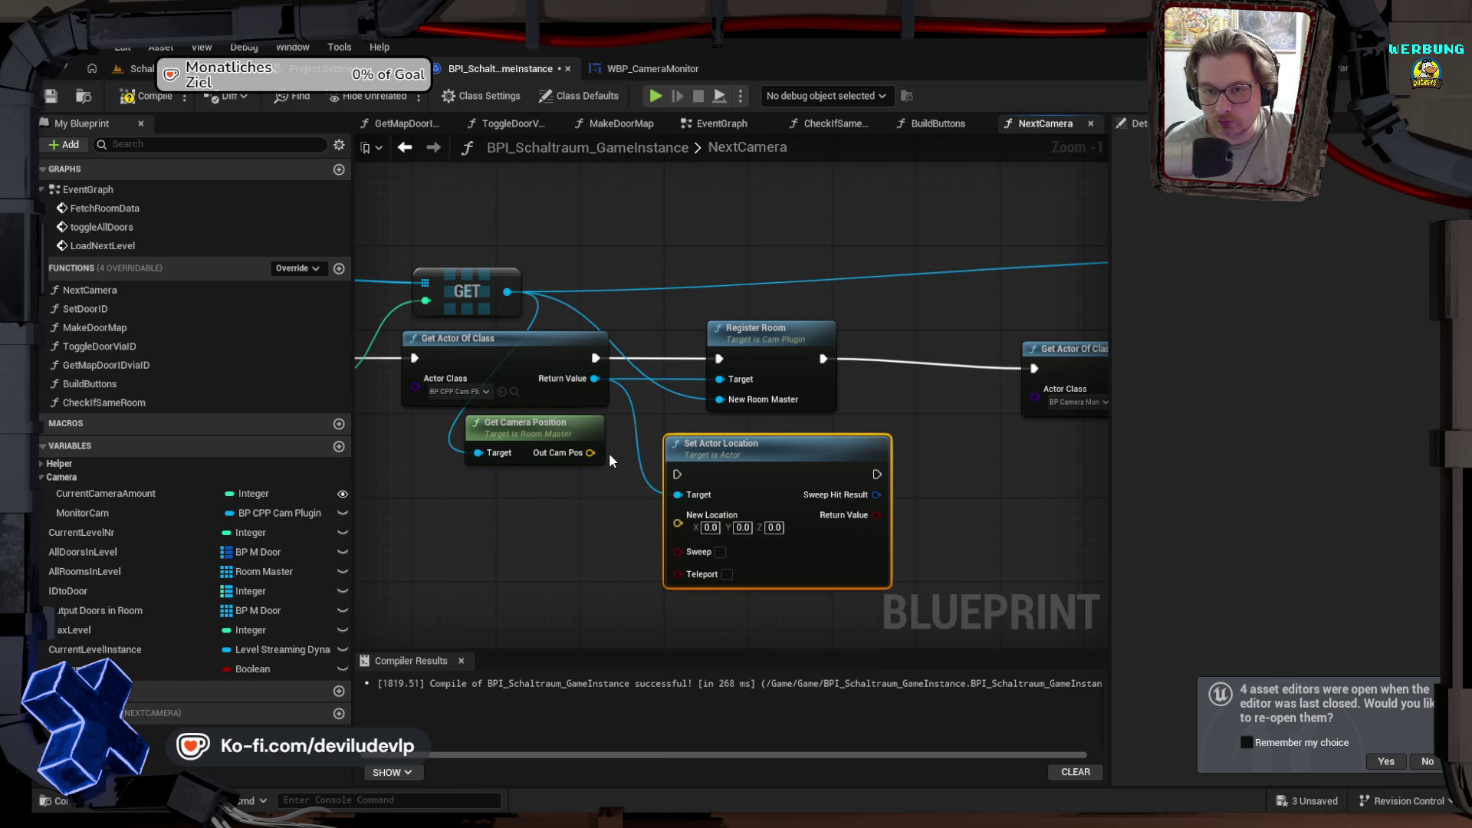
left_click_drag(589, 452, 677, 523)
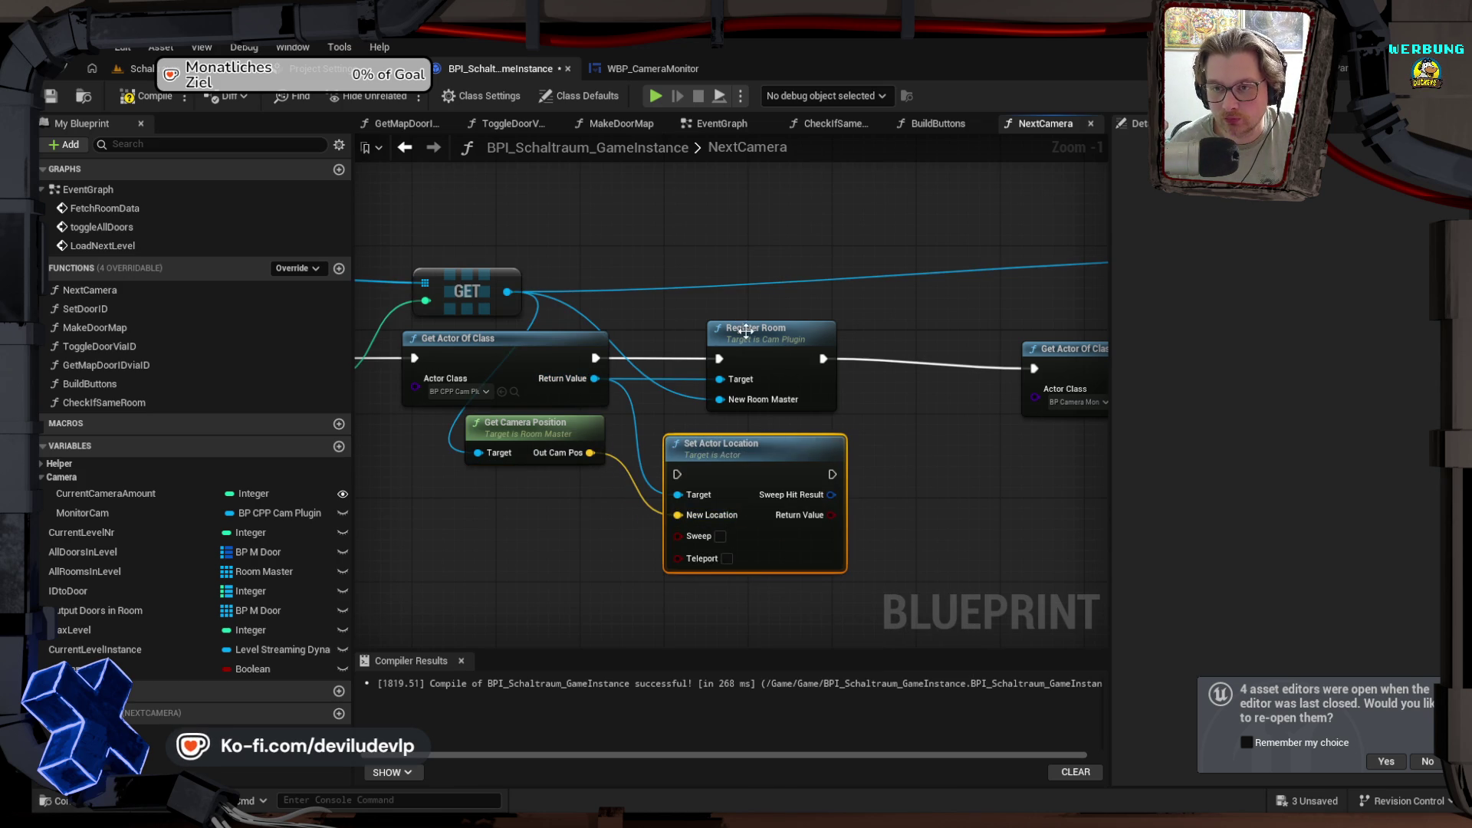
mouse_move(752, 333)
left_mouse_down()
mouse_move(707, 328)
mouse_move(910, 329)
left_mouse_up()
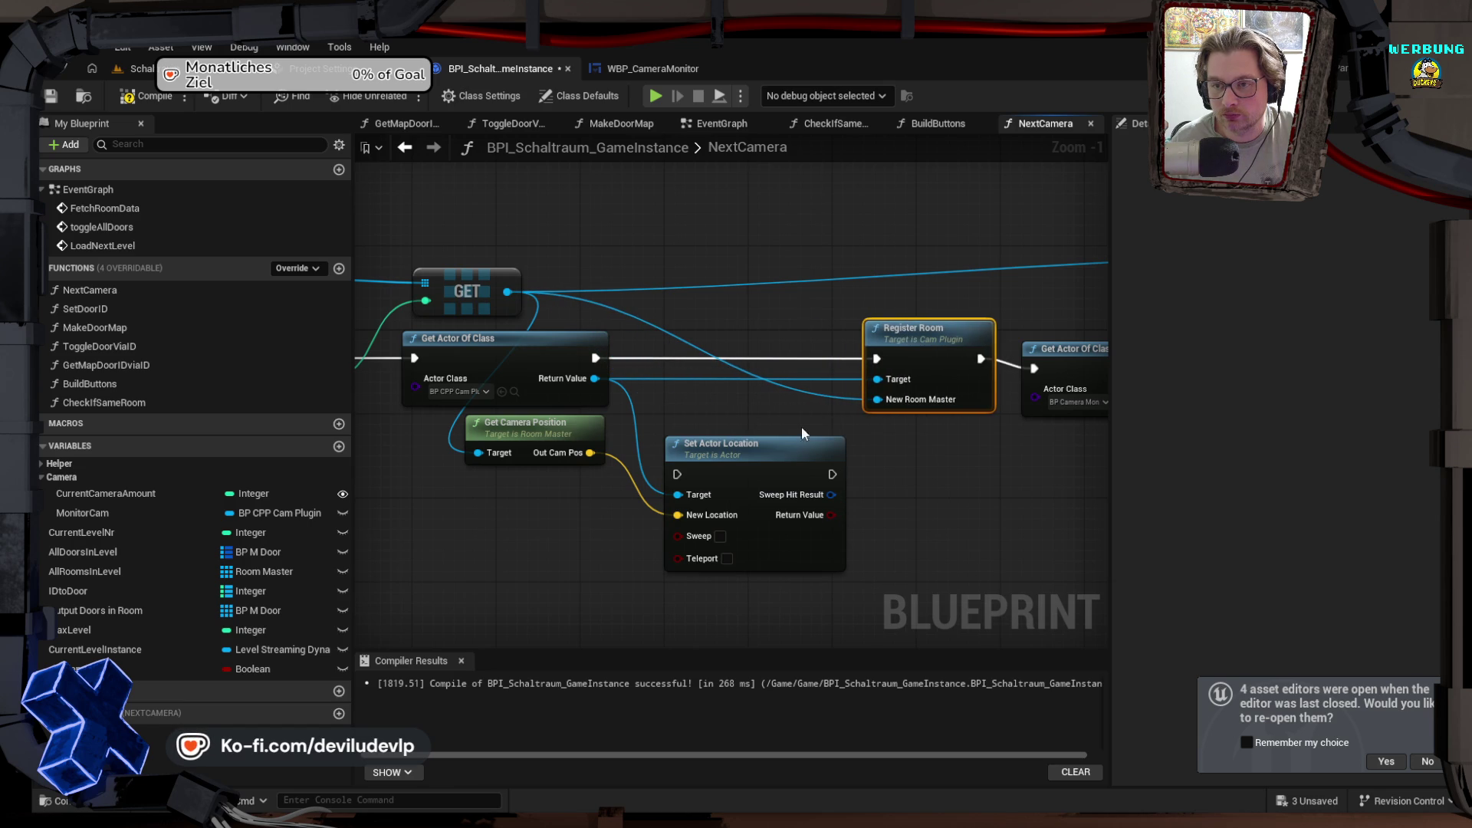
left_click_drag(749, 459, 726, 426)
mouse_move(595, 358)
left_mouse_down()
mouse_move(652, 407)
mouse_move(655, 444)
left_mouse_up()
mouse_move(811, 443)
left_mouse_down()
mouse_move(831, 449)
mouse_move(864, 363)
left_mouse_up()
left_click(145, 95)
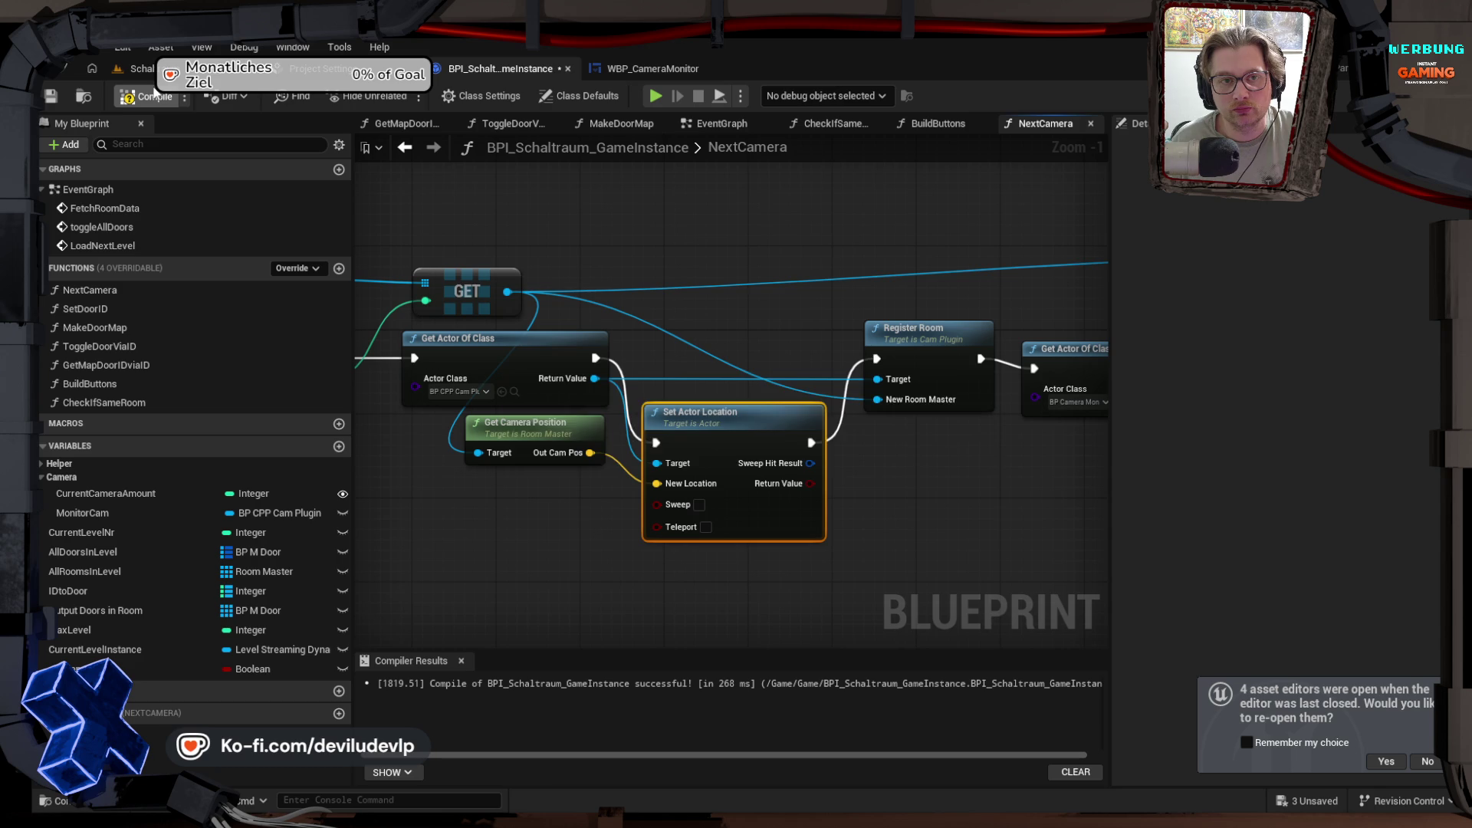
Step: Play-test the level from the level editor to watch the camera monitor, then exit with Esc
left_click(140, 68)
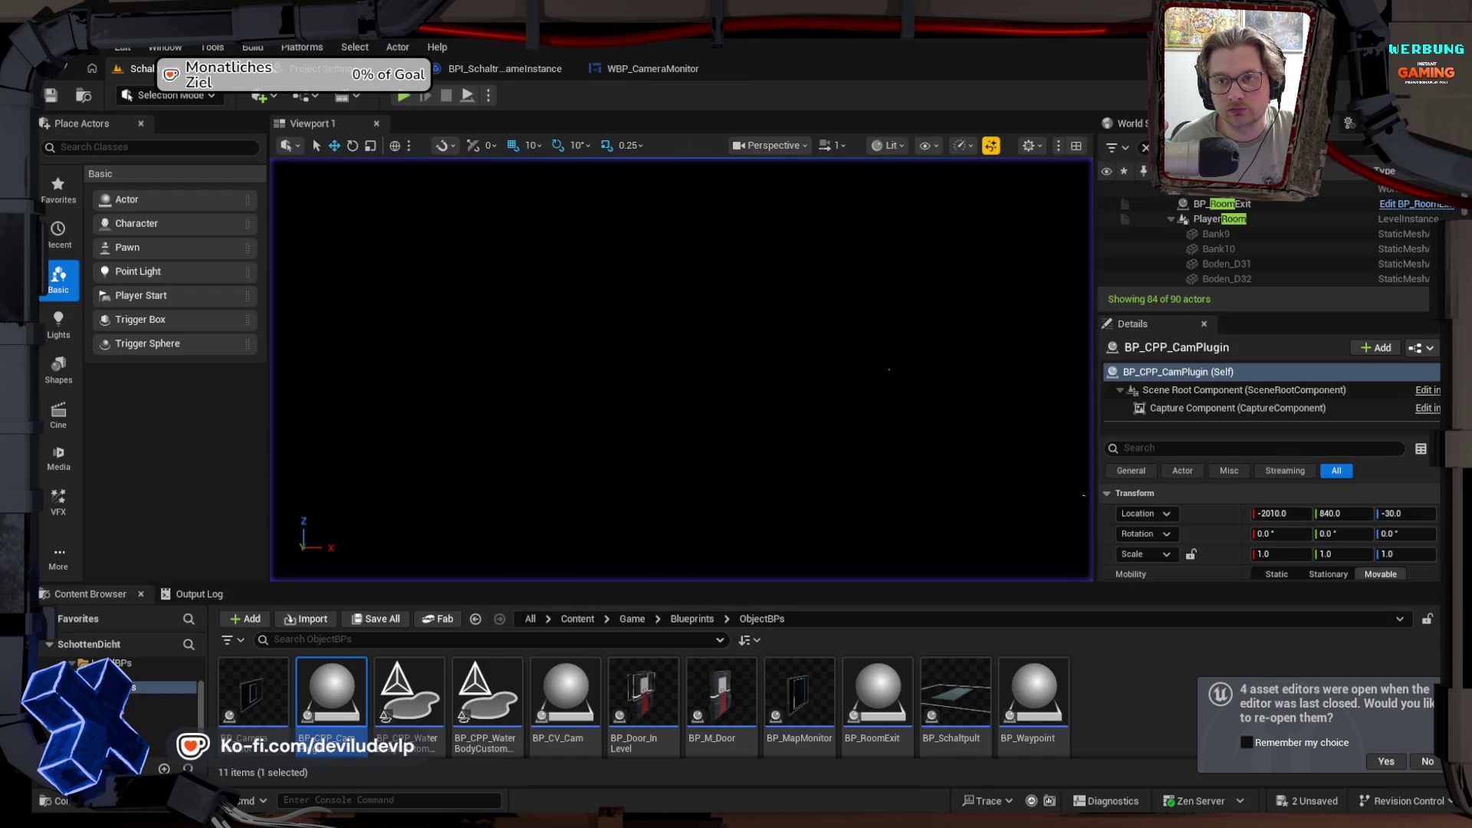
left_click(403, 95)
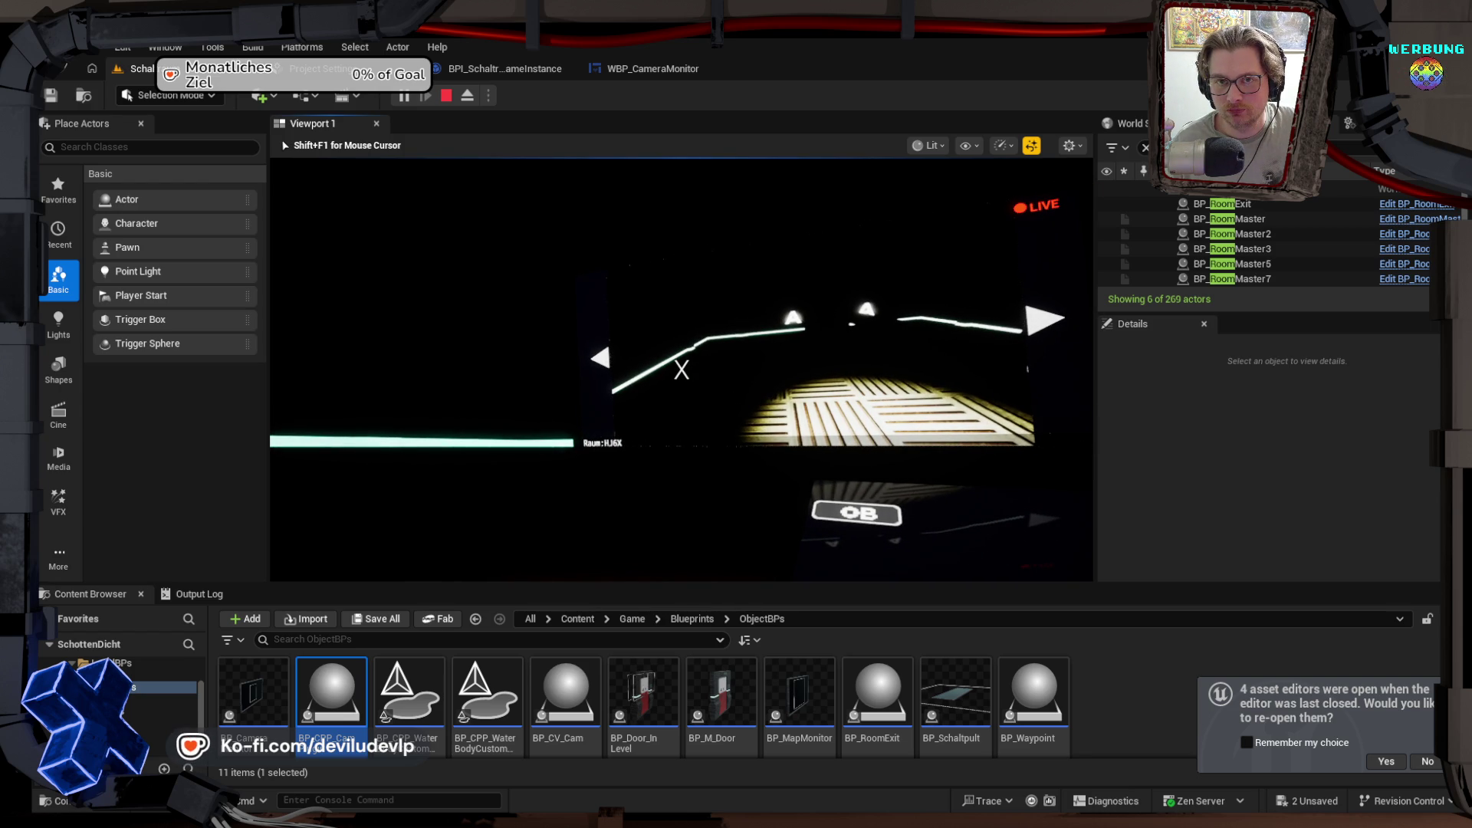
key("Escape")
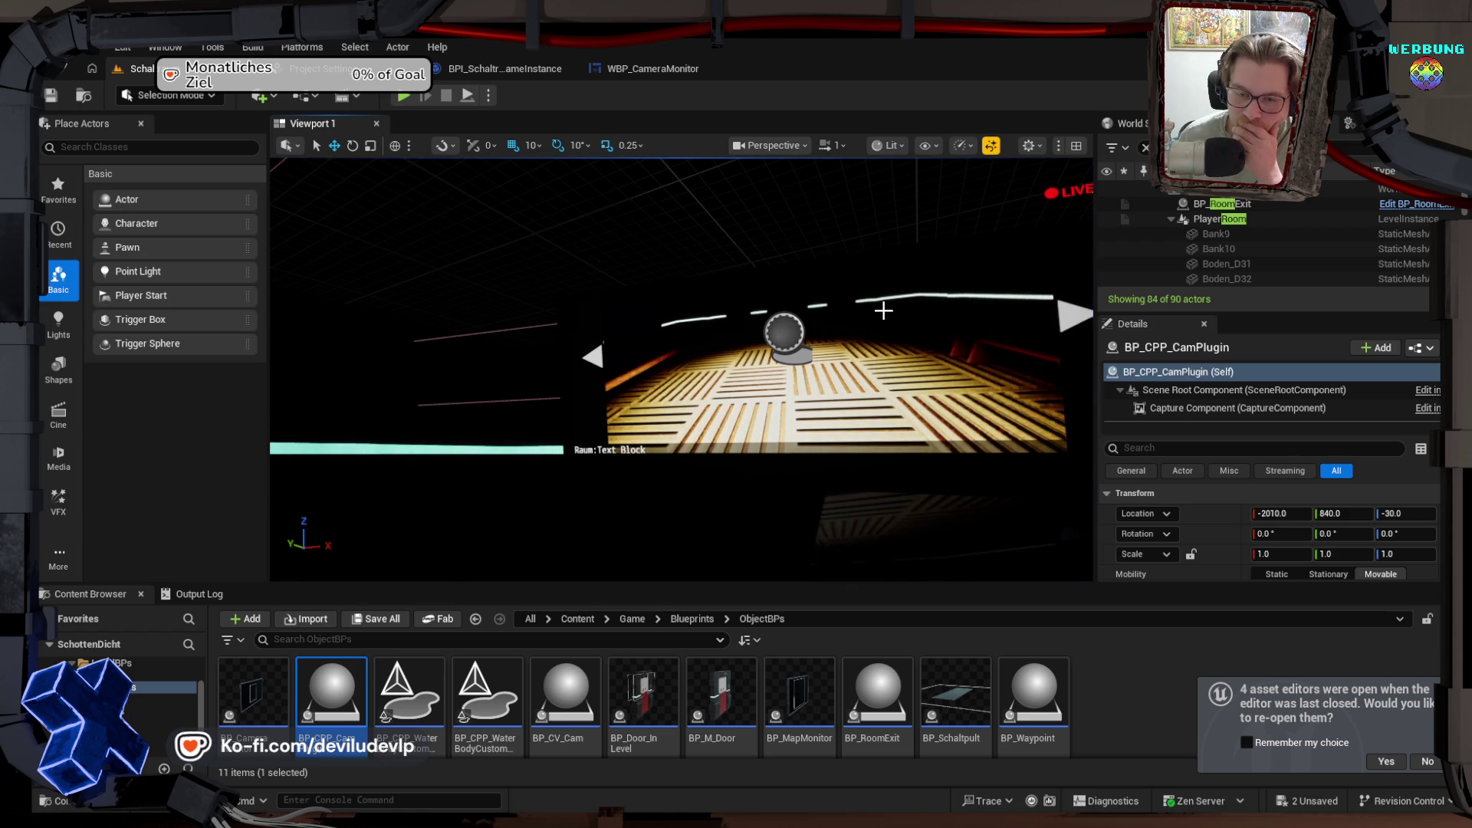